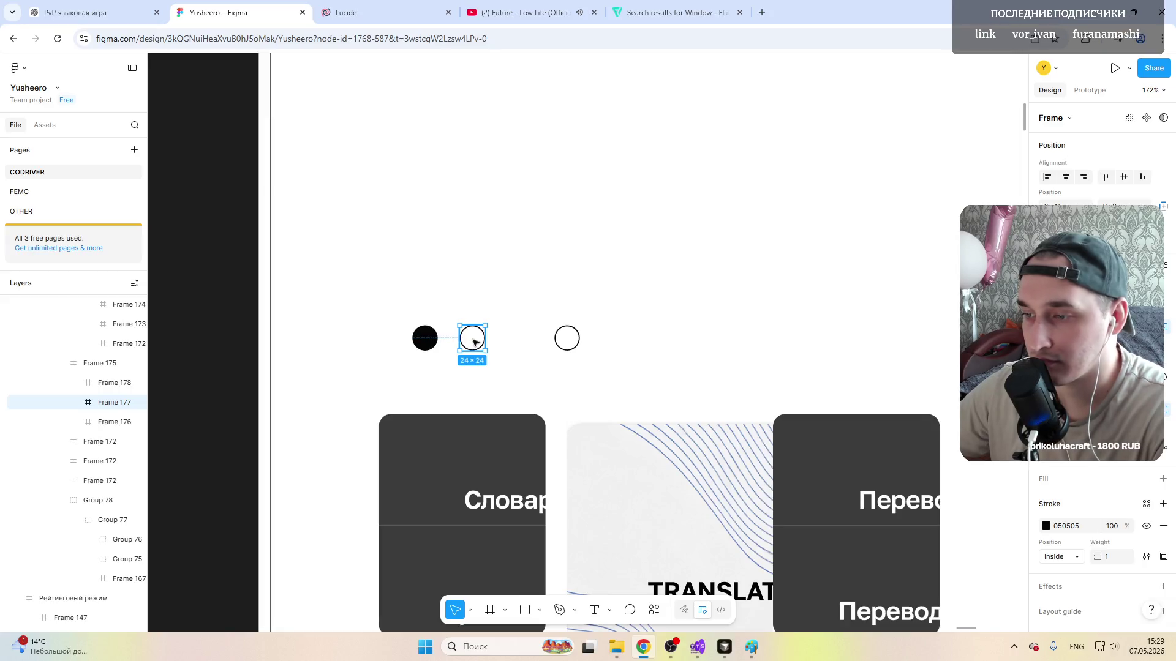
Step: Pull the second circle next to the black one and enter the dot row frame
mouse_move(474, 342)
left_mouse_down()
mouse_move(454, 343)
mouse_move(488, 344)
left_mouse_up()
left_click(566, 339)
left_click(557, 342)
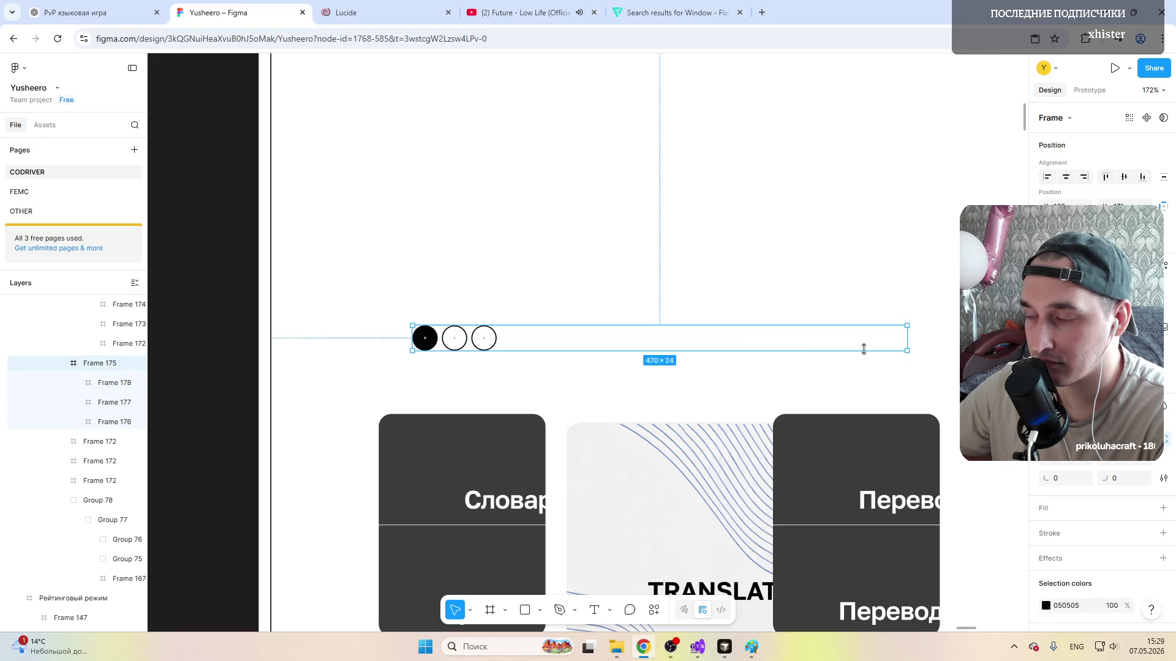
left_click(623, 349)
left_click(623, 349)
scroll(630, 350, "down", 5)
left_click(827, 321)
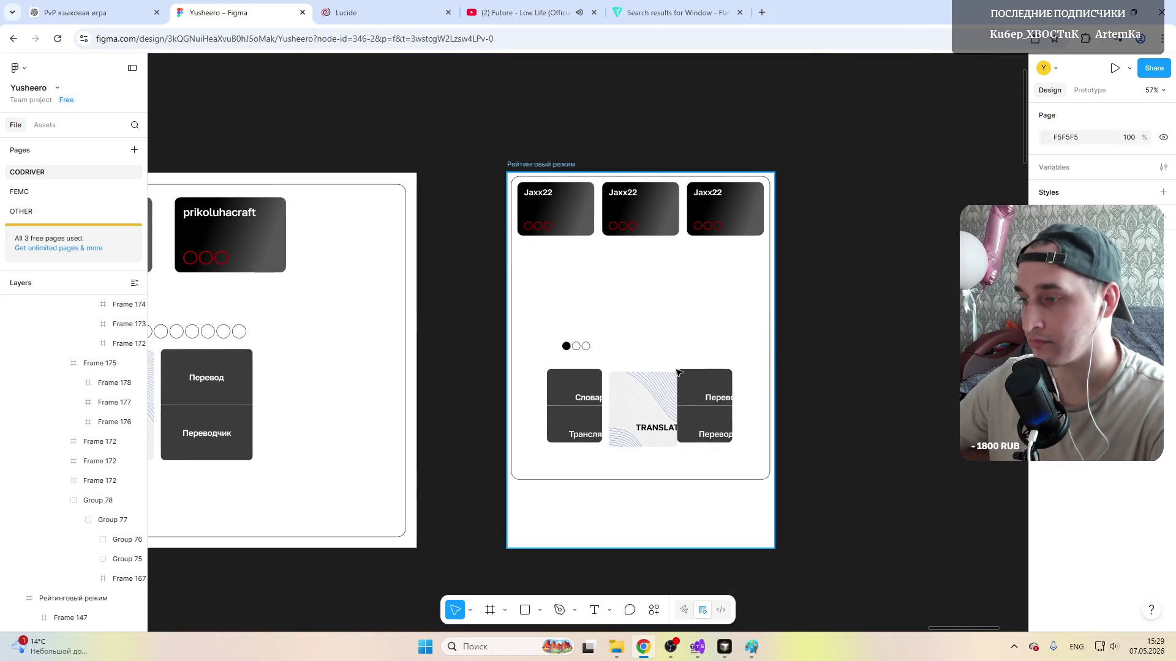
scroll(643, 358, "up", 3)
scroll(609, 356, "up", 3)
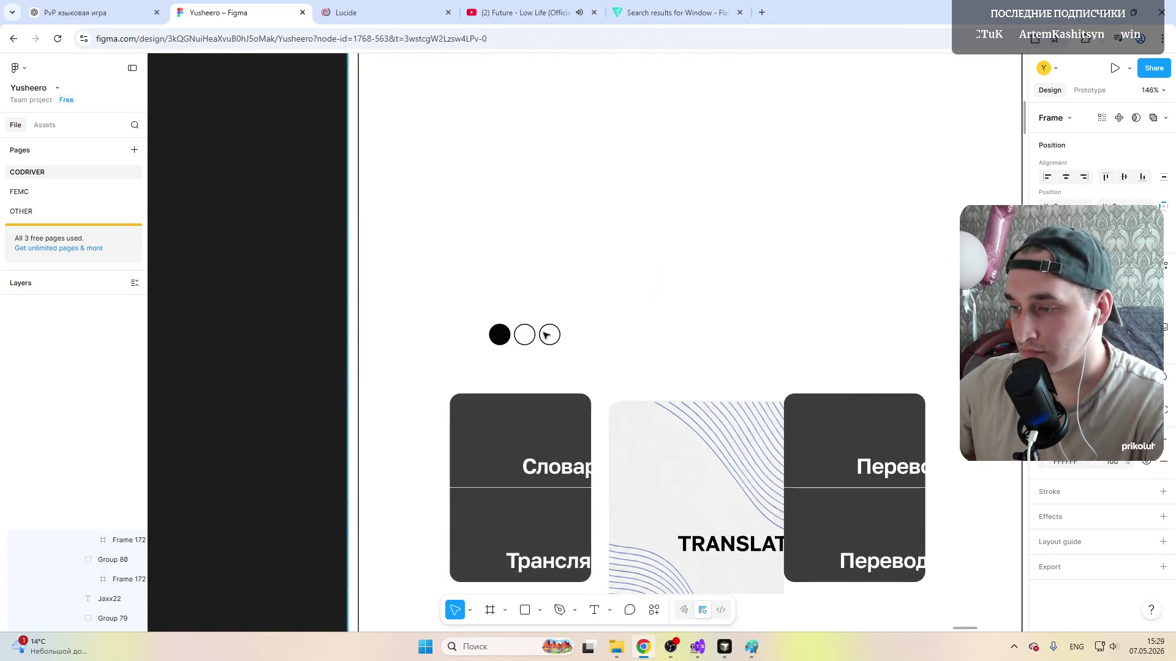
left_click(546, 335)
double_click(552, 335)
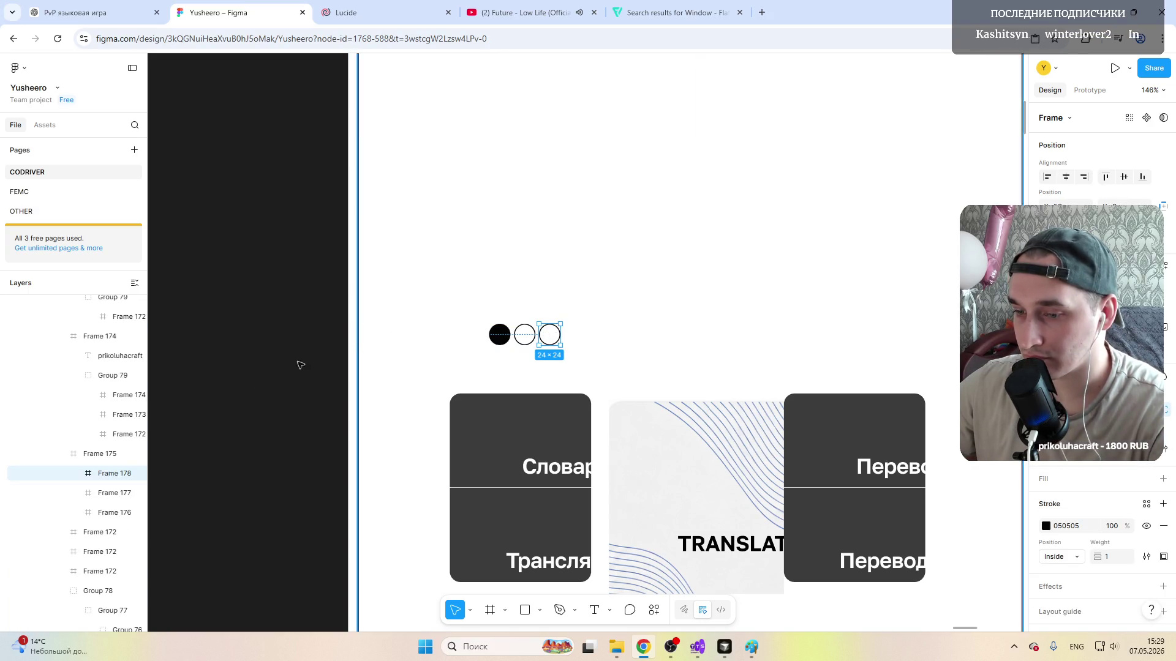
Step: Copy four outline circles from Layers and paste them twice into the Frame 175 dot row
left_click(114, 494)
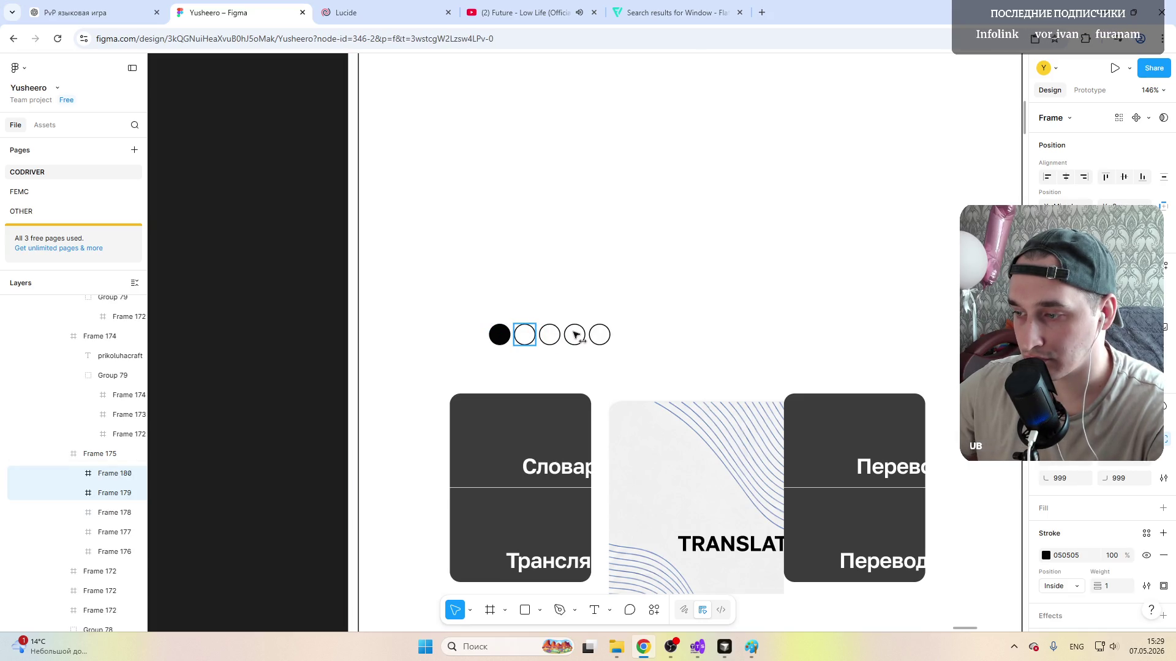
left_click(113, 513, "shift")
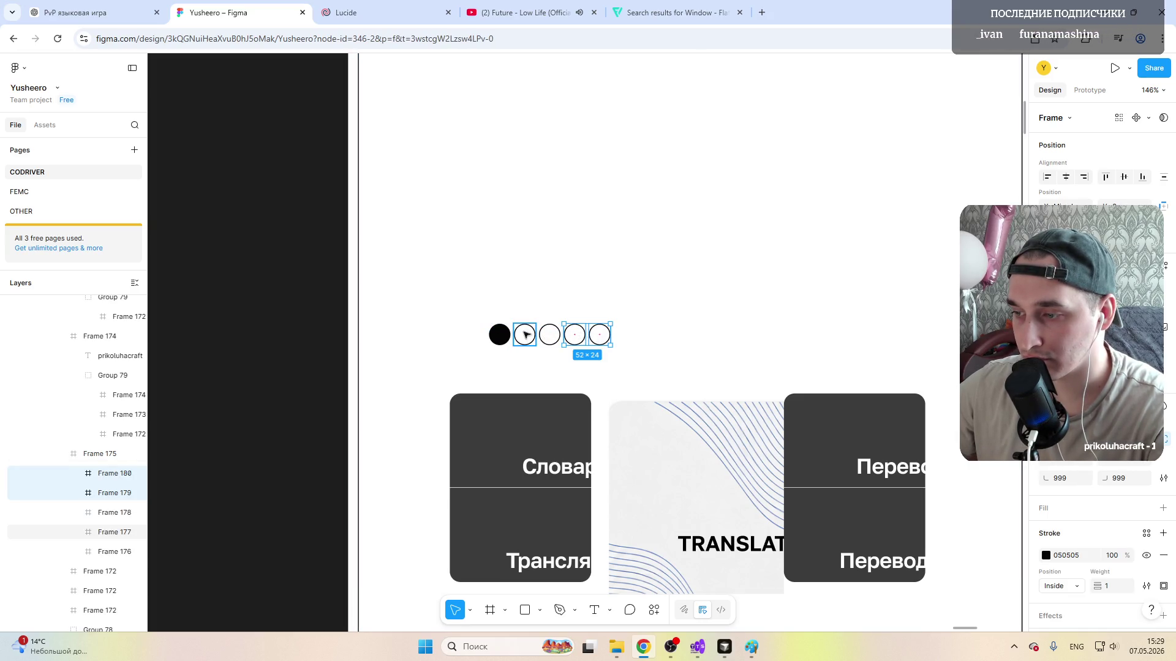
left_click(114, 532, "shift")
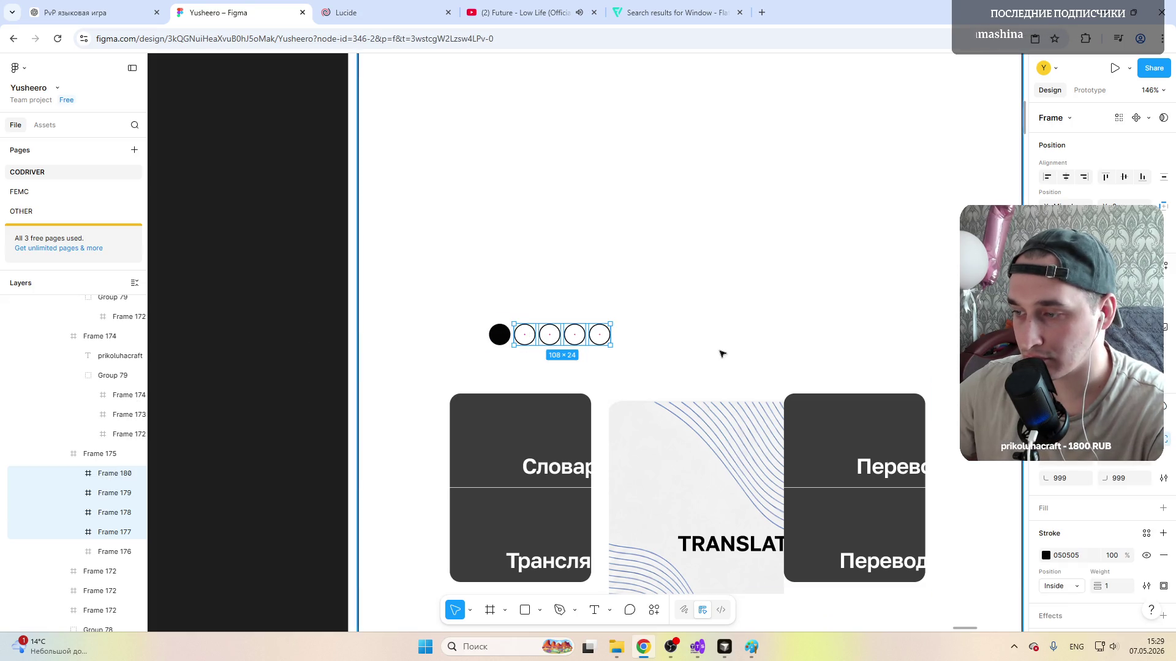
left_click(638, 335)
key("ctrl+v")
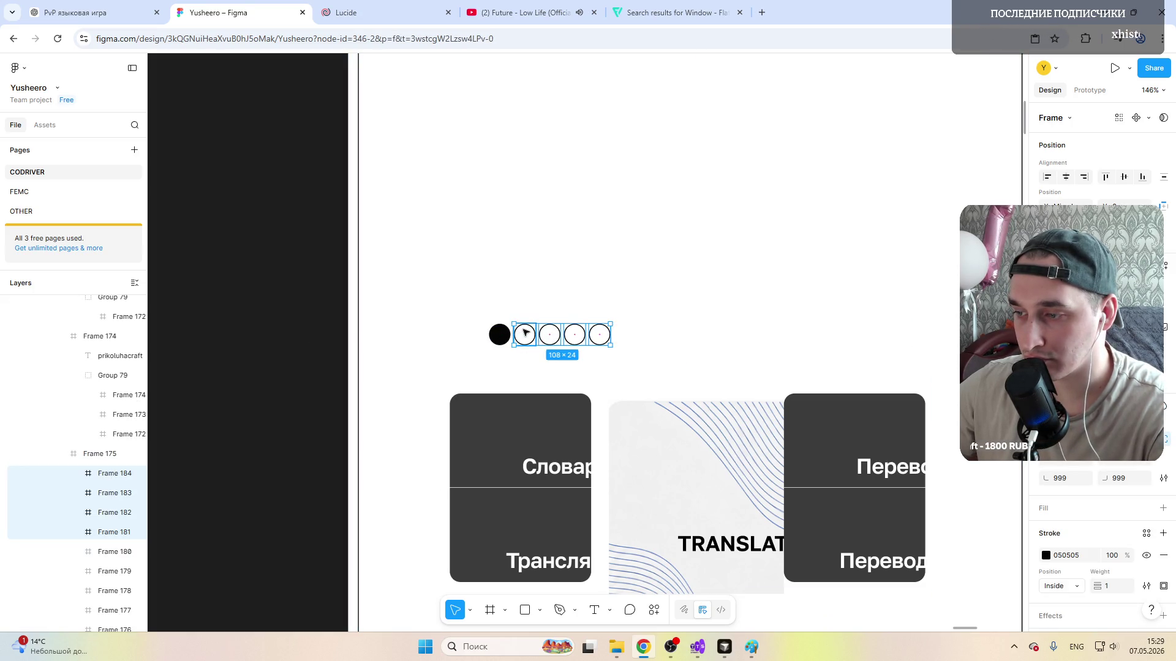
left_click(753, 333)
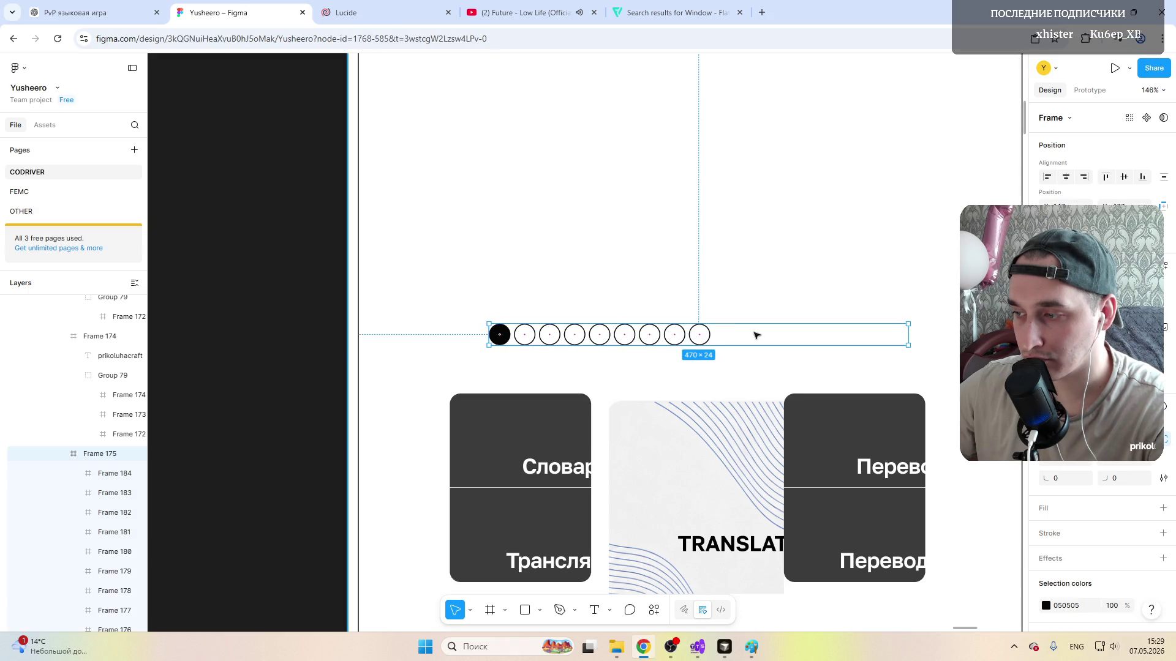
key("ctrl+v")
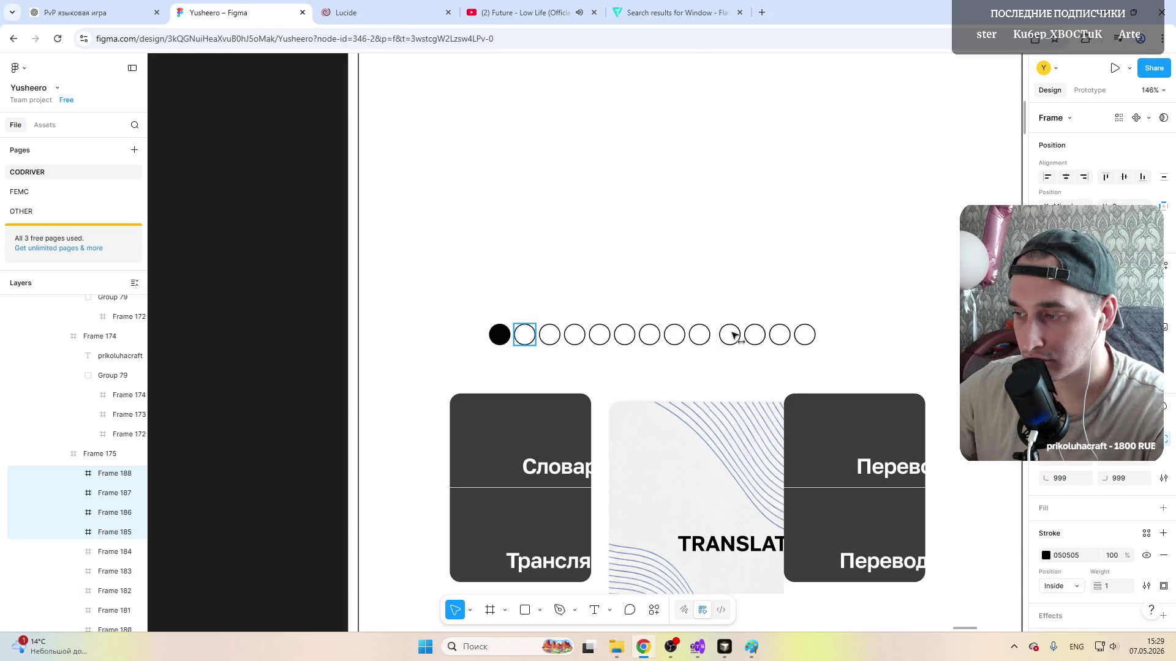
left_click(726, 335)
scroll(727, 336, "down", 5)
left_click(872, 294)
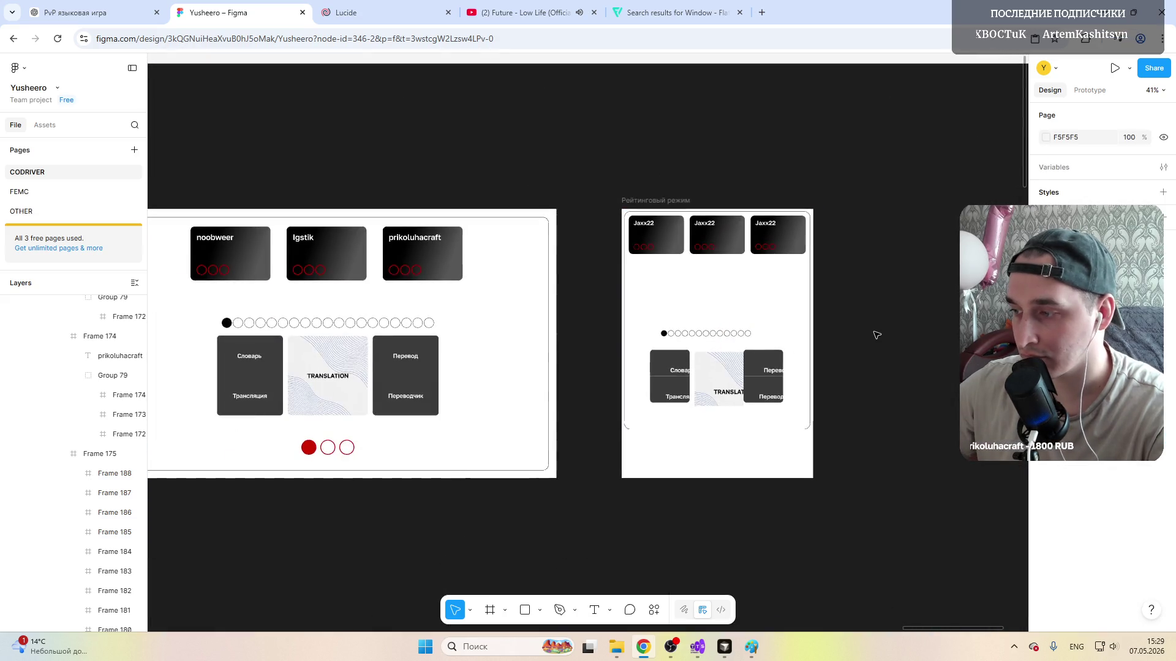
scroll(693, 294, "up", 5)
Step: Widen the circle row slightly by its right edge inside the rating-mode frame
left_click(465, 337)
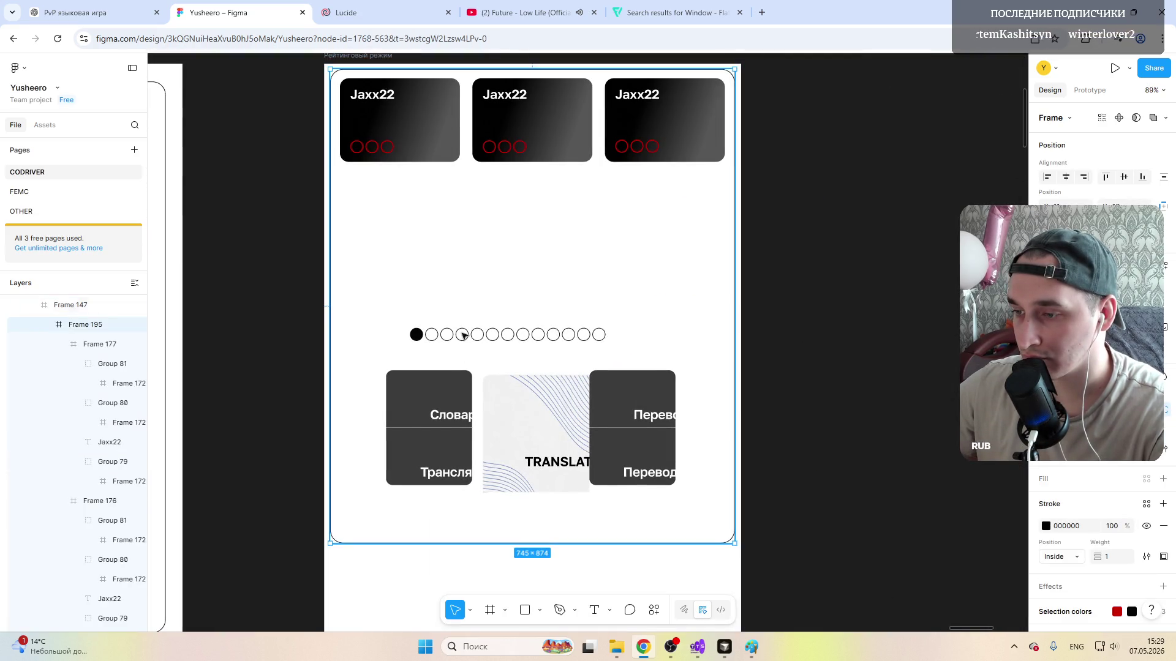
double_click(477, 335)
left_click_drag(649, 334, 665, 335)
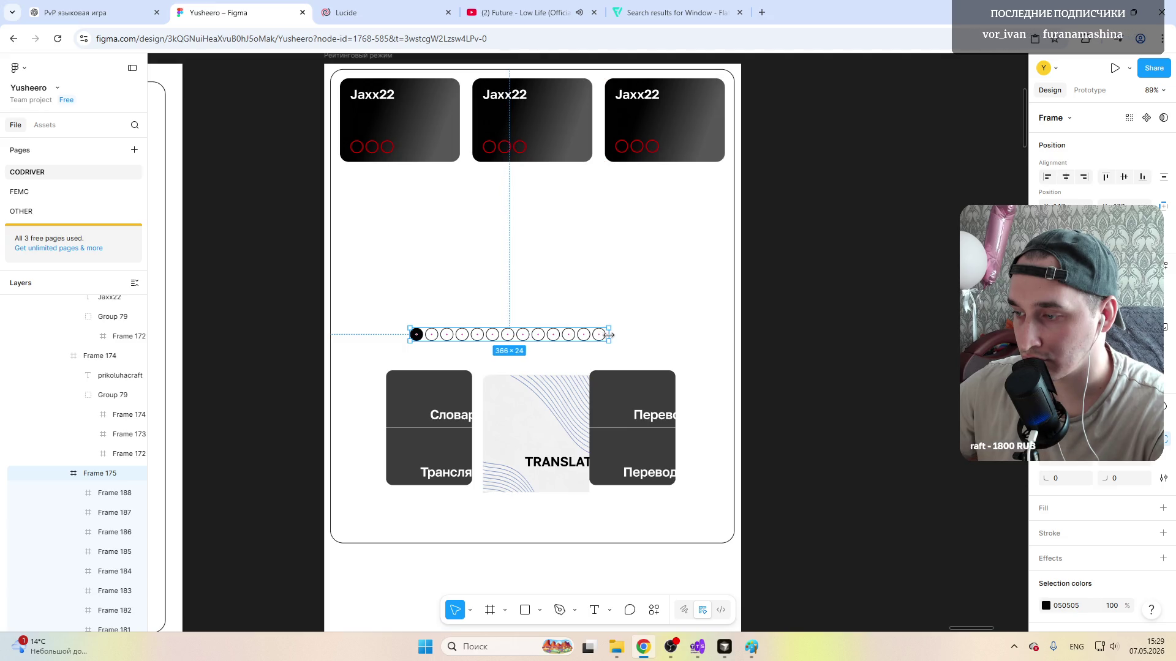
key("Escape")
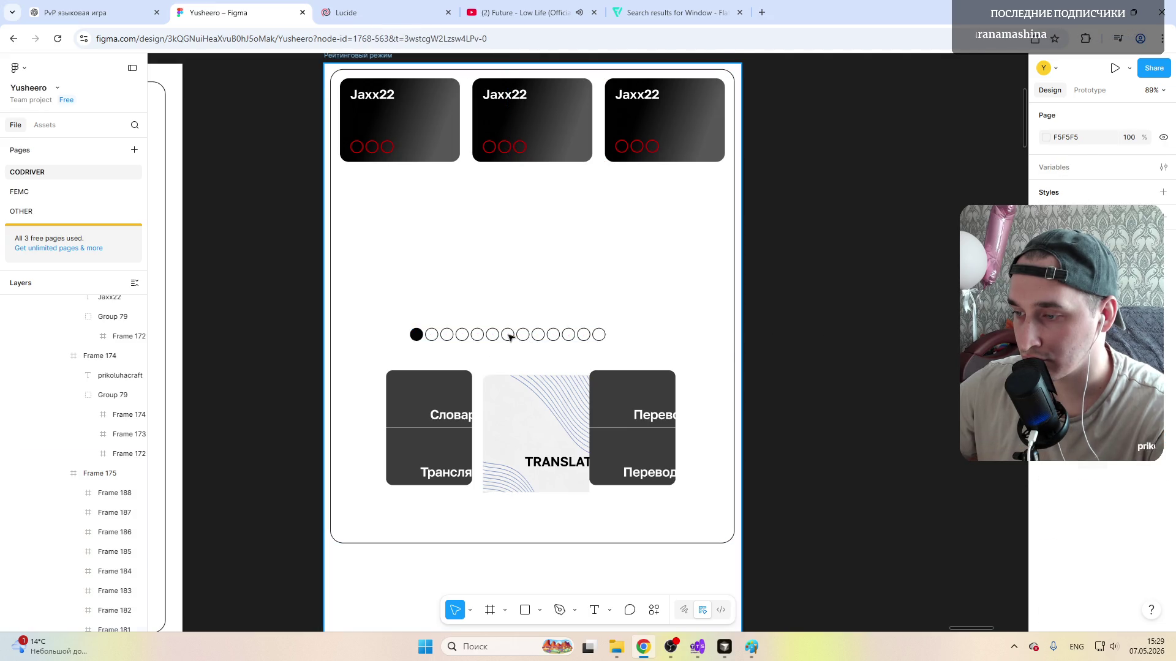
Step: Centre the circle row horizontally and raise it higher above the three mode cards
left_click(511, 335)
double_click(509, 335)
key("shift+Return")
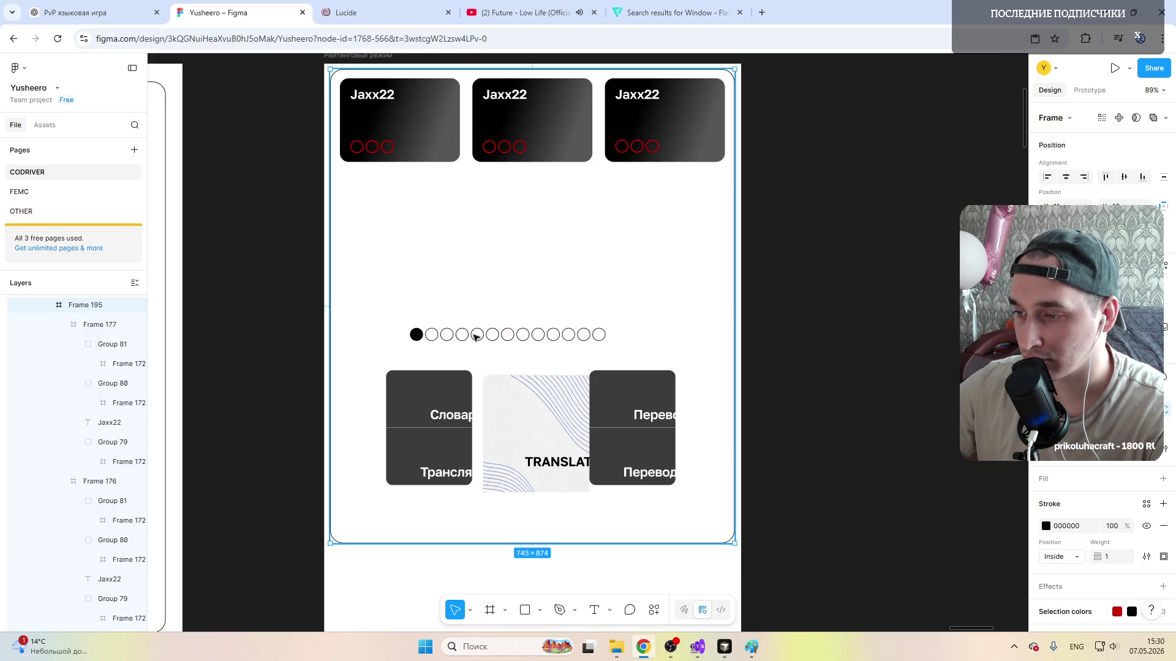
left_click(476, 338)
left_click_drag(481, 337, 500, 338)
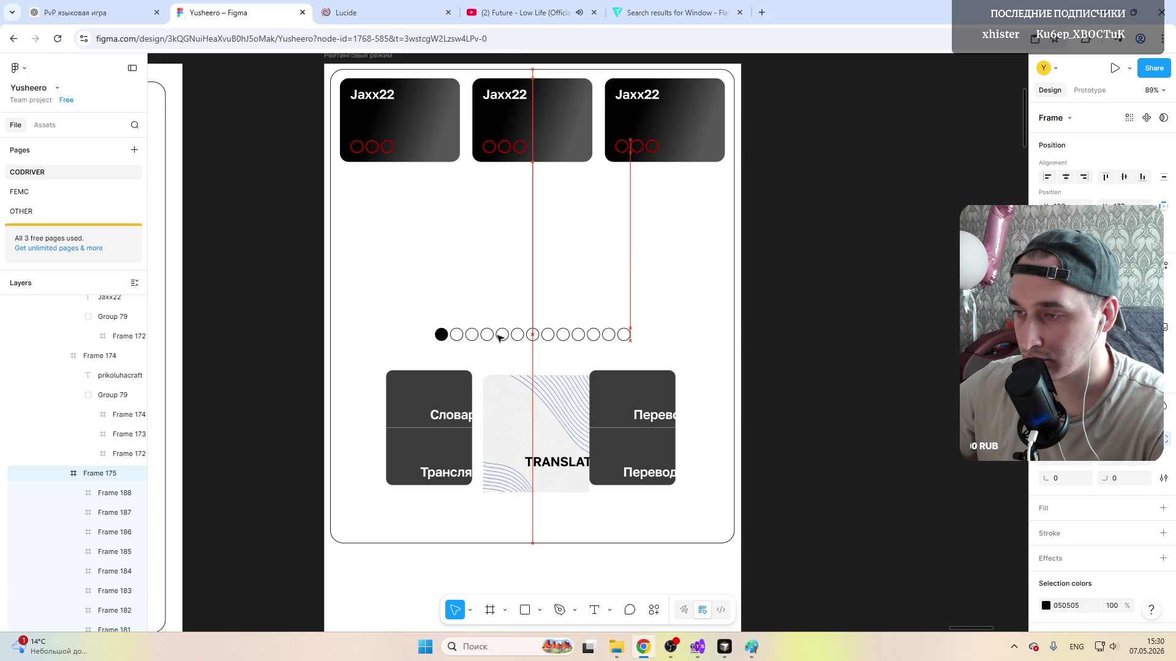
left_click_drag(501, 337, 500, 285)
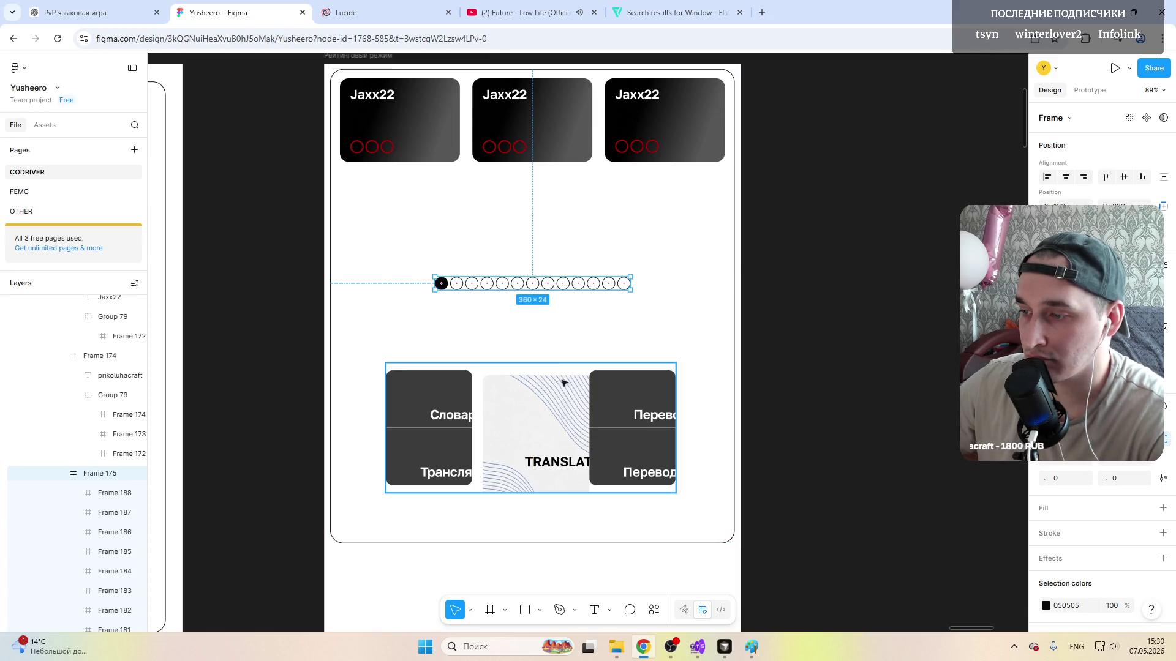
Step: Shrink the left mode card by its corner handle inside Group 78
left_click(545, 390)
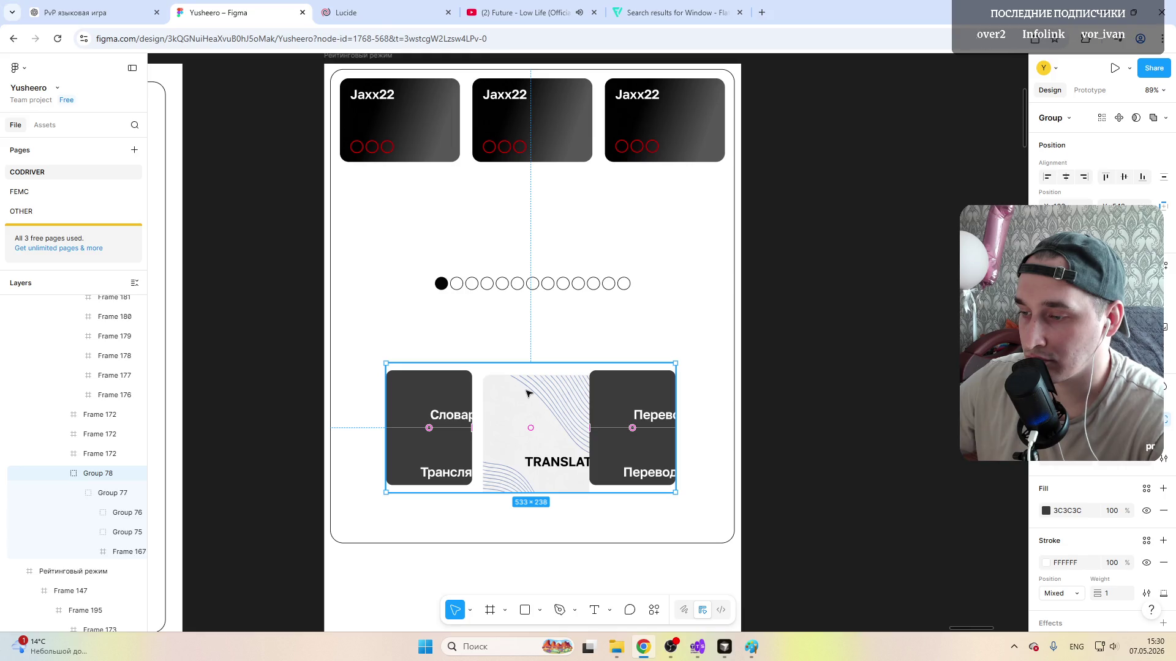
double_click(528, 393)
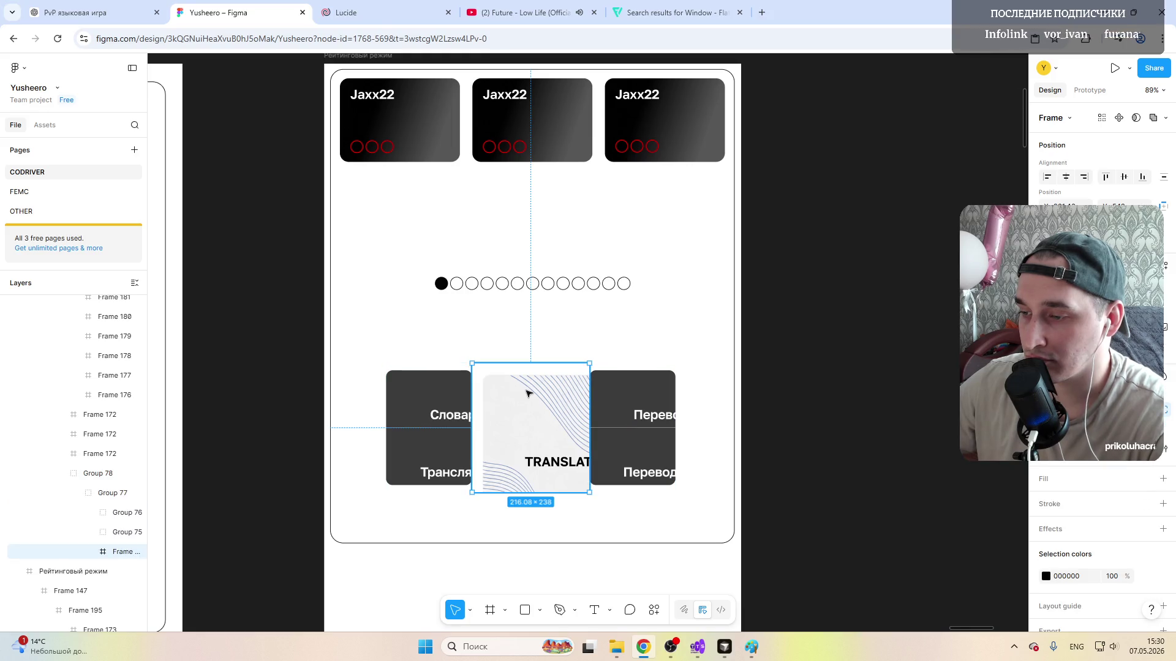
left_click(429, 390)
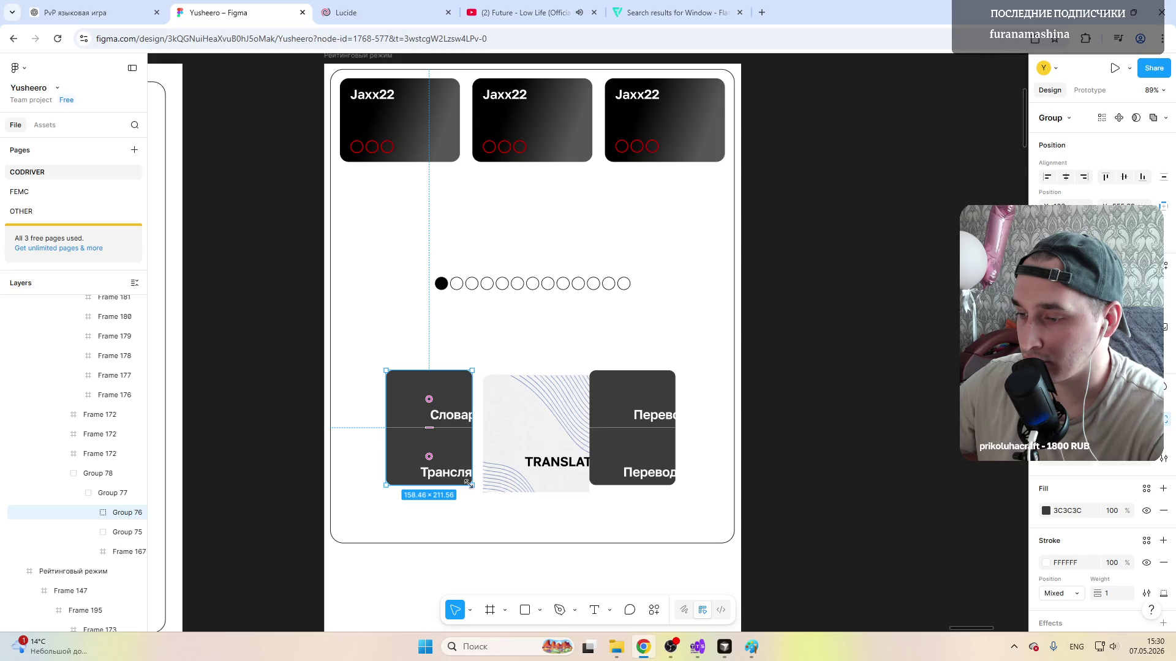
mouse_move(472, 484)
left_mouse_down()
mouse_move(449, 456)
mouse_move(466, 453)
left_mouse_up()
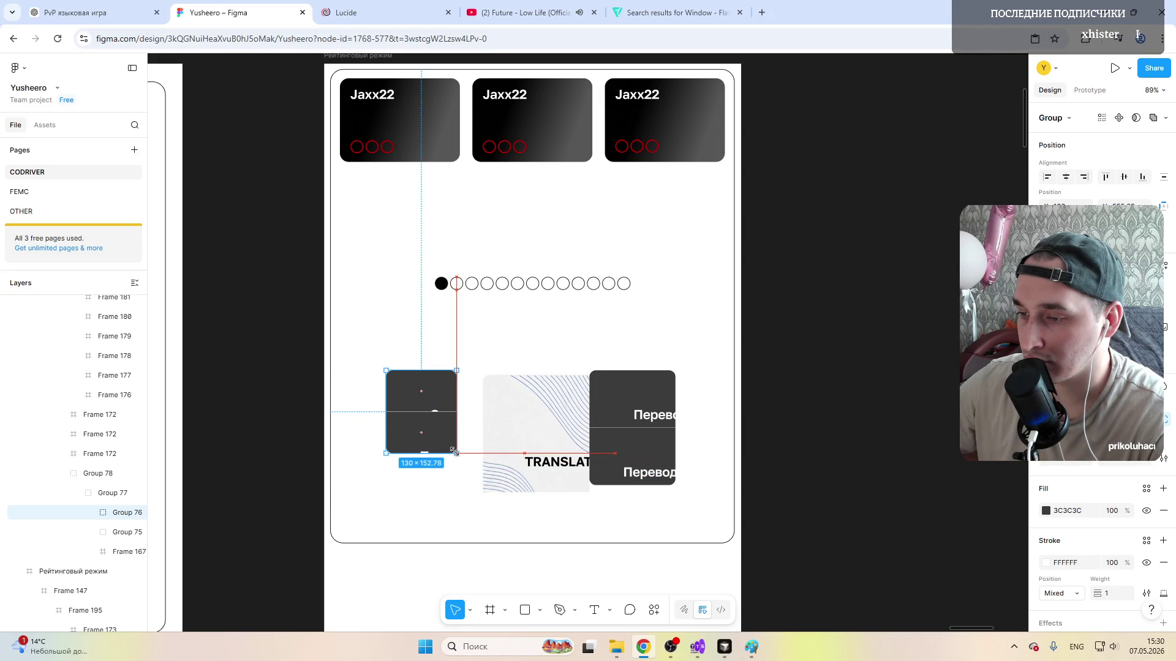
Step: Narrow the middle TRANSLATION card to a 200×200 square and reach its image
left_click(533, 422)
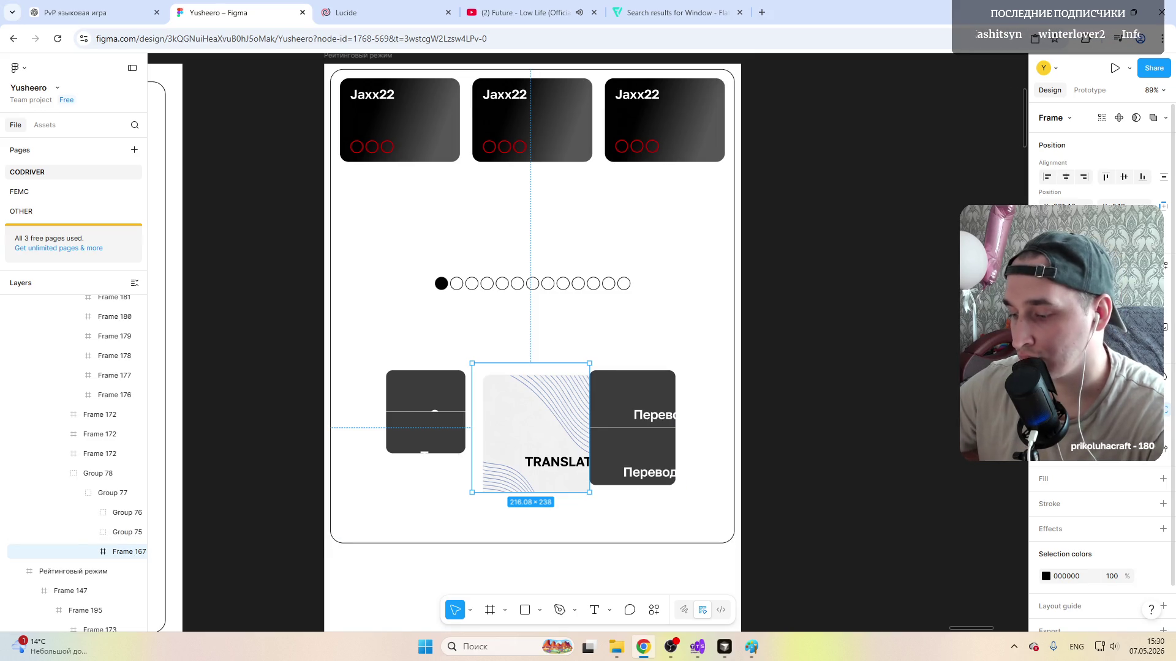
key("Escape")
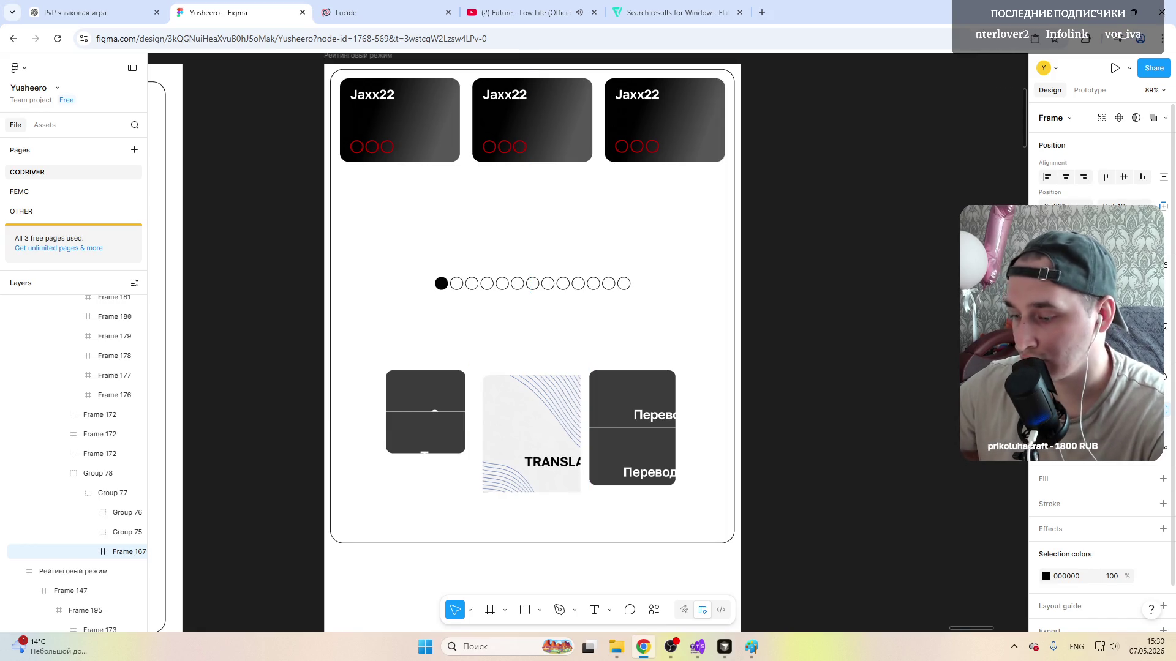
left_click(525, 418)
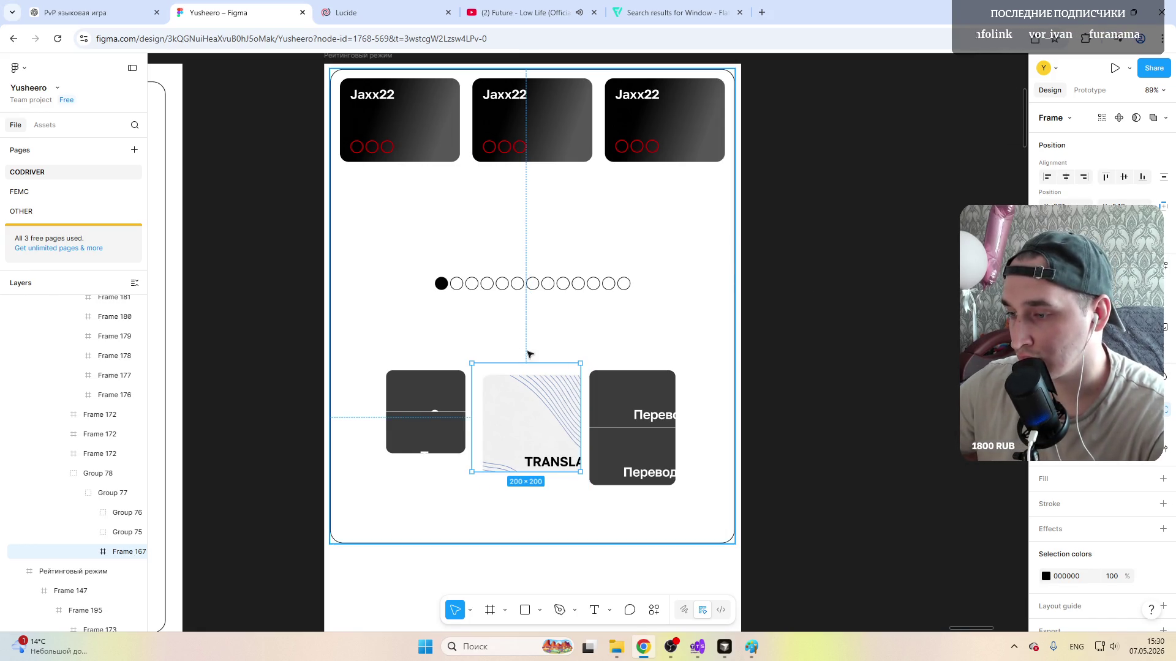
double_click(548, 394)
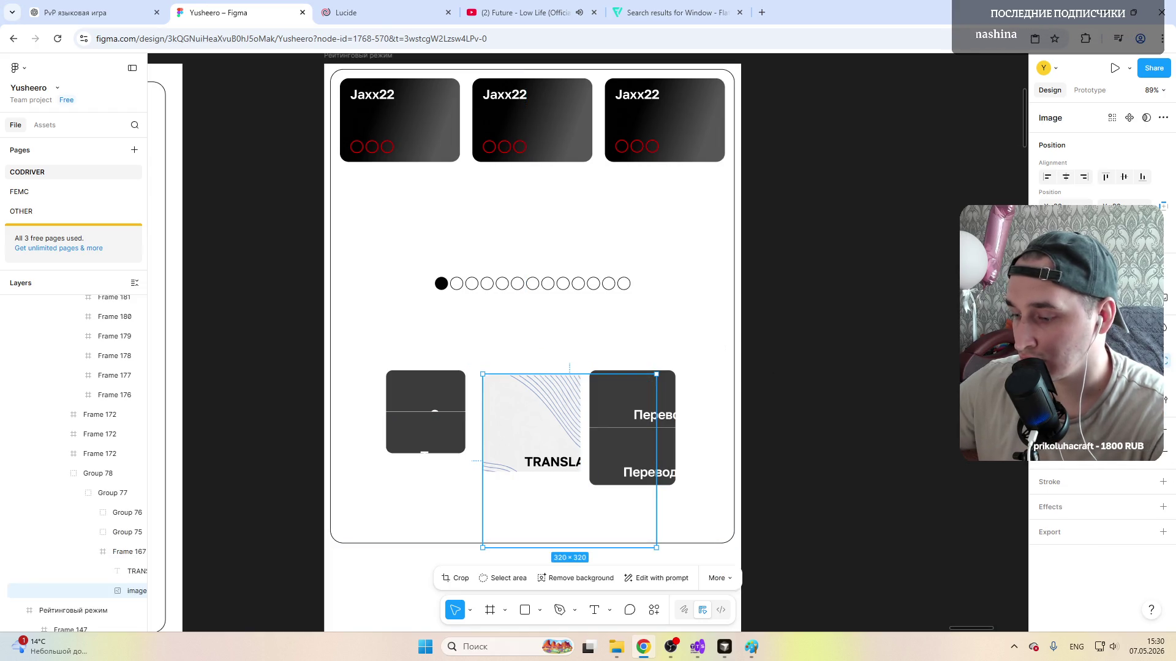
Step: Resize the marble image to a 200-wide square and align it within the middle card
left_click_drag(655, 460, 591, 460)
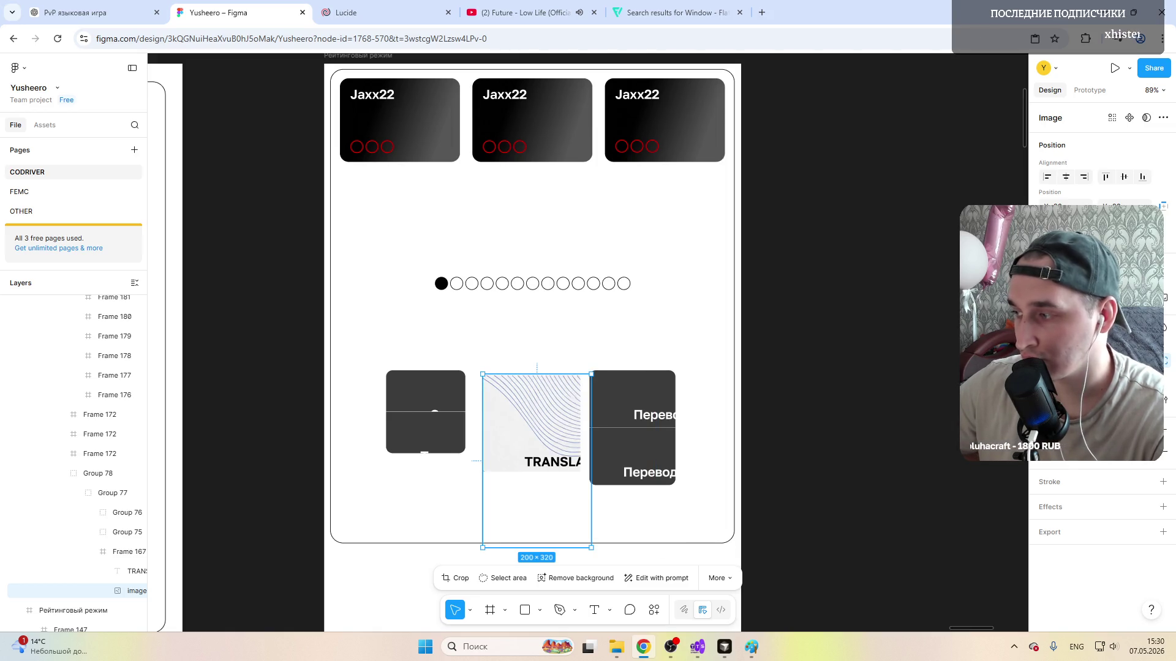
left_click_drag(536, 548, 536, 478)
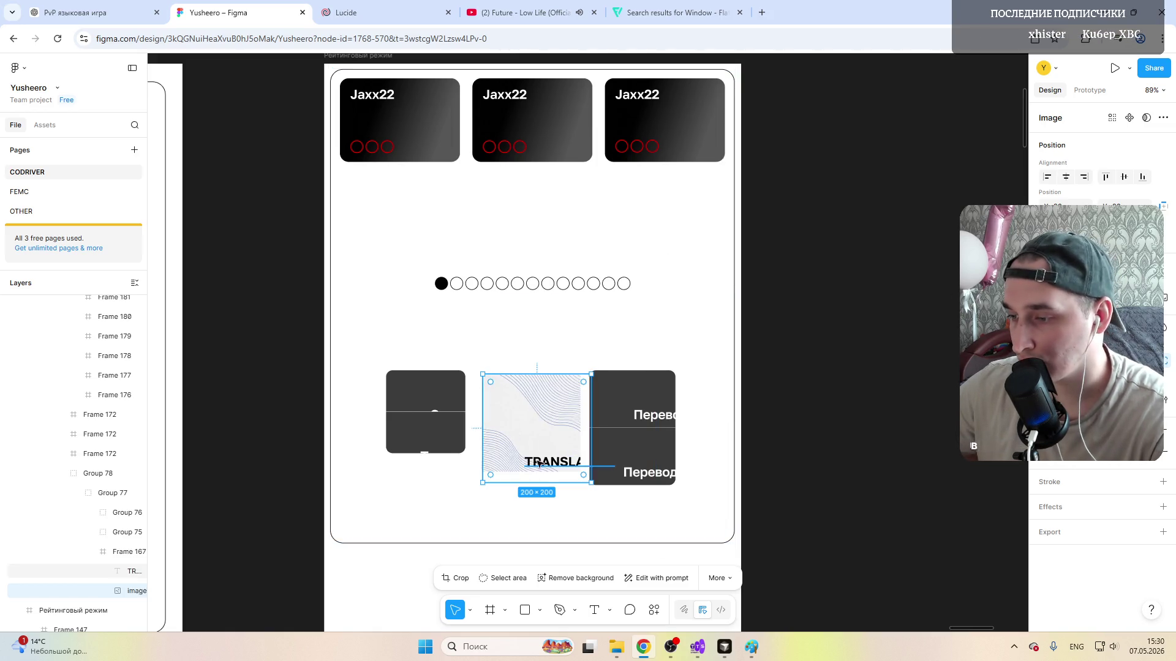
left_click_drag(531, 437, 525, 430)
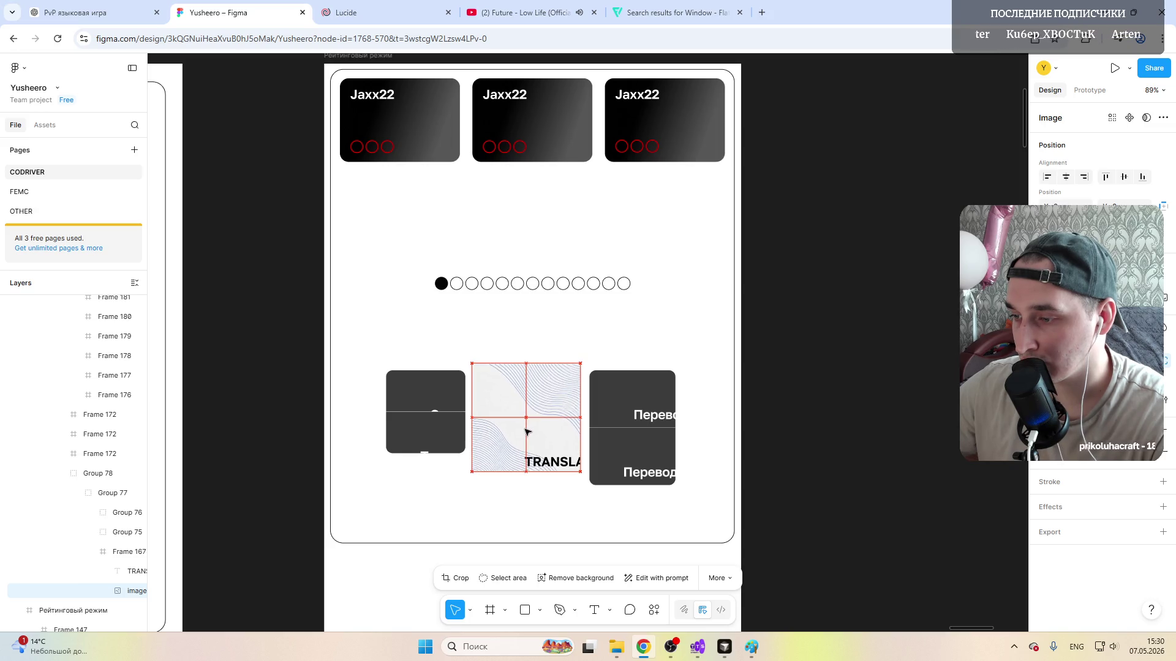
key("Escape")
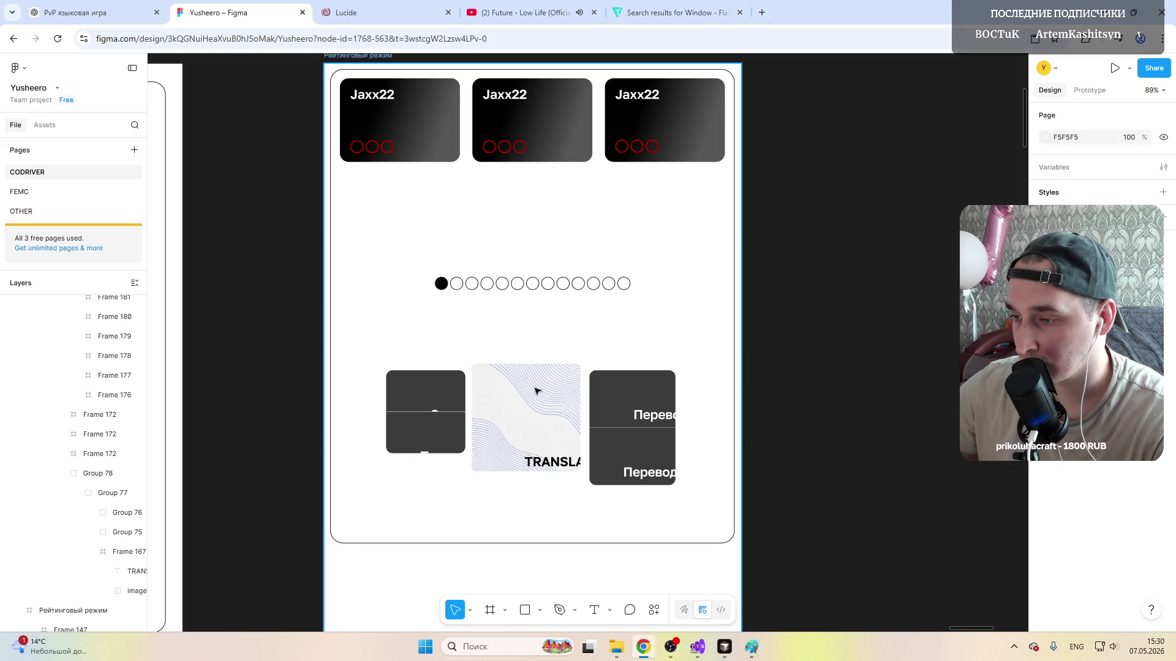
Step: Move the wave-pattern card up into the bottom row between the two dark cards
left_click(537, 390)
left_click(537, 390)
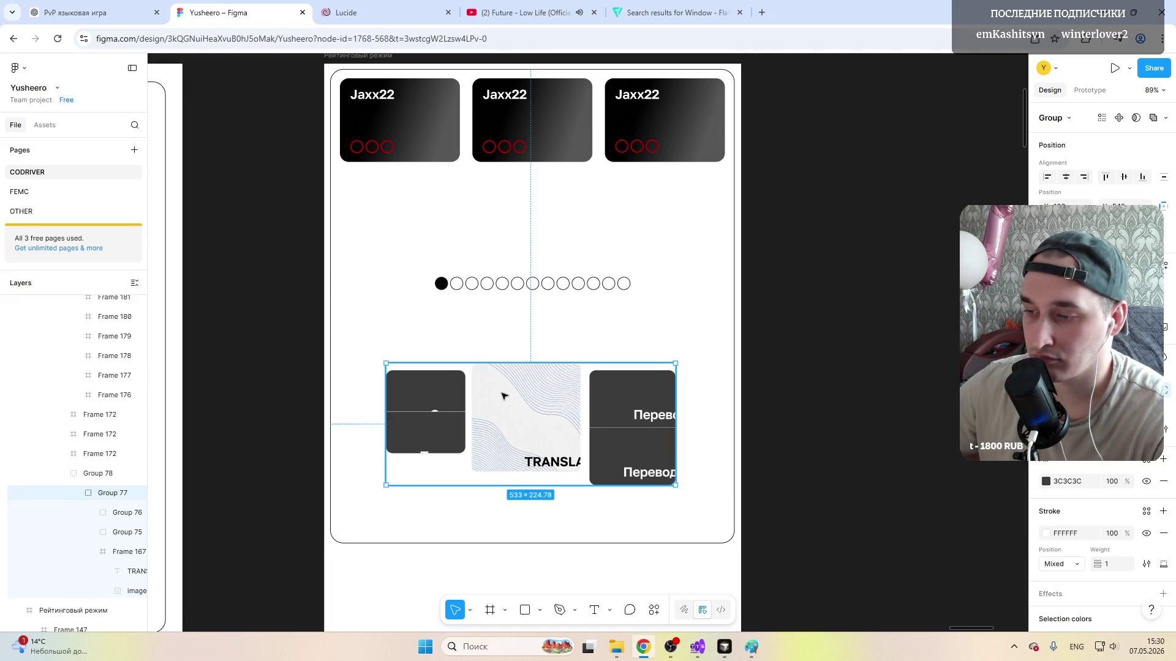
double_click(520, 401)
left_click_drag(507, 410, 515, 413)
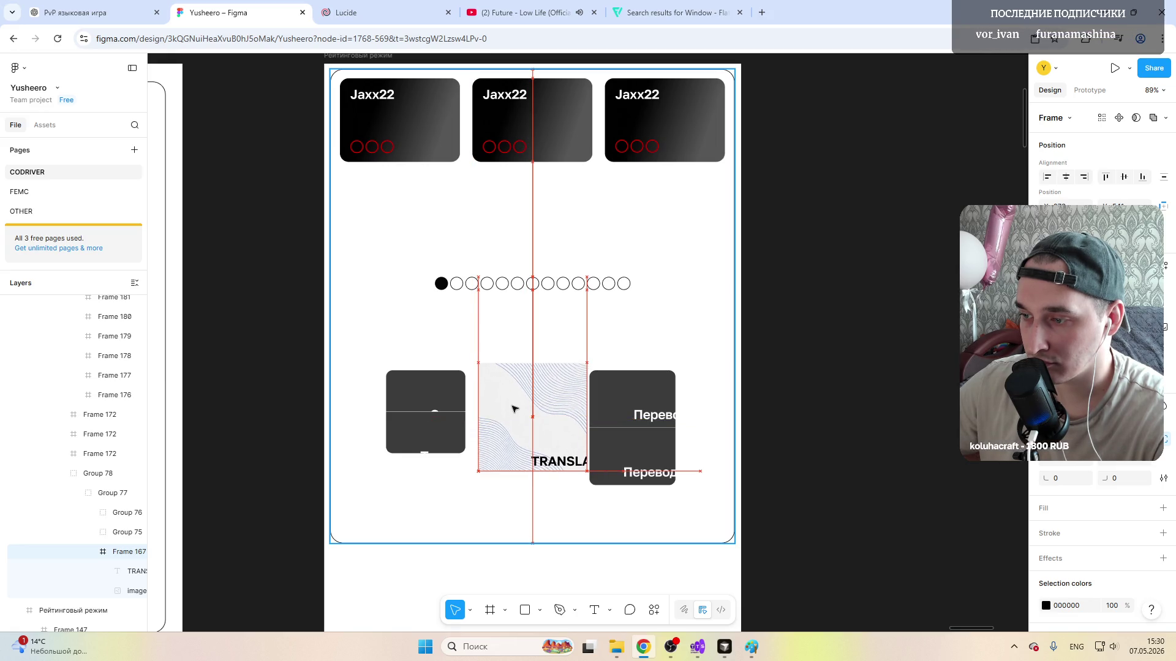
left_click_drag(515, 413, 527, 403)
key("Escape")
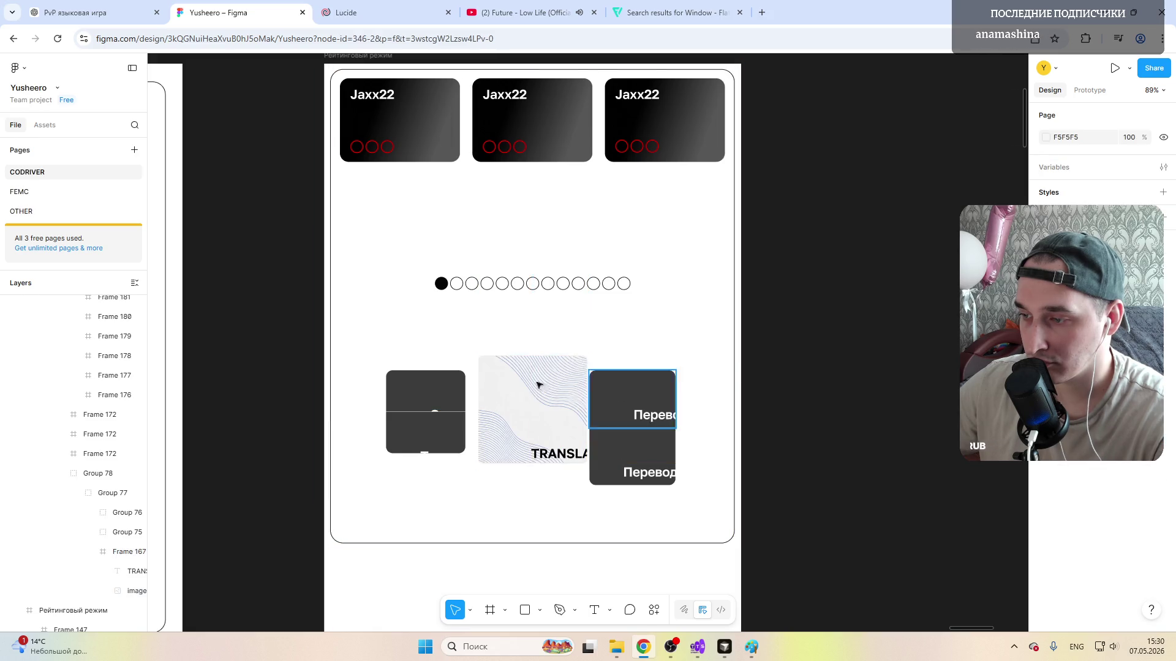
scroll(552, 404, "up", 5)
scroll(589, 478, "up", 3)
scroll(603, 499, "down", 5)
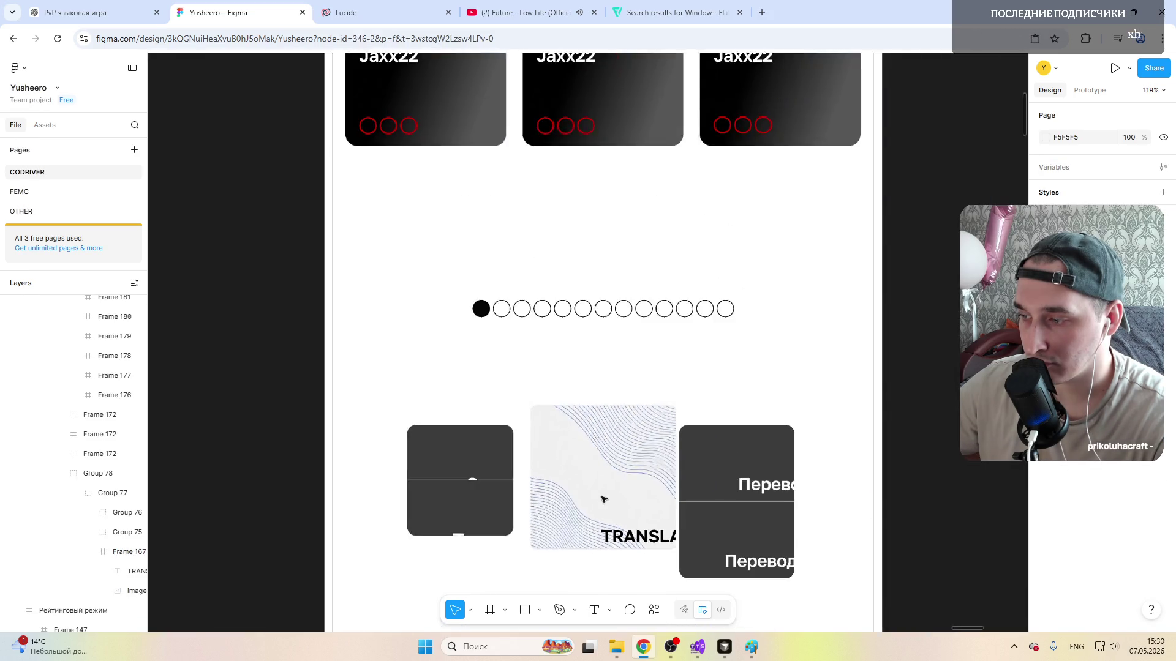
Step: Line the left dark card up with the row and delete the right Перевод card
left_click(606, 386)
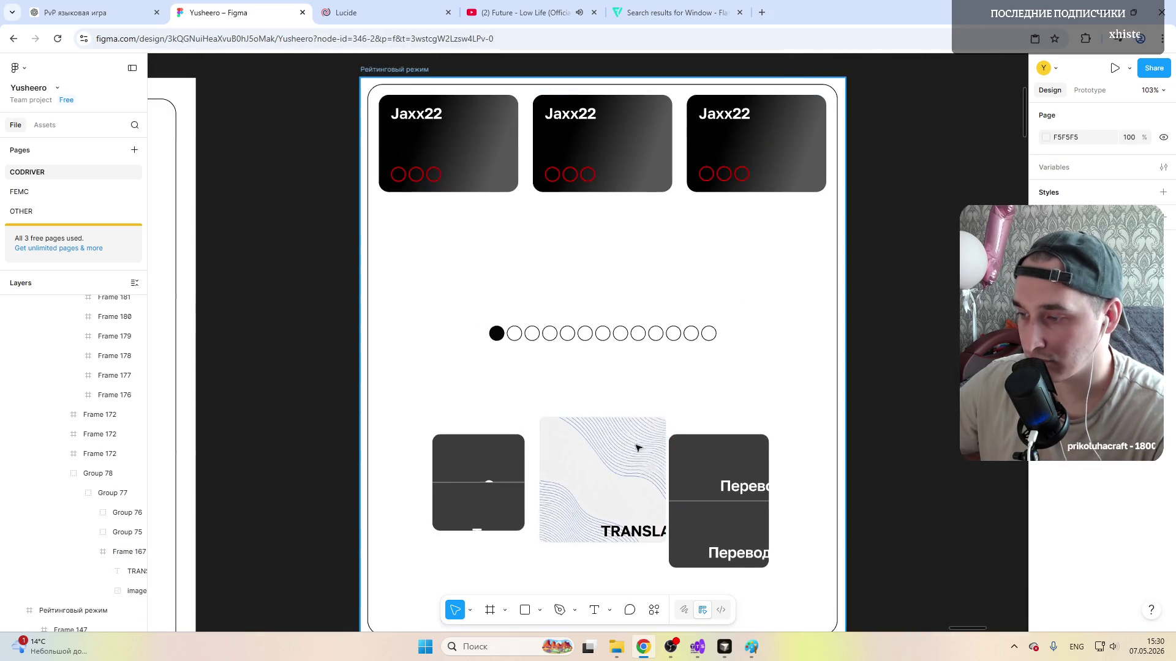
left_click(496, 459)
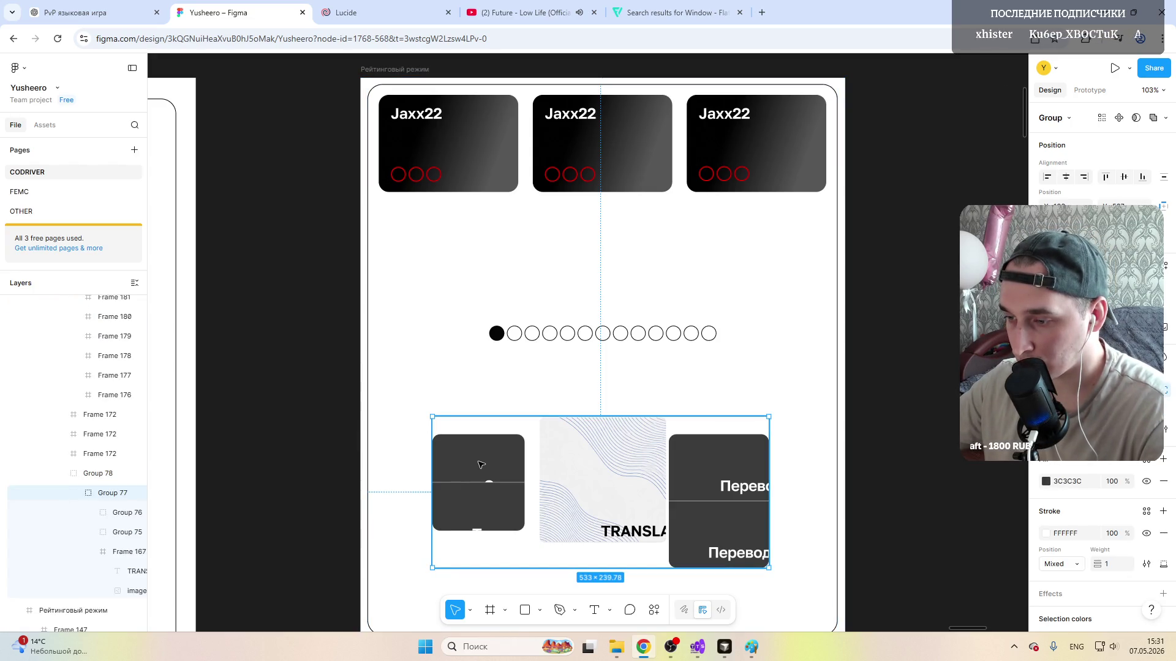
double_click(480, 463)
left_click_drag(467, 460, 464, 457)
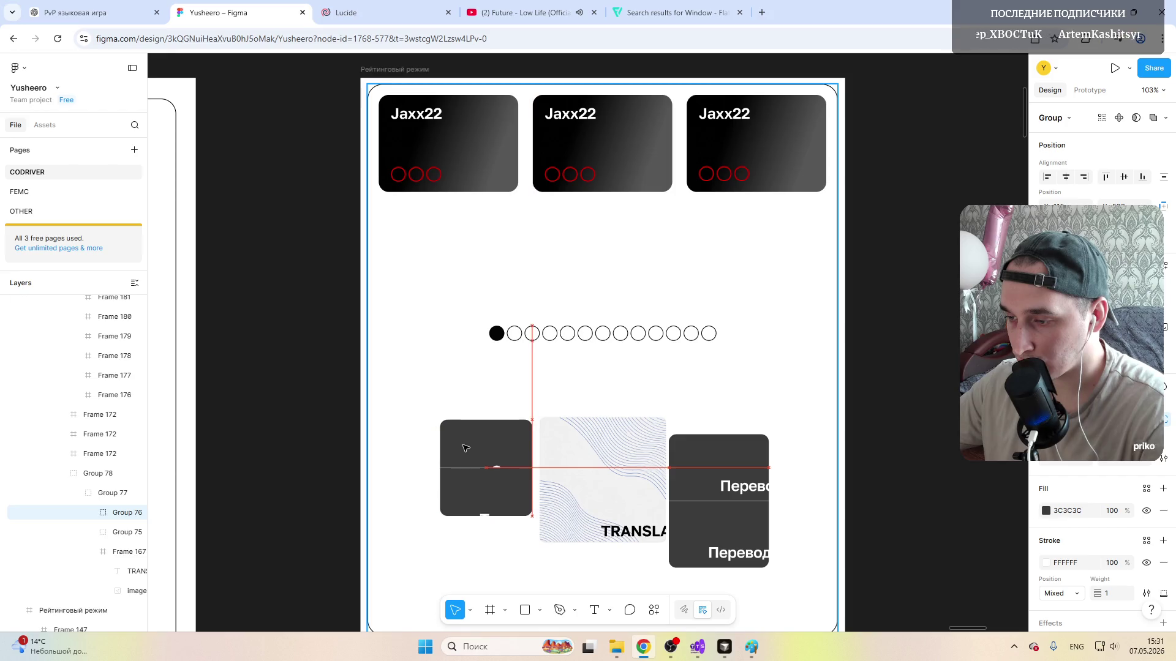
left_click_drag(465, 459, 464, 463)
left_click(717, 497)
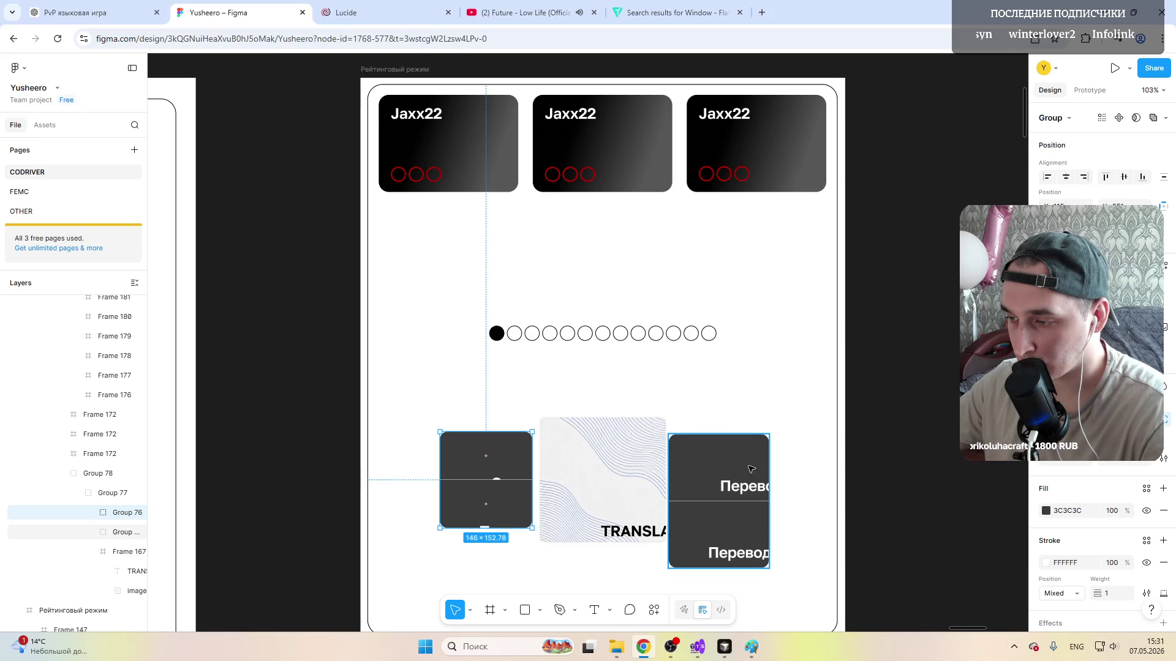
key("Delete")
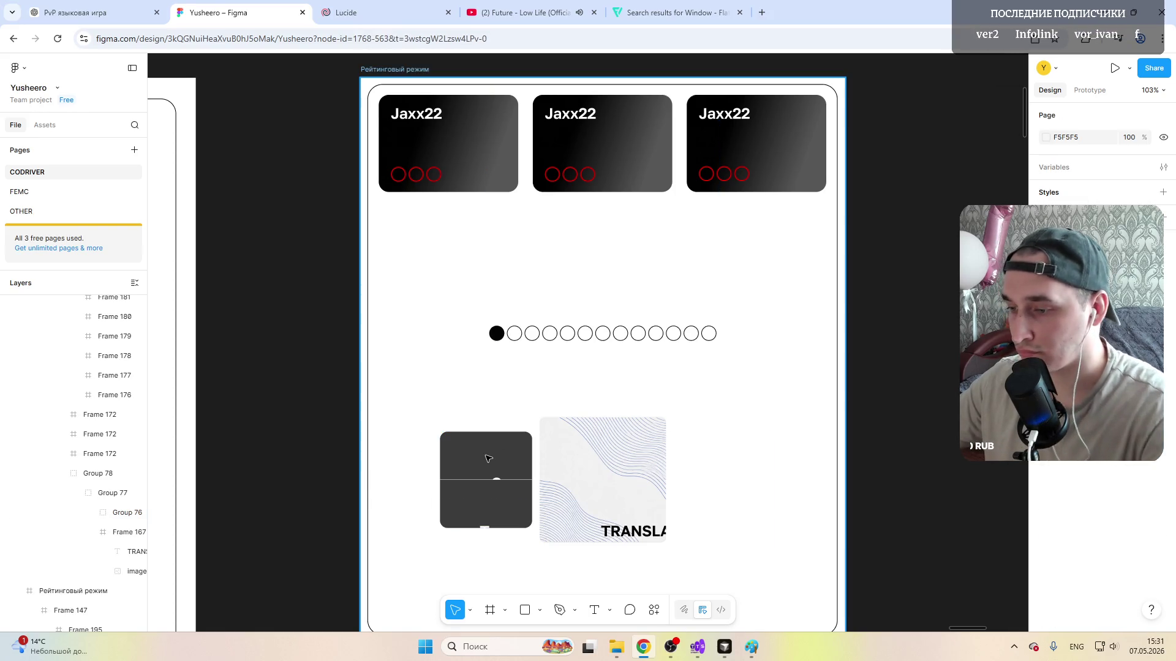
Step: Dig through the two-card group to isolate the left dark card for copying
left_click(490, 458)
left_click(511, 468)
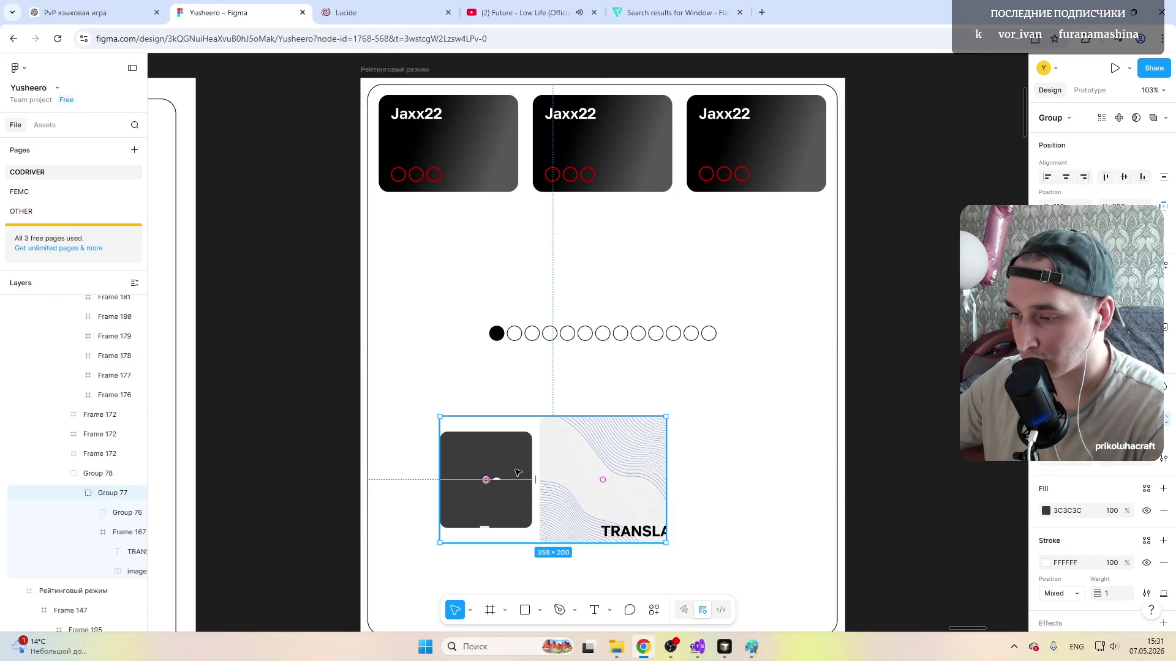
double_click(517, 474)
double_click(514, 474)
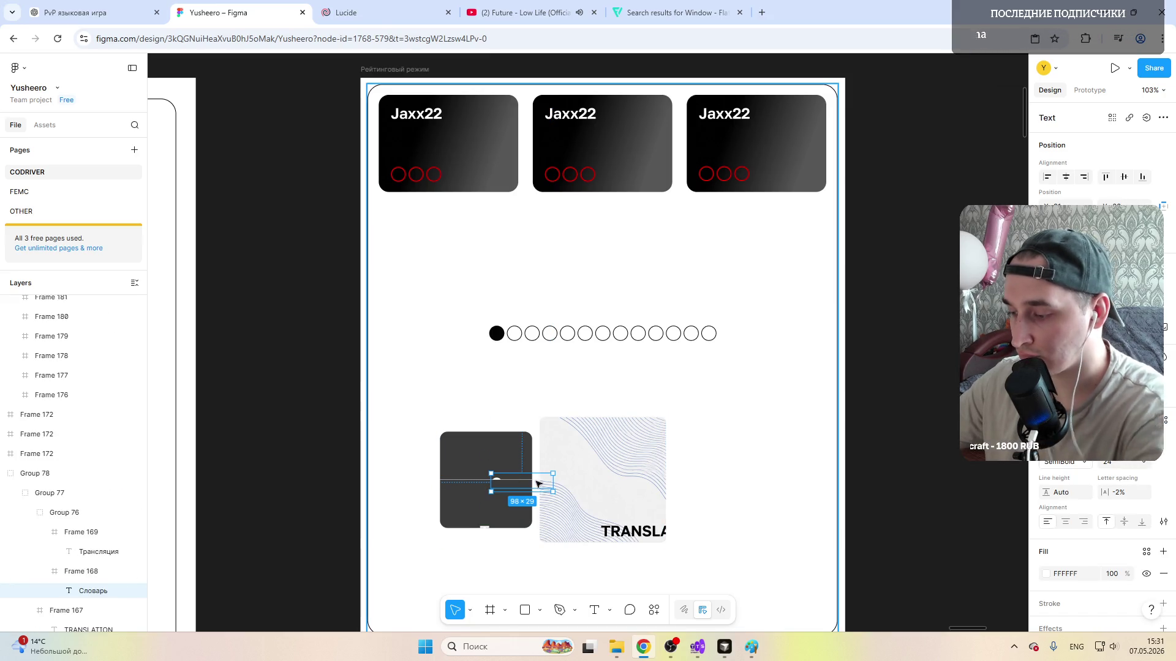
left_click(498, 506)
double_click(499, 506)
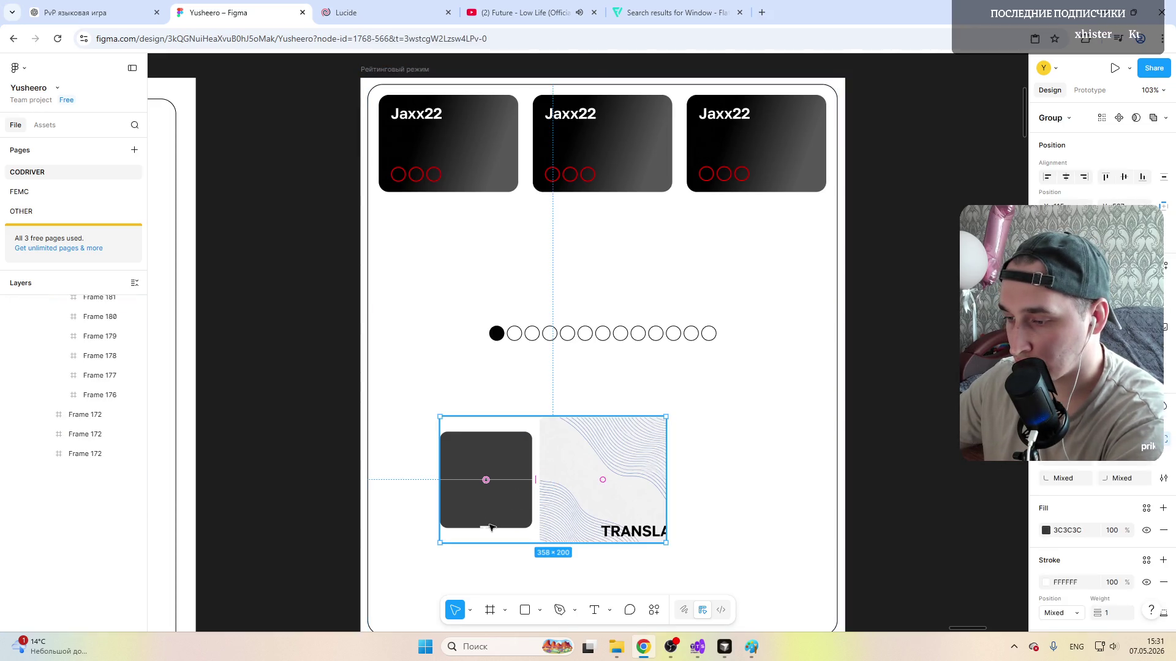
double_click(492, 527)
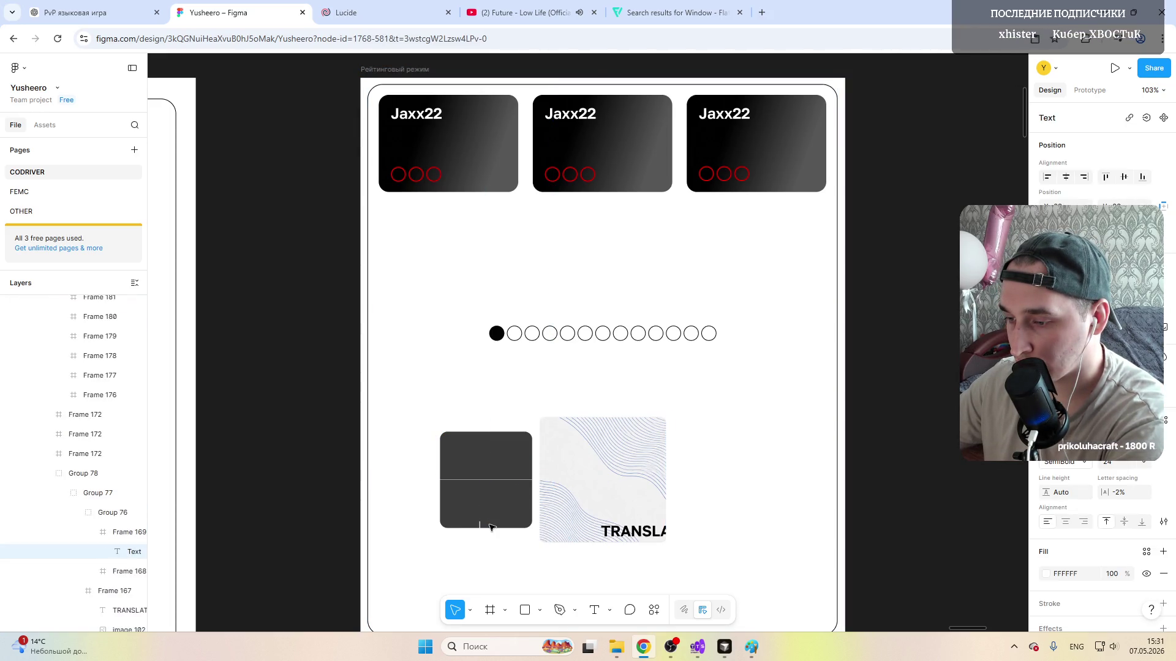
left_click(504, 515)
left_click(496, 464)
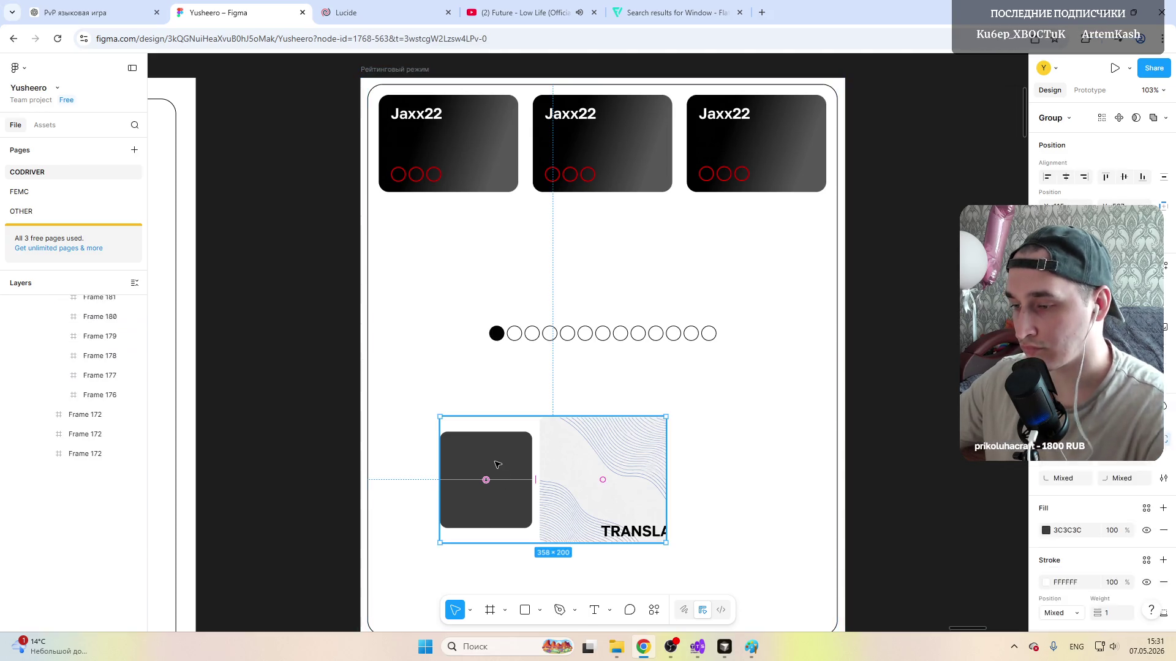
double_click(496, 464)
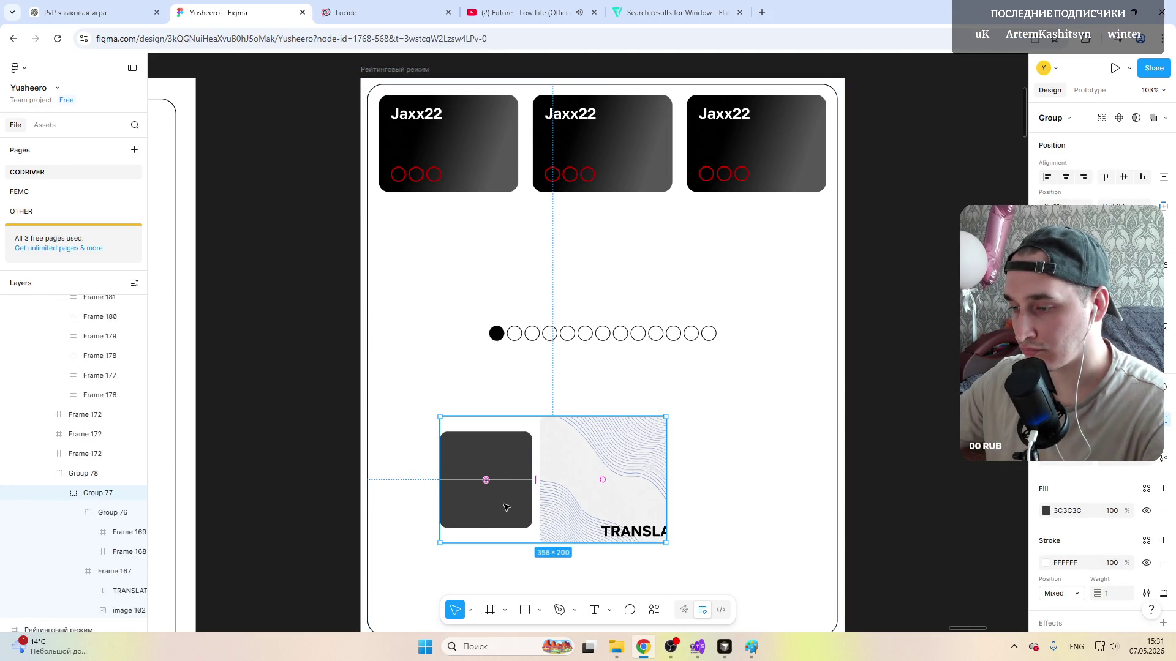
left_click(726, 460)
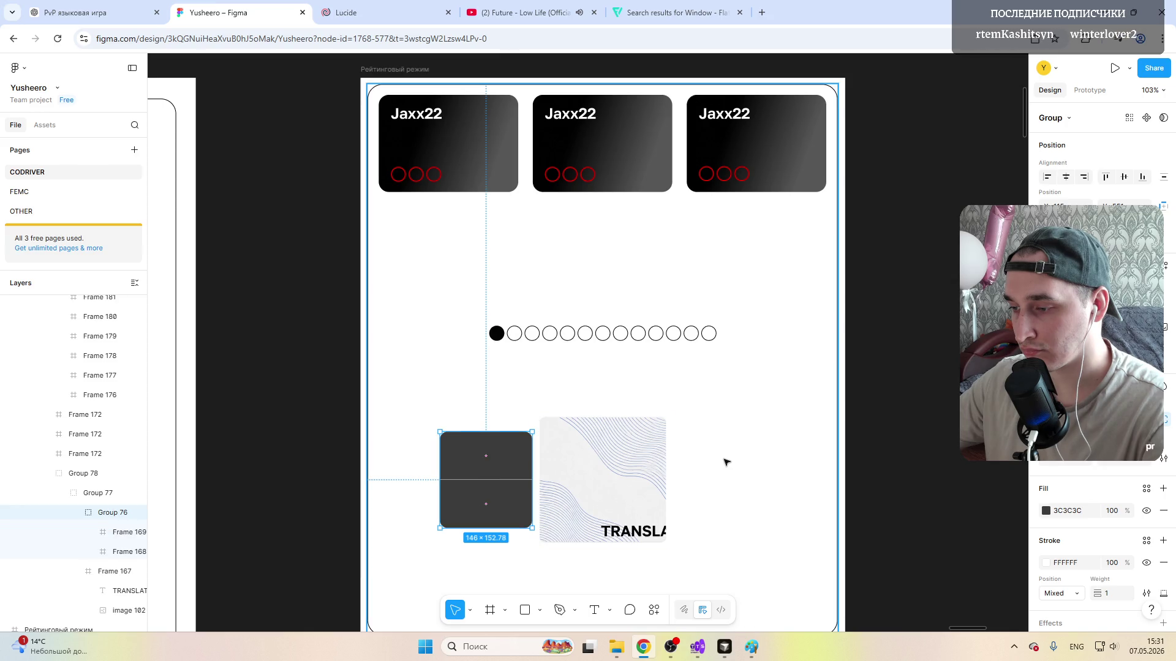
left_click(599, 444)
Step: Collapse the dark card's layers and Alt-drag a copy of it to the right of the wave card
left_click(106, 493)
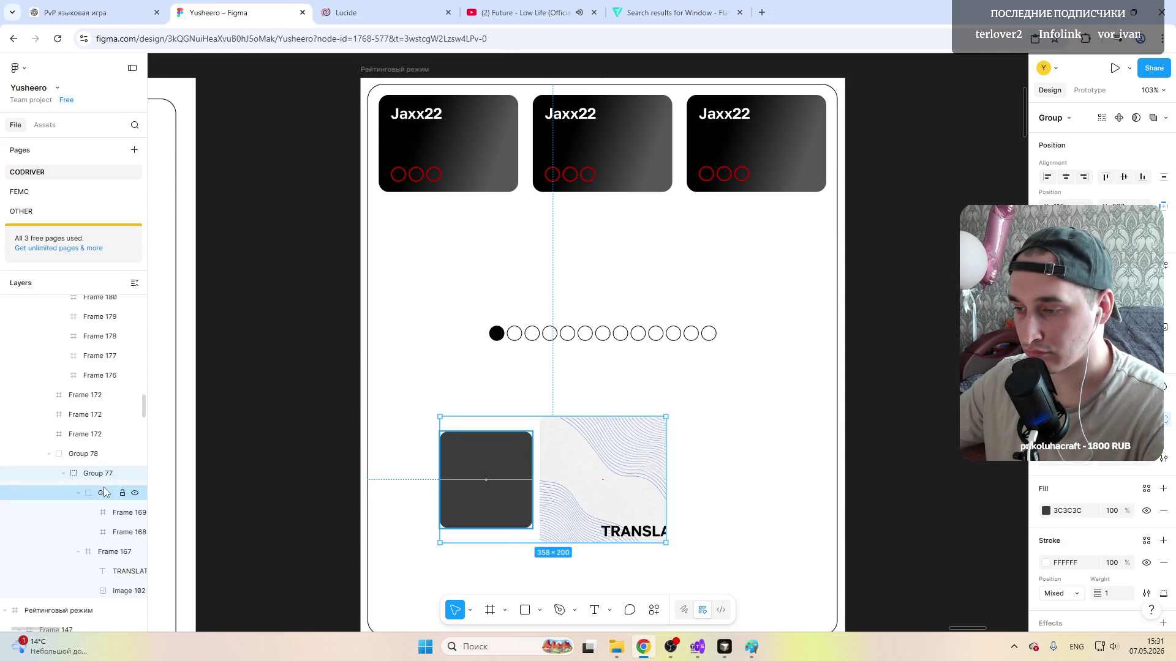
left_click(102, 477)
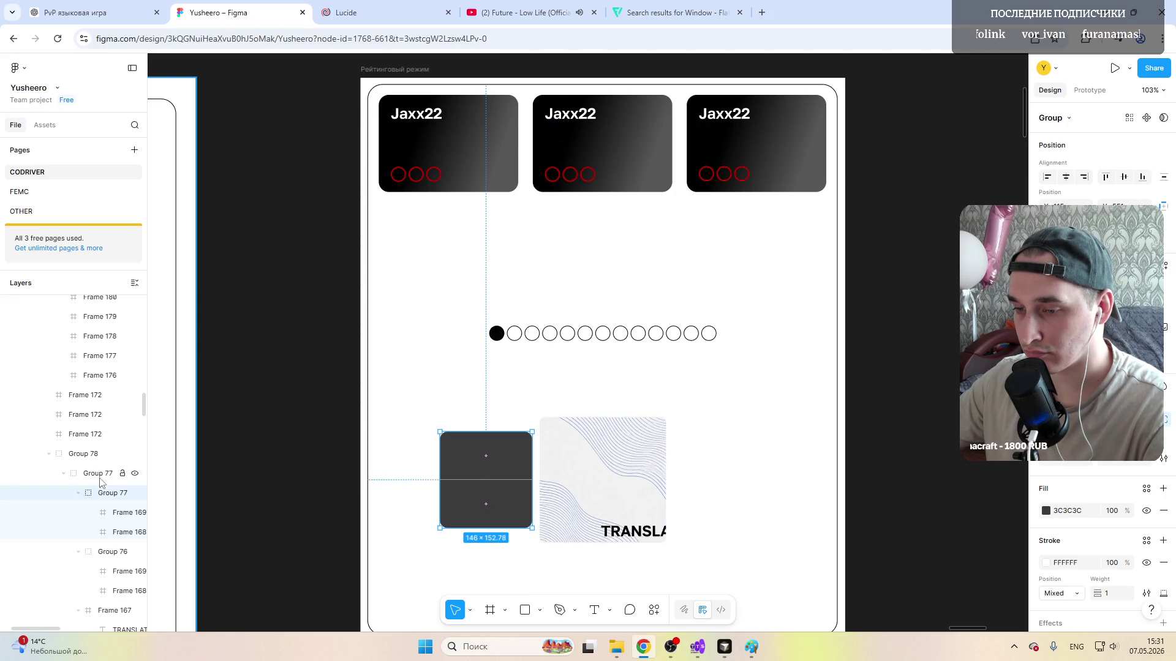
left_click(81, 514)
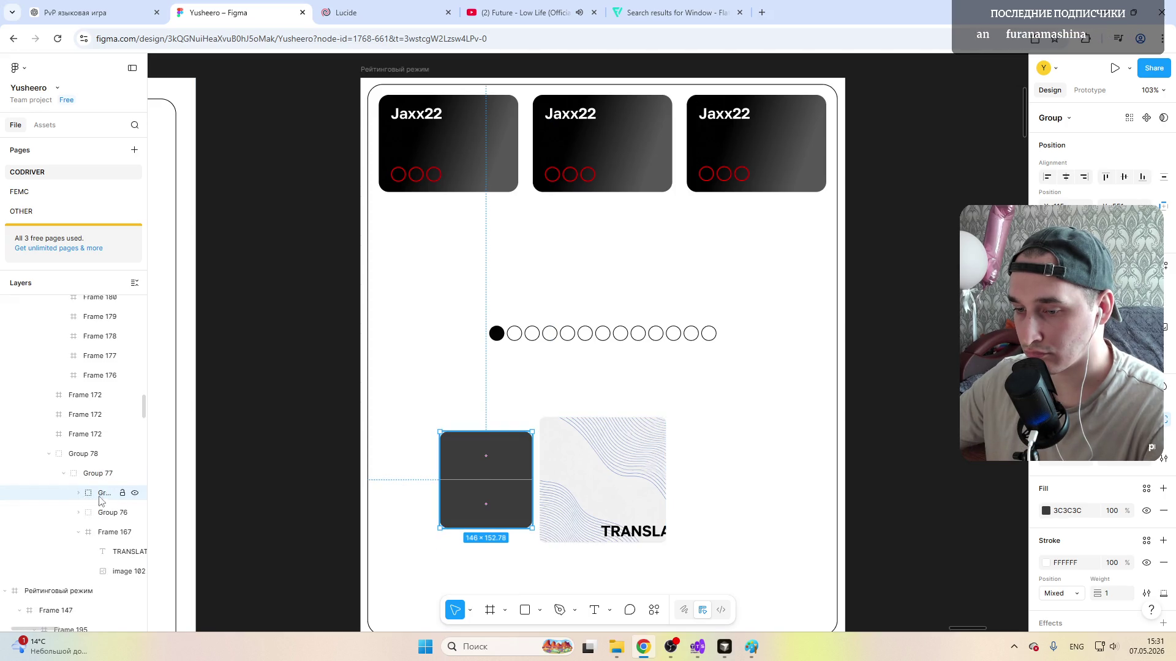
left_click(80, 533)
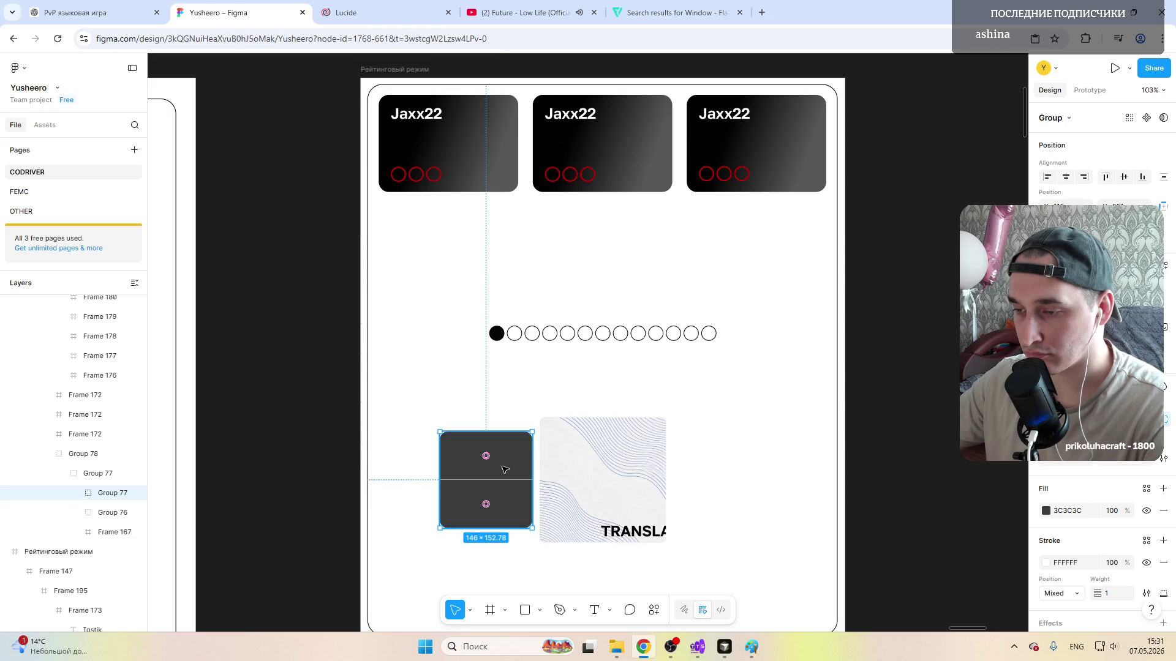
left_click_drag(504, 469, 740, 474)
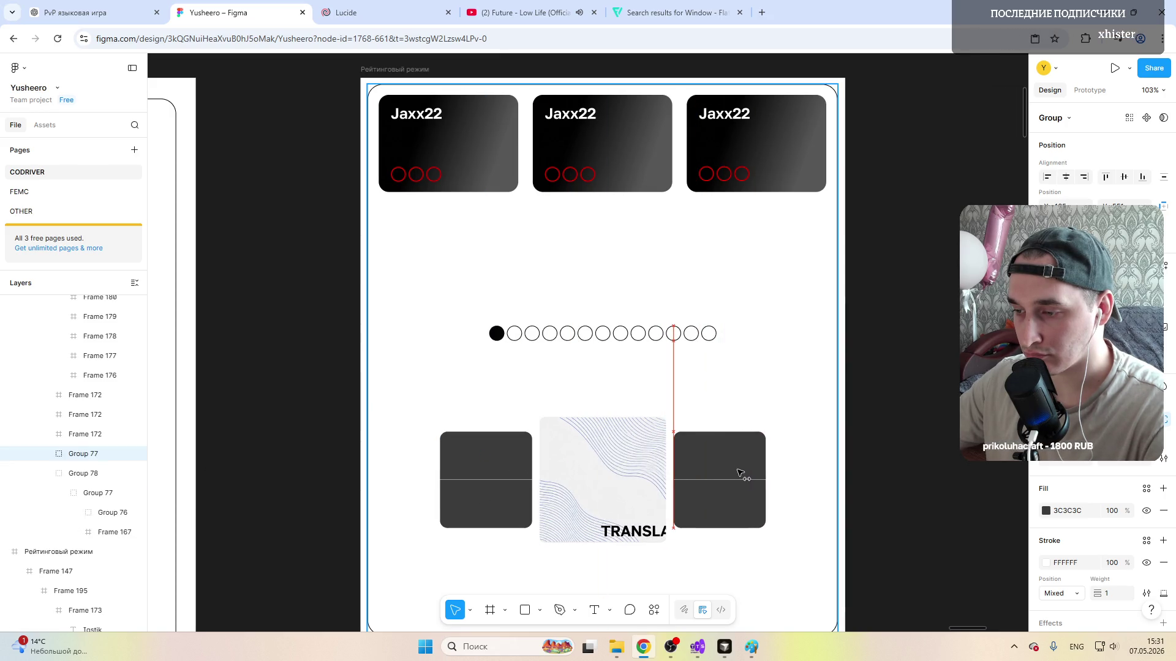
left_click(828, 386)
scroll(688, 423, "down", 3)
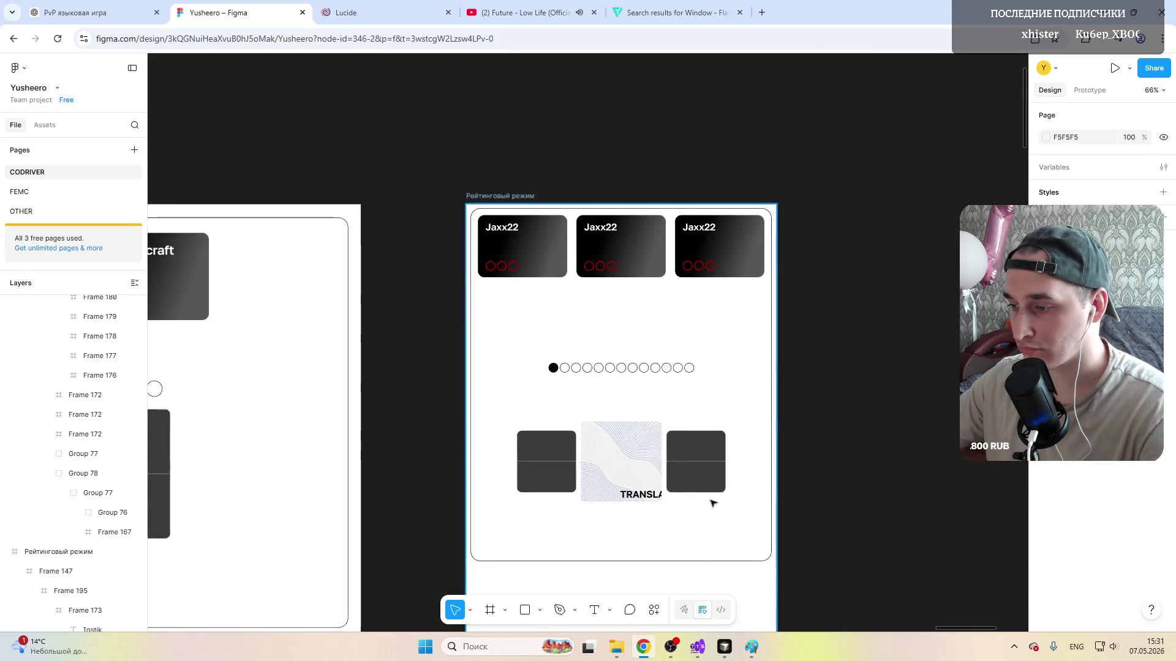
scroll(588, 478, "up", 3)
Step: Move the TRANSLATION label to the card centre at font size 20
left_click(570, 433)
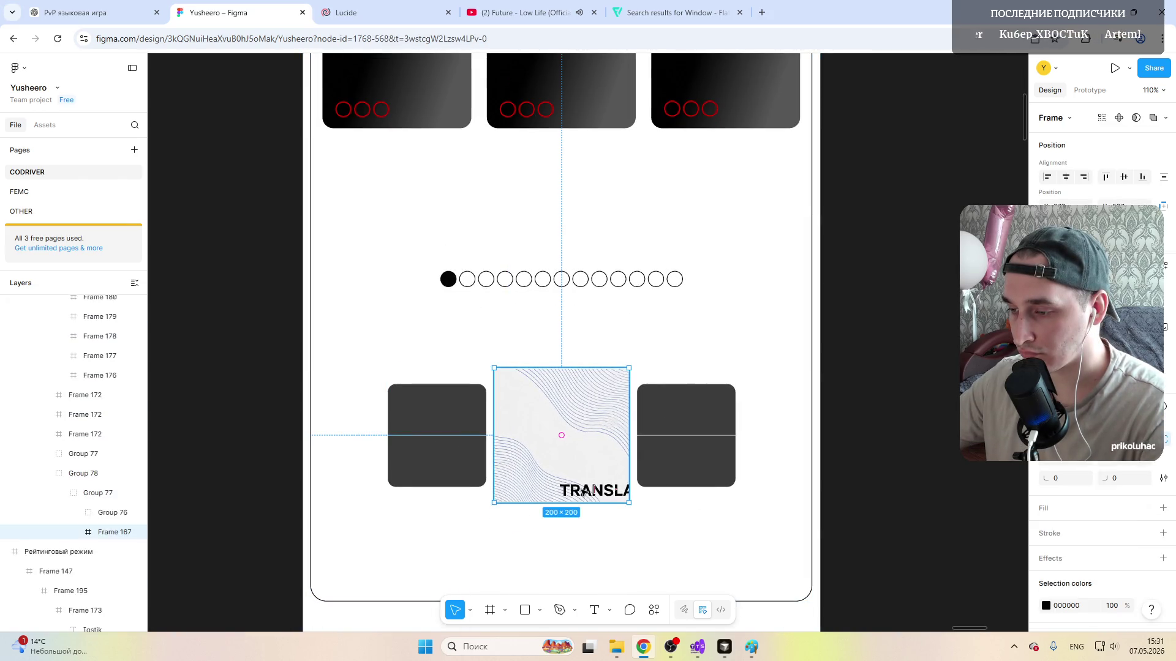
double_click(588, 492)
left_click_drag(592, 490, 564, 433)
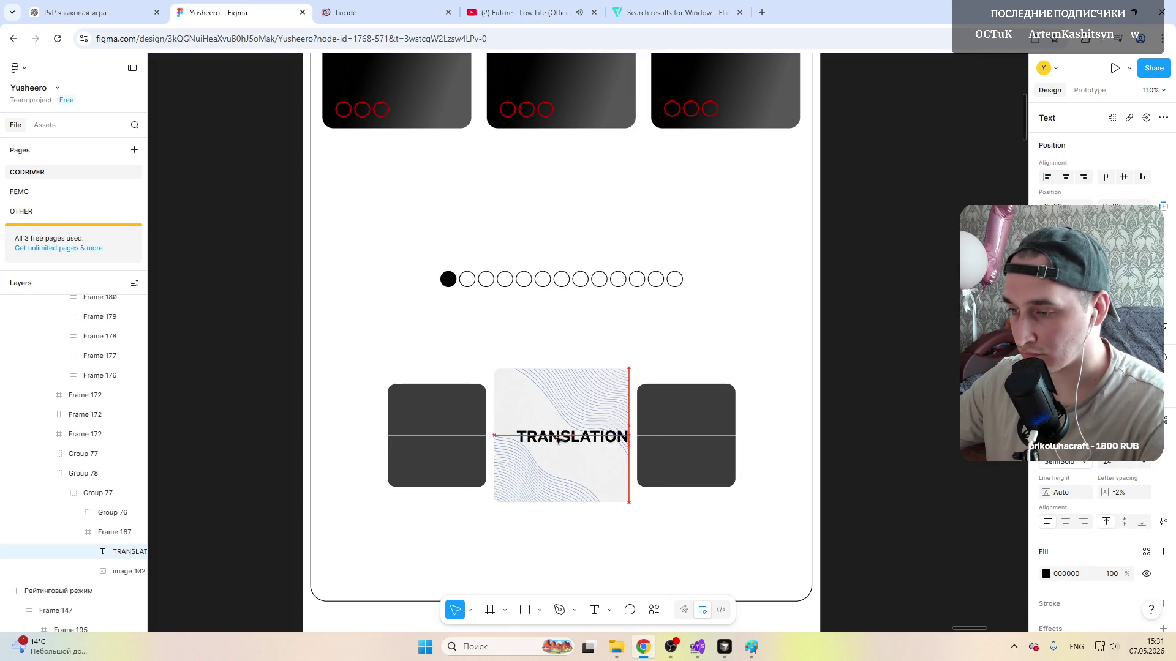
left_click(1147, 467)
left_click(1125, 496)
left_click_drag(549, 434, 555, 436)
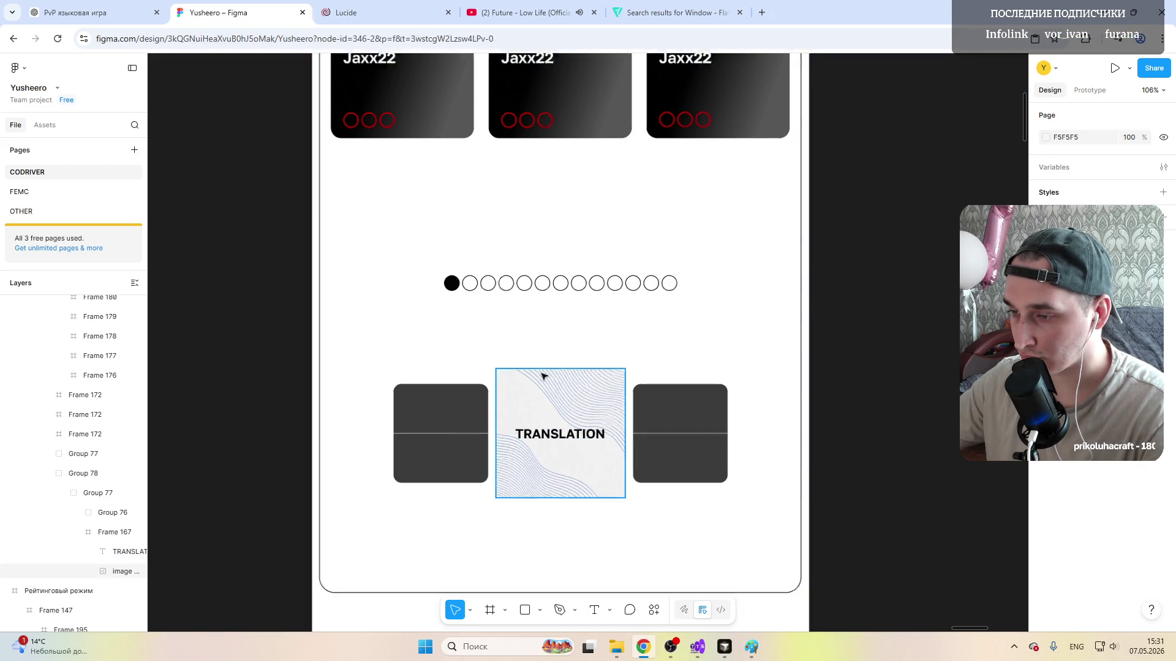
scroll(560, 367, "down", 5)
left_click(534, 385)
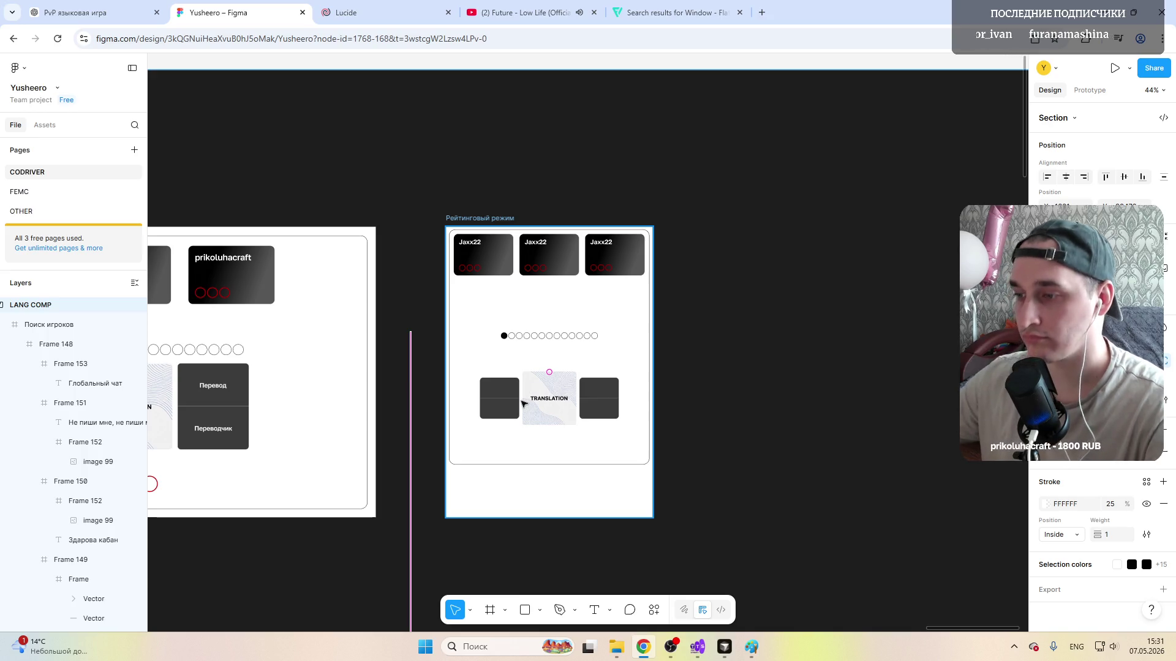
Step: Lower the dot row in the frame and collapse its layers and Group 79 in the list
left_click(541, 341)
scroll(541, 343, "up", 5)
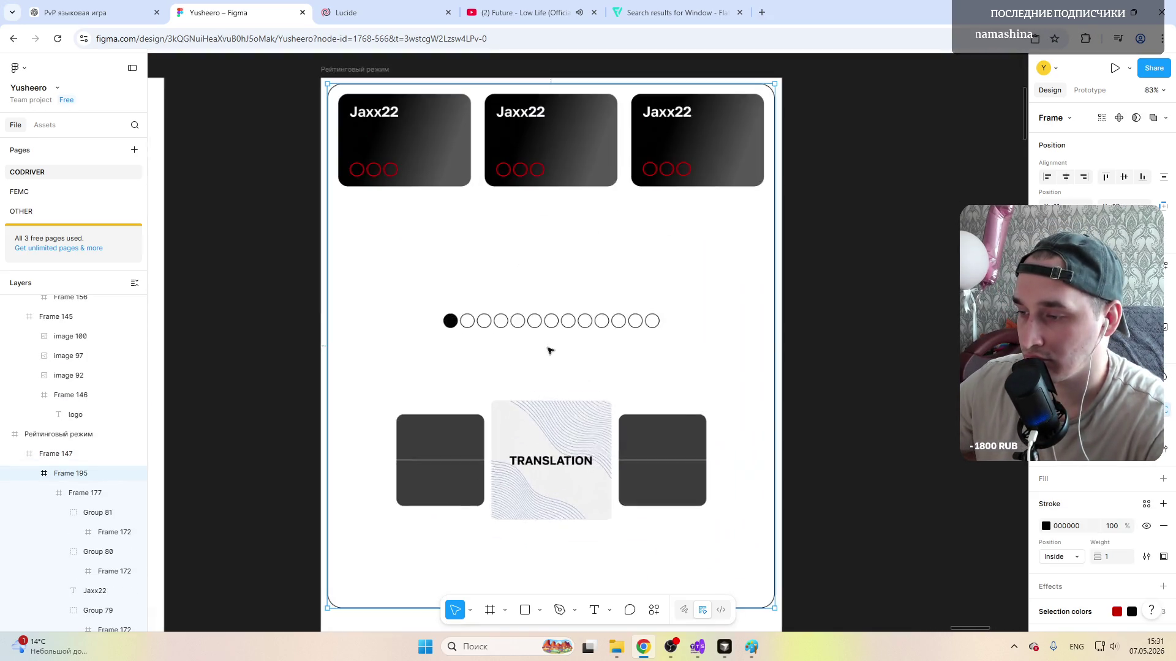
left_click(533, 321)
left_click(571, 329)
left_click_drag(538, 324, 538, 377)
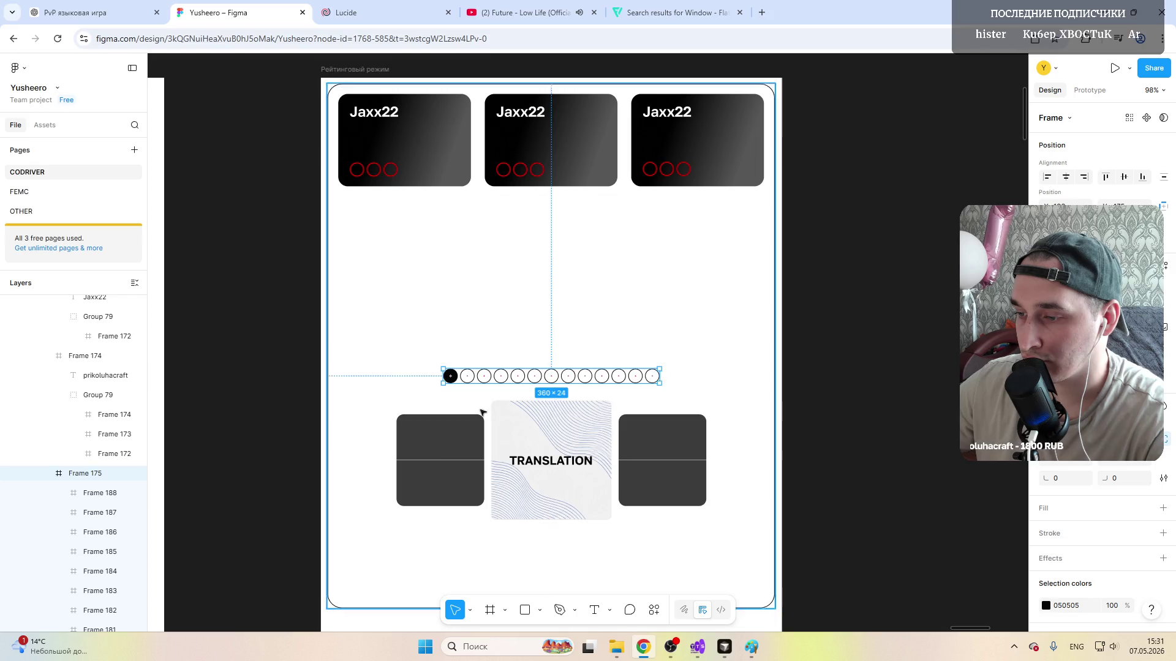
left_click(51, 473)
left_click(67, 396)
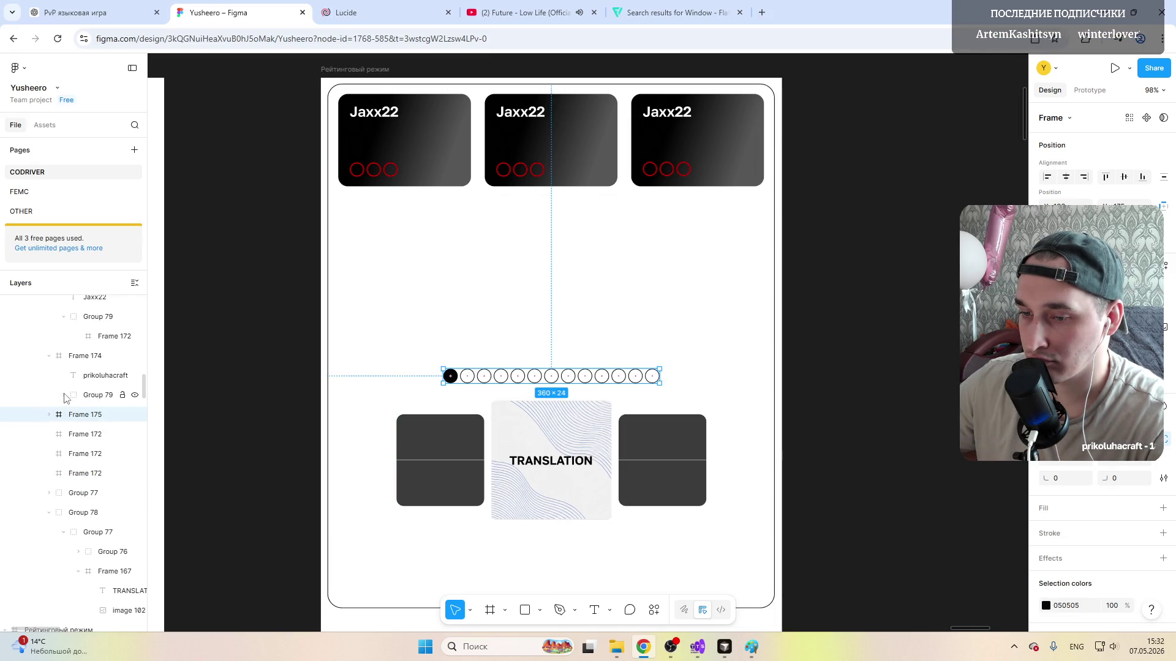
left_click(99, 395)
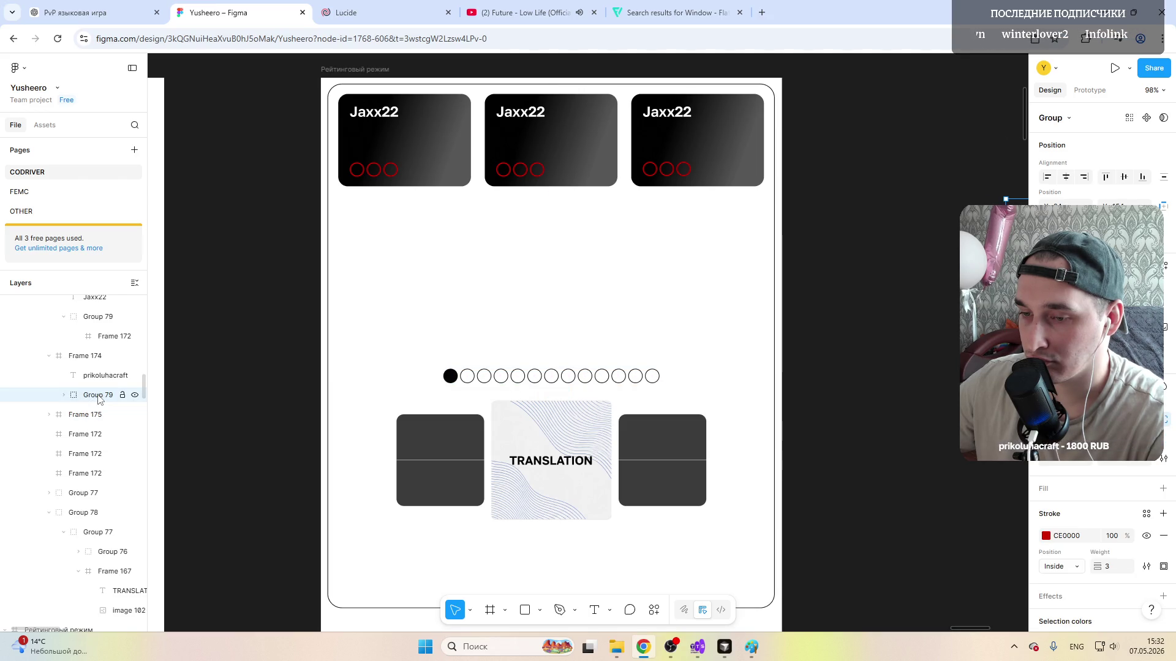
scroll(266, 393, "down", 3)
scroll(265, 394, "down", 2)
scroll(266, 393, "up", 2)
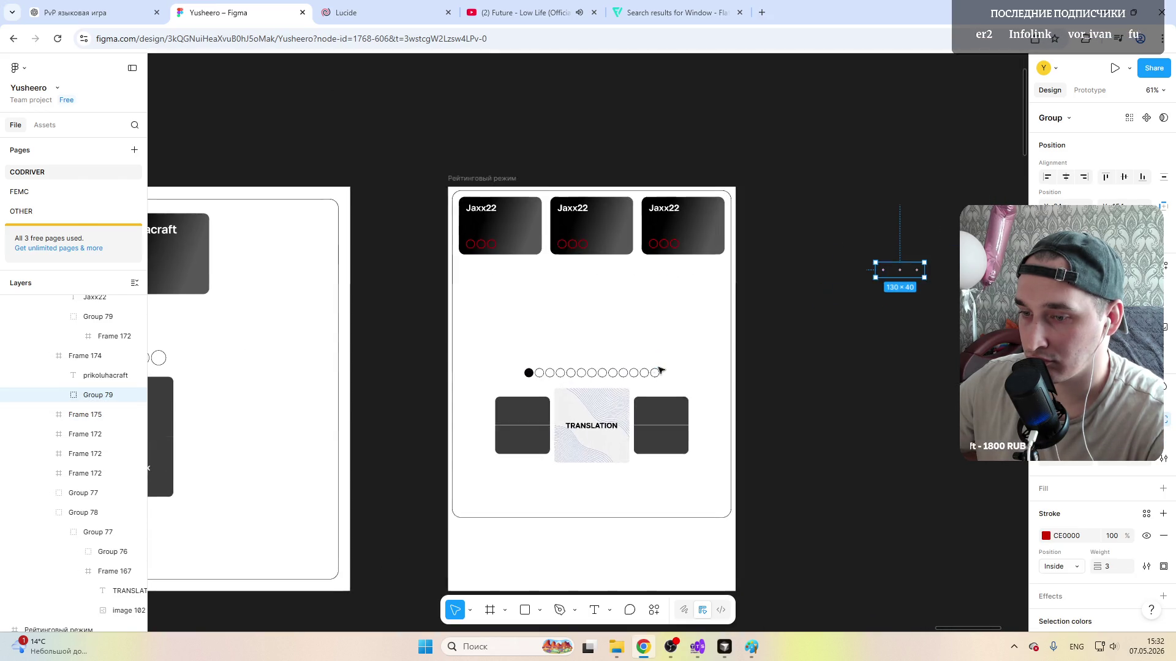
Step: Collapse the Frame 174 layers around the prikoluhacraft name text
left_click(85, 376)
left_click(86, 356)
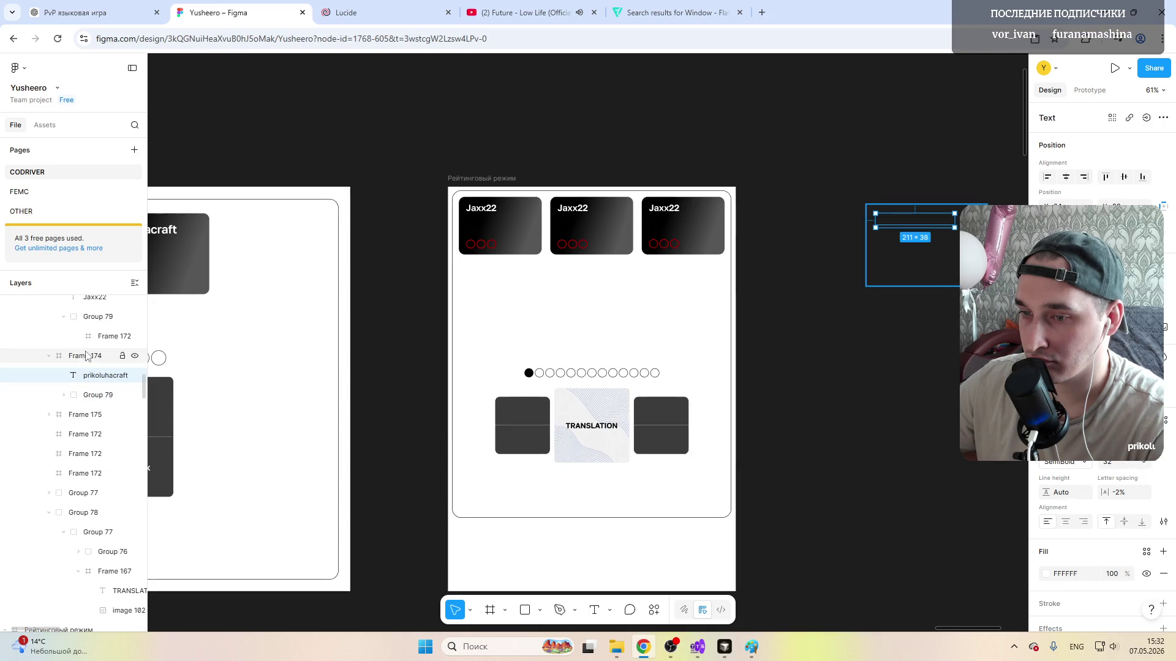
scroll(90, 363, "up", 3)
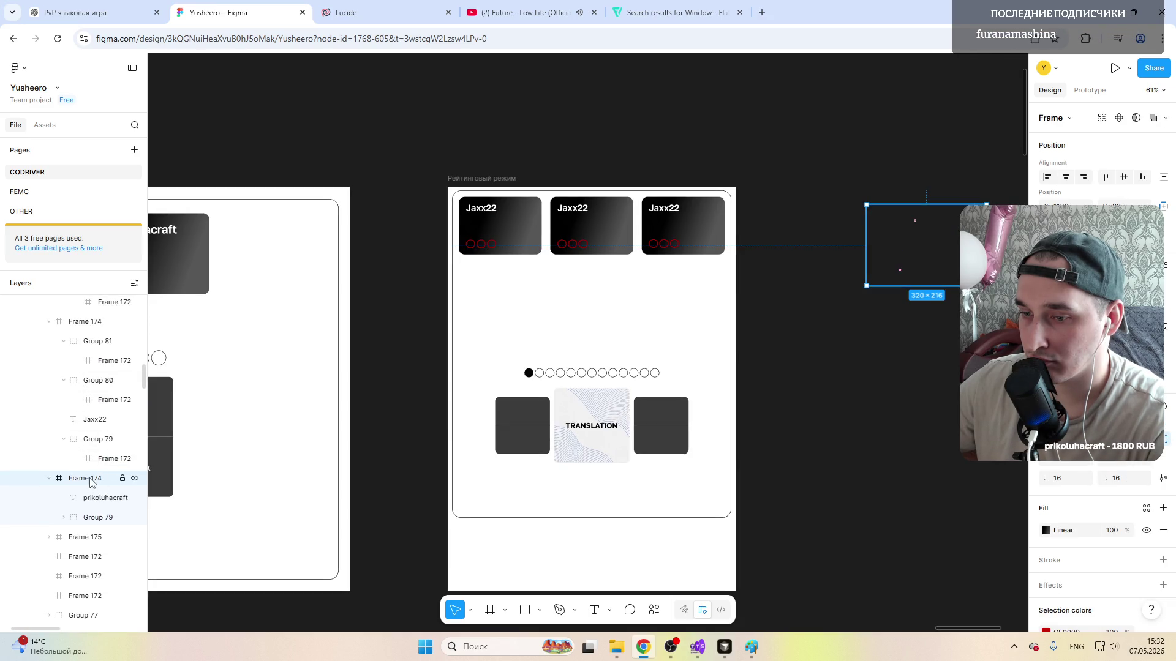
left_click(50, 322)
left_click(87, 360)
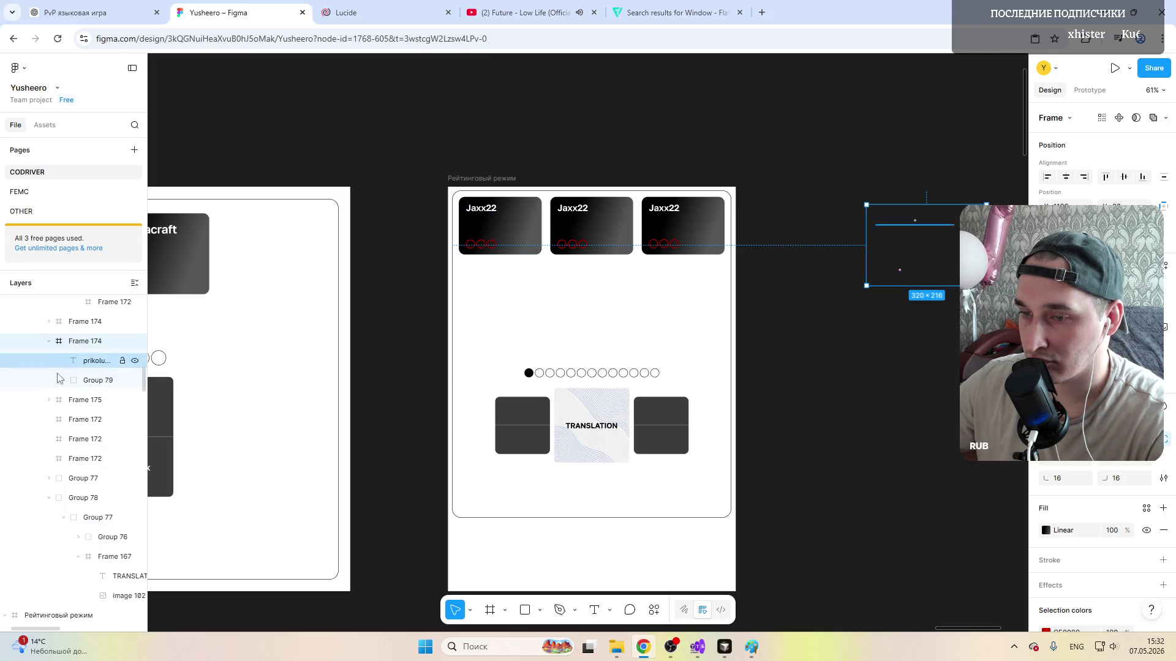
scroll(58, 374, "up", 3)
left_click(76, 463)
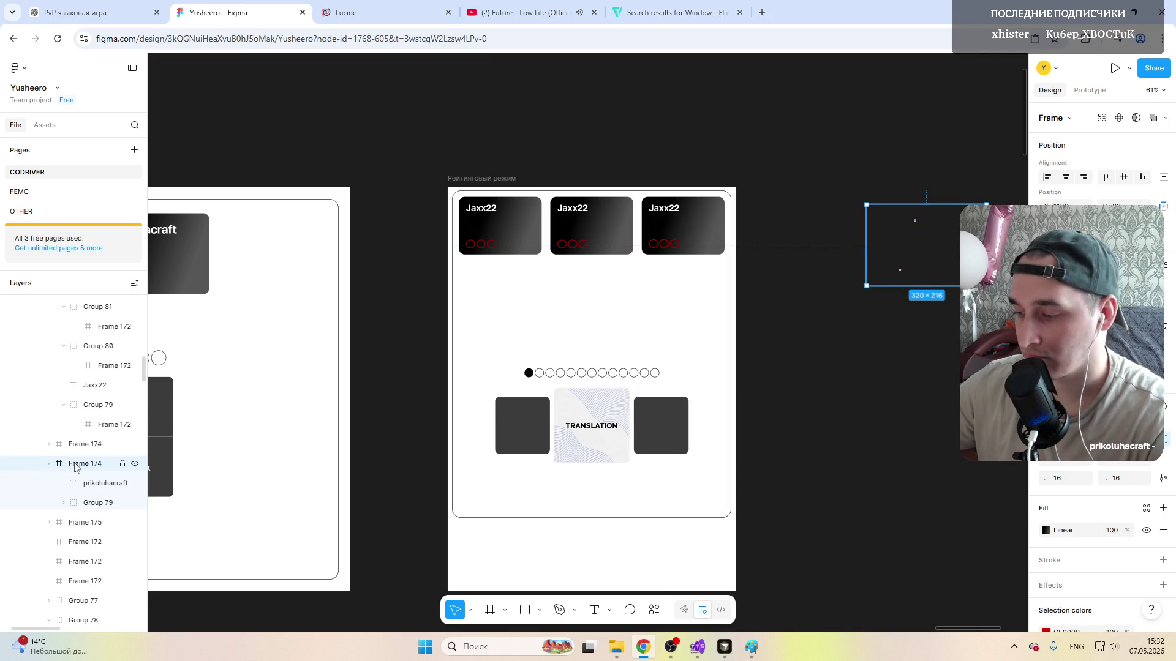
left_click(248, 138)
Step: Collapse Frames 176 and 177 and select the 60×60 red circle frame
left_click(64, 491)
scroll(64, 496, "down", 1)
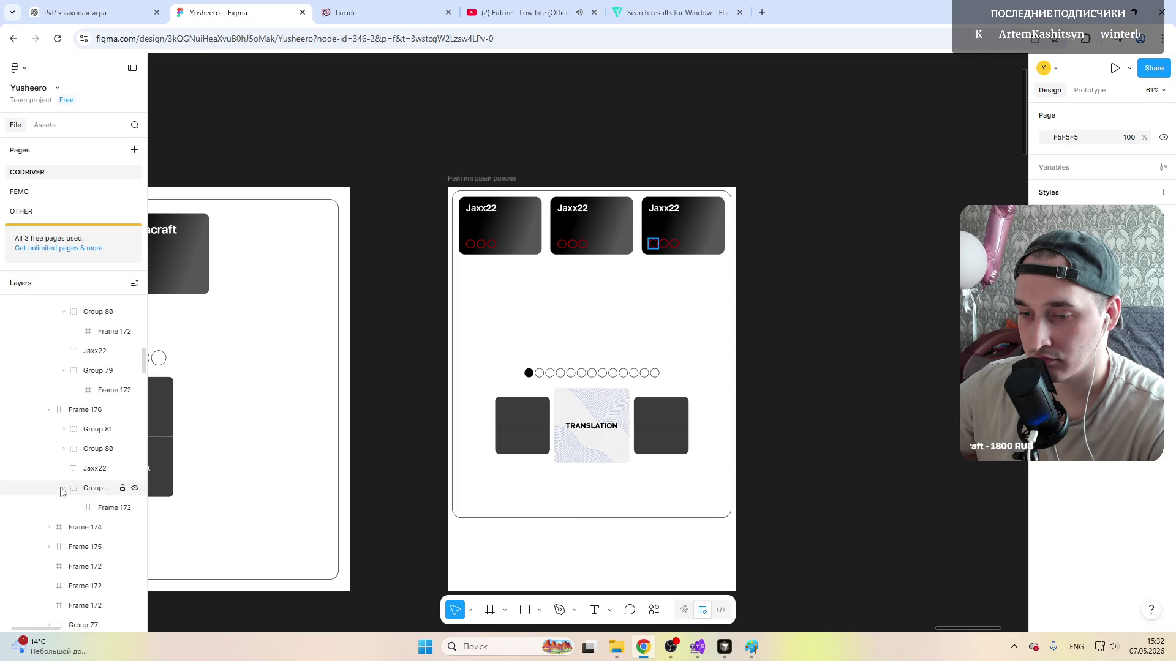
left_click(51, 409)
scroll(49, 414, "up", 2)
left_click(50, 375)
left_click(83, 375)
left_click(82, 396)
left_click(83, 434)
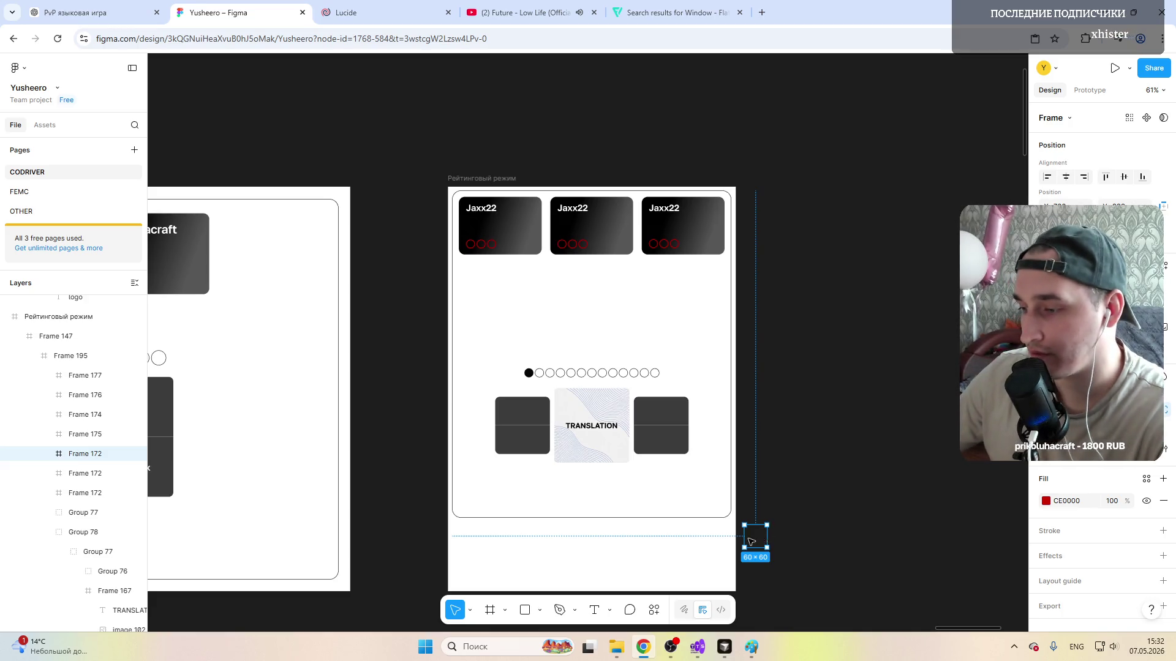
Step: Place the solid red circle centred along the bottom of the rating-mode mockup
left_click_drag(760, 541, 562, 502)
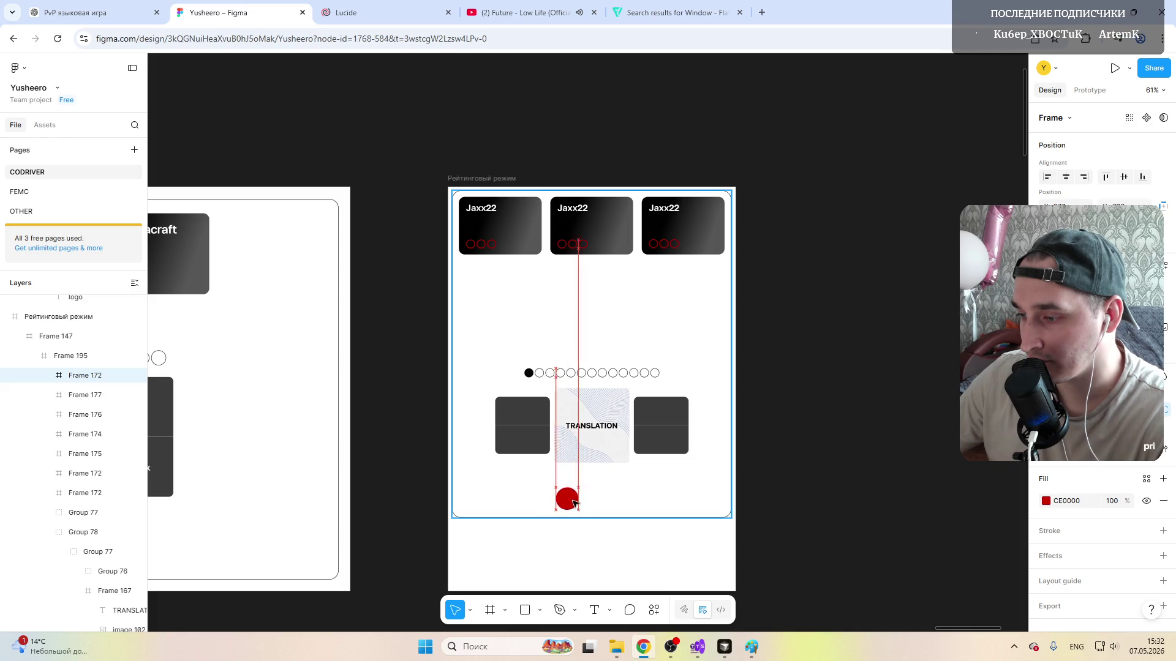
left_click_drag(574, 503, 597, 502)
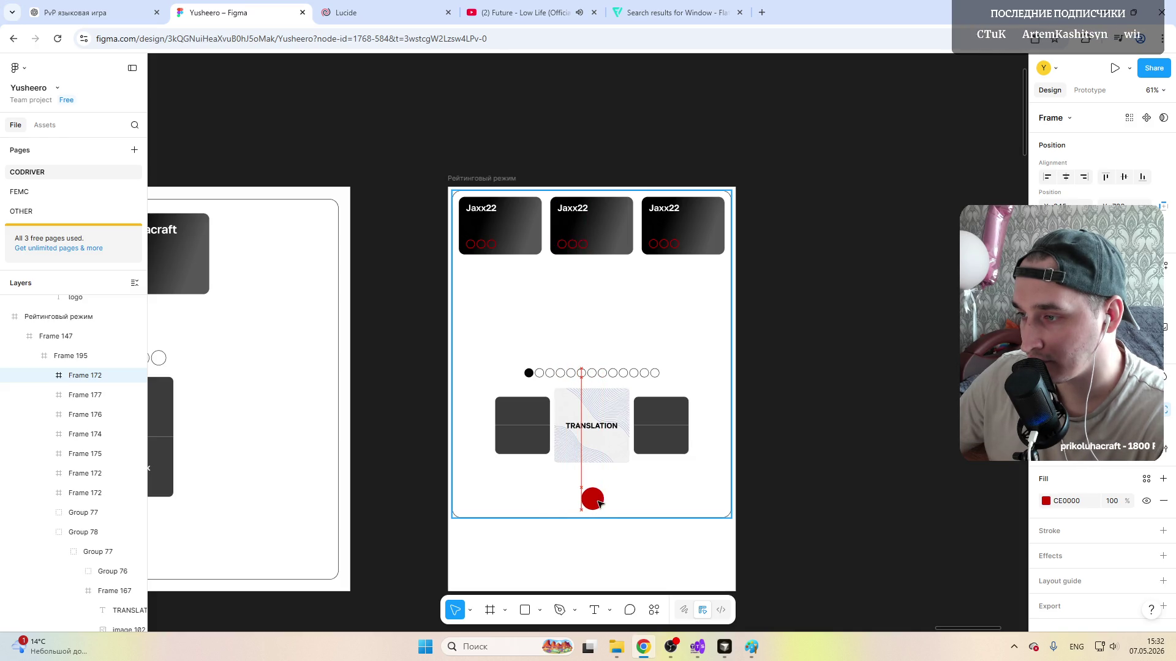
left_click_drag(607, 502, 593, 501)
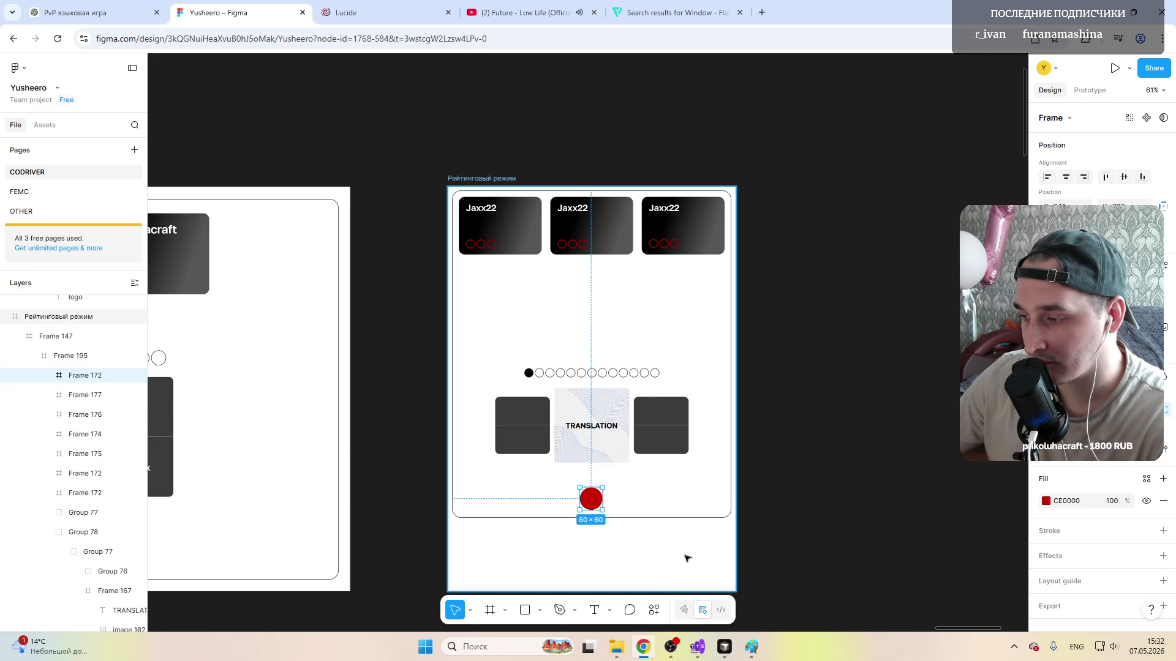
left_click(762, 546)
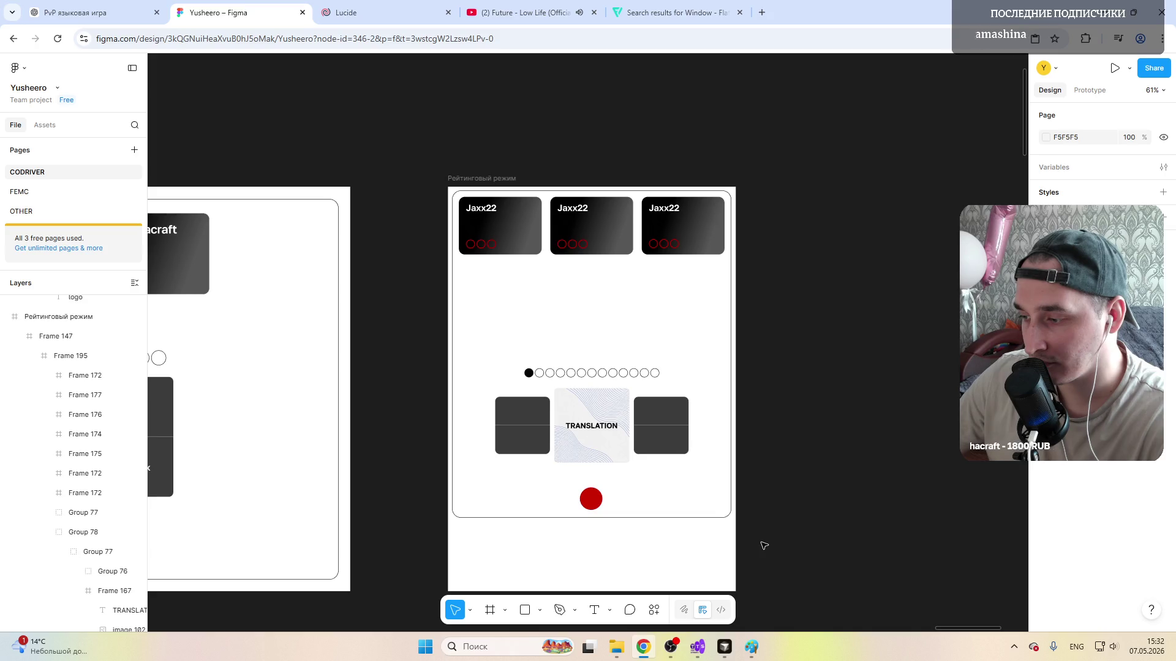
left_click(660, 557)
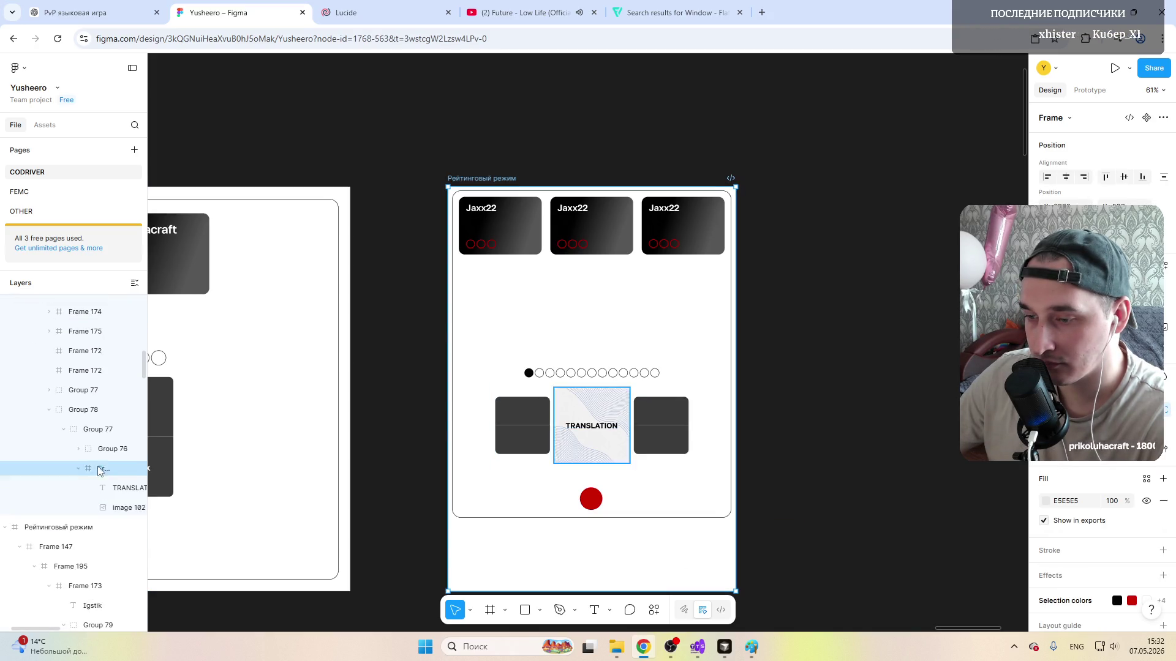
Step: Place two red-outlined circles beside the solid red one
left_click(96, 371)
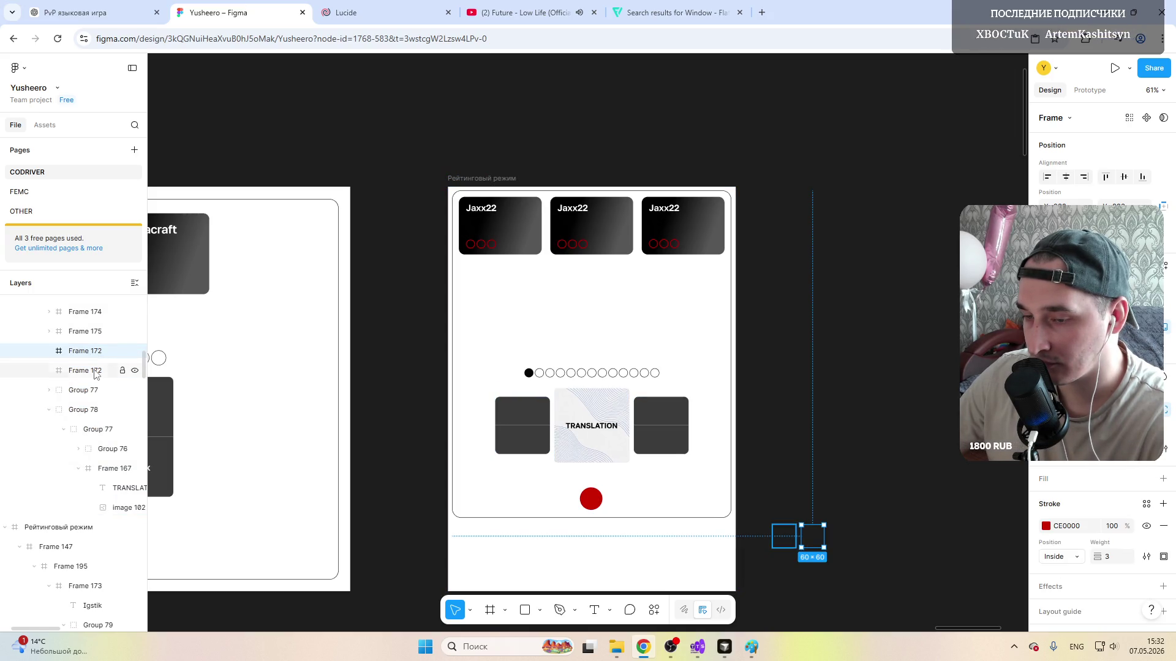
left_click(95, 371, "shift")
left_click_drag(798, 537, 624, 507)
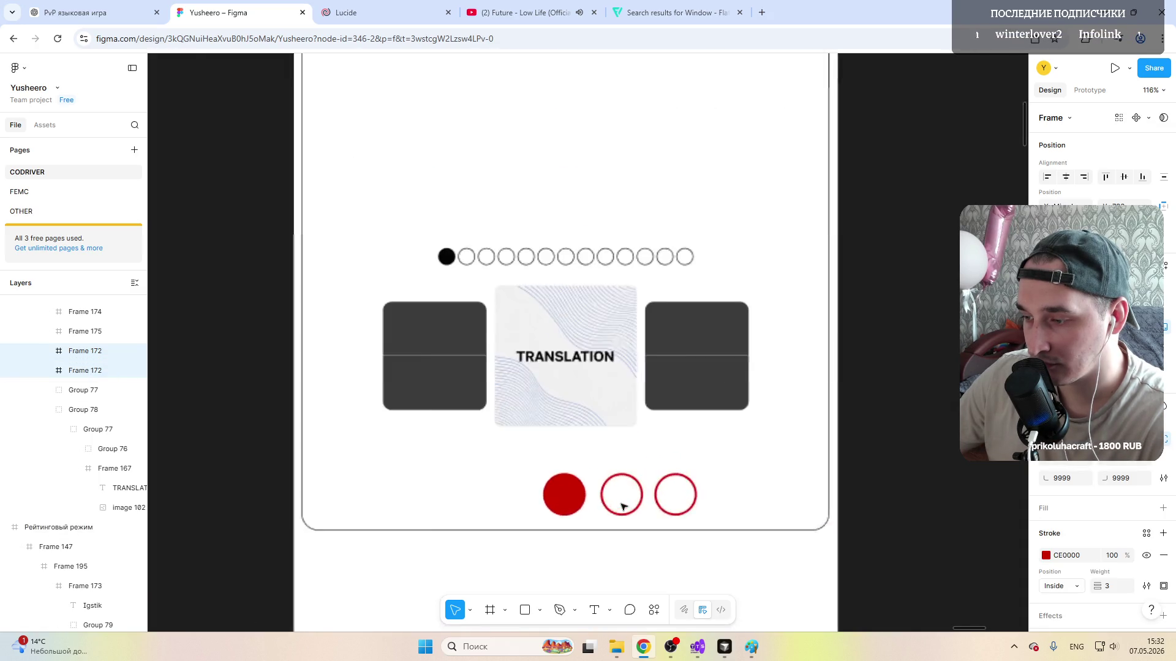
scroll(623, 505, "up", 5)
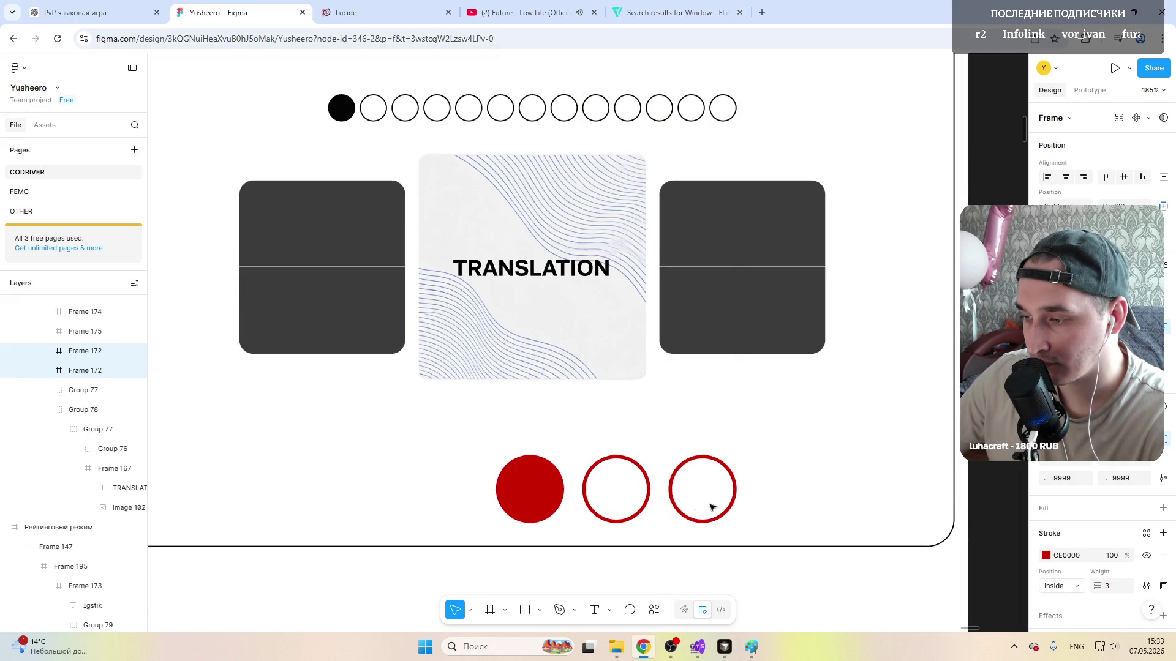
left_click(530, 489)
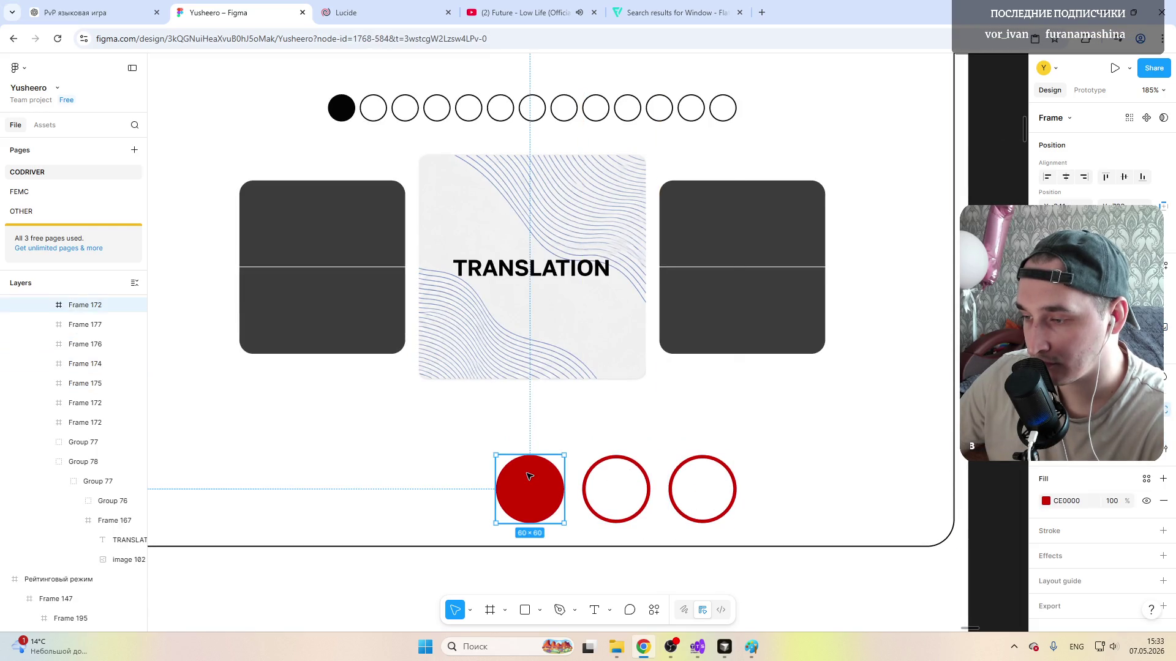
scroll(93, 363, "up", 3)
left_click(91, 404)
left_click(91, 464)
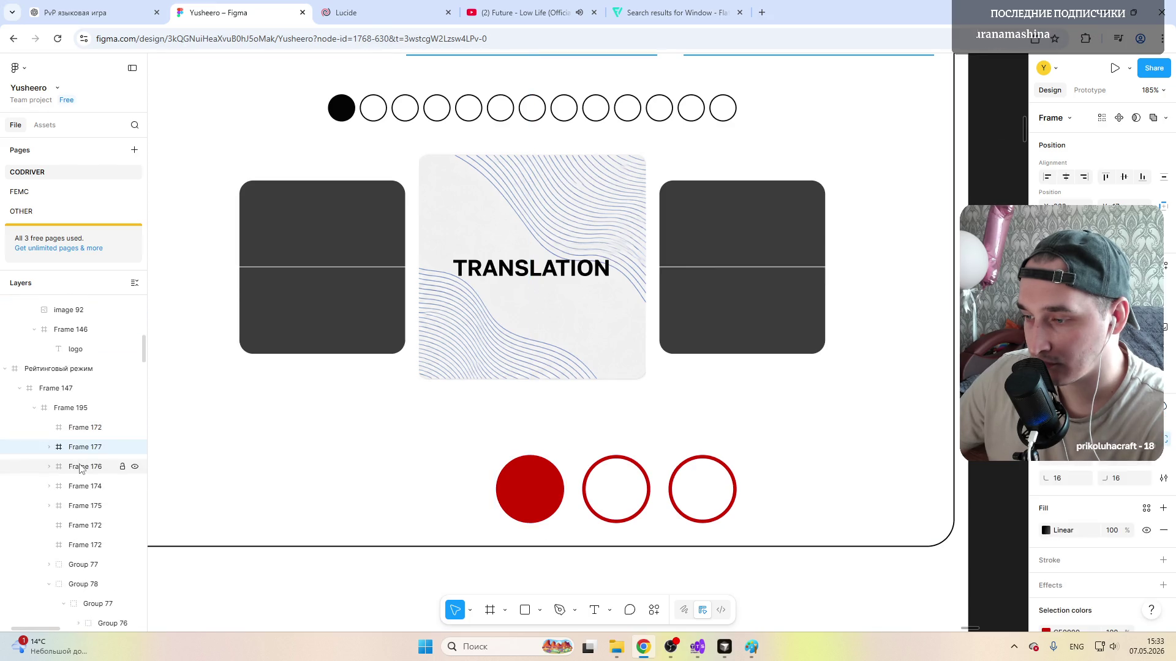
scroll(455, 459, "down", 5)
scroll(454, 460, "down", 5)
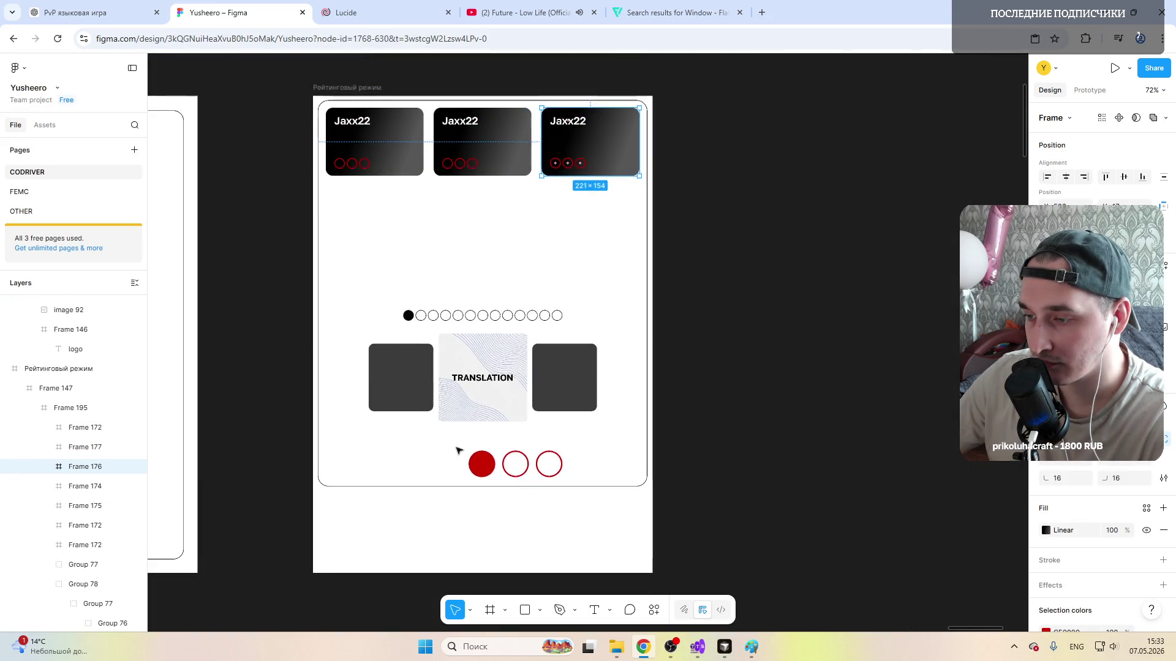
Step: Reorder the circle layers and centre the three-circle row under the middle card
left_click(516, 465)
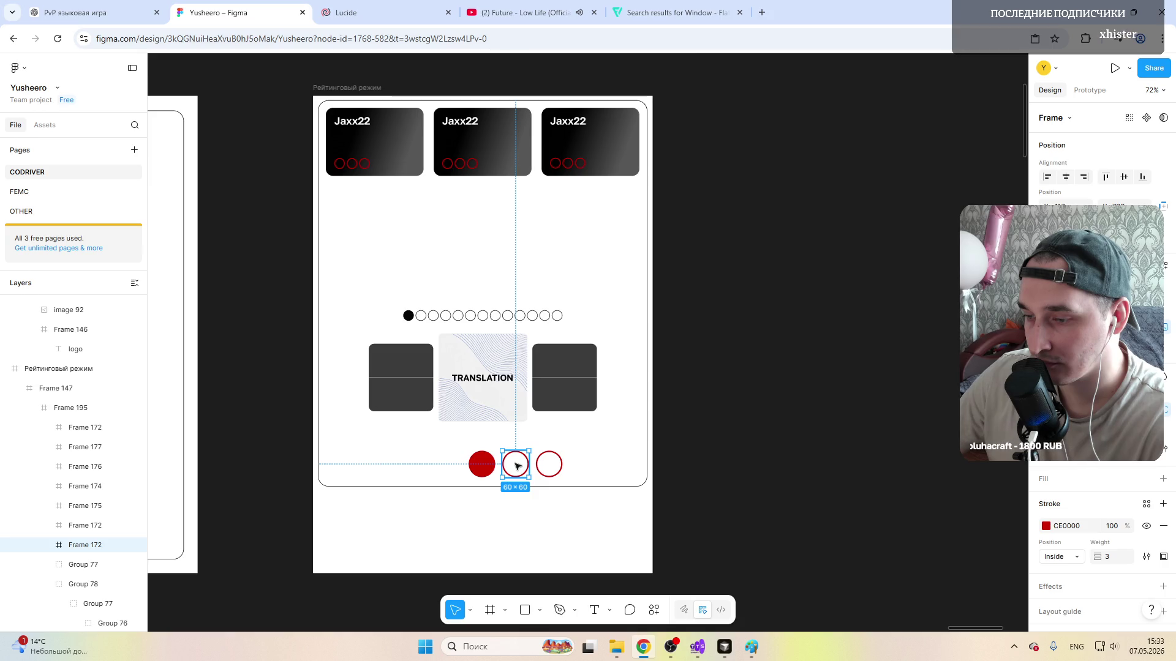
left_click_drag(78, 430, 85, 533)
left_click(88, 525)
left_click(87, 506)
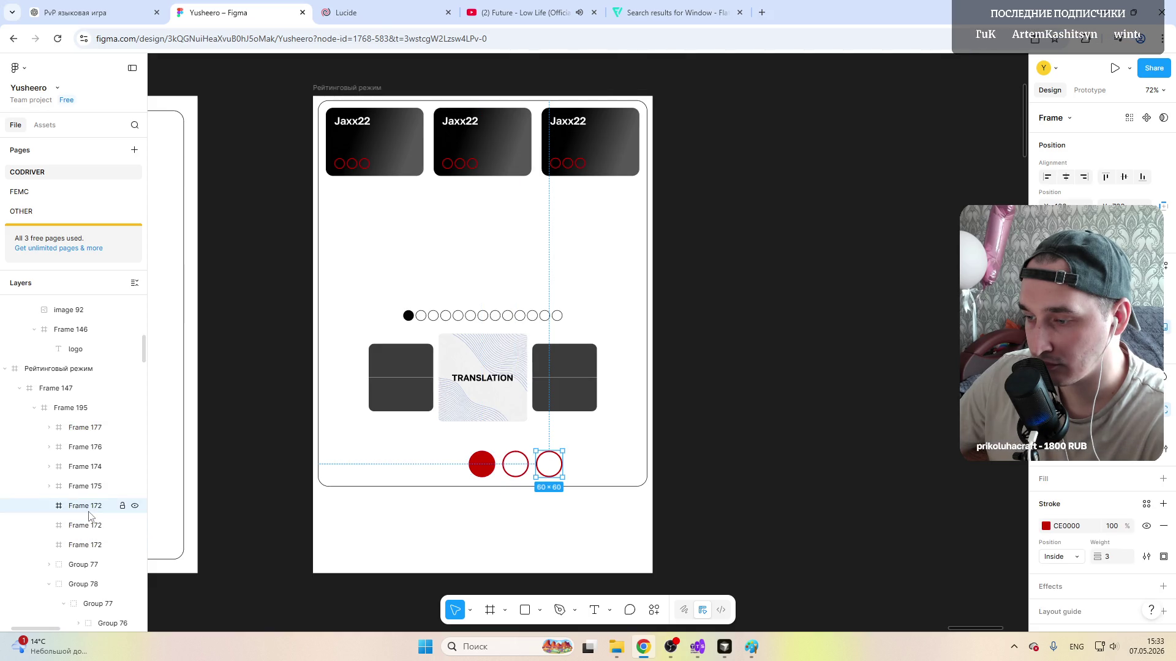
left_click(84, 545, "shift")
left_click(481, 463)
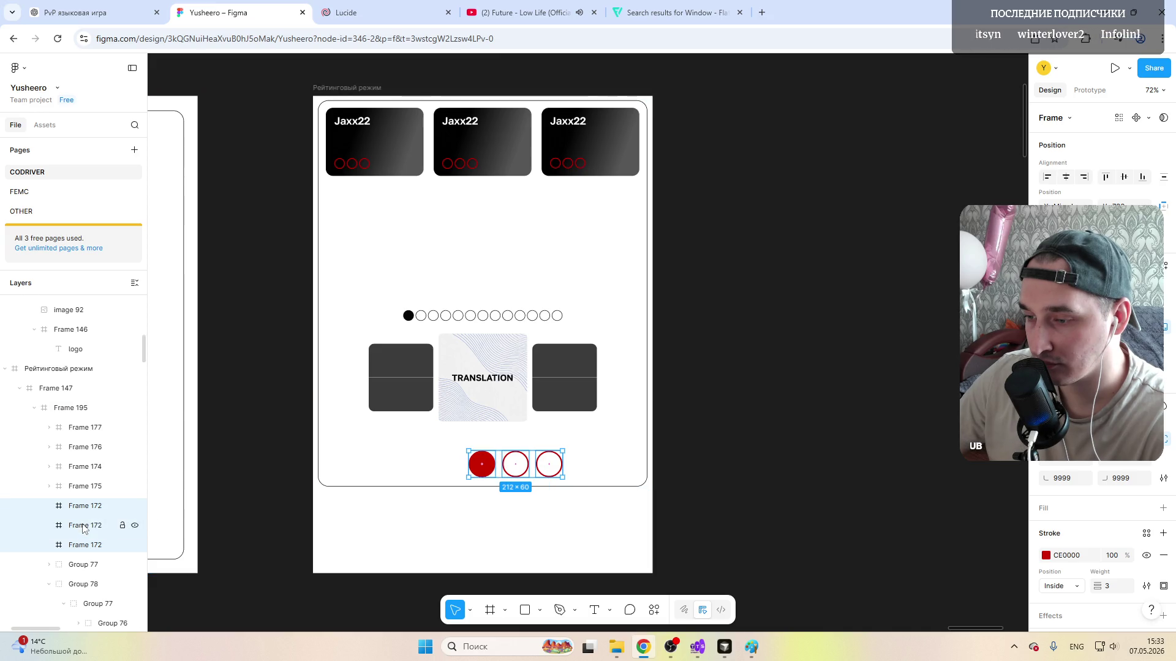
mouse_move(512, 466)
left_mouse_down()
mouse_move(478, 464)
mouse_move(490, 464)
left_mouse_up()
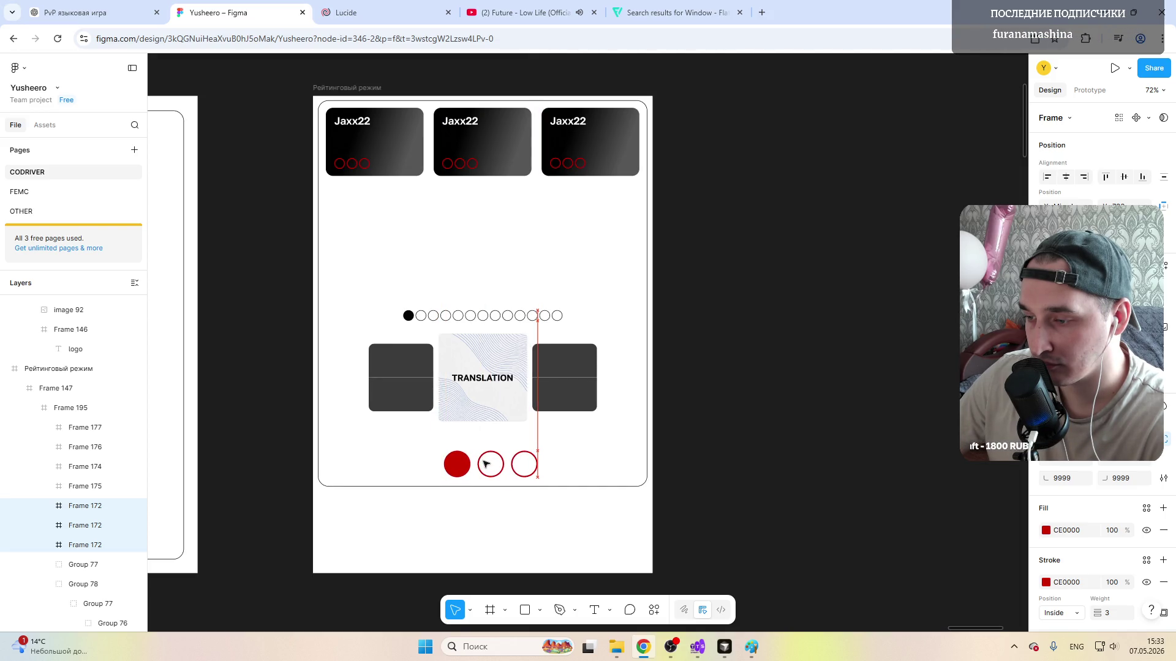
left_click_drag(489, 464, 477, 464)
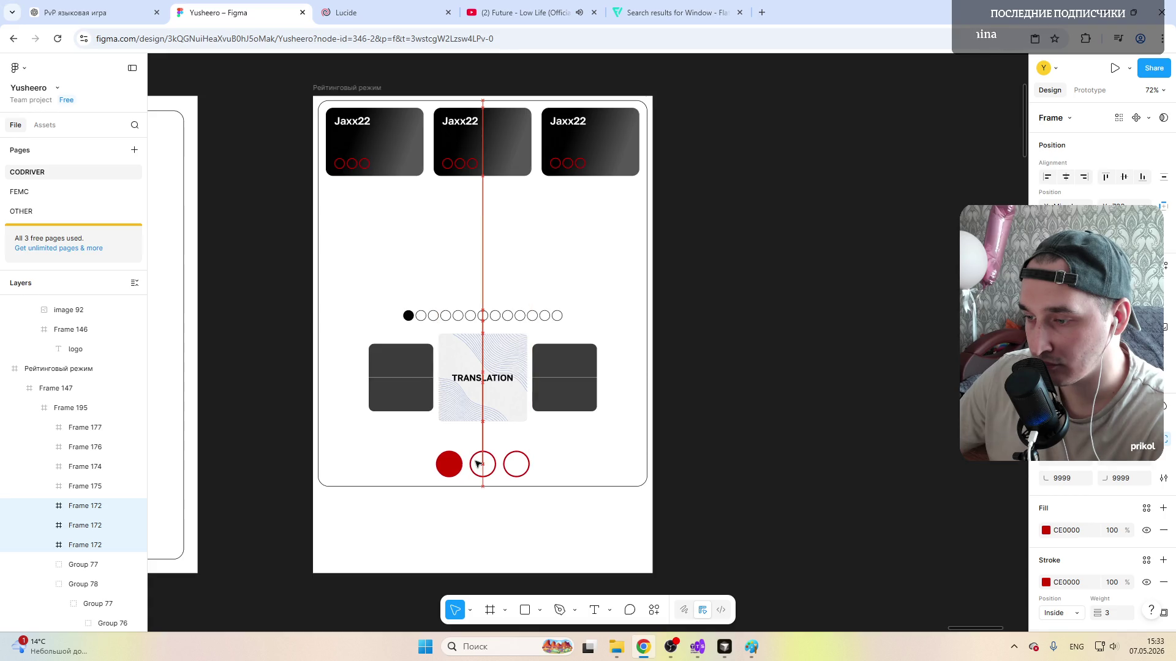
left_click(496, 519)
scroll(483, 404, "down", 3)
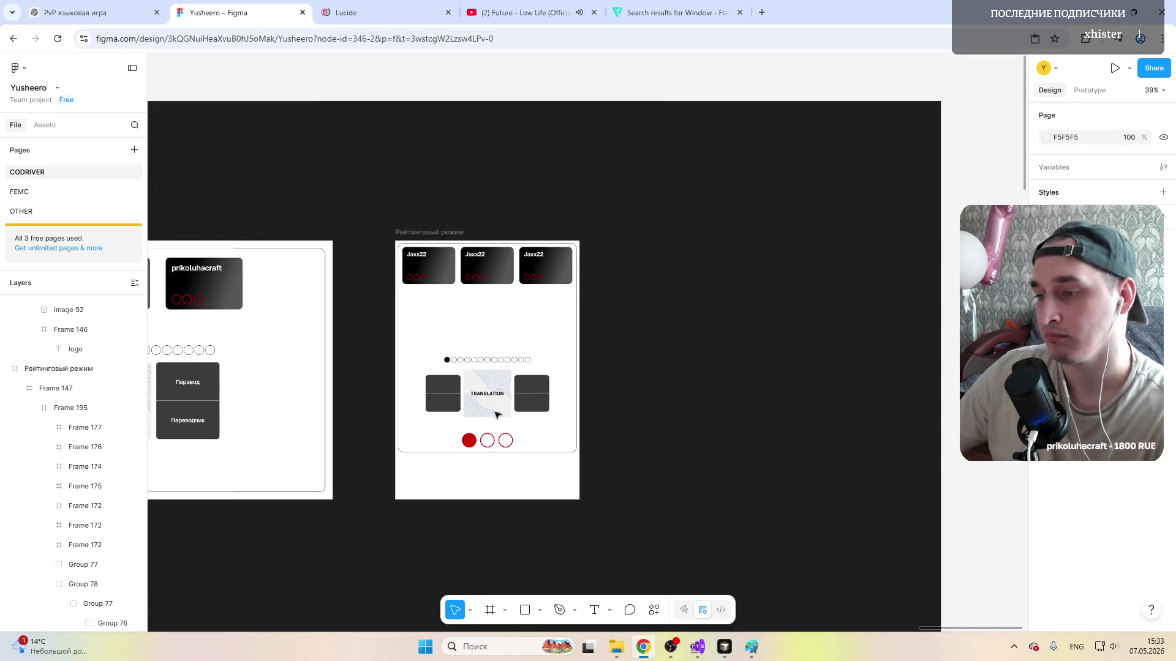
scroll(499, 438, "up", 3)
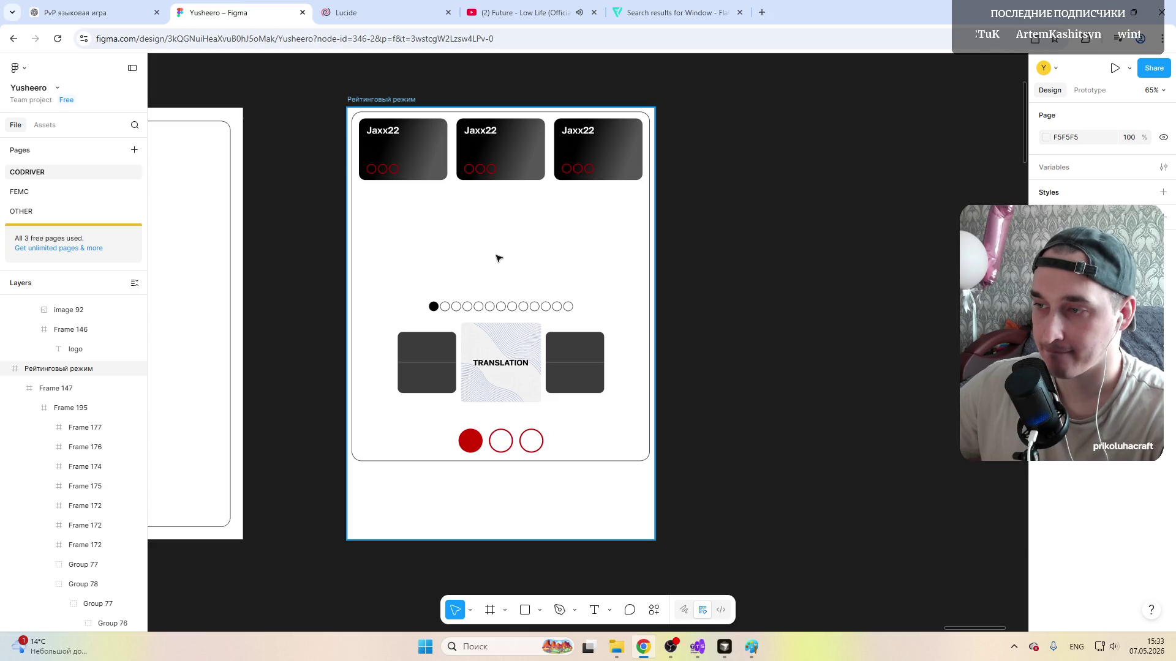
scroll(498, 257, "down", 3)
left_click_drag(386, 266, 276, 301)
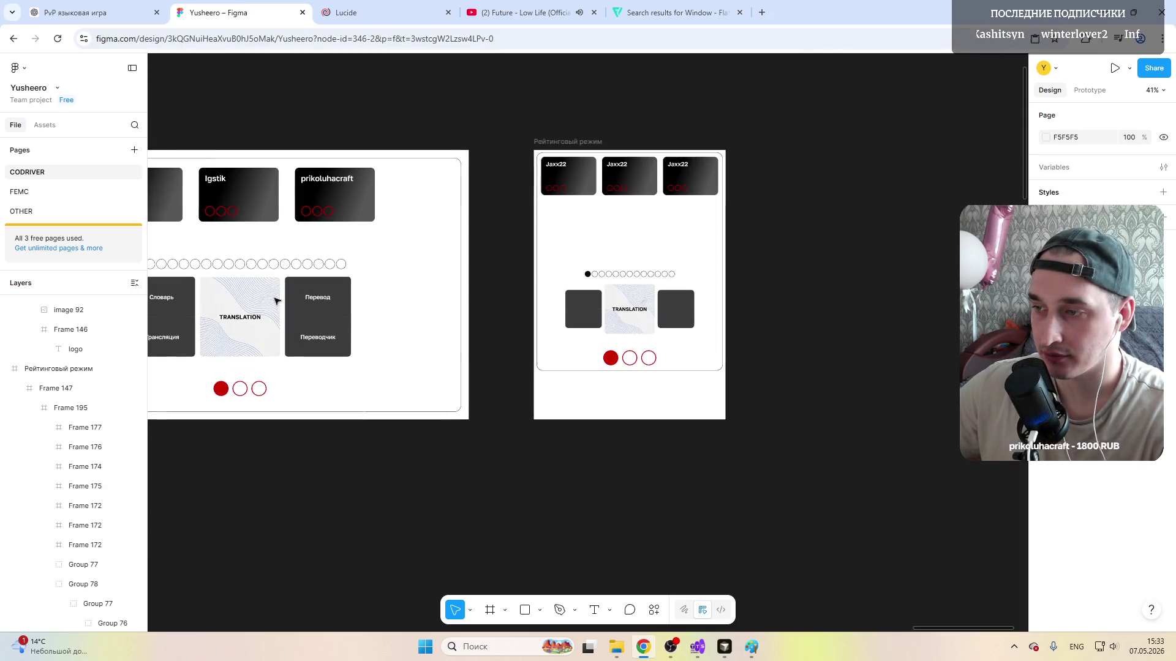
left_click(276, 300)
scroll(413, 373, "down", 3)
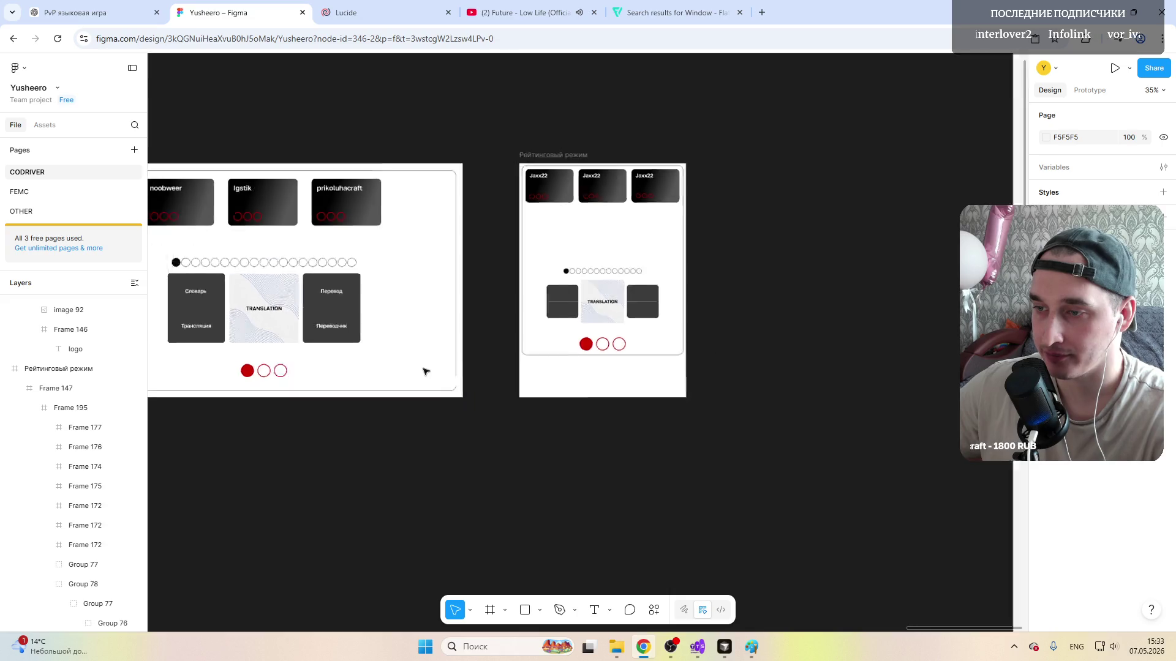
left_click(413, 372)
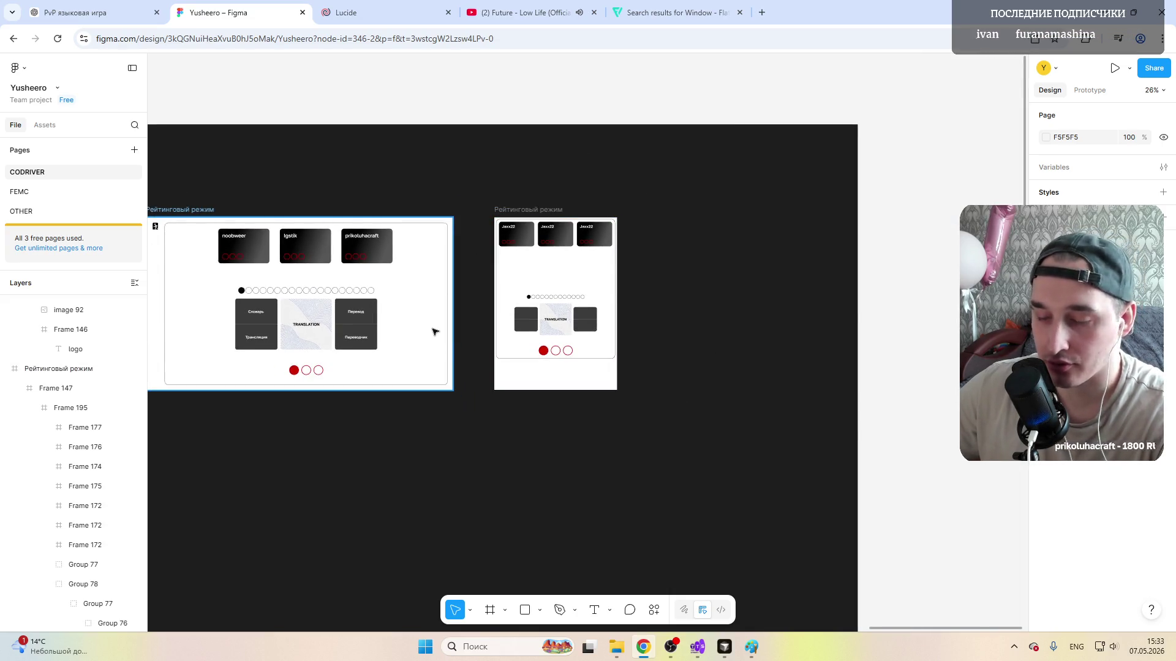
scroll(433, 330, "up", 3)
left_click_drag(276, 349, 339, 386)
scroll(338, 386, "right", 5)
scroll(339, 386, "down", 8)
scroll(339, 386, "down", 3)
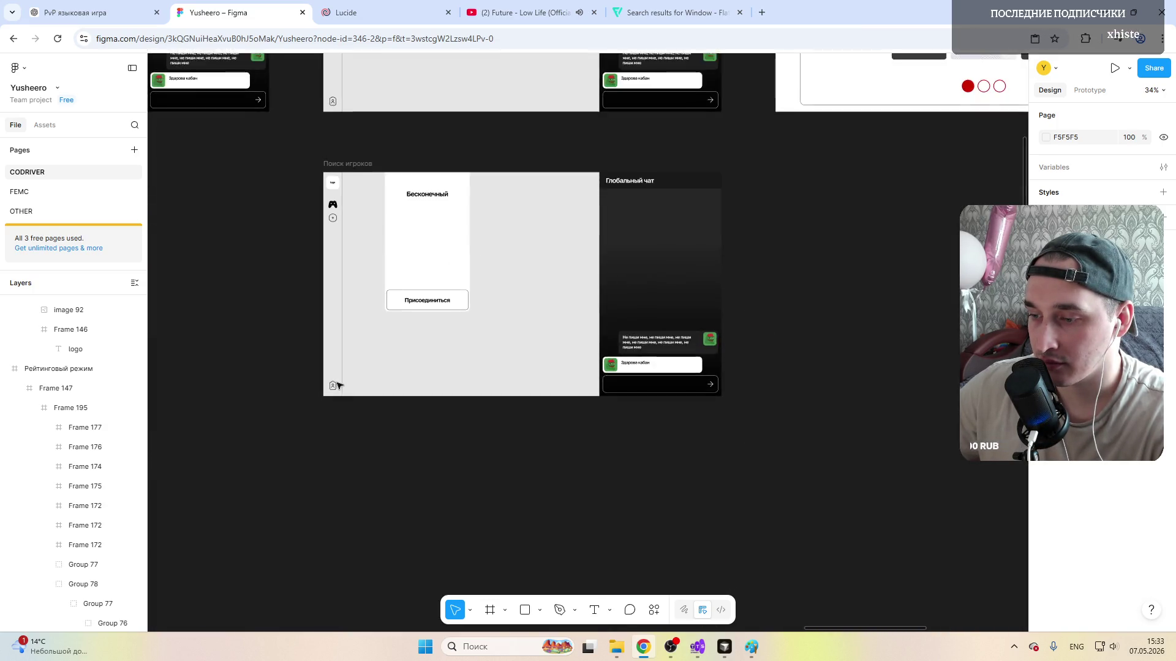
scroll(339, 386, "up", 6)
scroll(339, 386, "down", 3)
scroll(339, 386, "right", 5)
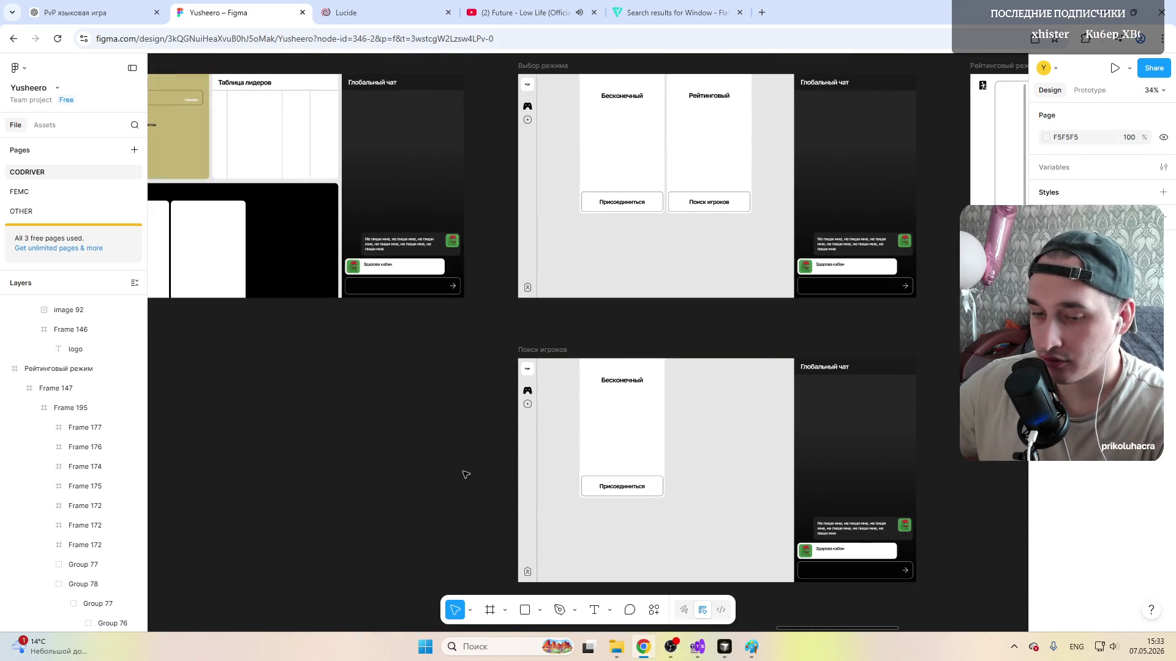
scroll(485, 464, "left", 4)
scroll(483, 463, "left", 2)
scroll(485, 464, "left", 2)
scroll(484, 464, "up", 3)
left_click(561, 464)
scroll(482, 484, "up", 6)
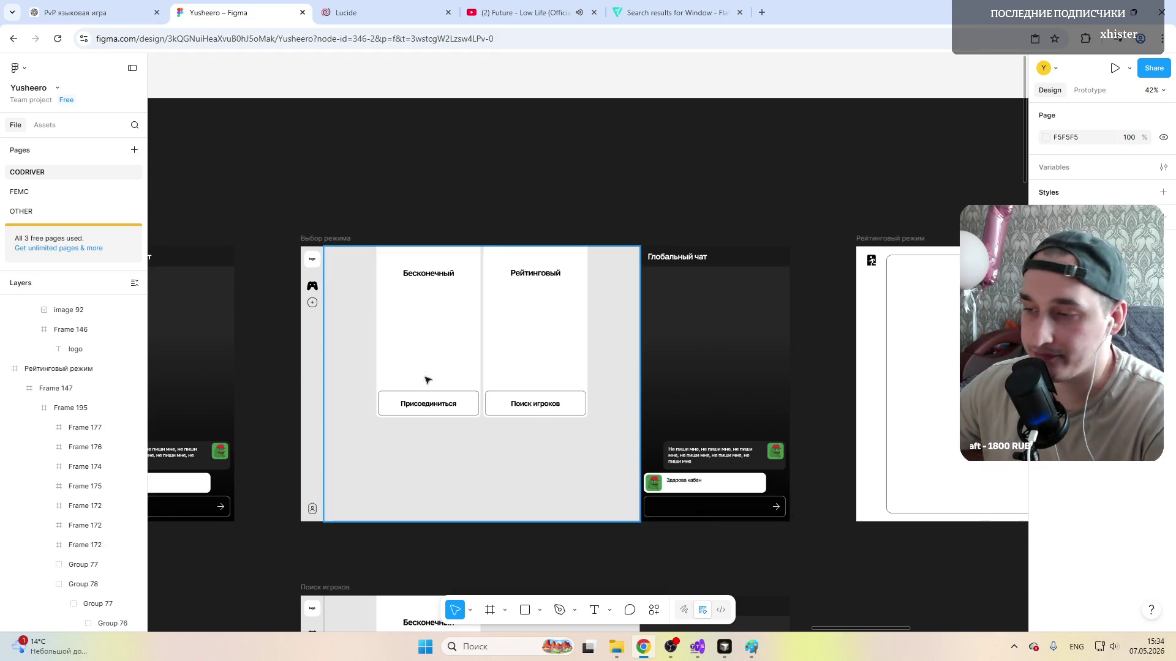
scroll(463, 399, "down", 2)
scroll(463, 398, "down", 1)
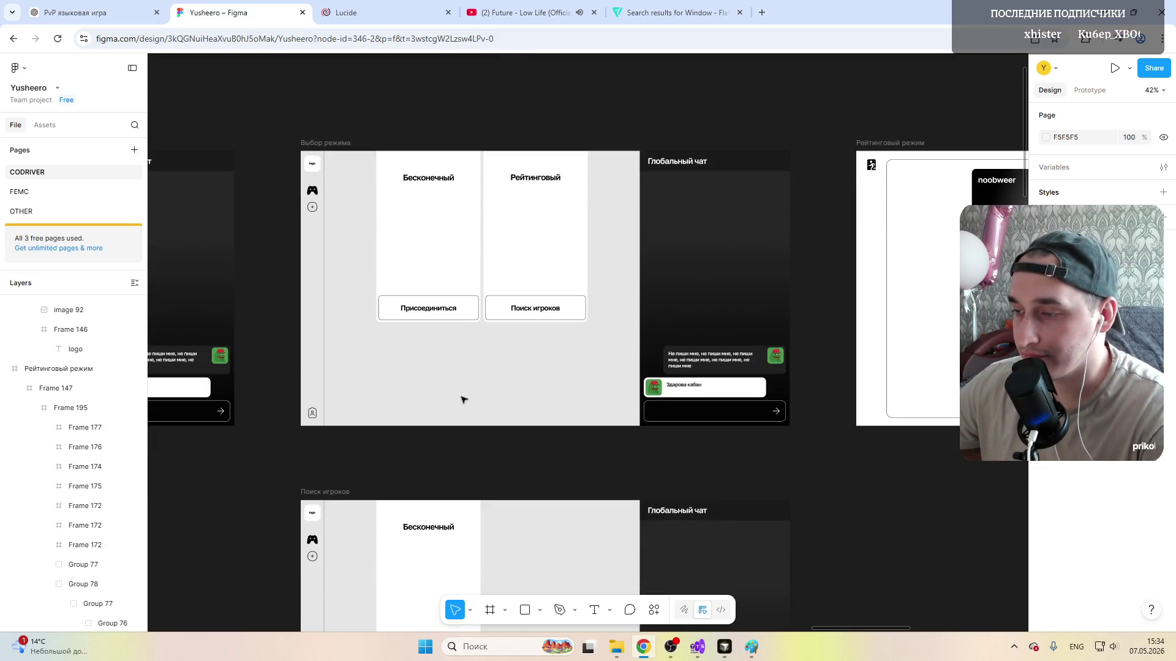
scroll(463, 399, "down", 2)
scroll(463, 399, "down", 1)
scroll(463, 399, "up", 4)
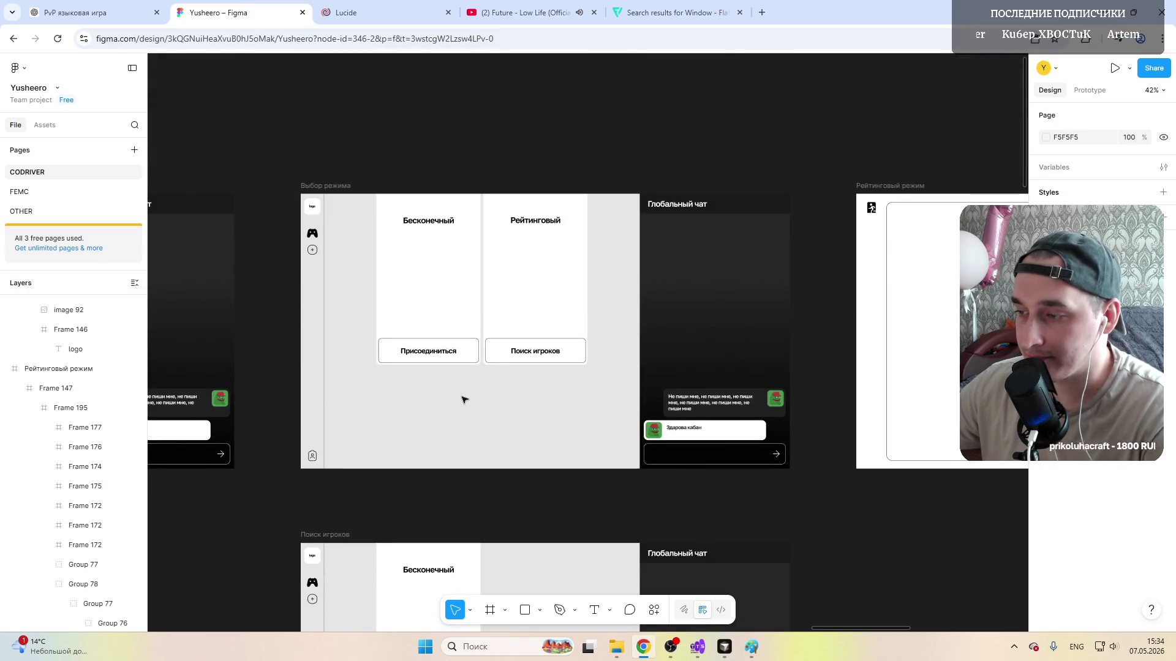
scroll(463, 399, "right", 5)
scroll(463, 399, "right", 4)
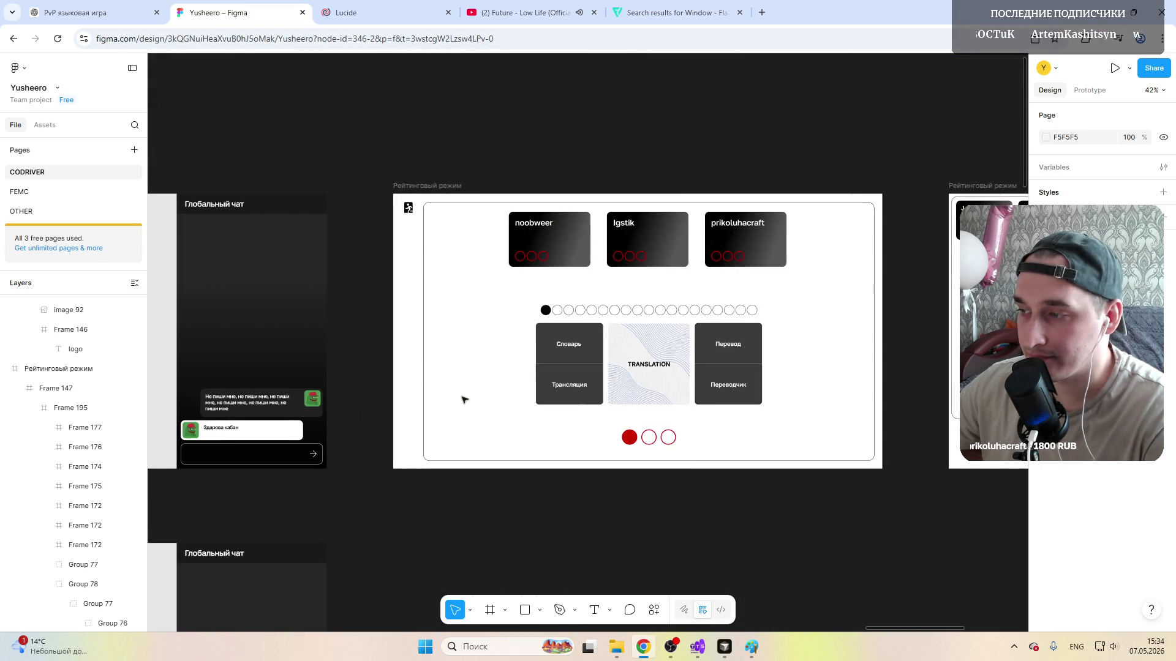
scroll(463, 400, "right", 4)
scroll(463, 398, "left", 3)
left_click(836, 187)
scroll(376, 325, "left", 3)
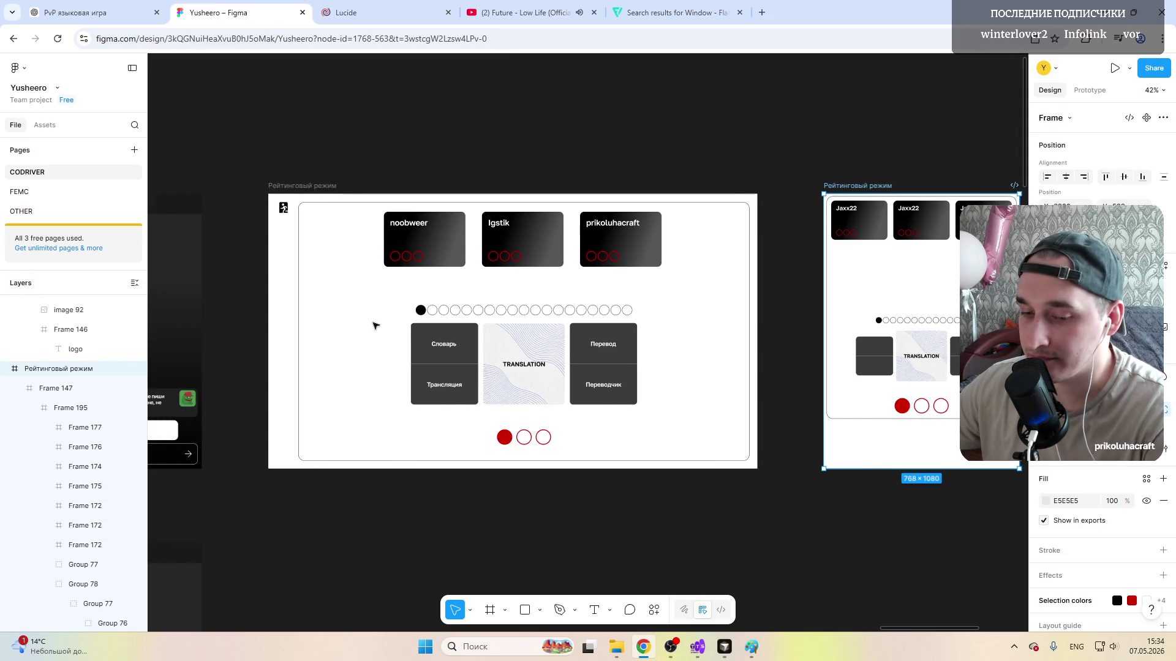
scroll(376, 325, "left", 3)
scroll(375, 326, "left", 2)
scroll(375, 325, "left", 2)
scroll(375, 326, "left", 4)
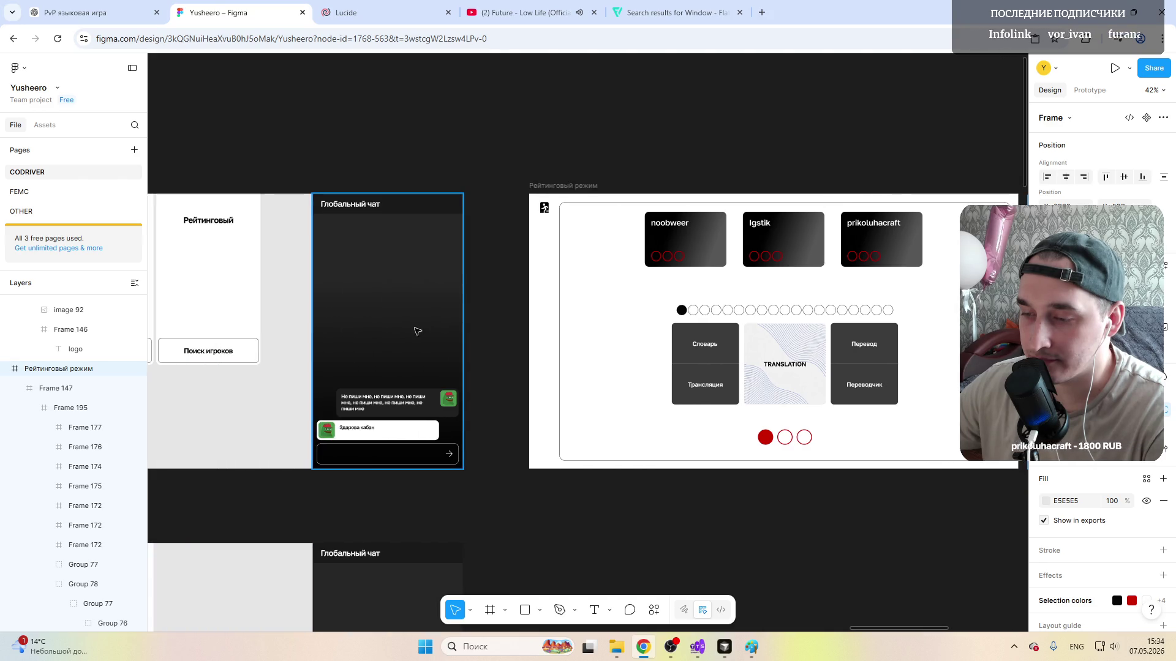
scroll(463, 343, "left", 4)
scroll(463, 342, "left", 2)
scroll(462, 343, "left", 4)
scroll(463, 343, "left", 4)
scroll(461, 343, "left", 4)
scroll(463, 342, "right", 5)
scroll(463, 343, "right", 3)
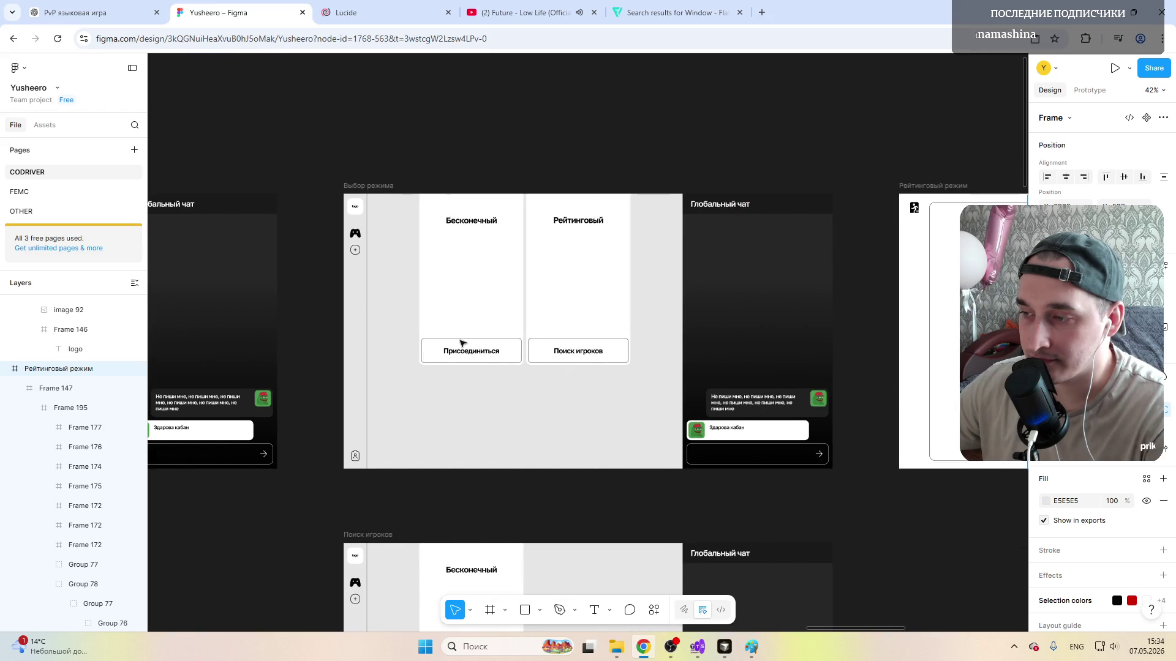
scroll(463, 343, "right", 2)
scroll(462, 342, "down", 6)
scroll(463, 342, "down", 2)
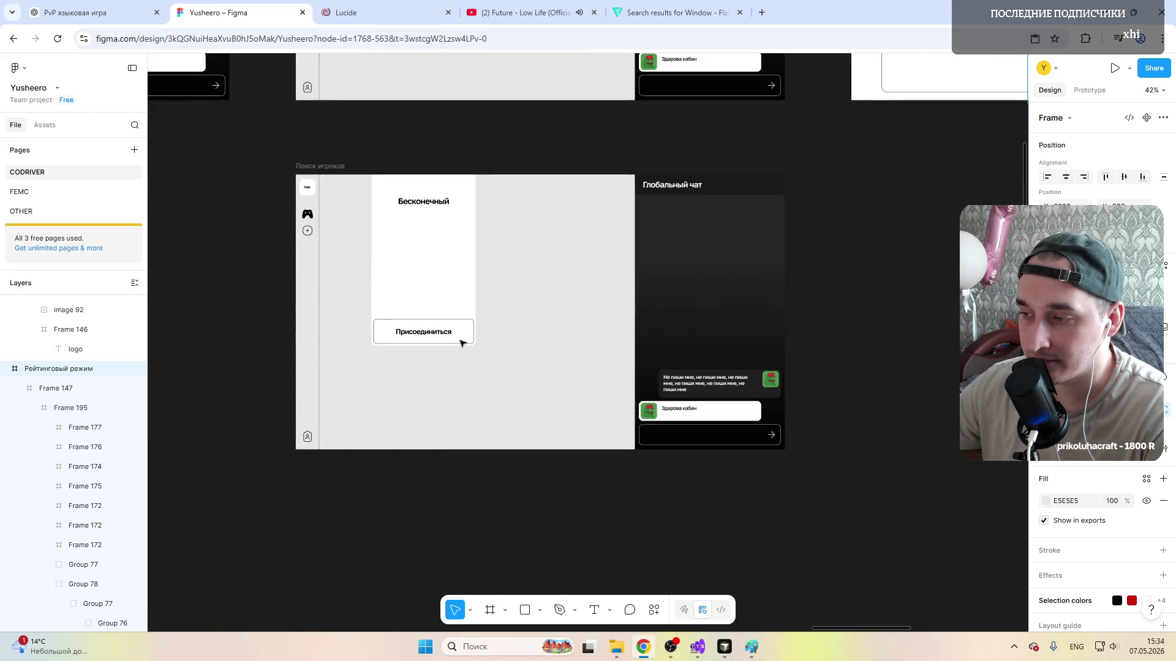
scroll(533, 351, "up", 6)
scroll(533, 350, "up", 1)
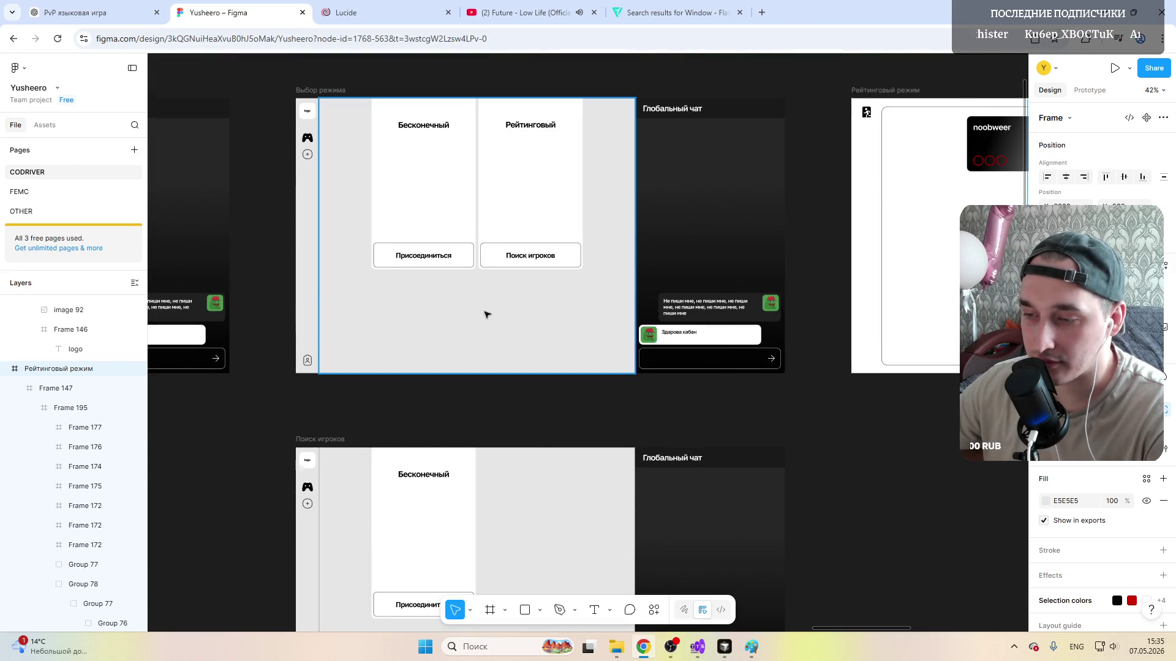
scroll(487, 314, "down", 5)
Step: Enlarge the white card wider and taller and delete its Присоединиться button
left_click(526, 385)
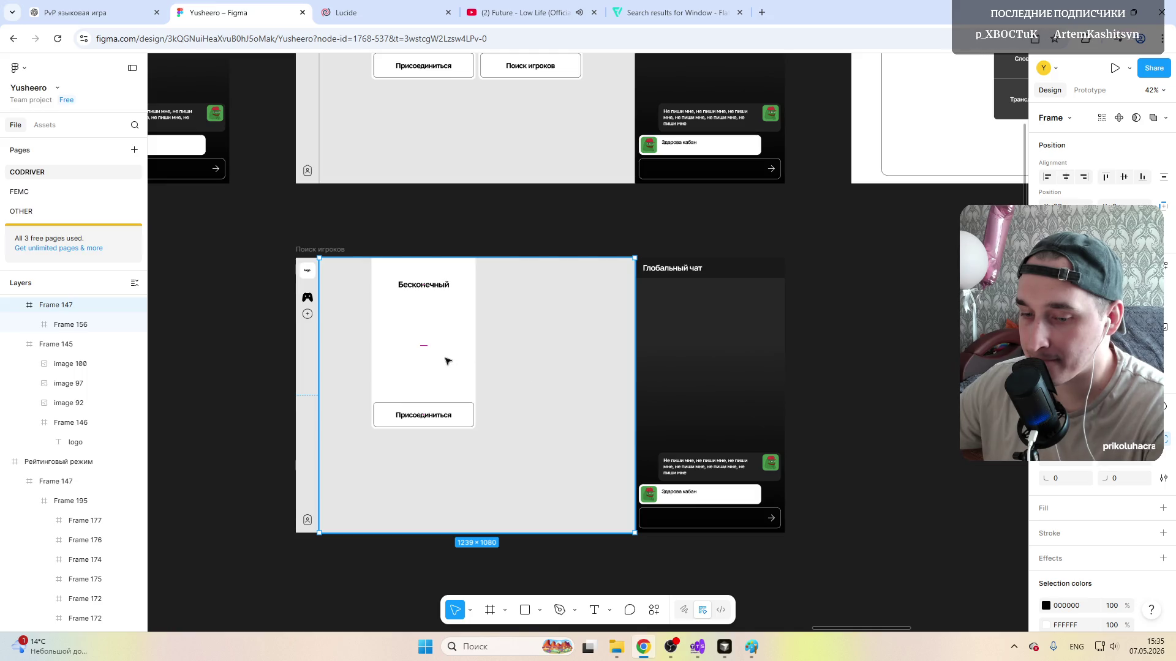
left_click(447, 361)
left_click_drag(475, 387, 557, 383)
left_click_drag(450, 428, 451, 459)
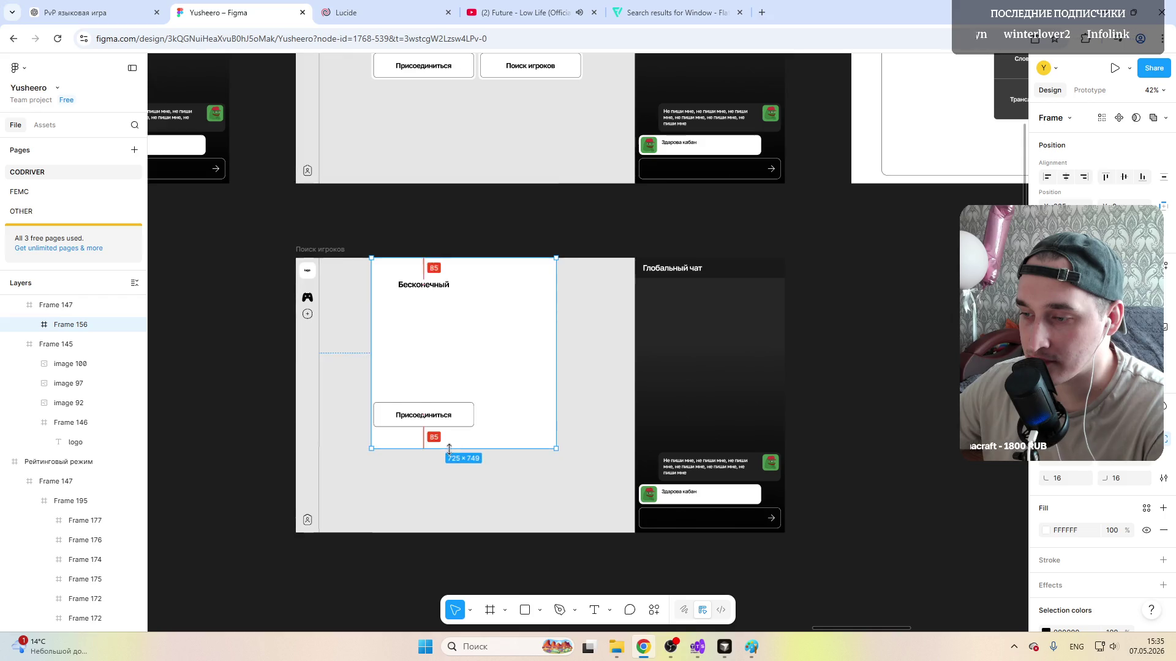
left_click(401, 409)
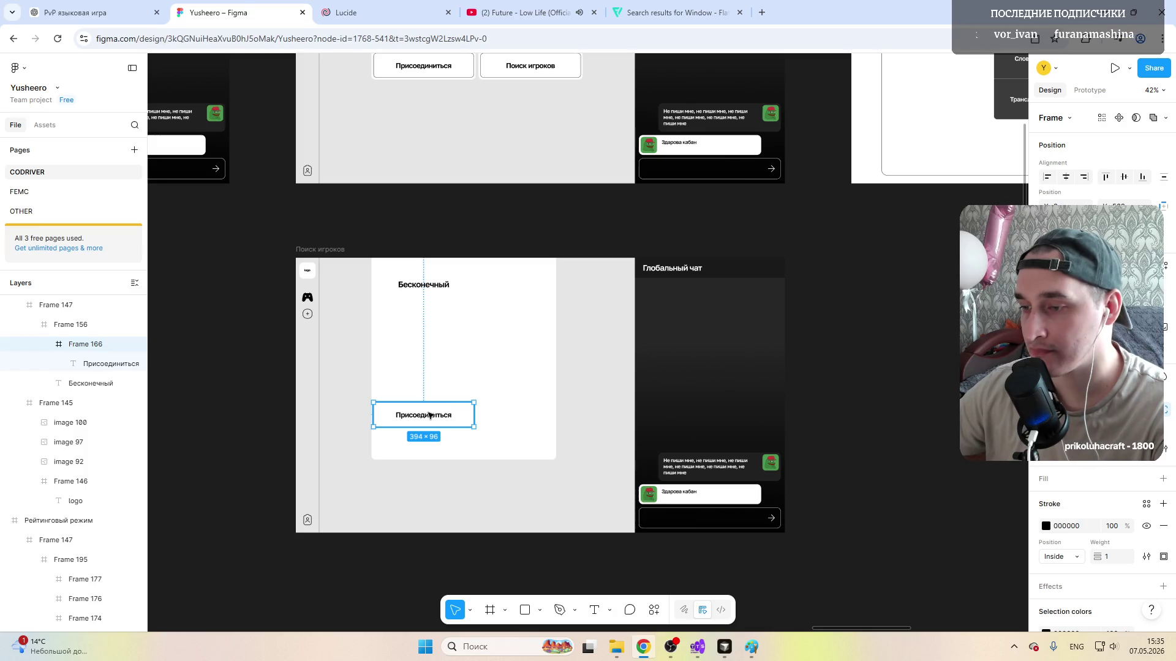
key("Delete")
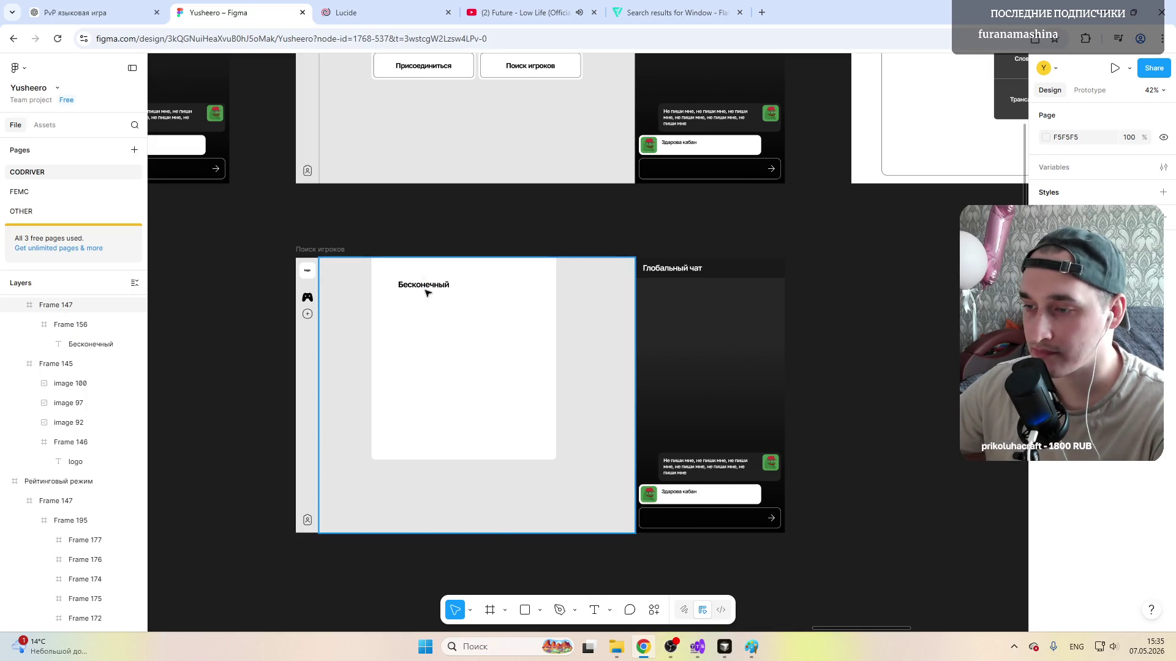
Step: Retype the title as Поиск игроков at font size 40
left_click(431, 287)
double_click(430, 288)
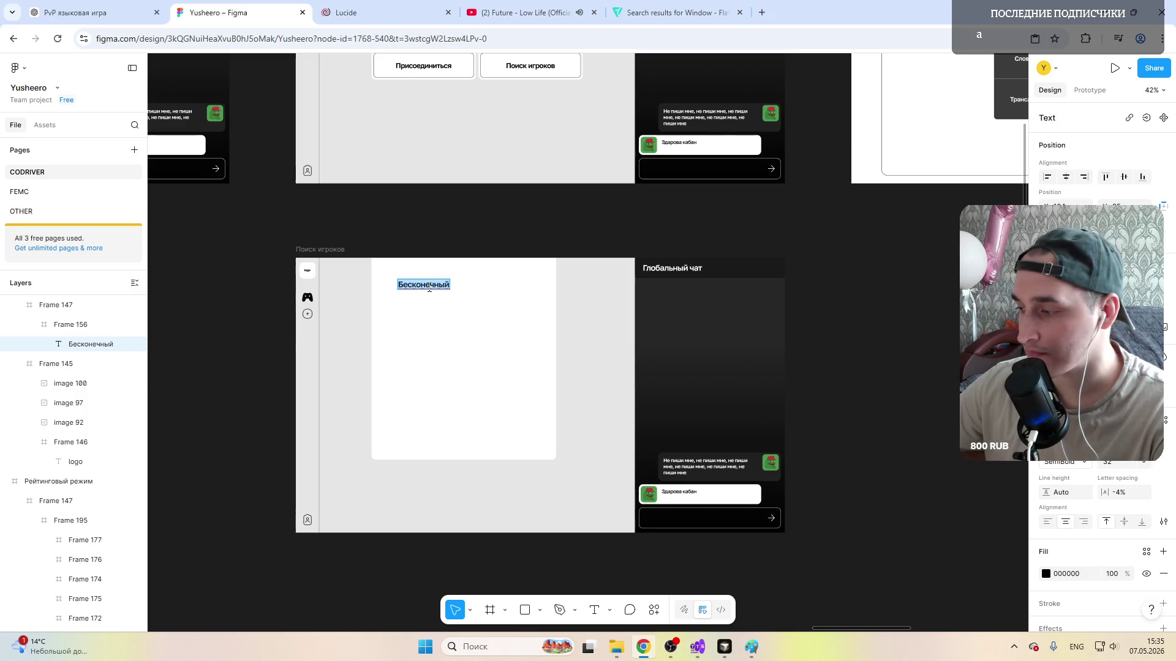
type("пск игроков")
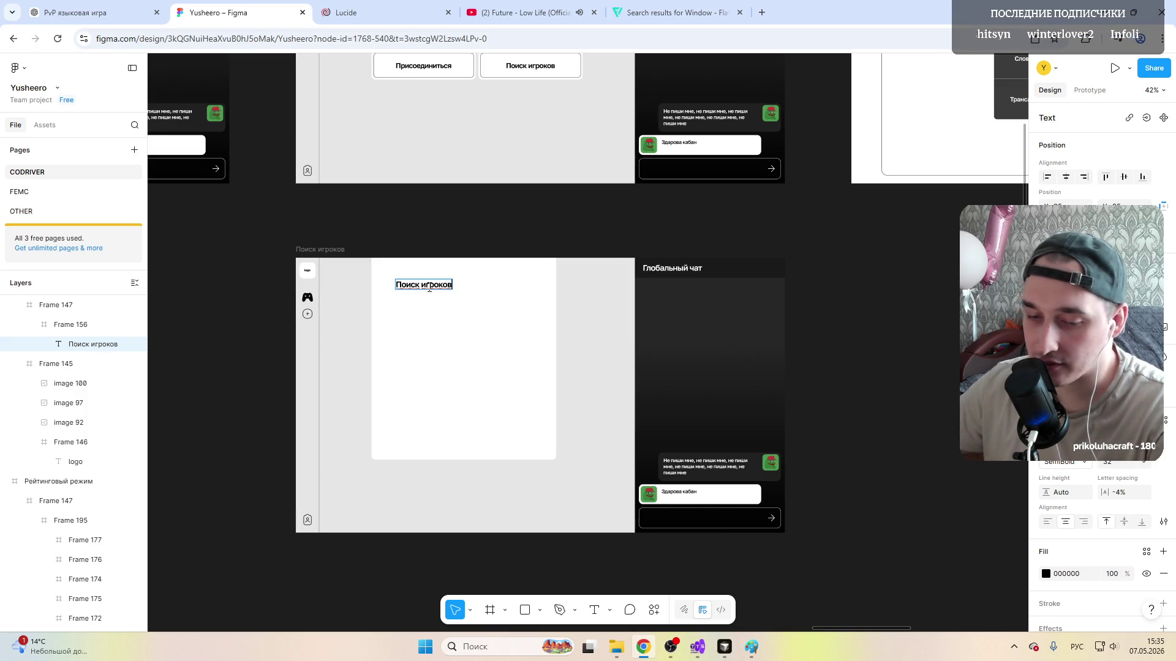
left_click(422, 285)
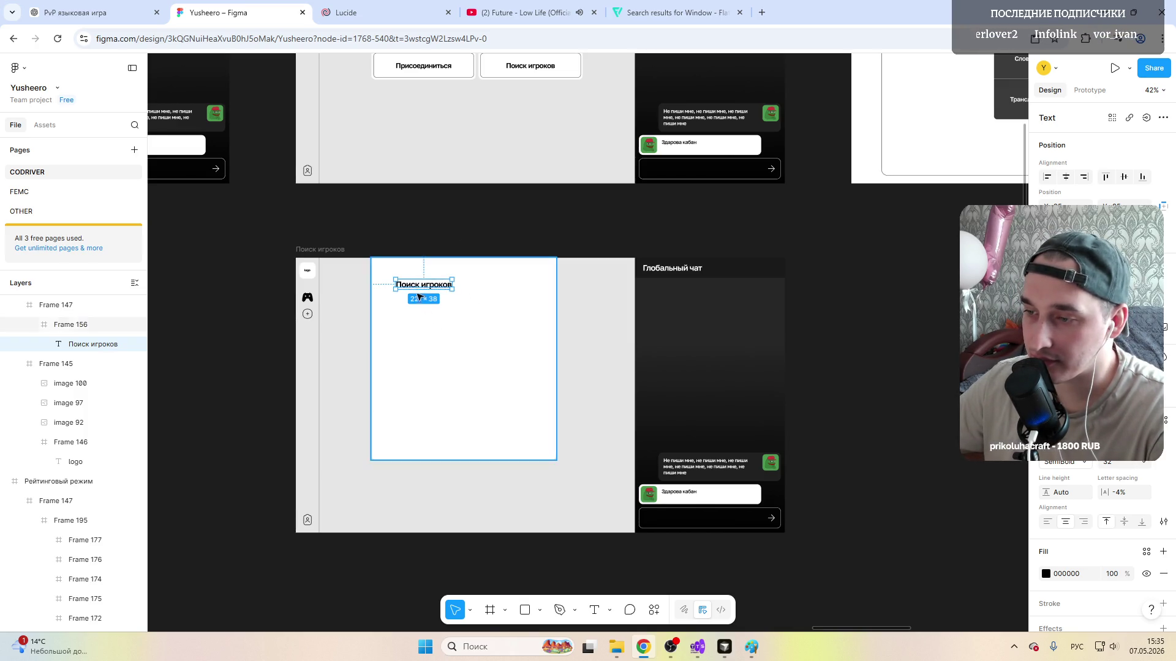
left_click(1144, 464)
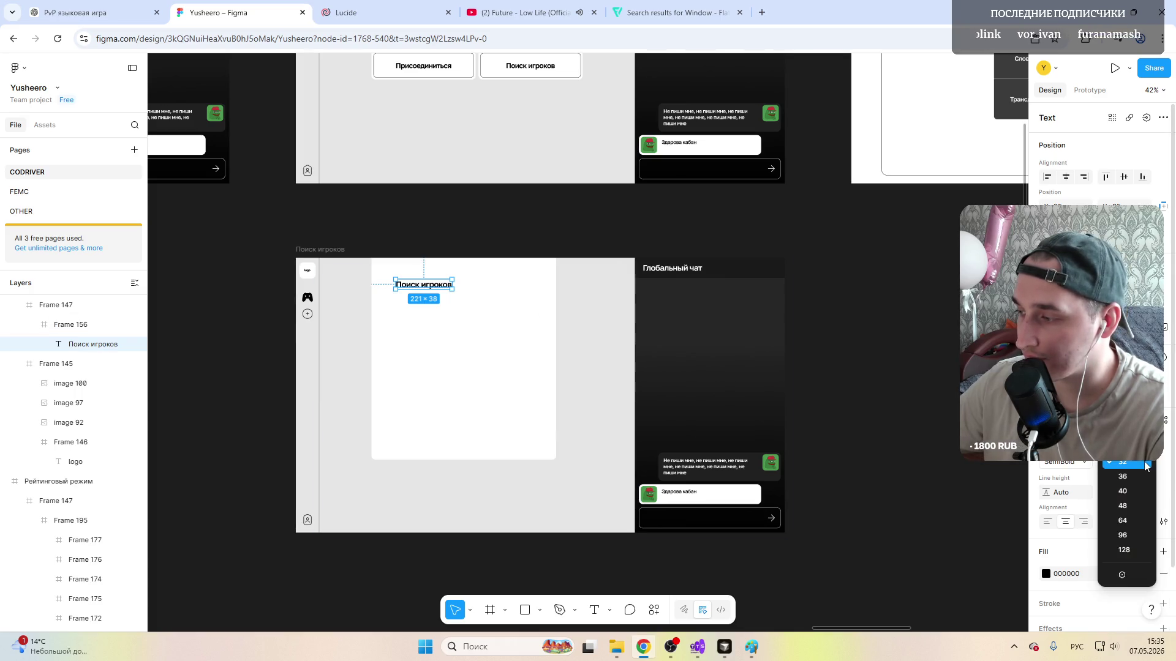
left_click(1125, 492)
Step: Centre the Поиск игроков title horizontally in the card
left_click(424, 313)
double_click(422, 287)
left_click_drag(422, 289, 455, 292)
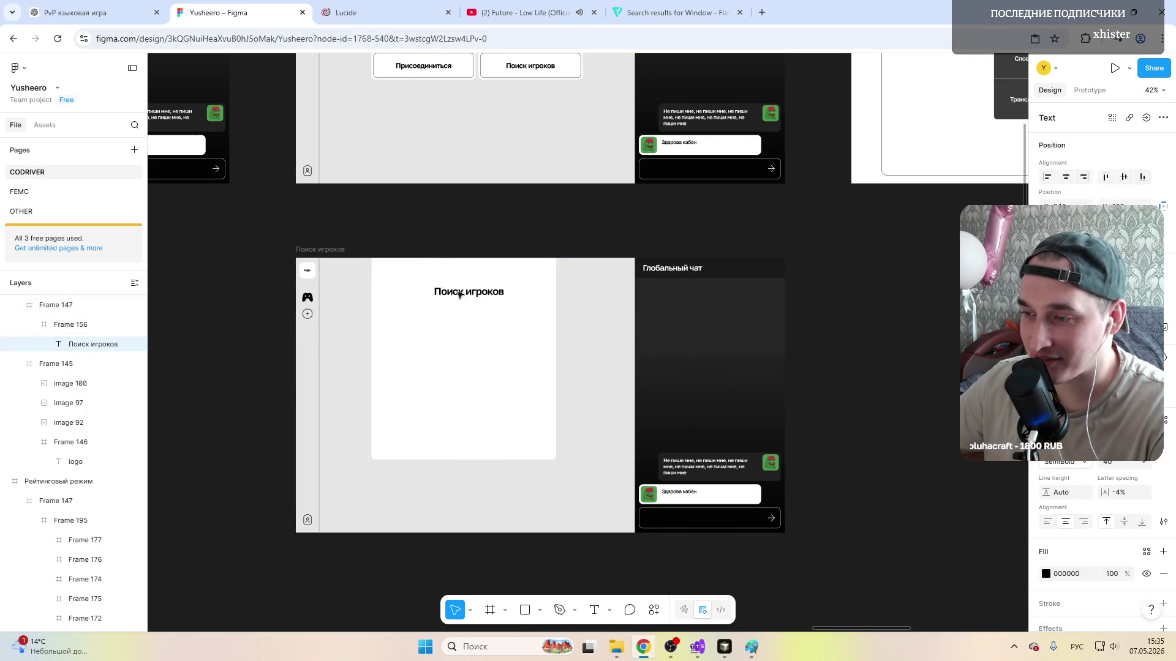
left_click(519, 221)
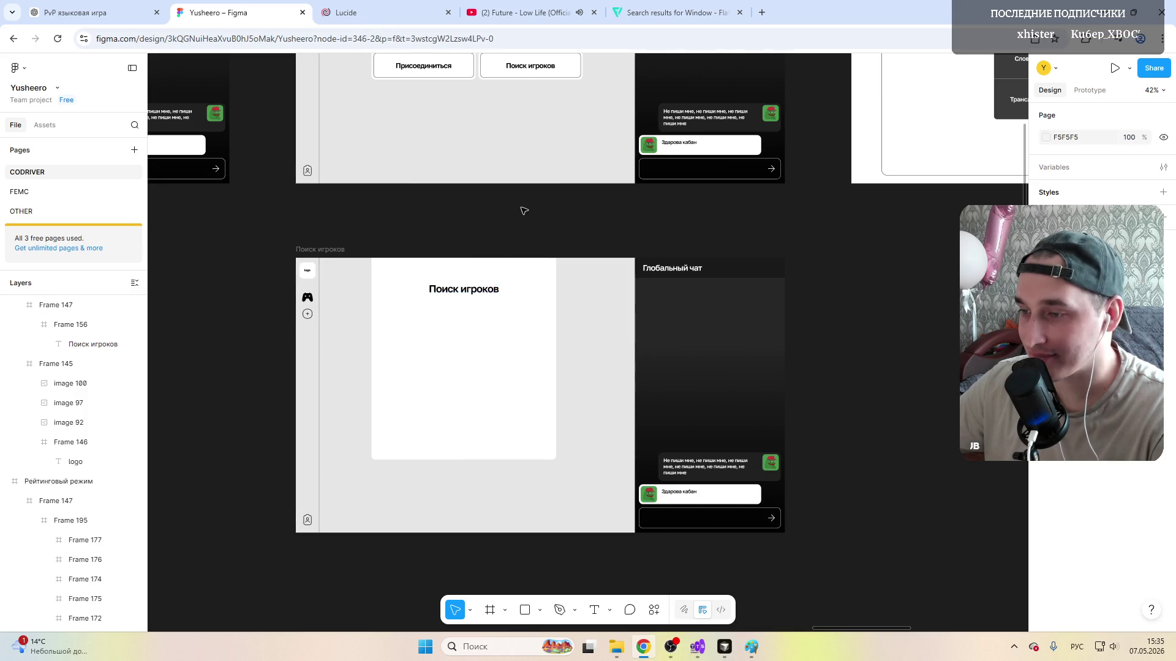
scroll(515, 324, "down", 3)
scroll(514, 324, "up", 4)
scroll(514, 323, "up", 3)
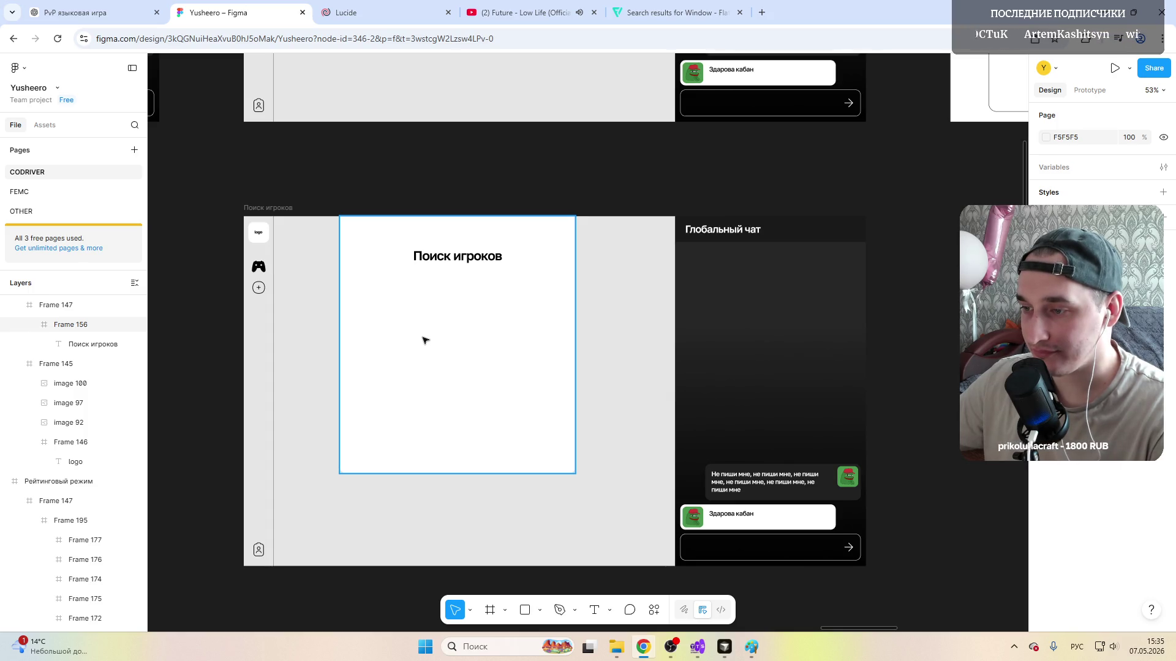
scroll(420, 353, "up", 1)
Step: Narrow the white card from its left edge to about 651 × 793
left_click(432, 356)
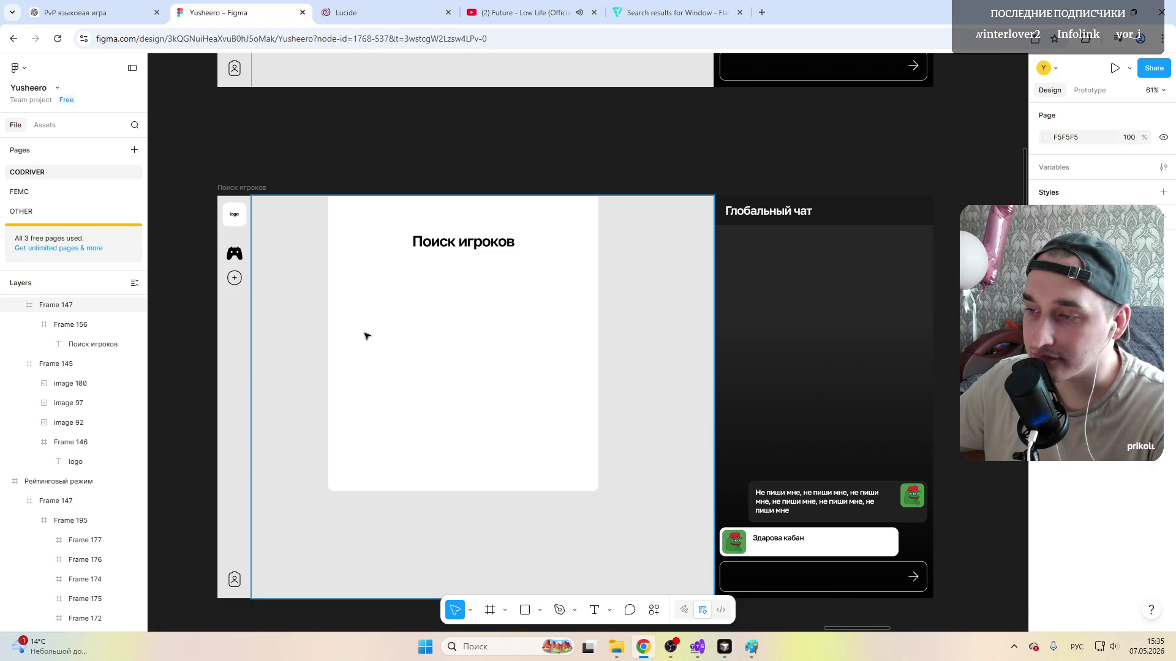
left_click(407, 340)
left_click_drag(328, 328, 356, 327)
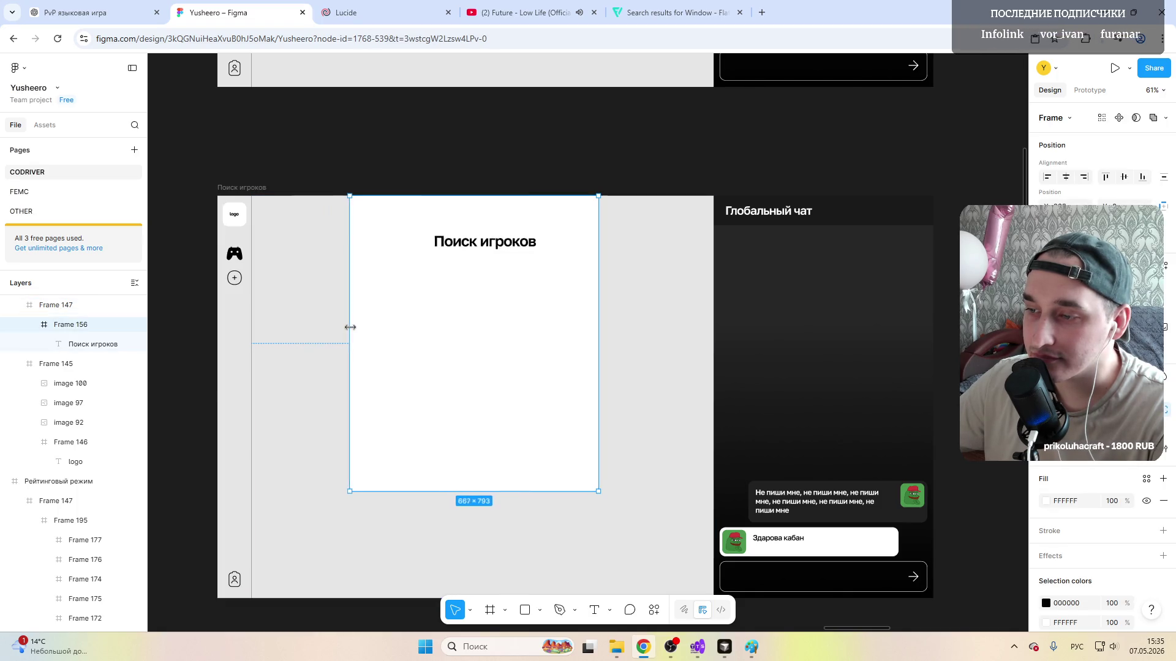
Step: Re-centre the Поиск игроков title over the narrowed card
left_click_drag(478, 247, 476, 245)
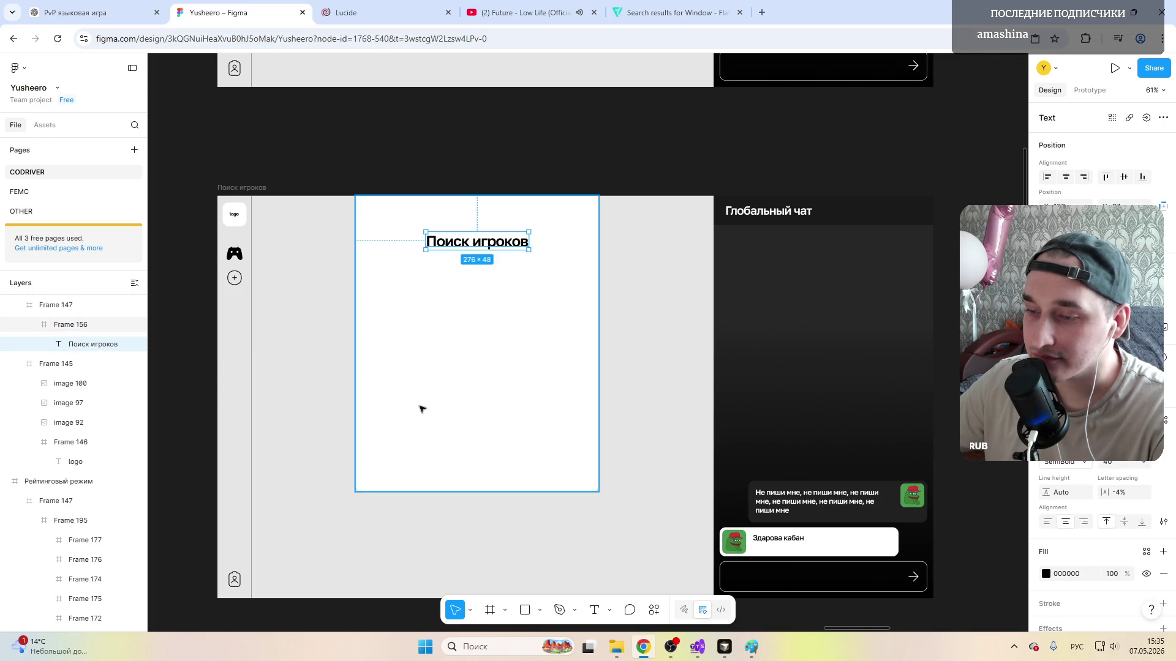
left_click(449, 387)
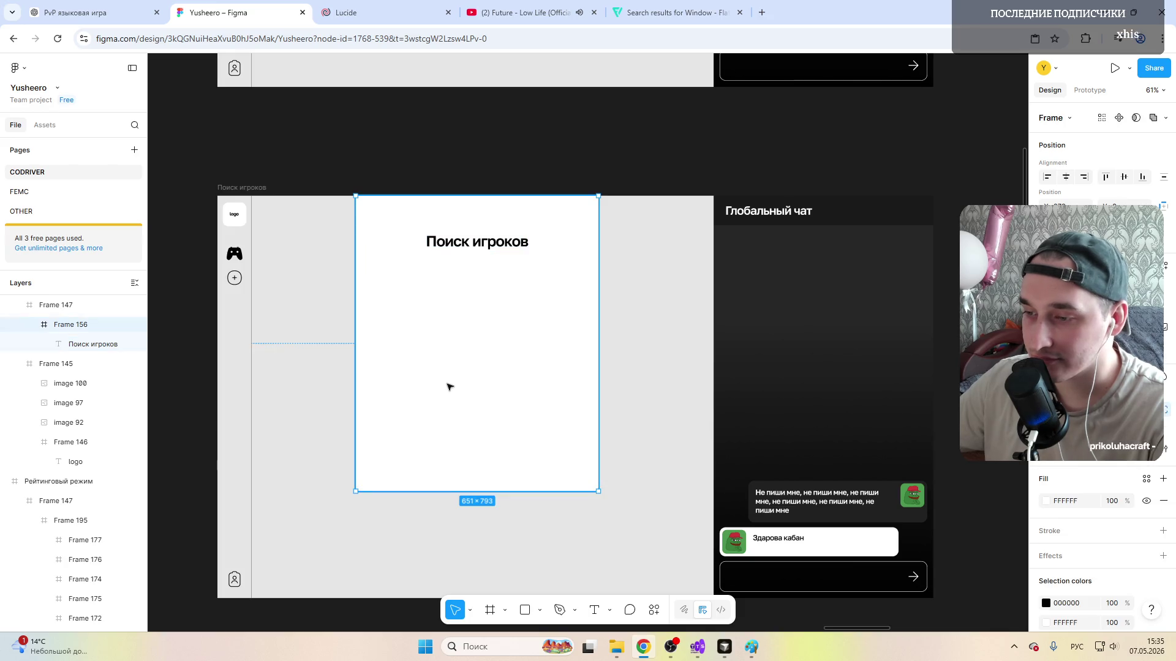
left_click(489, 610)
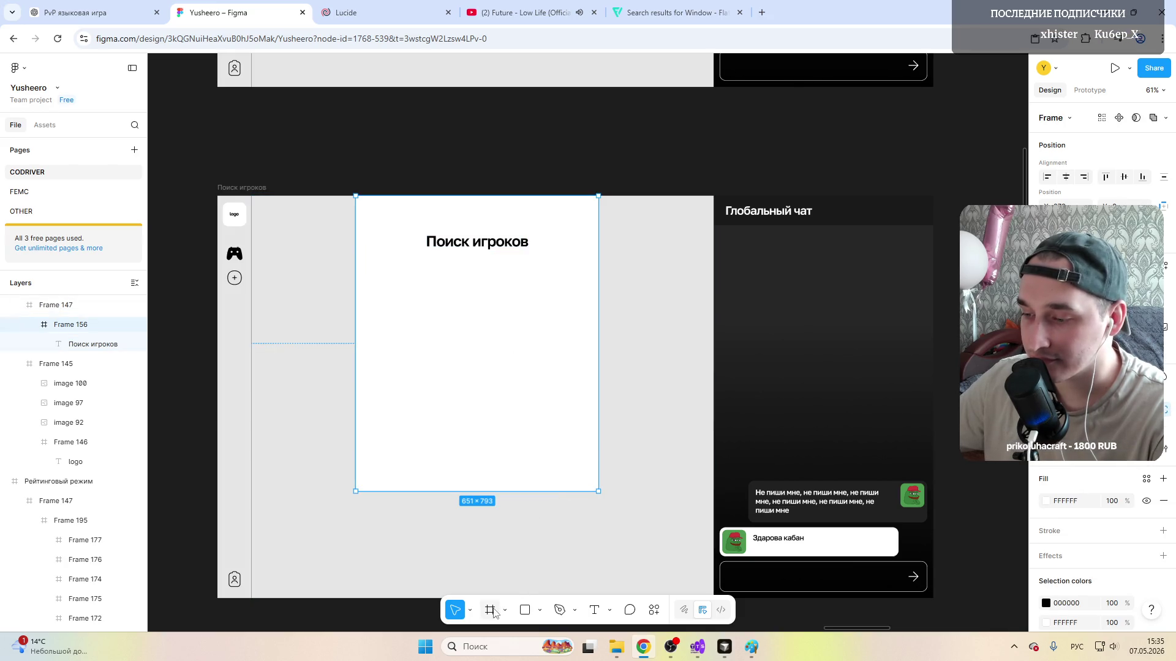
Step: Draw a 651×111 row frame across the card's bottom with a top-only light-grey 9A9A9A stroke
left_click_drag(482, 482, 598, 491)
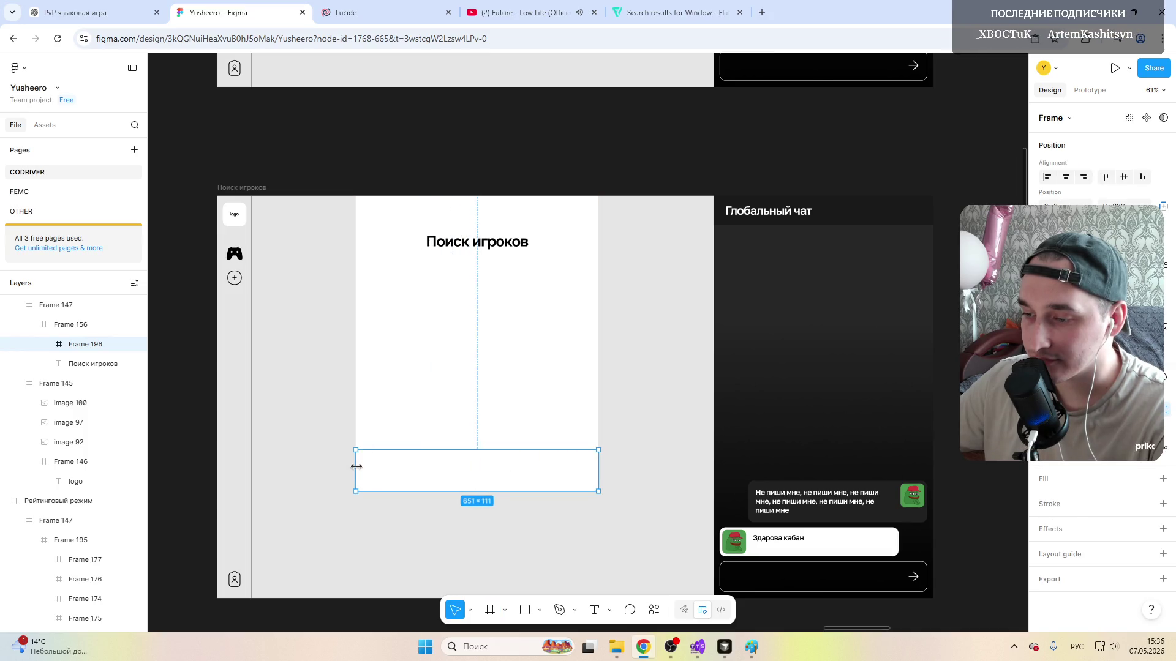
scroll(432, 473, "up", 2)
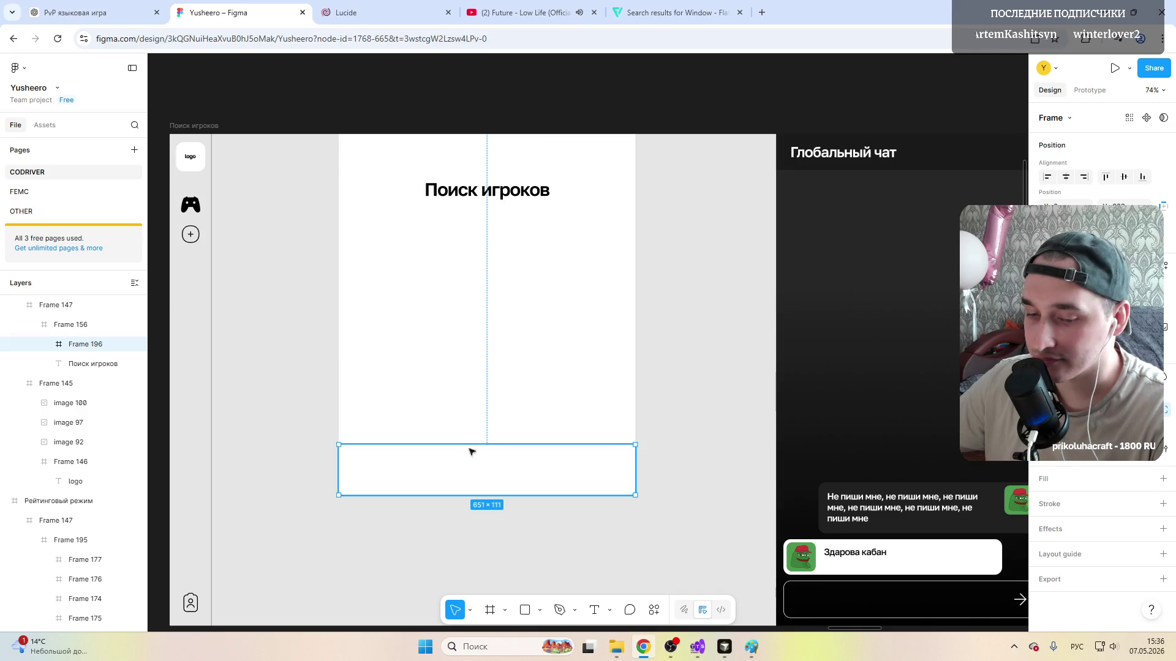
mouse_move(1097, 503)
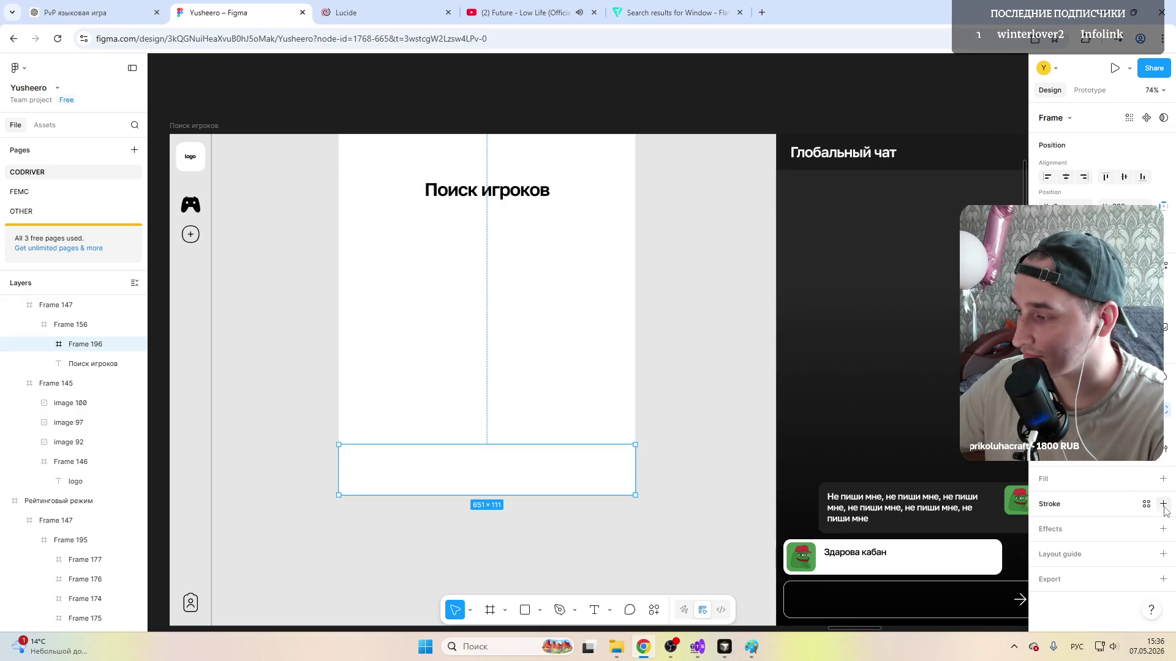
left_click(1164, 504)
left_click(1164, 557)
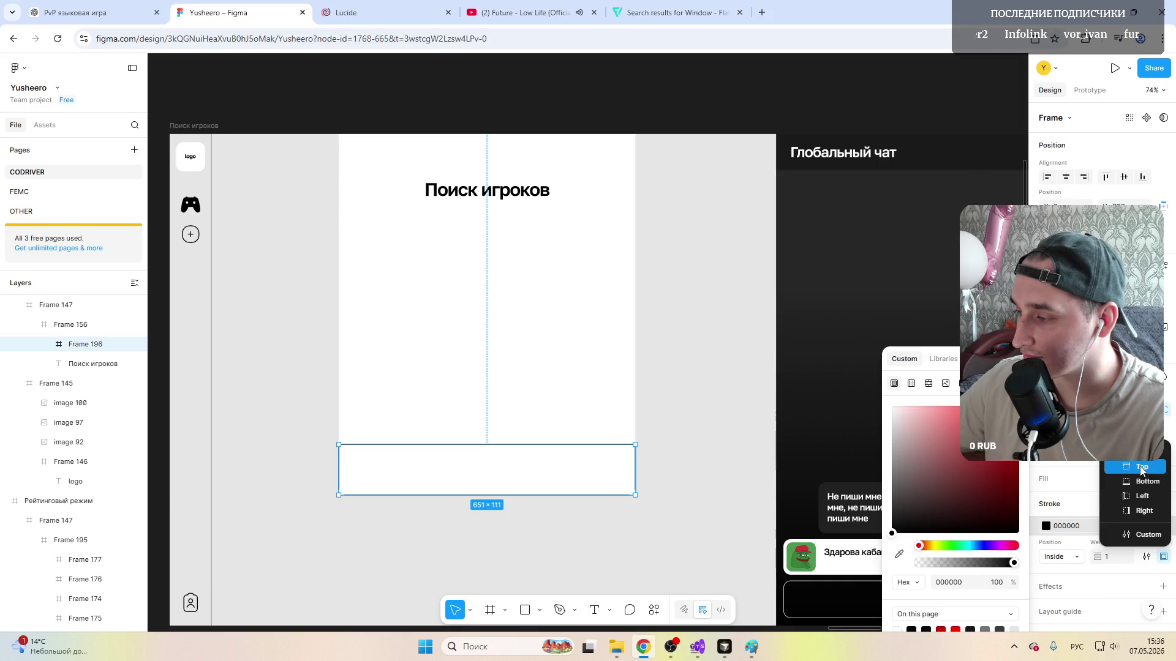
left_click(1142, 497)
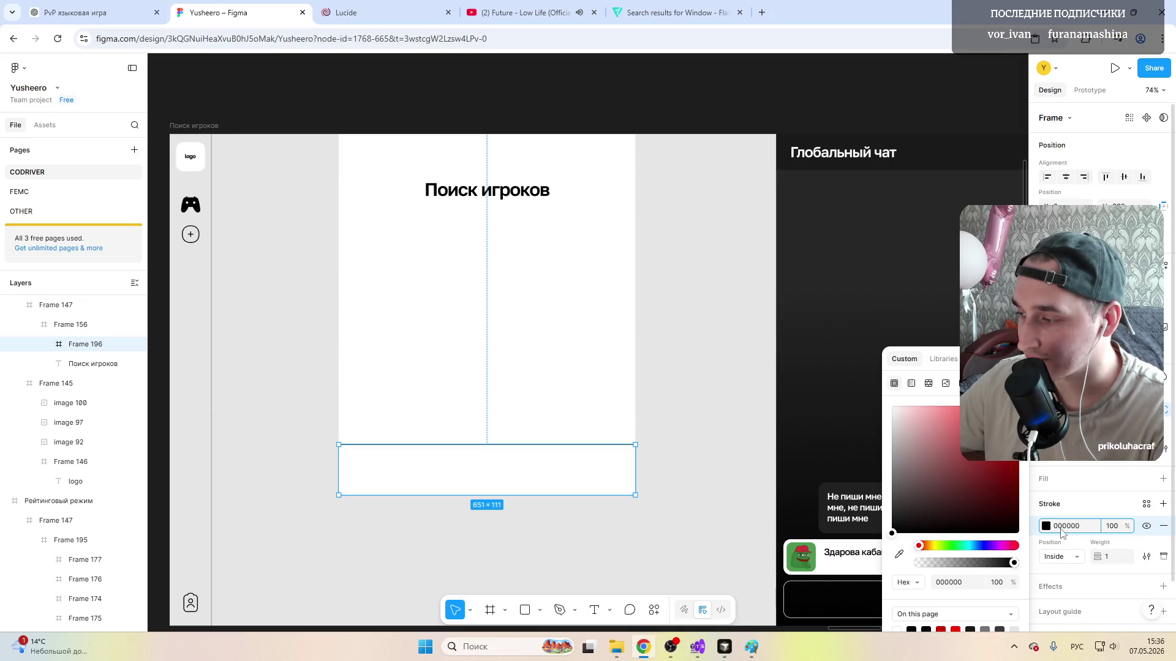
left_click(894, 512)
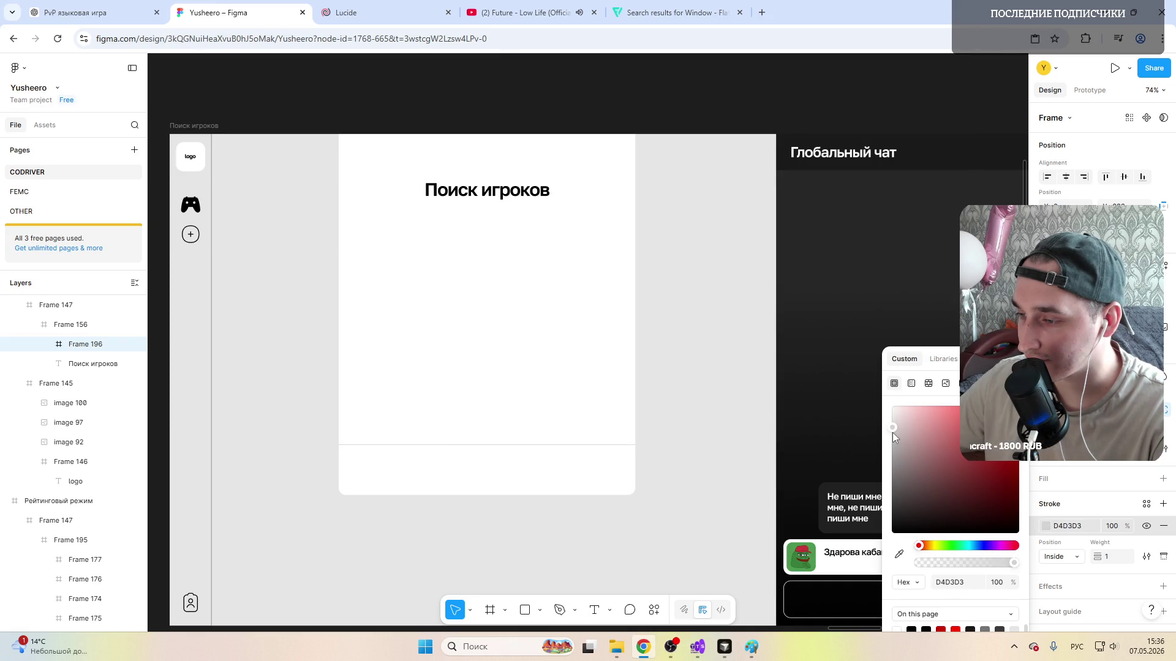
left_click_drag(890, 473, 890, 452)
left_click(667, 446)
Step: Duplicate the bordered row twice and move the newest copy up above the others
left_click(399, 426)
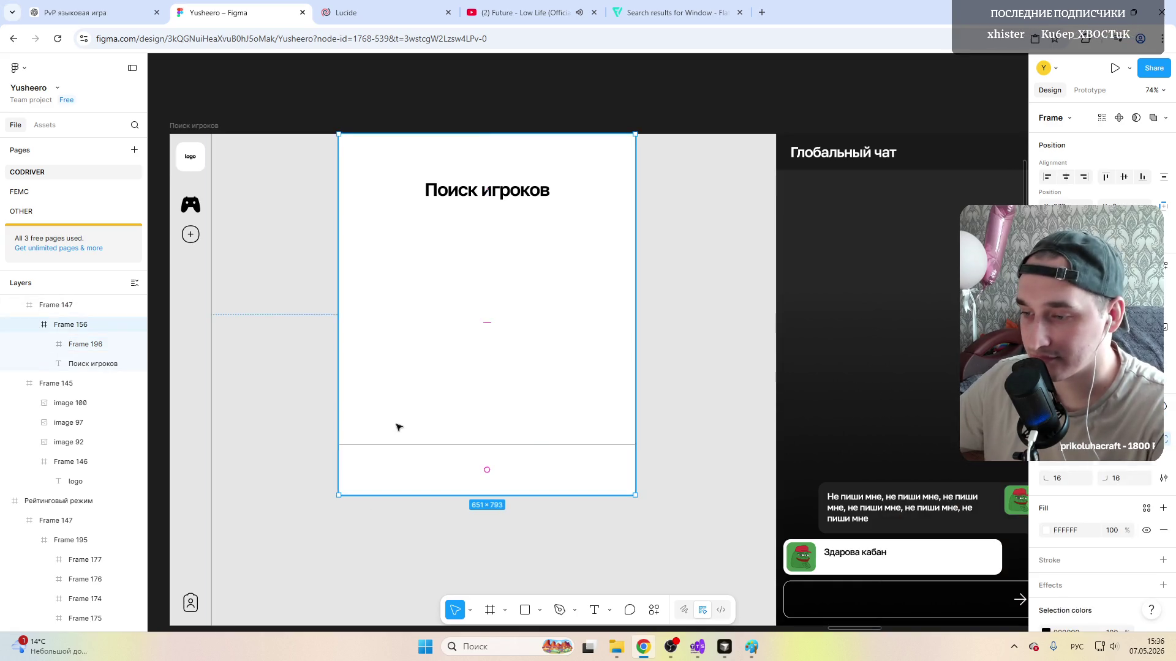
key("ctrl+z")
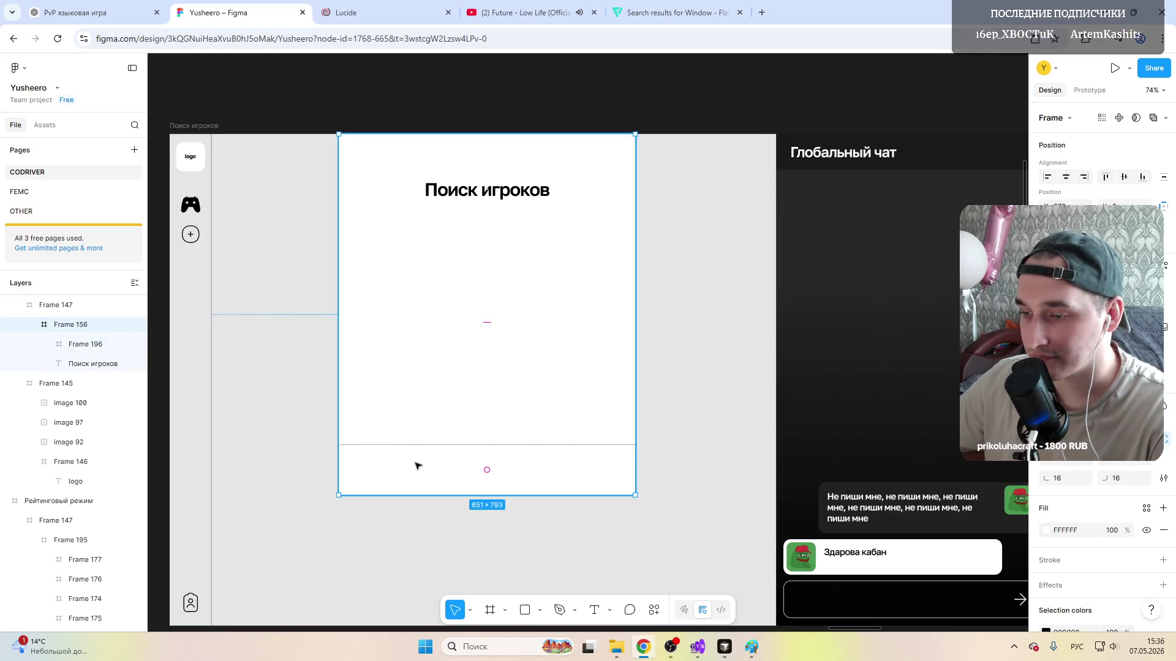
left_click(410, 424)
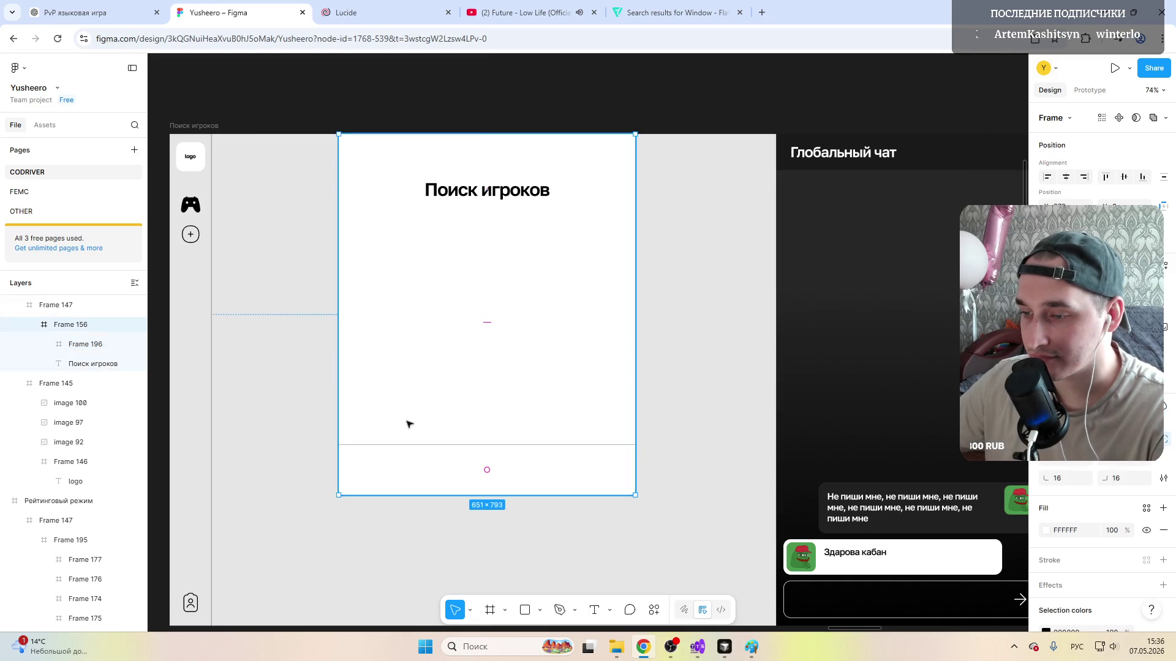
left_click(410, 459)
key("ctrl+d")
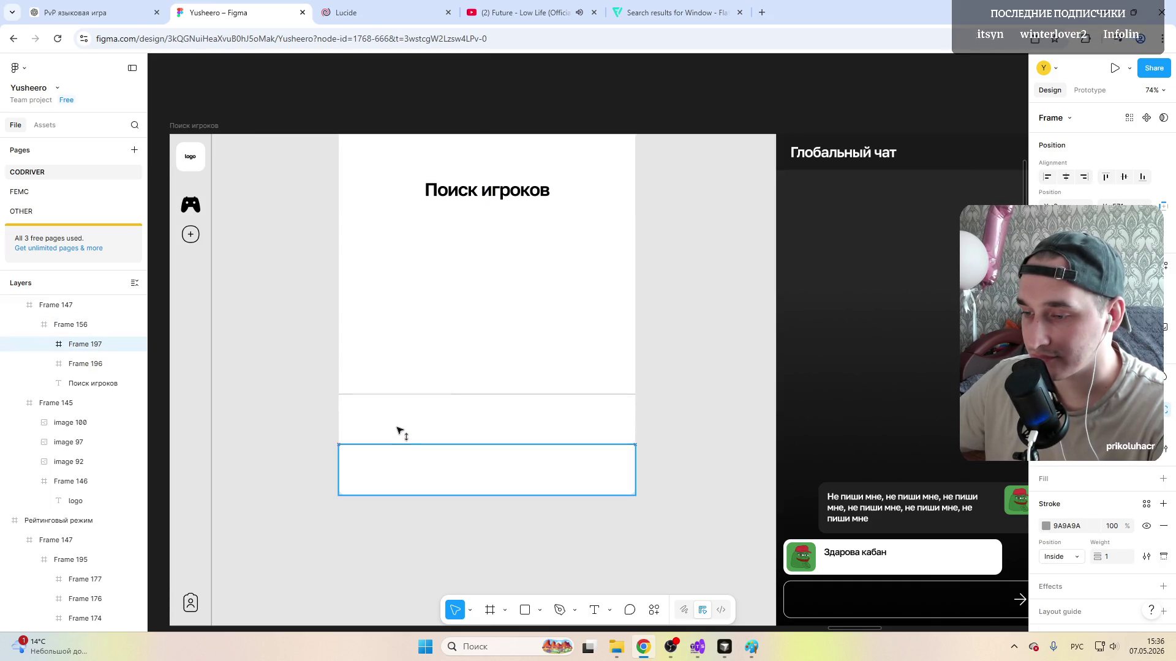
left_click(400, 426)
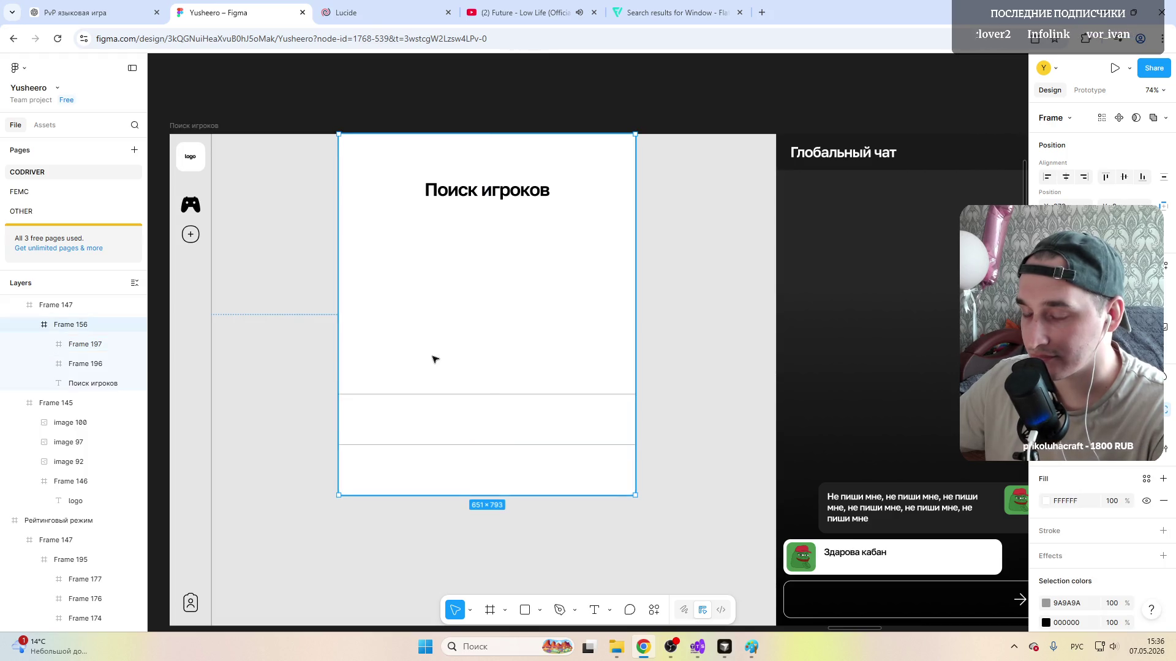
key("ctrl+d")
left_click(397, 467)
left_click_drag(397, 467, 397, 366)
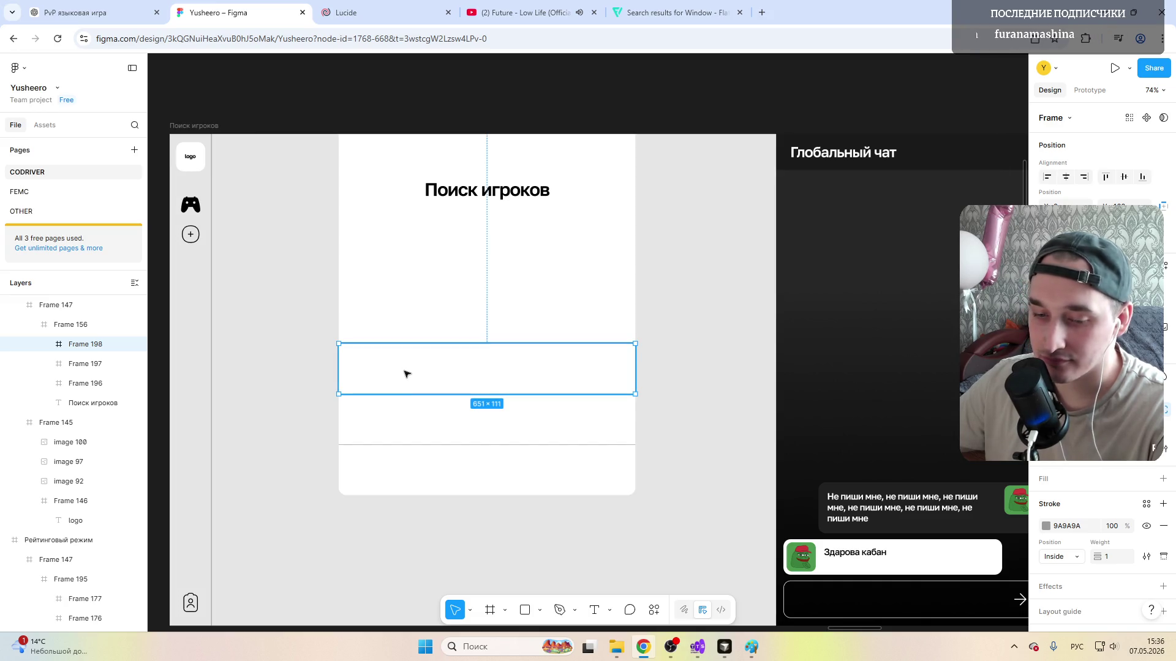
Step: Check the three rows, duplicate the top one to make a fourth, and clear the selection
left_click(417, 289)
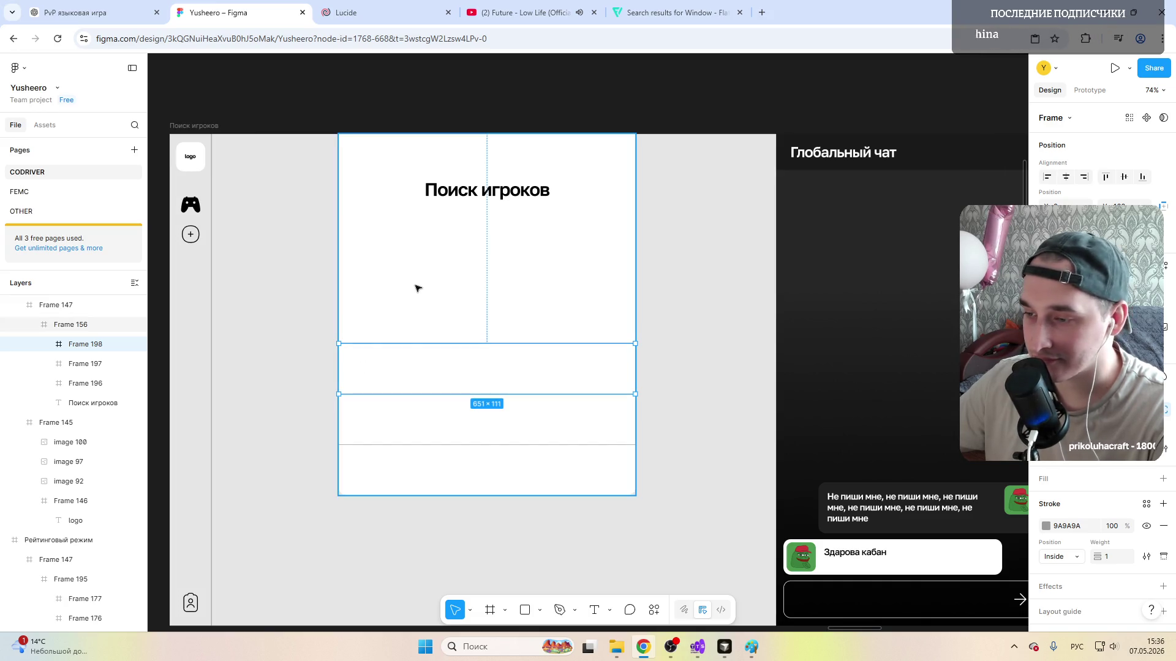
left_click(389, 423)
left_click(389, 476)
left_click(402, 381)
left_click(407, 308)
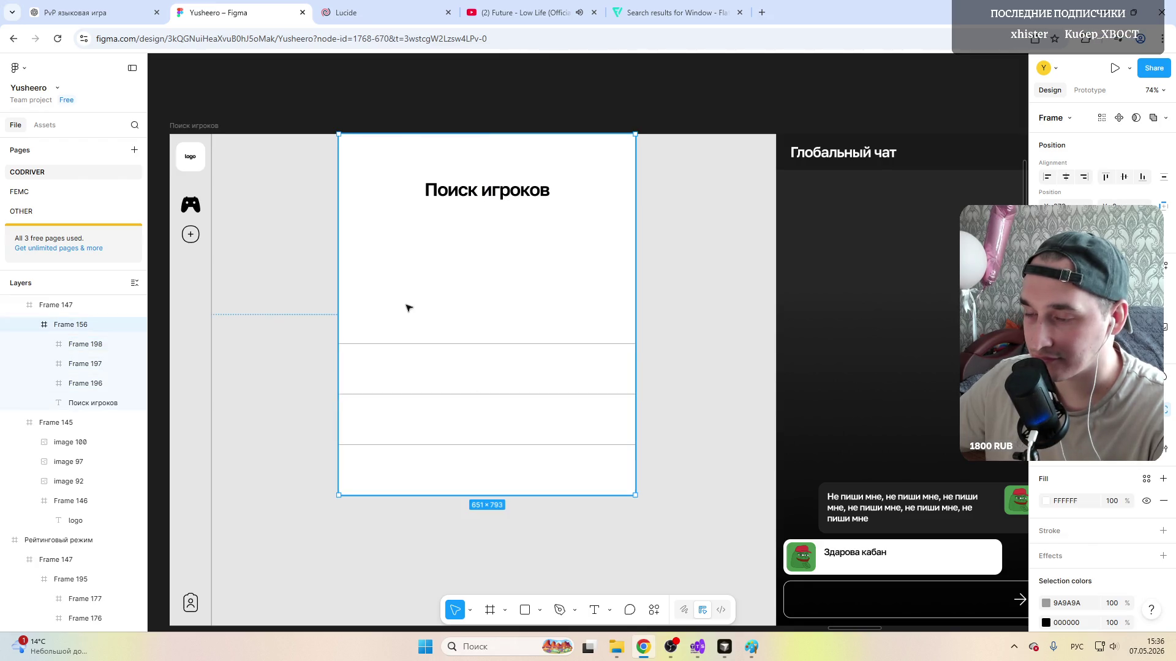
left_click(467, 380)
key("ctrl+d")
left_click(392, 332)
left_click(622, 301)
key("Escape")
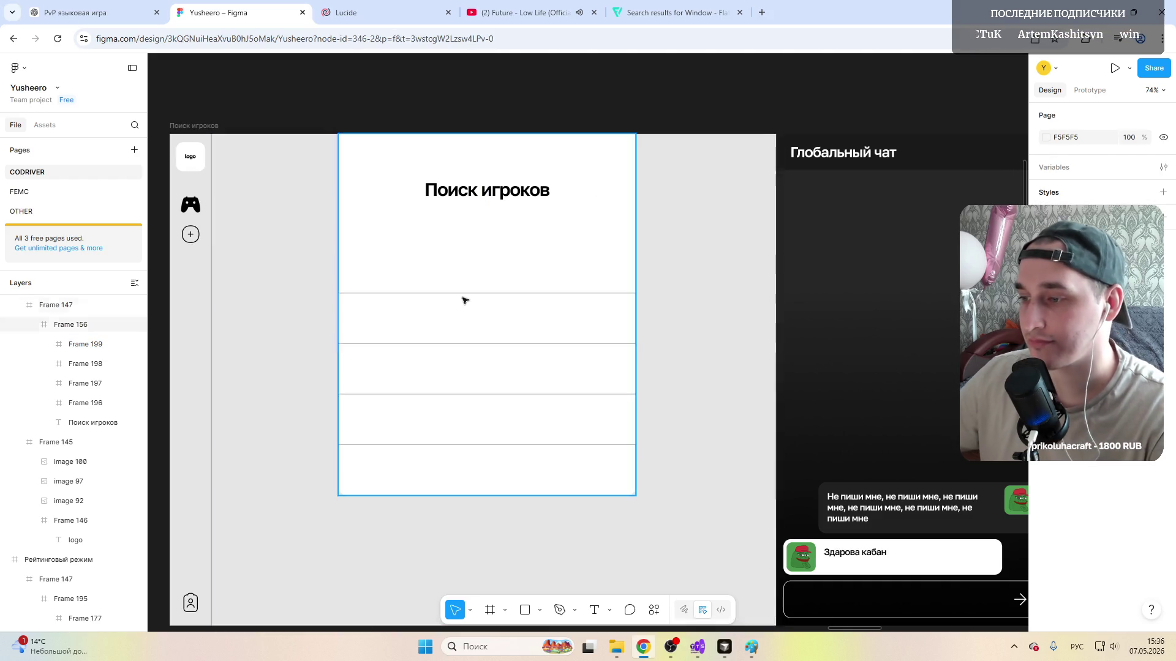
scroll(465, 294, "down", 3)
scroll(465, 295, "down", 2)
scroll(464, 368, "up", 3)
scroll(461, 404, "up", 4)
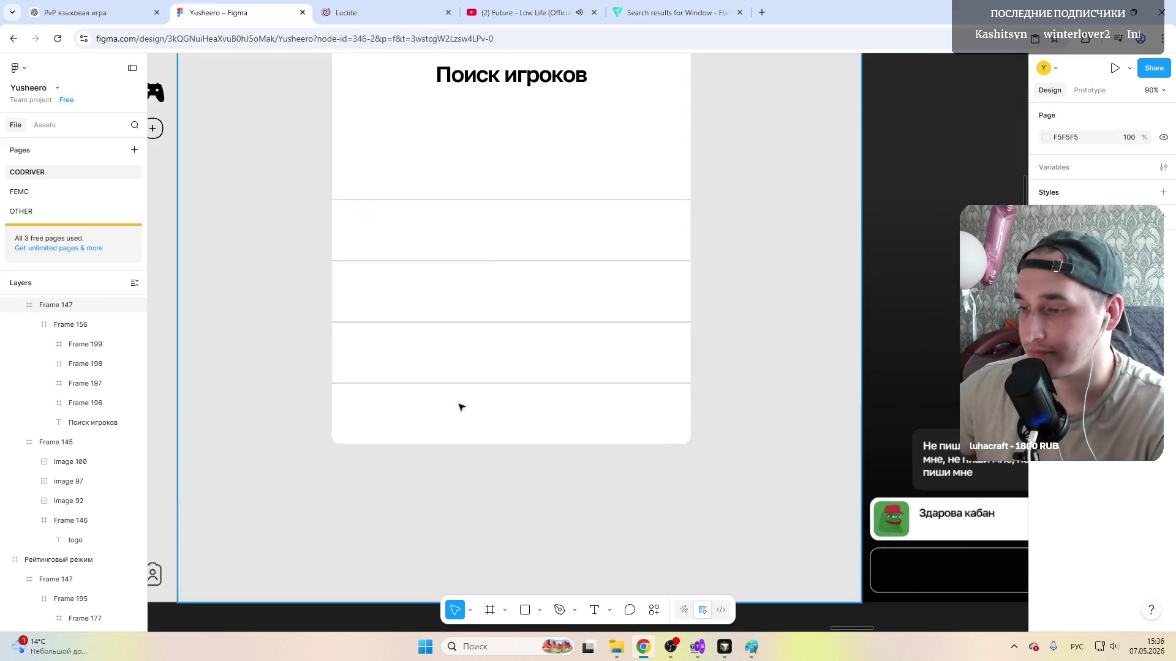
scroll(462, 404, "down", 4)
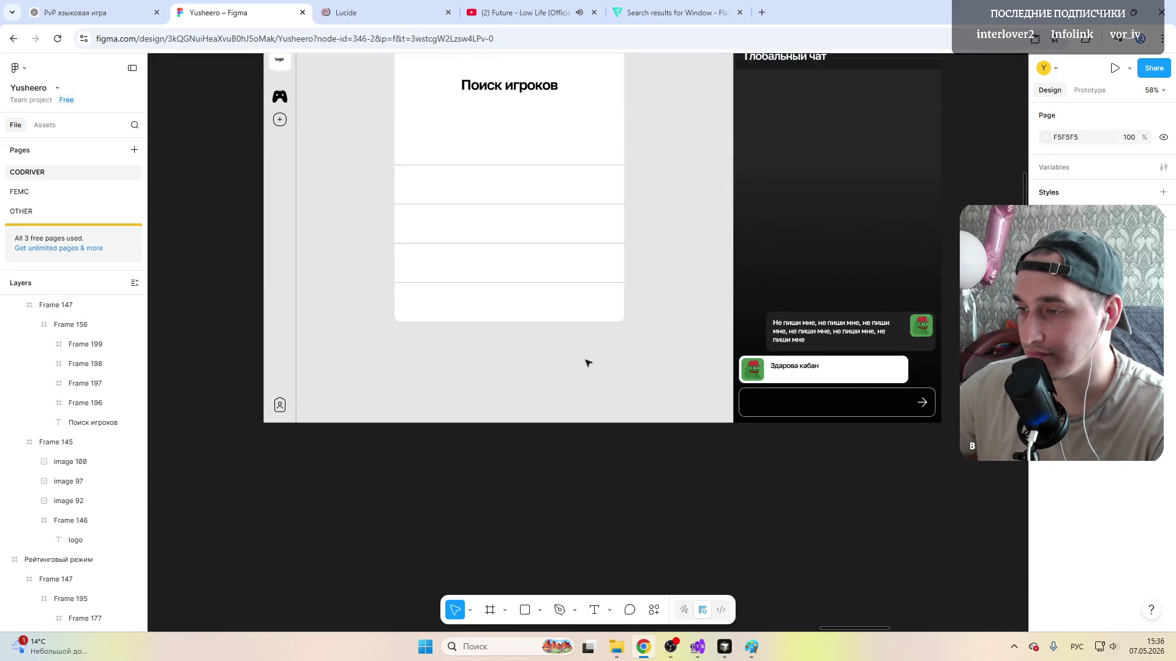
scroll(588, 362, "up", 3)
scroll(588, 363, "up", 3)
scroll(589, 363, "down", 4)
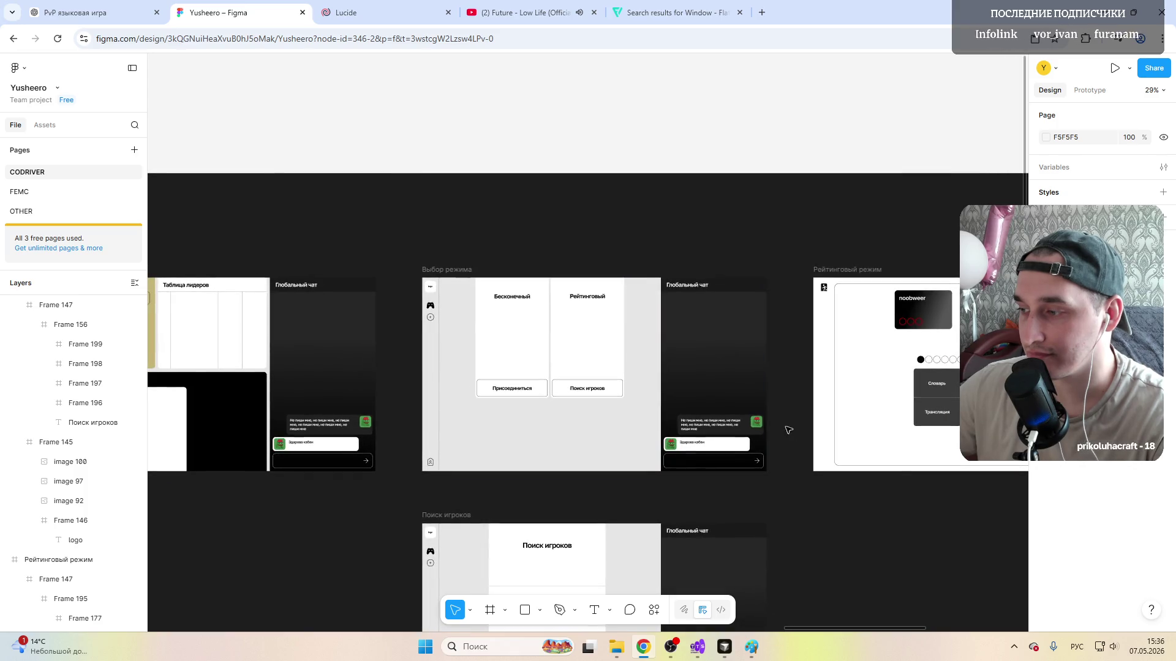
scroll(624, 398, "right", 5)
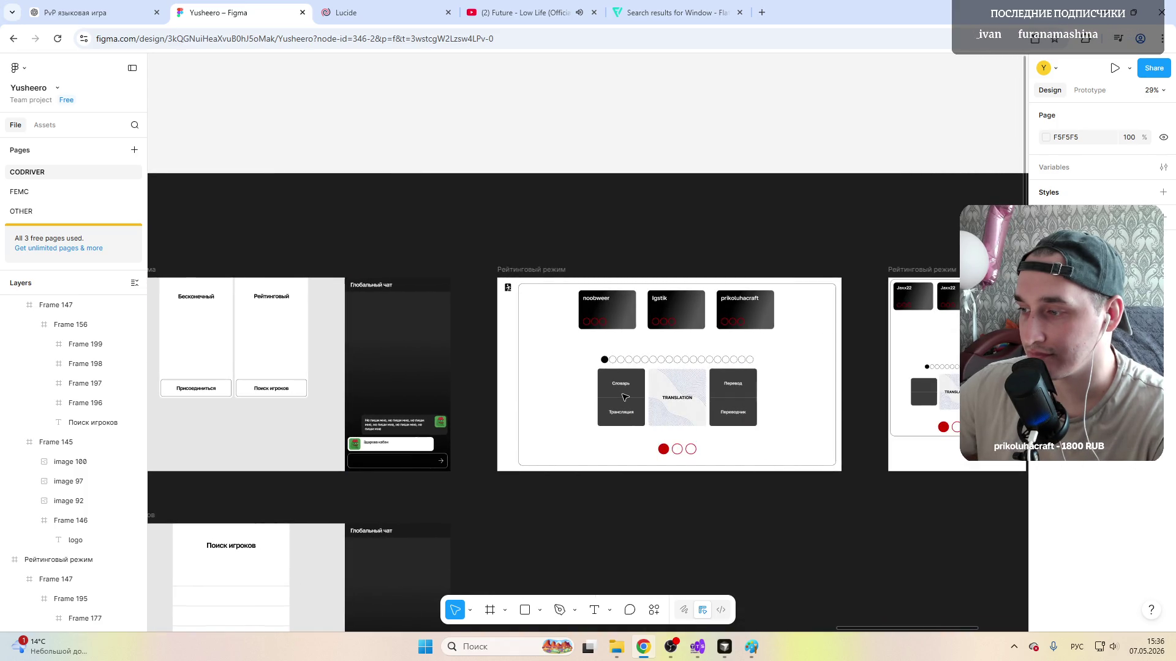
scroll(624, 397, "left", 5)
scroll(624, 397, "down", 4)
scroll(611, 357, "up", 4)
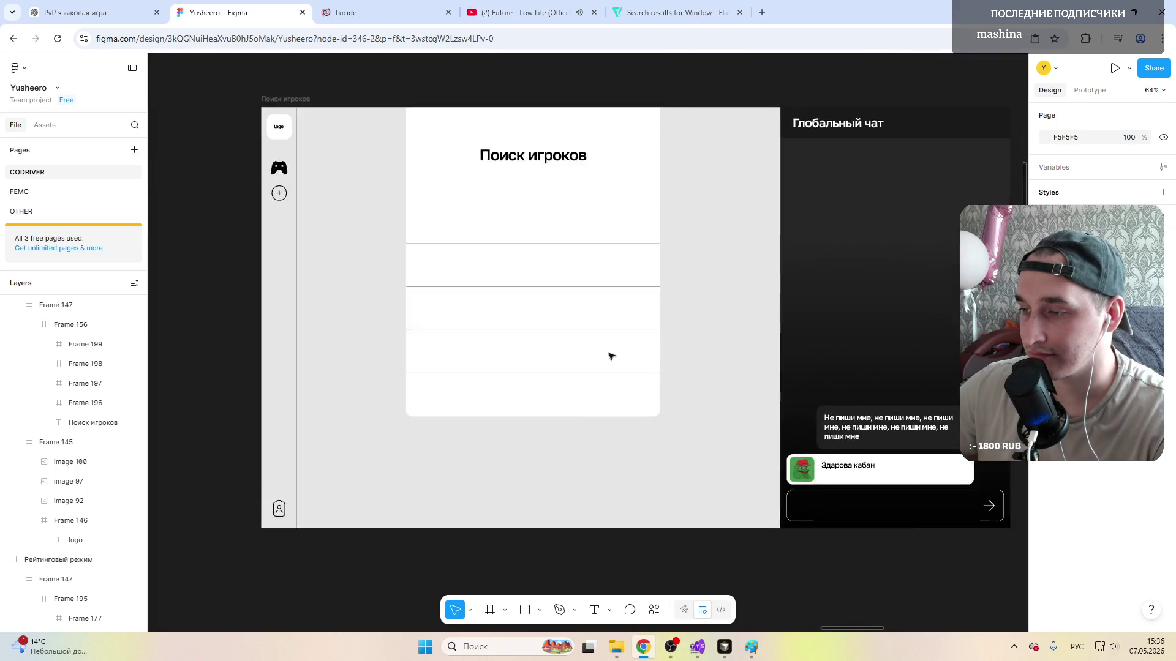
left_click(611, 357)
scroll(612, 356, "up", 2)
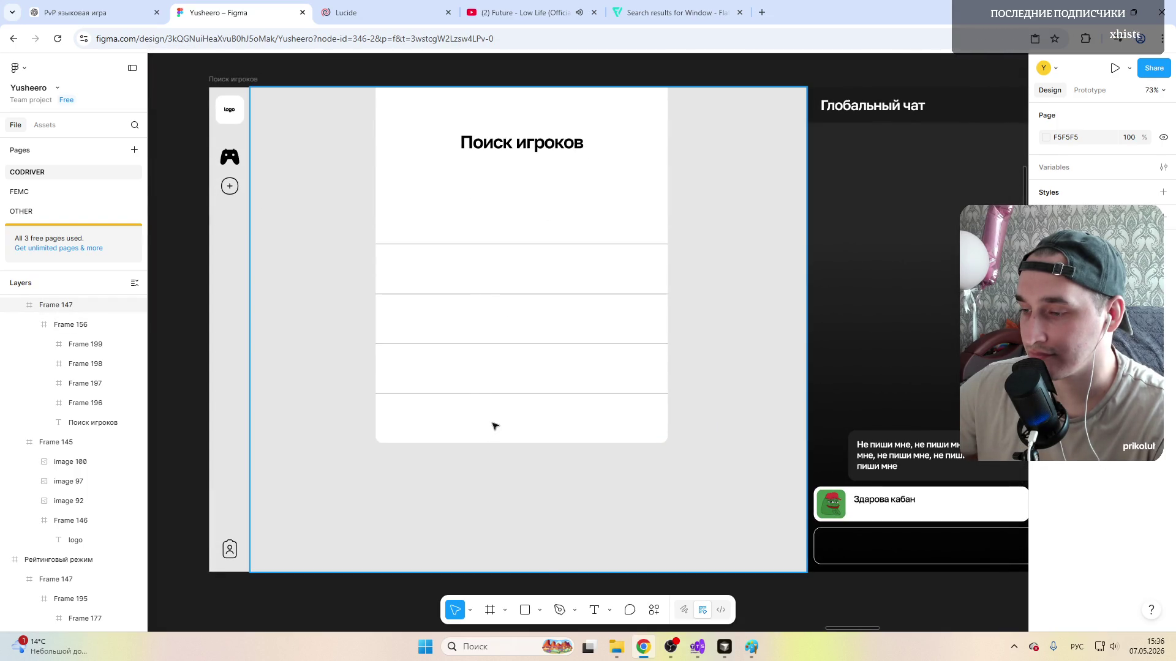
Step: Add a player nickname label in the bottom row at size 32 and centre it
double_click(493, 426)
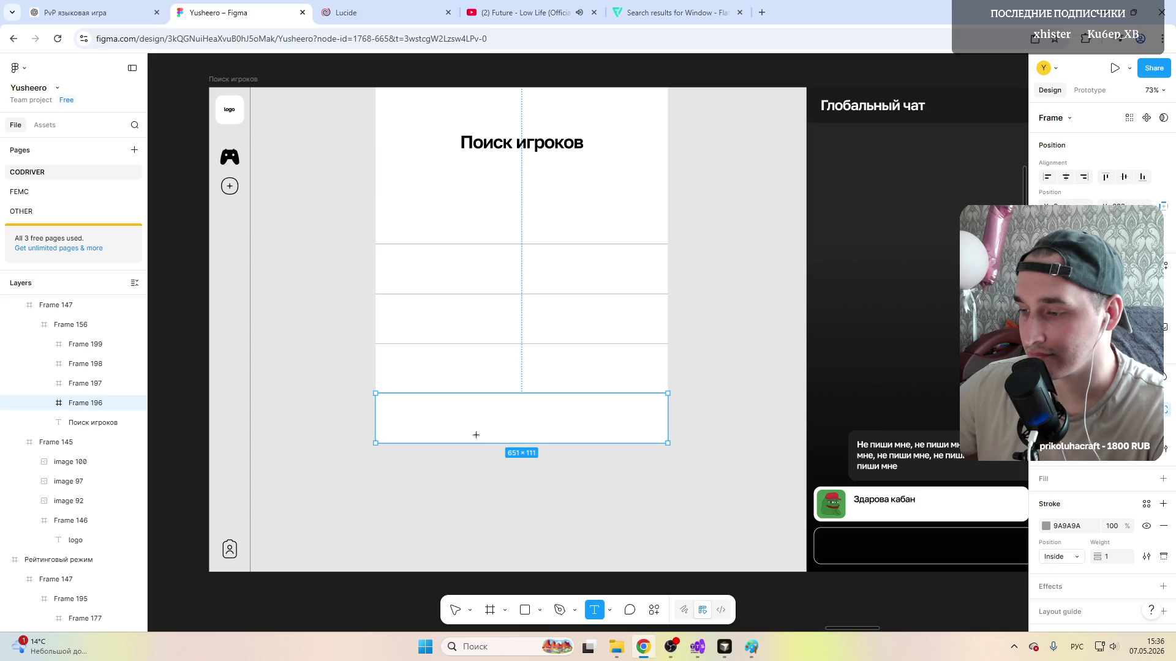
left_click(478, 440)
type("Yushee")
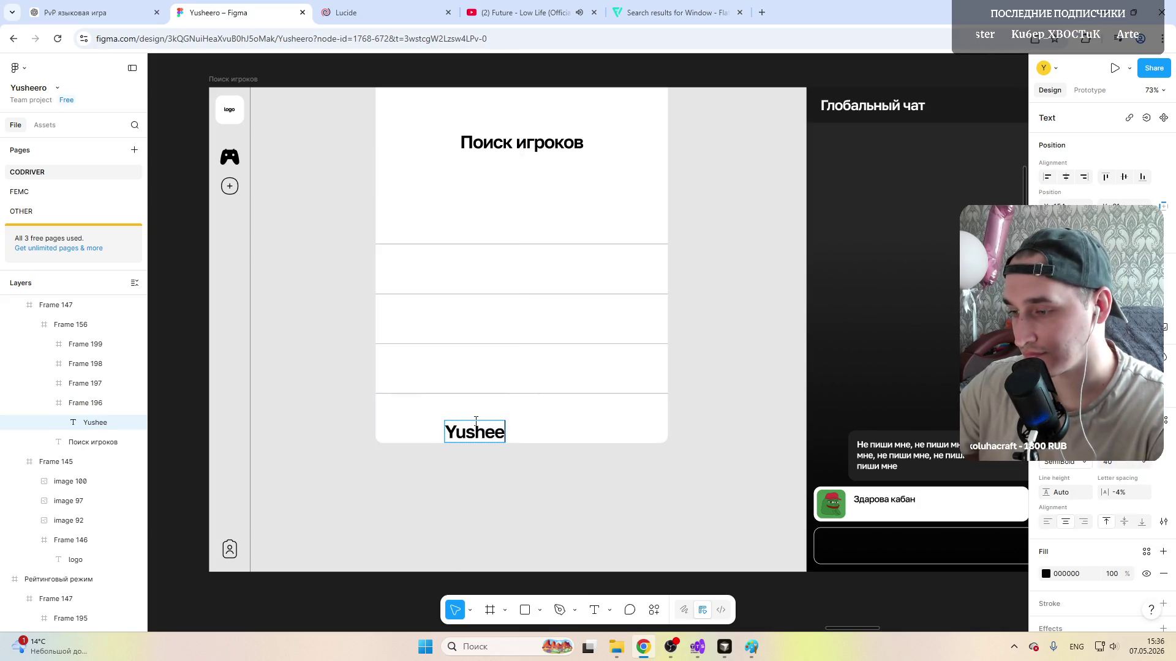
type("ro")
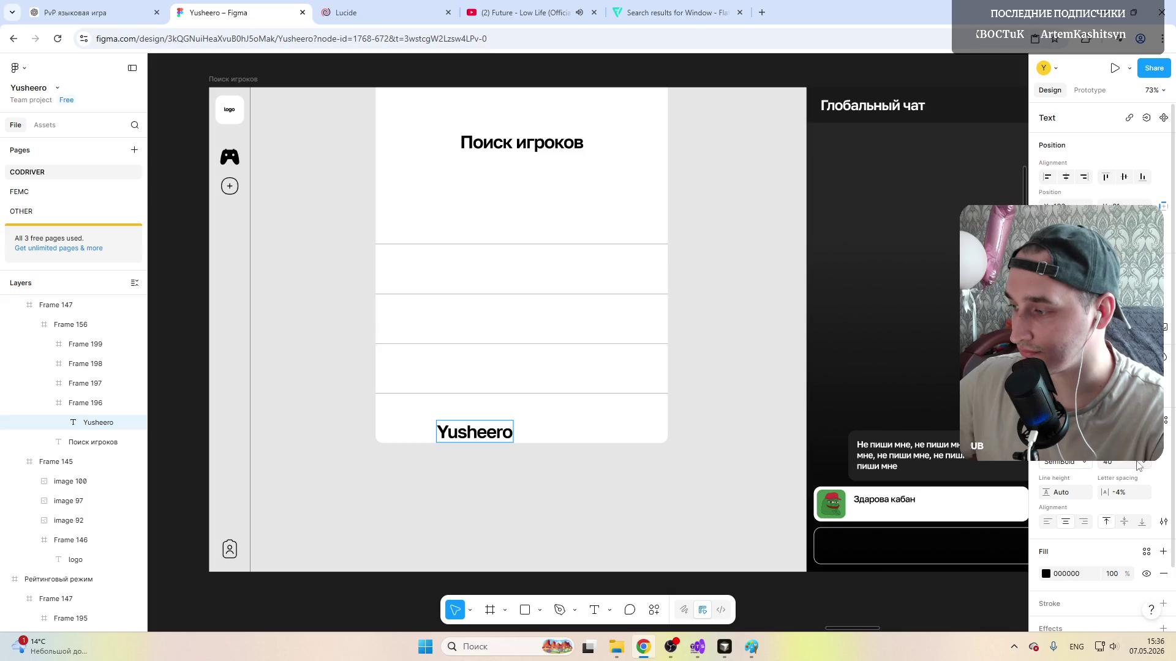
left_click(1143, 463)
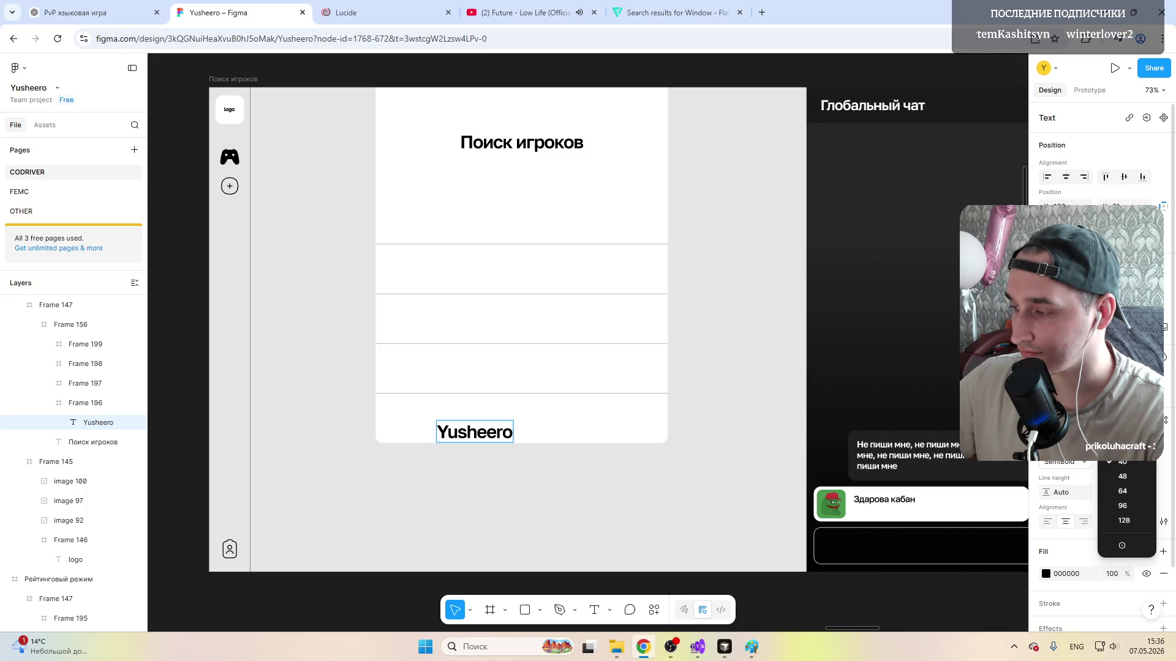
key("Escape")
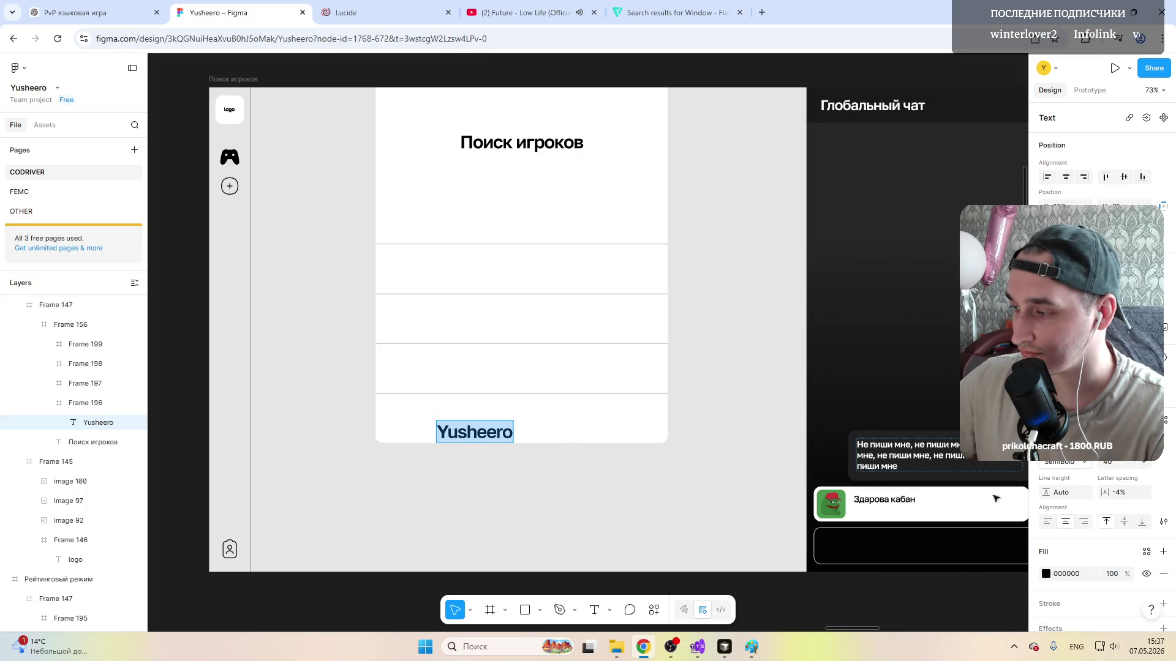
left_click(1143, 463)
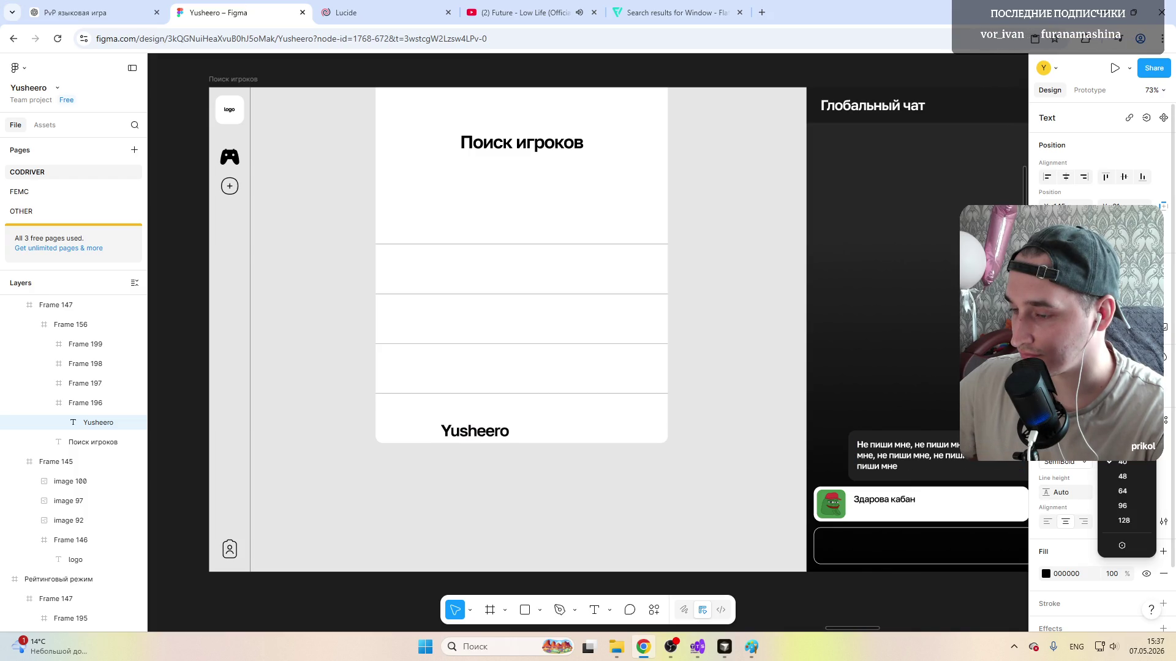
left_click(1123, 447)
left_click_drag(476, 434, 522, 425)
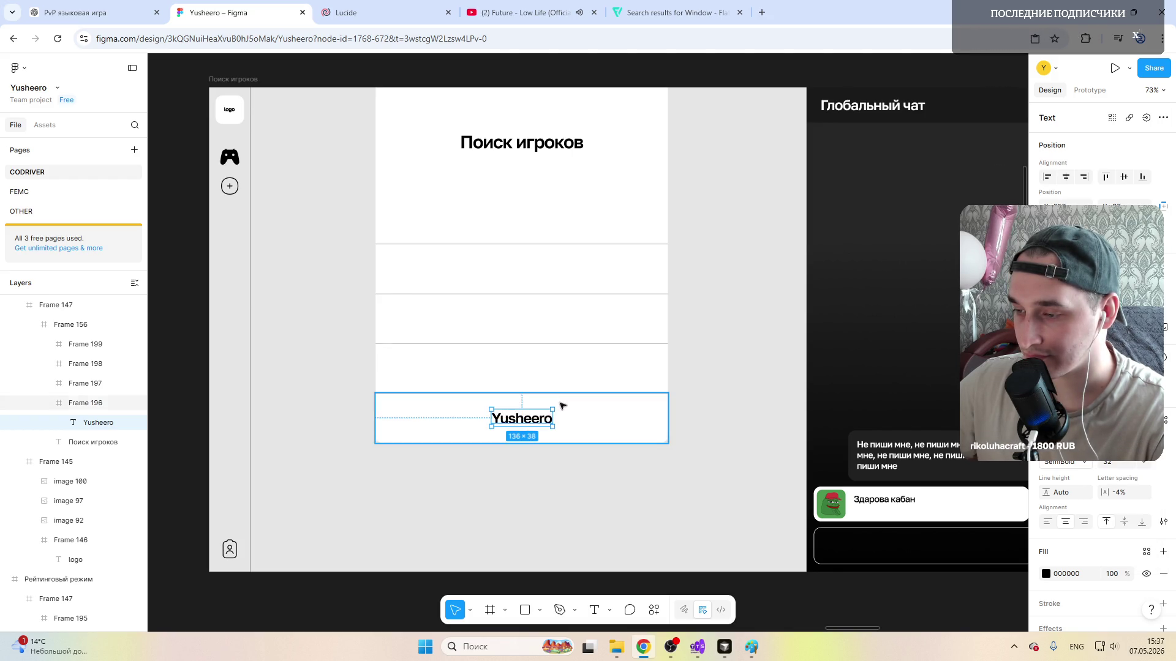
Step: Copy the label into the row above, edit it to the second nickname and centre it
key("ctrl+c")
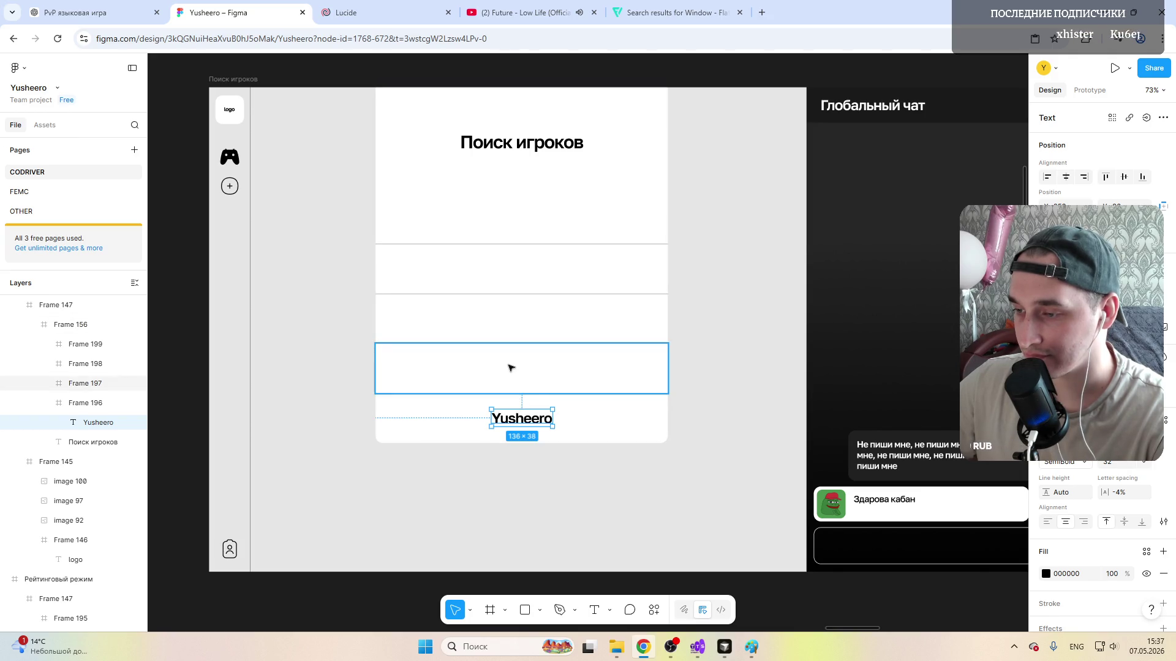
key("ctrl+v")
double_click(521, 369)
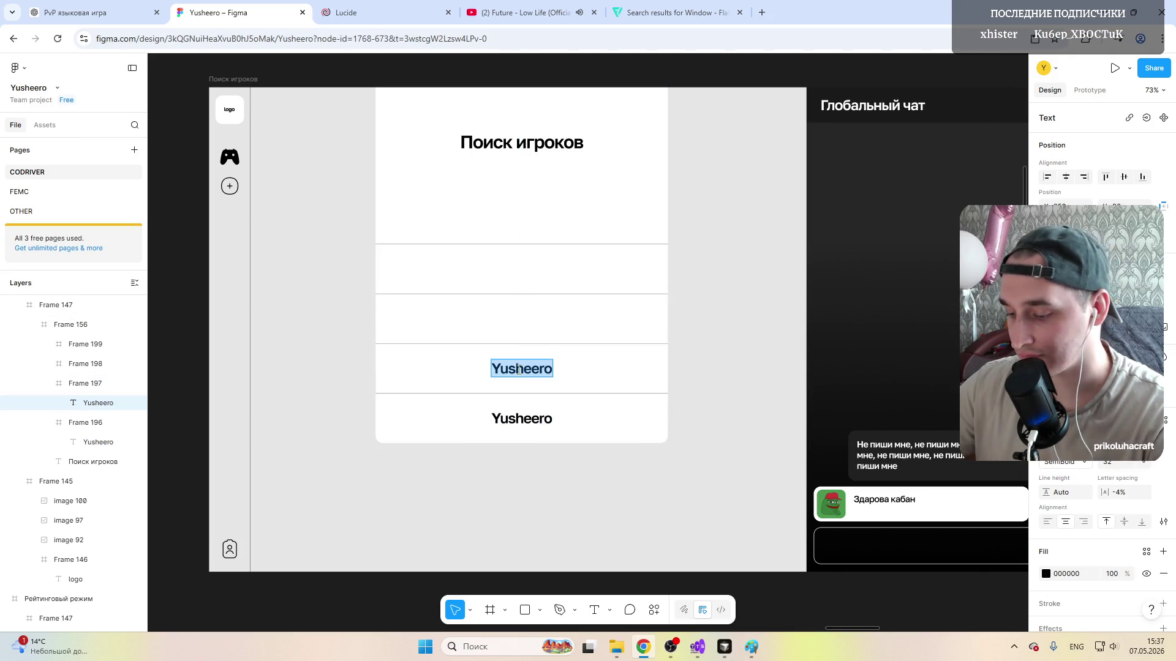
type("noobwee")
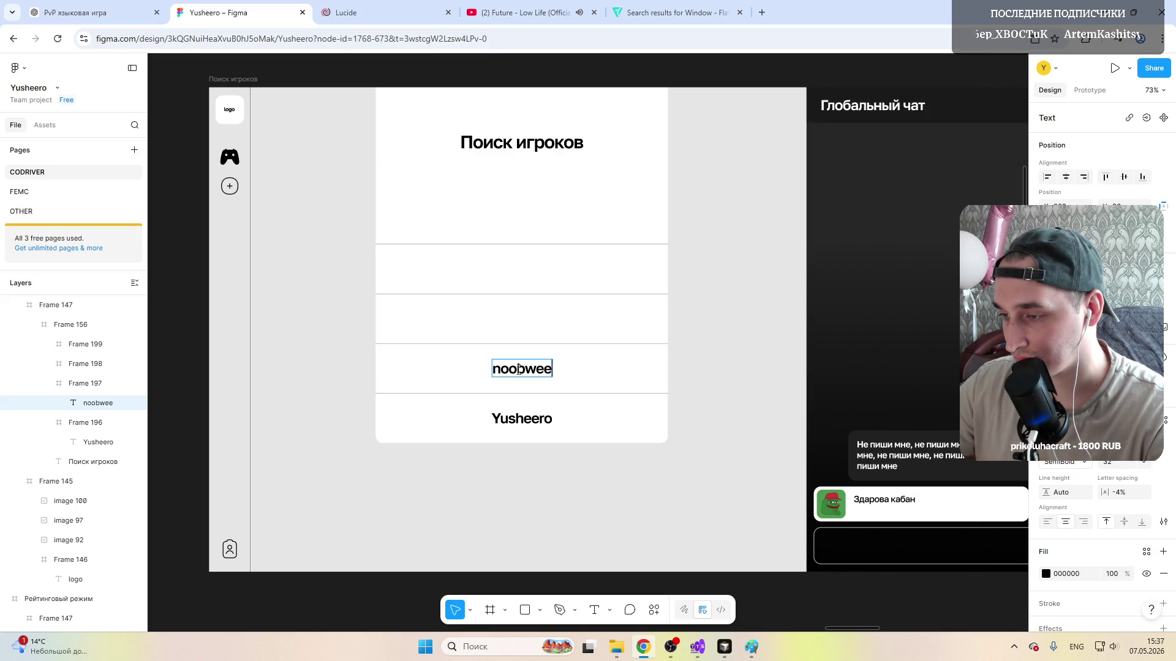
type("r")
key("Escape")
left_click_drag(525, 370, 522, 373)
Step: Paste a label into the third row and edit it to the third nickname
left_click(481, 315)
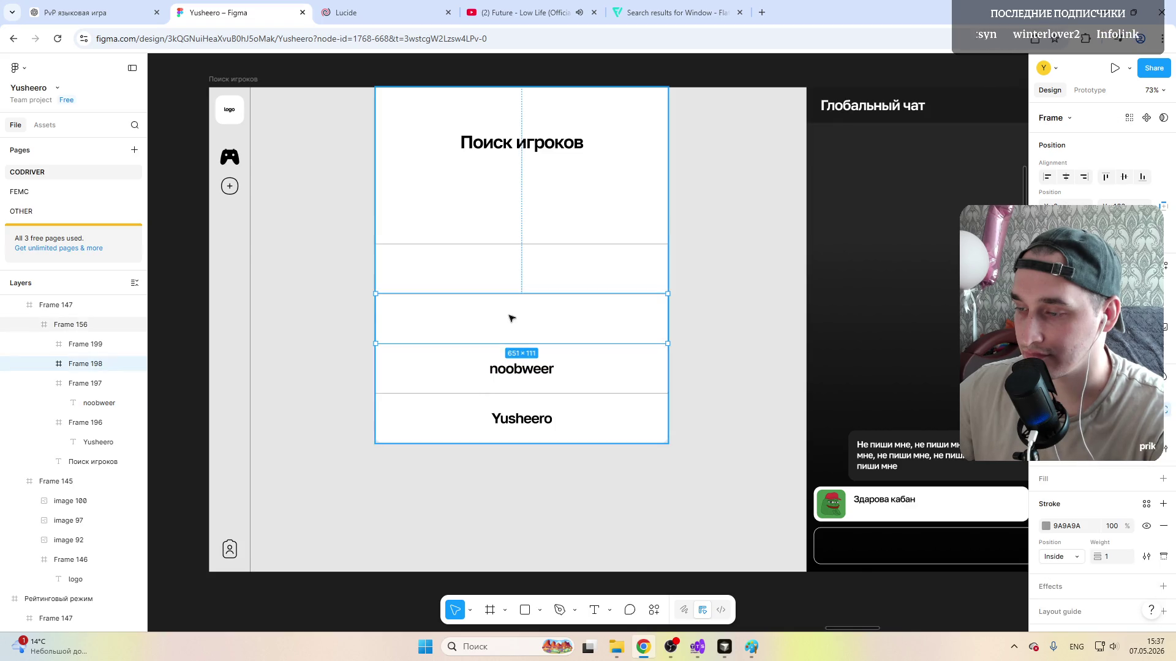
key("ctrl+v")
double_click(522, 318)
type("Ig")
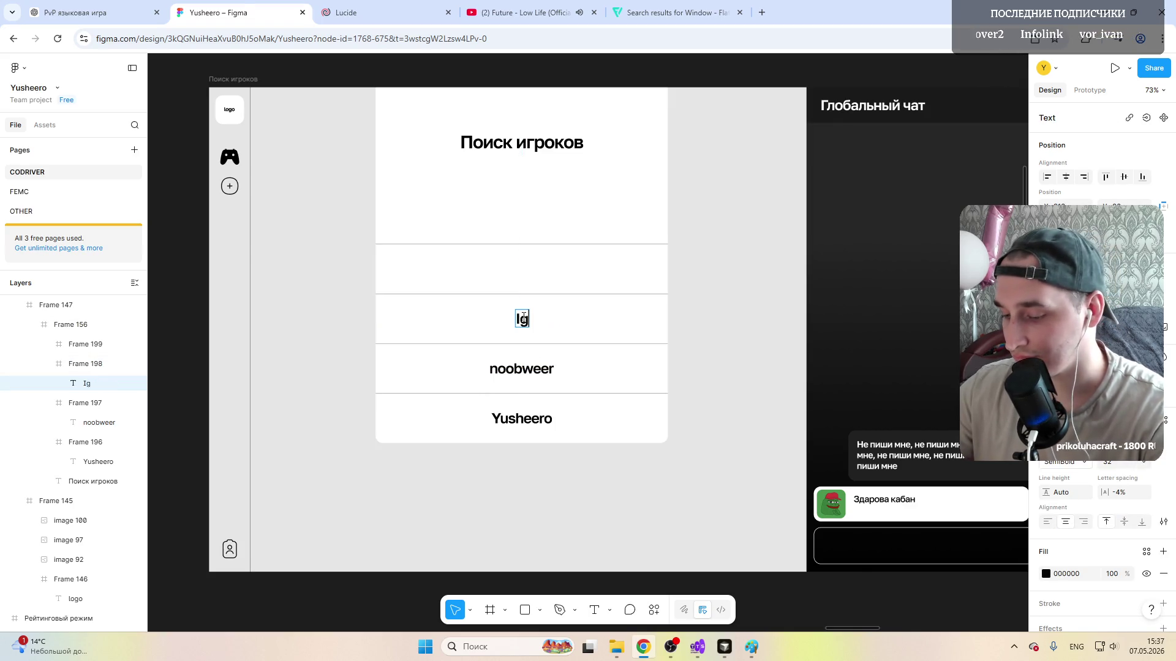
type("stik")
key("Escape")
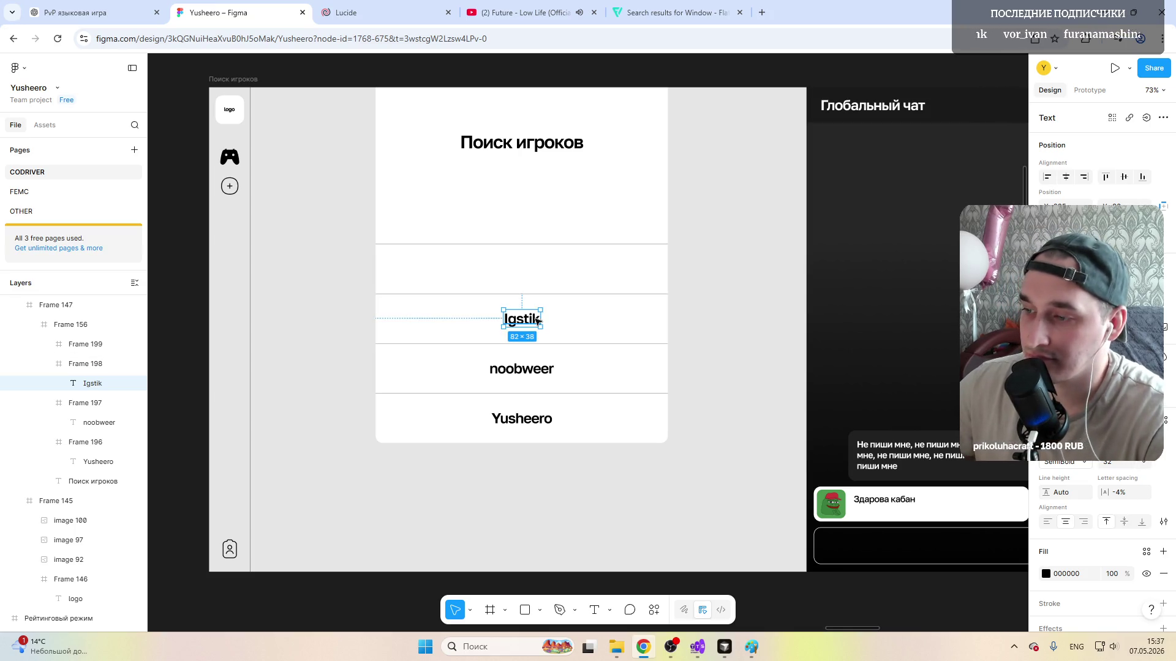
Step: Paste a label into the top row and edit it to the fourth nickname
left_click(516, 278)
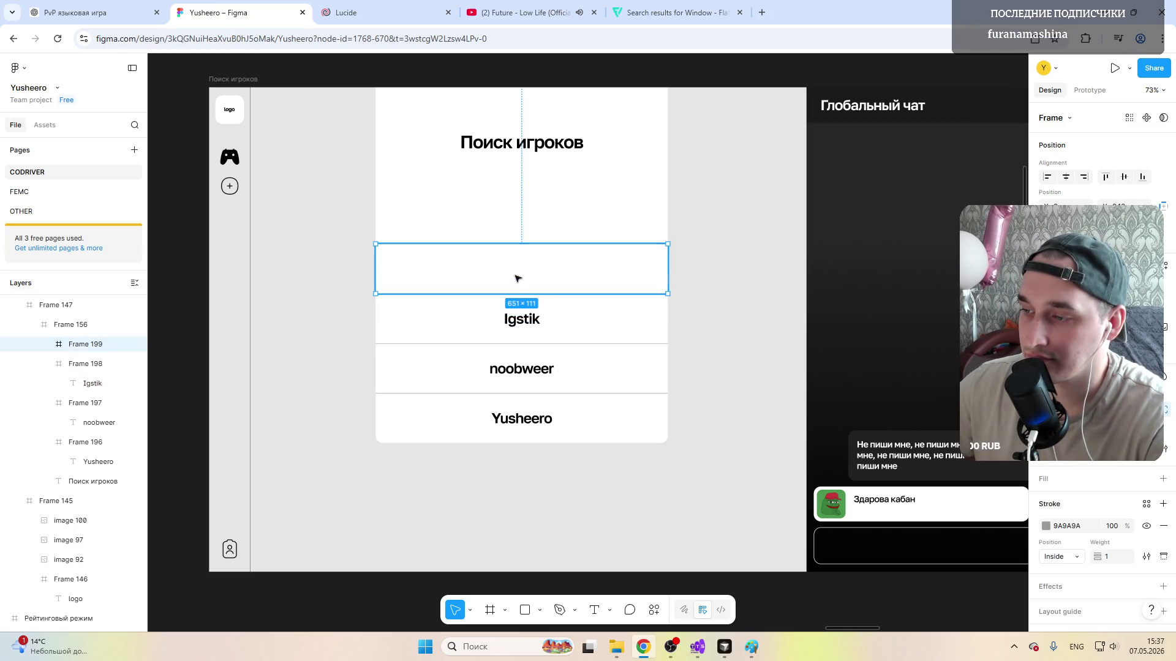
key("ctrl+v")
key("Return")
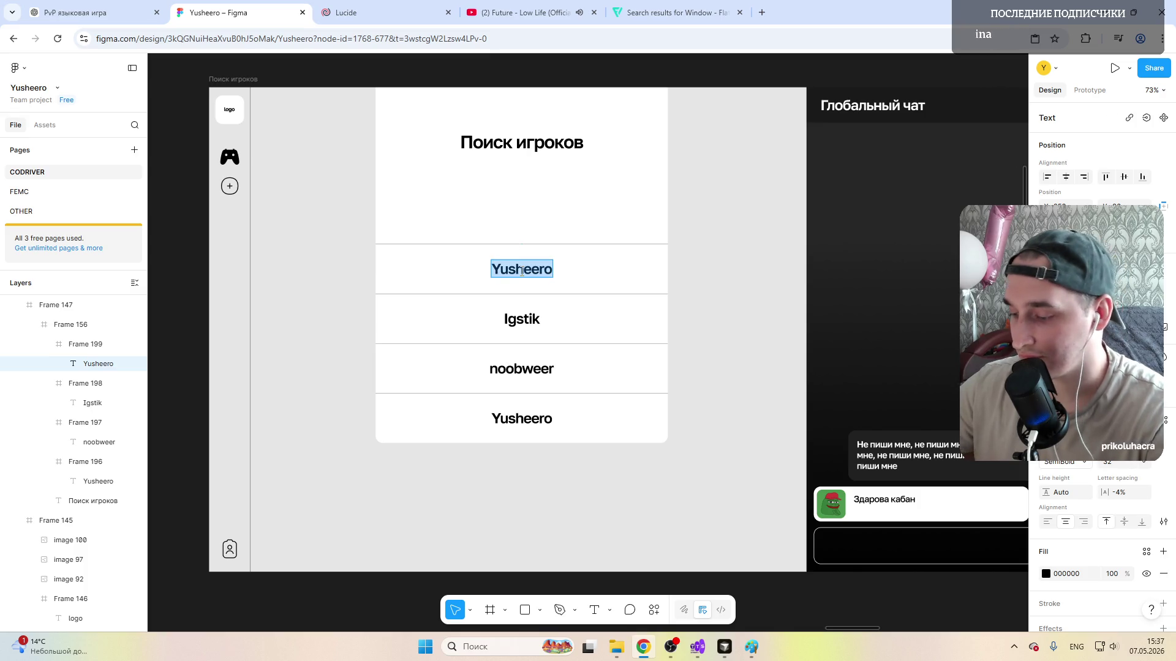
type("prikoluha")
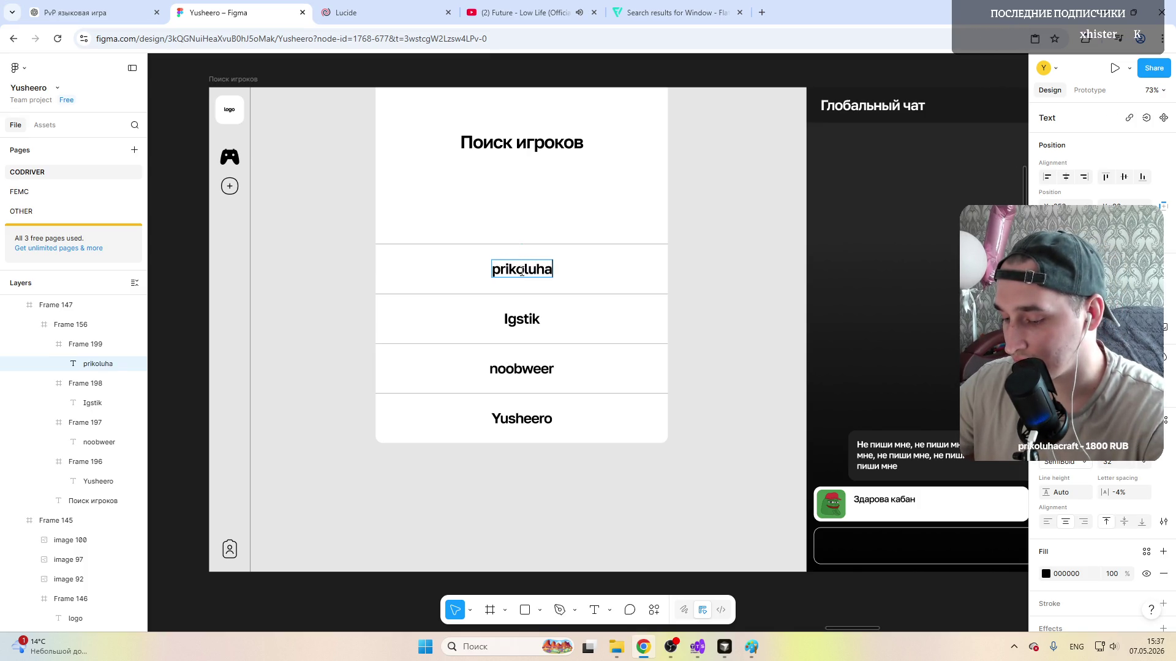
type("craft")
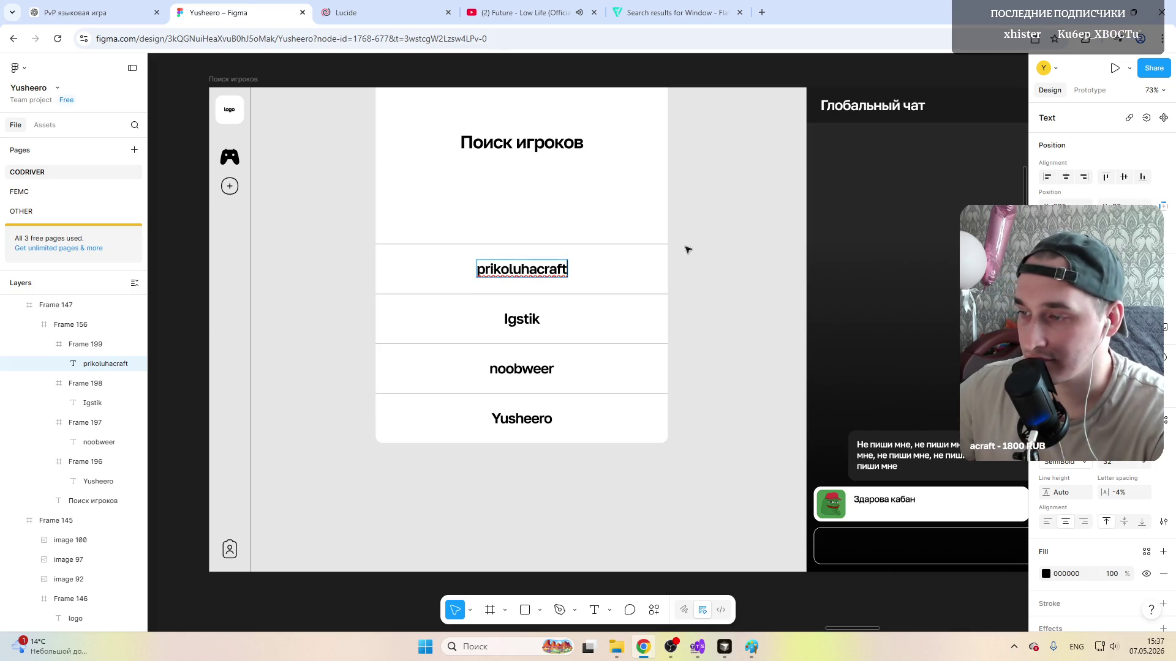
key("Escape")
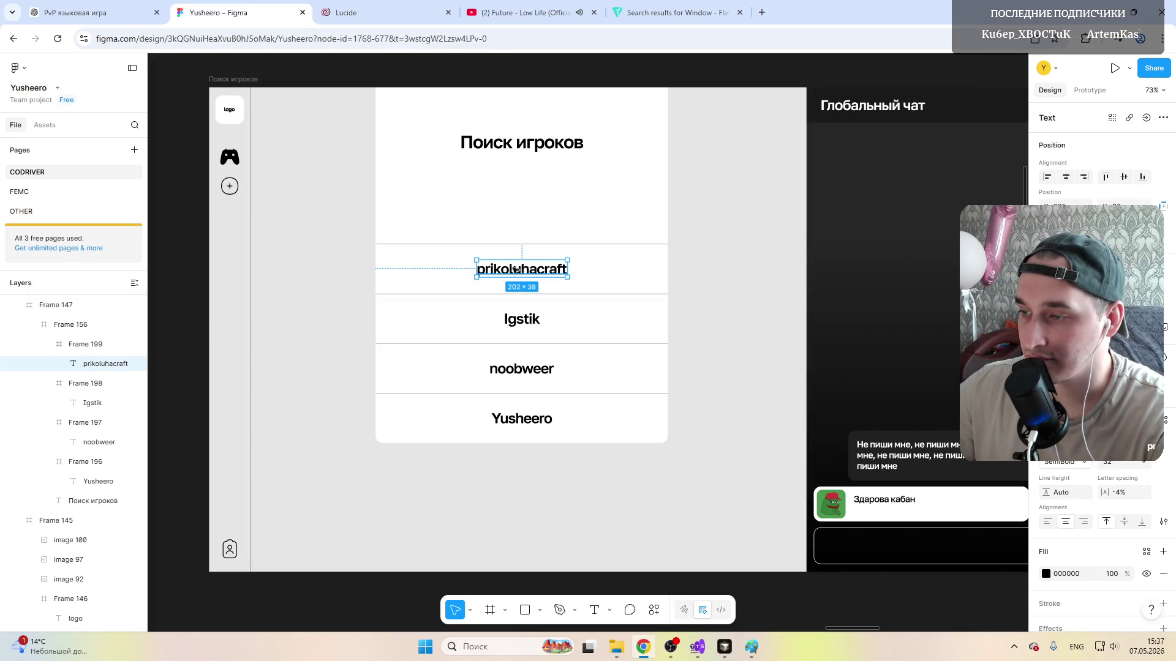
left_click(521, 268)
scroll(521, 268, "down", 5)
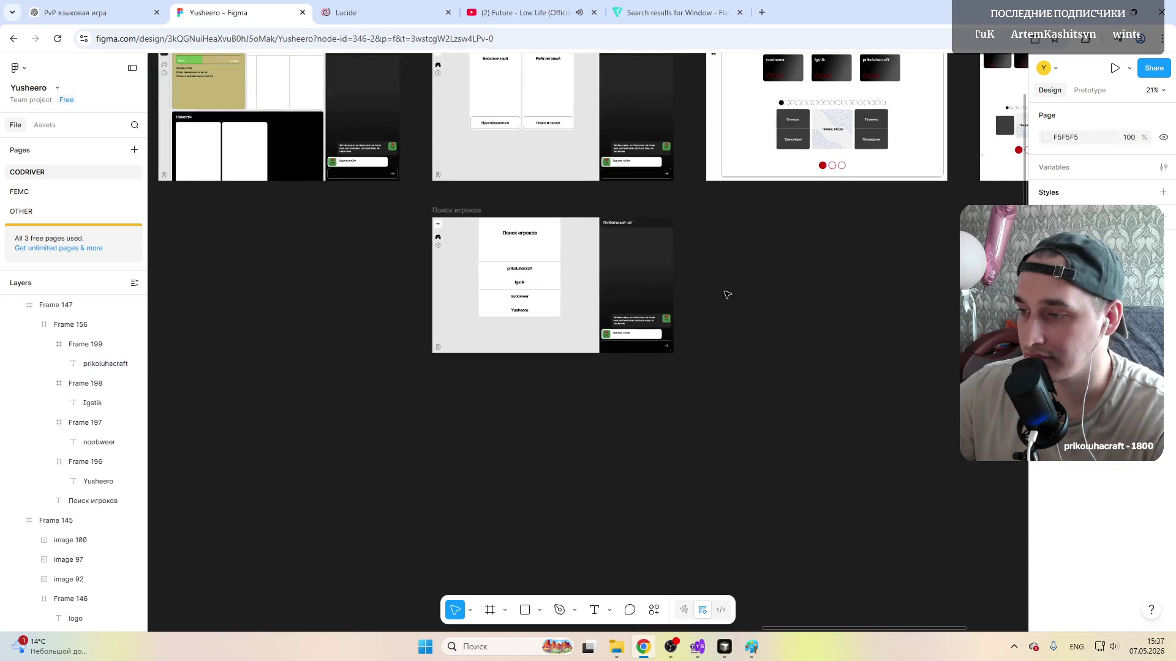
Step: Add a '4/4' player count label above the player list
left_click(716, 295)
scroll(551, 276, "up", 5)
scroll(496, 285, "up", 3)
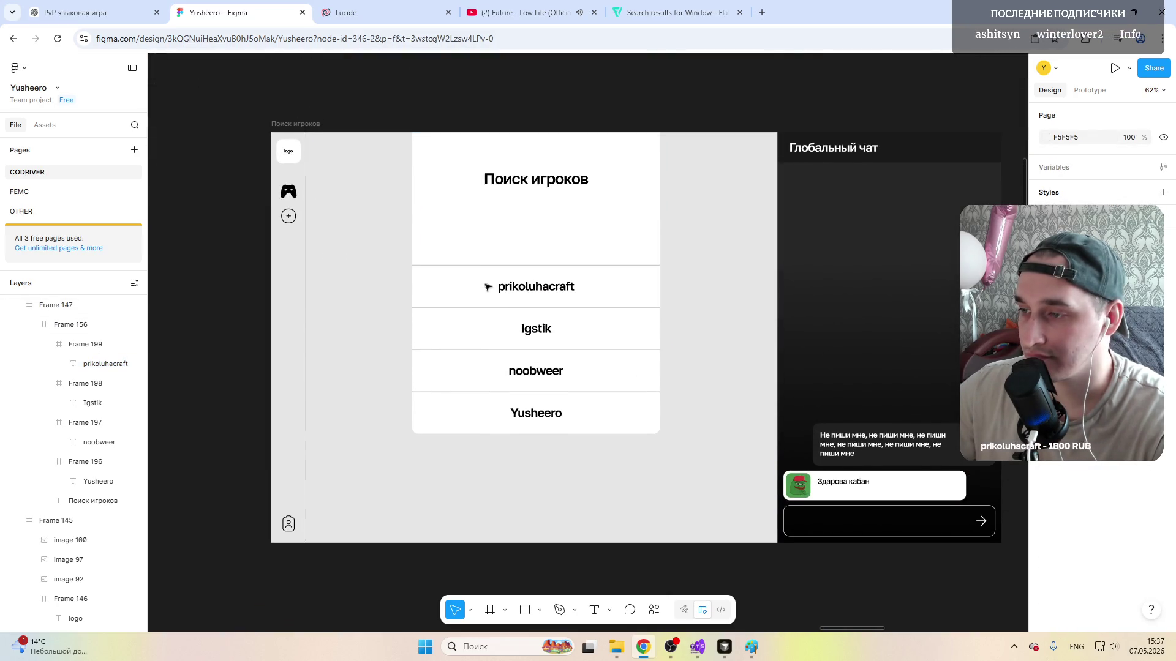
scroll(492, 280, "up", 3)
scroll(515, 295, "down", 4)
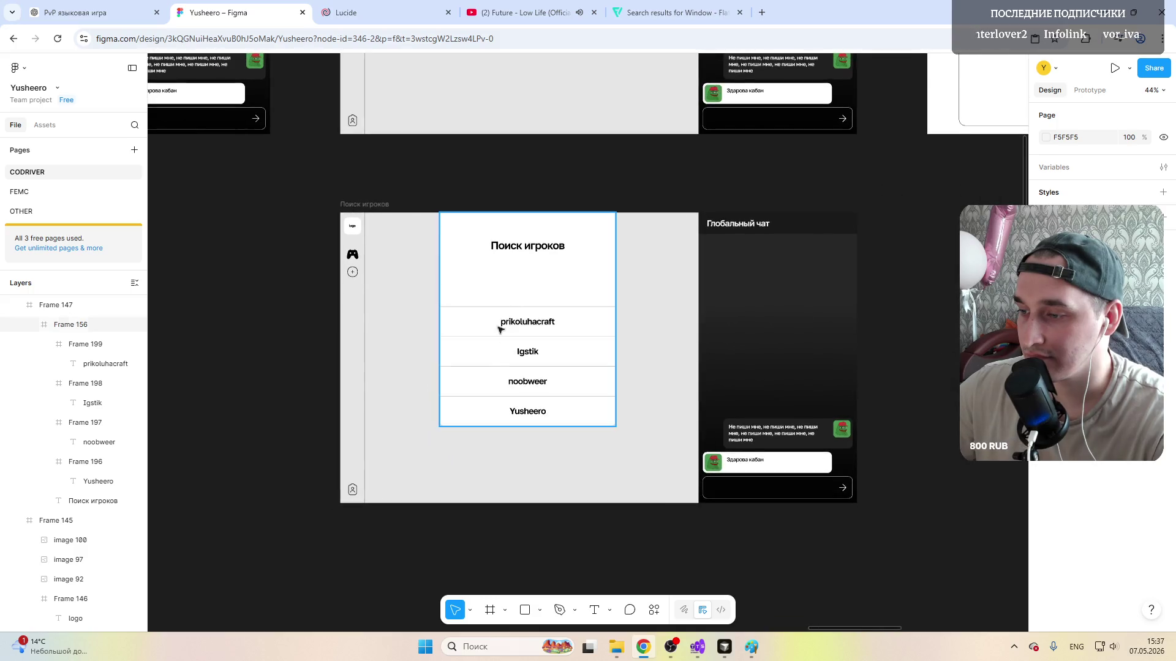
scroll(507, 373, "down", 2)
scroll(508, 374, "up", 4)
scroll(508, 374, "up", 2)
left_click(509, 374)
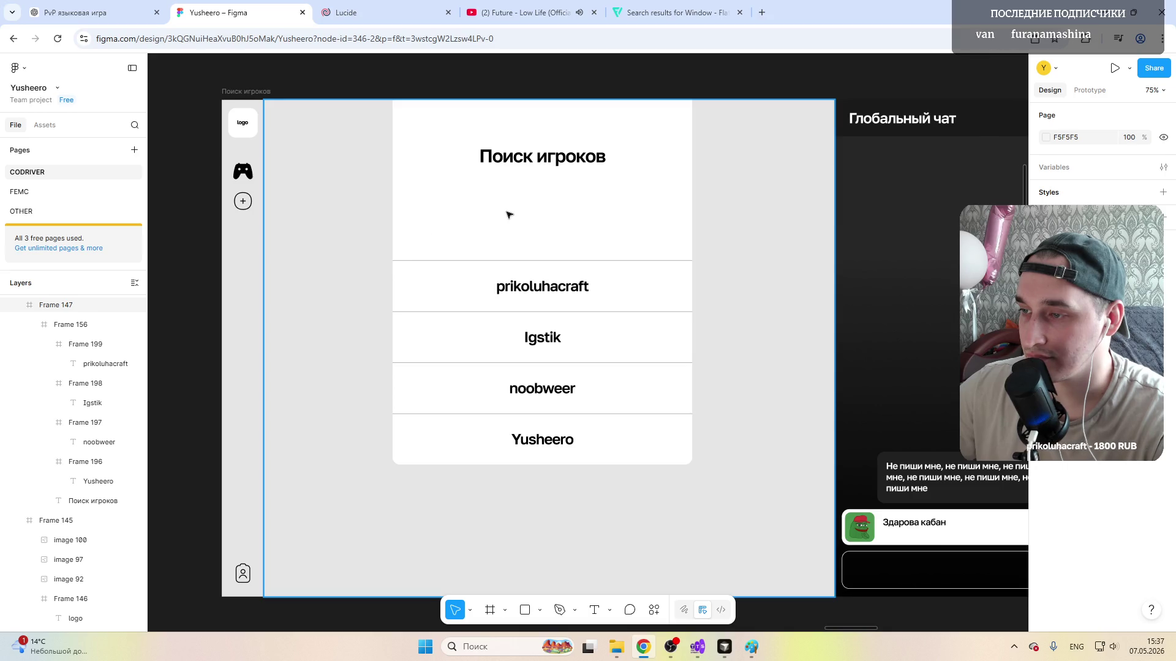
left_click(410, 246)
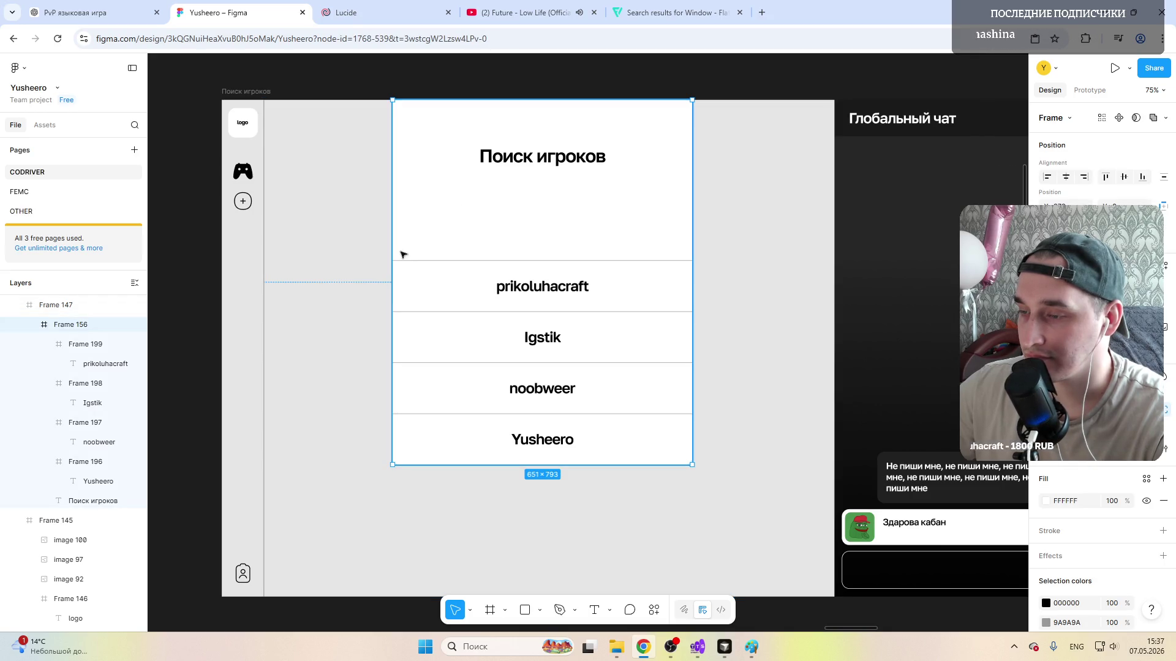
left_click(409, 239)
key("BackSpace")
type("4/4")
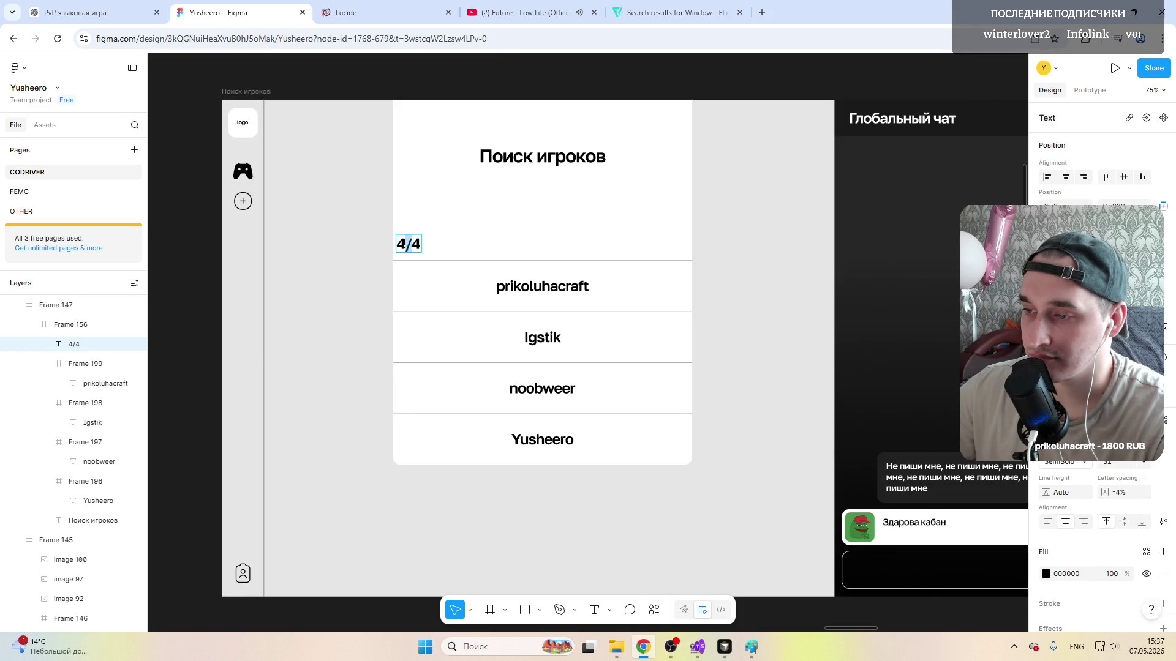
Step: Align the 4/4 counter to the card's left edge, then delete it
left_click(410, 245)
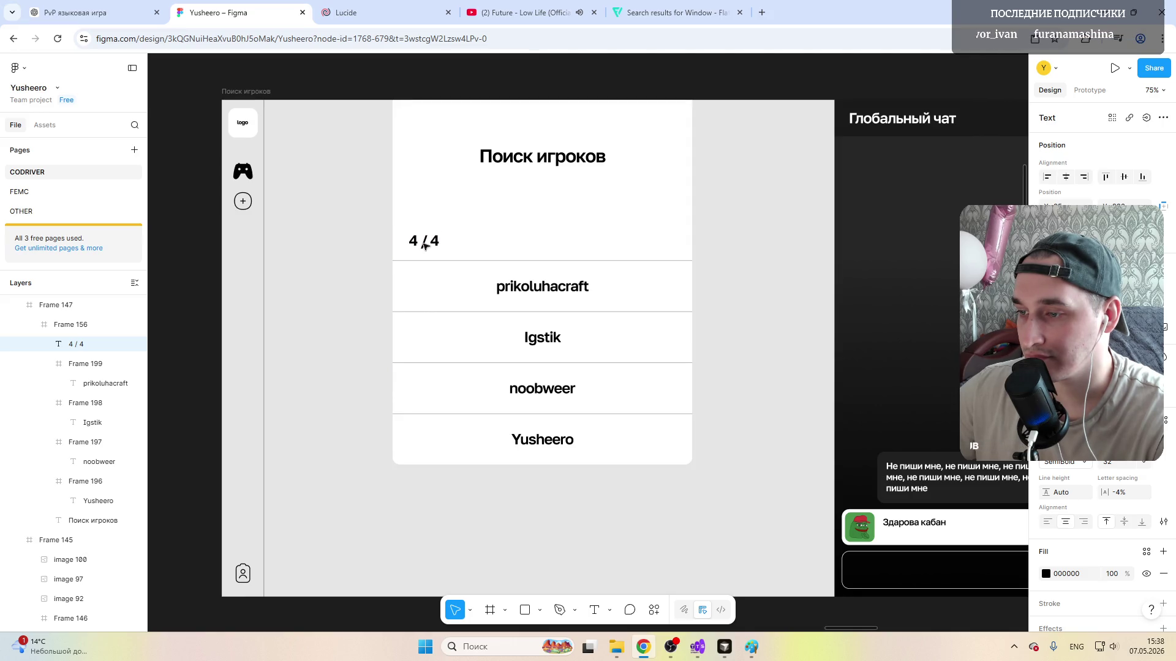
key("alt+a")
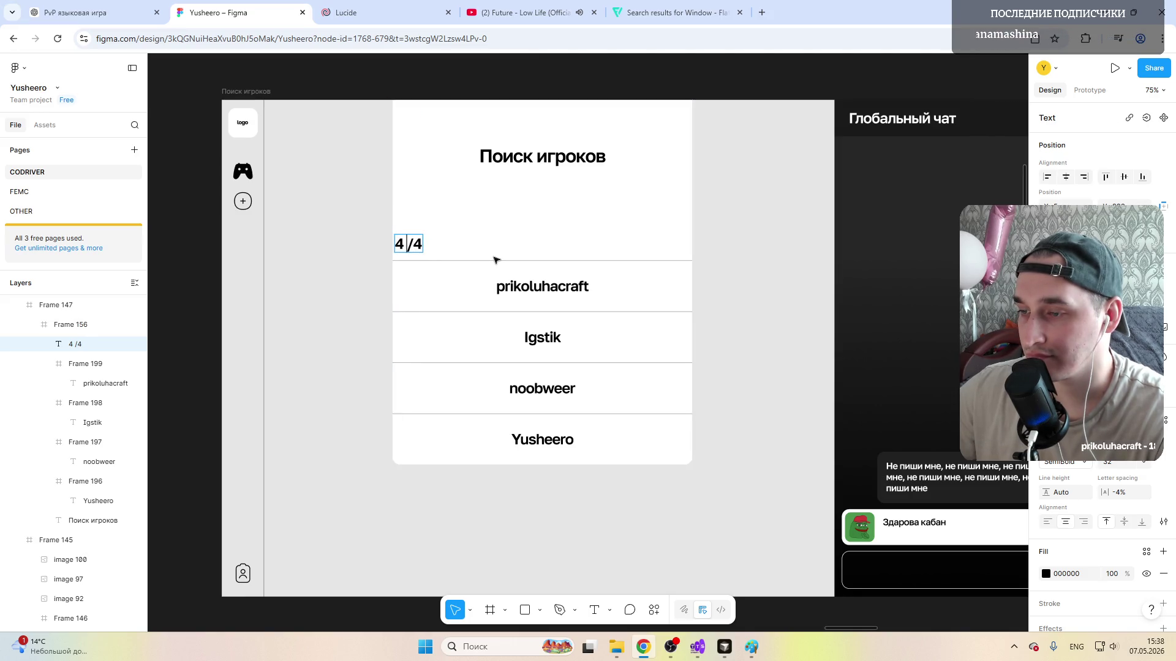
key("BackSpace")
key("BackSpace")
key("Escape")
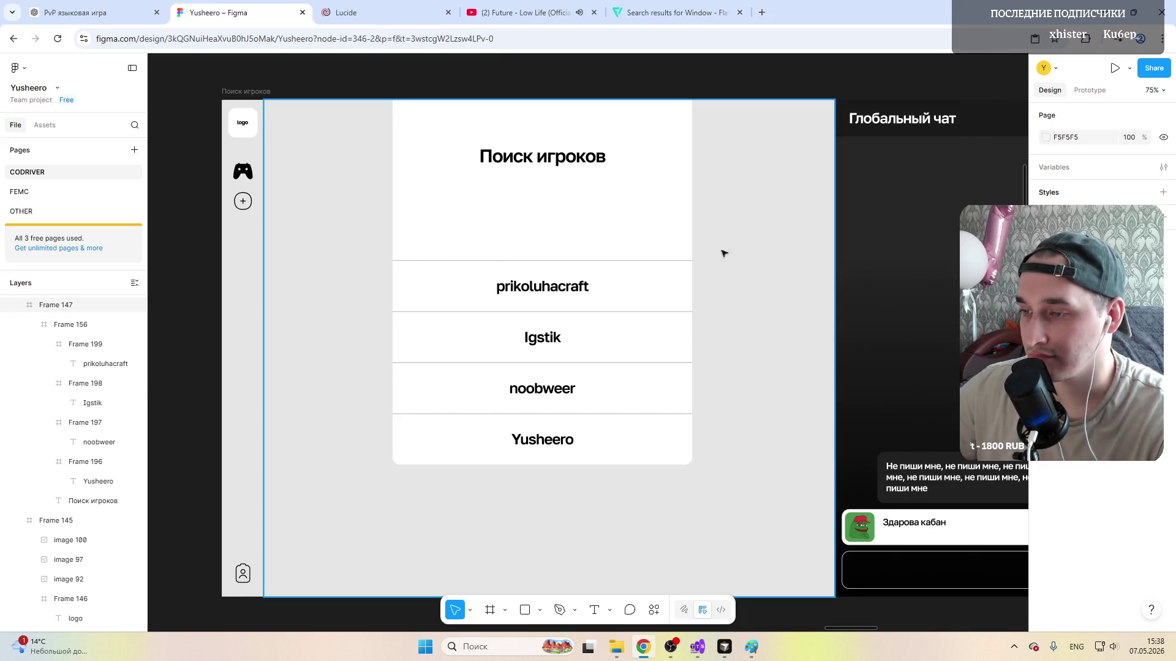
scroll(533, 267, "down", 2)
scroll(459, 276, "up", 4)
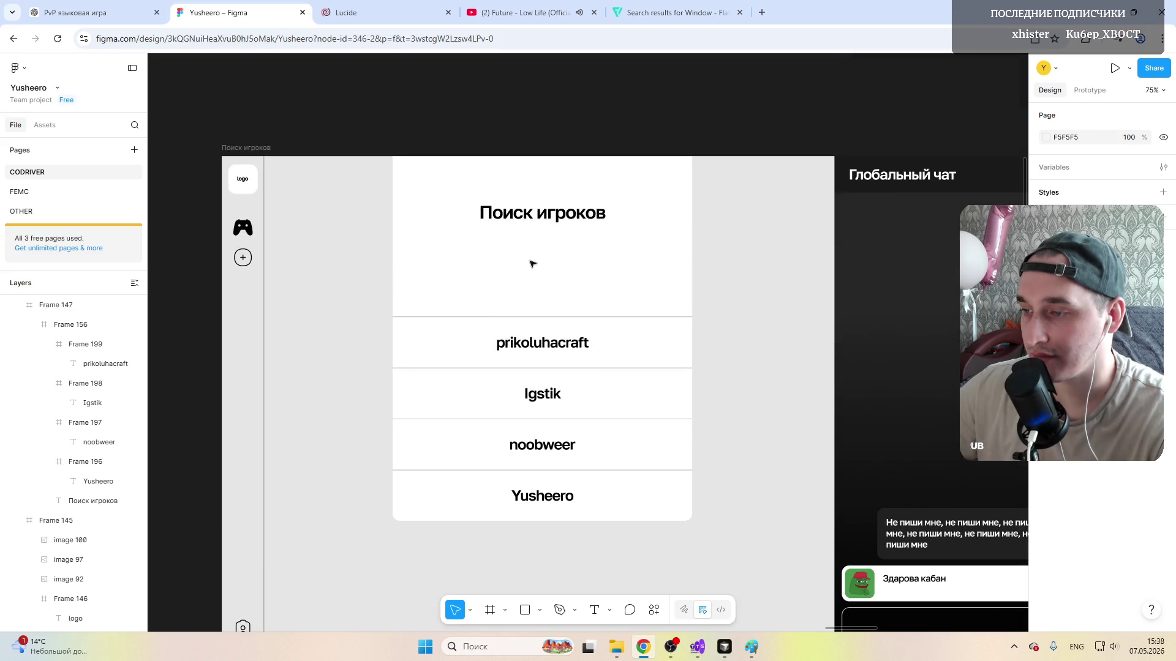
Step: Narrow the player-search card and trim the rows to about 568 wide to match
left_click(413, 303)
scroll(405, 304, "down", 2)
scroll(490, 292, "up", 2)
scroll(490, 292, "down", 1)
scroll(490, 292, "down", 1)
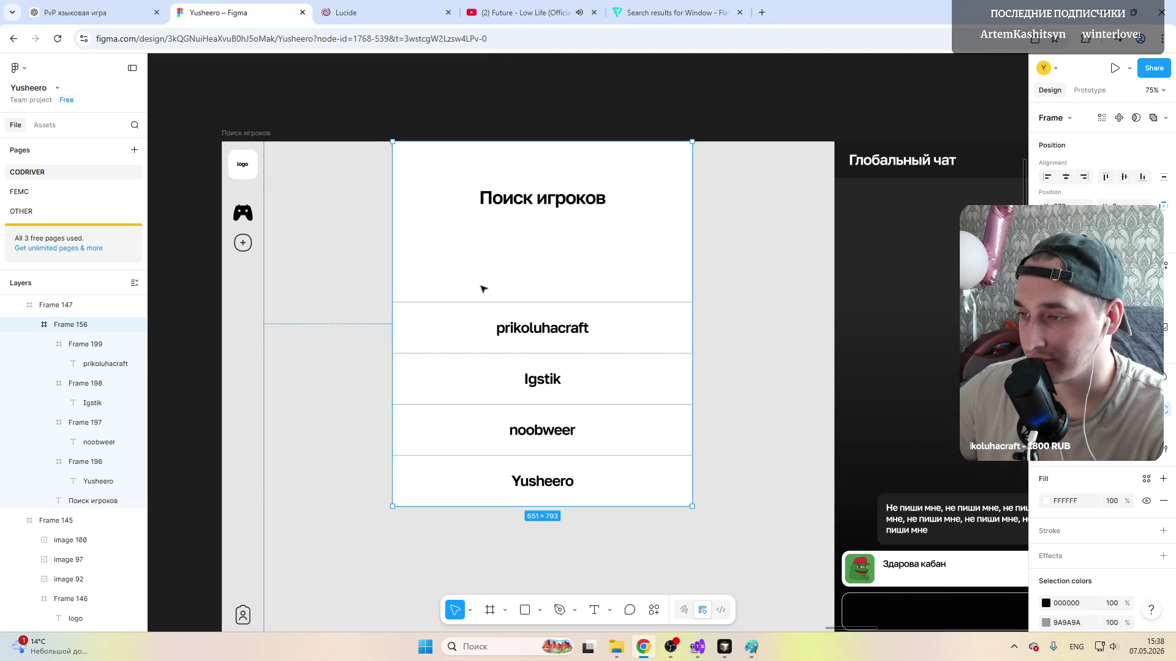
left_click_drag(393, 283, 429, 281)
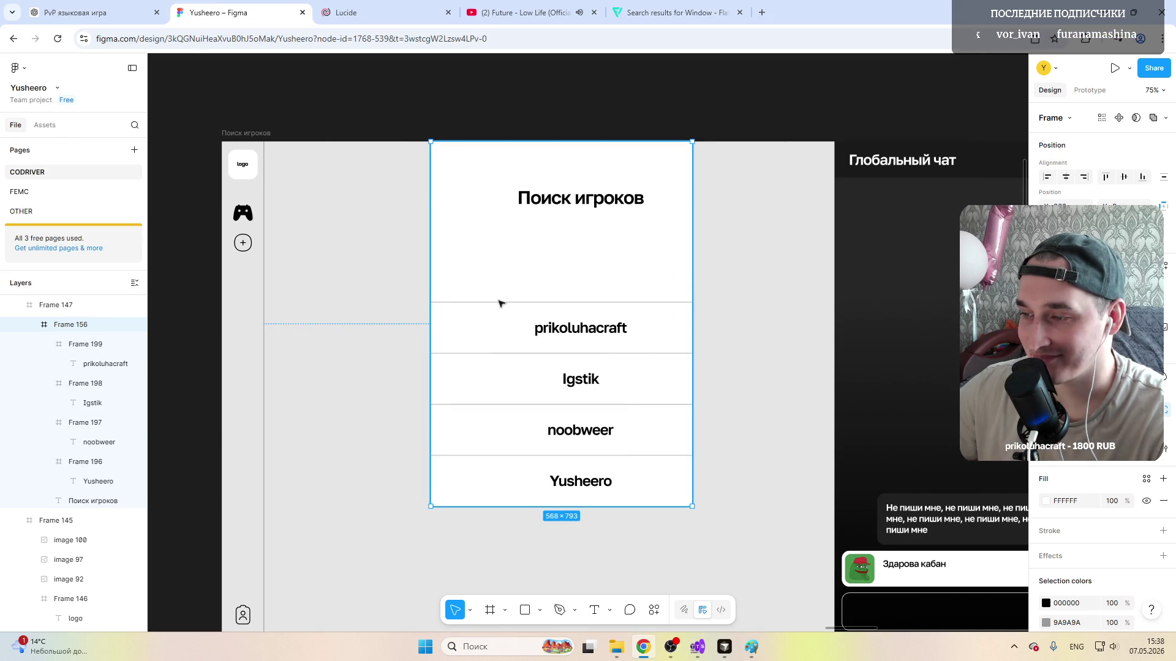
left_click(680, 329)
left_click(675, 377)
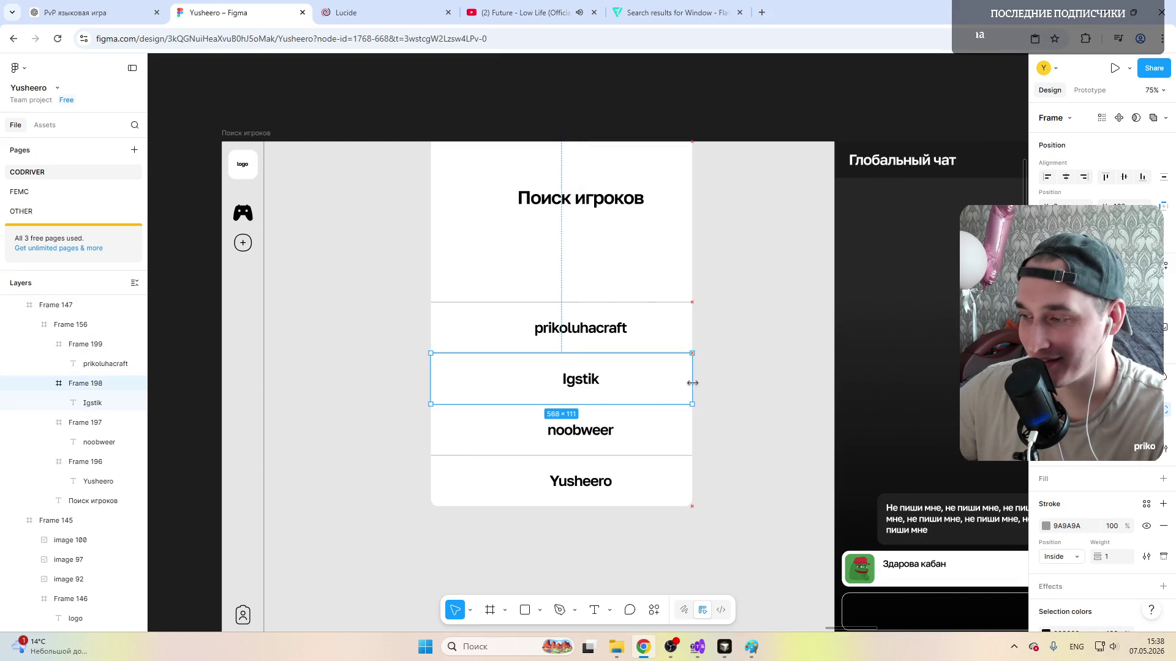
left_click(679, 427)
left_click_drag(731, 432, 691, 432)
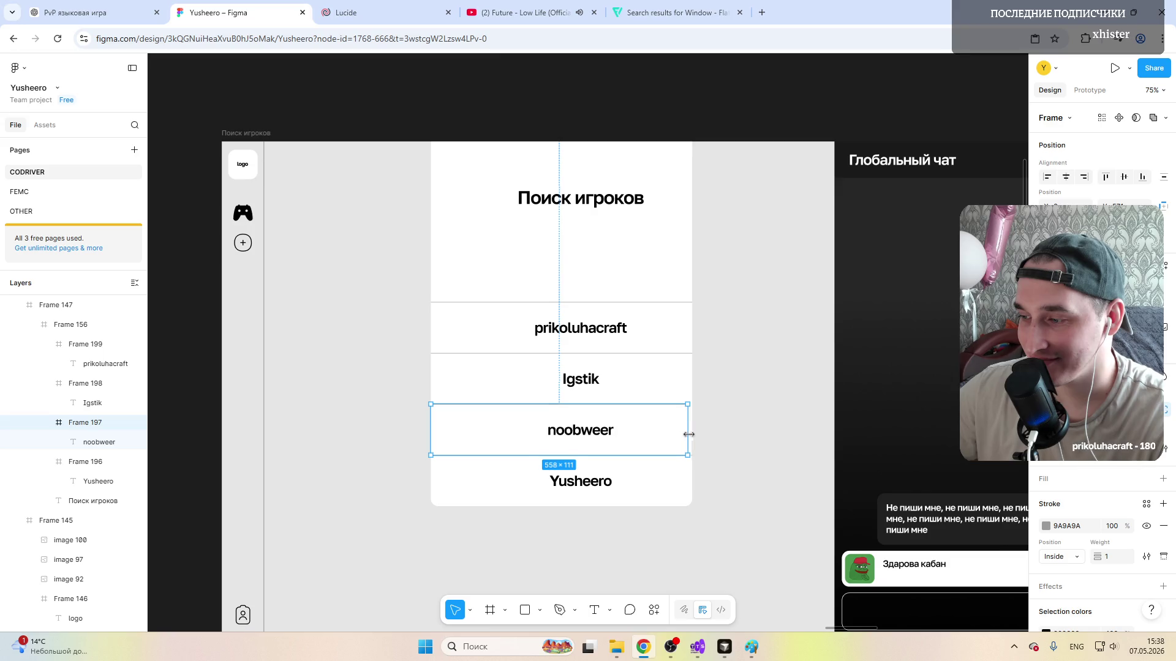
left_click(679, 483)
left_click_drag(728, 487, 681, 485)
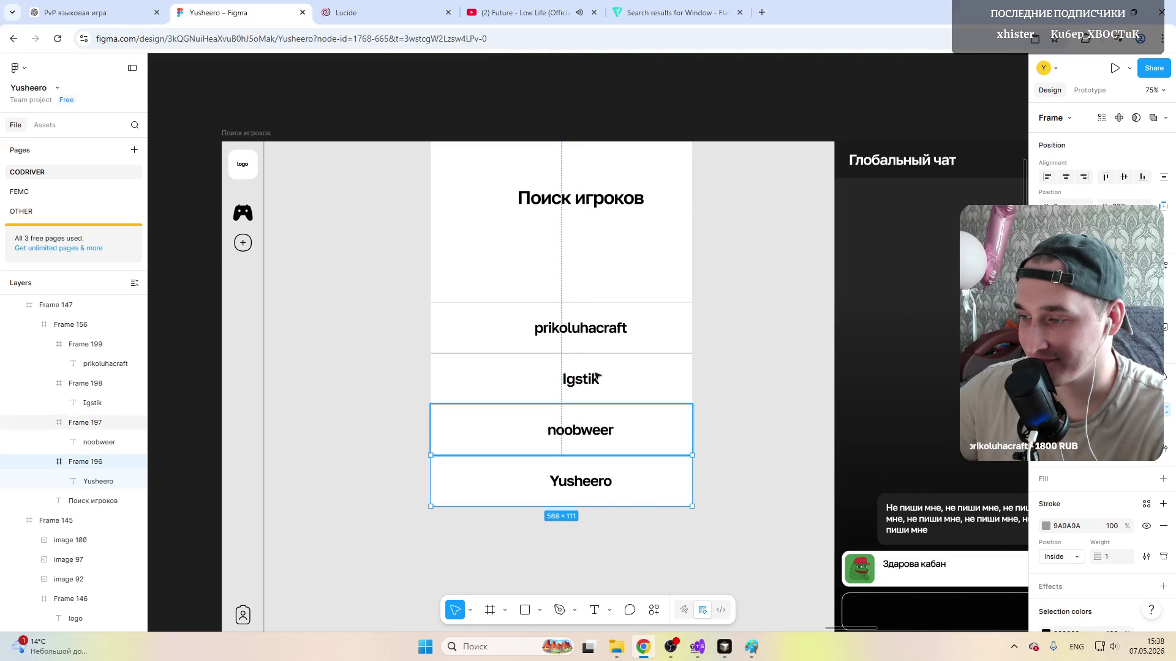
double_click(568, 483)
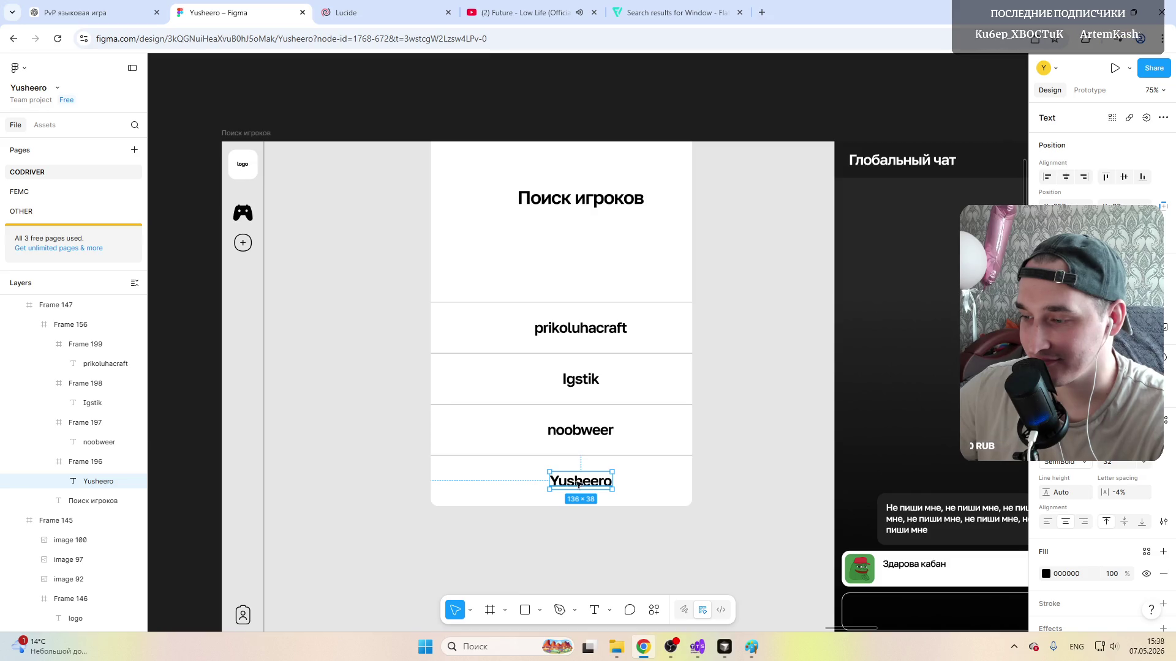
left_click_drag(579, 484, 561, 485)
left_click(578, 433)
left_click_drag(578, 433, 559, 435)
left_click(577, 381)
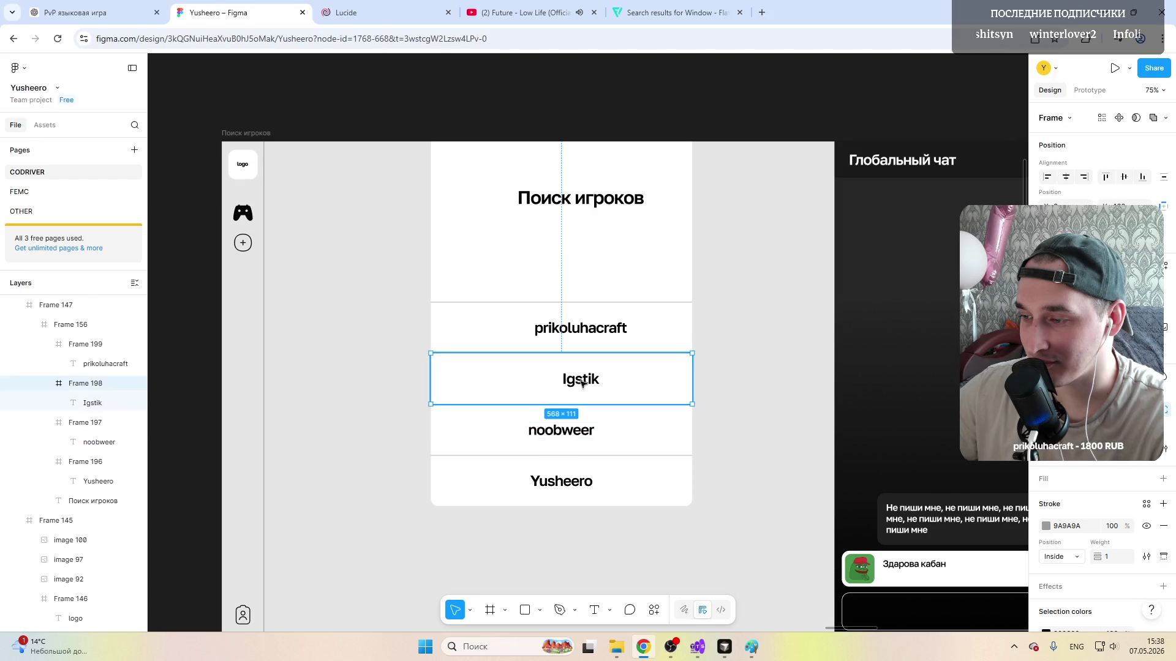
double_click(582, 384)
left_click_drag(581, 384, 577, 383)
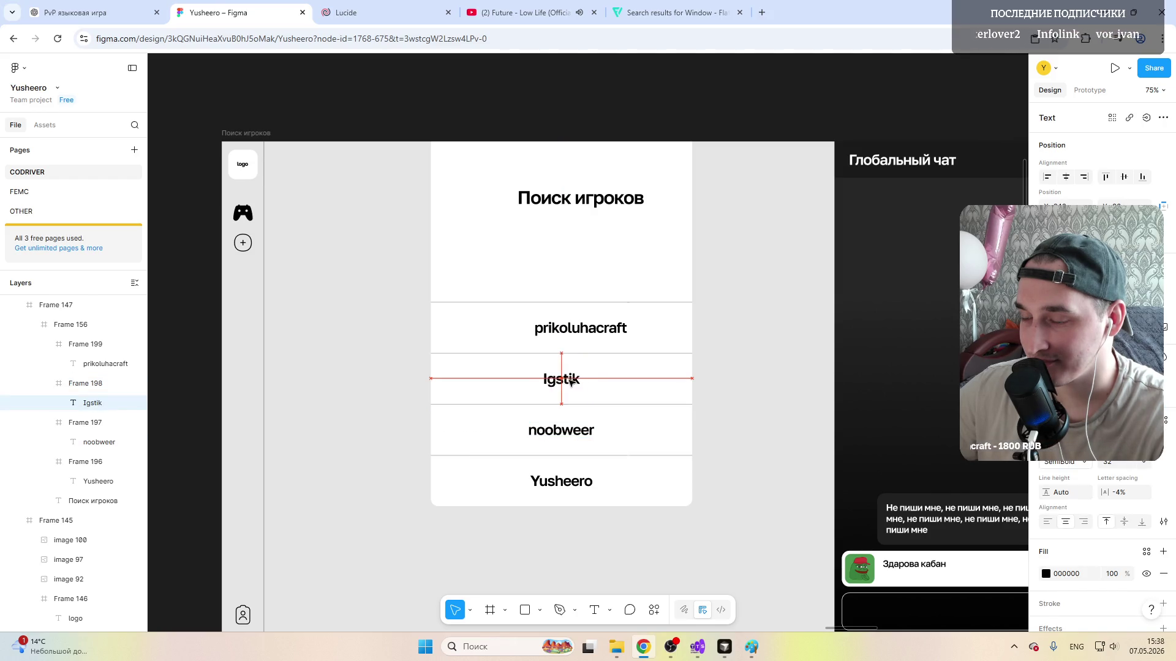
double_click(581, 333)
left_click_drag(593, 333, 581, 335)
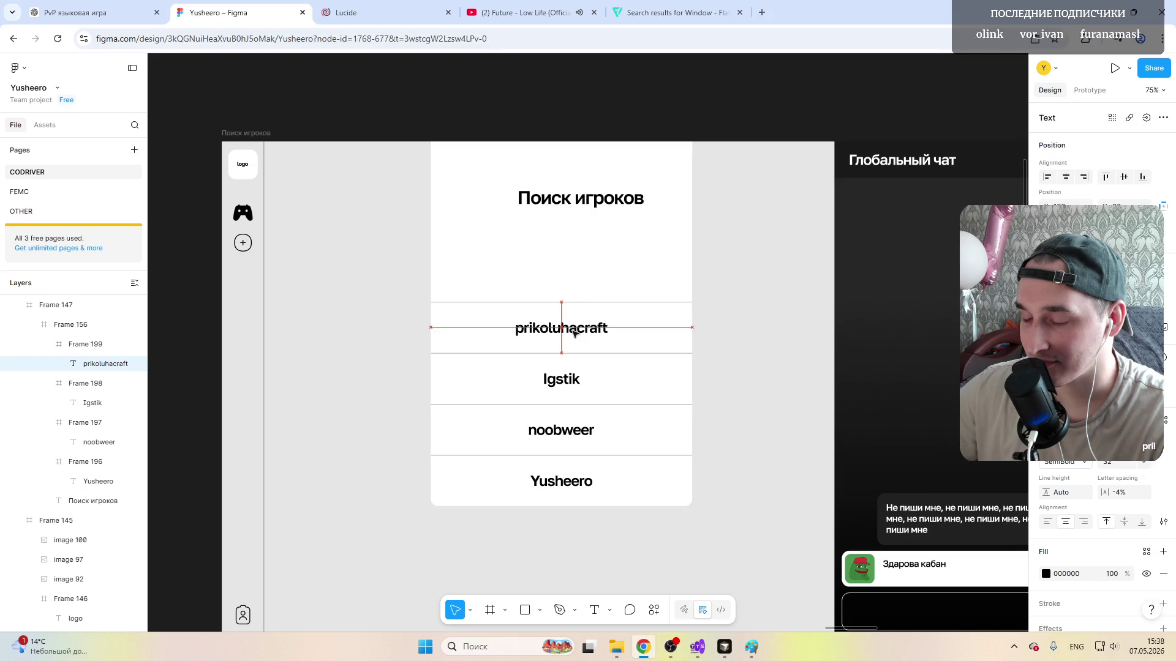
Step: Re-centre the Поиск игроков title on the narrowed card
double_click(562, 201)
left_click_drag(562, 201, 543, 204)
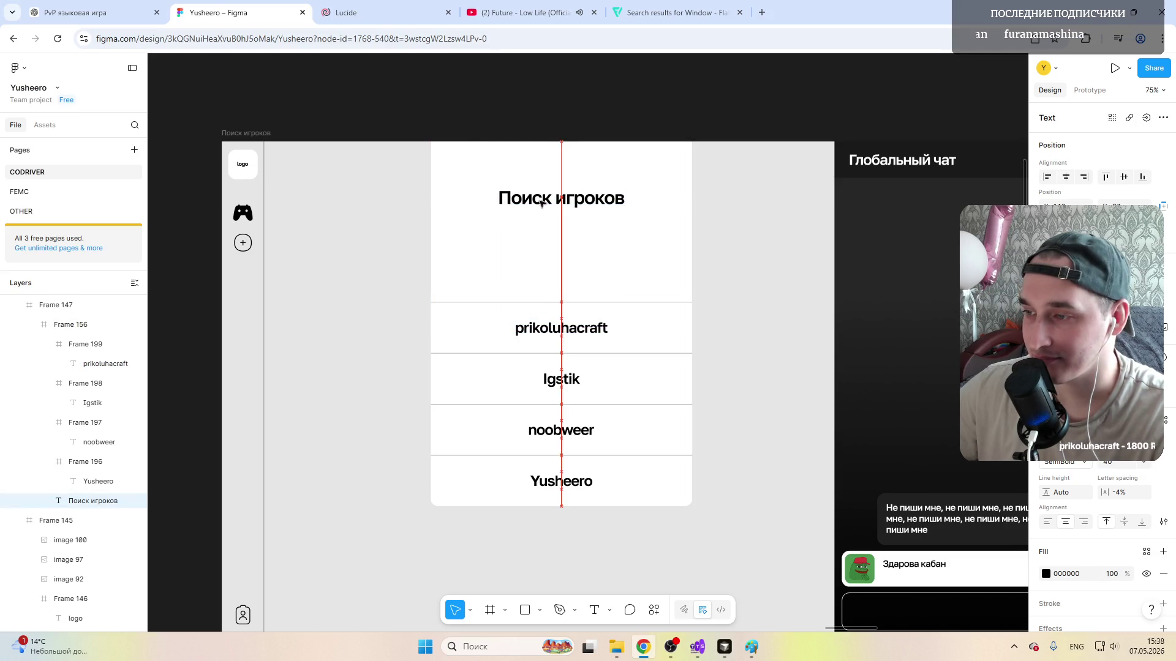
scroll(542, 204, "down", 5)
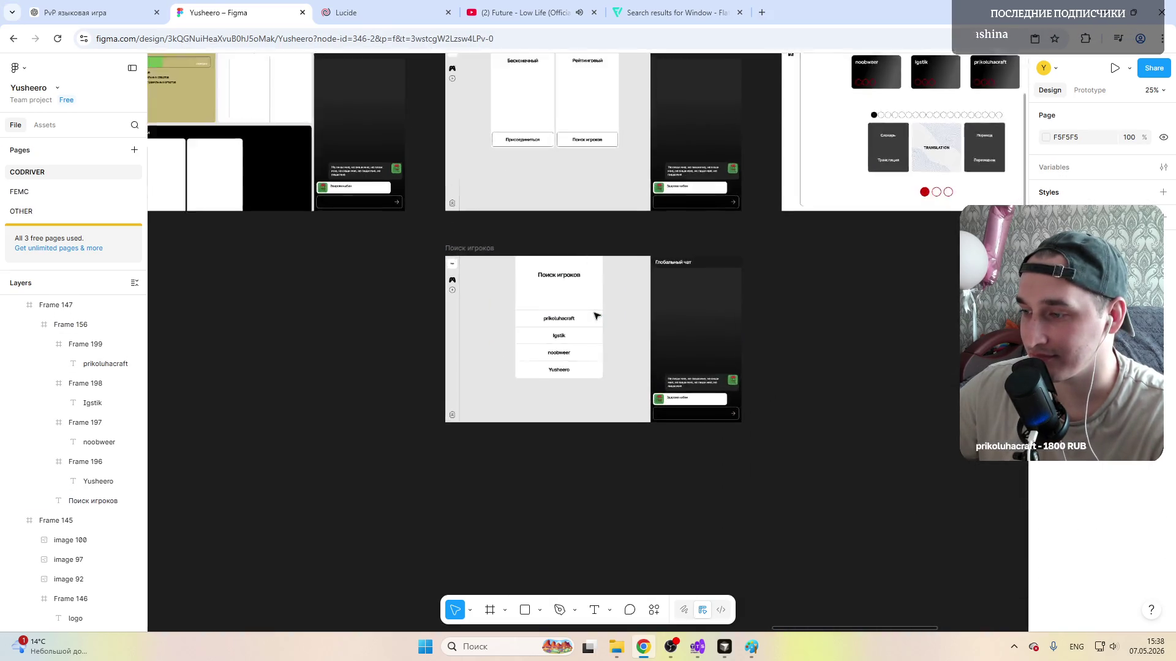
scroll(614, 316, "up", 3)
Step: Move the Поиск игроков title slightly higher inside the card along the centre guide
left_click(921, 386)
scroll(561, 423, "up", 3)
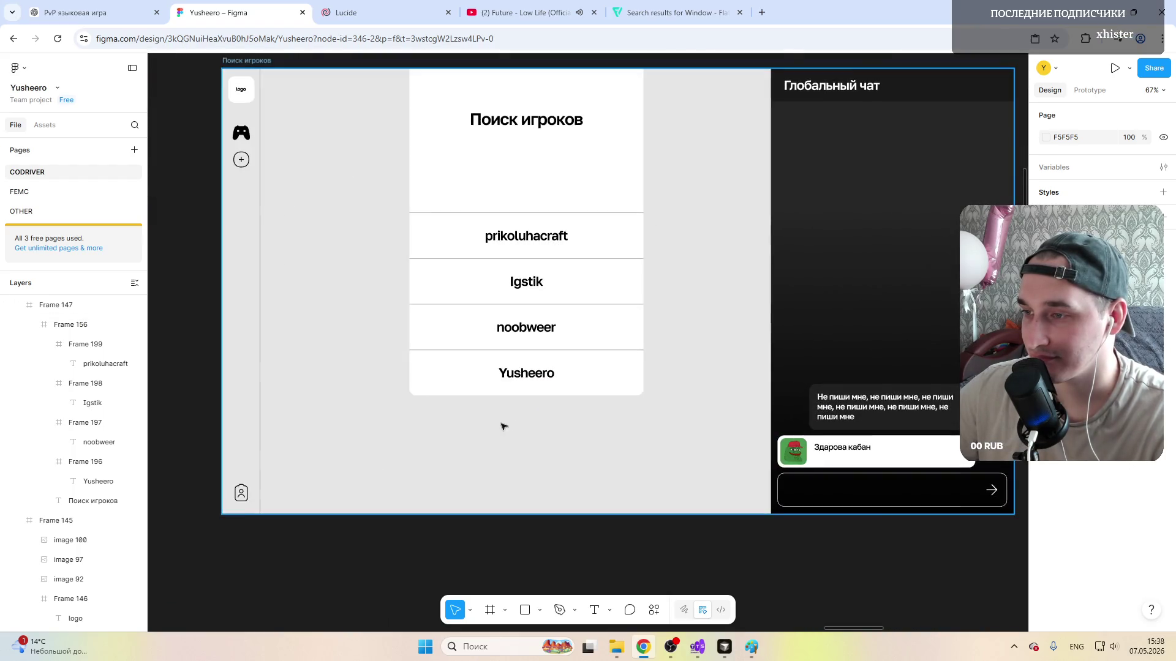
scroll(505, 433, "up", 4)
scroll(402, 333, "down", 2)
scroll(515, 340, "down", 6)
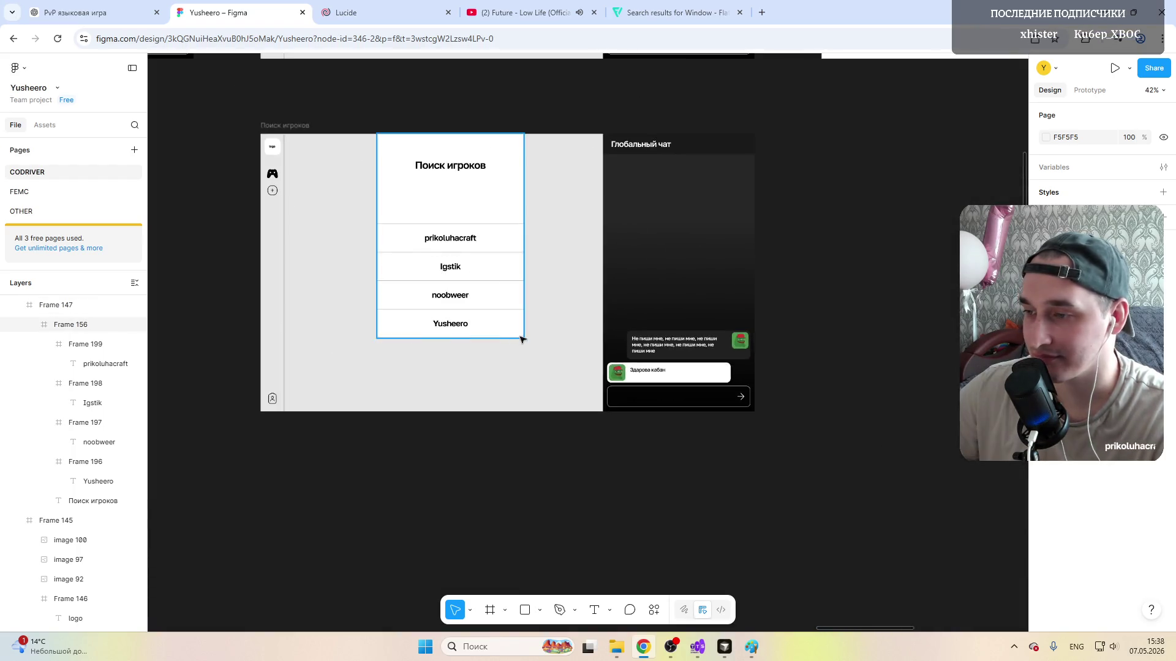
left_click(405, 336)
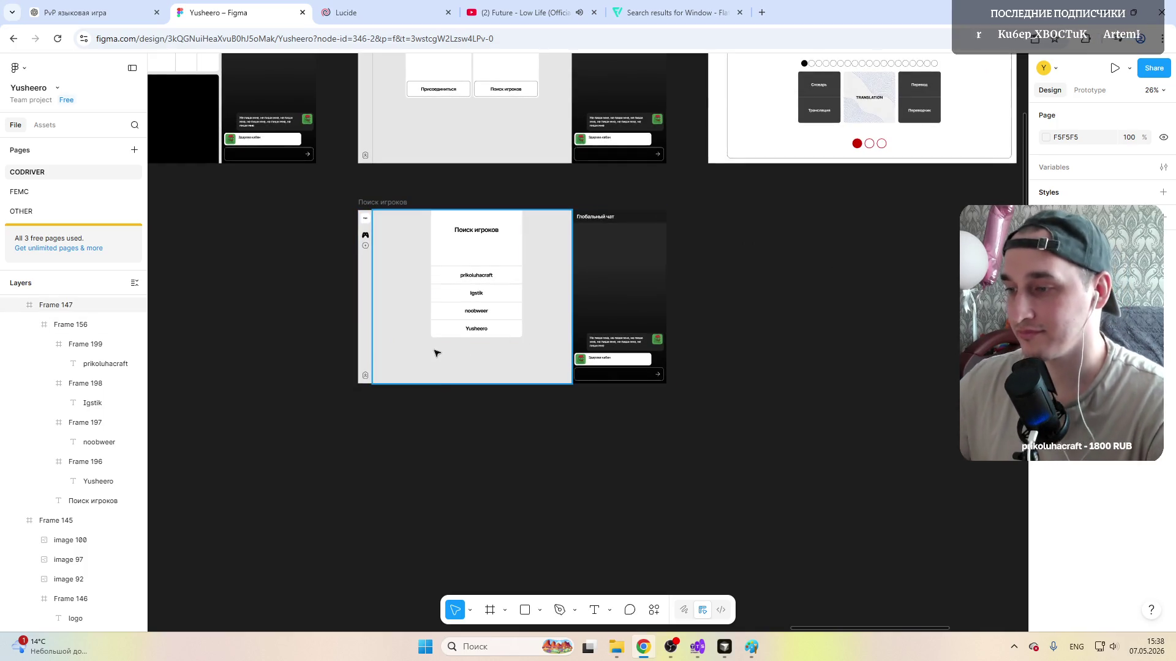
left_click(487, 233)
scroll(478, 248, "up", 5)
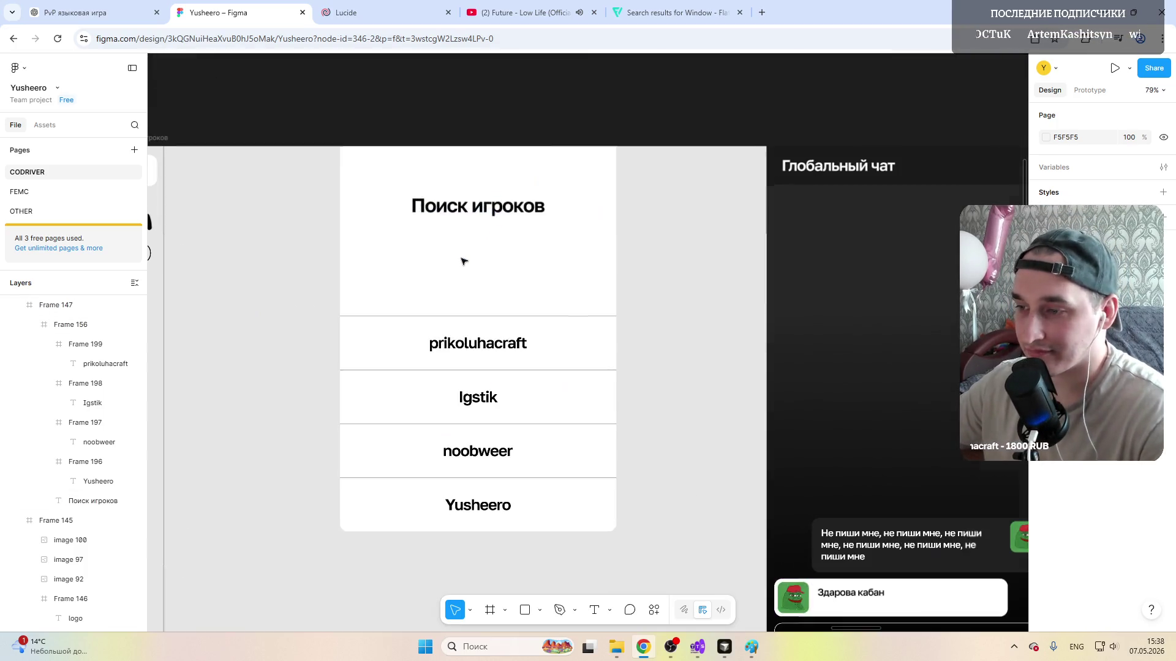
left_click(472, 211)
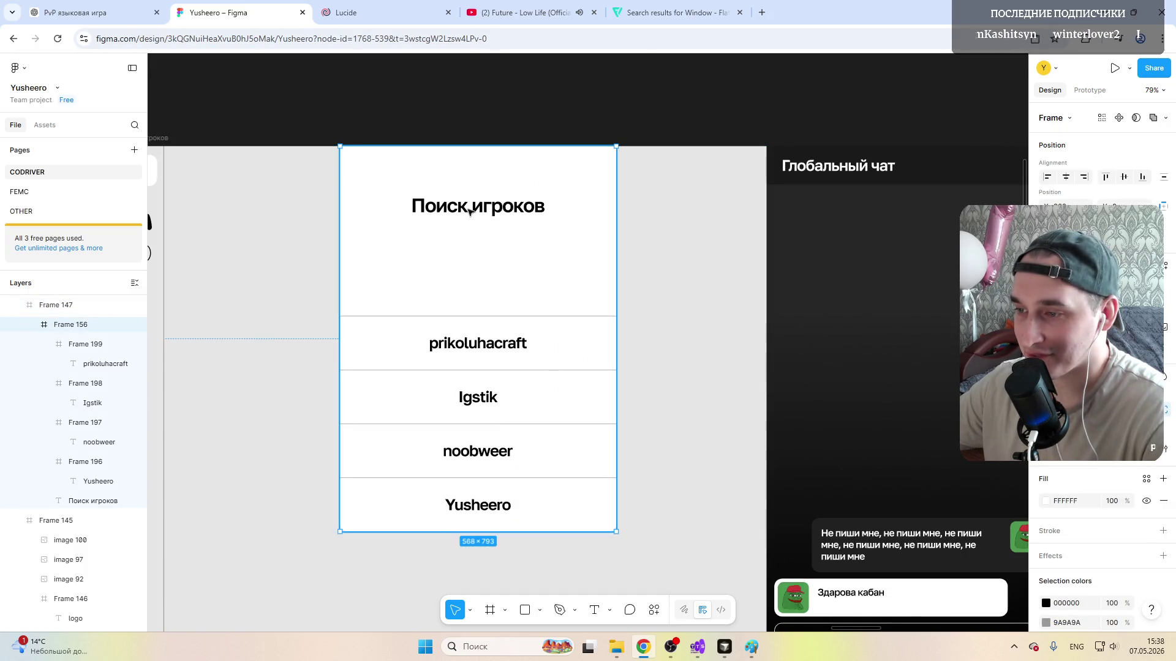
double_click(473, 210)
left_click_drag(473, 210, 469, 197)
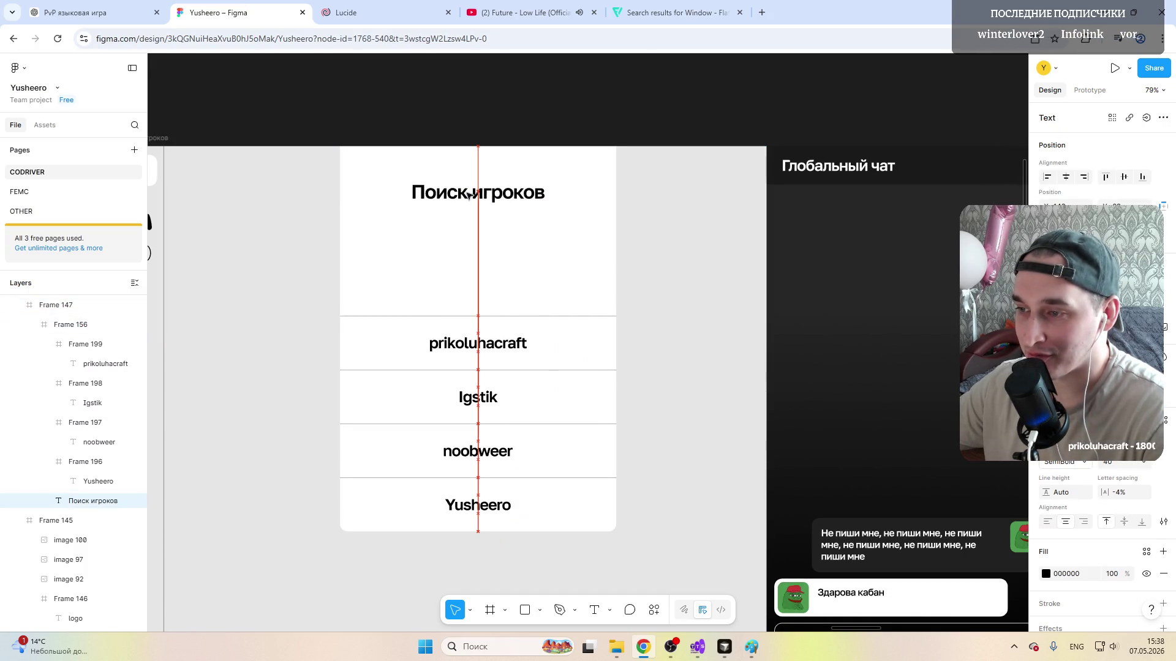
left_click_drag(469, 195, 469, 190)
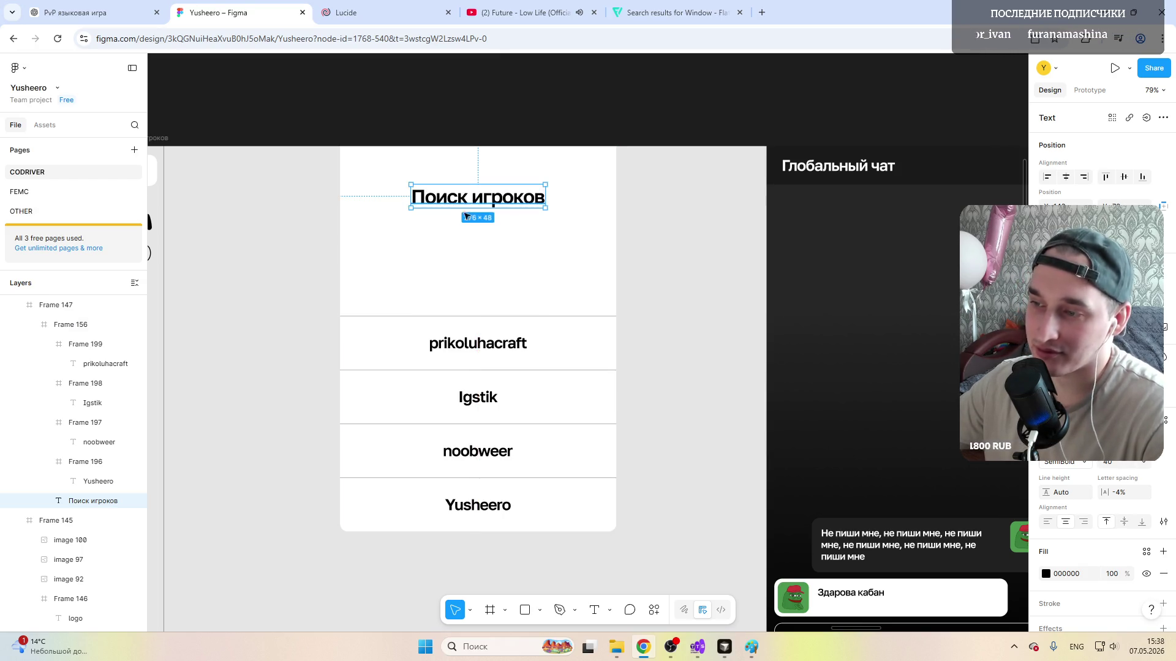
Step: Glance at the Flaticon, ChatGPT and Lucide tabs, then return to the Figma design
left_click(648, 12)
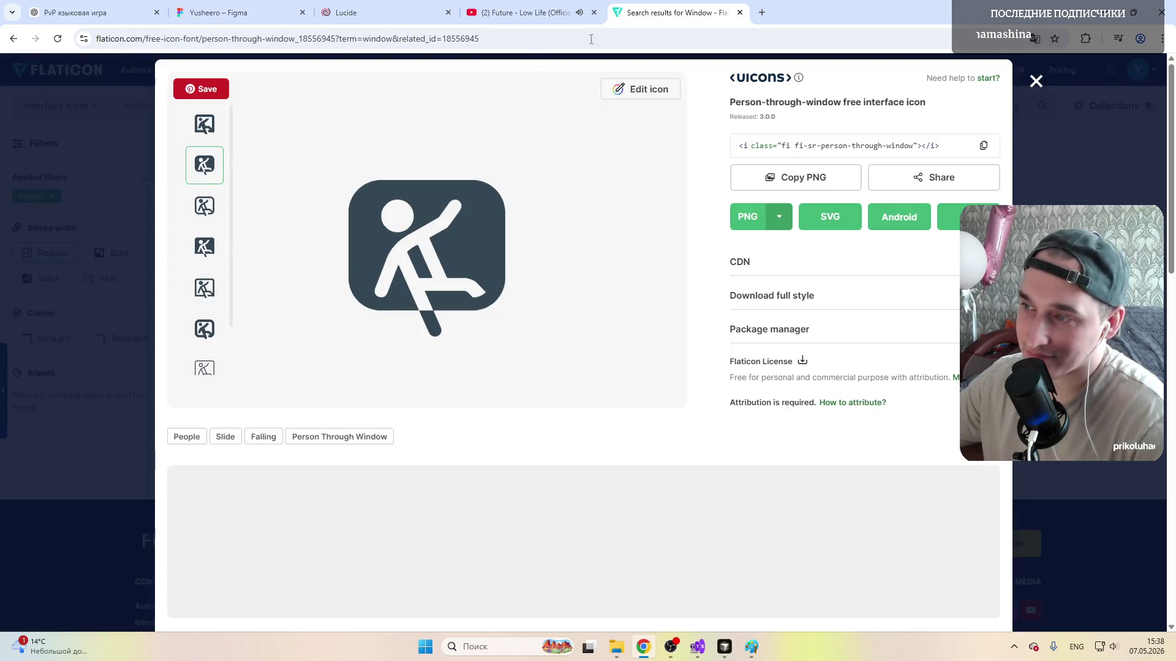
left_click(88, 12)
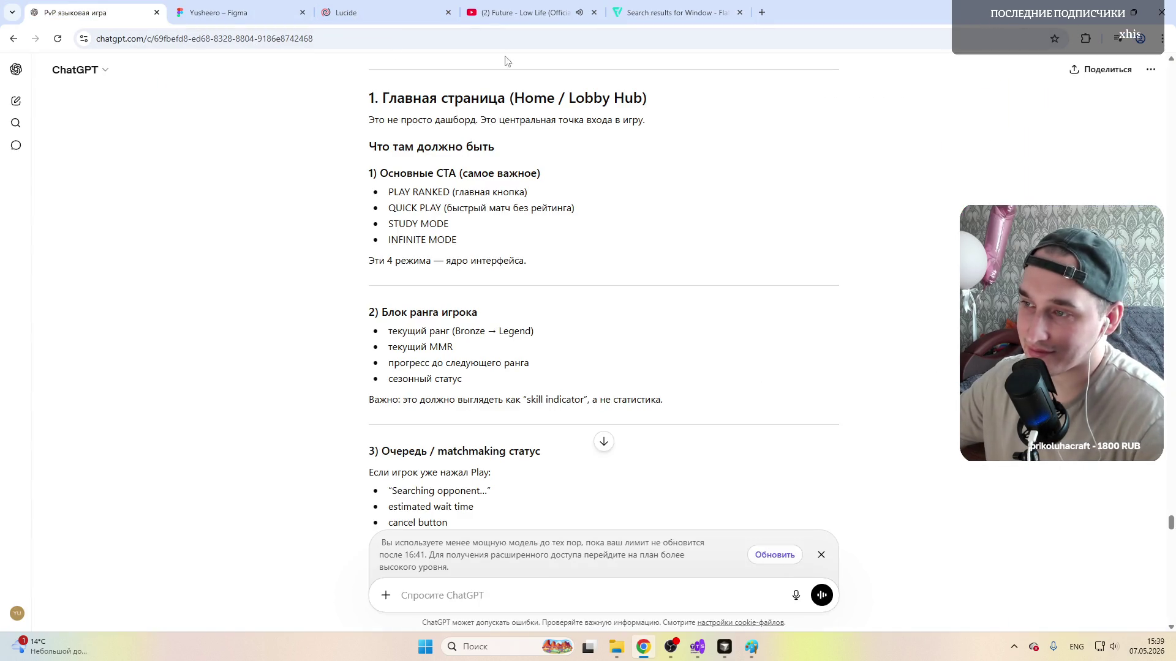
left_click(346, 11)
left_click(217, 13)
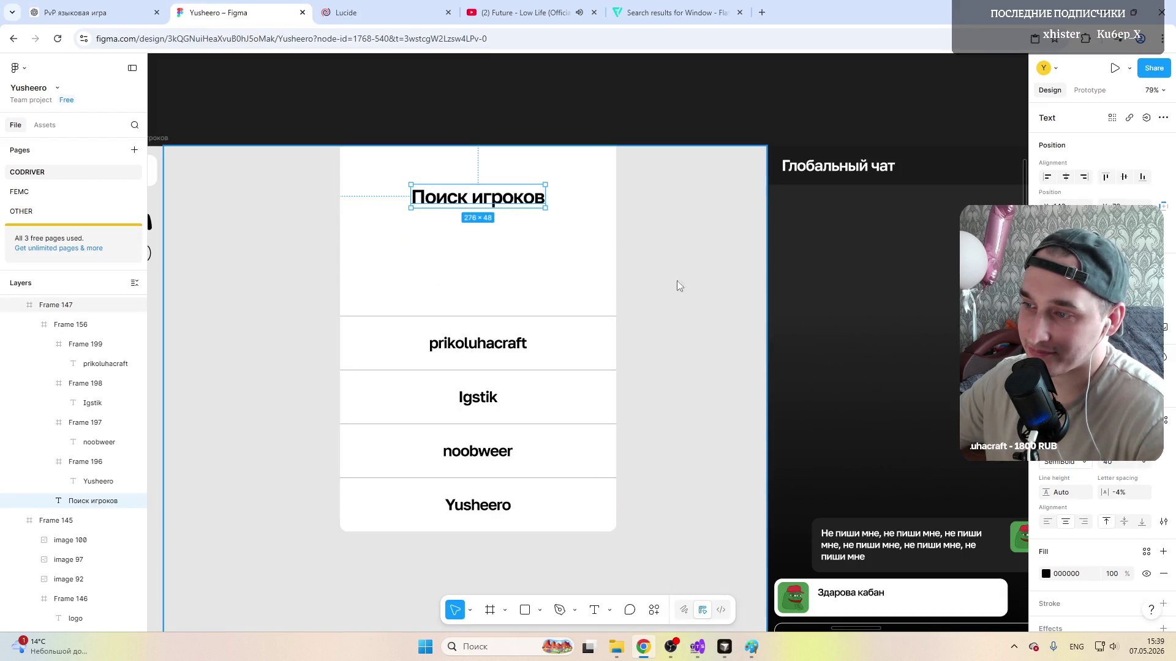
left_click(679, 283)
scroll(679, 282, "down", 5)
scroll(864, 305, "up", 2)
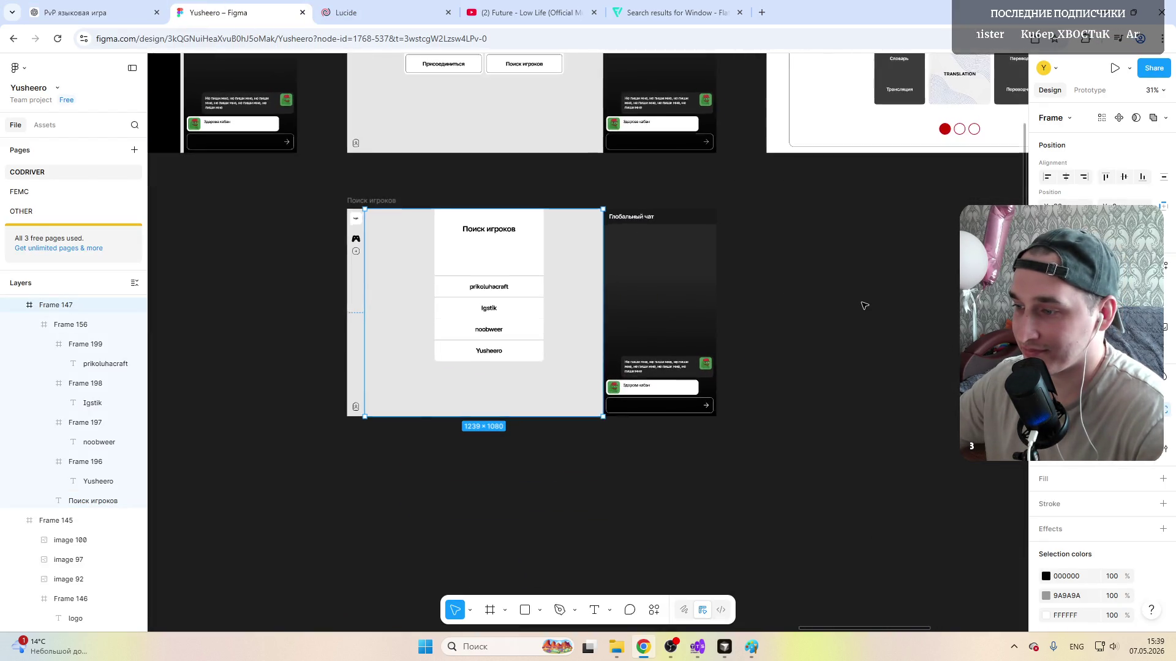
scroll(676, 303, "up", 3)
scroll(597, 321, "up", 3)
mouse_move(256, 410)
left_mouse_down()
mouse_move(256, 475)
mouse_move(55, 475)
mouse_move(368, 428)
mouse_move(451, 430)
mouse_move(437, 518)
left_mouse_up()
left_click(478, 439)
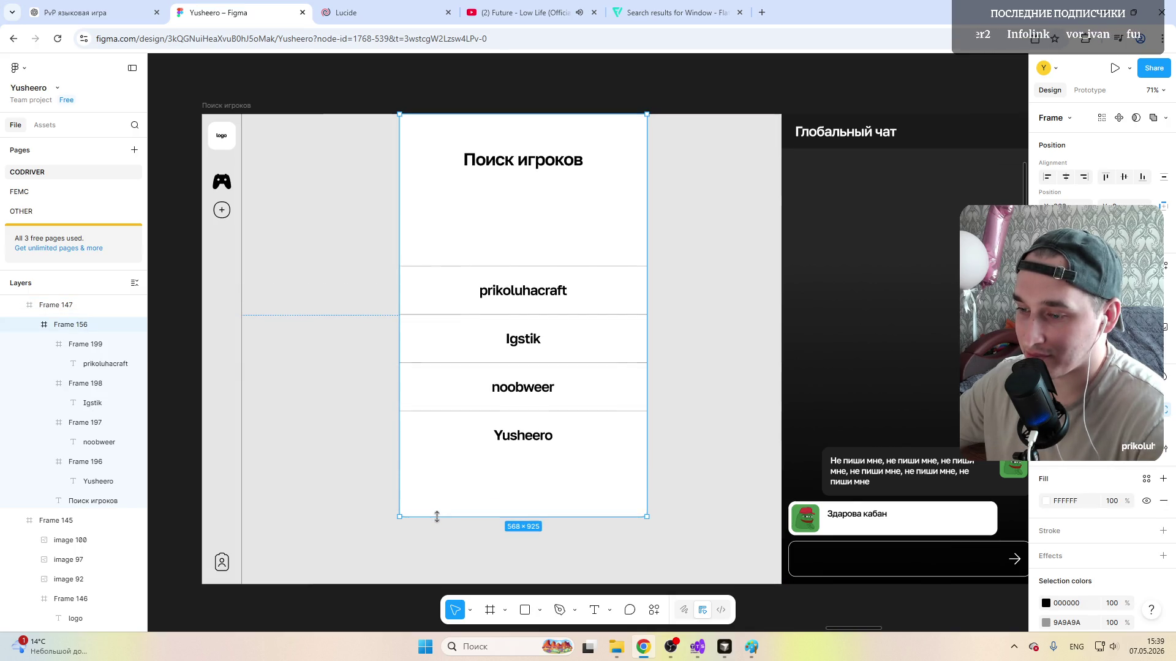
left_click(455, 419)
left_click_drag(455, 437, 455, 496)
left_click(458, 395)
left_click_drag(458, 395, 459, 433)
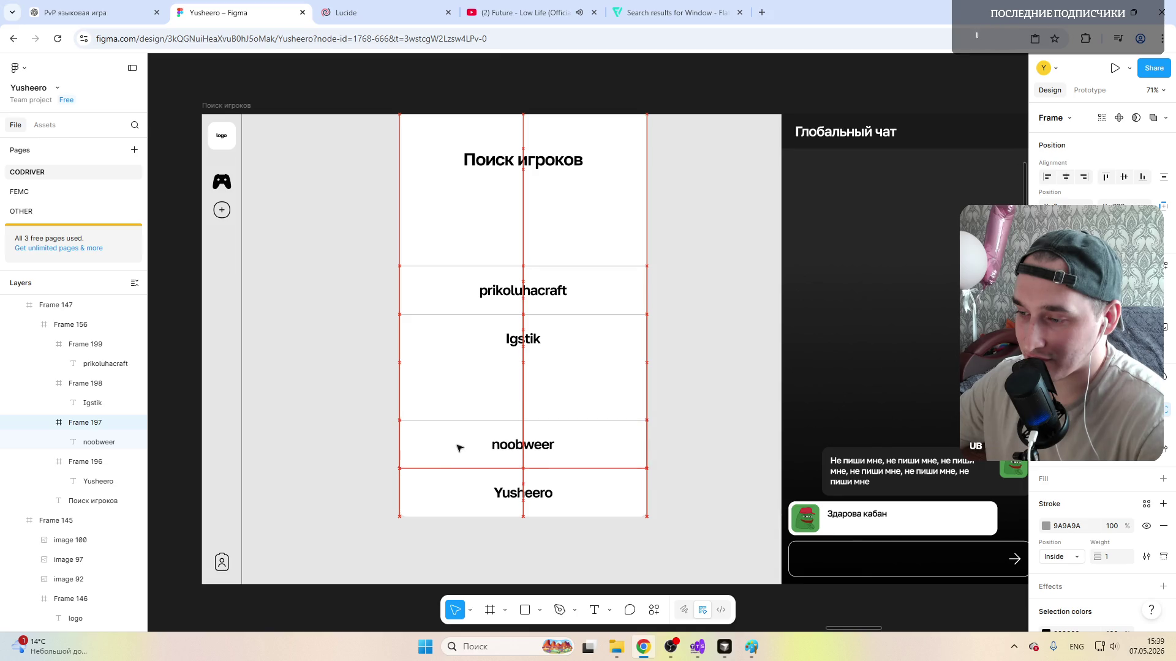
Step: Move the Igstik and prikoluhacraft rows down so the four rows stack evenly at the bottom
left_click_drag(478, 339, 477, 395)
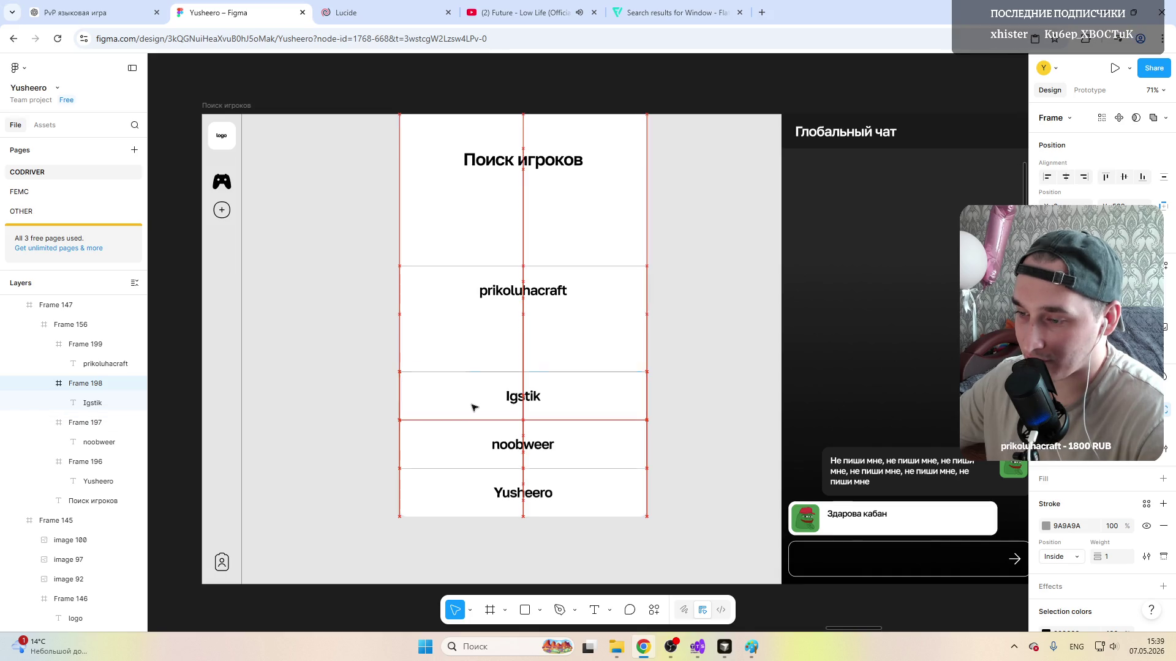
left_click_drag(464, 298, 458, 349)
left_click(719, 85)
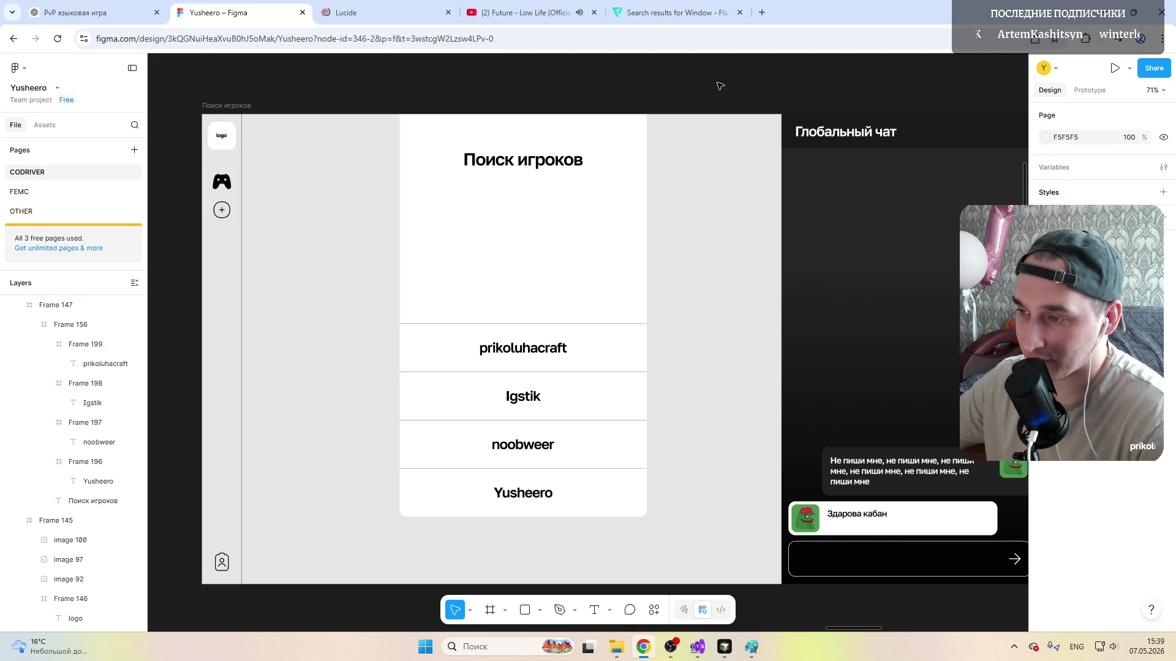
scroll(514, 248, "down", 4)
scroll(671, 260, "up", 2)
scroll(672, 260, "up", 2)
scroll(607, 267, "up", 2)
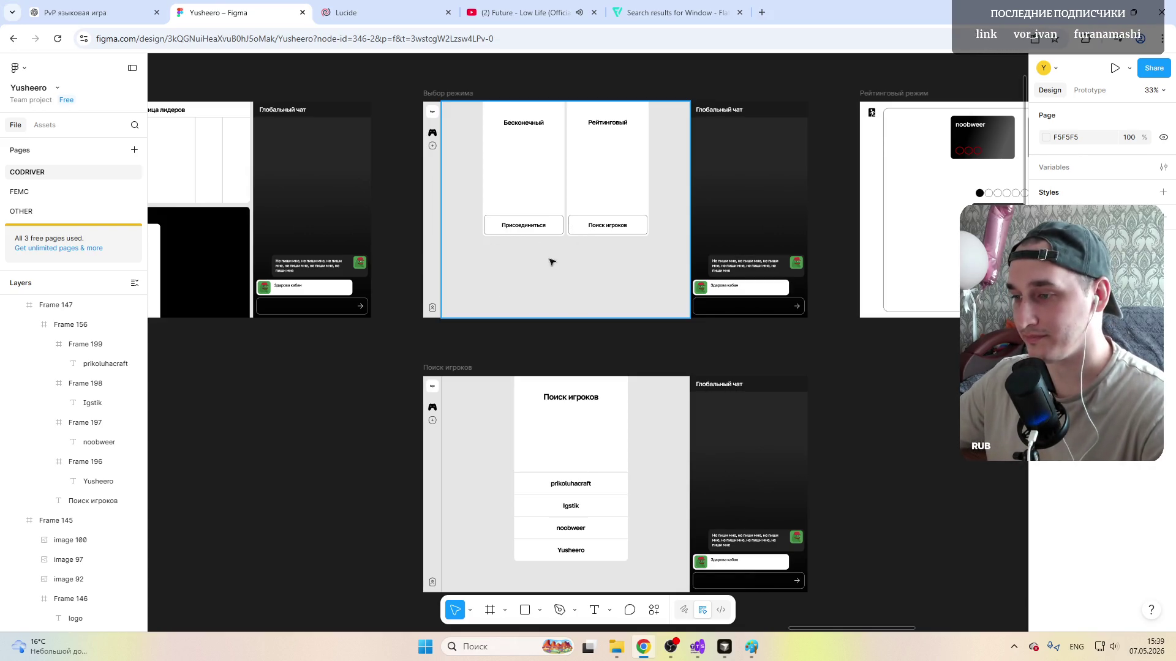
scroll(542, 243, "up", 2)
scroll(531, 239, "up", 3)
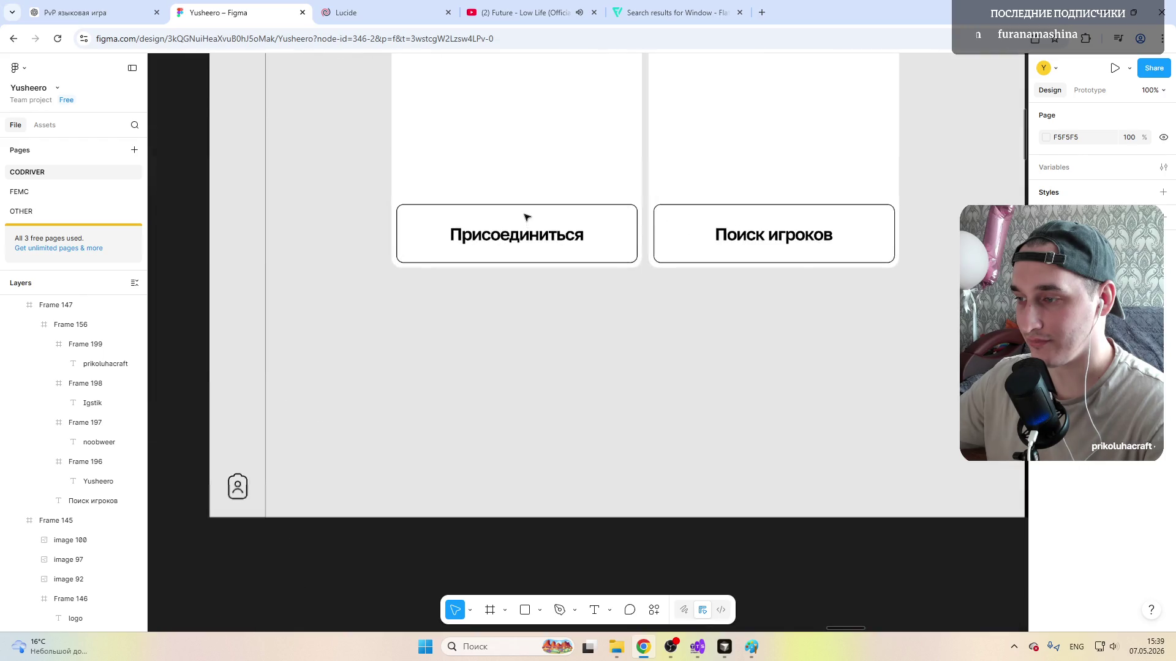
scroll(523, 221, "up", 3)
Step: Delete the extra Присоединиться button from the Бесконечный card
double_click(426, 276)
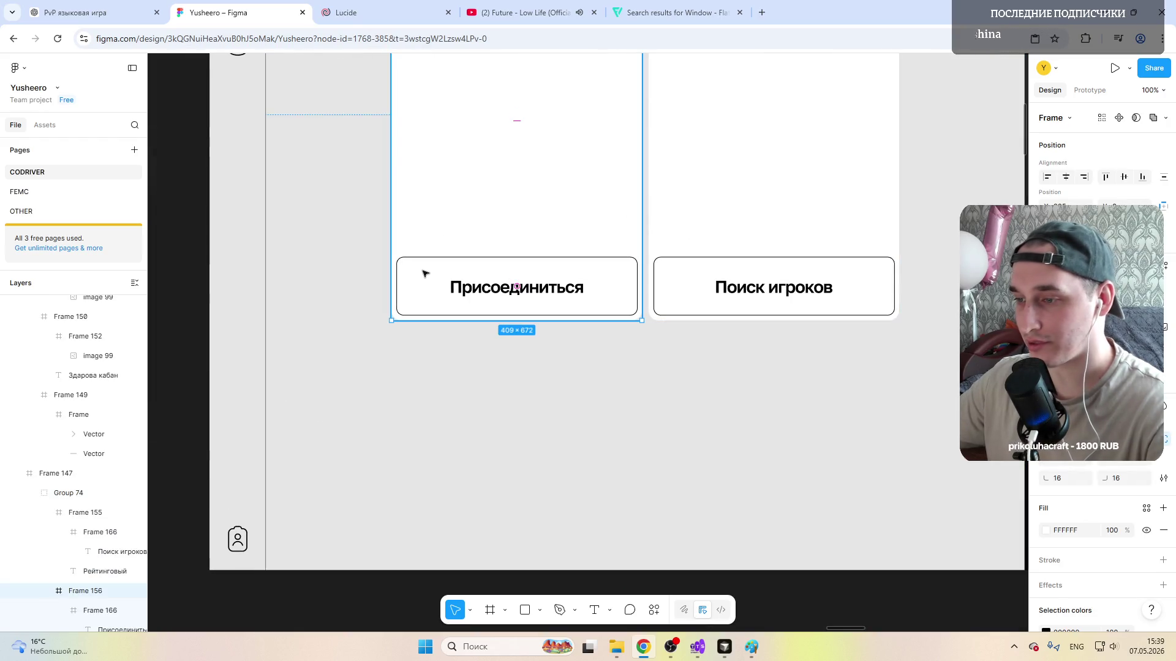
key("Delete")
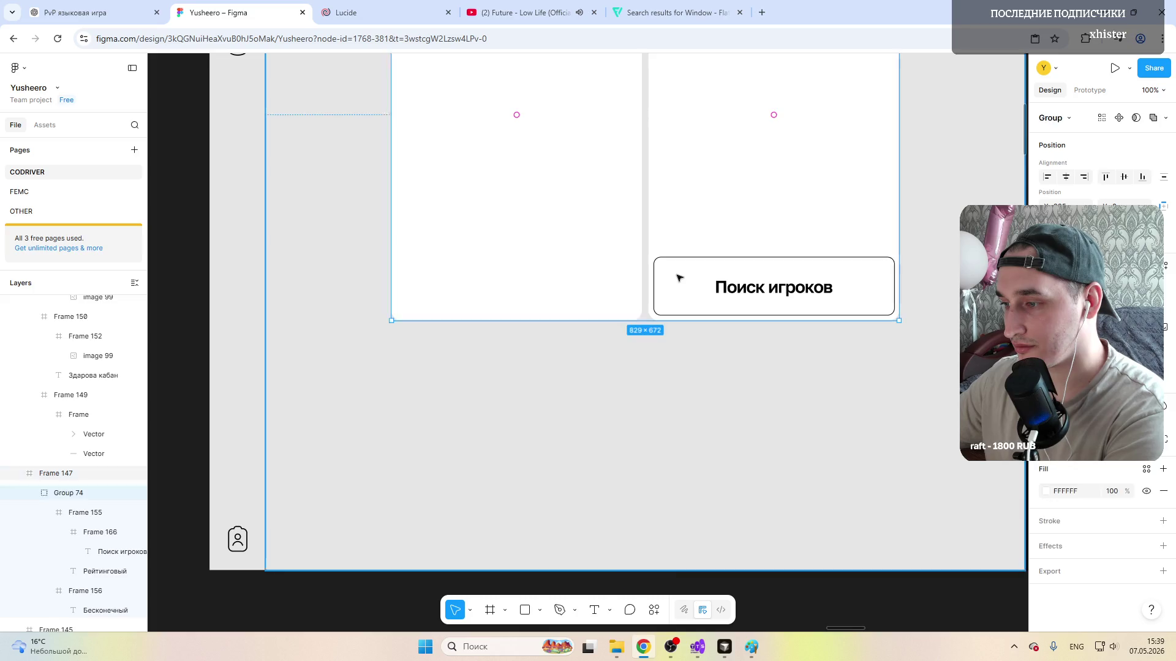
Step: Delete the old Поиск игроков button and place a copied player-list row at the left card's bottom, narrowed to fit
double_click(679, 277)
key("Delete")
scroll(679, 278, "down", 5)
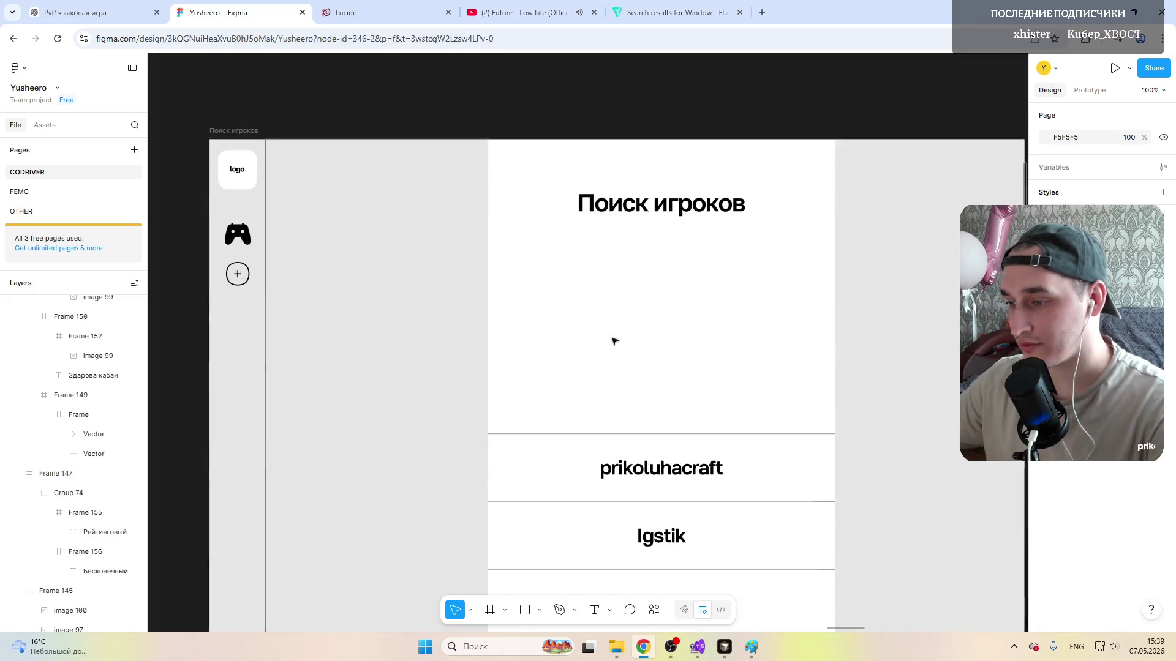
scroll(679, 277, "down", 3)
left_click(583, 286)
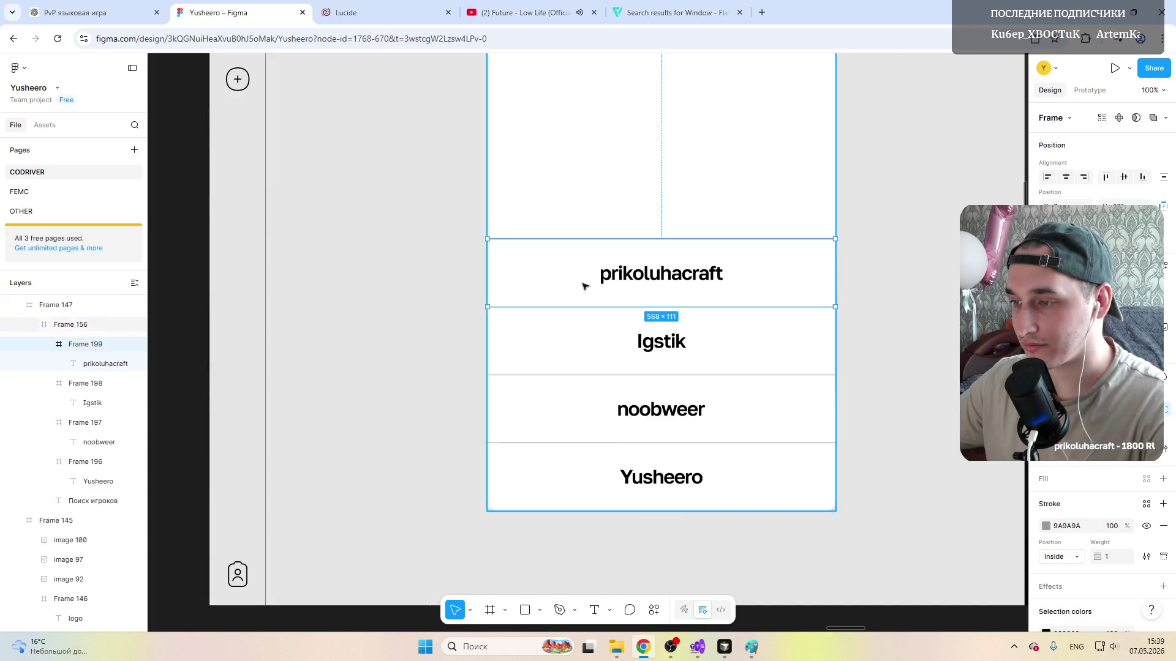
scroll(450, 295, "down", 8)
scroll(450, 294, "up", 8)
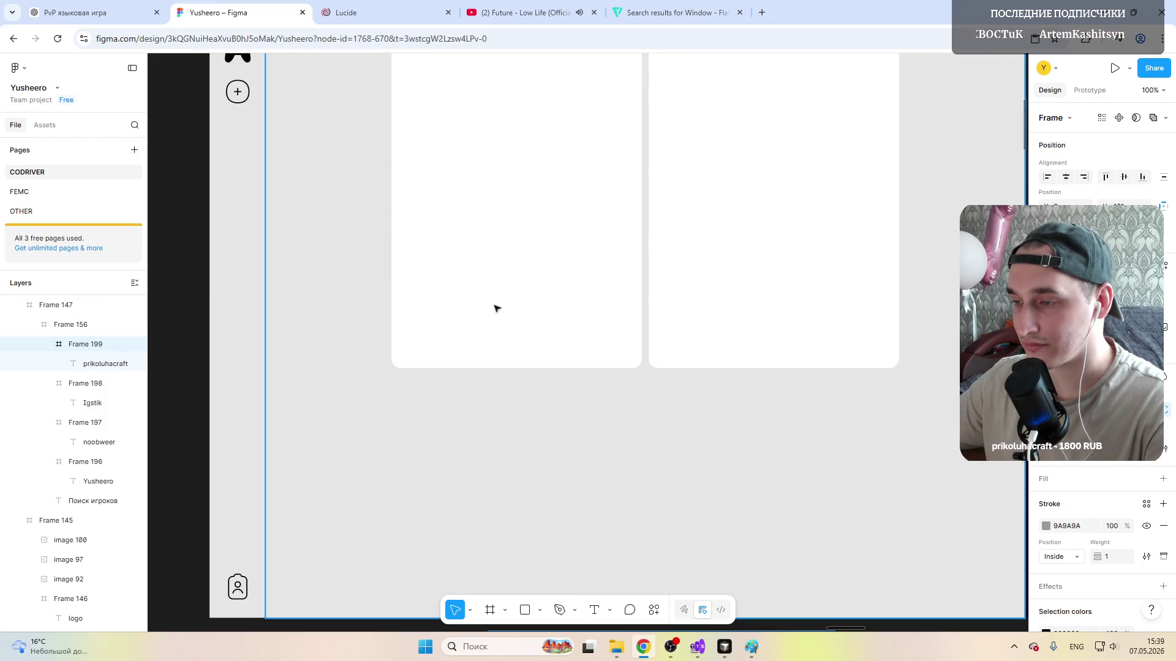
left_click(501, 340)
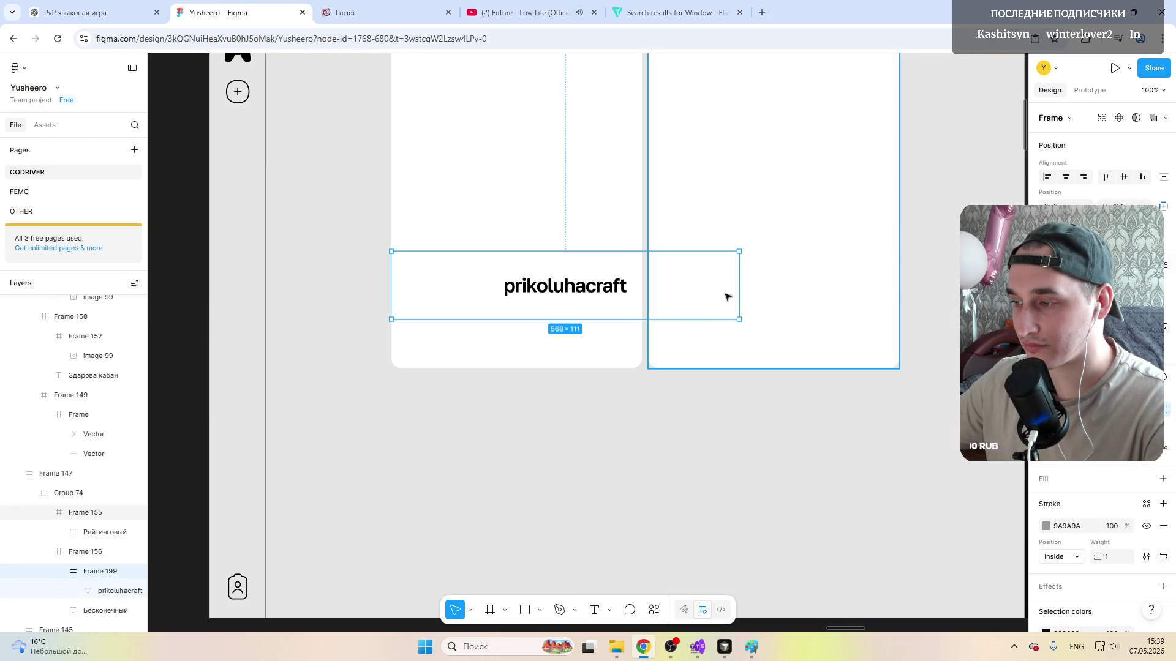
left_click_drag(738, 292, 641, 293)
left_click_drag(478, 274, 471, 318)
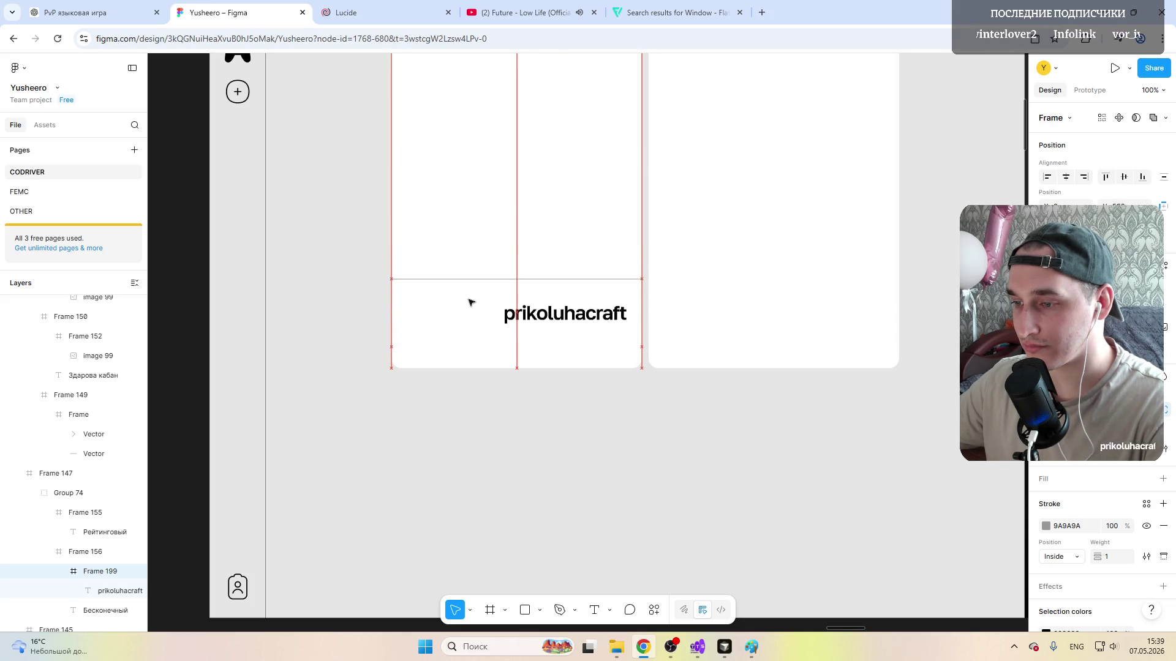
Step: Rename the row's label to Присоединиться and centre it
double_click(560, 340)
type("Играть")
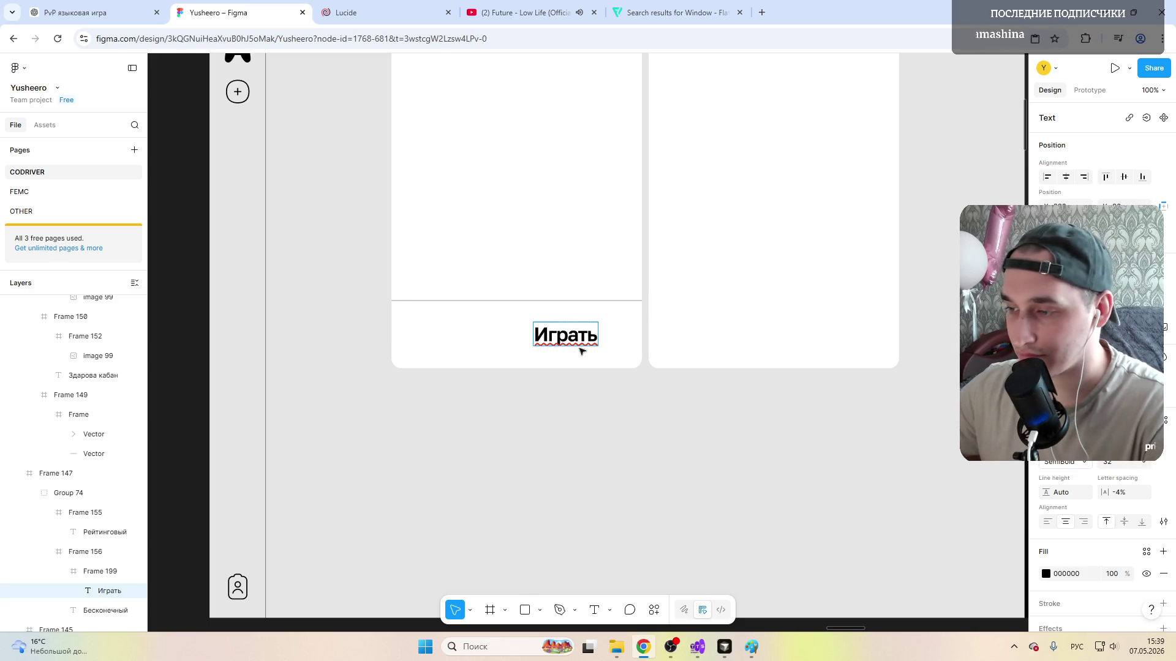
scroll(570, 341, "up", 4)
scroll(581, 353, "down", 3)
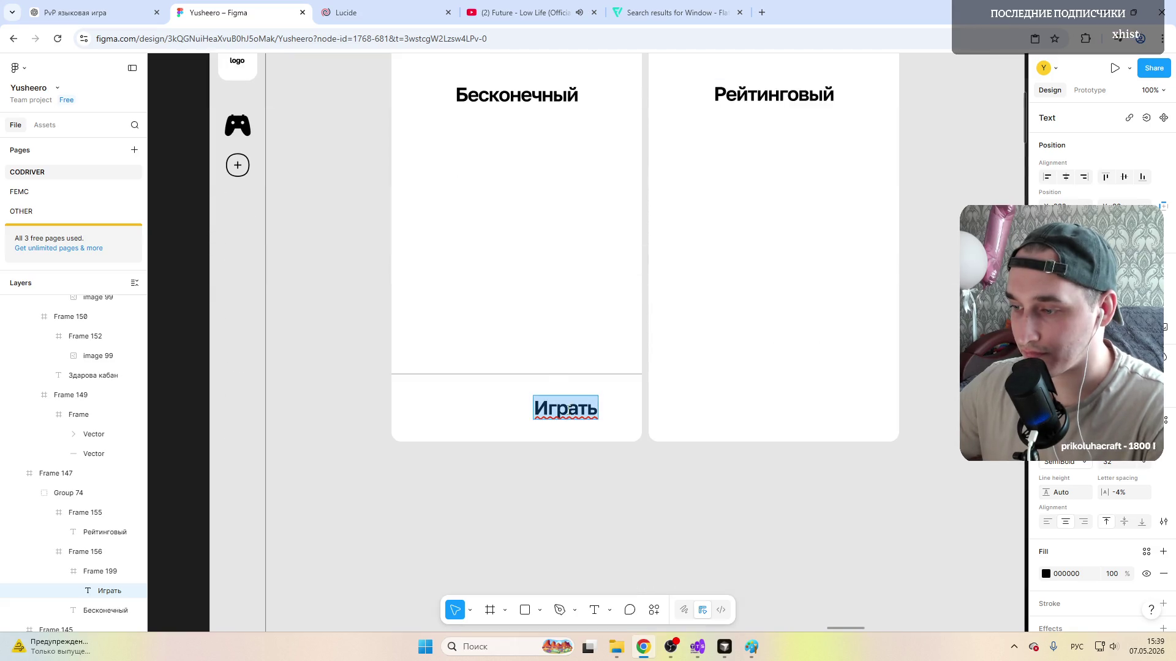
type("Присое")
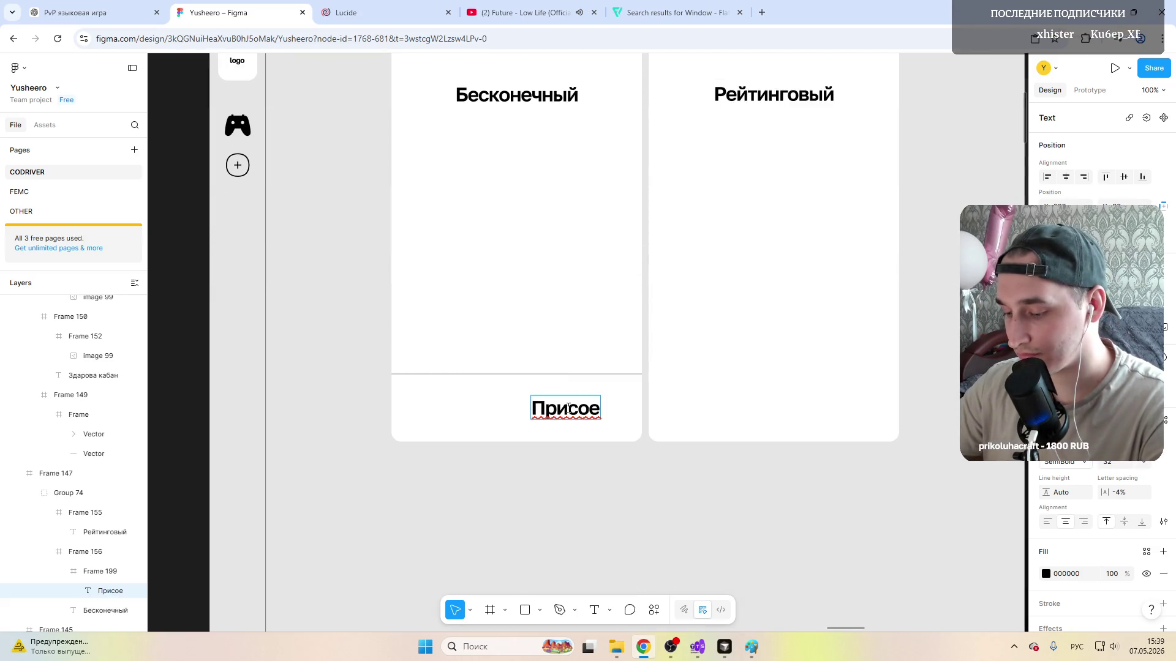
type("диниться")
key("Escape")
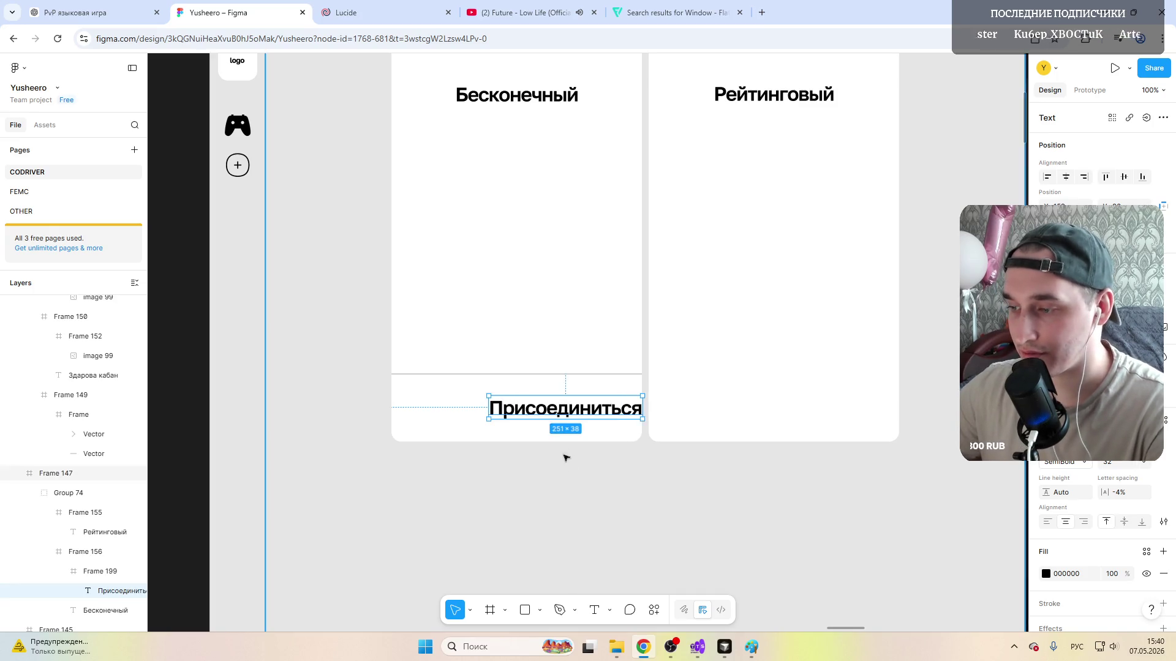
left_click_drag(551, 411, 503, 409)
Step: Copy the row into the Рейтинговый card and rename its label to Поиск игроков
left_click(588, 386)
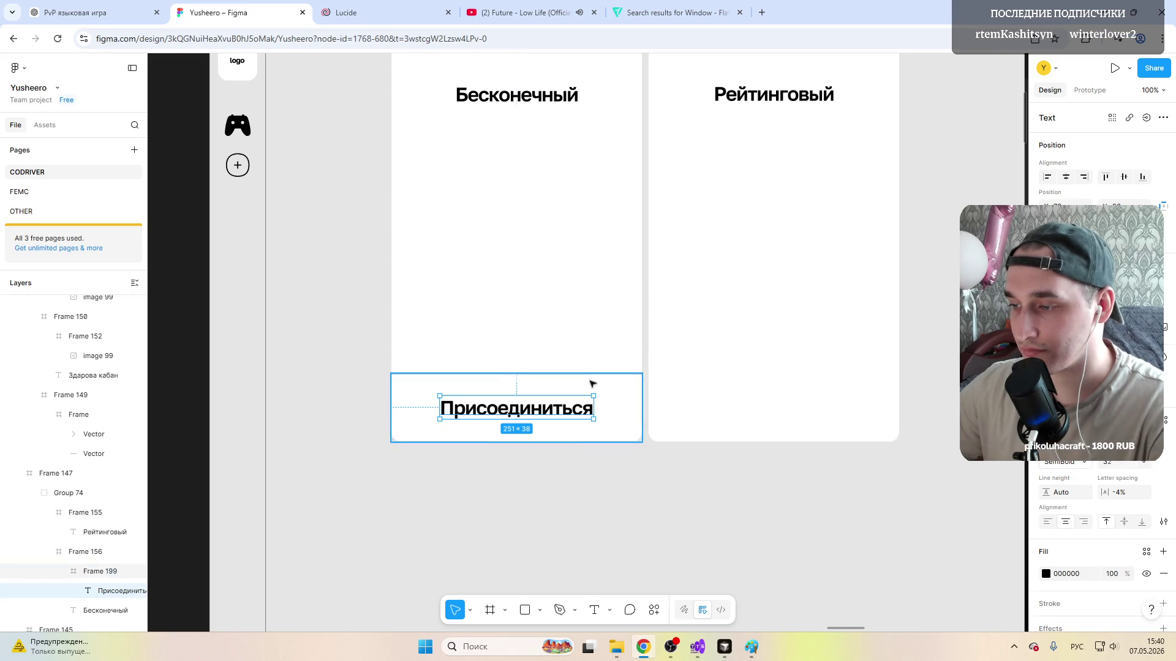
left_click_drag(588, 405, 766, 397, "alt")
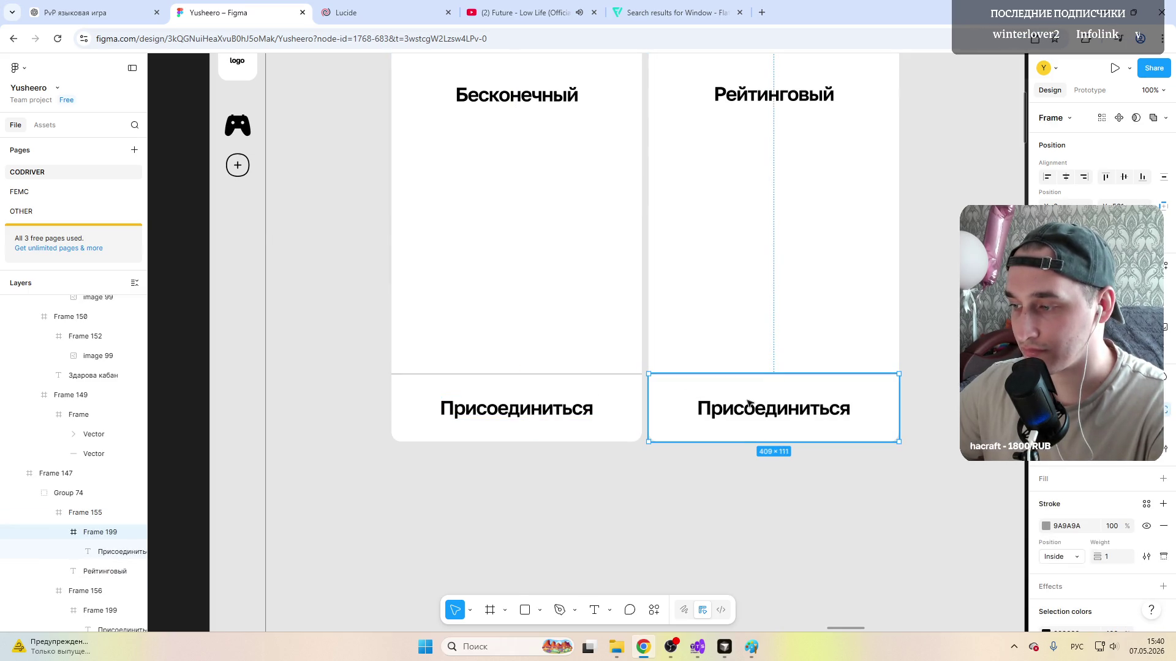
double_click(749, 404)
type("По")
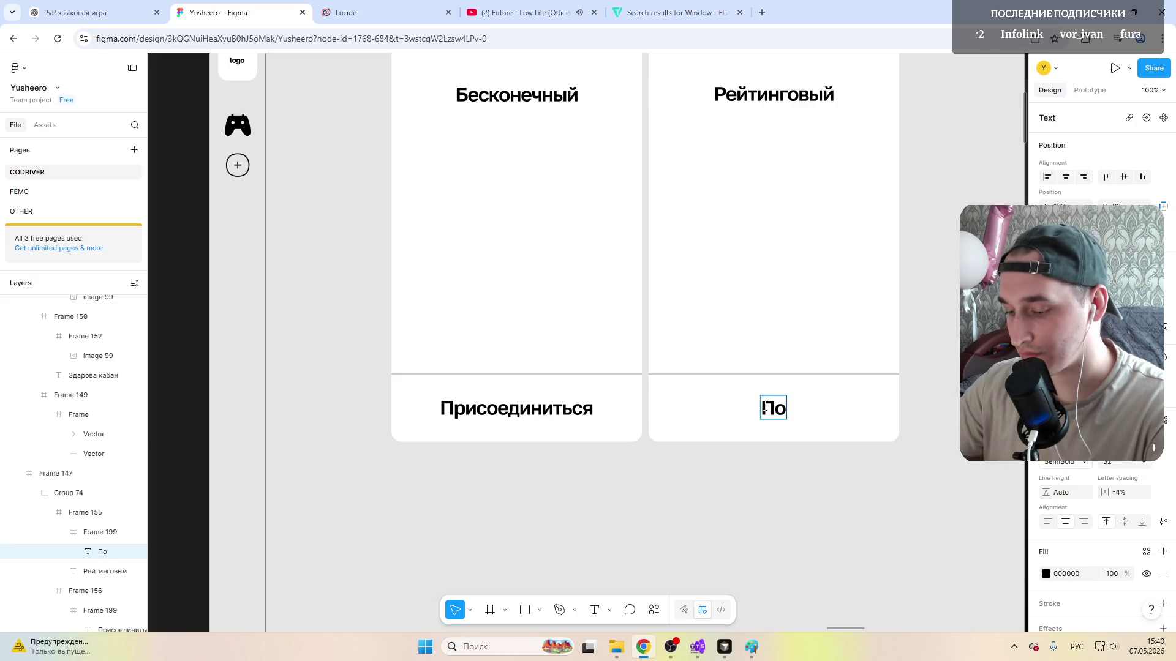
type("иск игроков")
key("Escape")
scroll(772, 414, "down", 5)
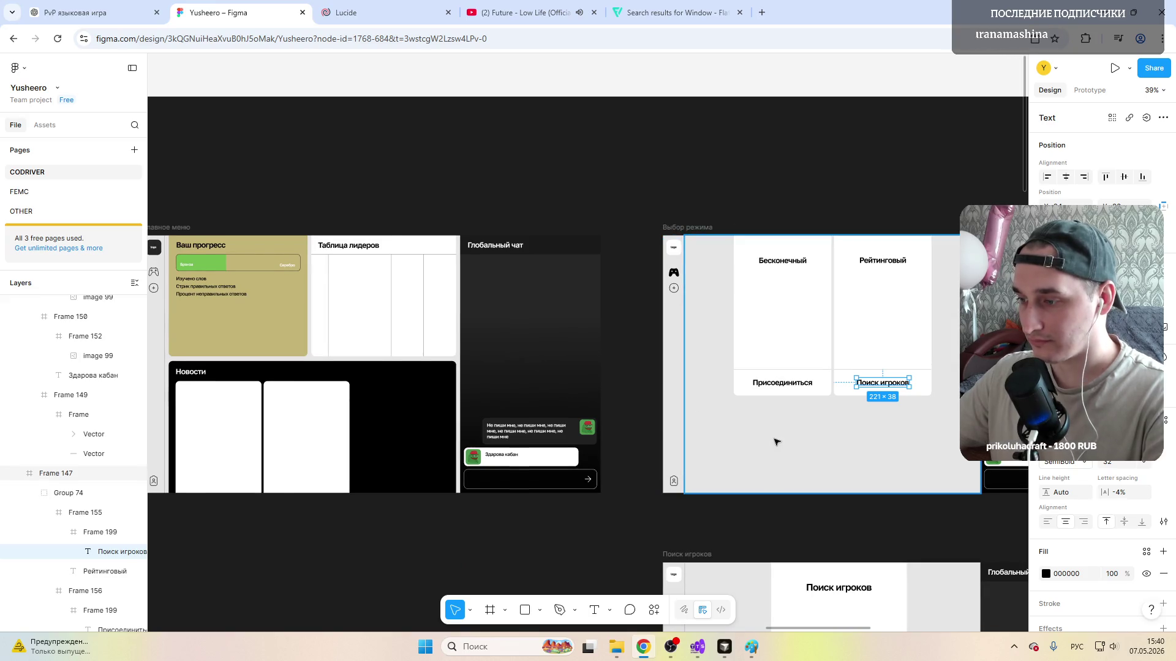
scroll(773, 432, "down", 2)
scroll(773, 432, "right", 6)
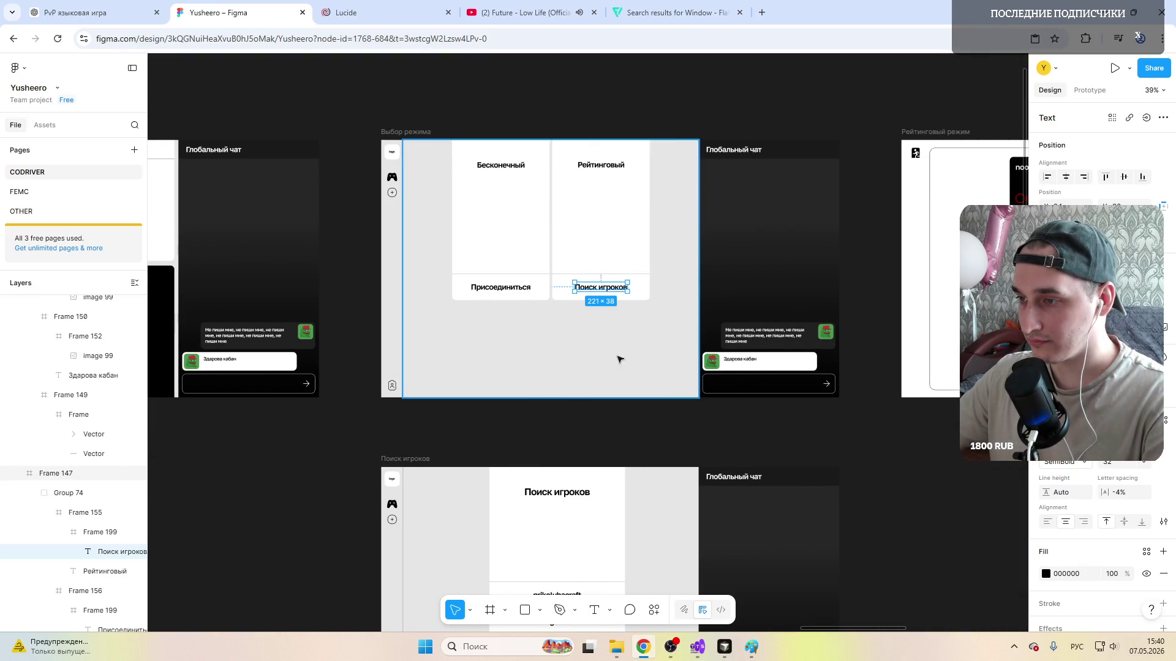
Step: Clear the selection while reviewing the frames on the way to the Рейтинговый режим frame
left_click(496, 347)
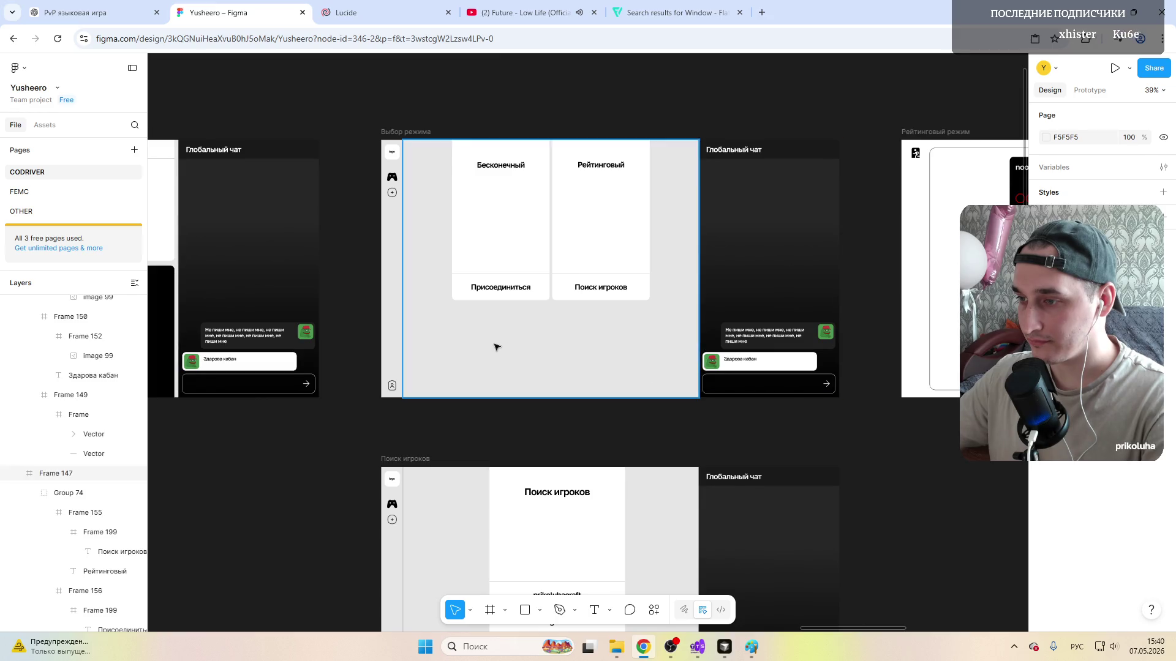
scroll(496, 346, "up", 5)
scroll(496, 346, "down", 4)
scroll(496, 346, "down", 5)
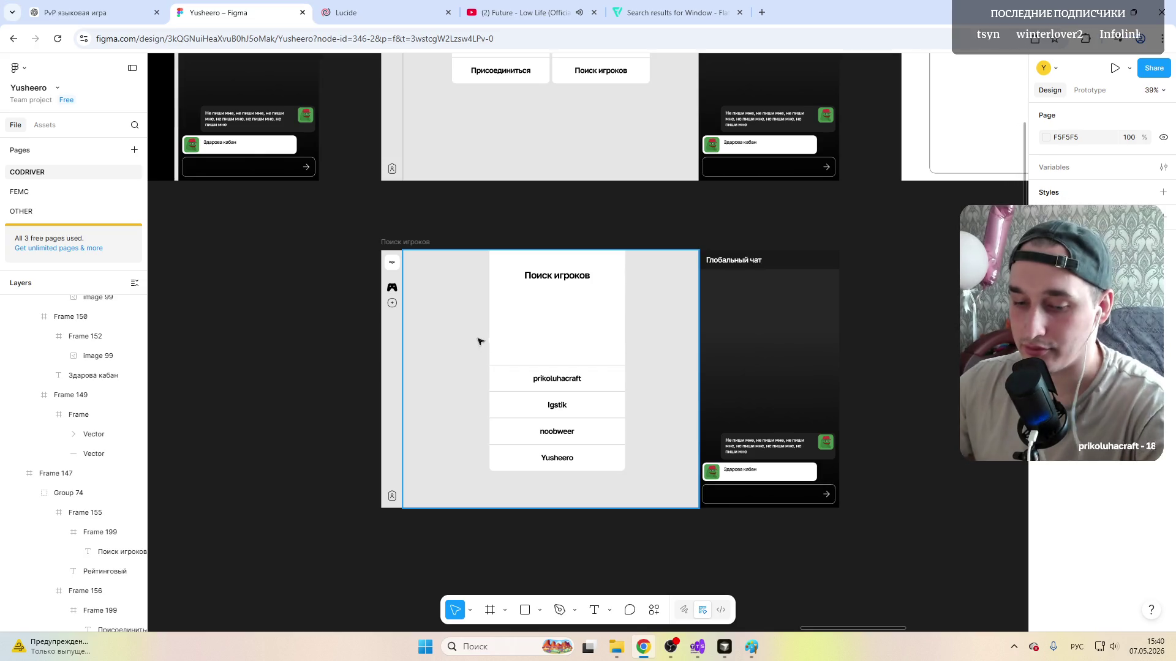
scroll(575, 358, "up", 3)
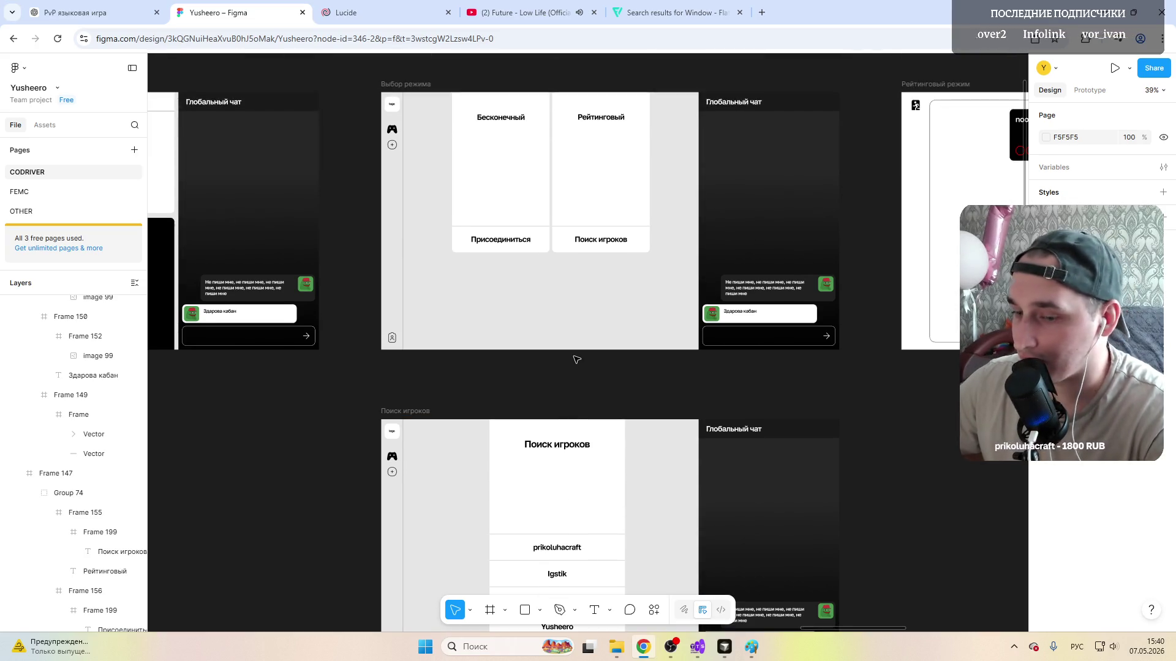
scroll(602, 305, "down", 2)
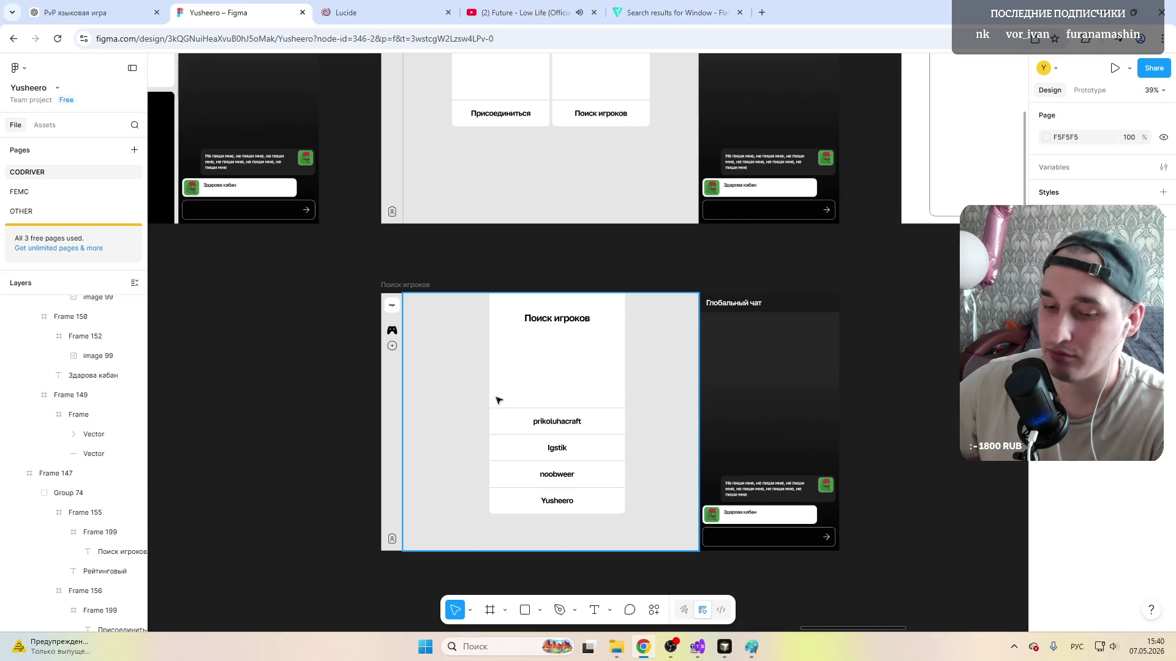
scroll(537, 403, "up", 3)
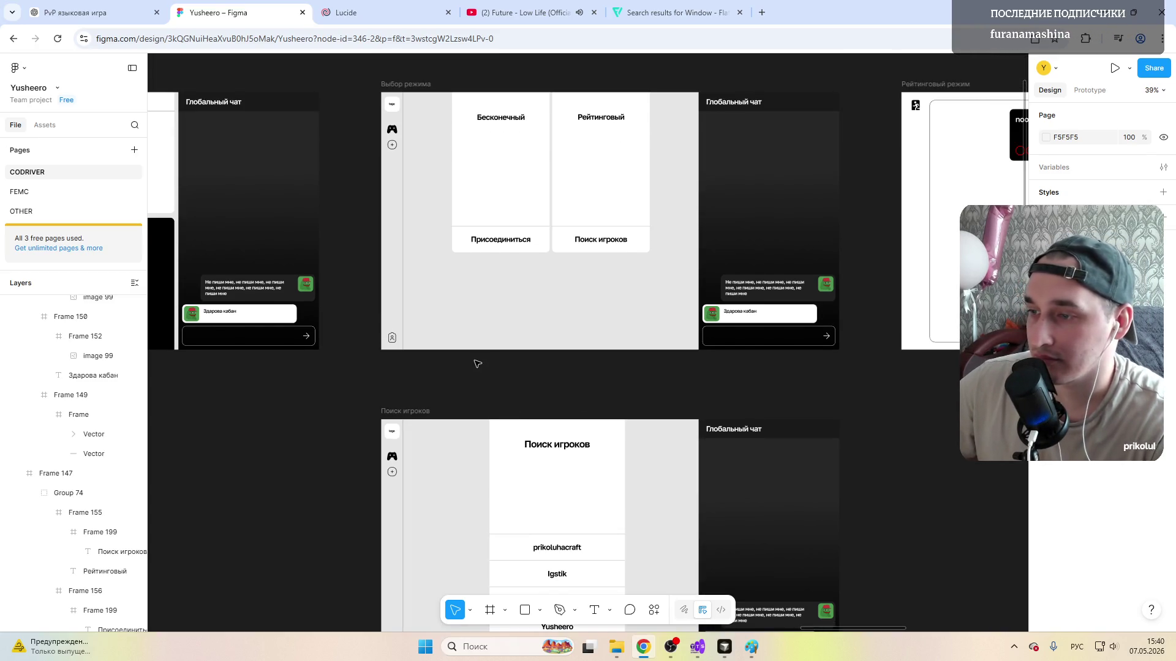
scroll(531, 367, "down", 3)
scroll(532, 365, "down", 1)
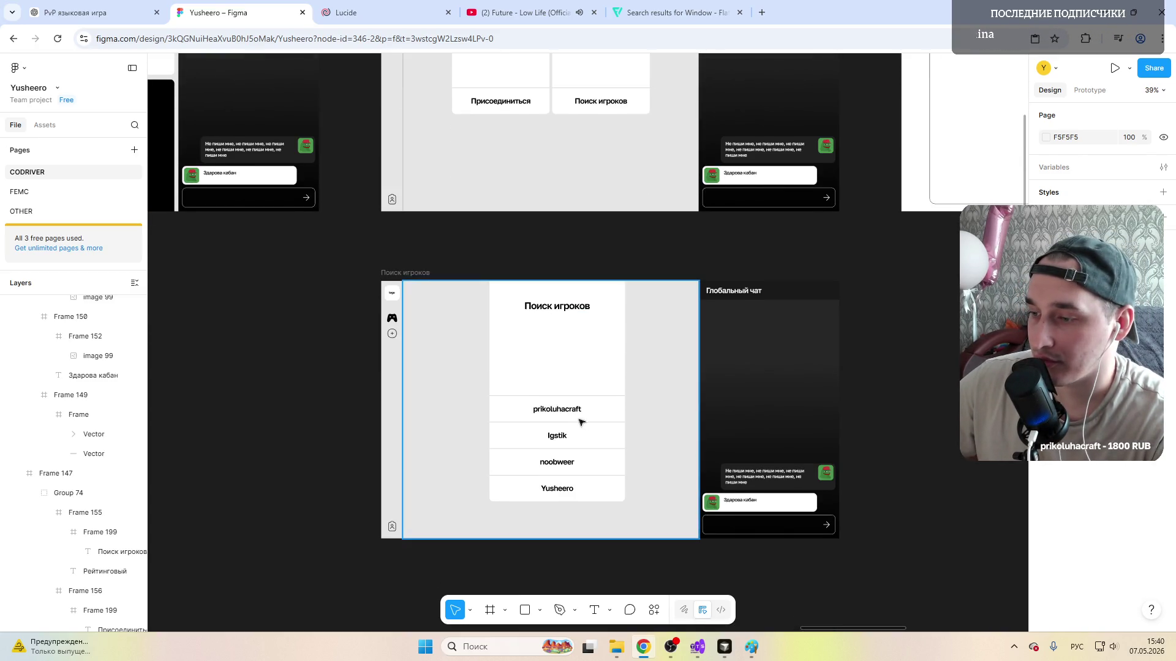
scroll(530, 341, "down", 1)
scroll(530, 342, "up", 3)
scroll(533, 341, "up", 3)
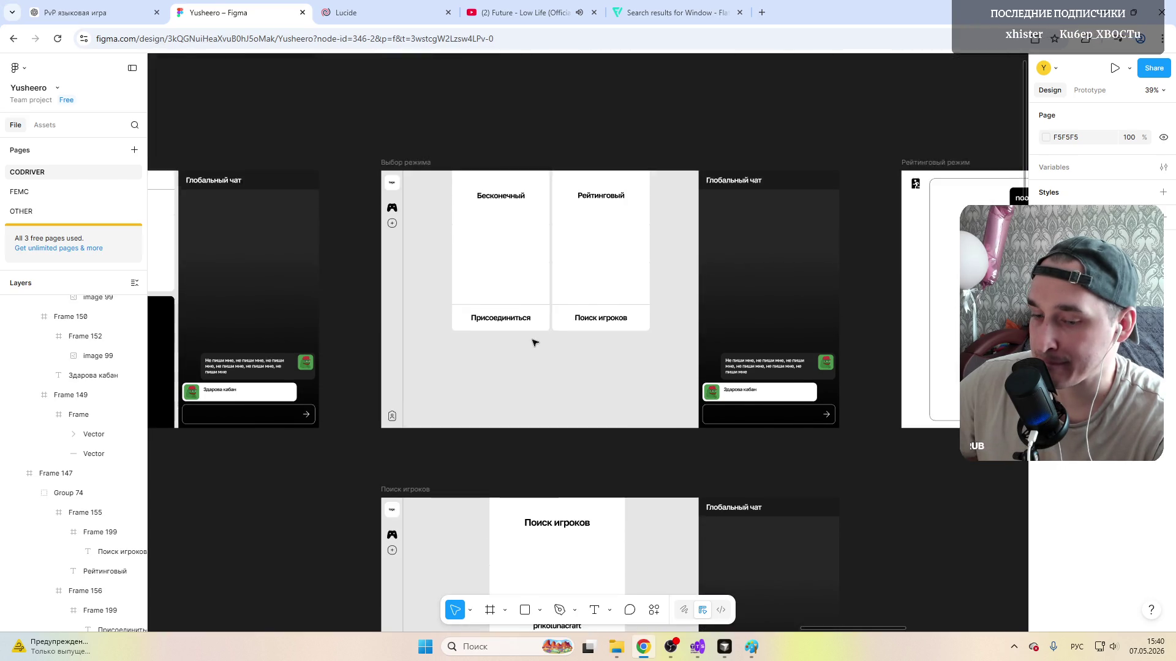
scroll(535, 343, "up", 1)
scroll(535, 343, "right", 5)
scroll(535, 342, "right", 3)
scroll(542, 347, "right", 3)
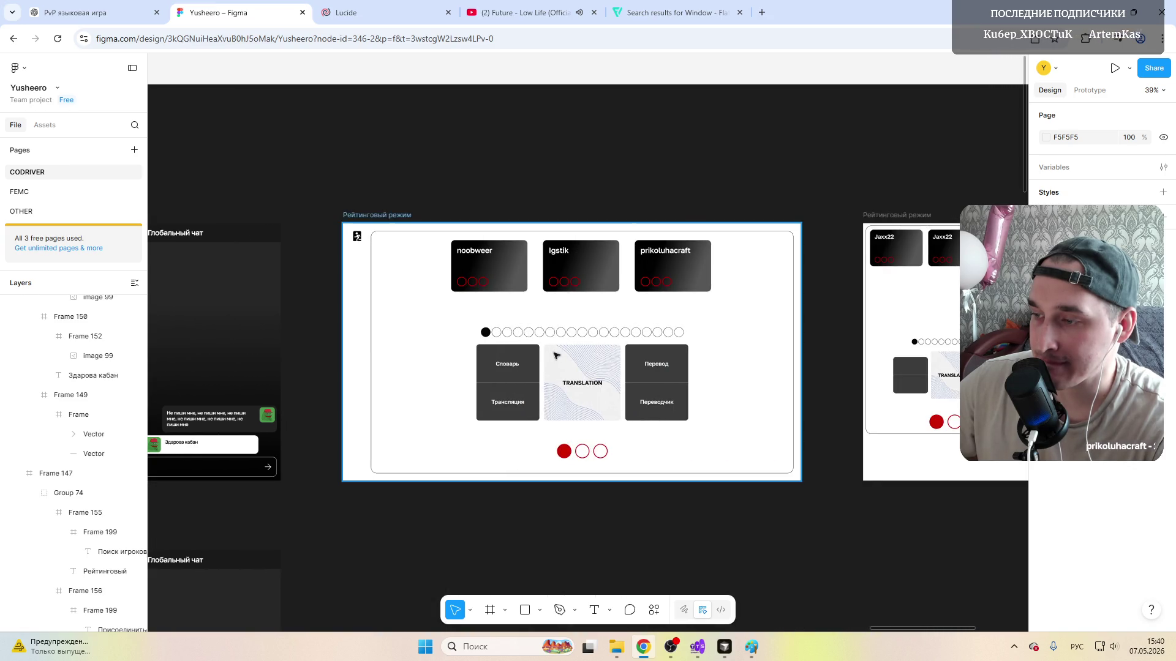
scroll(578, 360, "up", 1)
scroll(587, 381, "up", 3)
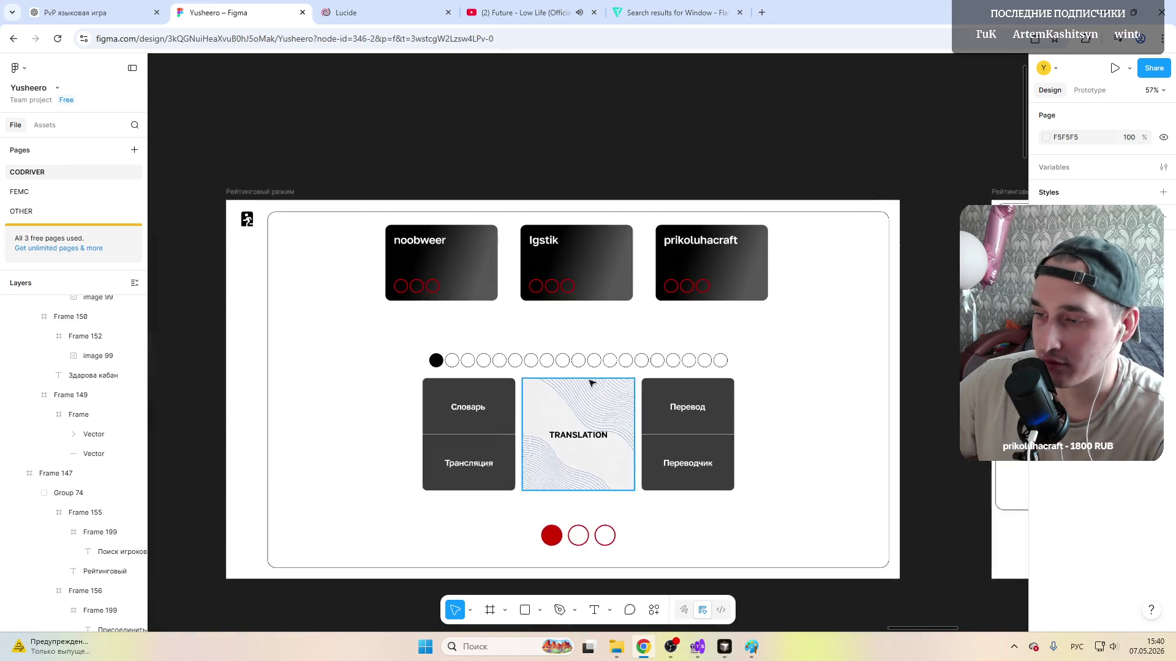
scroll(592, 384, "up", 2)
scroll(518, 358, "down", 1)
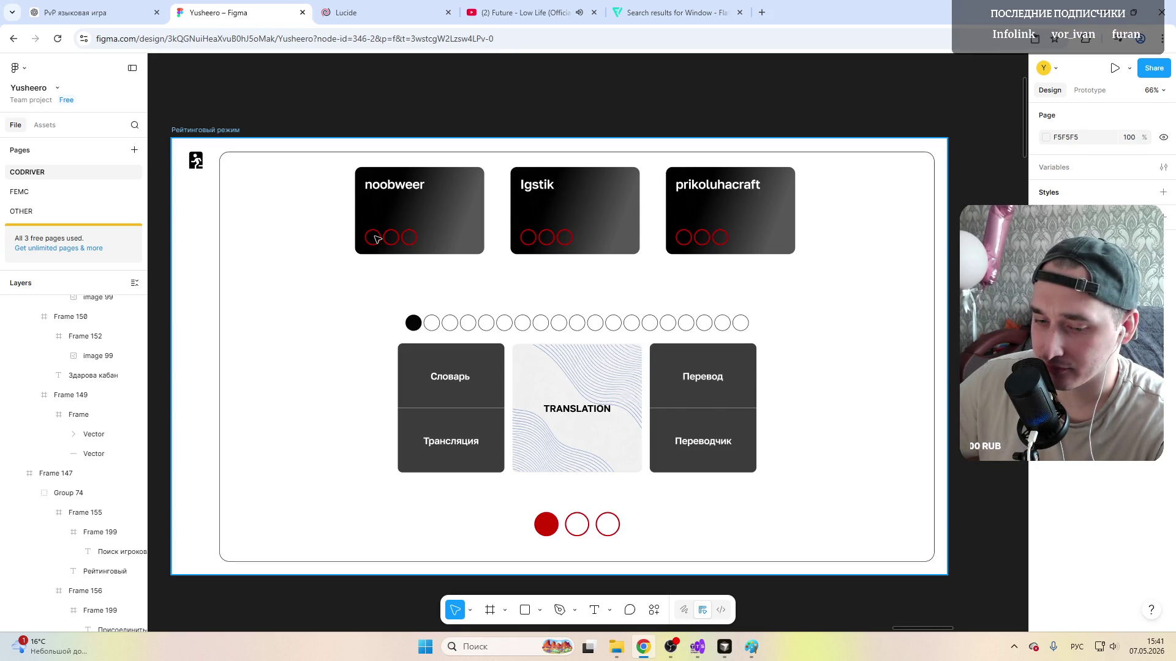
Step: Select the first red circle in the noobweer card, then Alt+Tab past Paint to OBS Studio
left_click(377, 238)
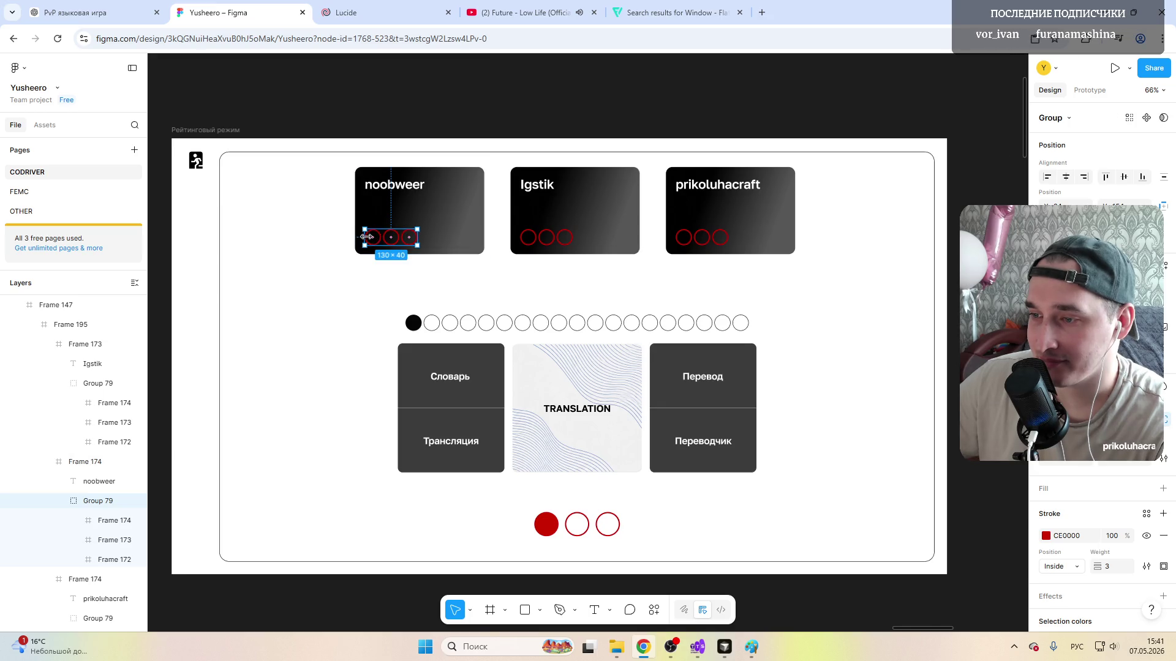
double_click(380, 237)
scroll(380, 237, "up", 5)
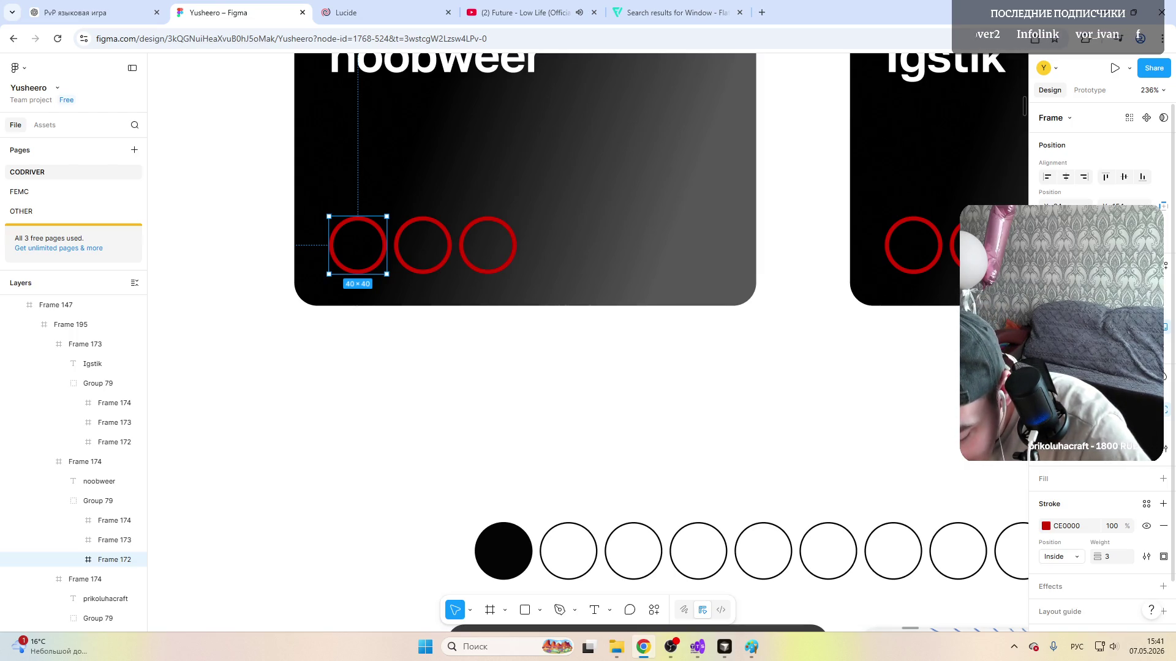
key("alt+Tab")
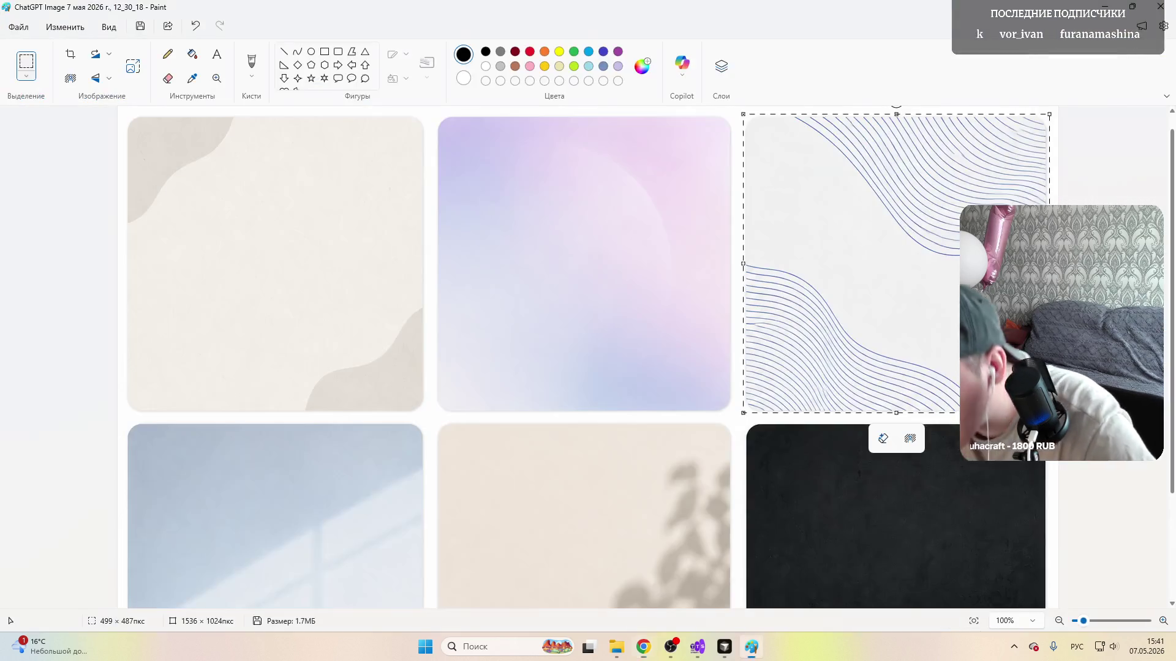
key("alt+Tab")
key("Tab")
key("Tab")
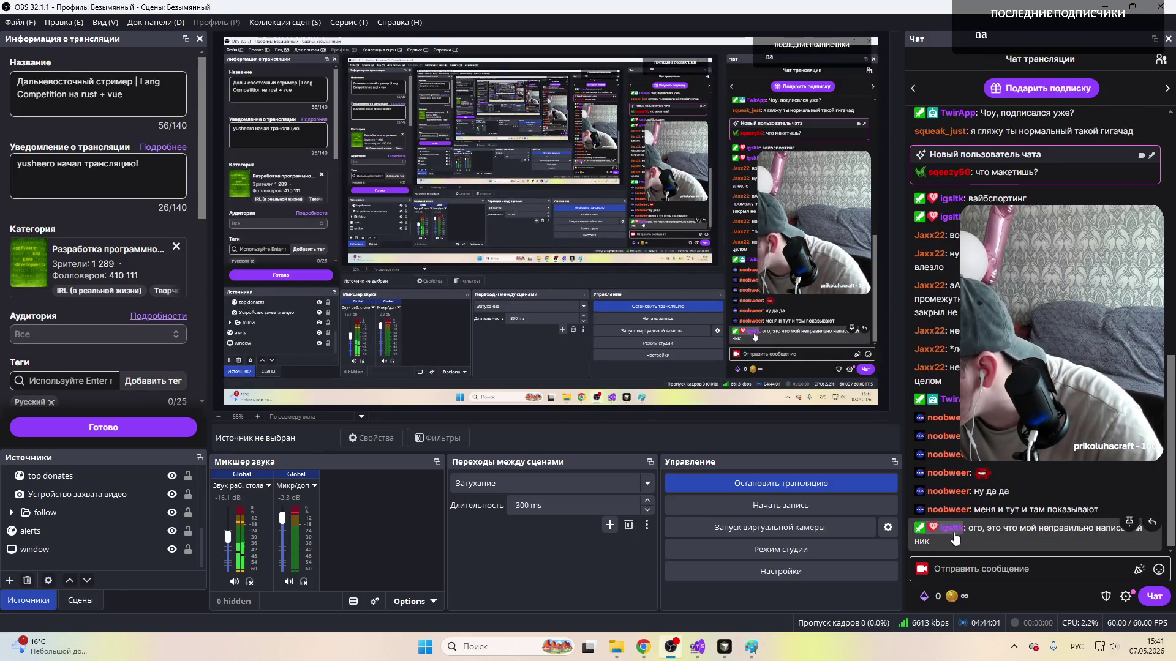
Step: View a chatter's Twitch viewer card with their message history from the OBS chat dock
left_click(956, 511)
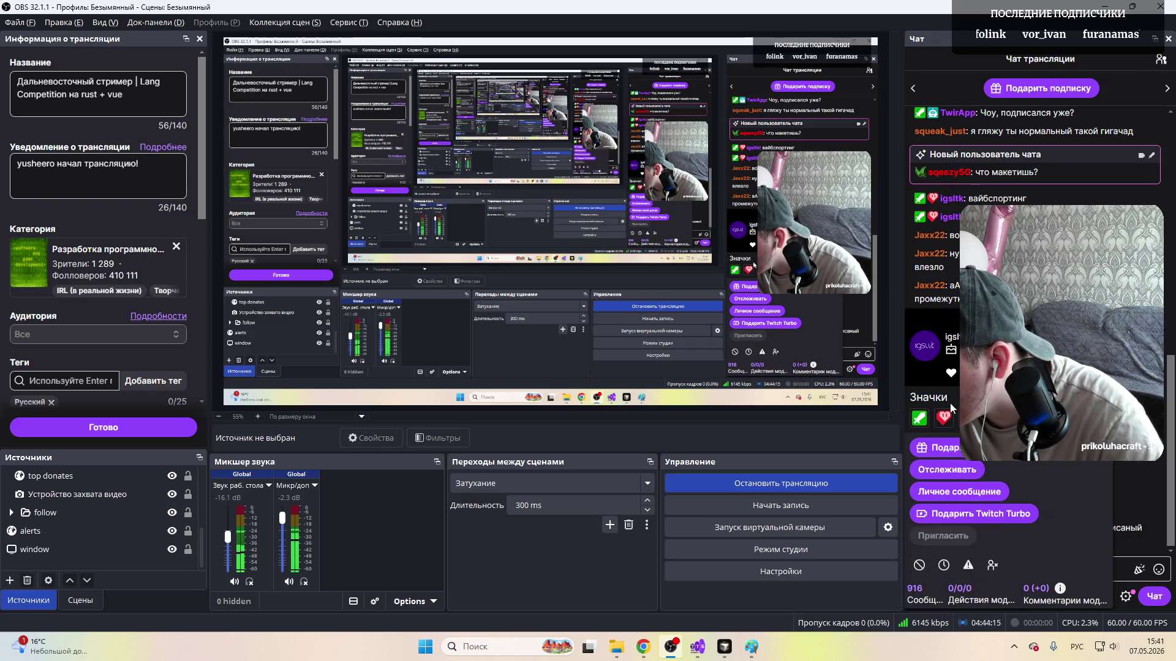
left_click(929, 373)
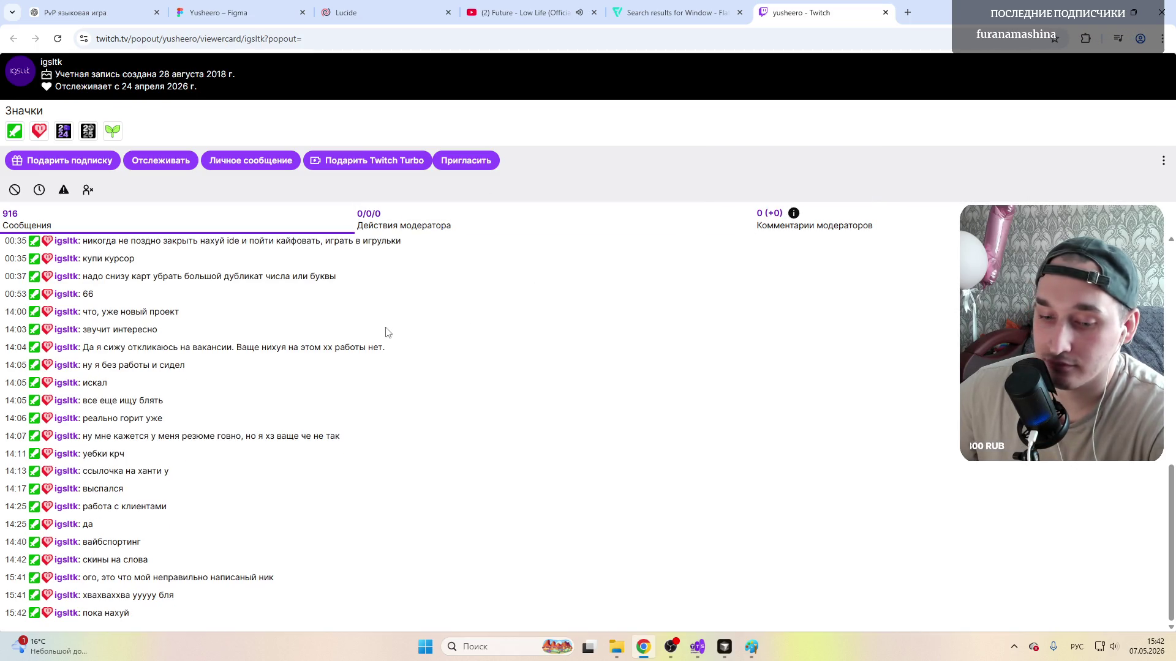
scroll(255, 365, "up", 5)
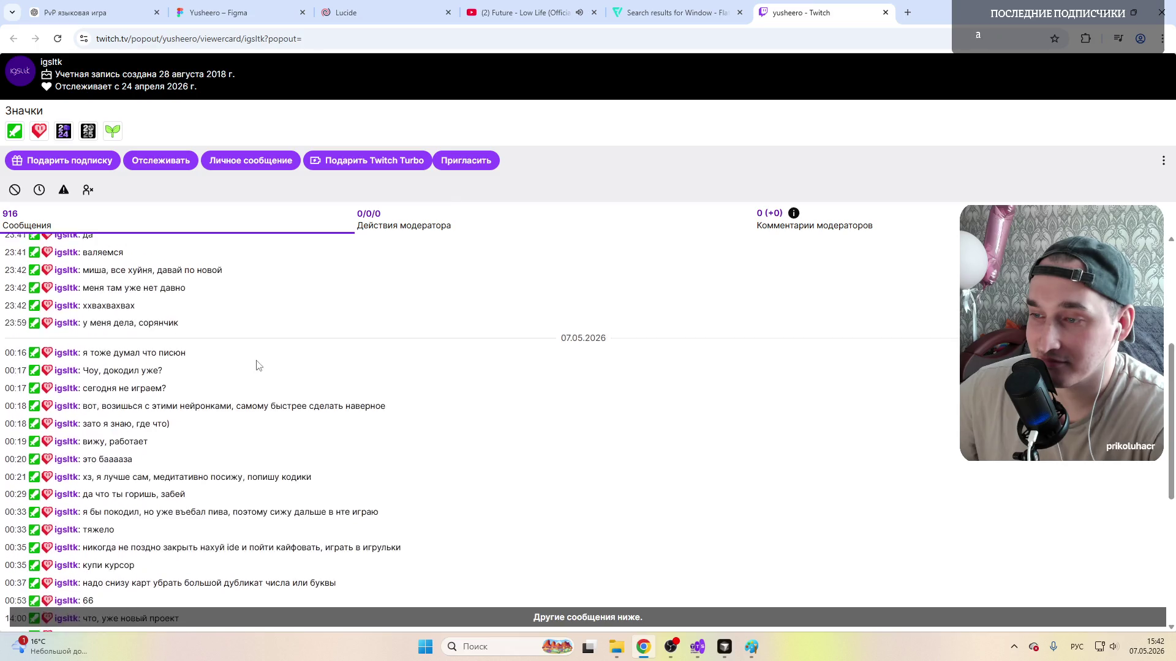
scroll(292, 372, "down", 5)
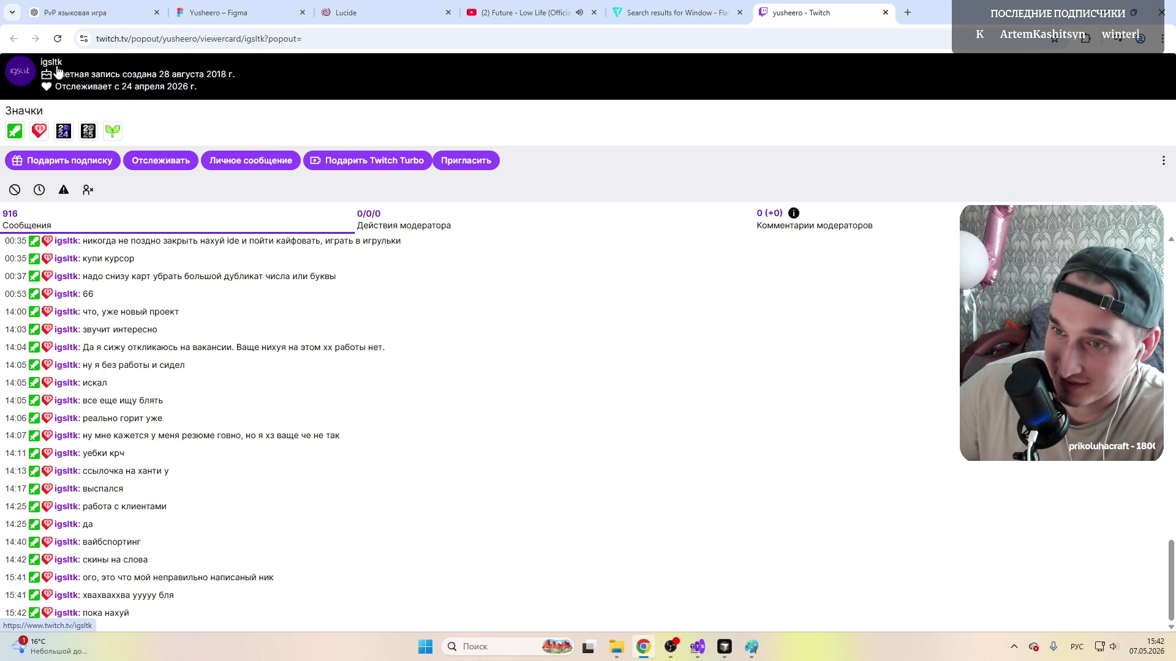
Step: Return to the Yusheero Figma design file, leaving the Twitch viewer card behind
left_click(218, 12)
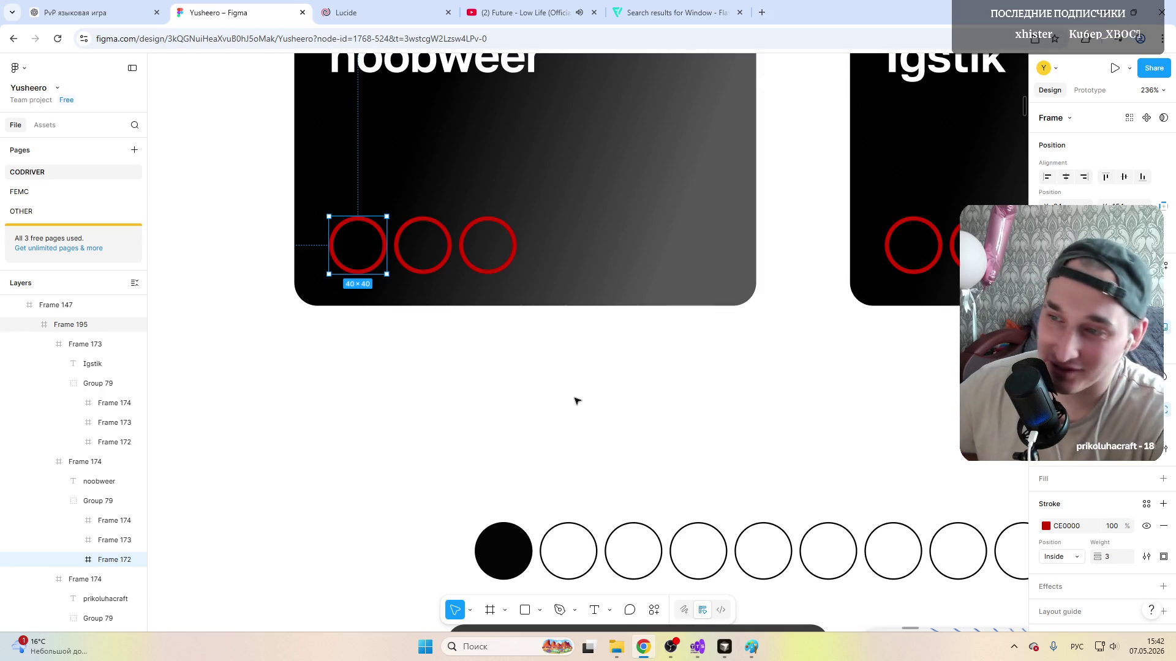
scroll(577, 401, "up", 5)
Step: Edit the second rating-mode player card's name from Igstik to Igsitk
left_click(643, 515)
left_click(947, 197)
double_click(959, 203)
left_click(958, 203)
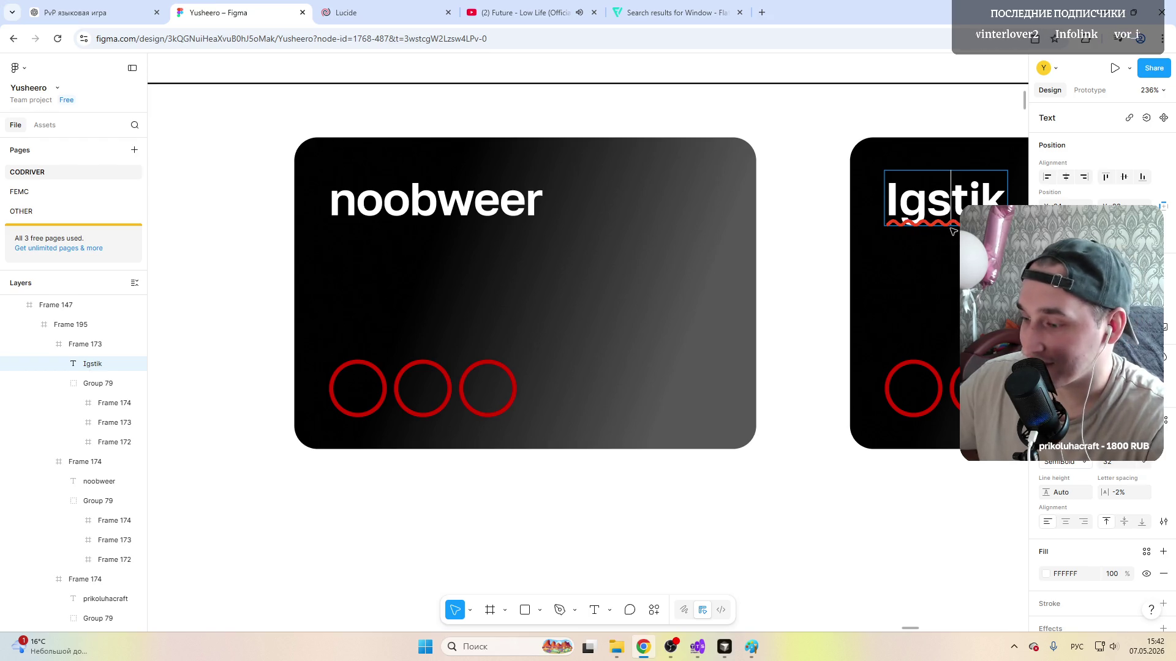
type("uu")
key("BackSpace")
key("BackSpace")
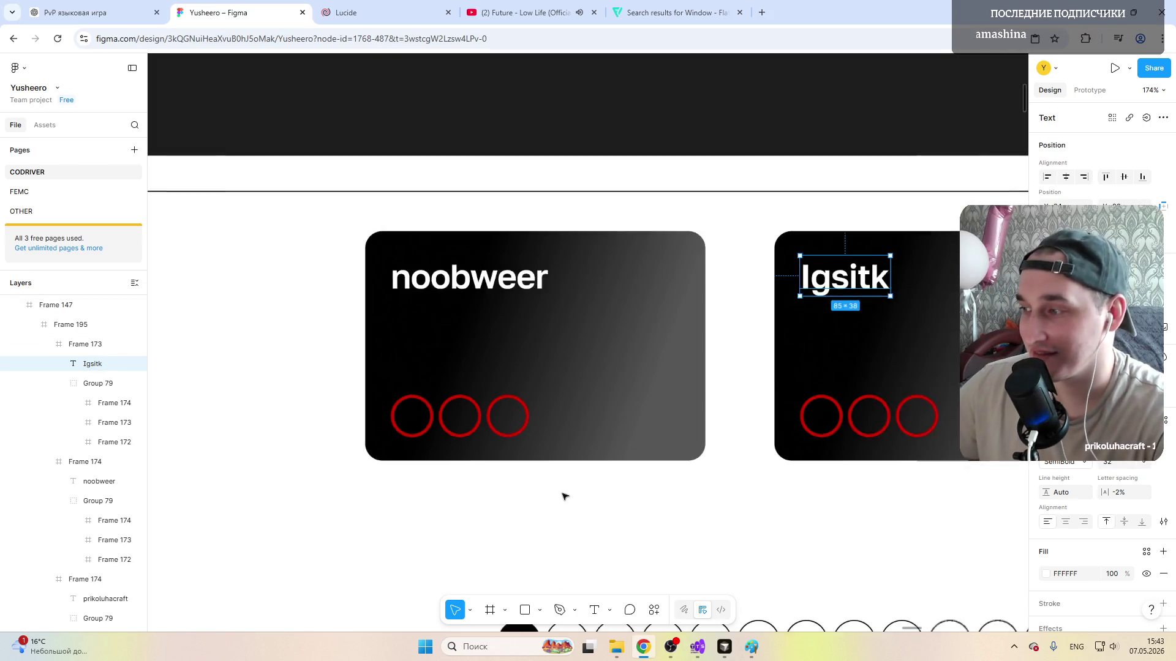
scroll(572, 575, "down", 5)
scroll(738, 531, "down", 5)
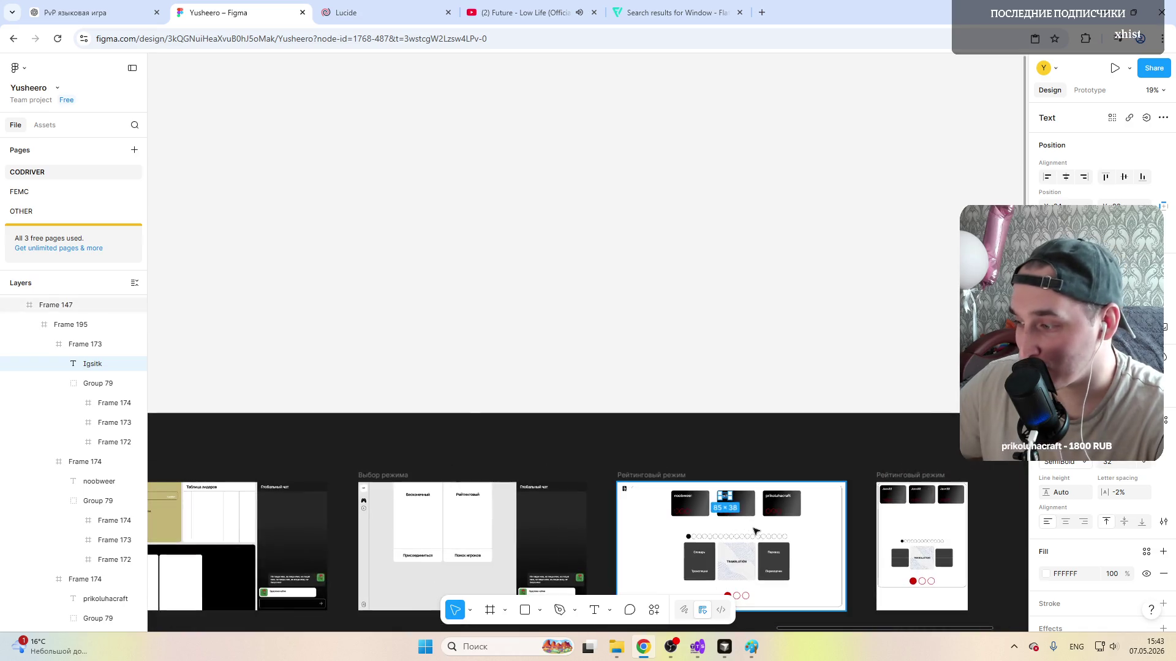
scroll(953, 511, "up", 4)
scroll(953, 511, "down", 4)
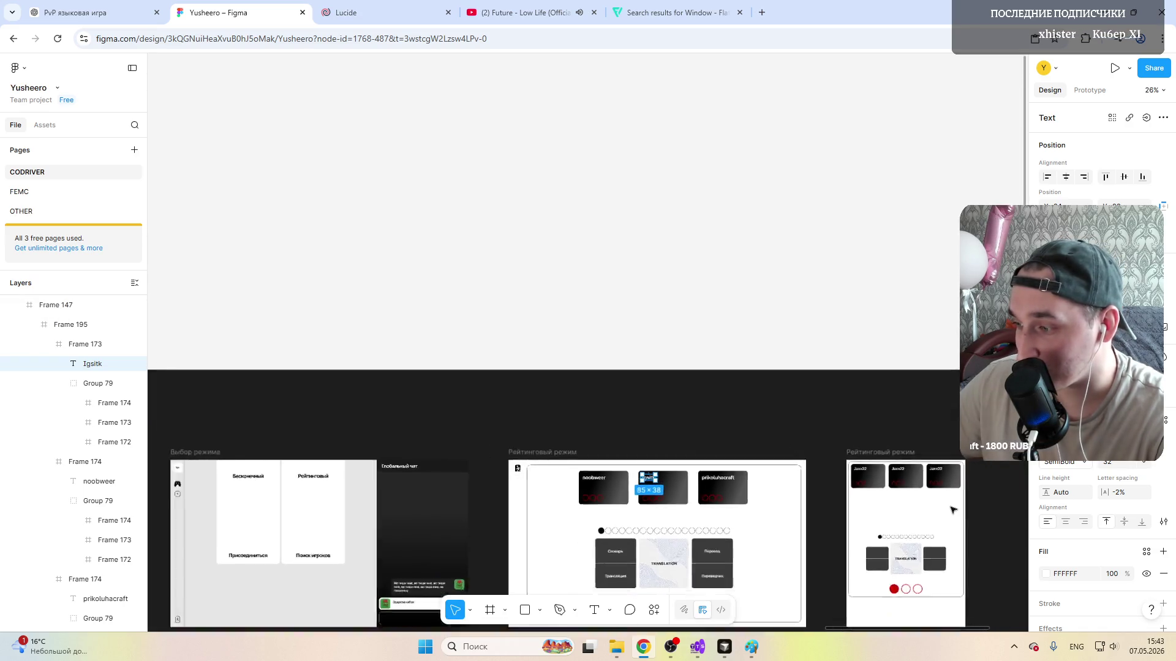
scroll(838, 526, "up", 5)
scroll(839, 527, "down", 5)
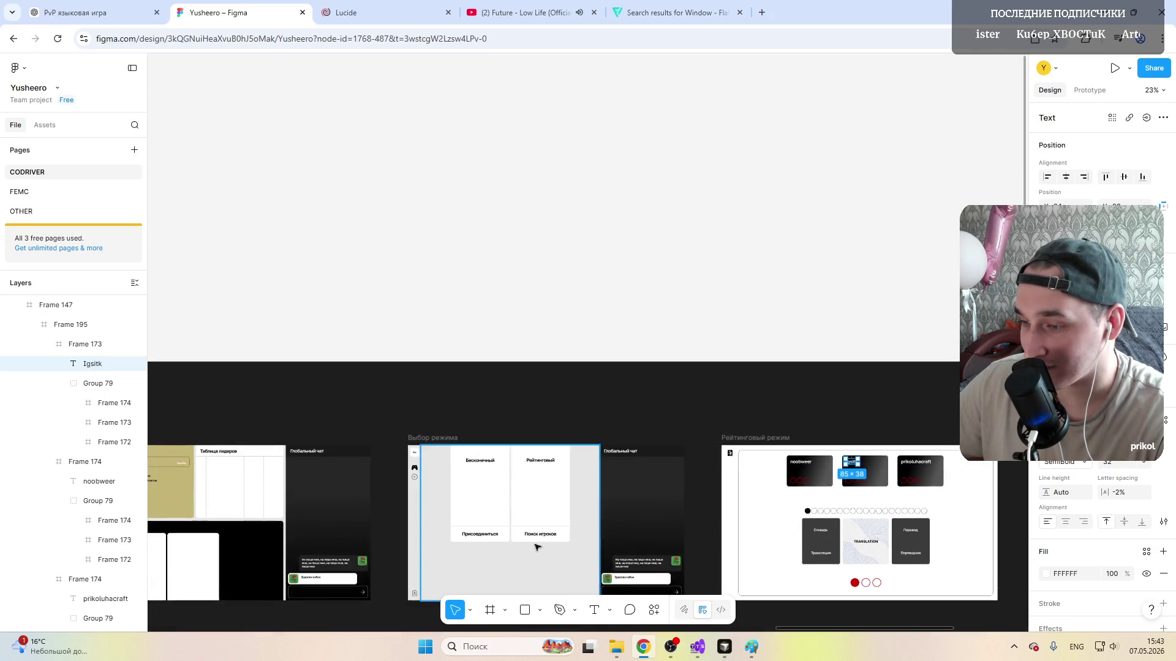
scroll(515, 551, "up", 3)
scroll(459, 559, "down", 3)
scroll(458, 559, "down", 5)
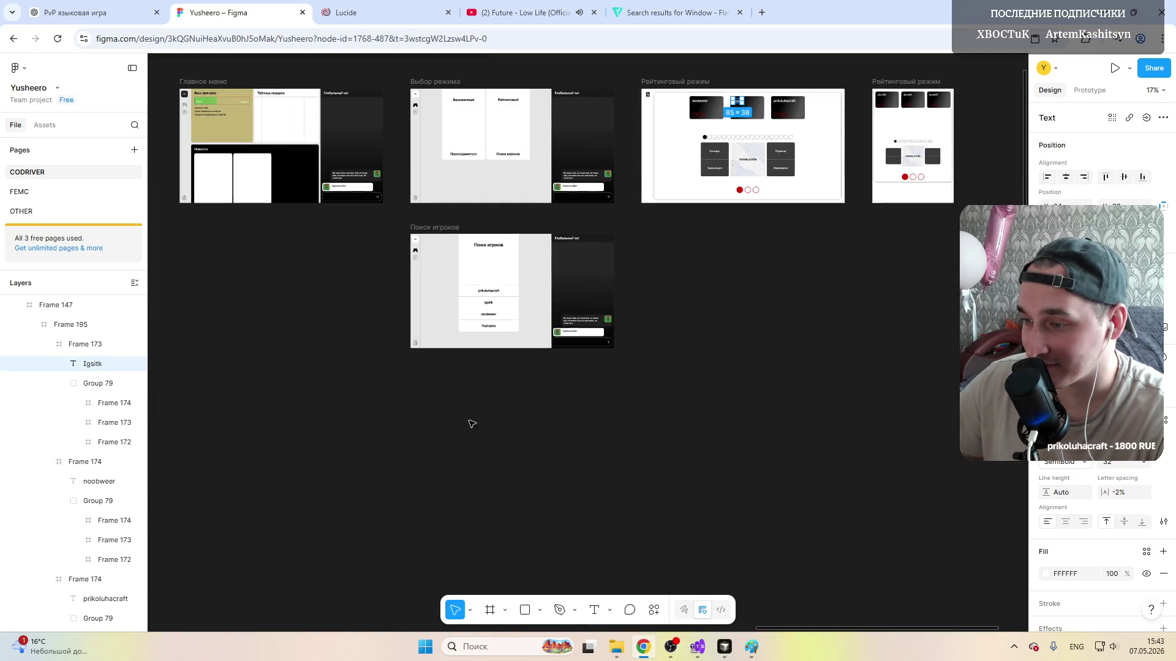
scroll(478, 450, "up", 5)
scroll(554, 268, "up", 3)
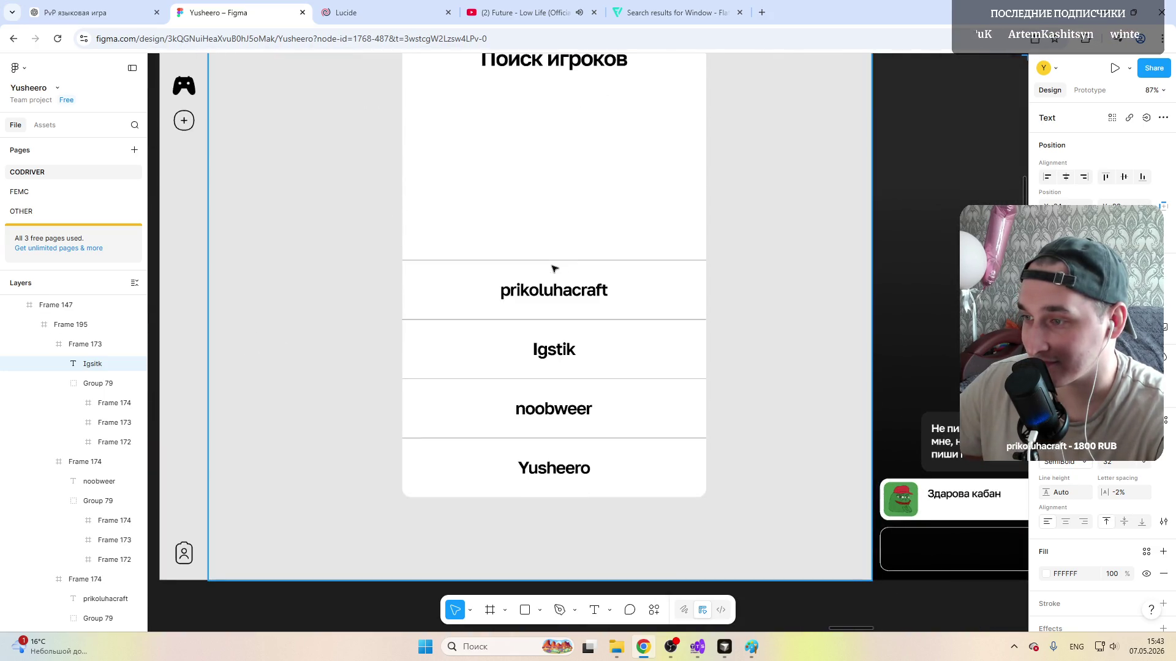
Step: Correct the Igstik name in the player-search list to Igsltk
left_click(569, 353)
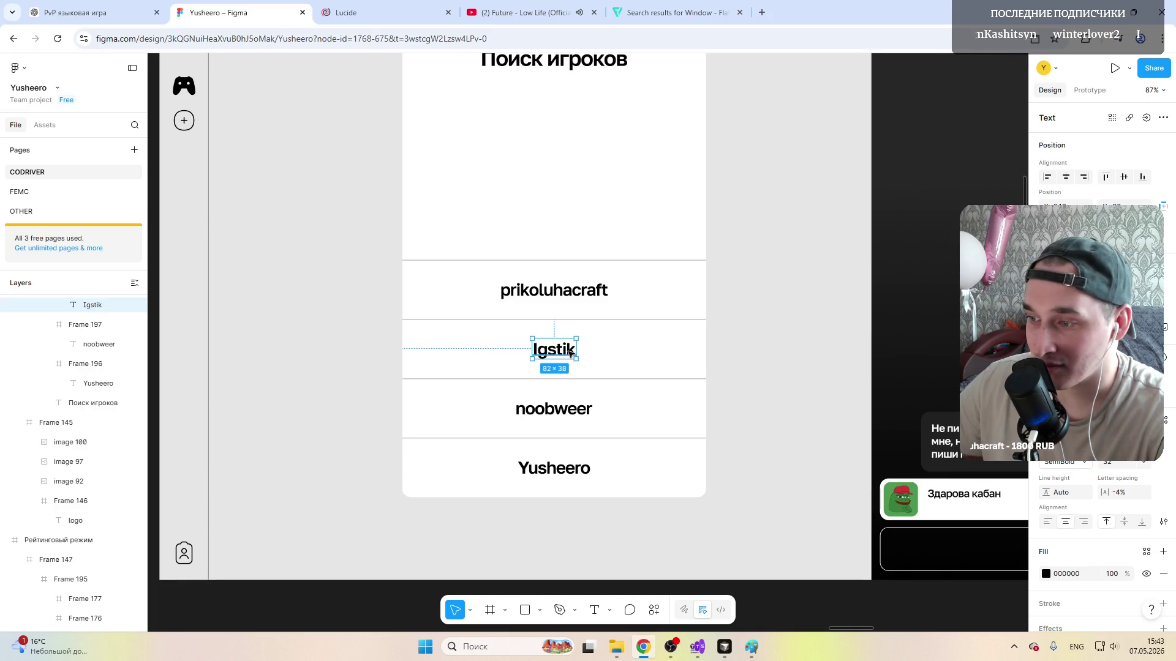
scroll(561, 350, "up", 5)
double_click(551, 354)
left_click(583, 362)
type("l")
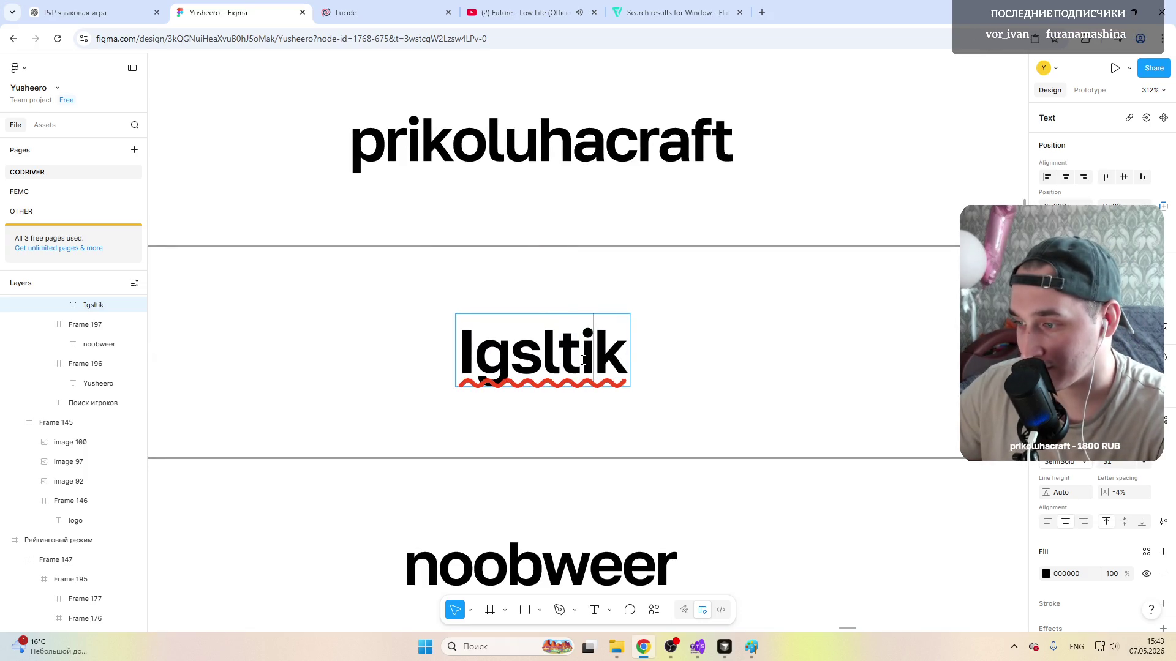
key("Right")
key("Right")
key("BackSpace")
scroll(599, 397, "down", 3)
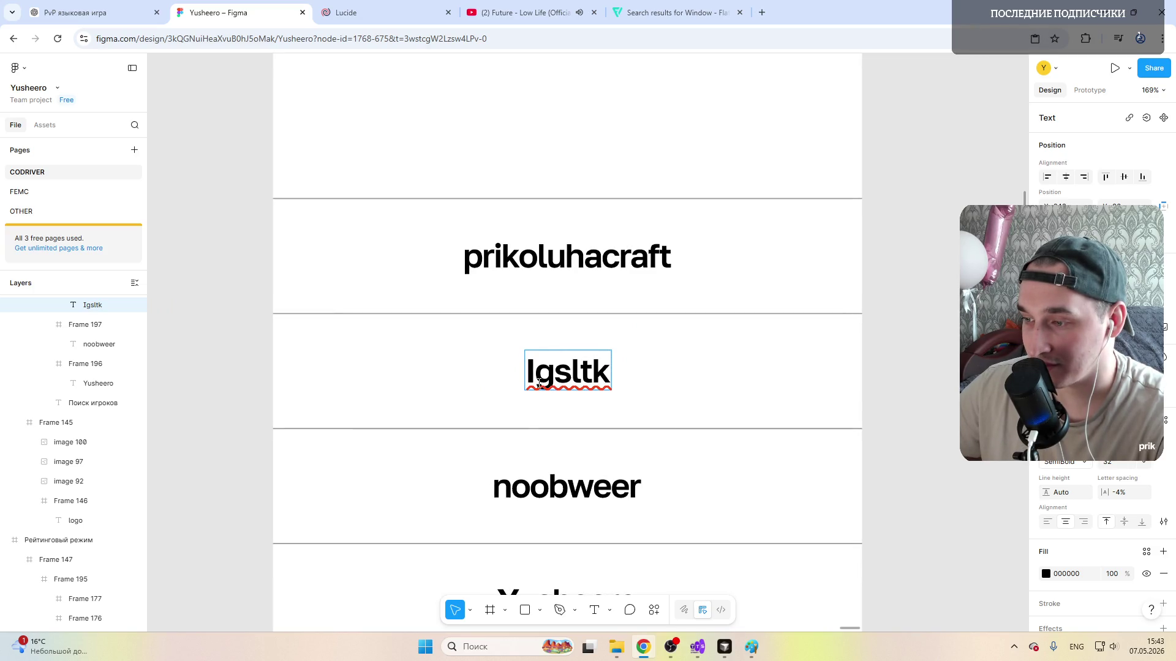
scroll(652, 396, "down", 5)
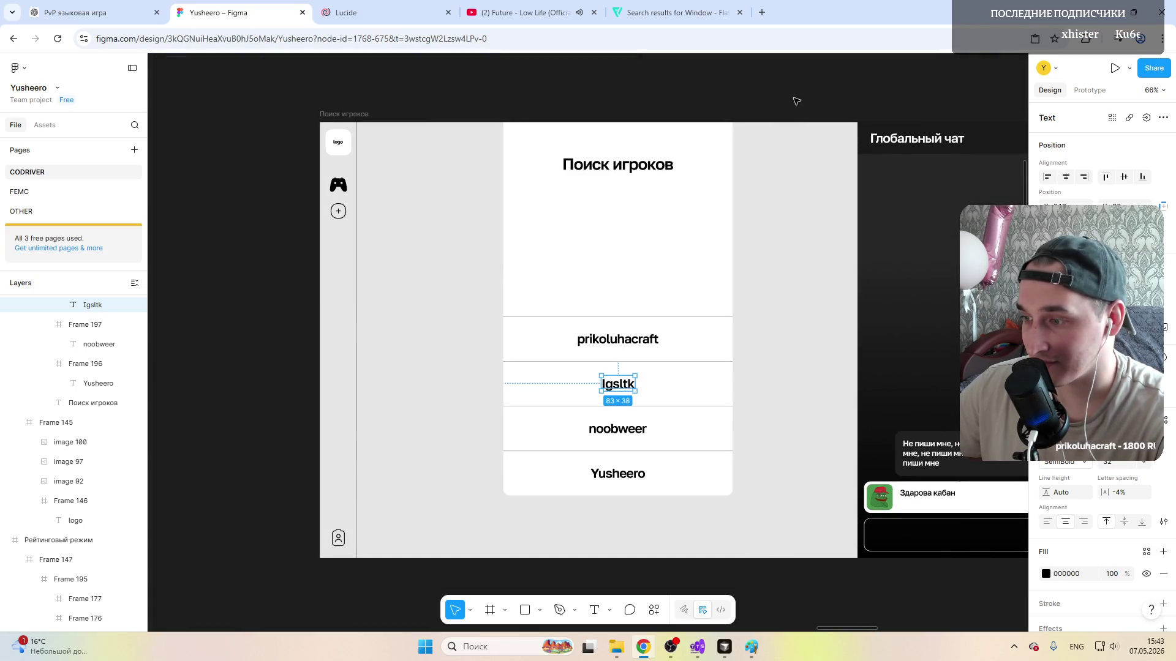
scroll(818, 276, "up", 3)
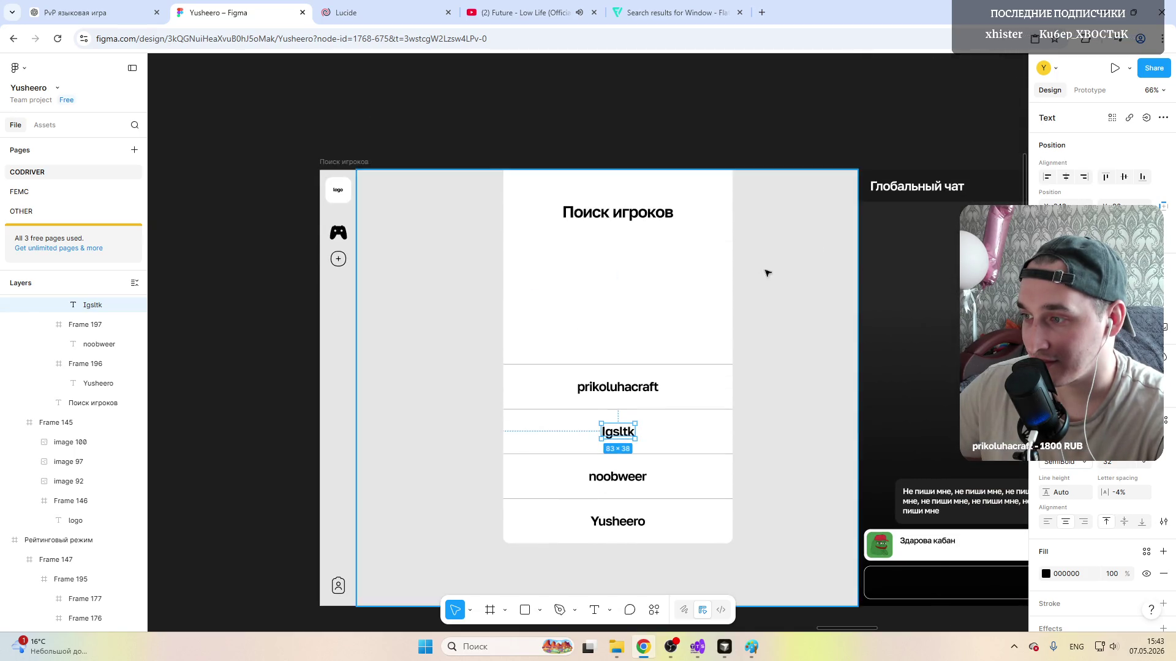
scroll(777, 274, "right", 5)
scroll(777, 275, "right", 5)
scroll(711, 258, "left", 5)
scroll(712, 259, "down", 5)
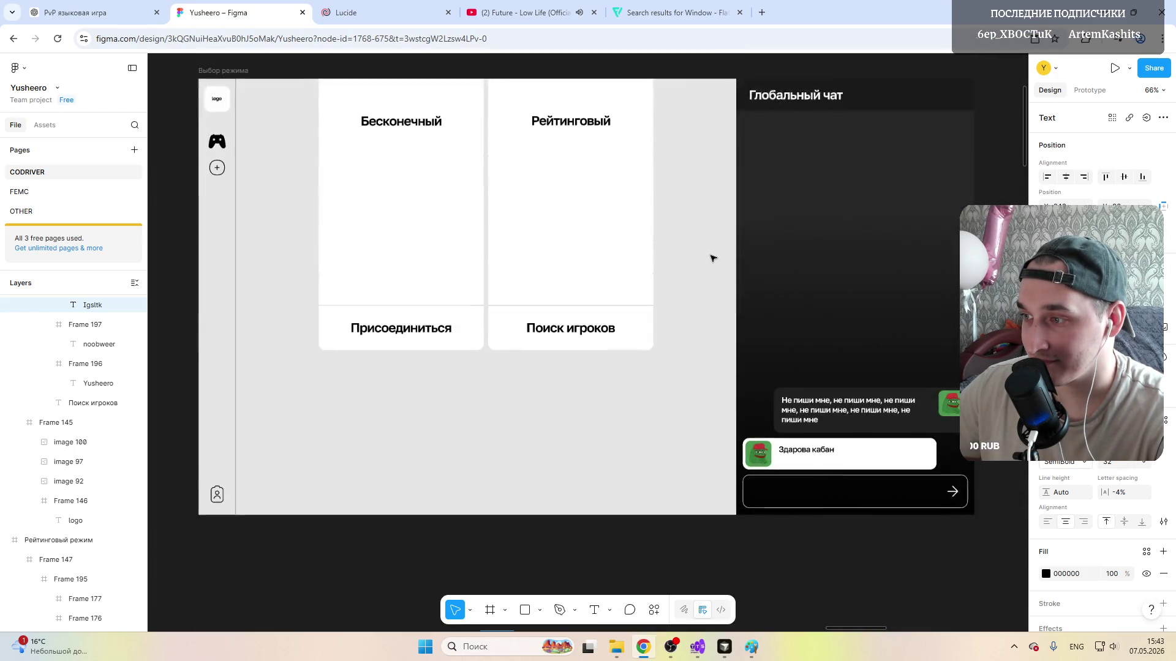
scroll(712, 259, "up", 3)
scroll(712, 258, "right", 5)
scroll(712, 258, "right", 8)
scroll(712, 259, "right", 5)
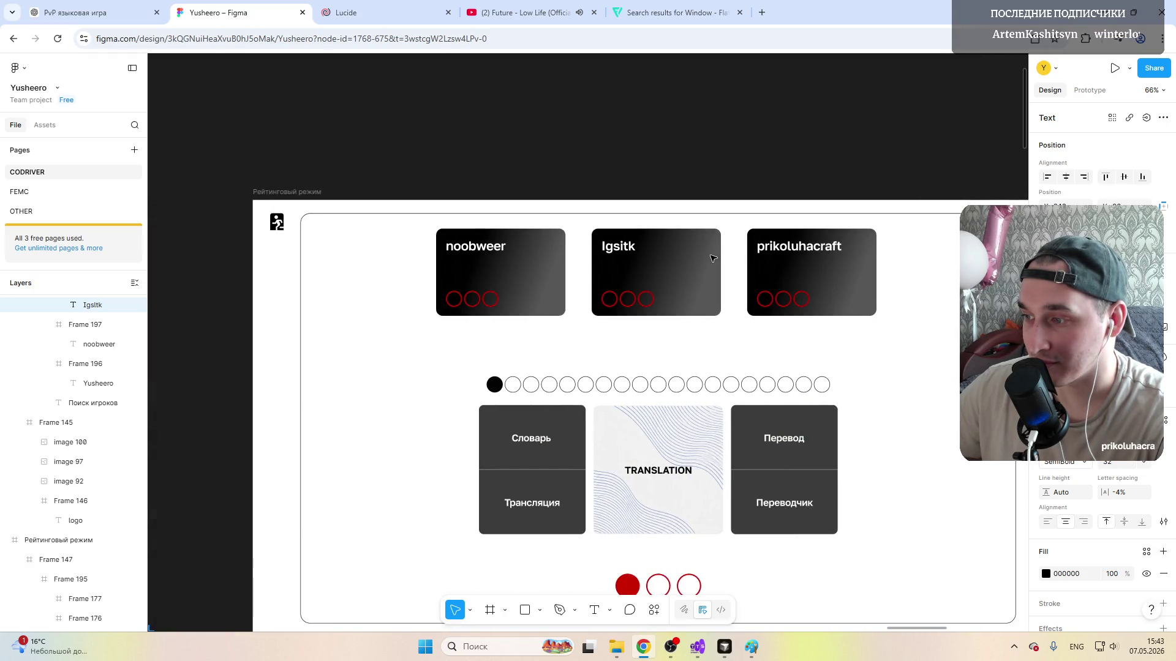
scroll(712, 258, "left", 5)
scroll(712, 257, "right", 5)
scroll(606, 251, "up", 5)
scroll(607, 250, "up", 3)
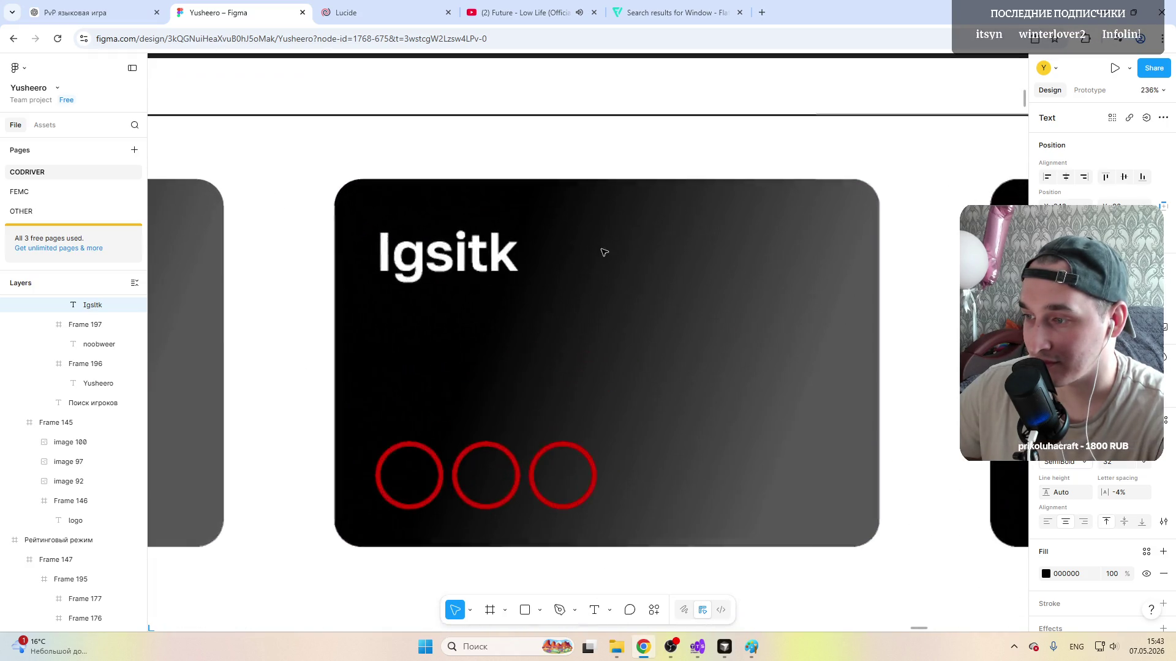
Step: Change the second rating-mode card's name from Igsitk to Igsltk to match the list
left_click(470, 253)
double_click(464, 261)
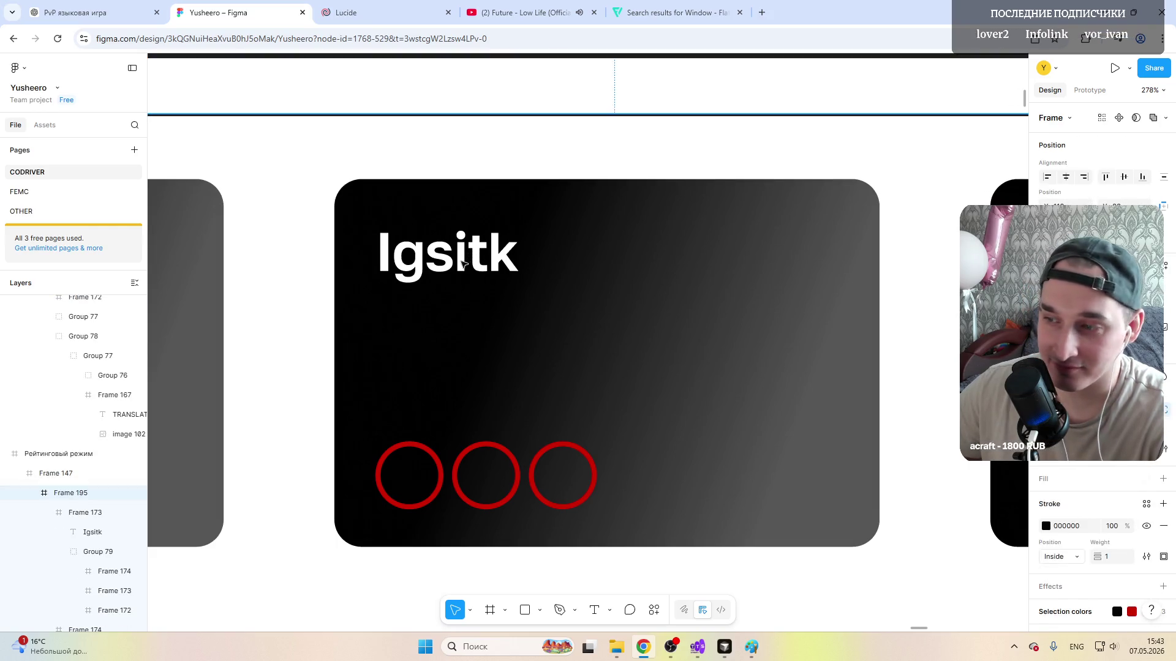
double_click(464, 261)
left_click(469, 258)
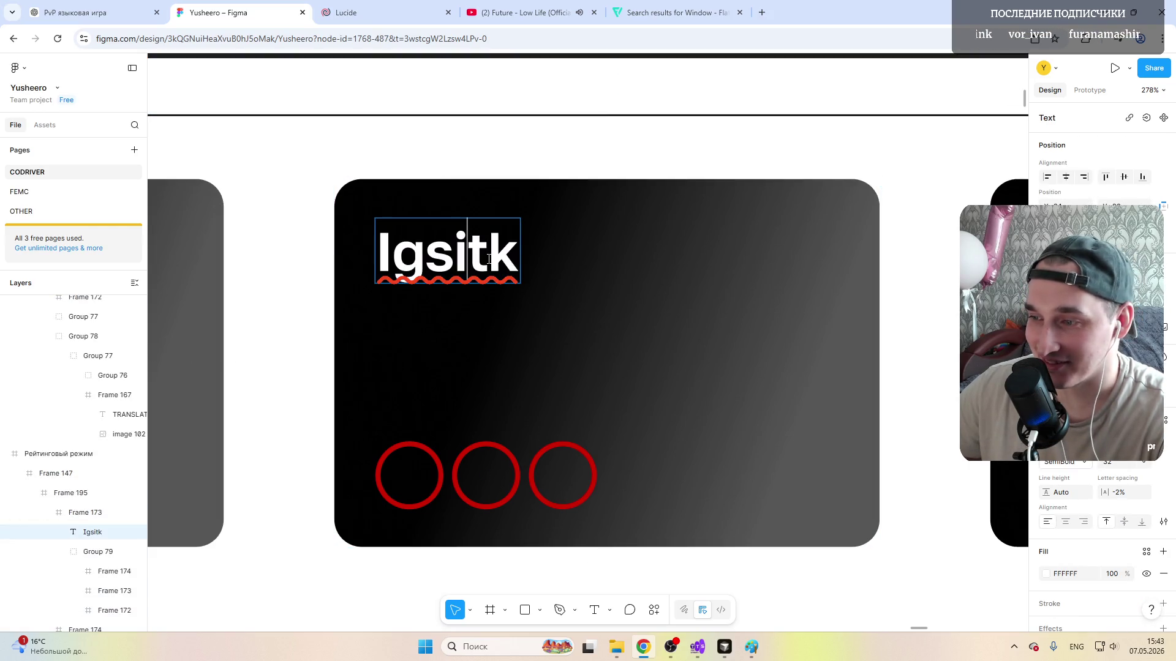
key("BackSpace")
type("l")
key("Escape")
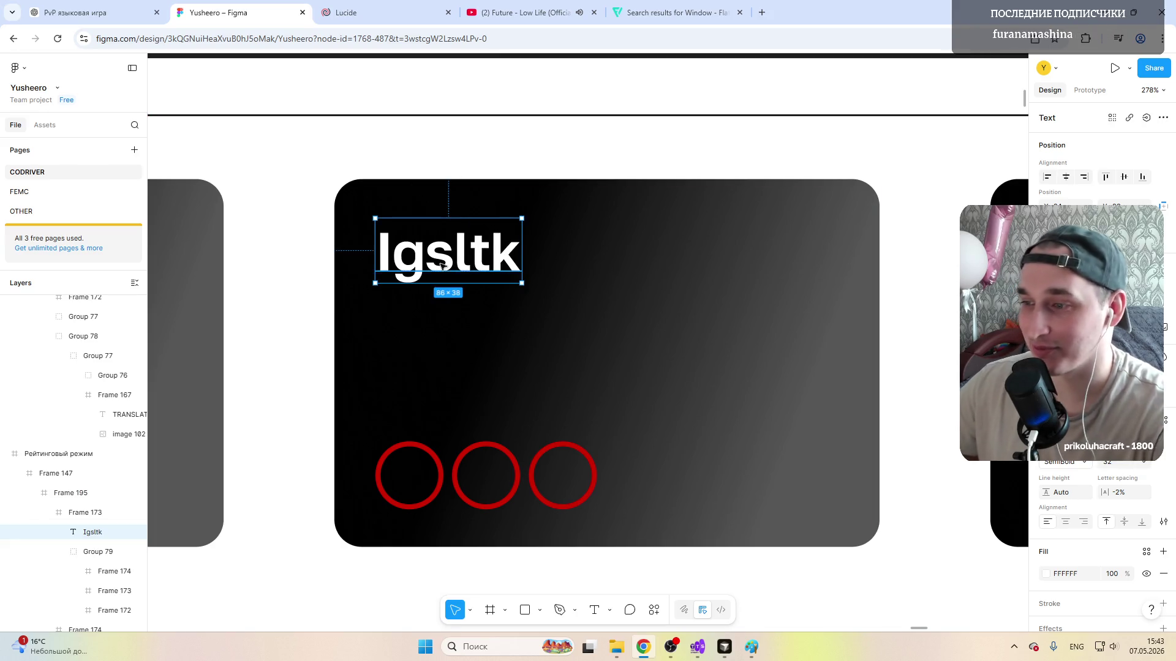
scroll(492, 260, "down", 5)
scroll(441, 261, "down", 3)
left_click(413, 511)
scroll(414, 510, "right", 8)
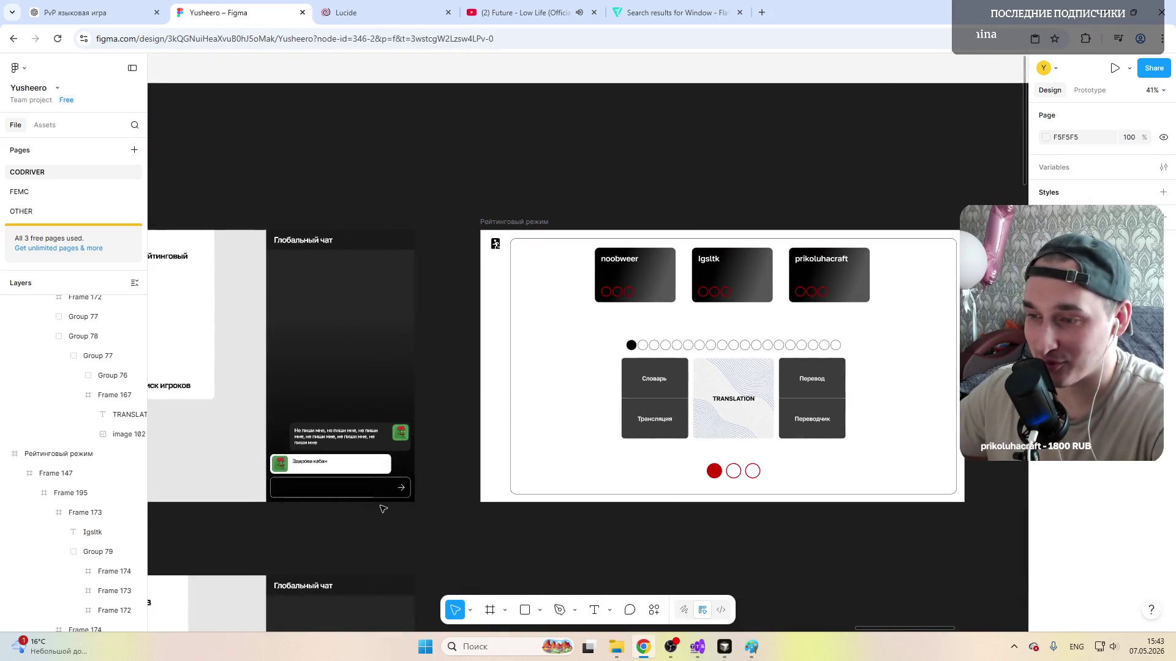
scroll(392, 506, "right", 8)
scroll(444, 484, "right", 5)
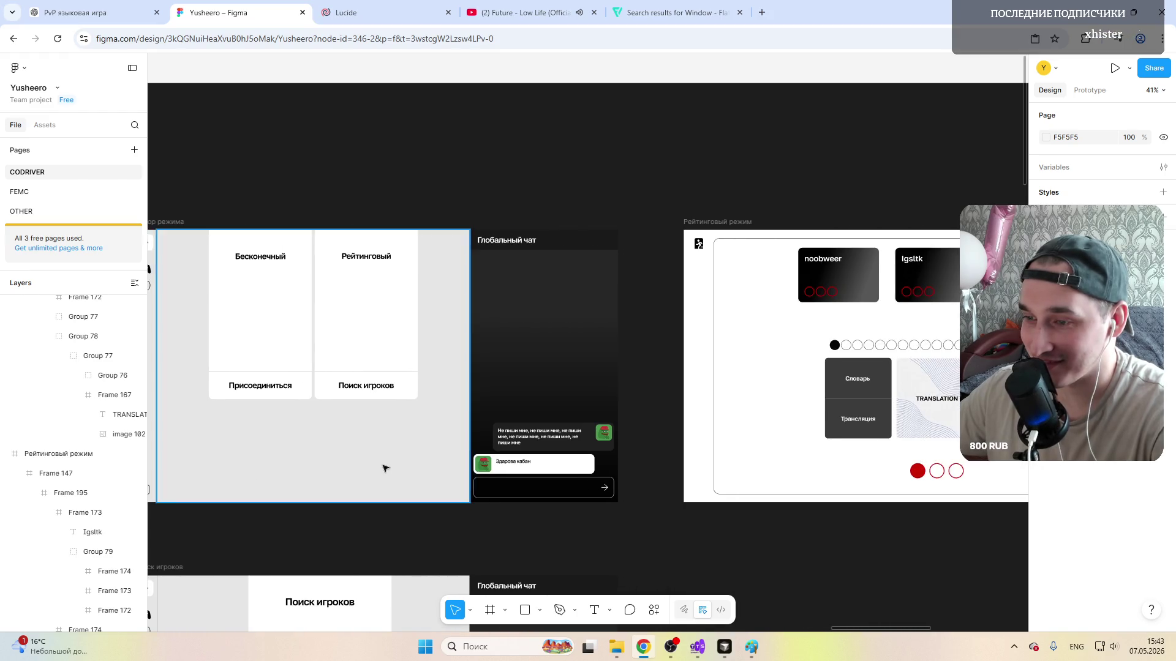
scroll(441, 479, "left", 6)
scroll(615, 462, "down", 5)
scroll(674, 405, "up", 2)
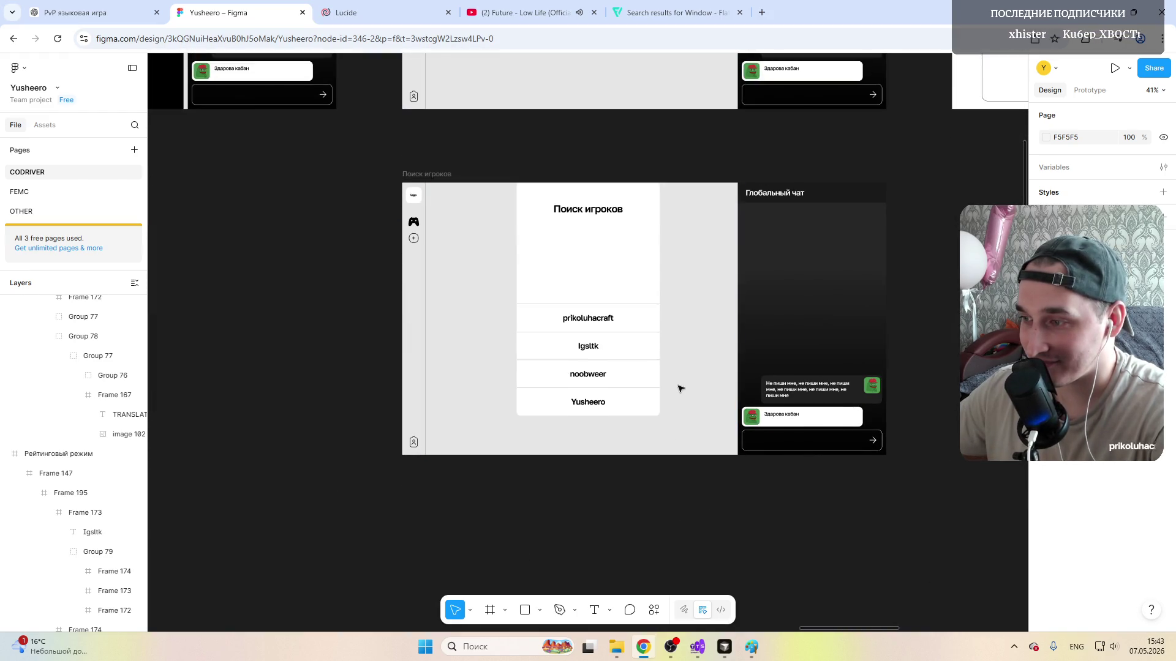
left_click(417, 326)
left_click(934, 293)
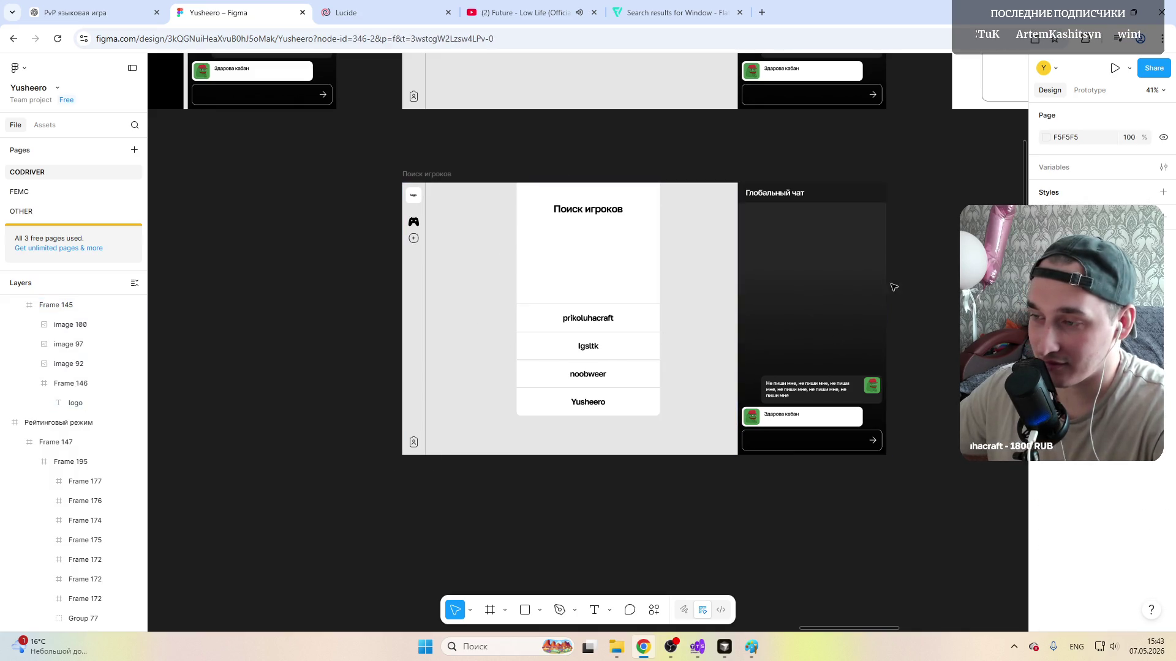
scroll(643, 276, "up", 5)
scroll(610, 337, "down", 5)
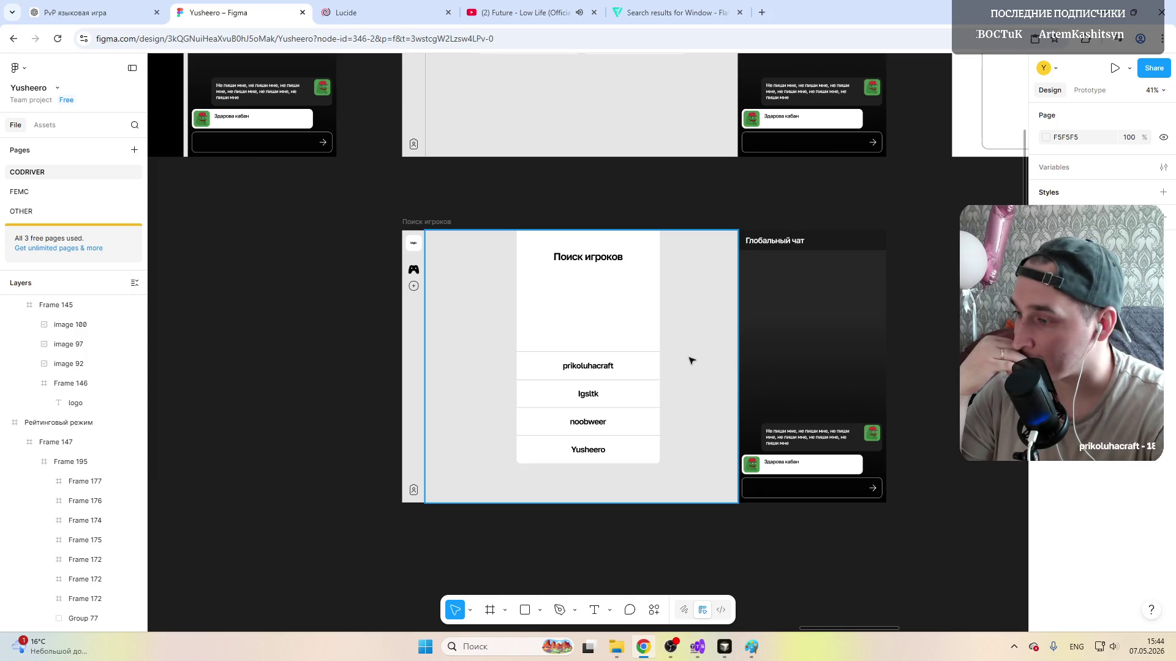
scroll(644, 414, "up", 5)
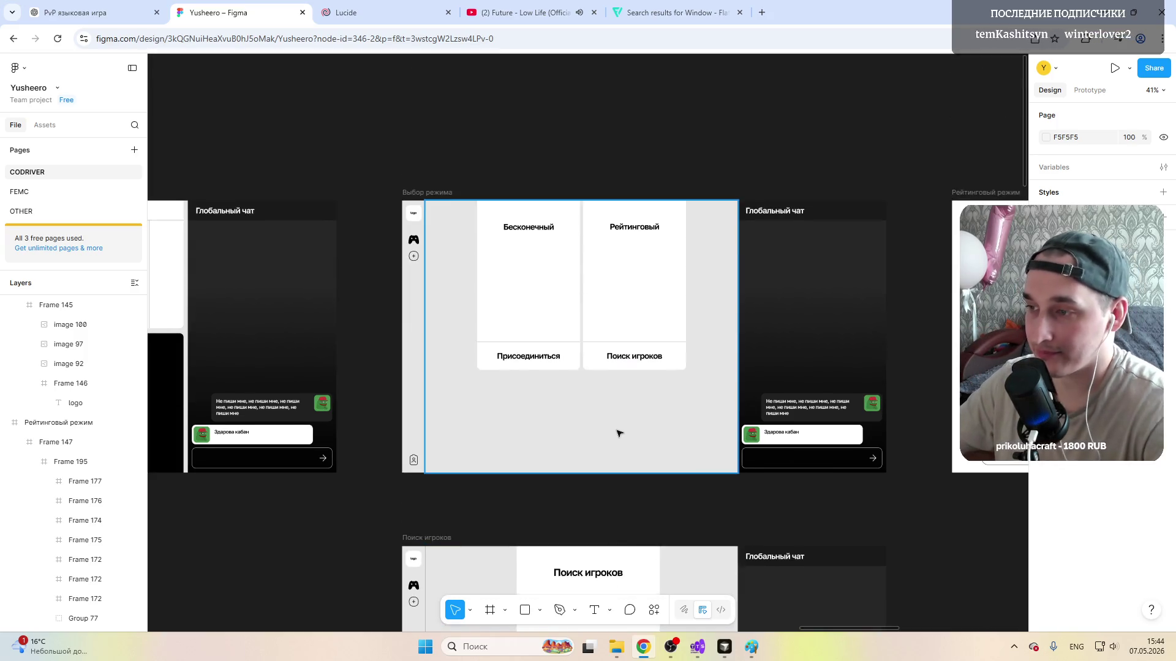
scroll(615, 437, "down", 4)
scroll(588, 441, "up", 5)
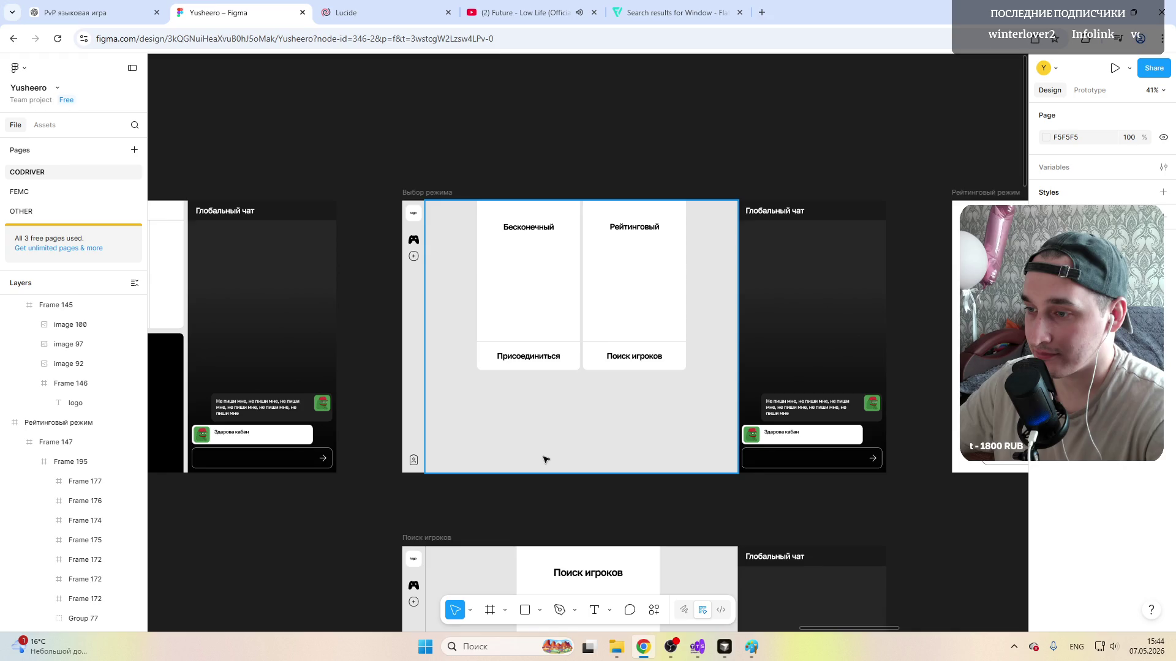
scroll(545, 459, "right", 8)
scroll(544, 459, "right", 5)
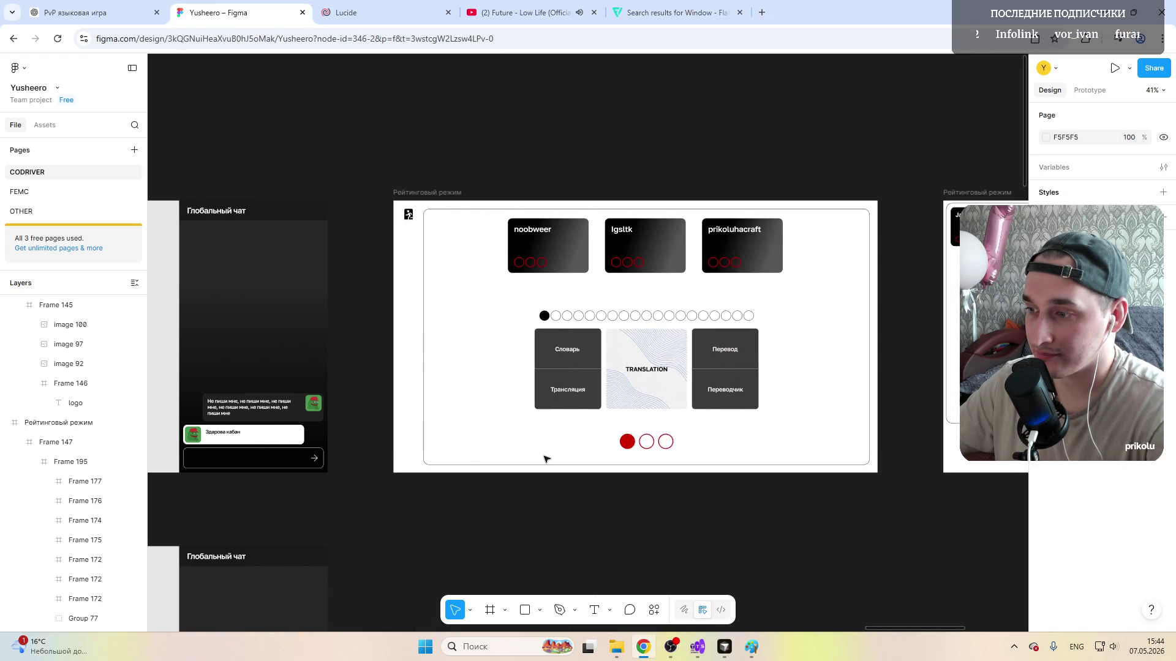
scroll(545, 458, "right", 5)
scroll(545, 459, "right", 3)
scroll(545, 458, "left", 8)
scroll(545, 458, "left", 5)
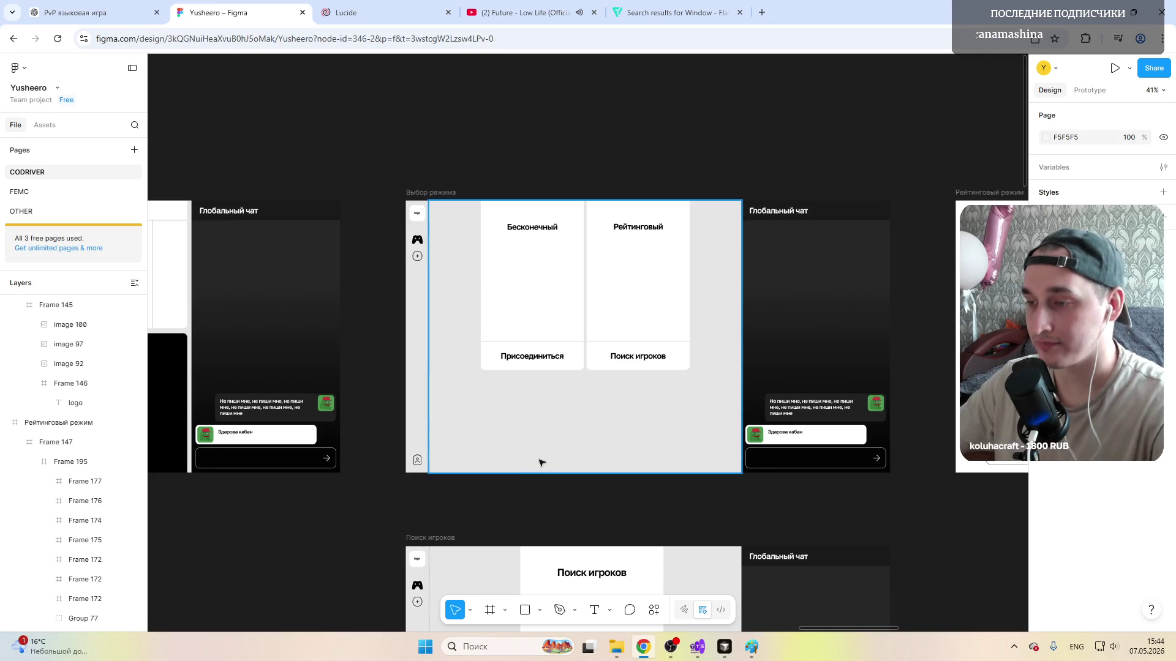
scroll(545, 459, "down", 3)
scroll(544, 459, "down", 5)
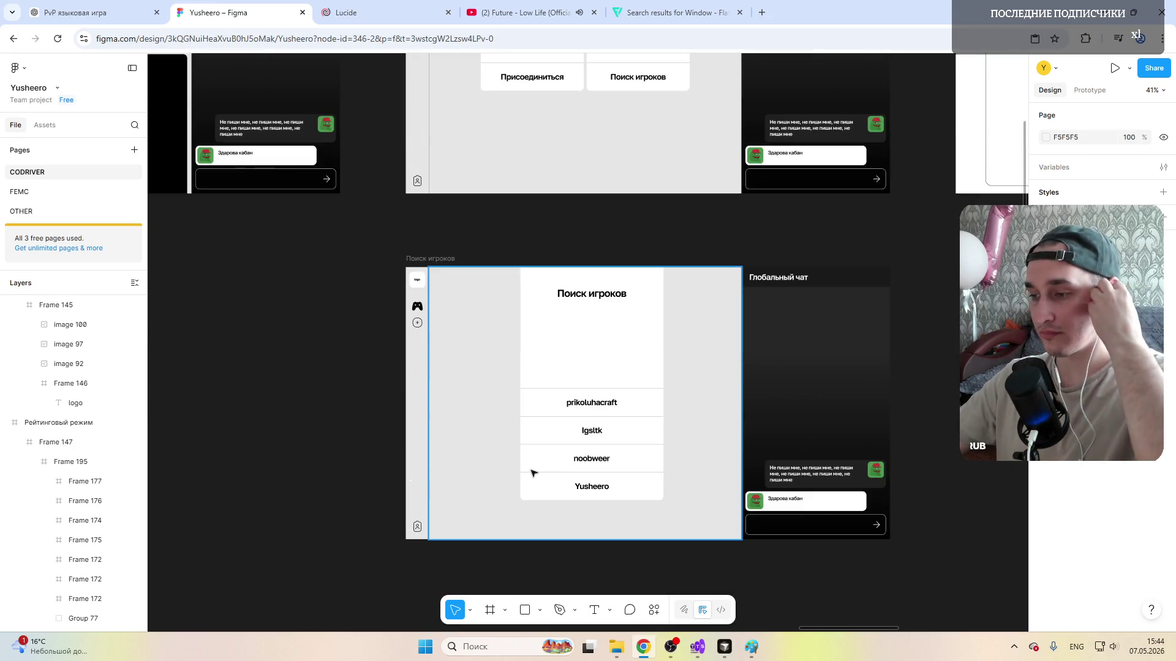
scroll(533, 473, "up", 3)
scroll(533, 474, "up", 2)
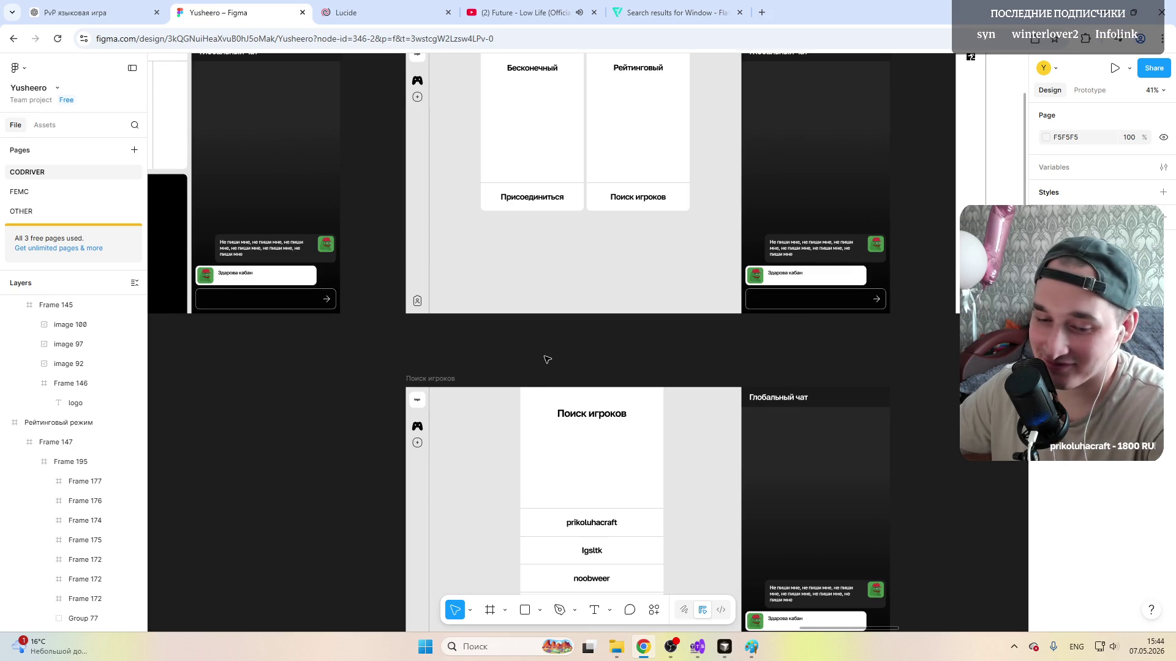
scroll(546, 358, "down", 3)
mouse_move(552, 349)
left_mouse_down()
mouse_move(299, 389)
mouse_move(479, 384)
left_mouse_up()
left_click_drag(313, 386, 478, 384)
left_click(576, 249)
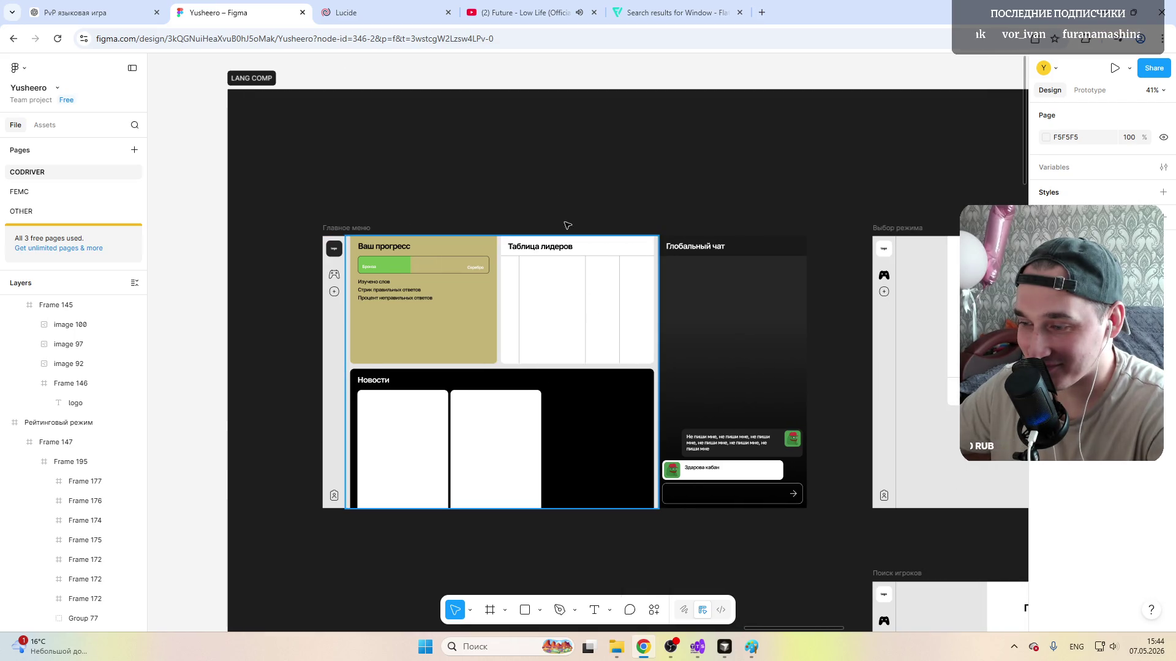
left_click(542, 179)
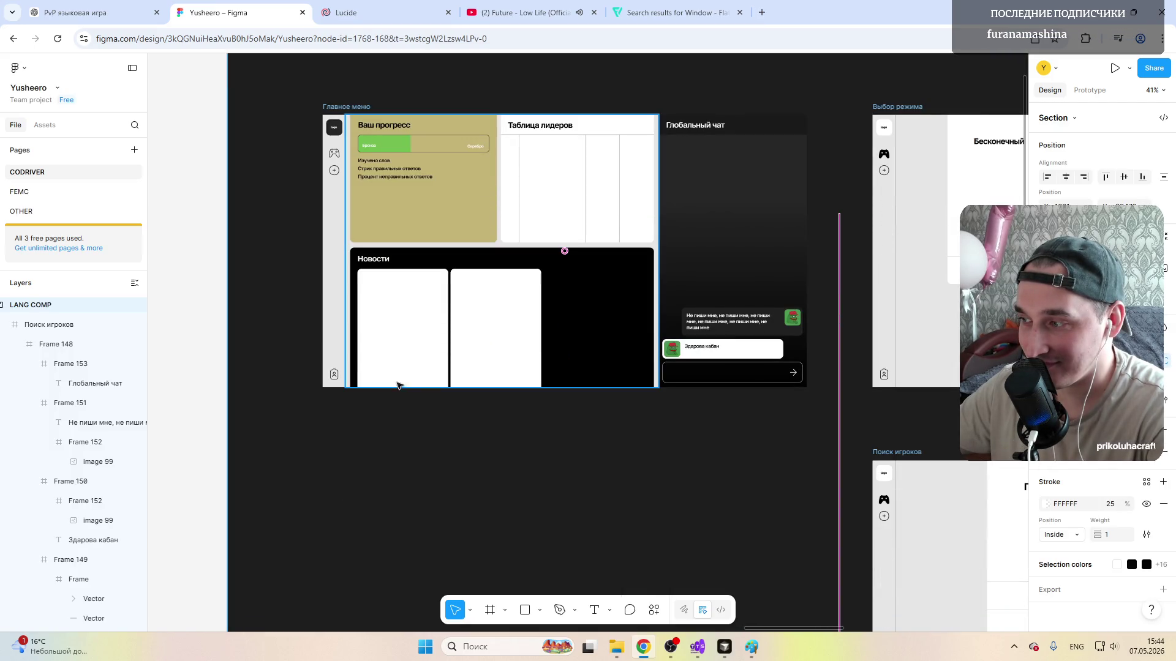
mouse_move(400, 384)
left_mouse_down()
mouse_move(414, 367)
mouse_move(547, 379)
left_mouse_up()
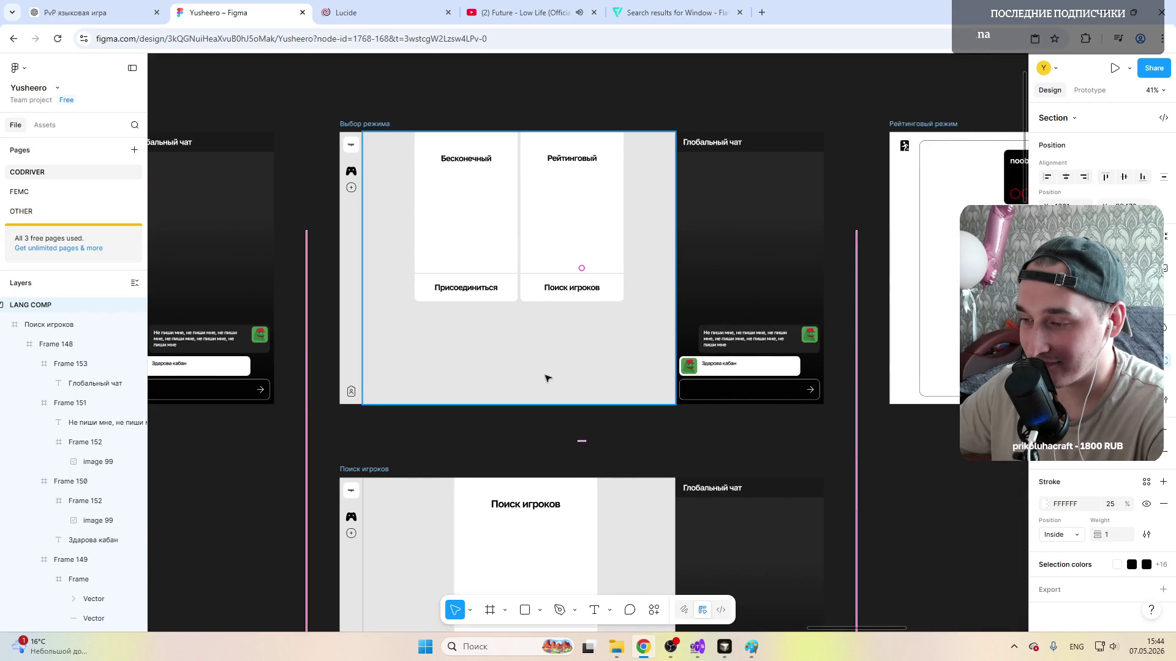
scroll(548, 379, "down", 5)
scroll(548, 379, "up", 3)
scroll(548, 378, "up", 3)
scroll(548, 379, "right", 5)
scroll(549, 379, "right", 5)
scroll(548, 379, "left", 8)
scroll(548, 379, "down", 5)
scroll(548, 379, "down", 4)
scroll(706, 313, "up", 5)
scroll(514, 283, "up", 1)
scroll(502, 281, "up", 4)
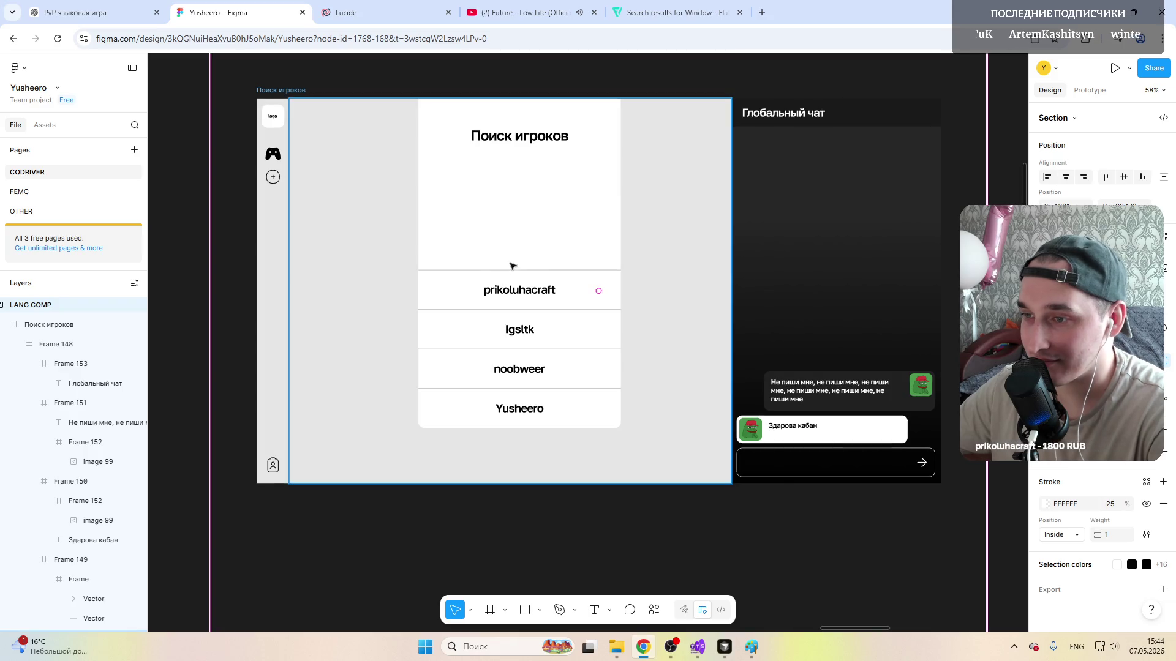
Step: Remove the player-search list card's fill and give it a black 1px inside stroke
left_click(523, 220)
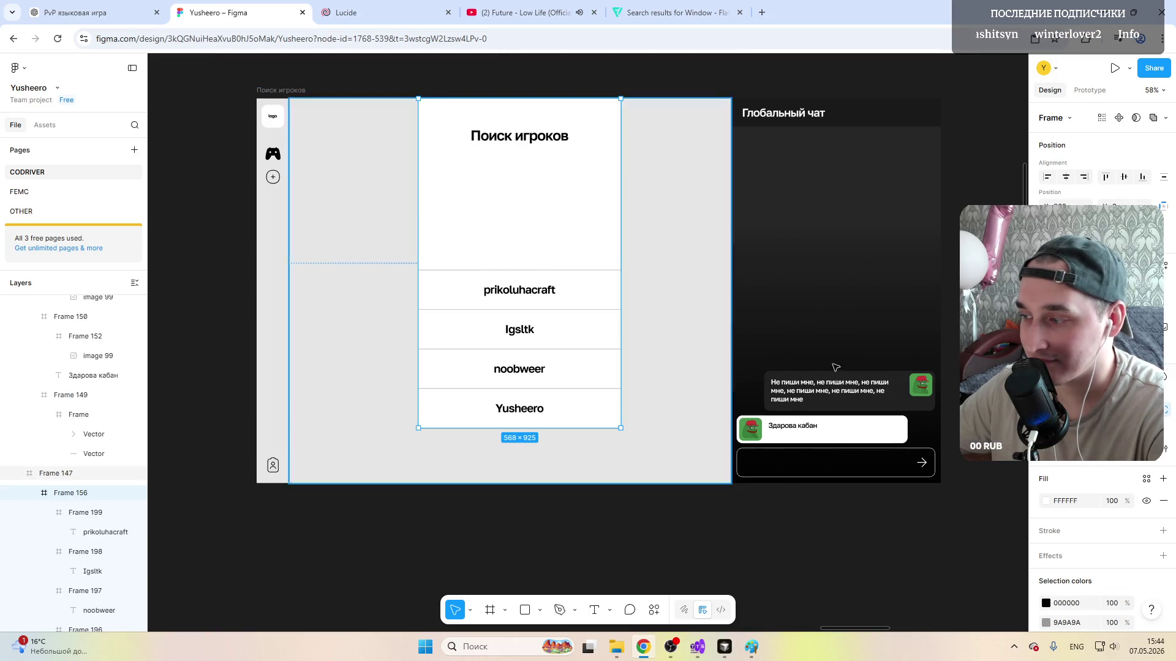
left_click(1165, 501)
left_click(1163, 529)
left_click(1046, 526)
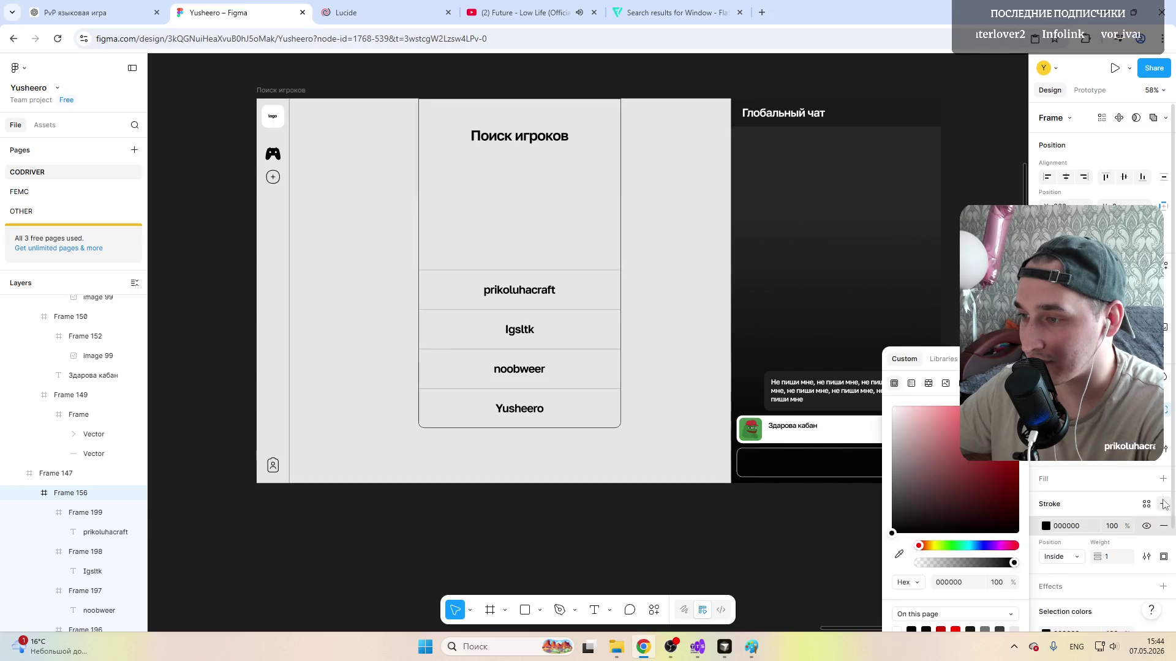
left_click(631, 449)
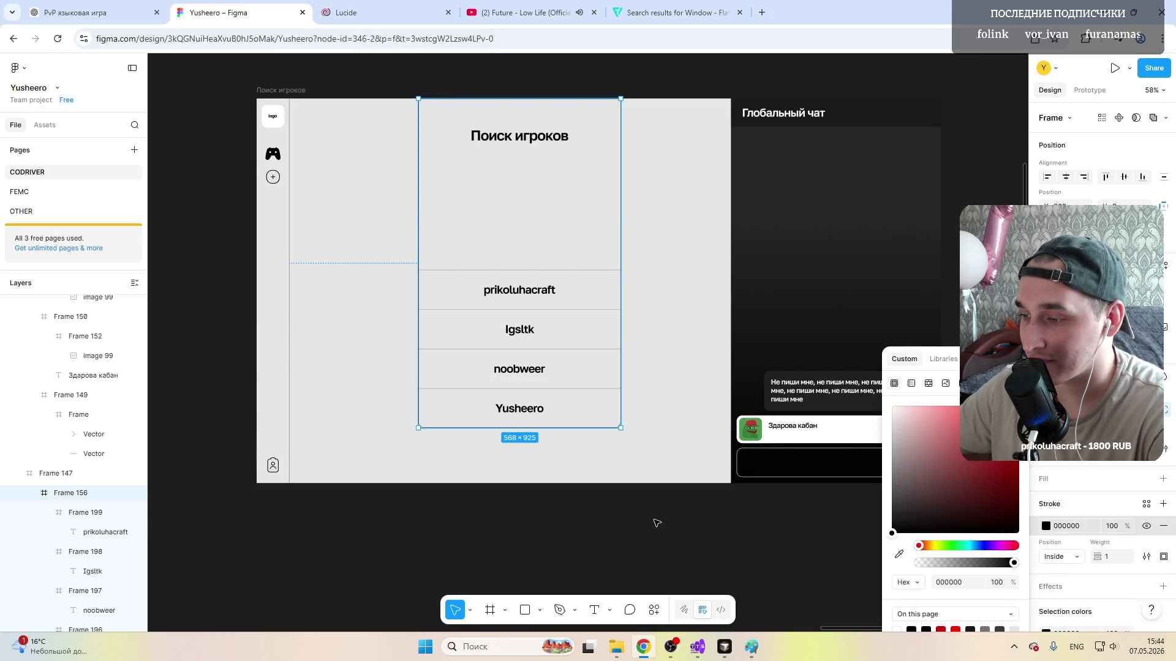
key("Escape")
scroll(643, 414, "down", 3)
Step: Adjust the list card's position slightly and restore its white FFFFFF fill
left_click(570, 303)
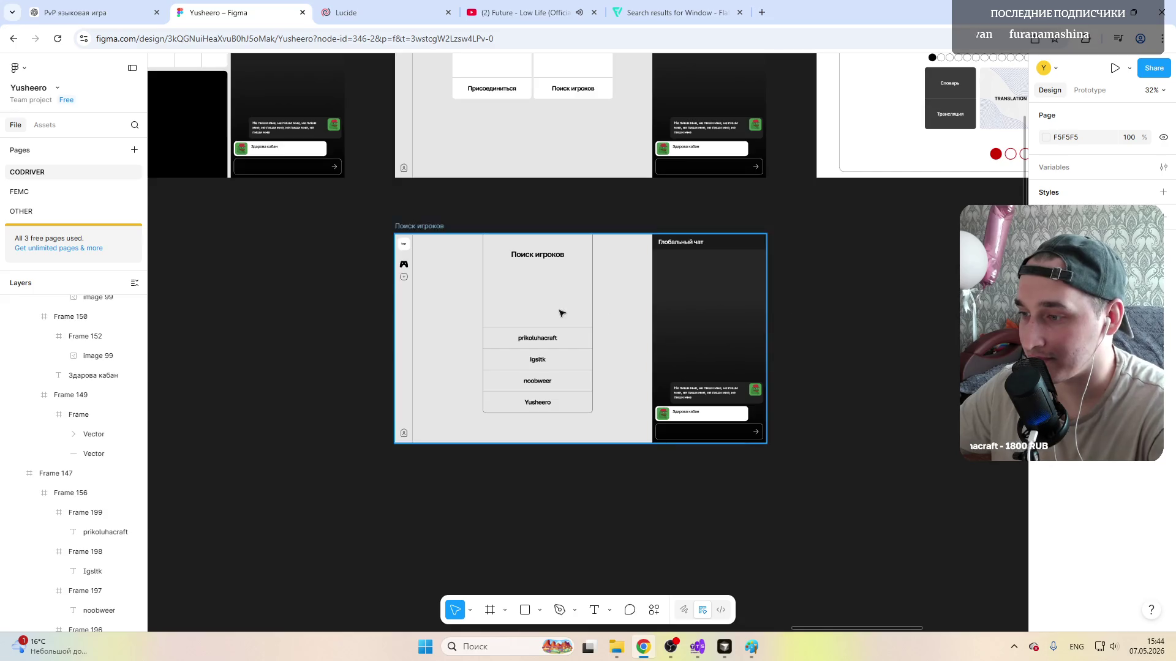
scroll(561, 304, "up", 4)
left_click(485, 289)
left_click_drag(501, 290, 501, 303)
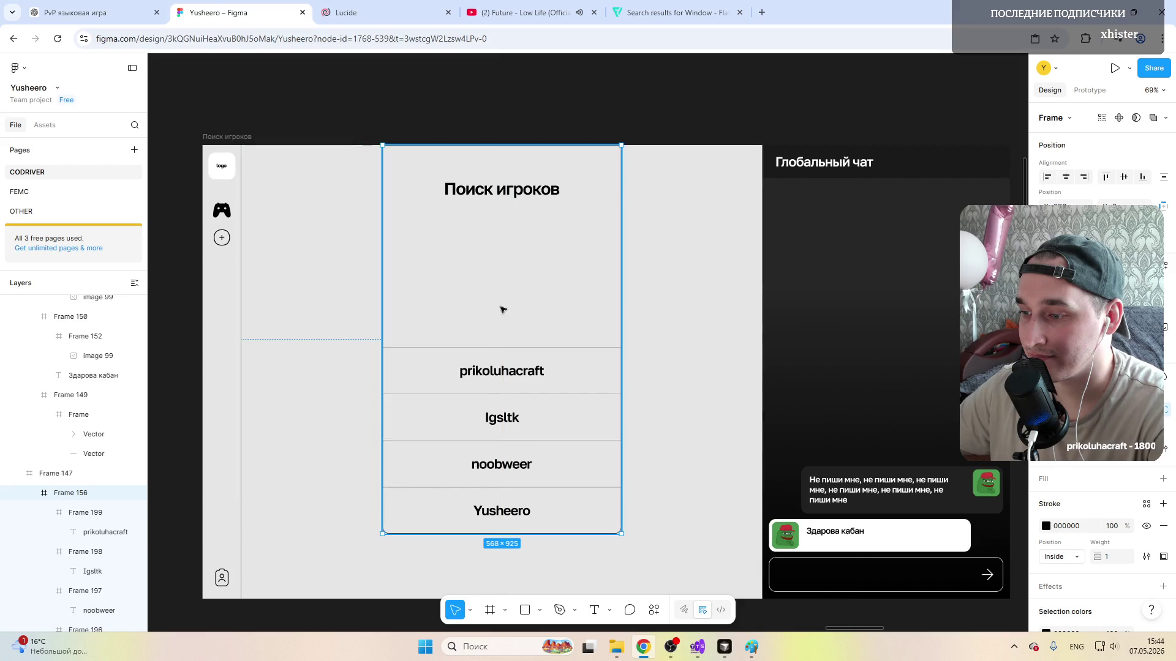
scroll(449, 304, "down", 4)
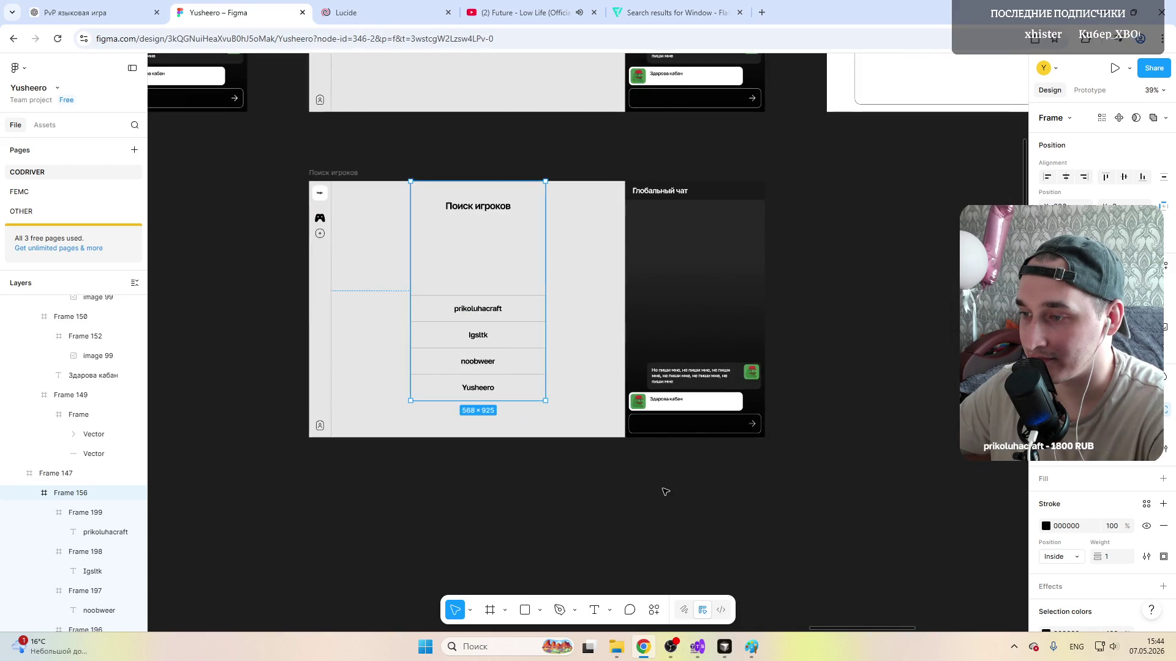
left_click(498, 395)
scroll(497, 395, "down", 3)
scroll(497, 395, "up", 4)
scroll(354, 321, "up", 2)
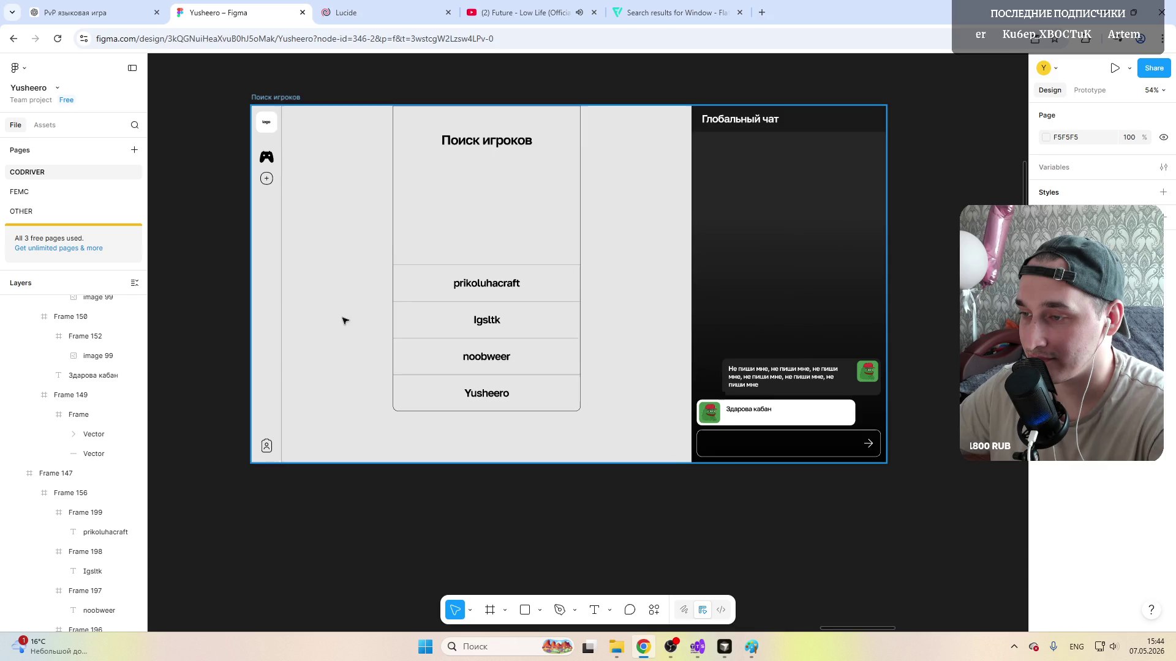
left_click(436, 243)
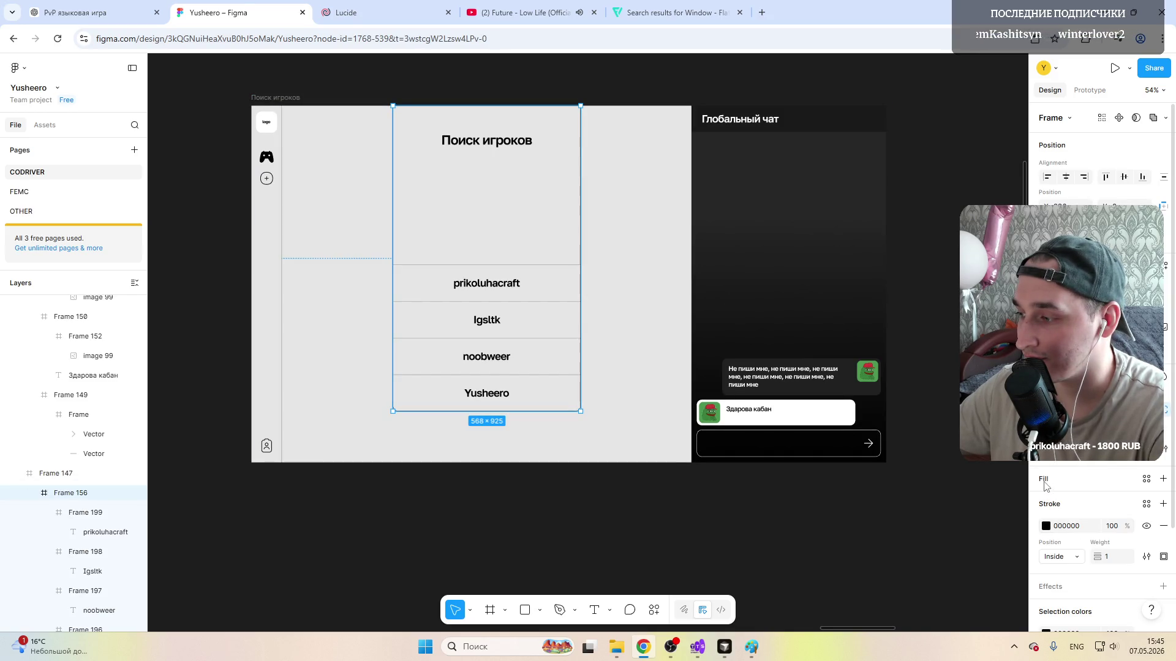
left_click(1163, 478)
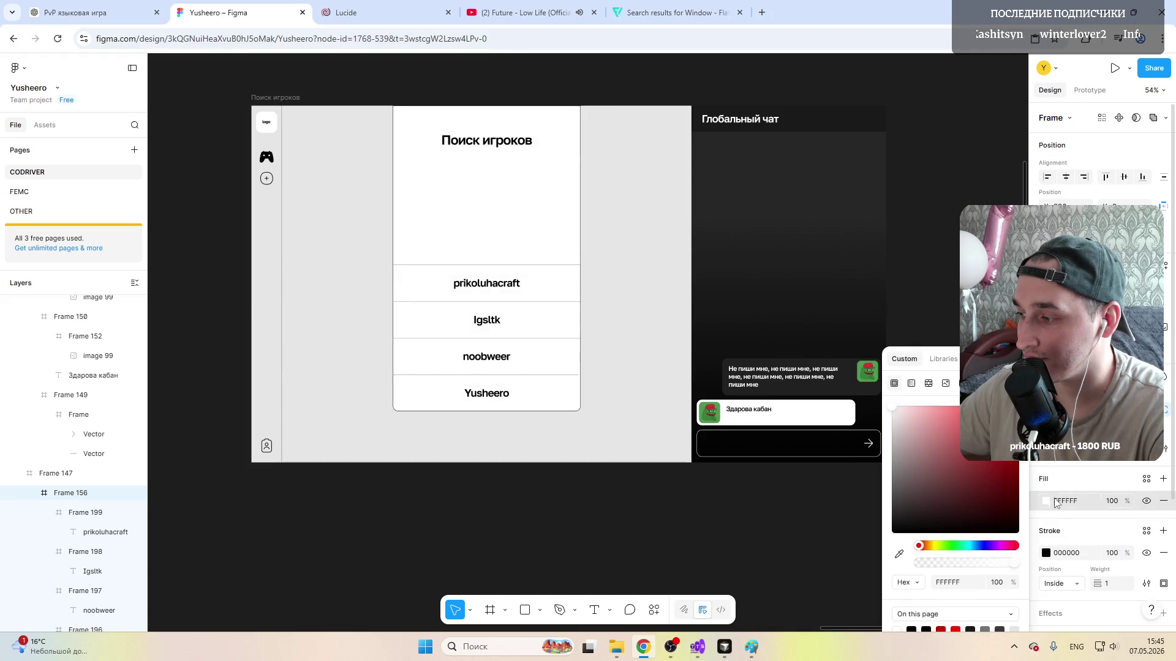
left_click(985, 193)
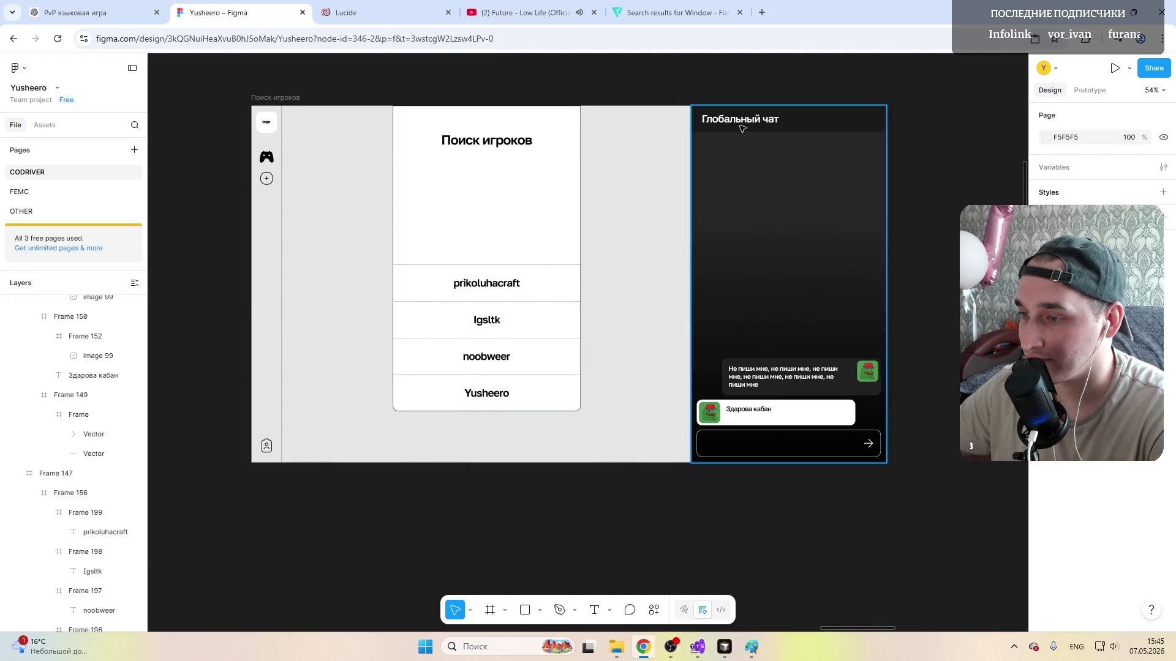
scroll(320, 264, "up", 1)
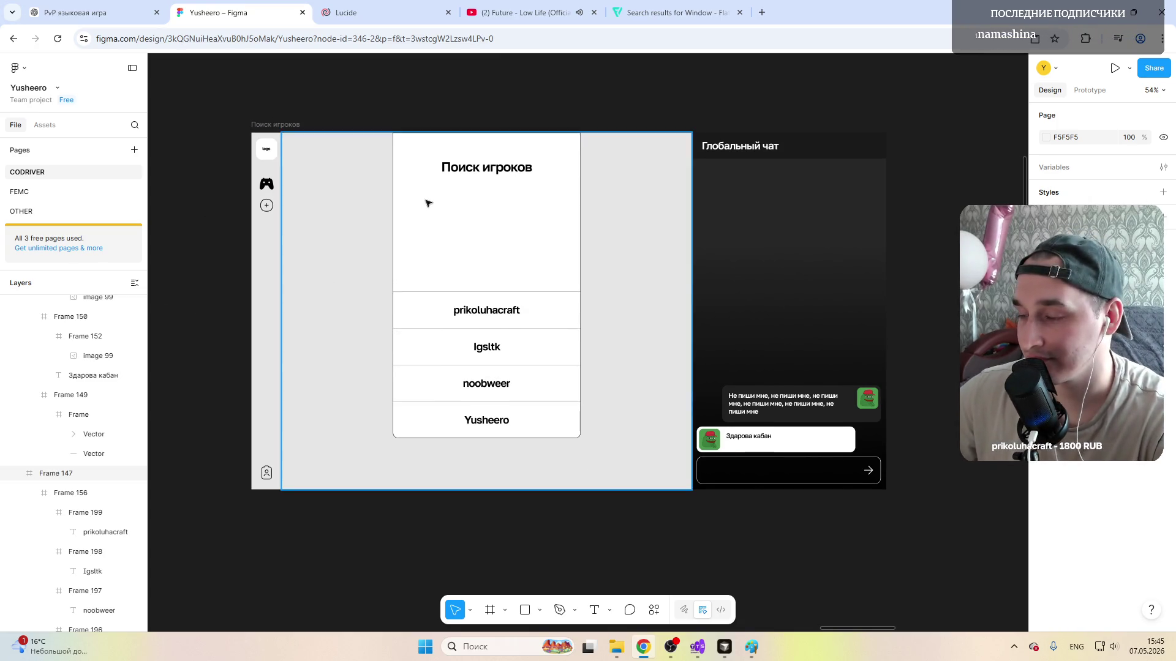
scroll(375, 301, "up", 5)
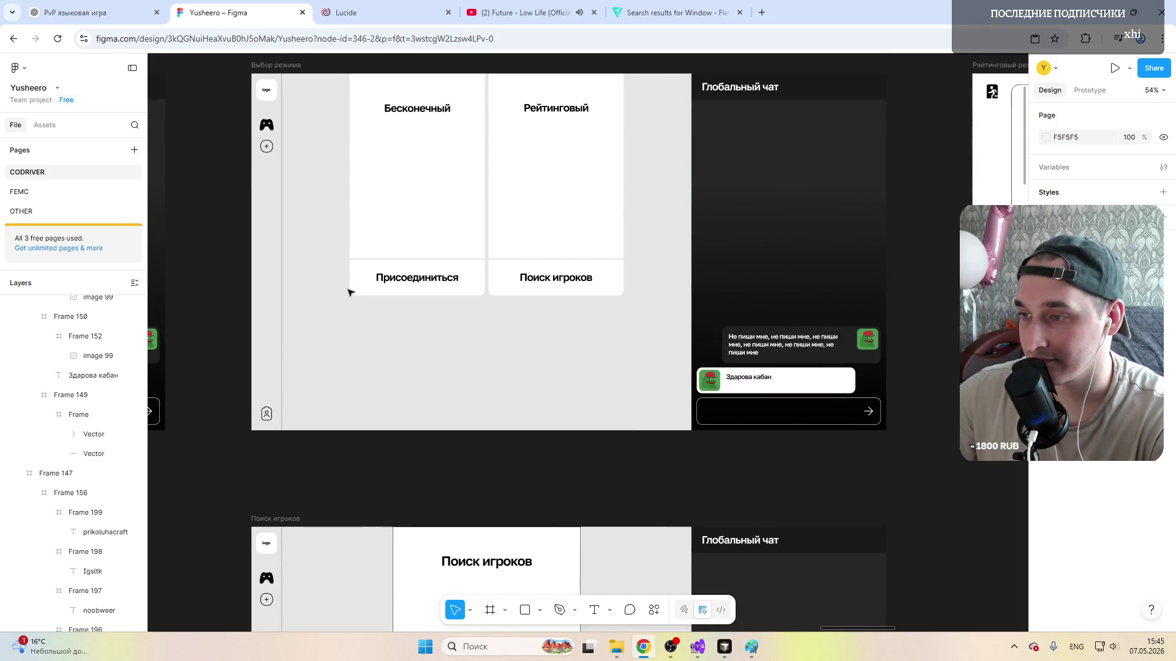
scroll(349, 293, "up", 1)
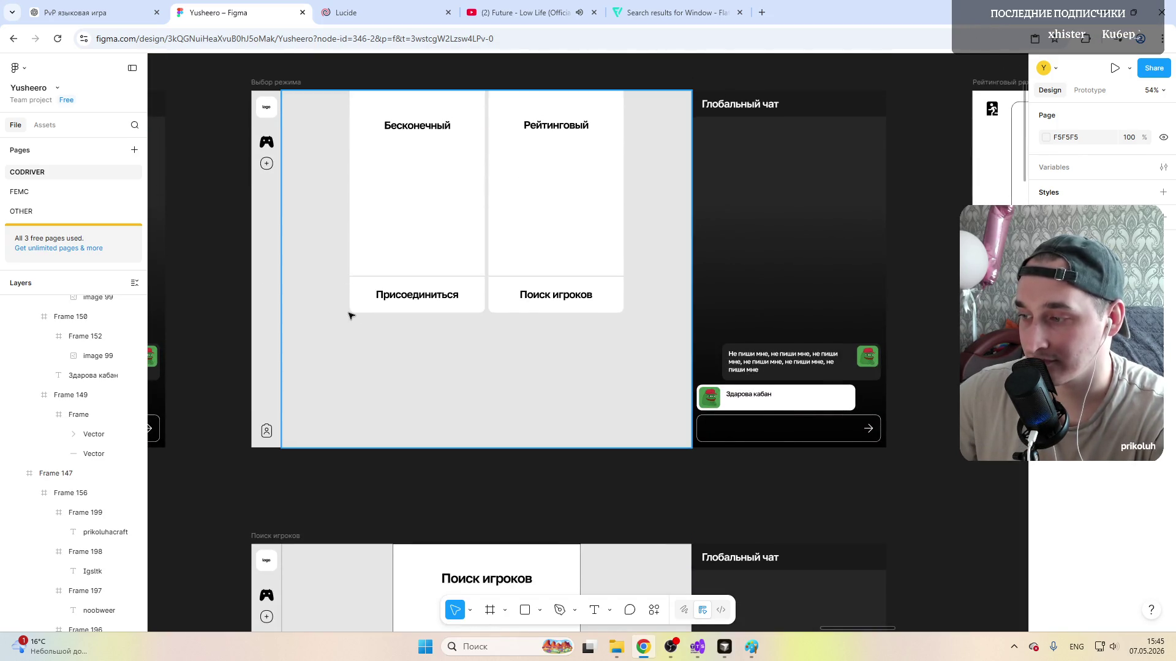
Step: Stretch the Присоединиться and Поиск игроков button rows upward to about 131px tall
left_click(395, 309)
double_click(395, 309)
scroll(395, 309, "up", 3)
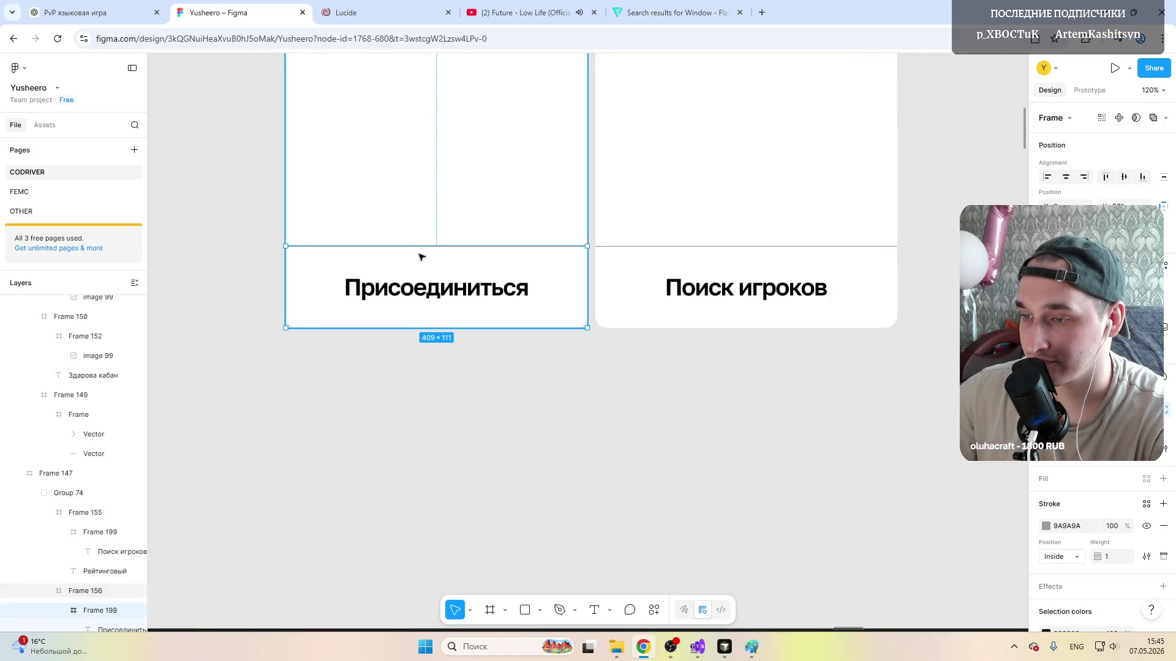
left_click_drag(409, 247, 409, 231)
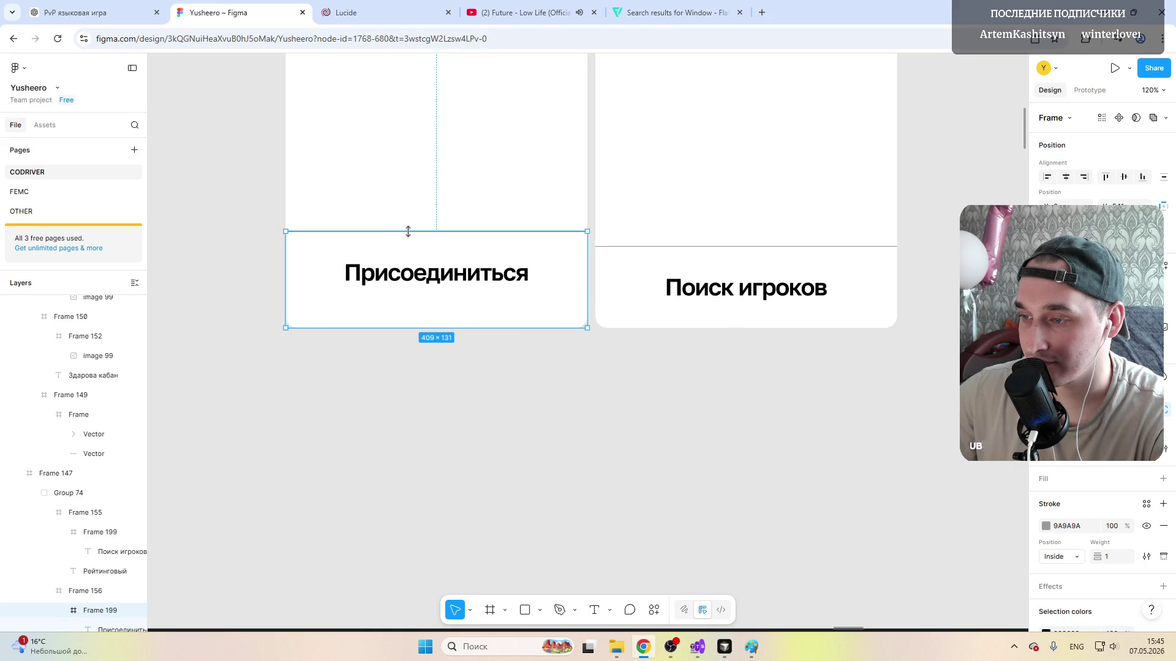
double_click(411, 273)
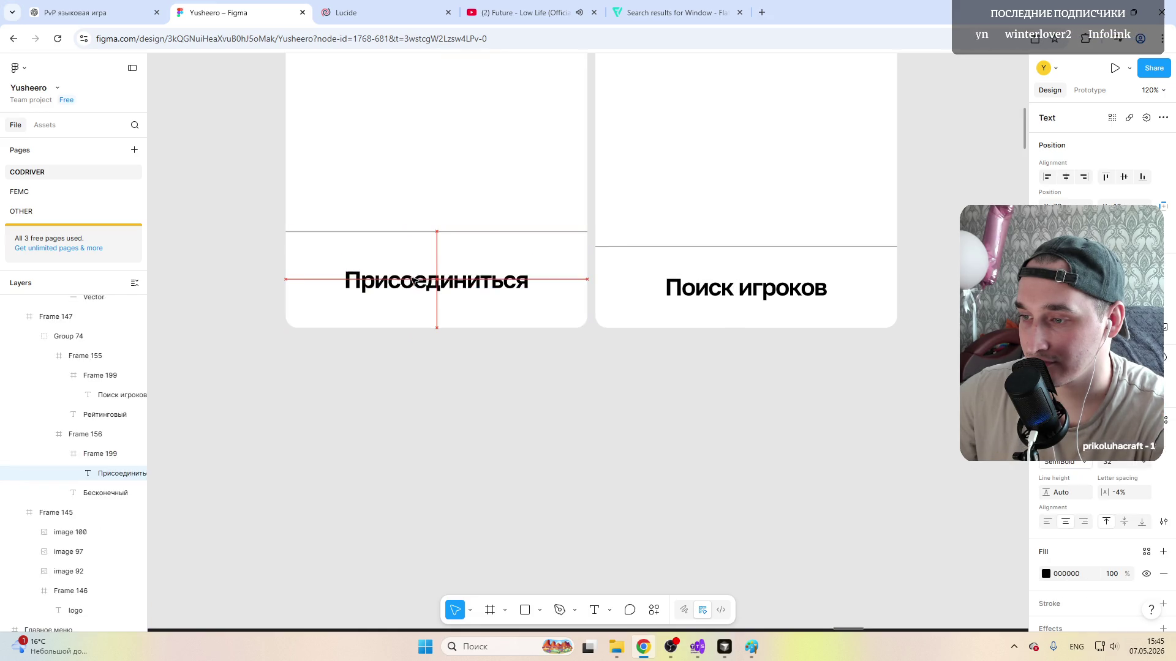
left_click(654, 270)
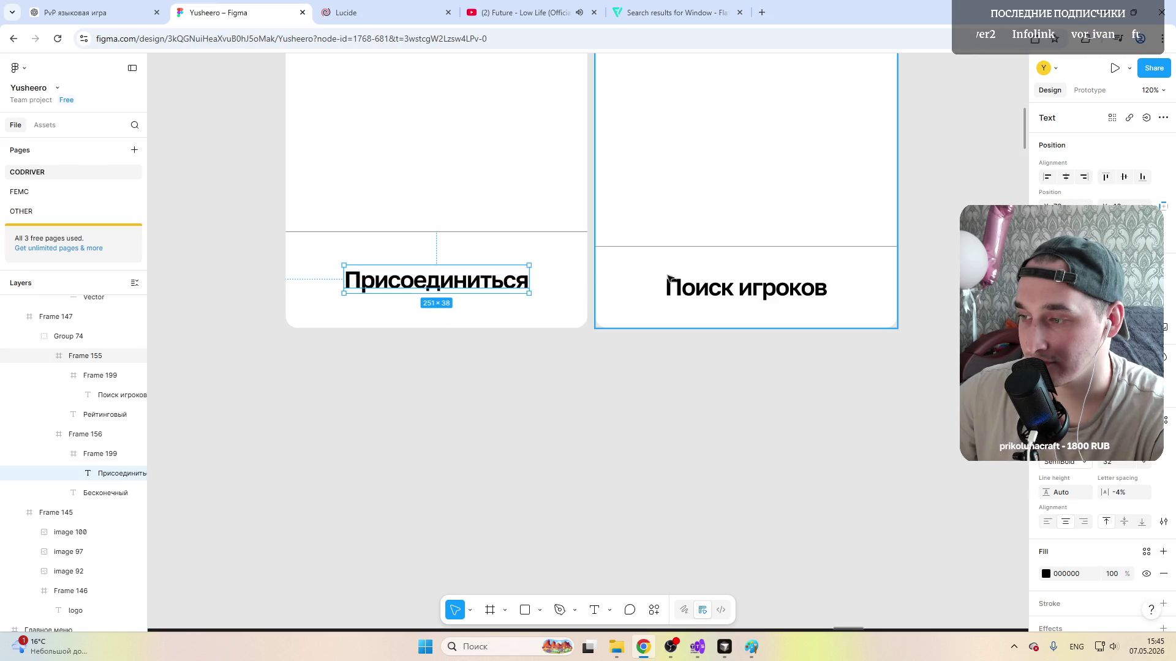
left_click(655, 271)
left_click_drag(629, 247, 629, 232)
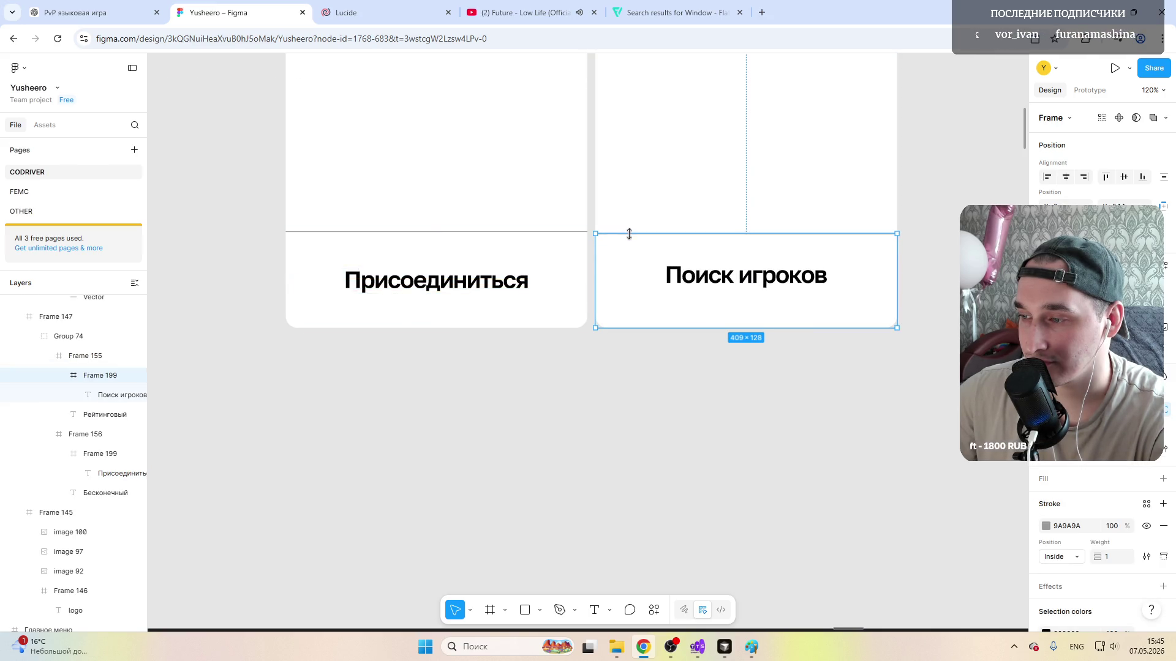
Step: Nudge both rows into alignment and lower the Поиск игроков label level with Присоединиться
left_click(514, 254)
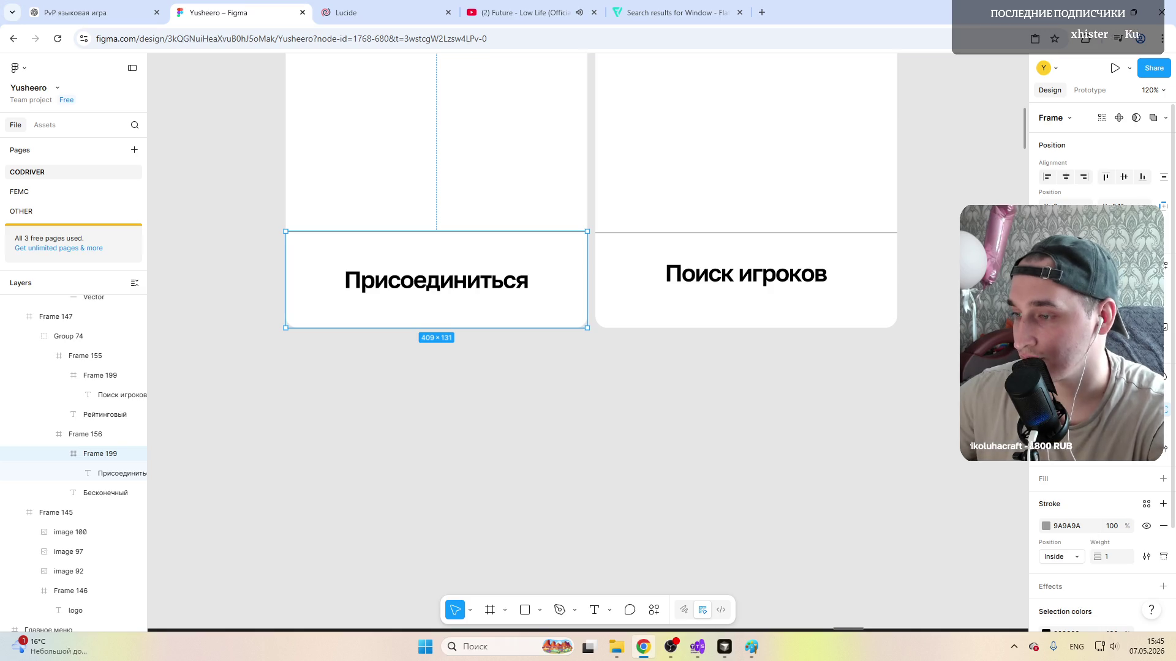
left_click(437, 280)
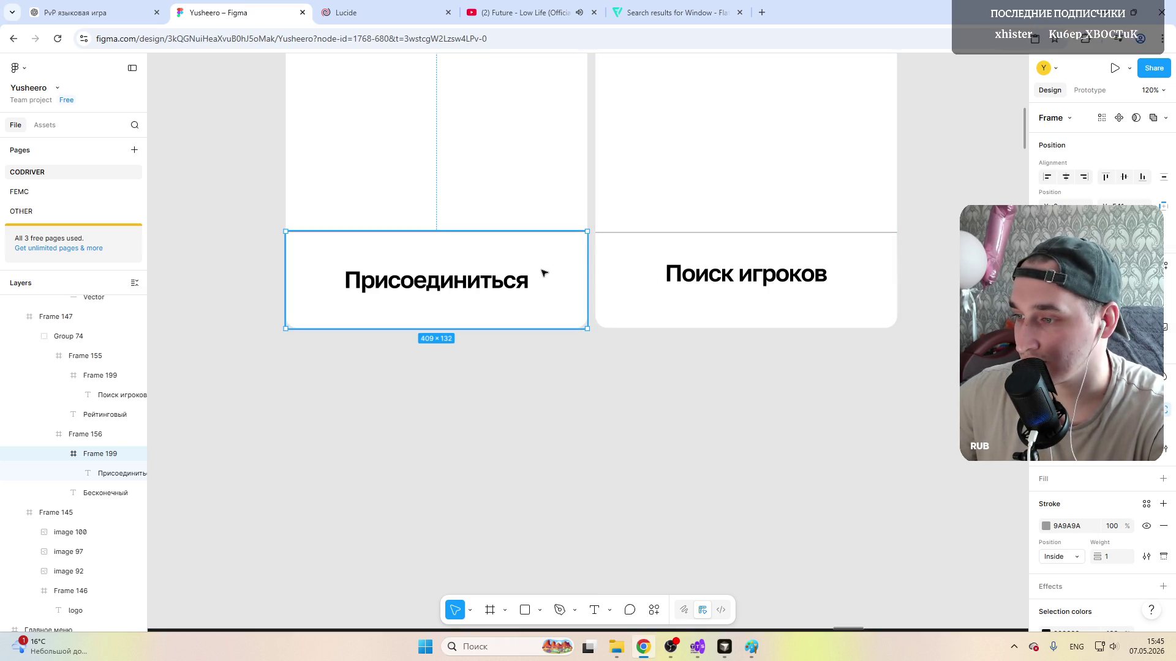
key("Up")
left_click(664, 249)
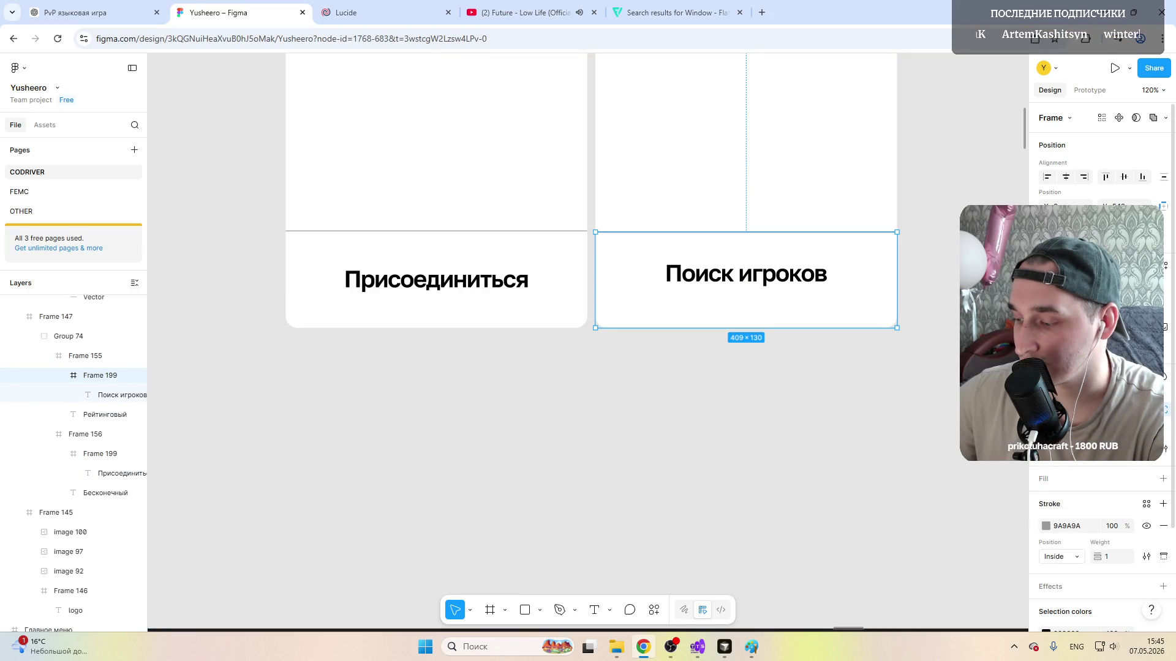
key("Up")
key("Down")
double_click(705, 284)
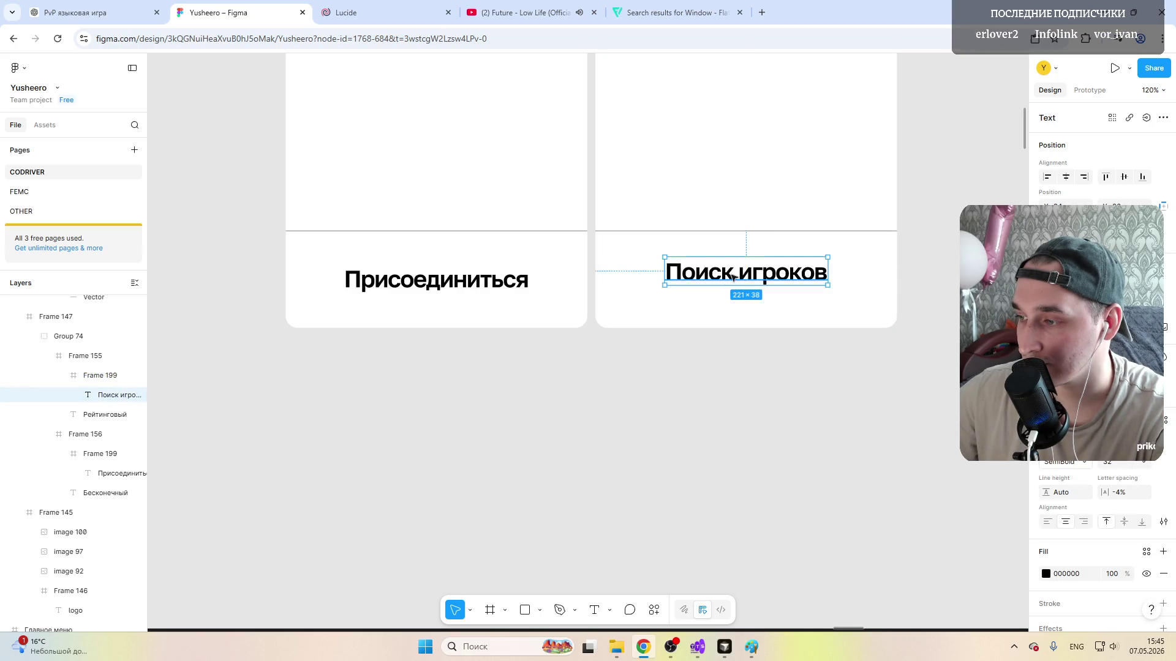
left_click_drag(730, 278, 732, 287)
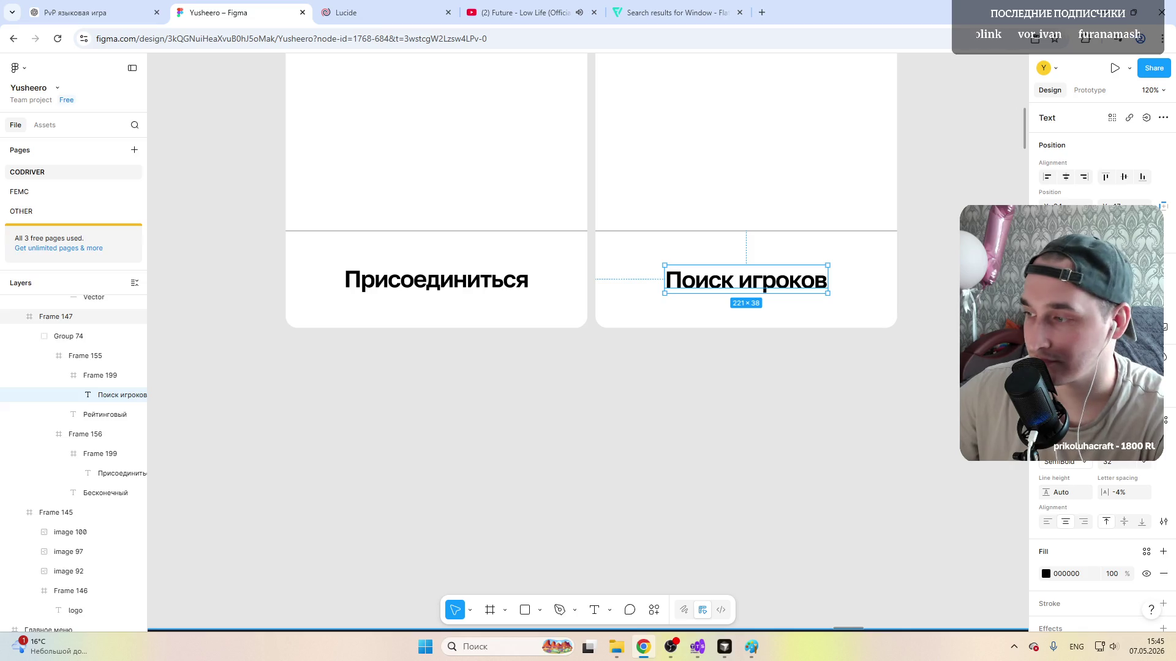
left_click(598, 336)
scroll(599, 337, "down", 5)
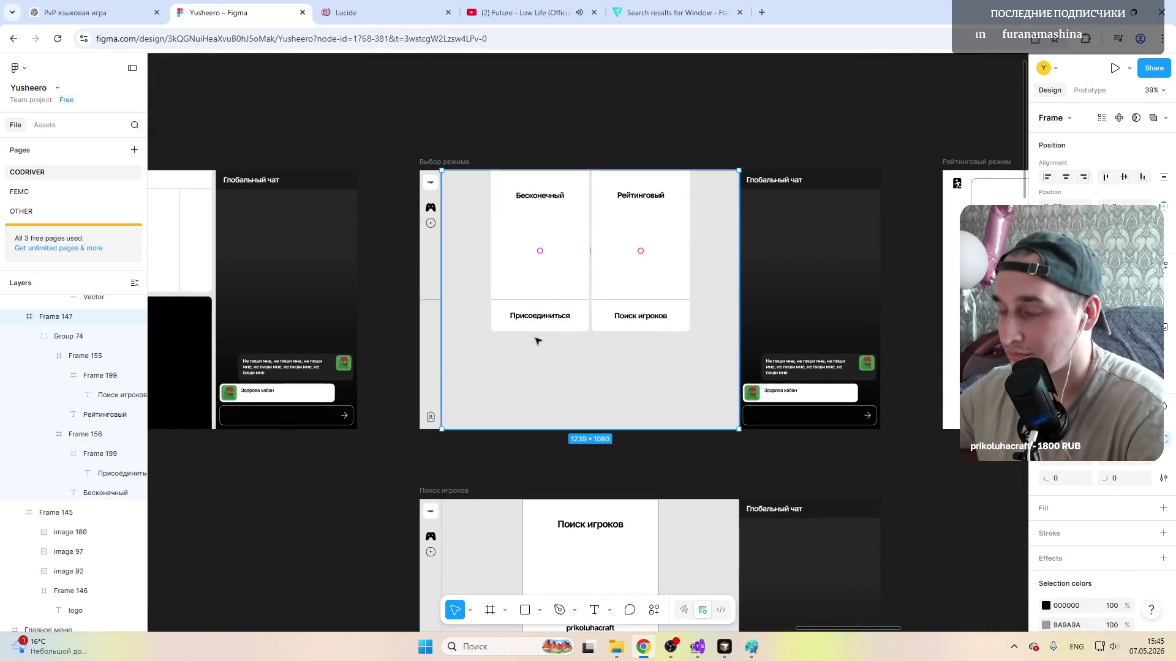
scroll(587, 386, "down", 3)
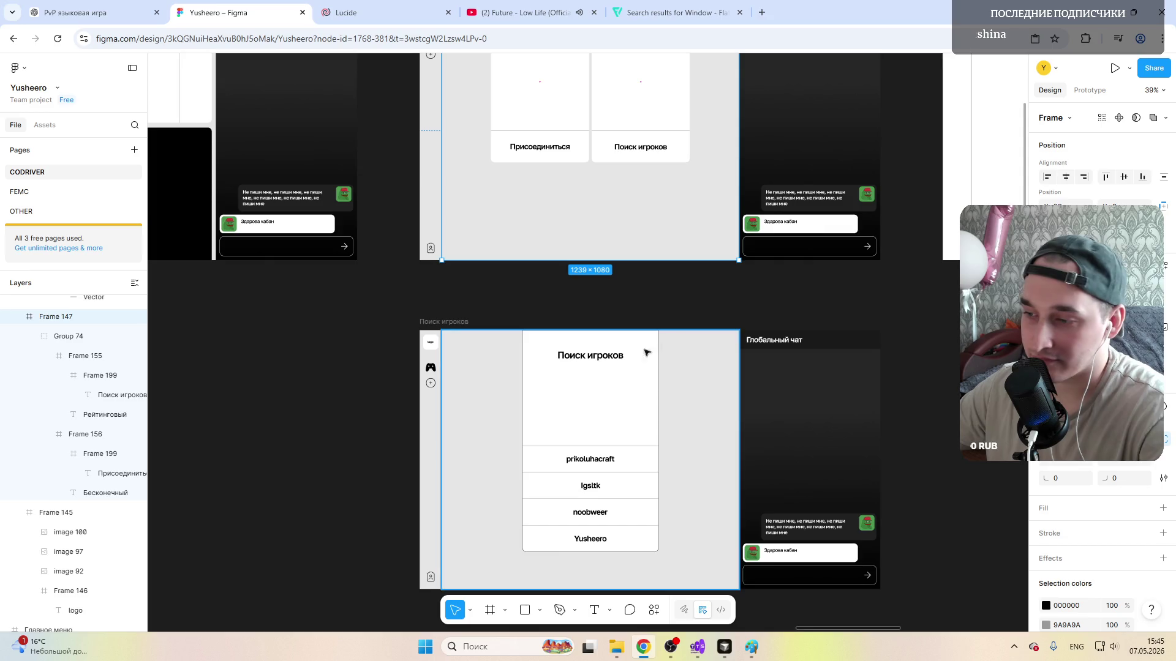
scroll(562, 457, "up", 3)
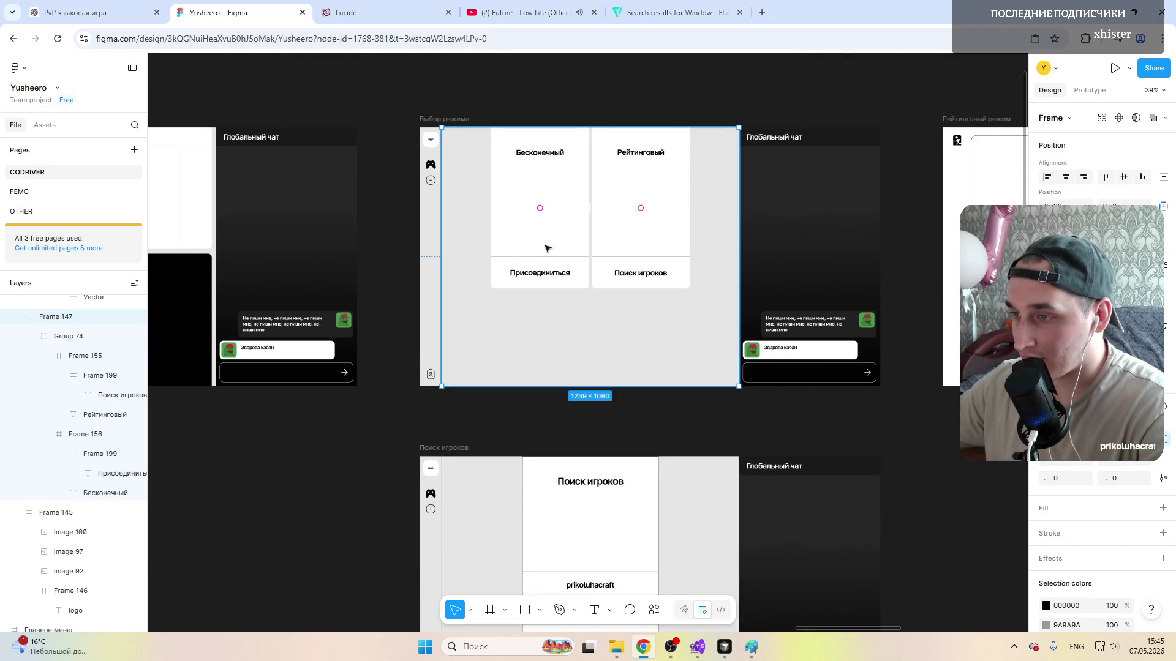
scroll(548, 334, "down", 5)
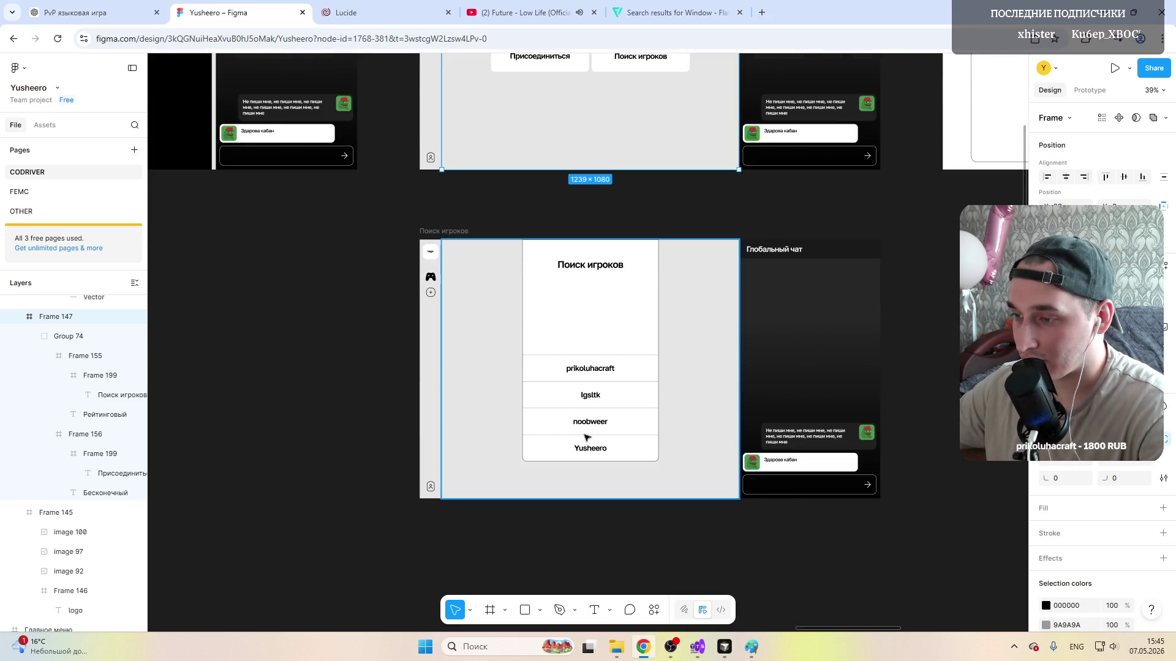
scroll(585, 438, "up", 3, "ctrl")
scroll(585, 438, "down", 3)
scroll(597, 429, "up", 6)
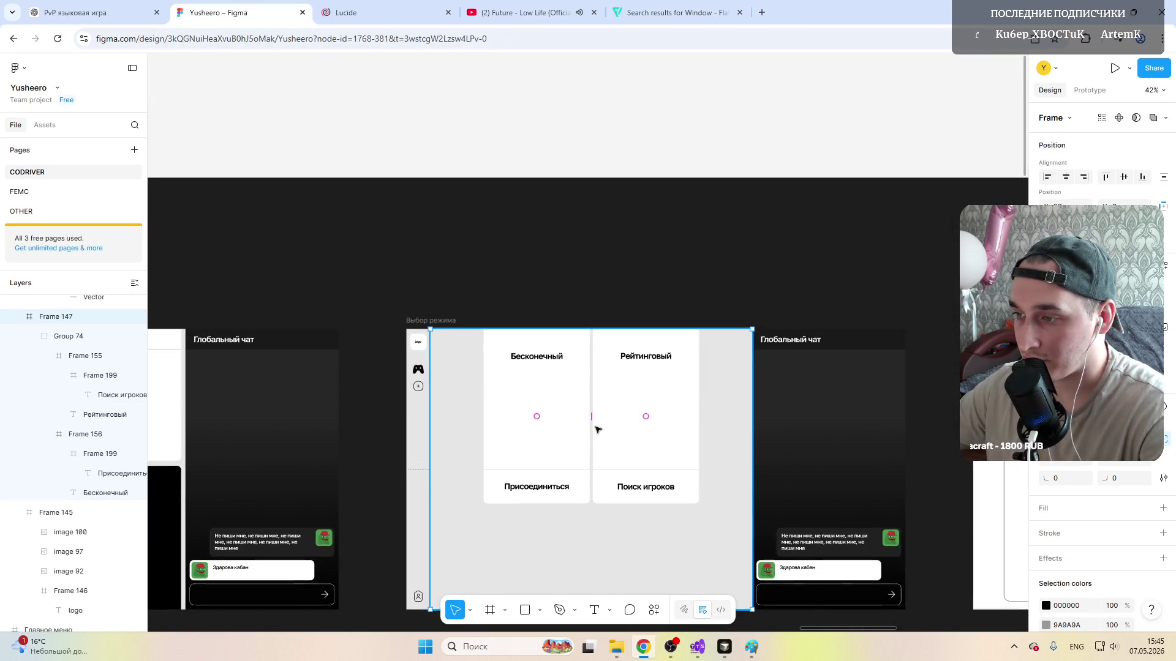
scroll(597, 430, "down", 3)
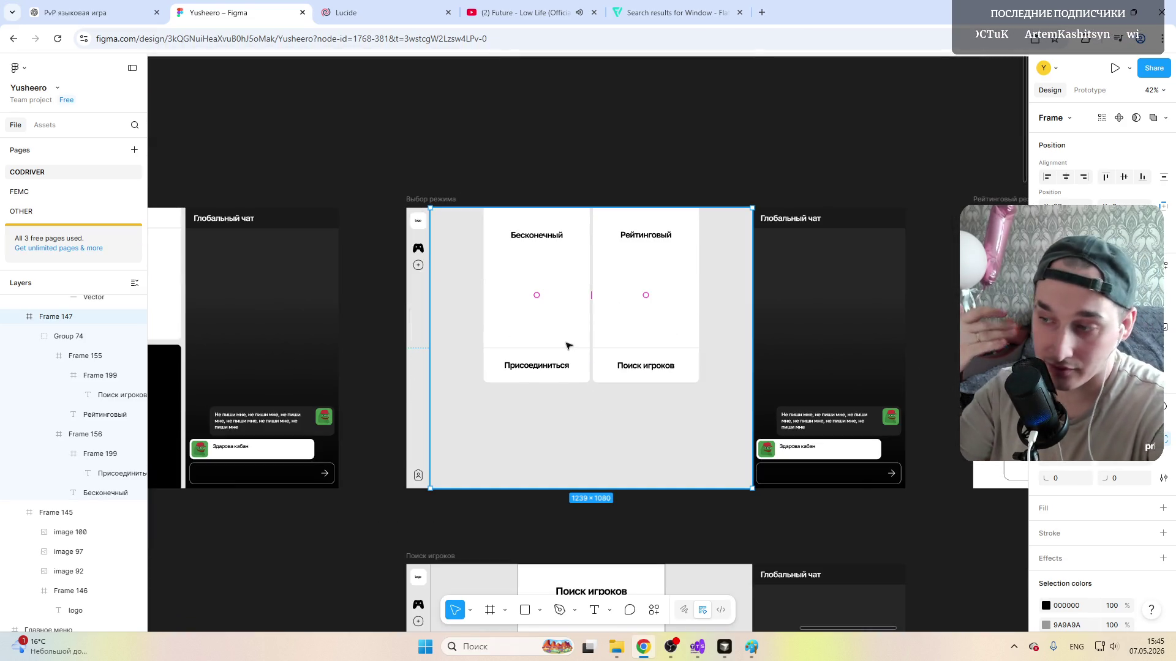
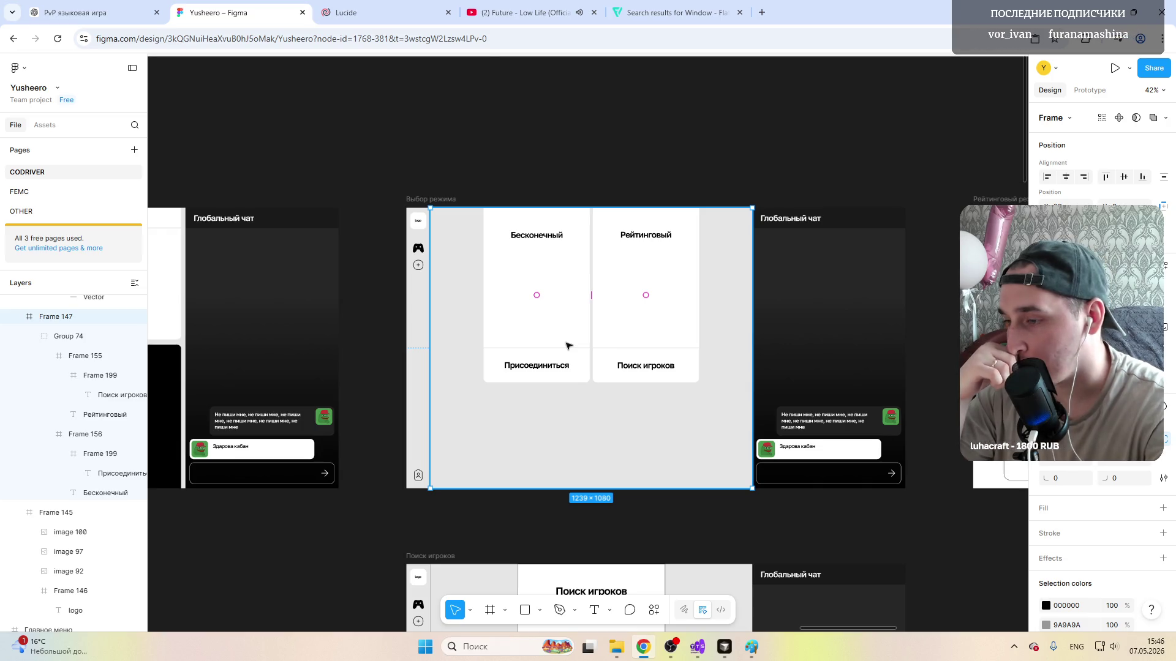
scroll(548, 287, "down", 5)
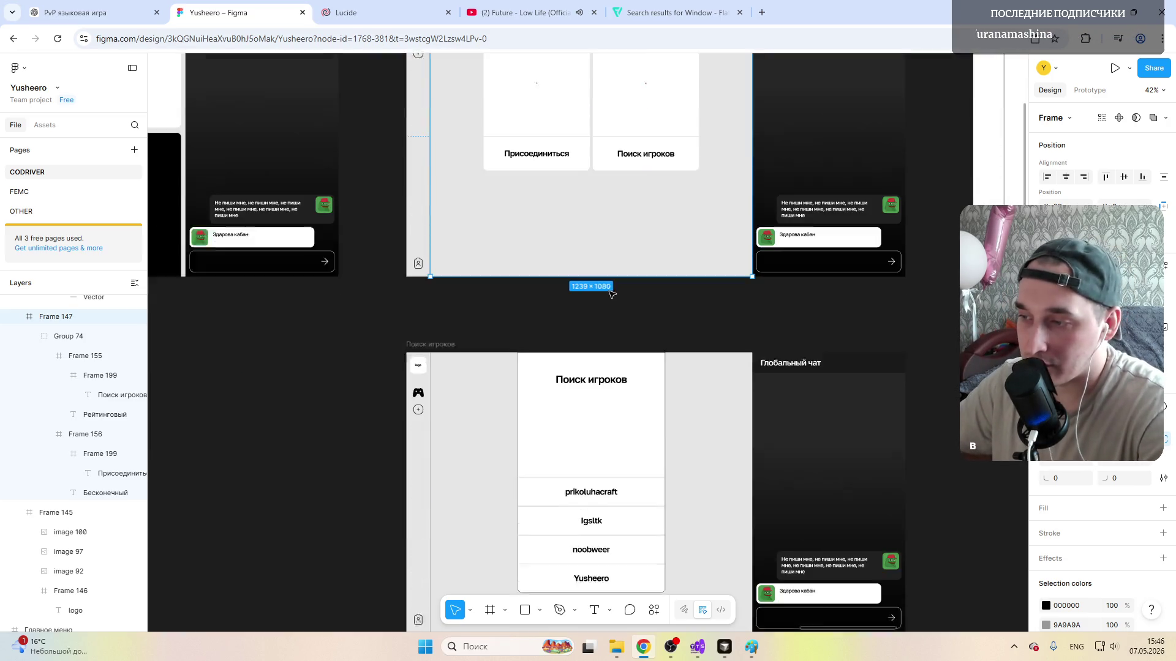
scroll(625, 294, "down", 2)
scroll(578, 358, "up", 6)
scroll(578, 358, "up", 1)
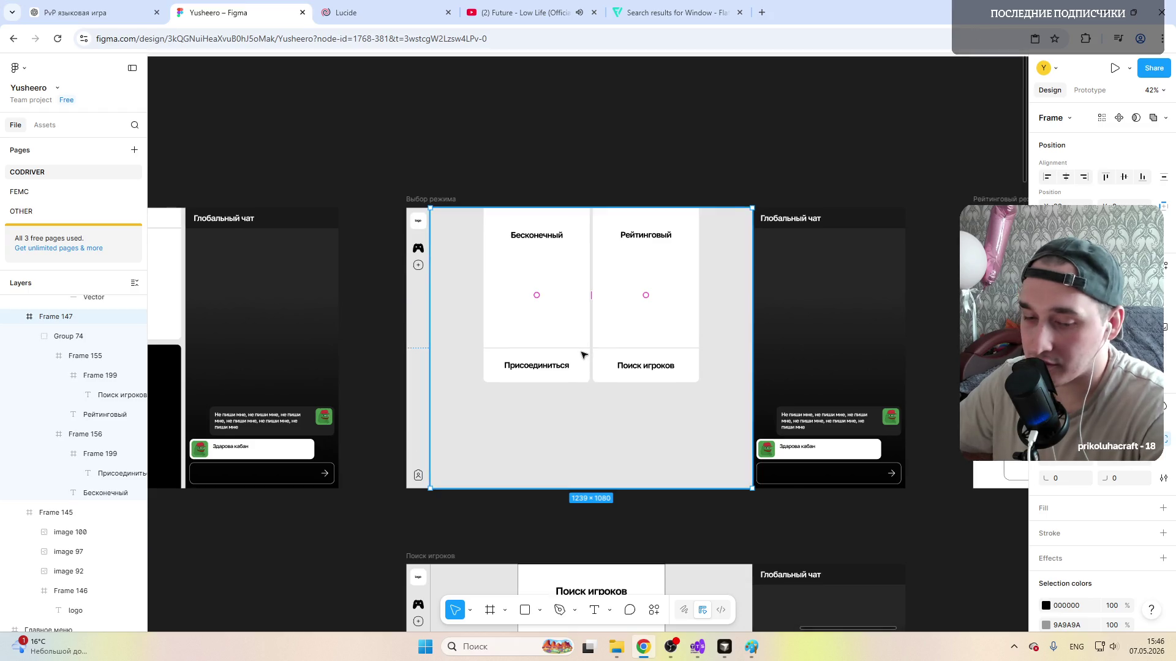
scroll(578, 358, "down", 8)
scroll(614, 387, "up", 8)
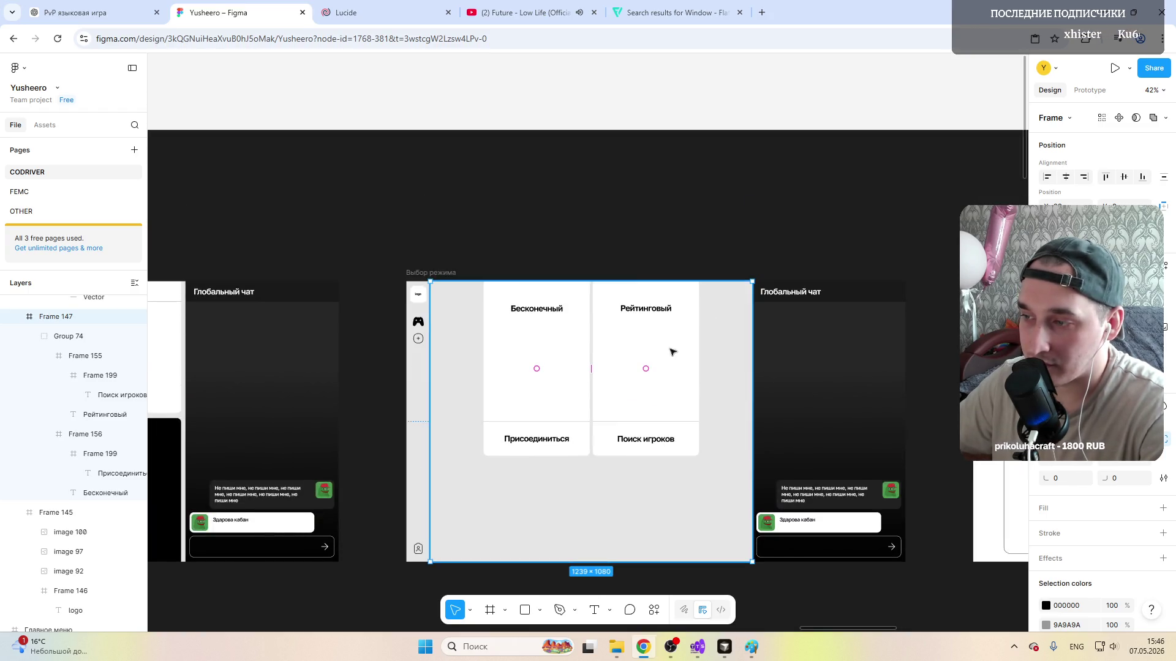
scroll(683, 398, "down", 8)
scroll(552, 358, "down", 4)
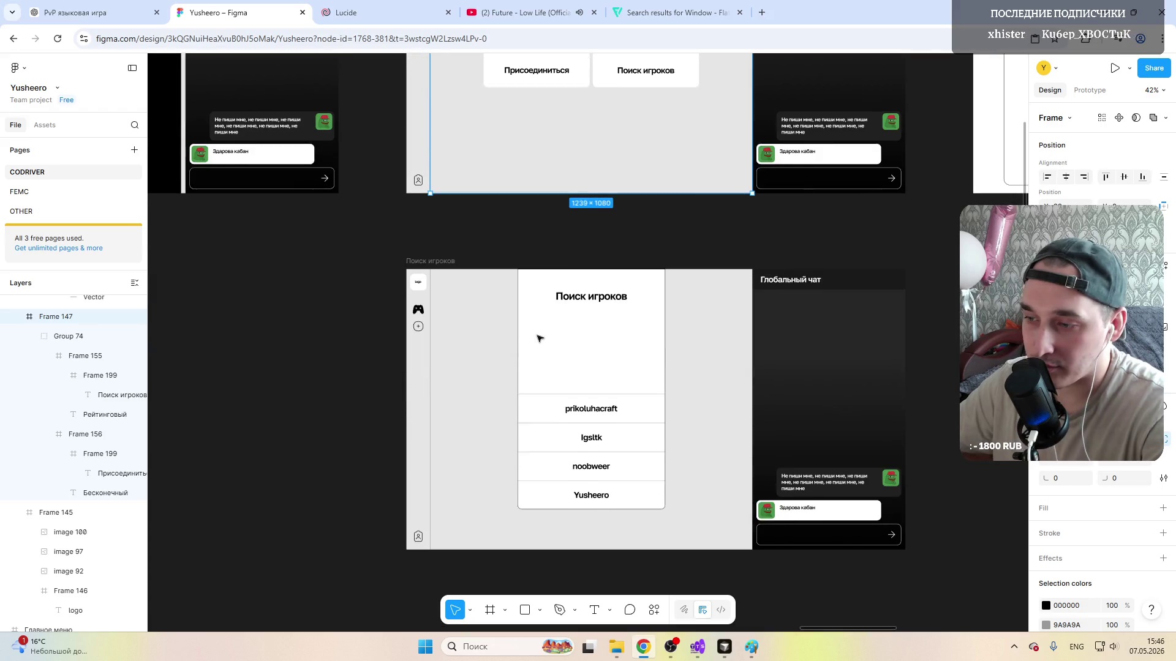
scroll(599, 417, "up", 8)
scroll(616, 400, "down", 4)
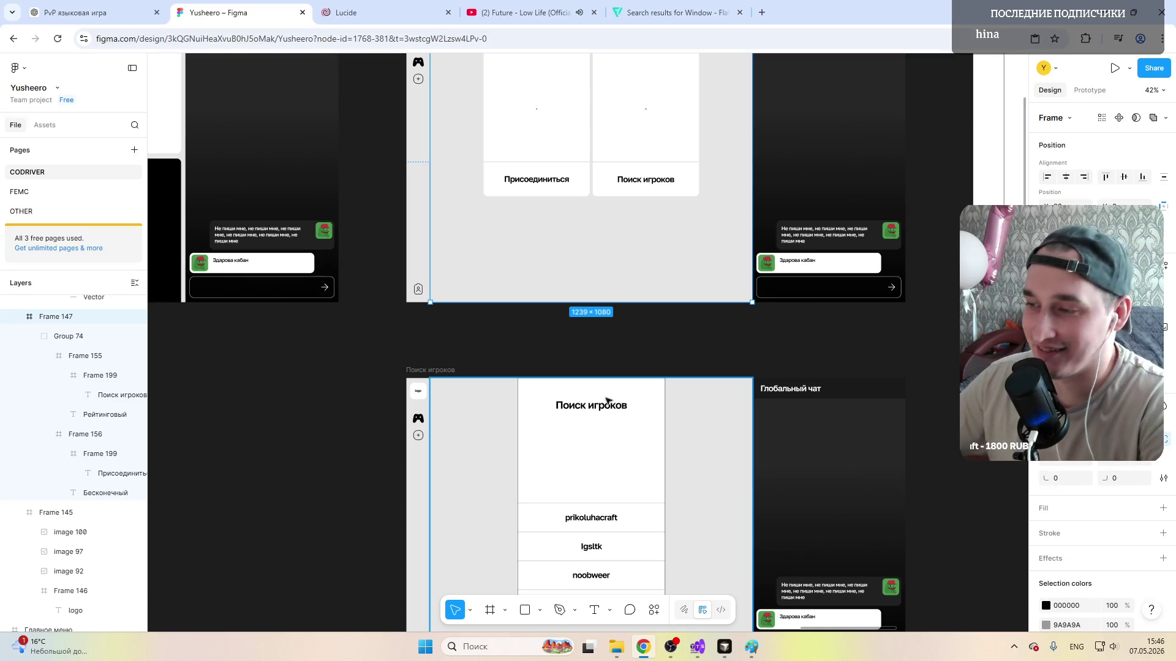
scroll(611, 401, "up", 3)
scroll(605, 356, "down", 2)
scroll(588, 395, "down", 2)
scroll(581, 429, "up", 3)
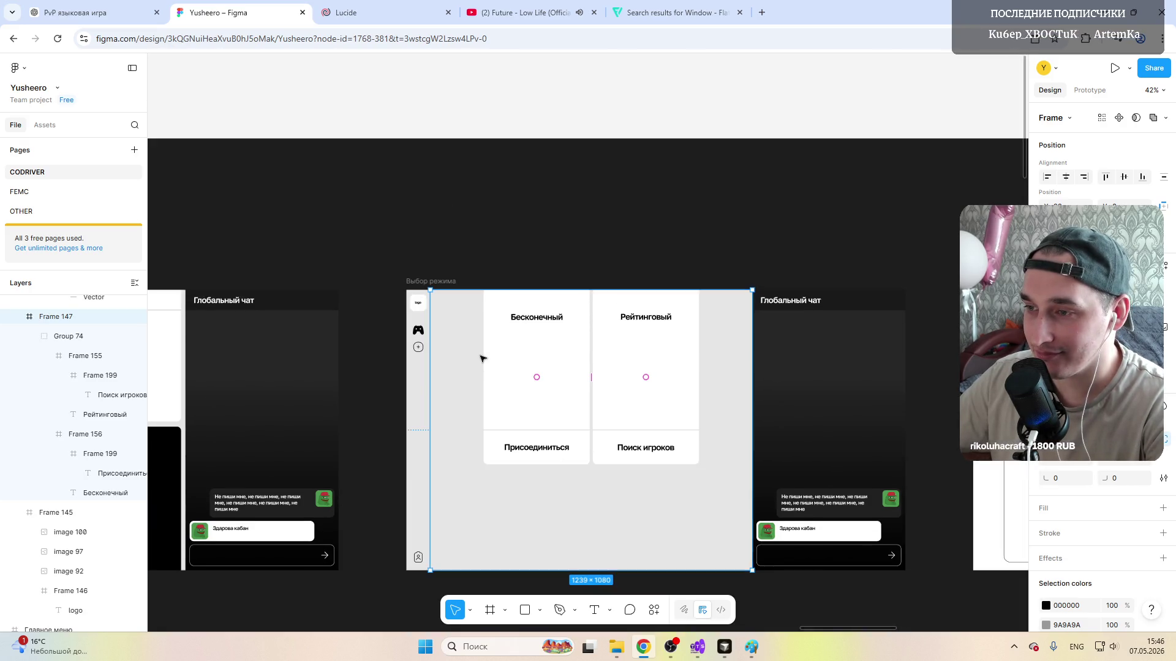
scroll(482, 358, "down", 1)
scroll(482, 358, "down", 4, "ctrl")
scroll(482, 359, "up", 2, "ctrl")
scroll(482, 357, "up", 3, "ctrl")
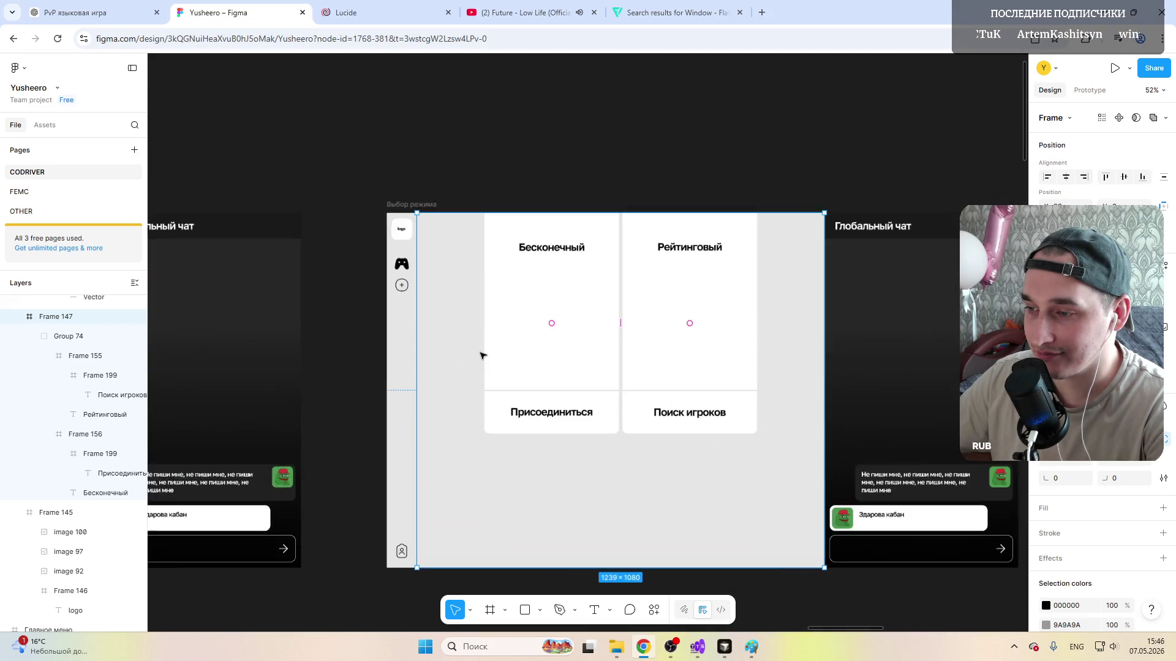
scroll(395, 336, "up", 5, "shift")
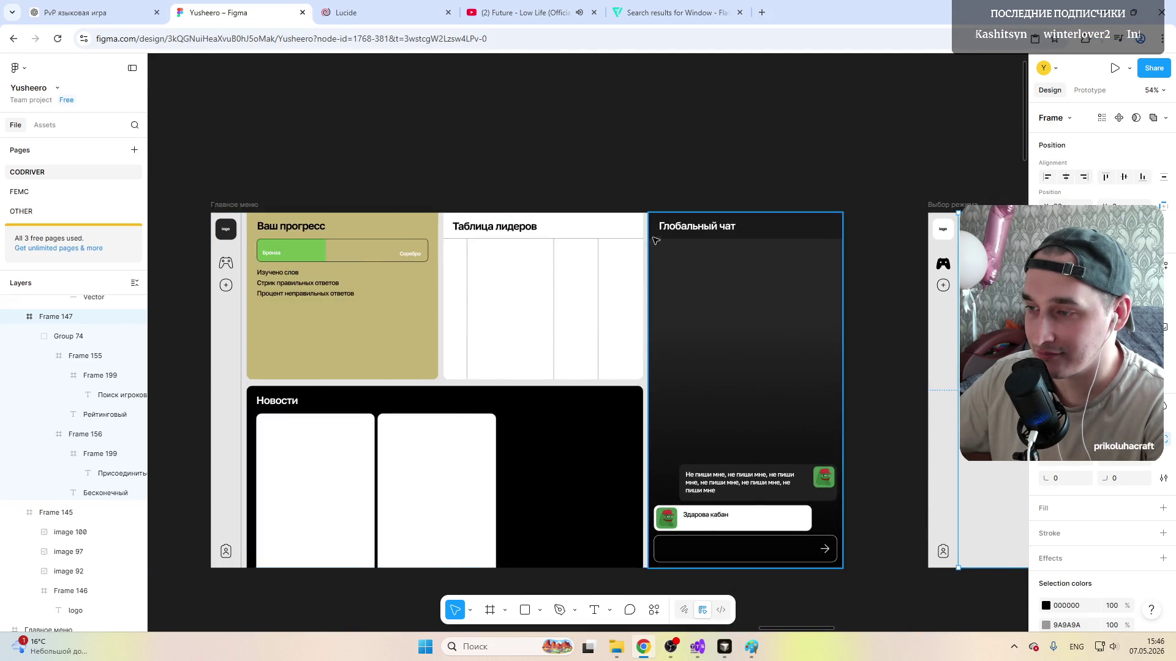
scroll(625, 266, "up", 5, "ctrl")
scroll(625, 248, "up", 2, "ctrl")
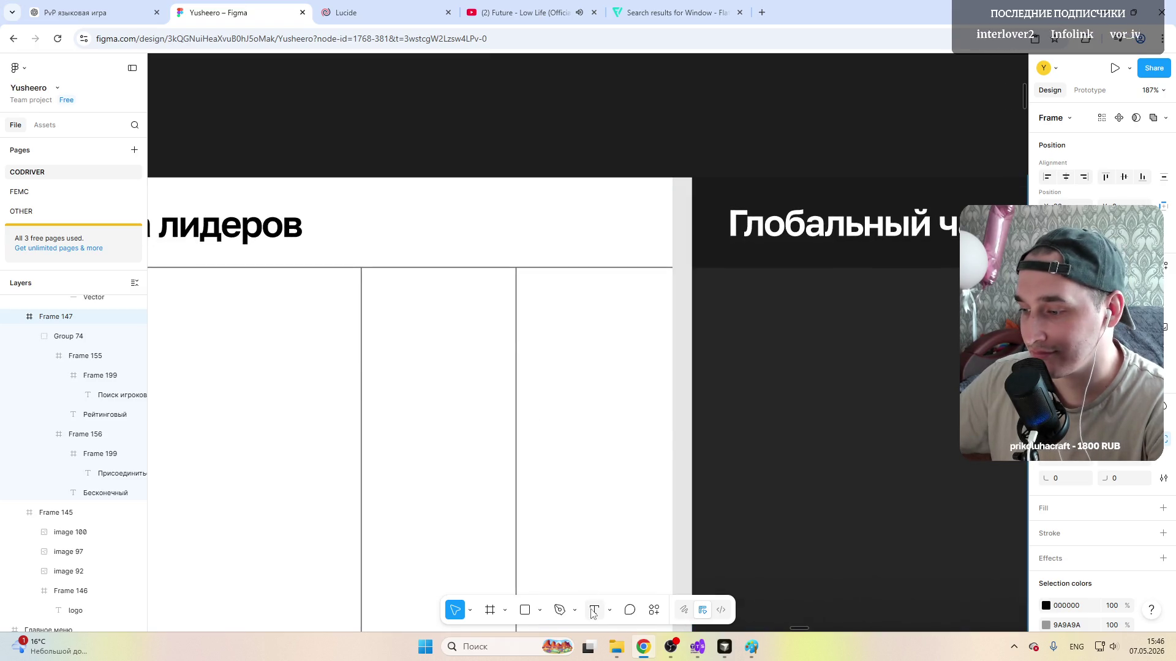
Step: Add a "1x1" text label in the leaderboard header and set its weight to Medium
key("t")
left_click(522, 222)
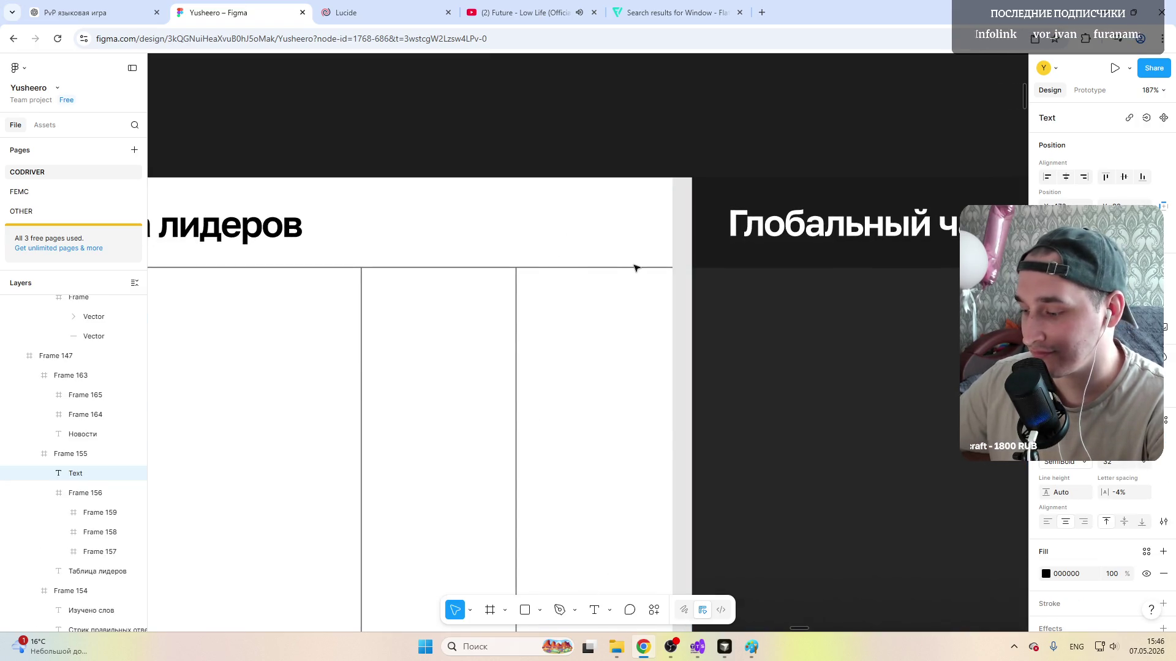
type("1xz")
key("BackSpace")
type("1")
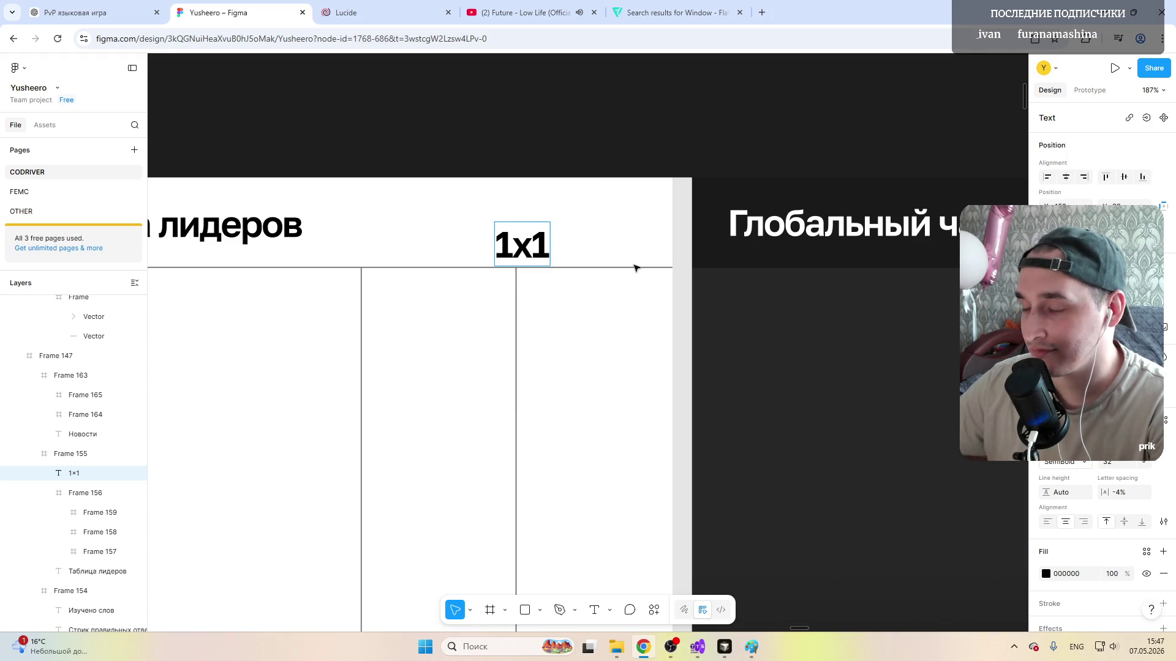
key("ctrl+a")
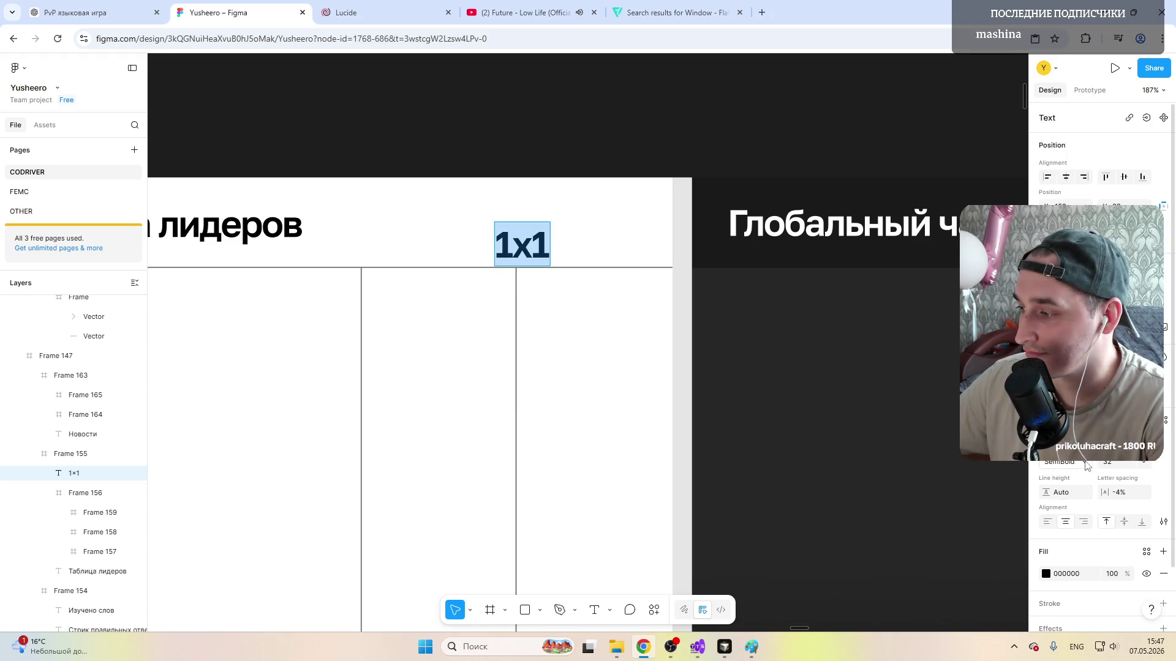
left_click(1066, 463)
key("Escape")
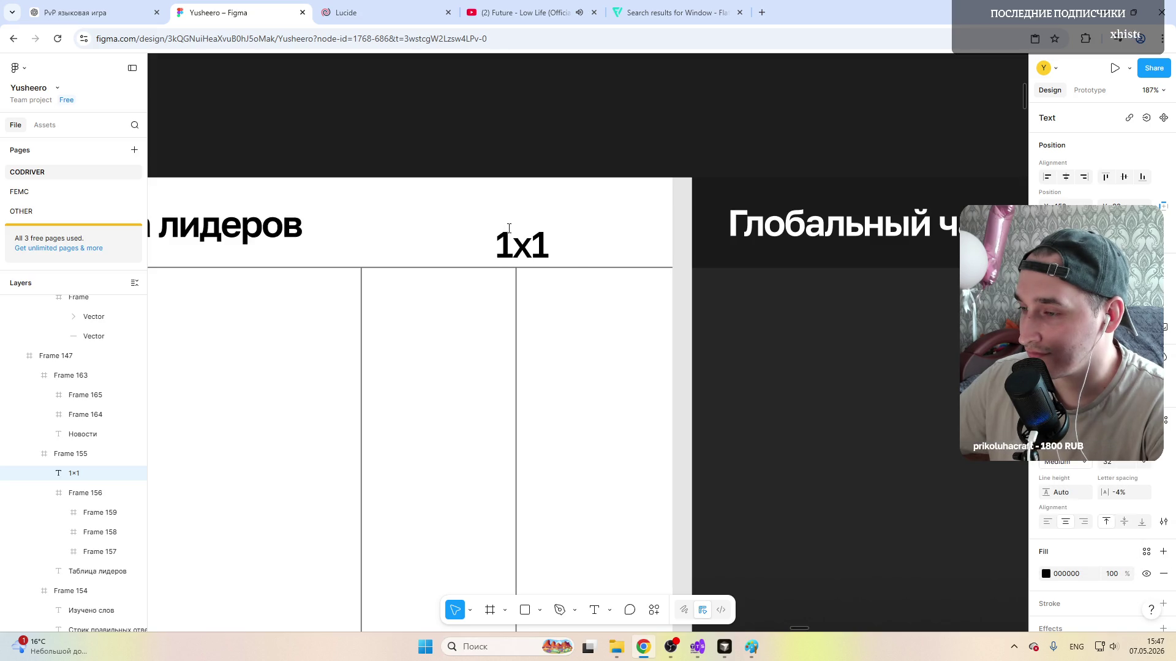
Step: Move the 1x1 label left within the header beside the title
left_click_drag(520, 246, 423, 227)
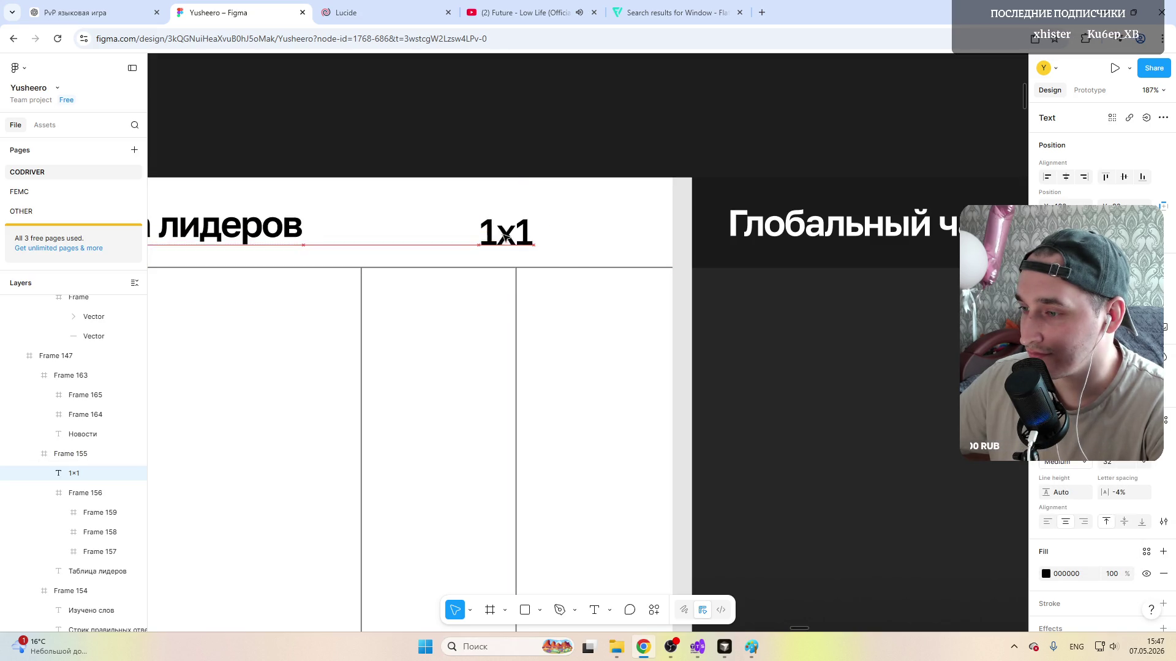
left_click(551, 221)
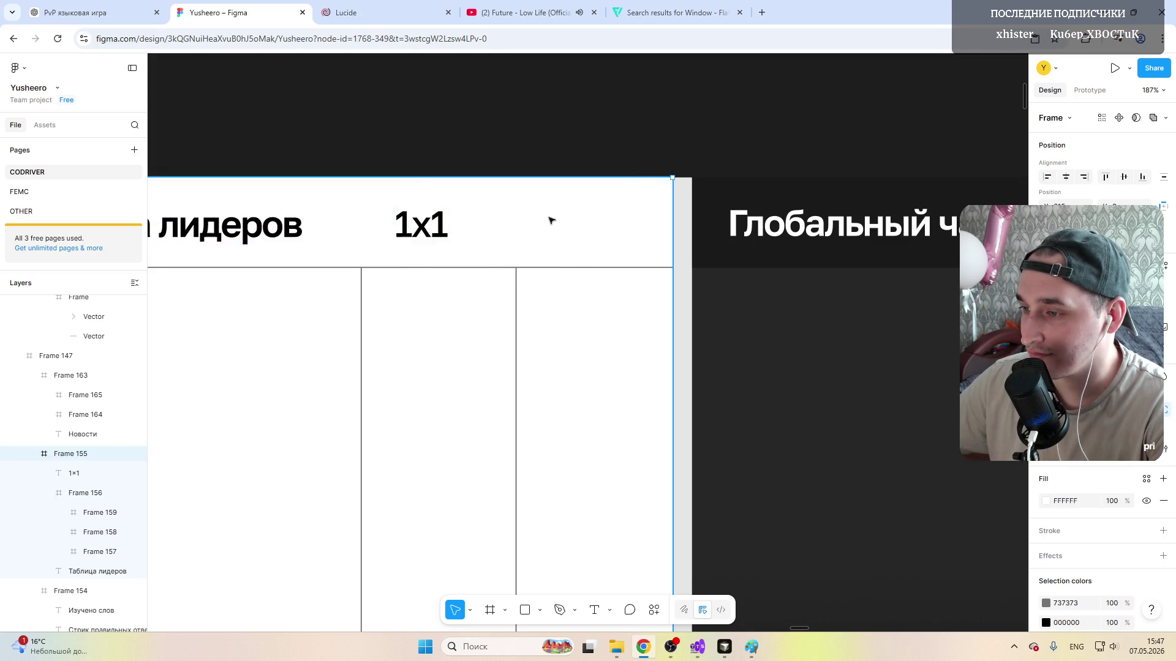
left_click(490, 610)
Step: Draw a 44×44 frame and place it at the right end of the leaderboard header
left_click_drag(494, 203, 542, 245)
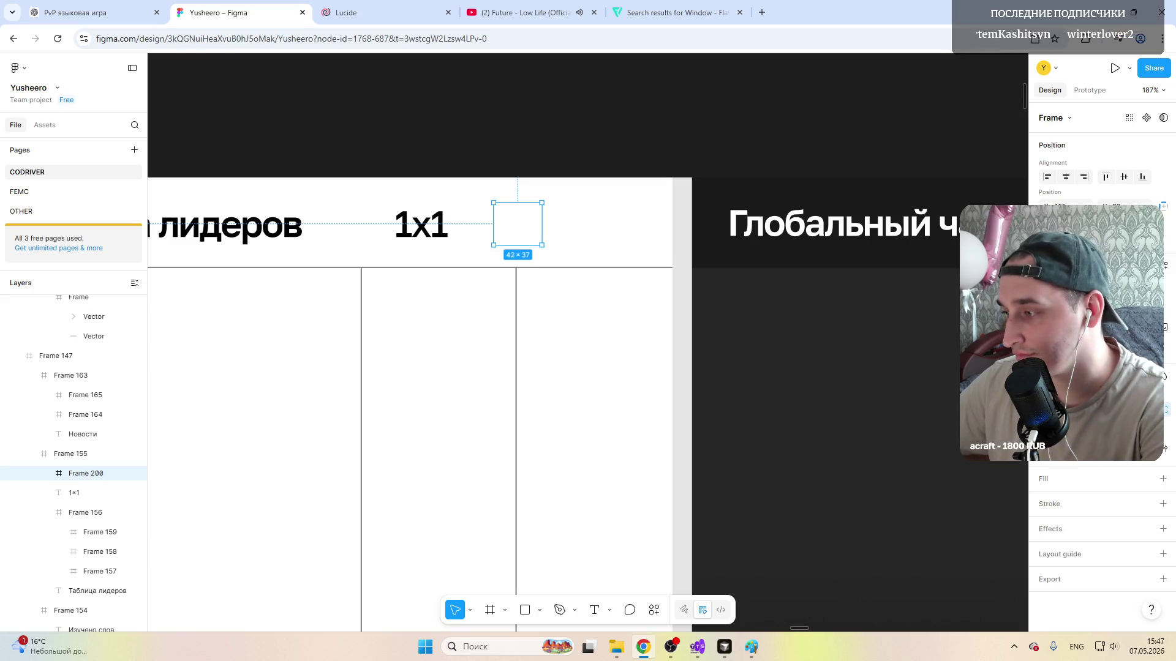
left_click(536, 225)
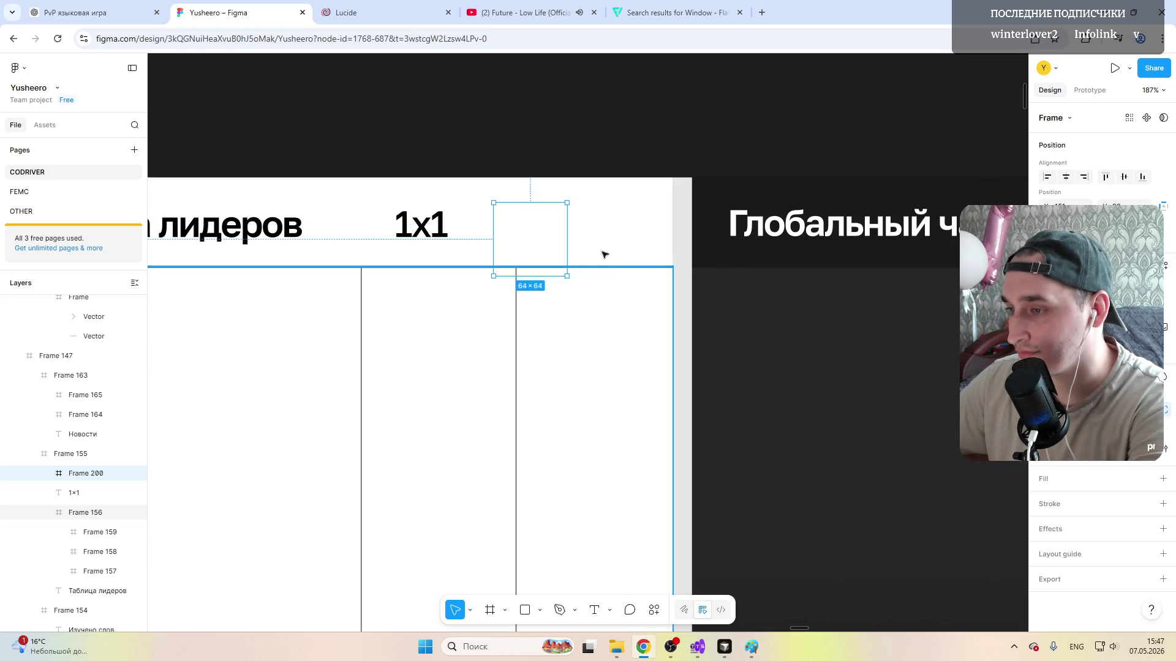
left_click(536, 222)
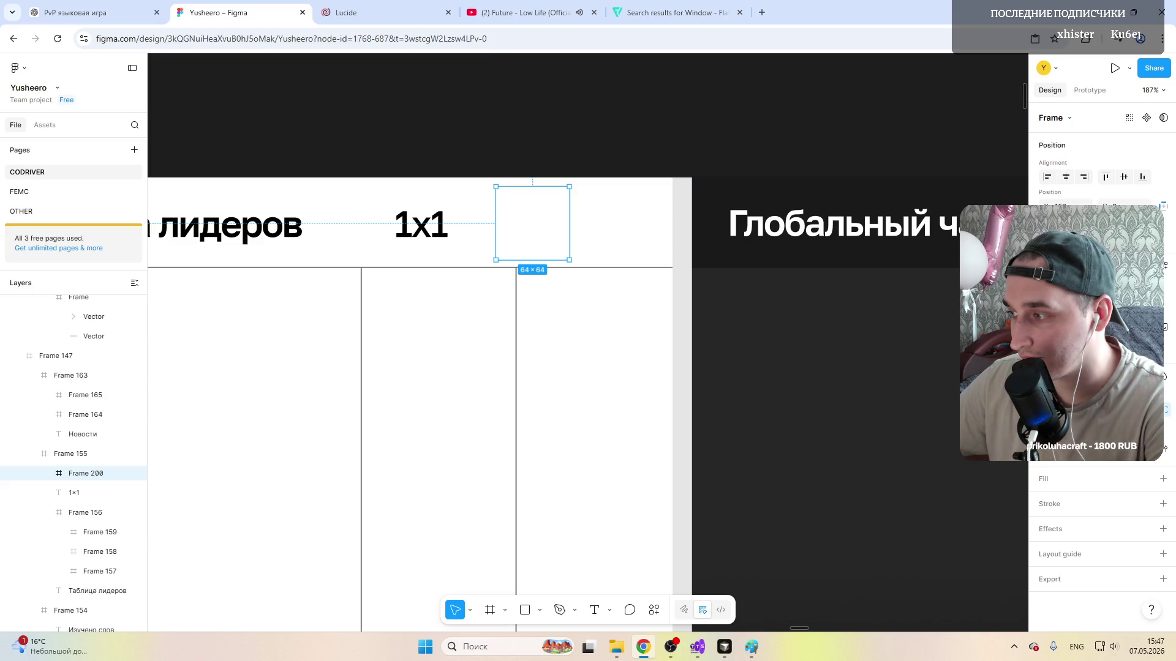
key("Escape")
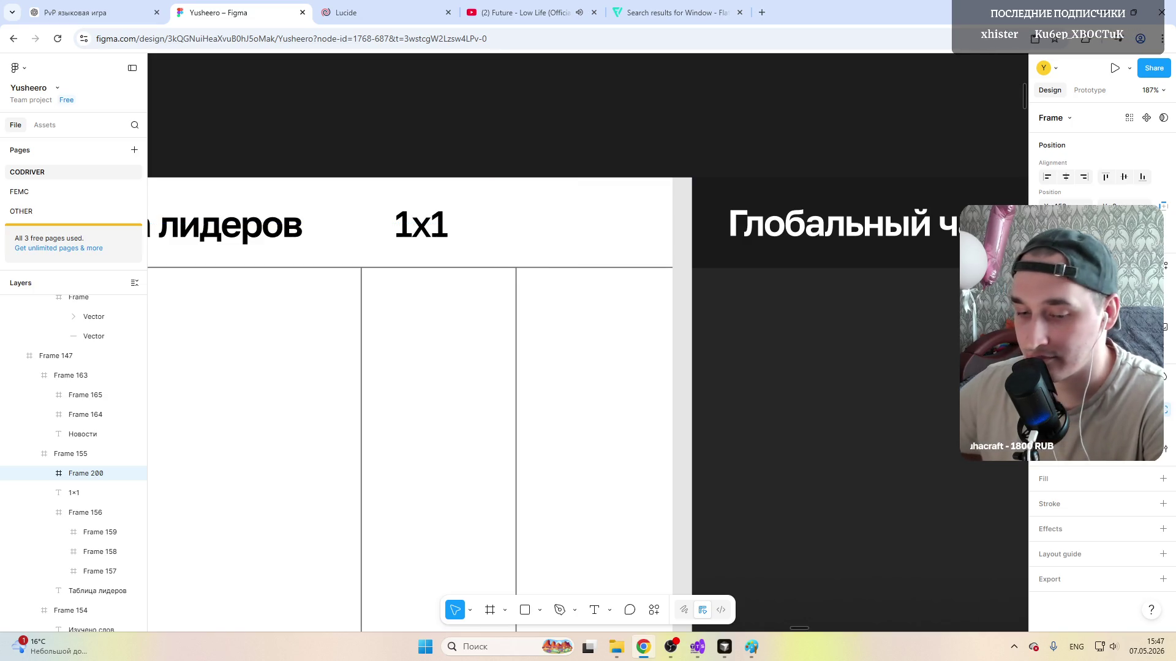
left_click(521, 213)
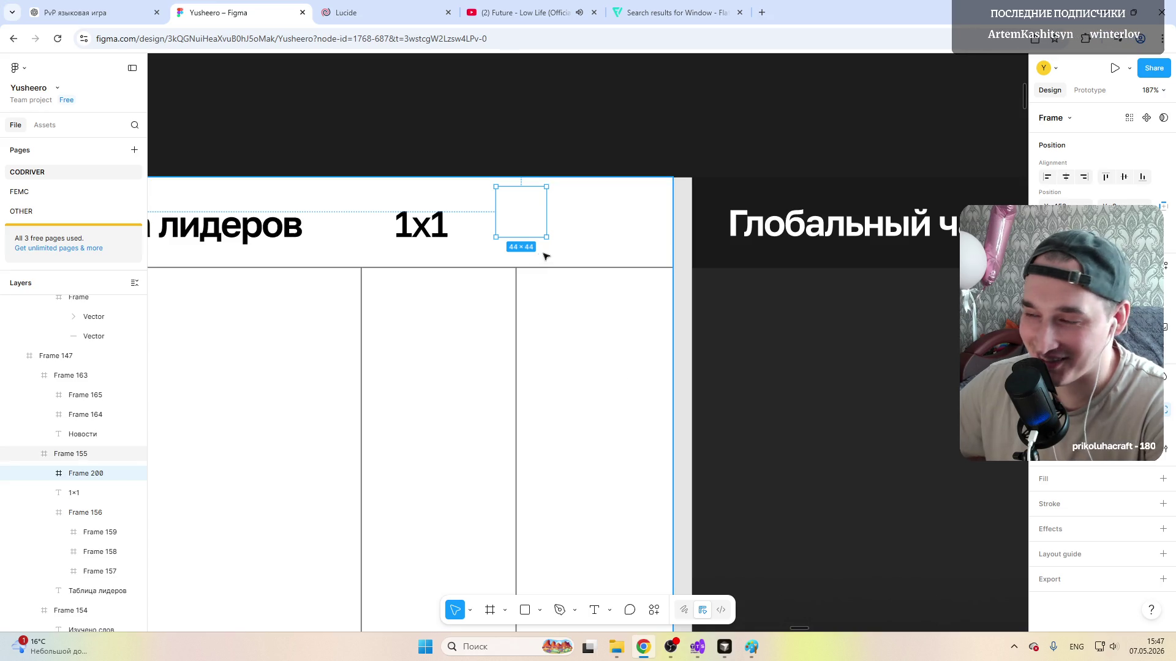
left_click_drag(548, 223, 637, 227)
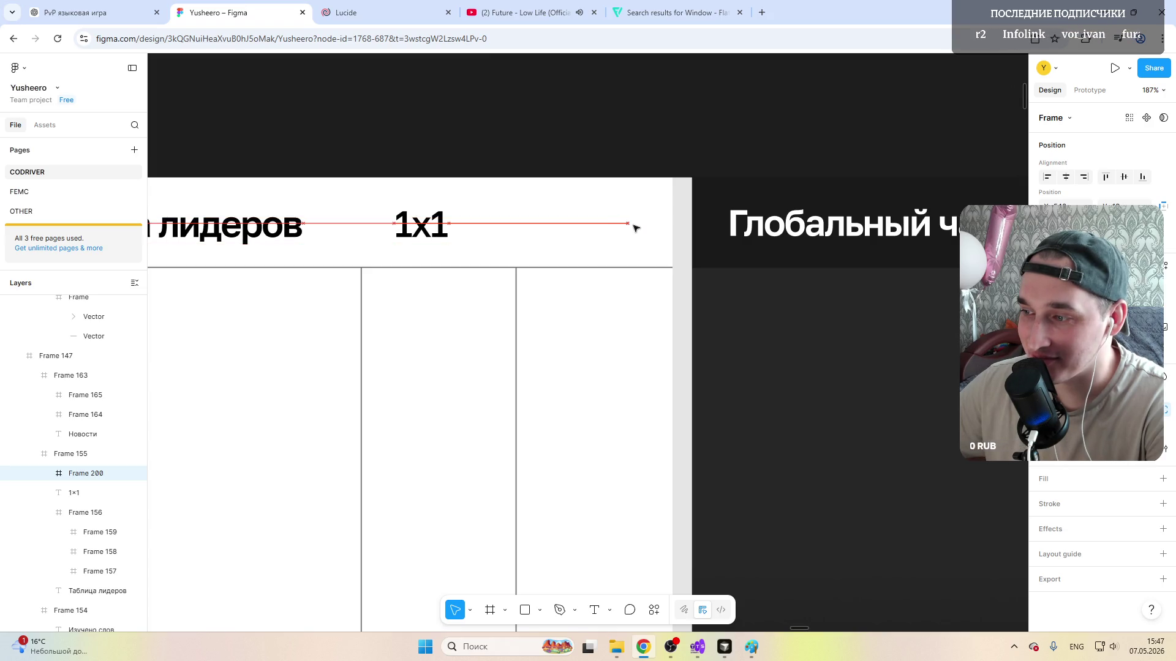
Step: Set the 1x1 label to size 16, move it into the small frame, and give the box a stroke
left_click(421, 226)
left_click(1125, 463)
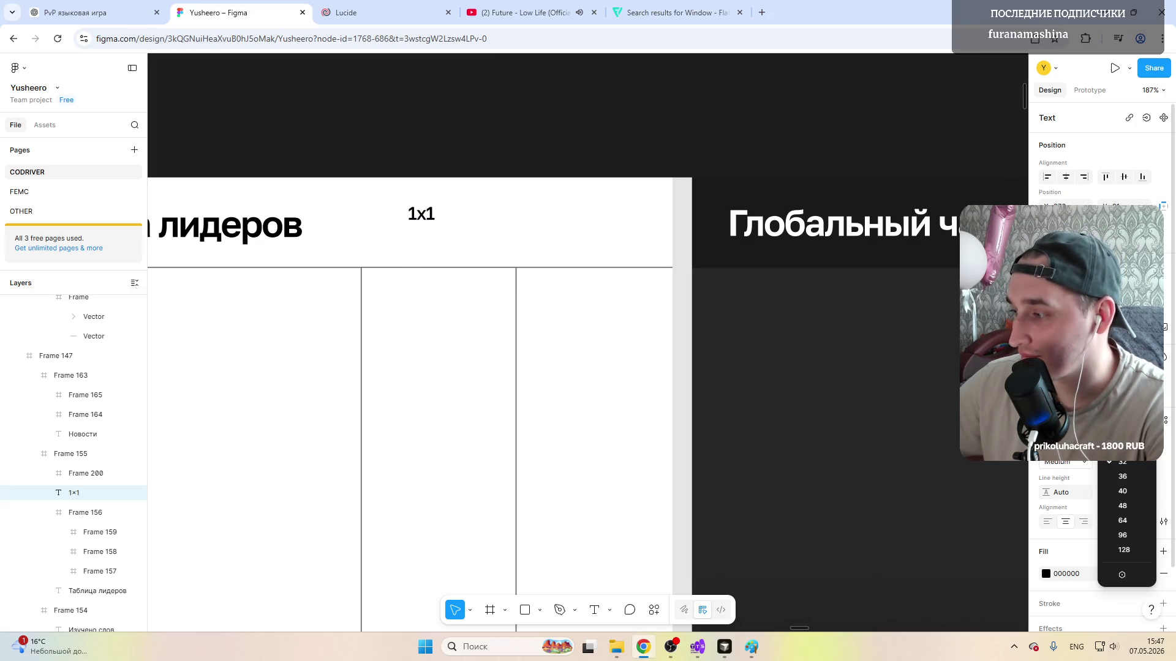
left_click(421, 213)
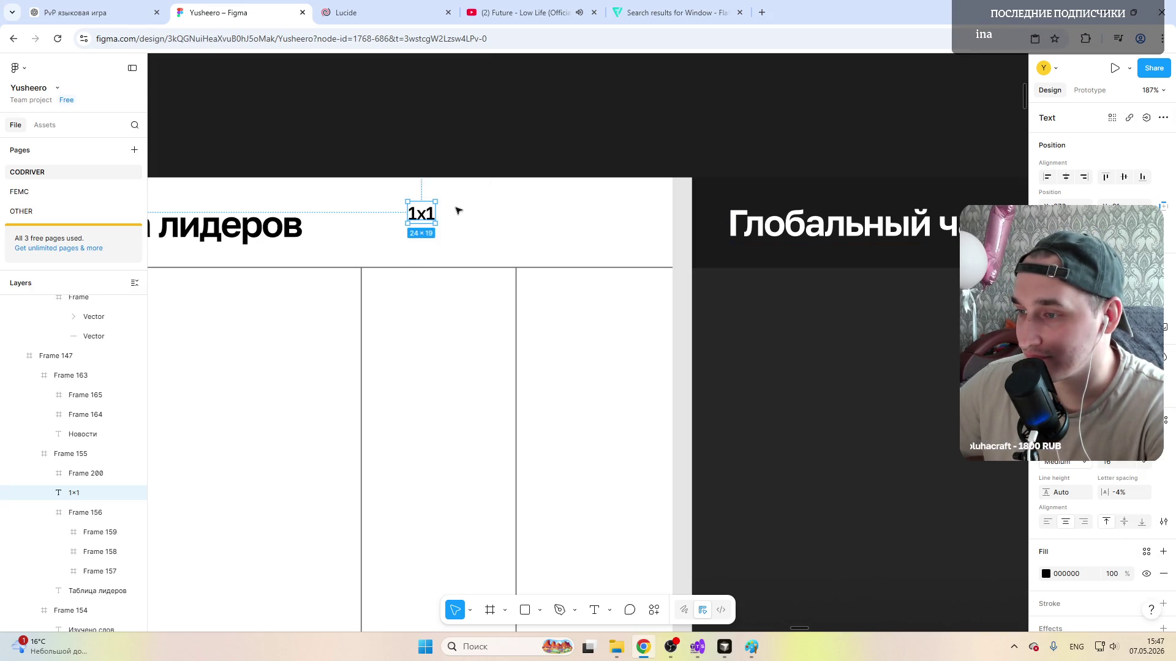
left_click_drag(422, 219, 624, 228)
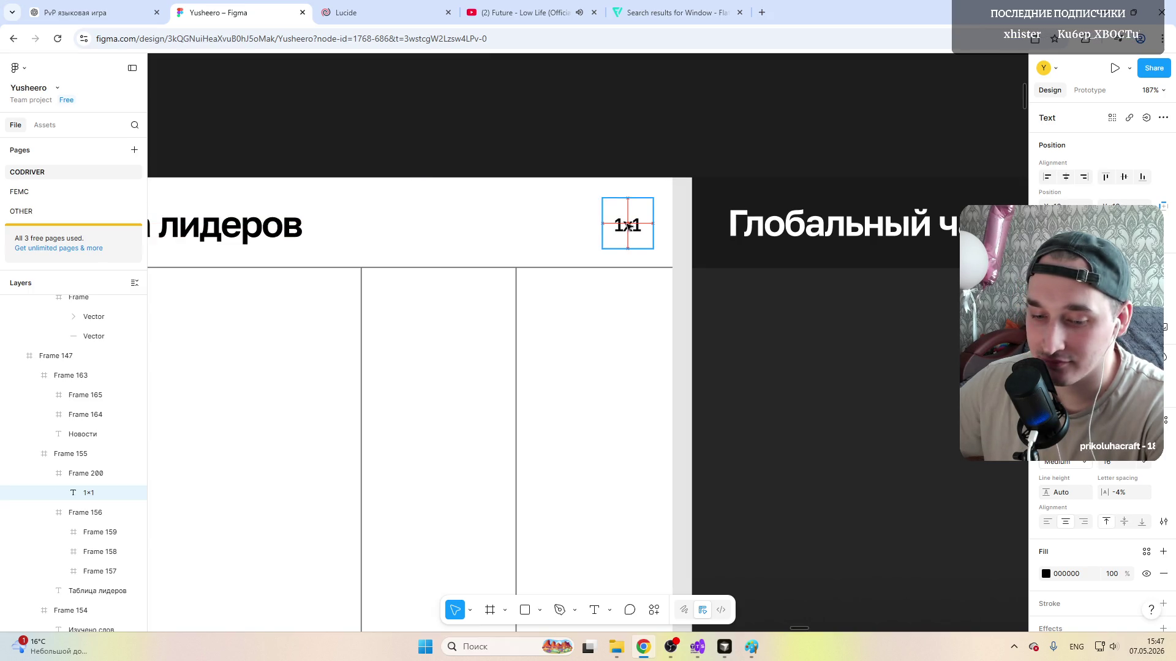
left_click(585, 110)
left_click(632, 210)
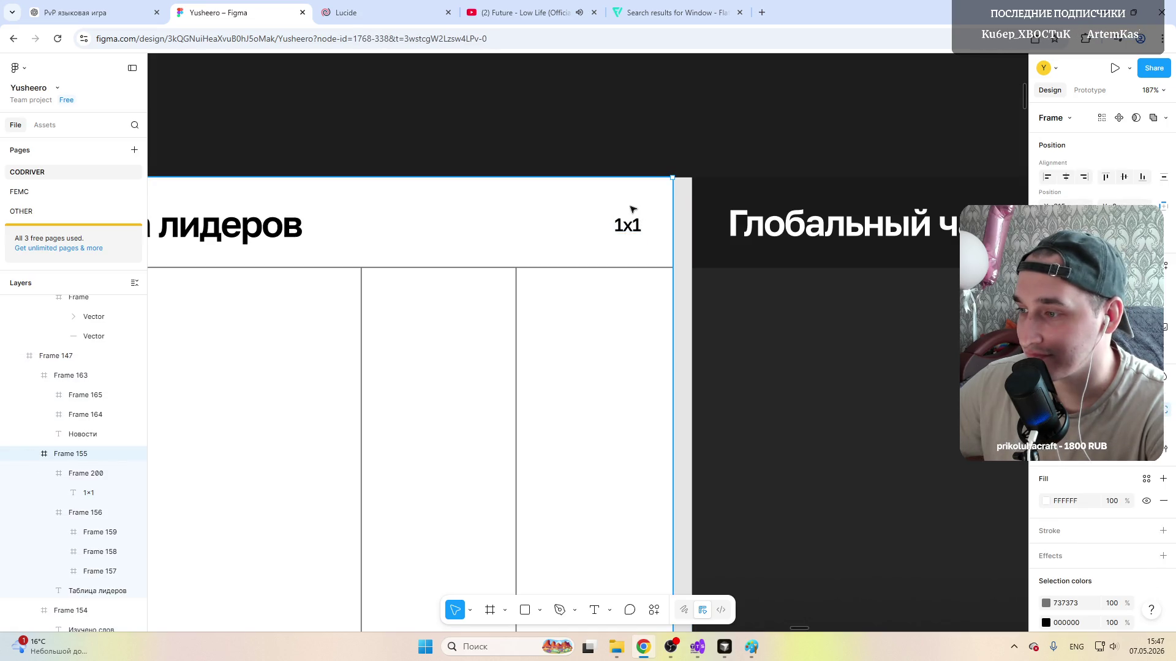
left_click(1163, 500)
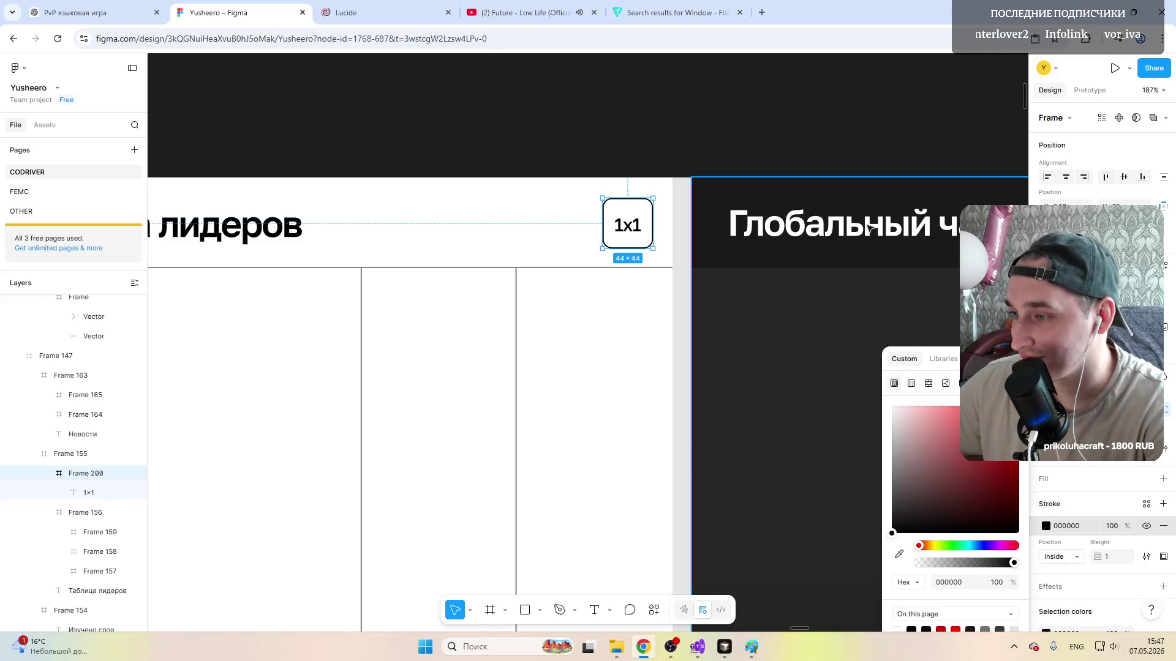
left_click(663, 139)
scroll(644, 230, "up", 5, "ctrl")
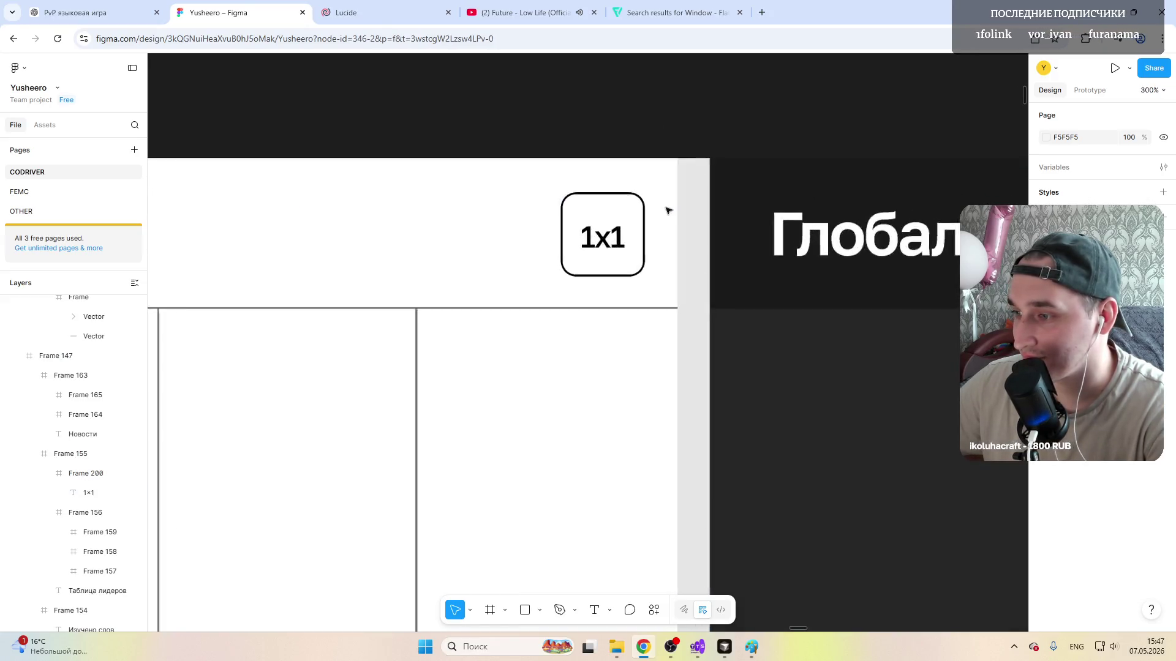
scroll(623, 224, "up", 4)
left_click(570, 265)
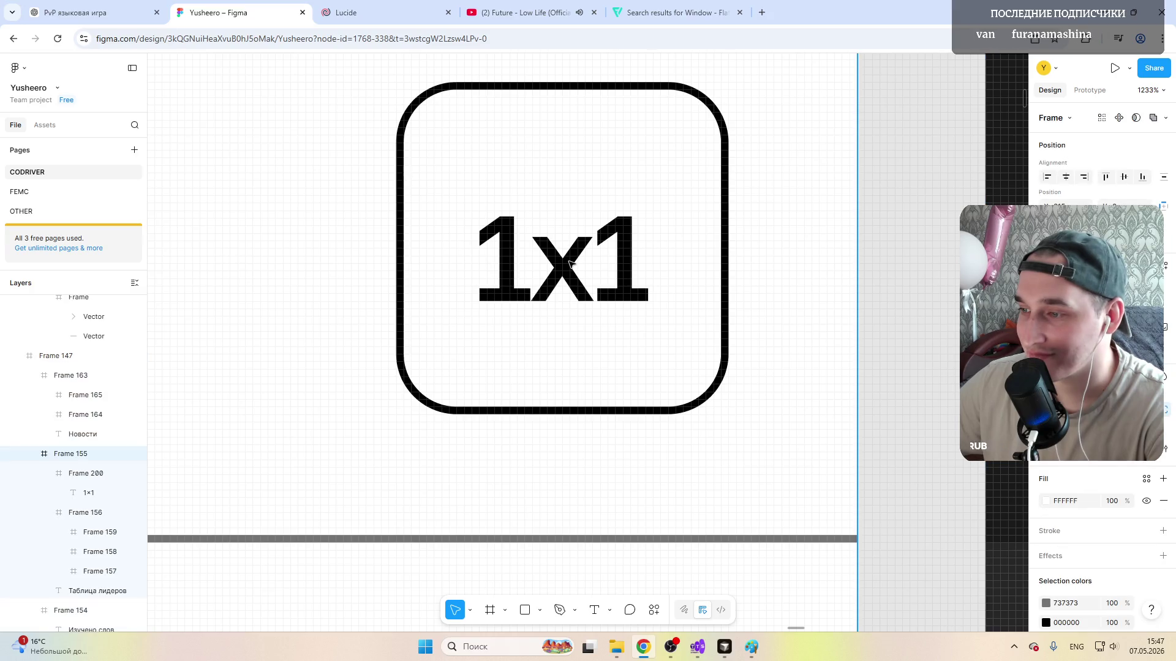
left_click(570, 264)
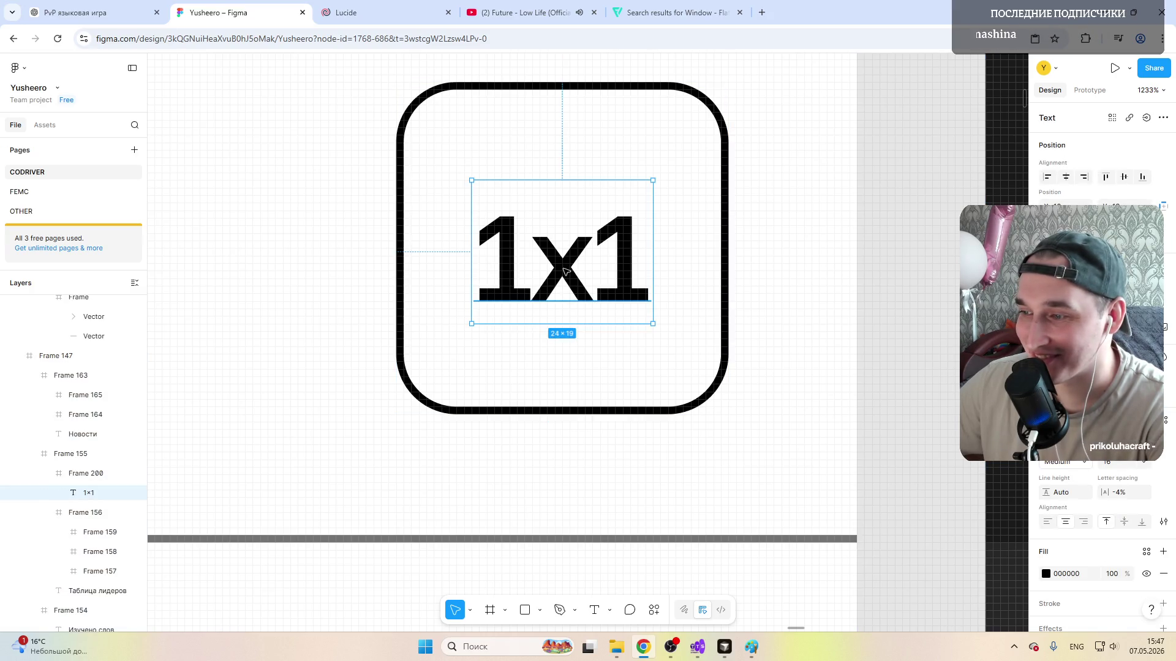
scroll(567, 272, "down", 4)
scroll(567, 272, "down", 3)
left_click(412, 289)
scroll(386, 294, "down", 5)
scroll(347, 310, "up", 3)
scroll(459, 276, "up", 3)
left_click(565, 231)
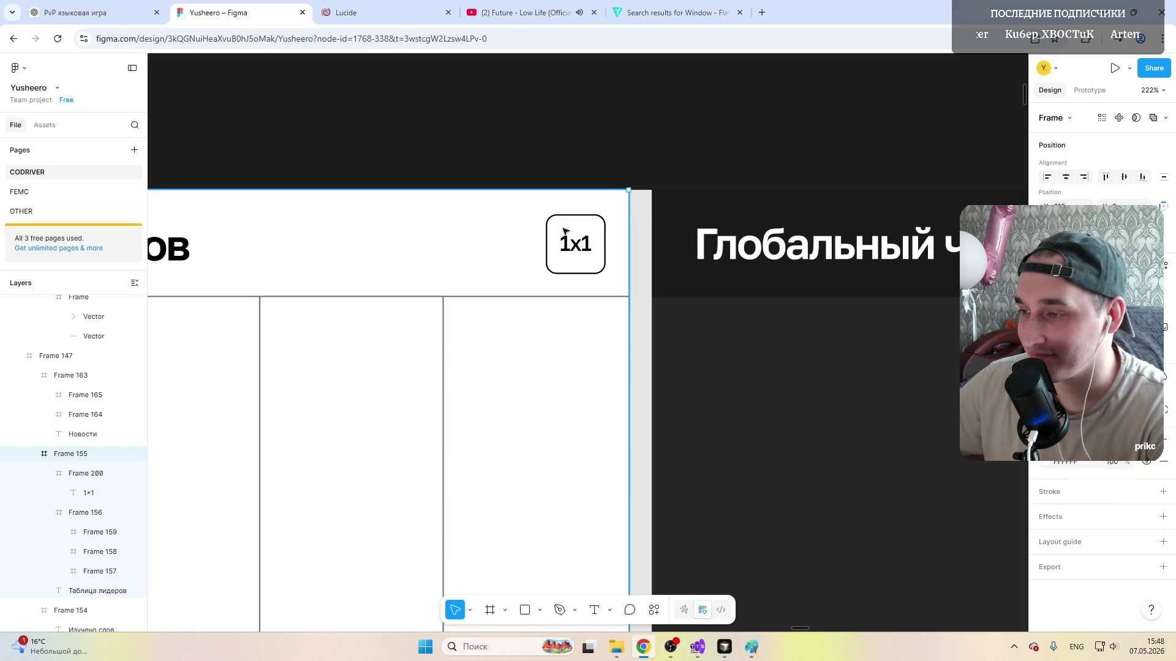
left_click(565, 231)
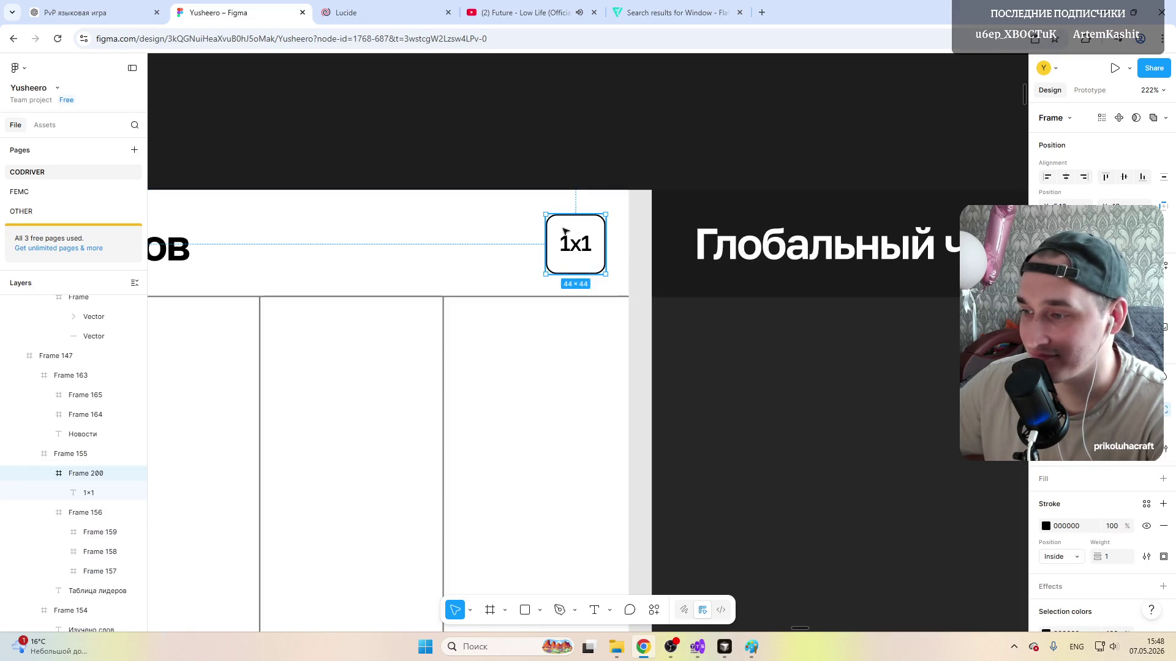
left_click(473, 249)
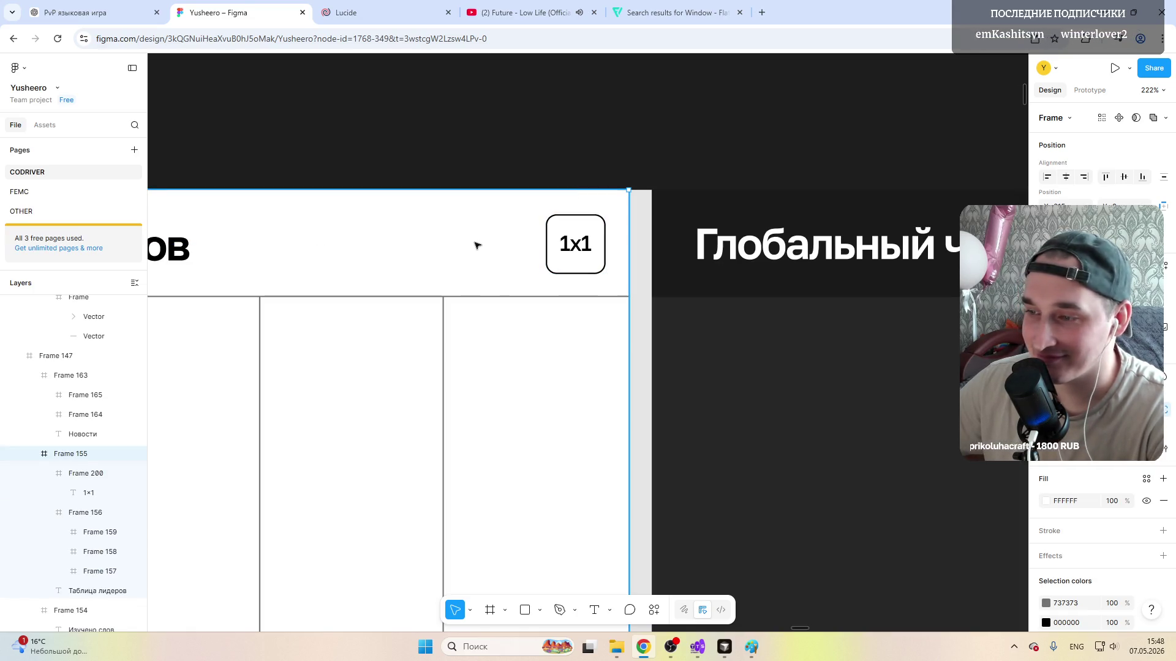
left_click(576, 243)
Step: Duplicate the 1x1 box to its left and change its label to "4x"
mouse_move(575, 243)
left_mouse_down("alt")
mouse_move(507, 244)
mouse_move(494, 230)
left_mouse_up("alt")
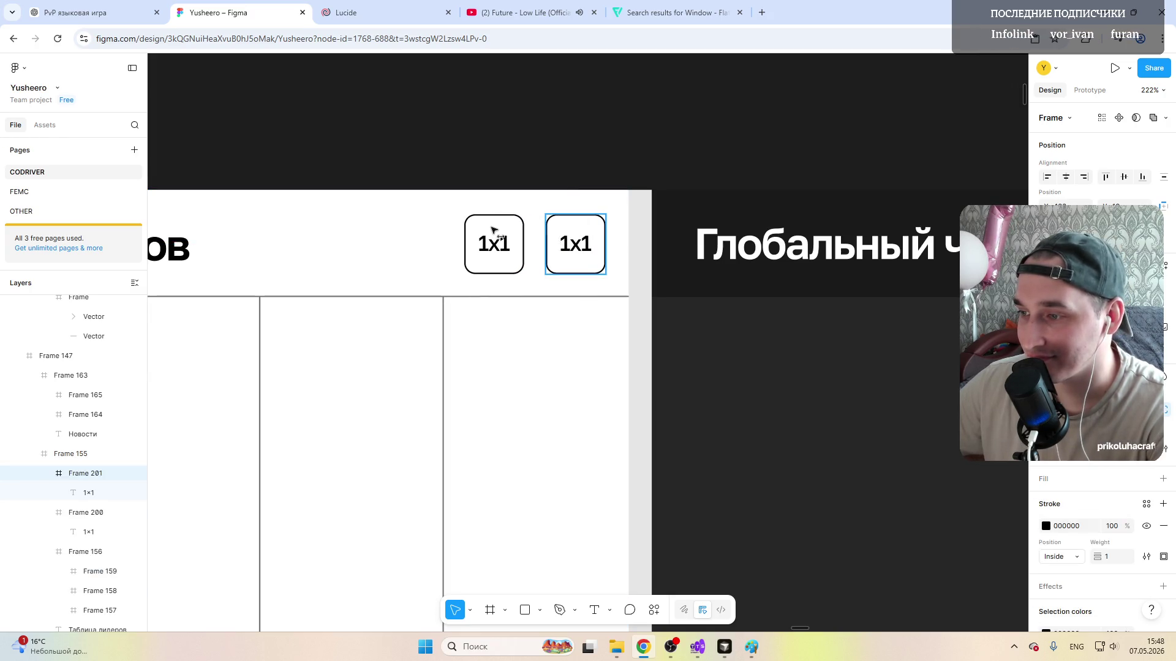
double_click(495, 244)
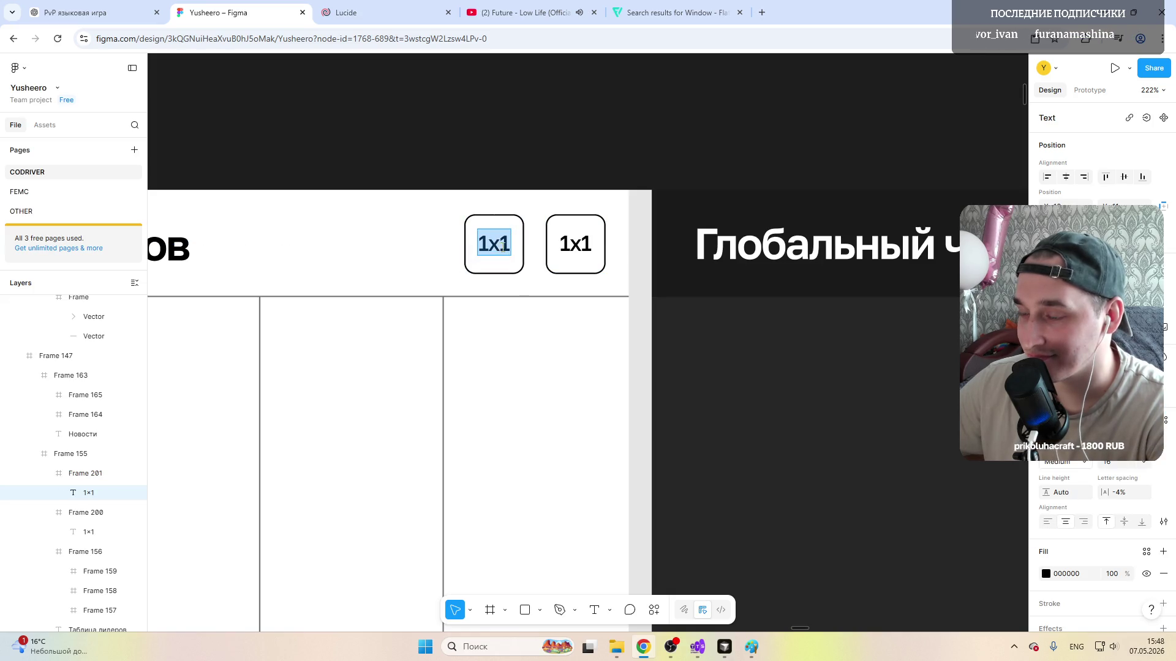
type("4x")
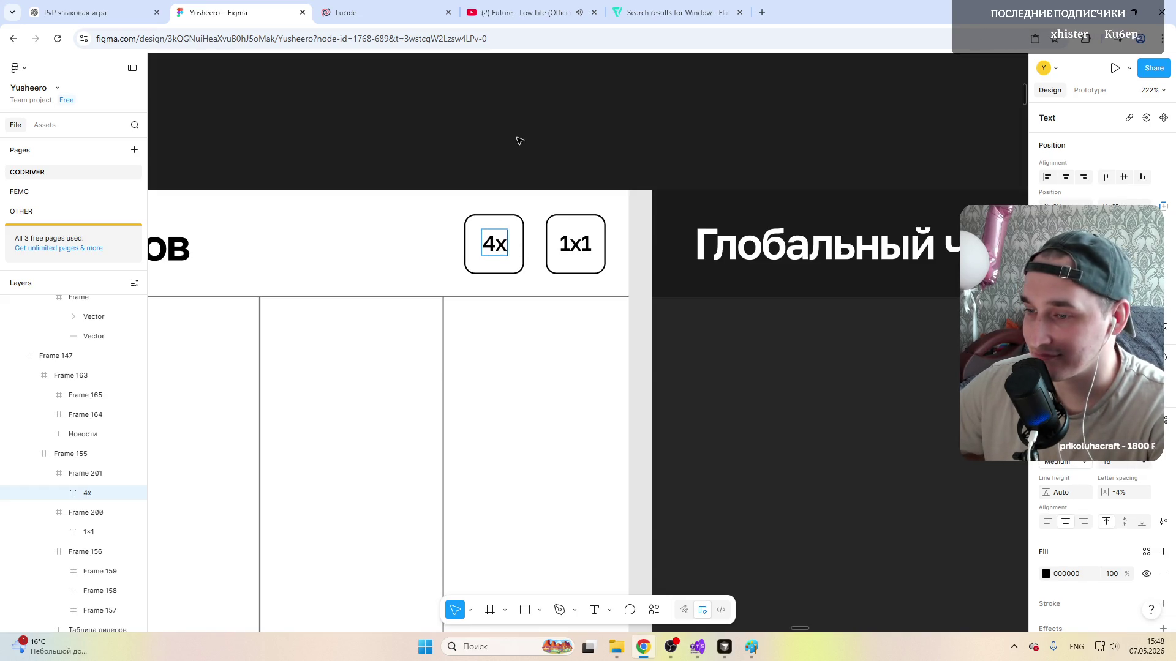
key("Escape")
scroll(404, 272, "down", 3)
scroll(469, 276, "up", 5)
Step: Give the 4x box a black fill
left_click(512, 193)
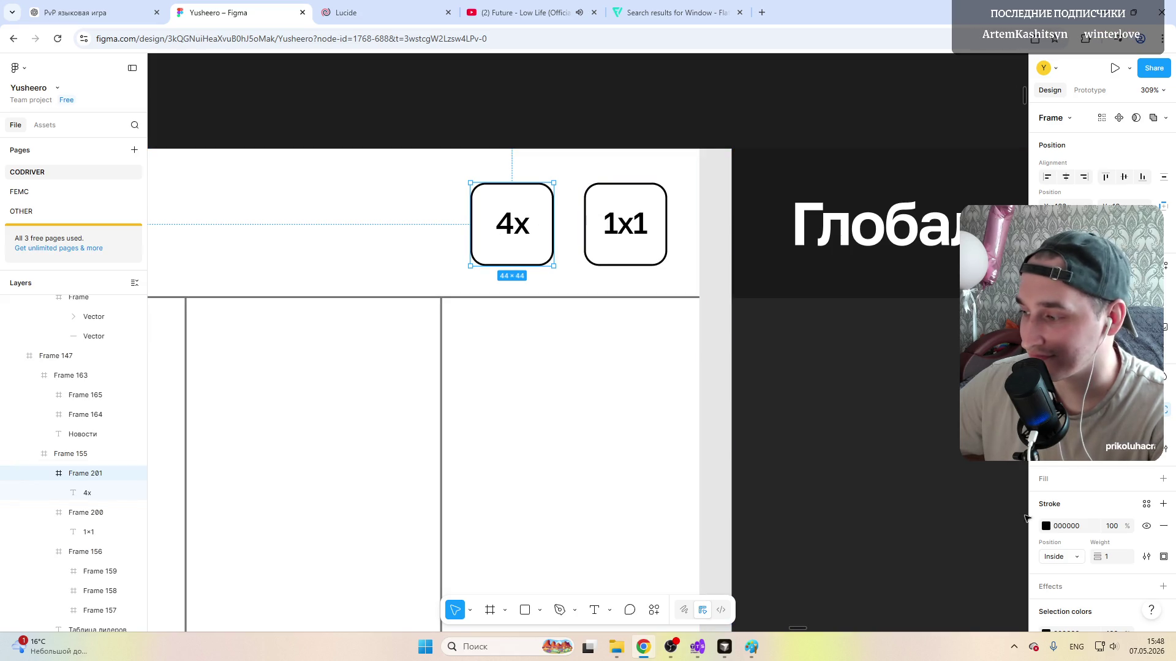
left_click(1047, 526)
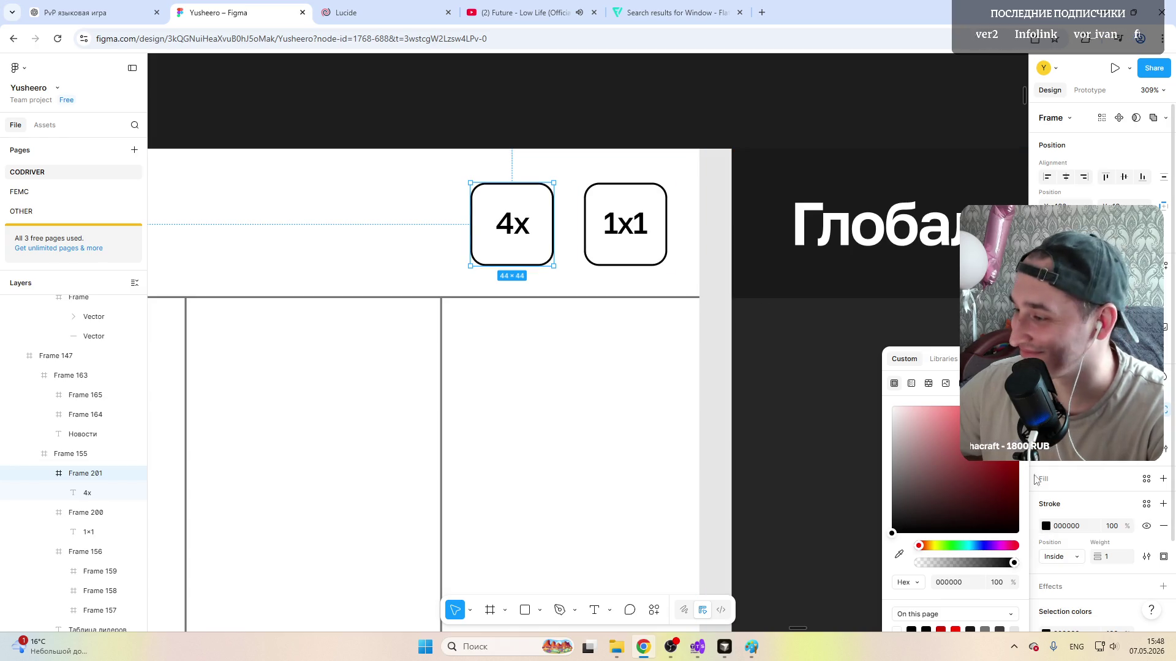
left_click(1163, 479)
mouse_move(909, 423)
left_mouse_down()
mouse_move(890, 474)
mouse_move(889, 533)
left_mouse_up()
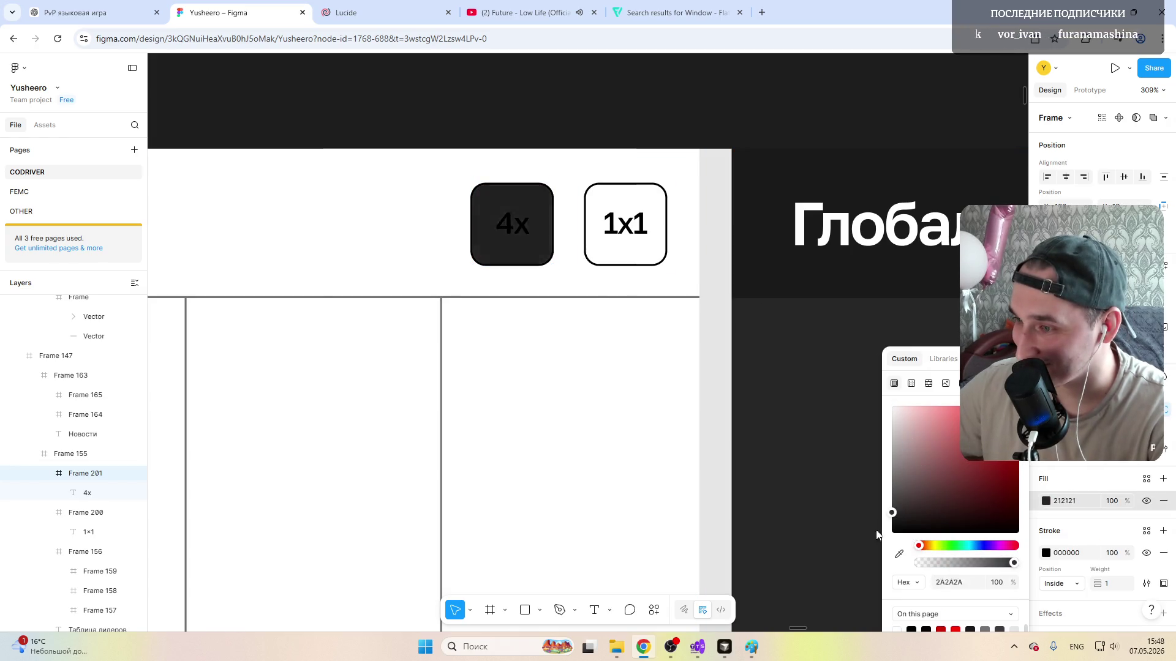
Step: Make the 4x label text white
double_click(515, 227)
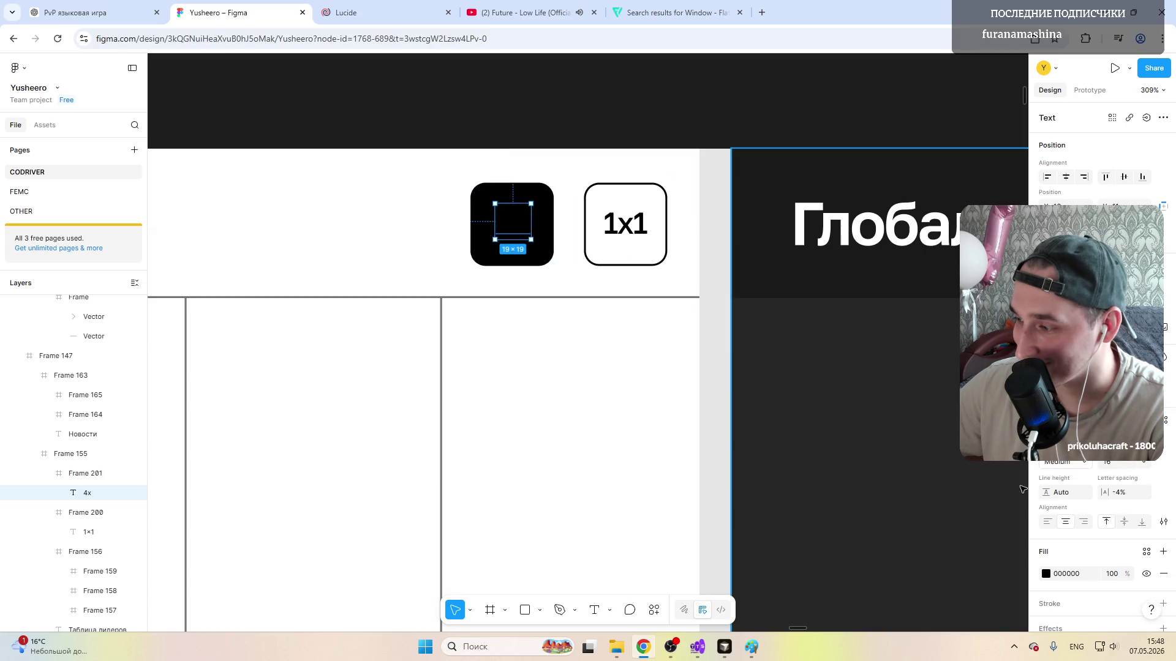
left_click(1045, 573)
left_click_drag(905, 451, 896, 412)
left_click(652, 280)
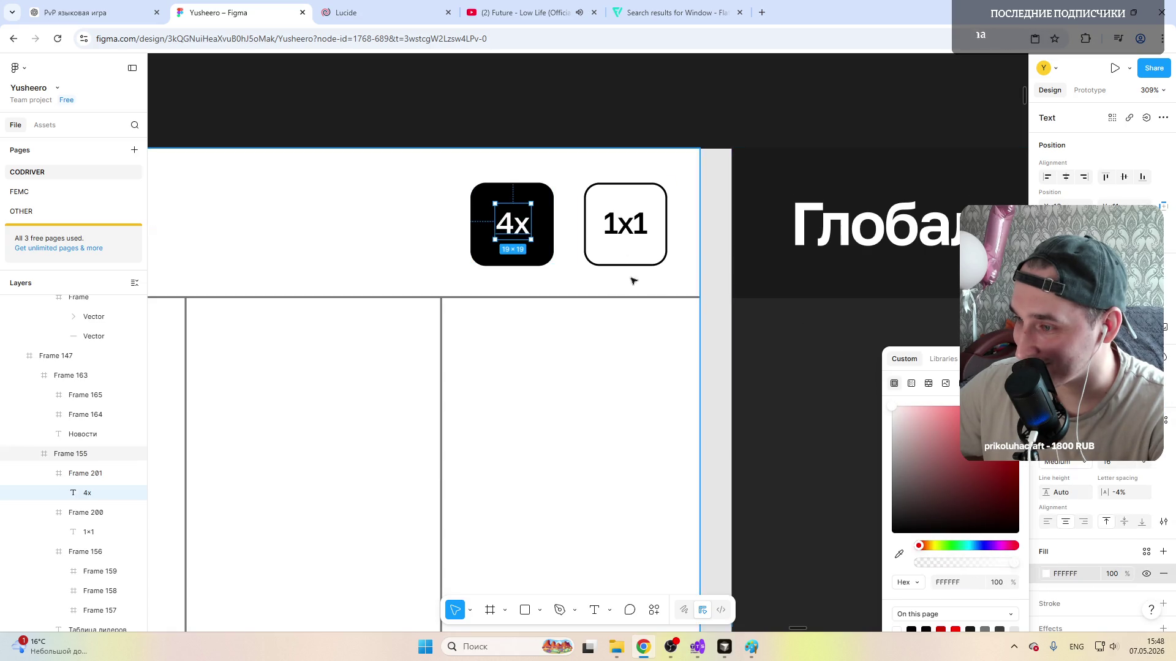
Step: Nudge the black 4x box slightly right so it sits closer beside the 1x1 box
left_click(513, 224)
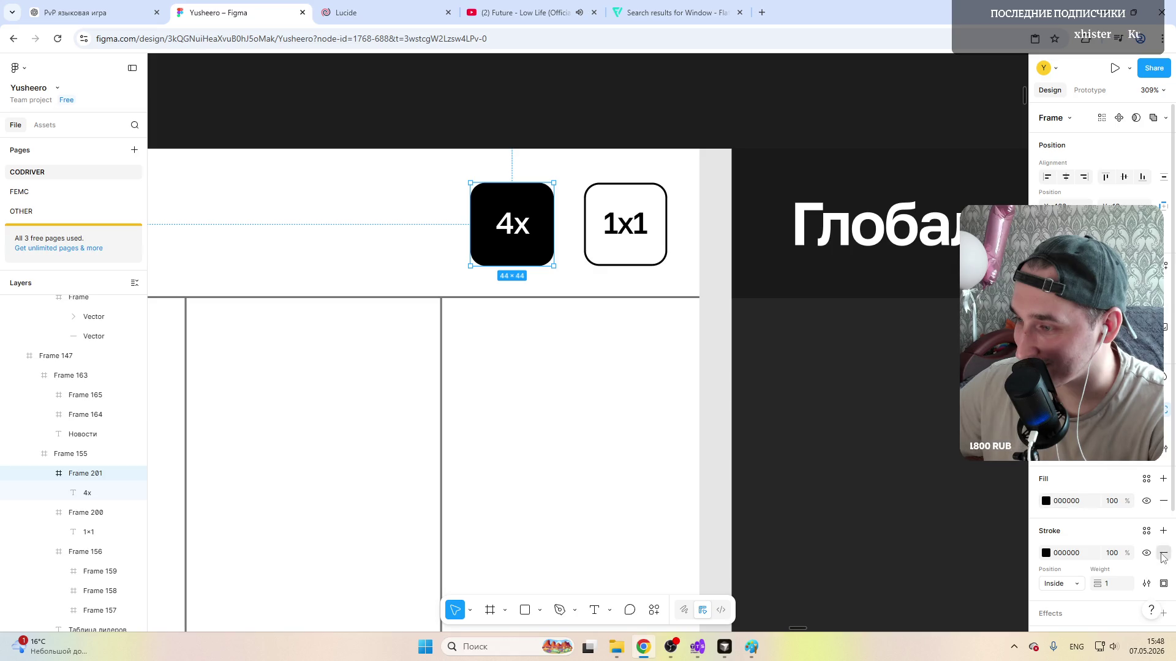
left_click(588, 106)
scroll(503, 285, "down", 5)
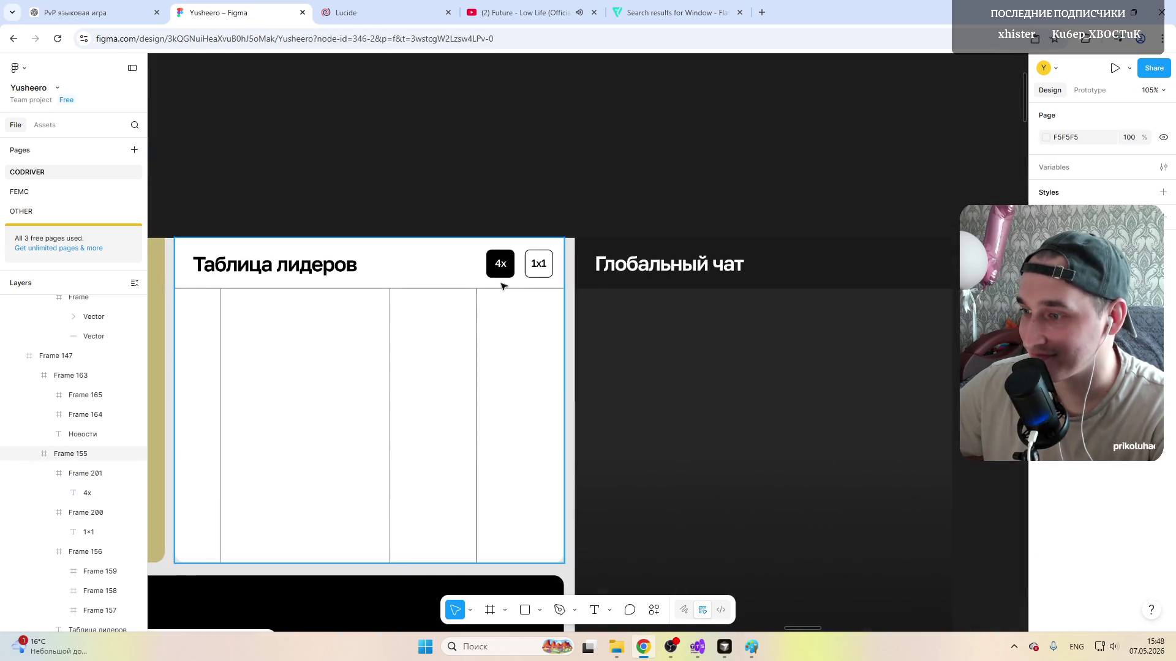
scroll(503, 286, "down", 3)
scroll(518, 348, "down", 3)
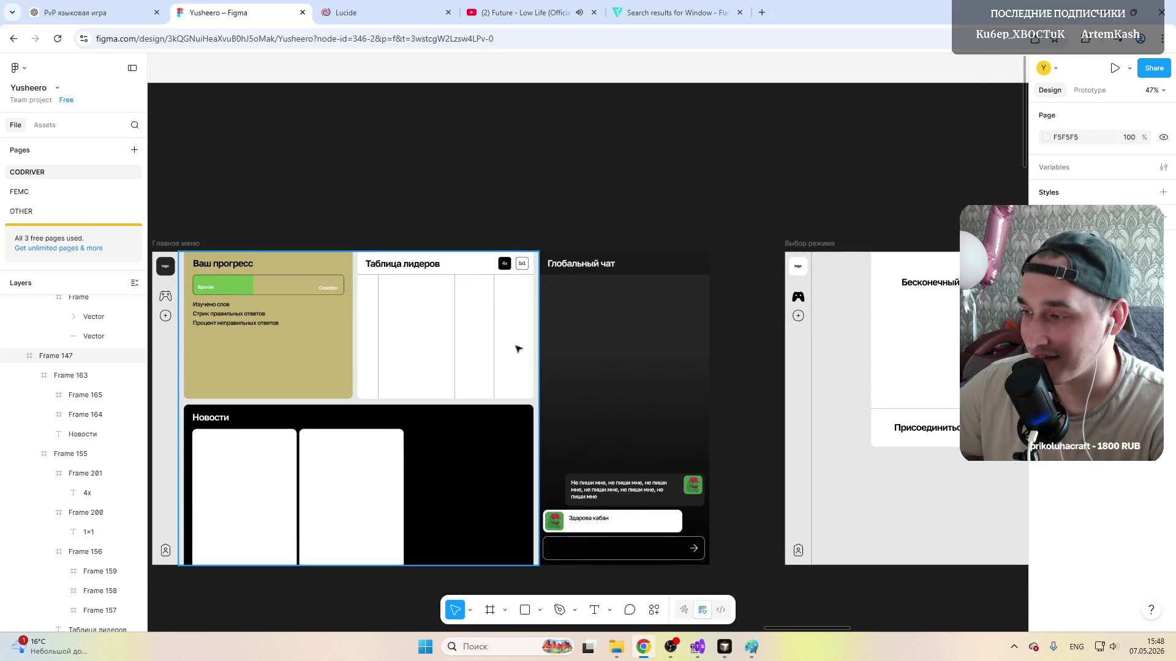
scroll(517, 347, "down", 3)
scroll(414, 312, "down", 1)
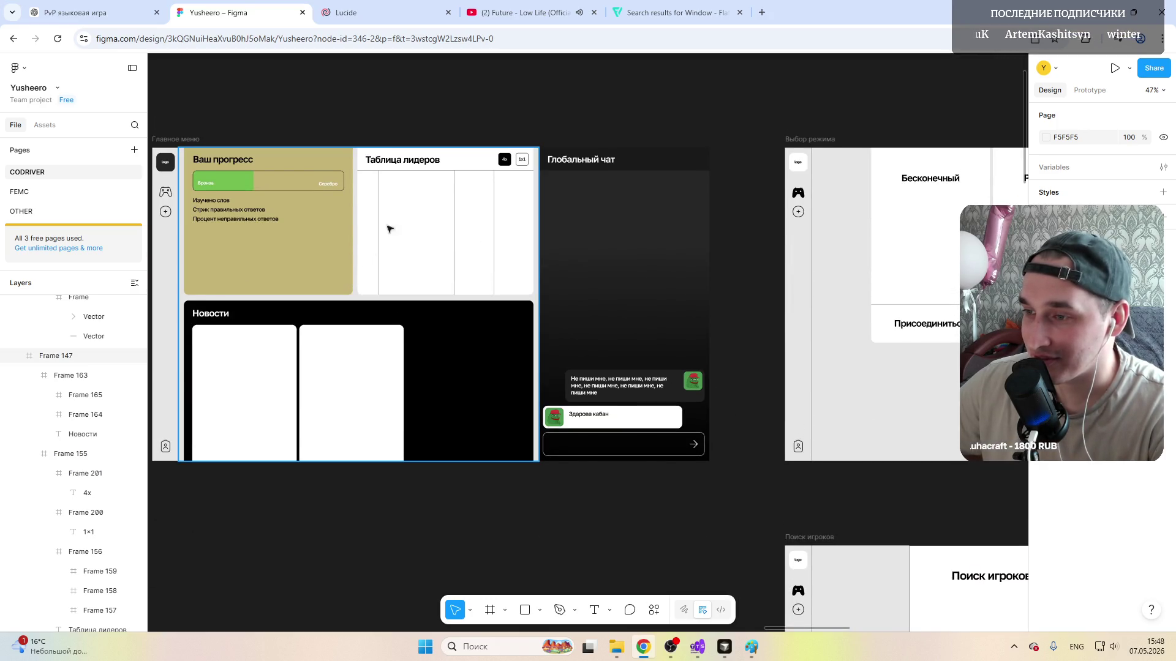
scroll(383, 238, "up", 5)
scroll(552, 183, "up", 3)
scroll(474, 260, "down", 1)
scroll(281, 253, "down", 3)
scroll(276, 278, "down", 1)
scroll(312, 239, "up", 5)
scroll(347, 165, "up", 2)
left_click_drag(321, 150, 340, 149)
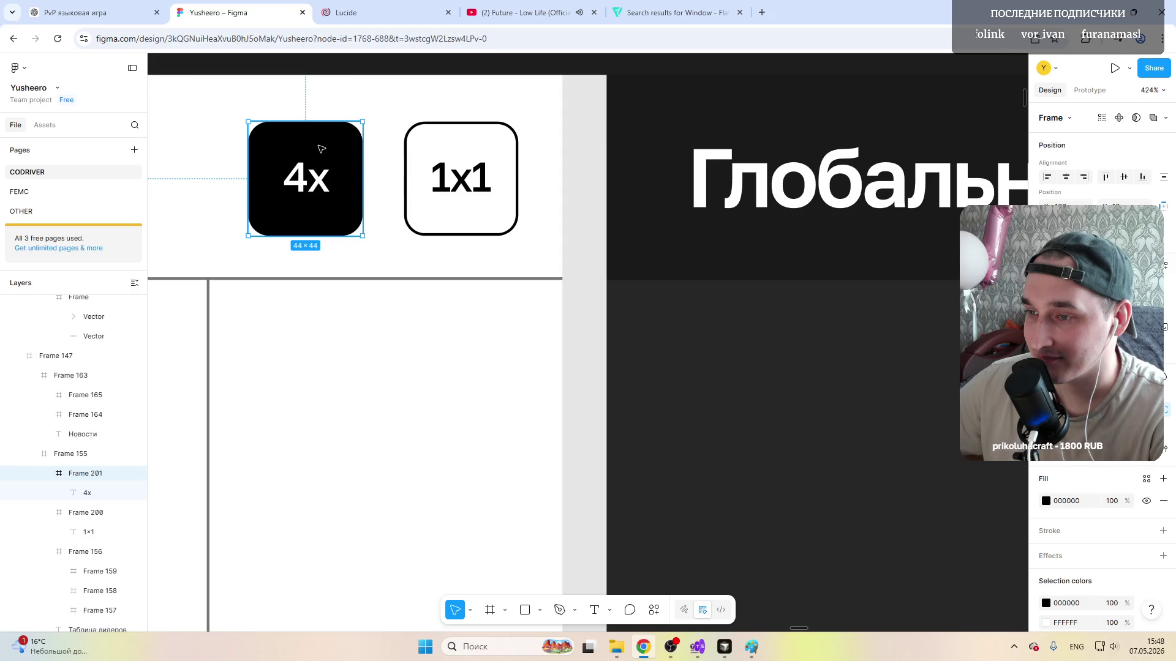
scroll(341, 148, "down", 5)
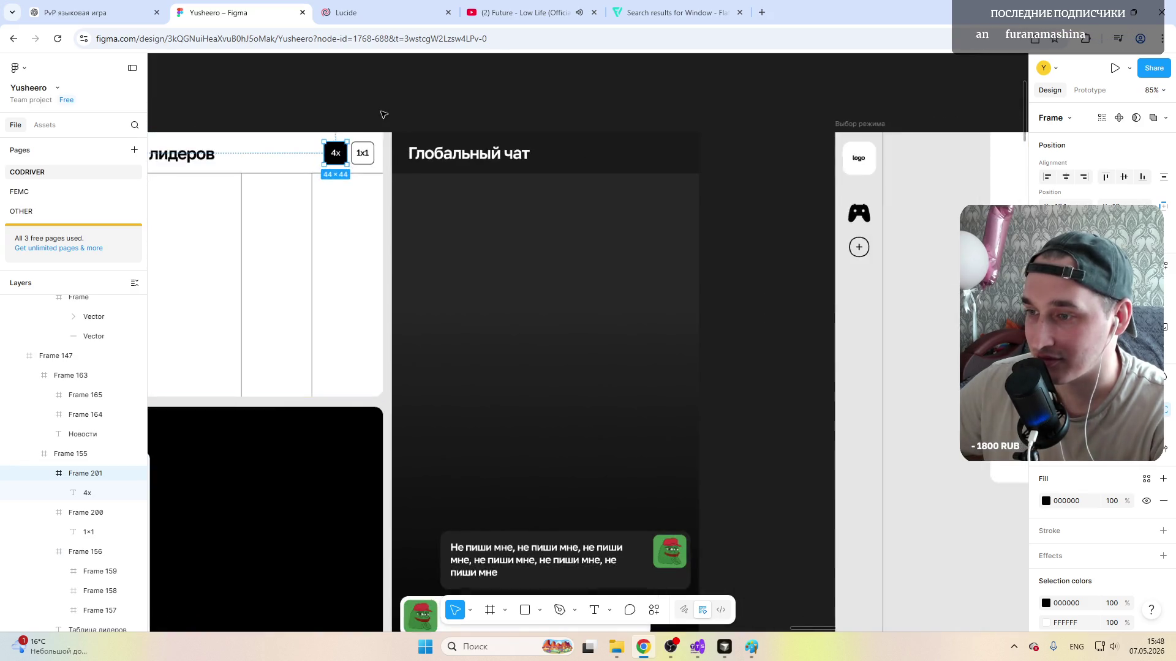
left_click(280, 313)
scroll(293, 312, "up", 3)
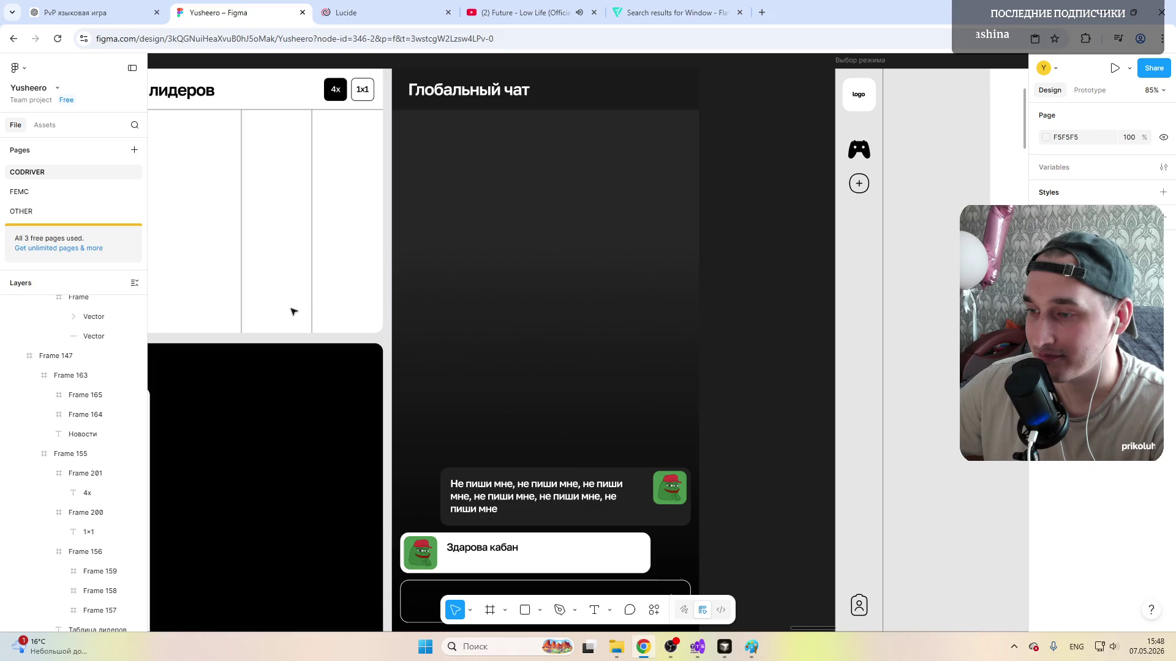
scroll(304, 294, "left", 5)
scroll(313, 289, "left", 5)
scroll(315, 285, "right", 5)
scroll(314, 285, "right", 8)
scroll(314, 286, "left", 8)
scroll(314, 286, "left", 6)
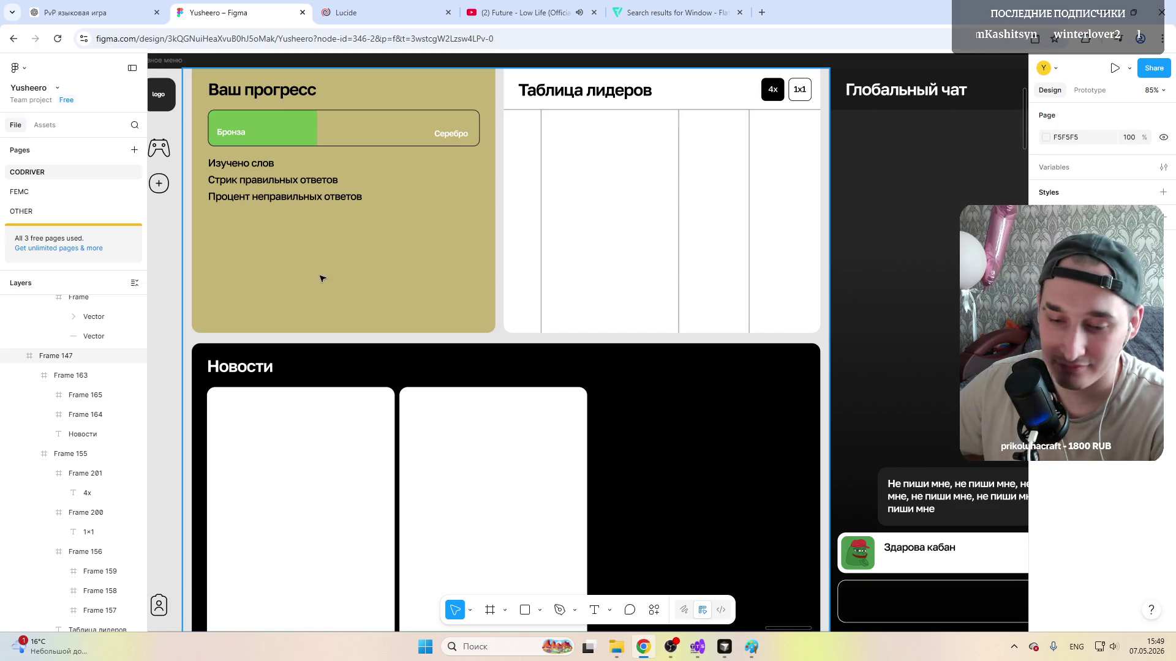
scroll(322, 278, "right", 3)
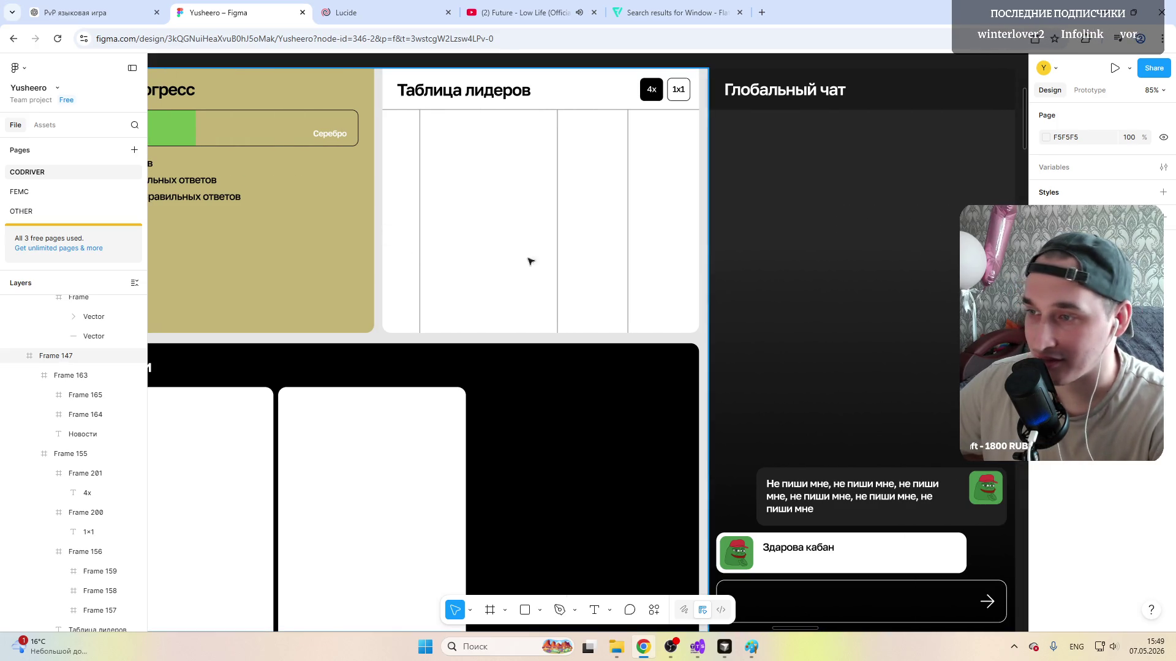
left_click(405, 127)
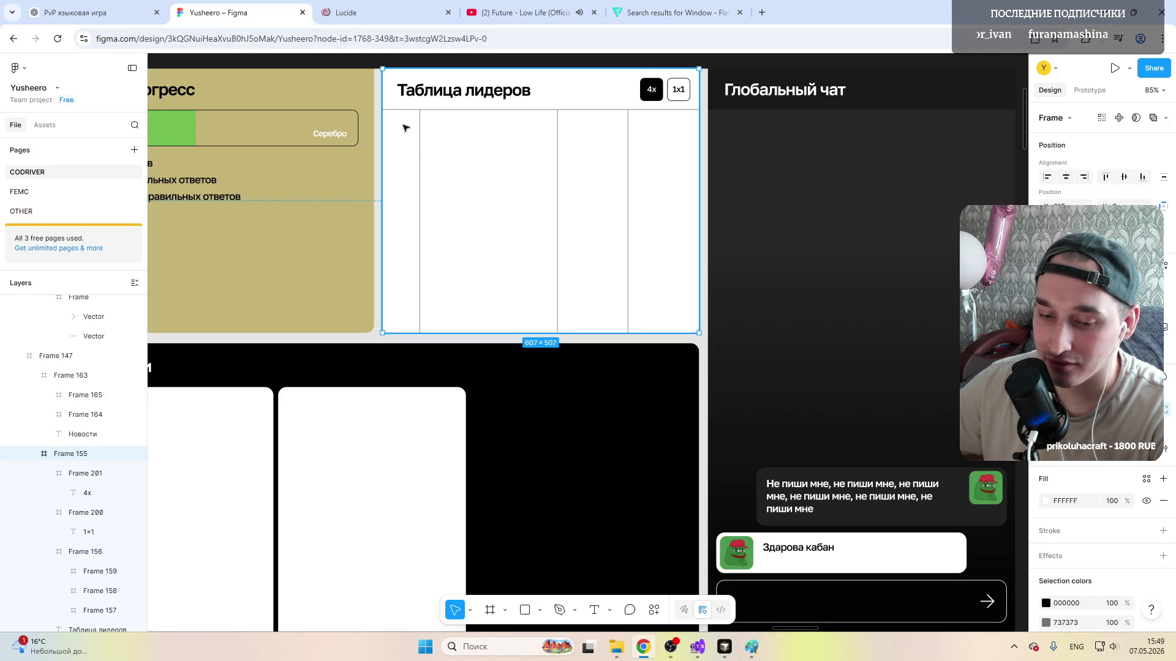
Step: Move over from the leaderboard to the Выбор режима screen and select its frames
left_click(405, 128)
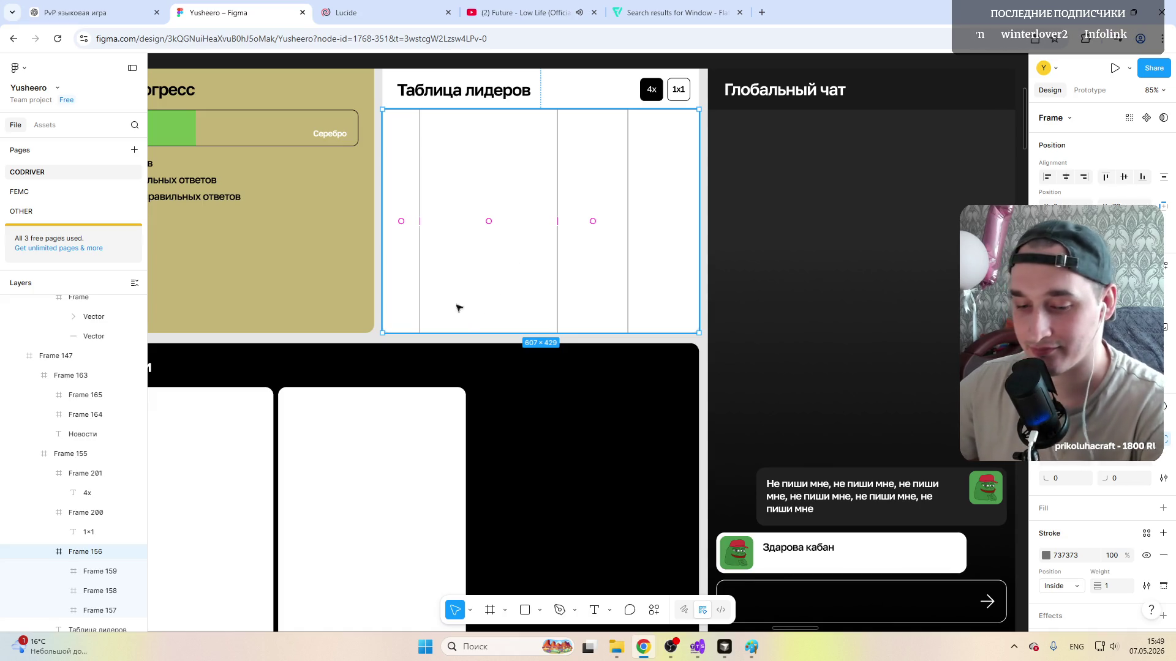
scroll(308, 291, "down", 3)
scroll(307, 291, "right", 5)
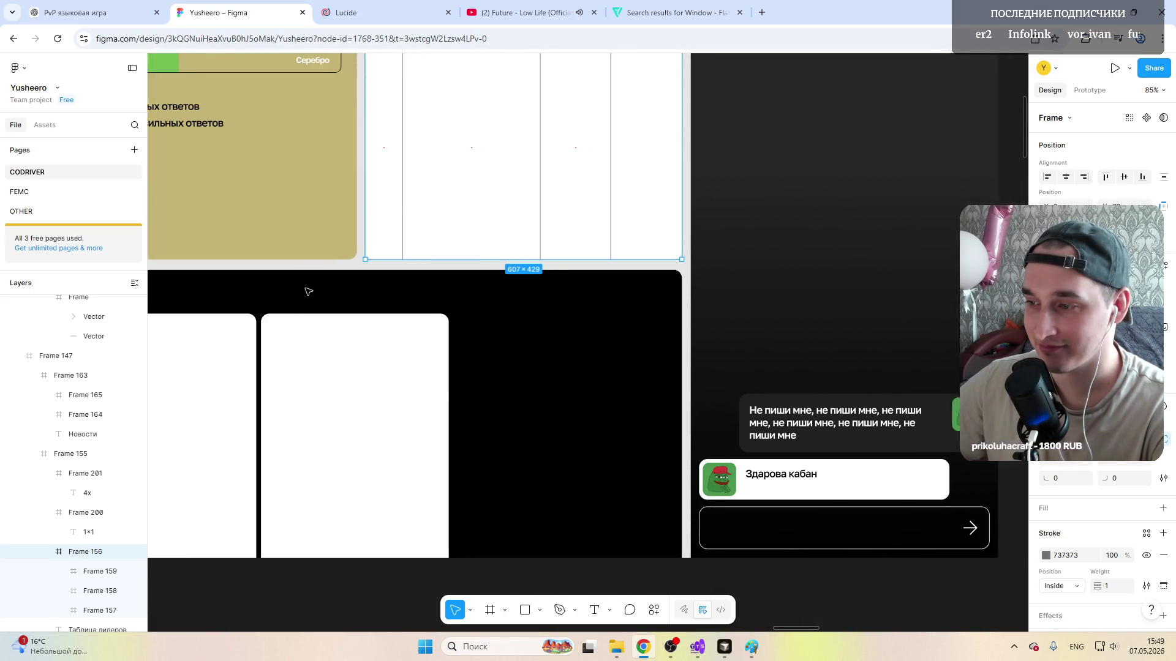
scroll(307, 291, "right", 5)
scroll(309, 292, "right", 5)
scroll(308, 291, "right", 5)
left_click(384, 288)
left_click(385, 287)
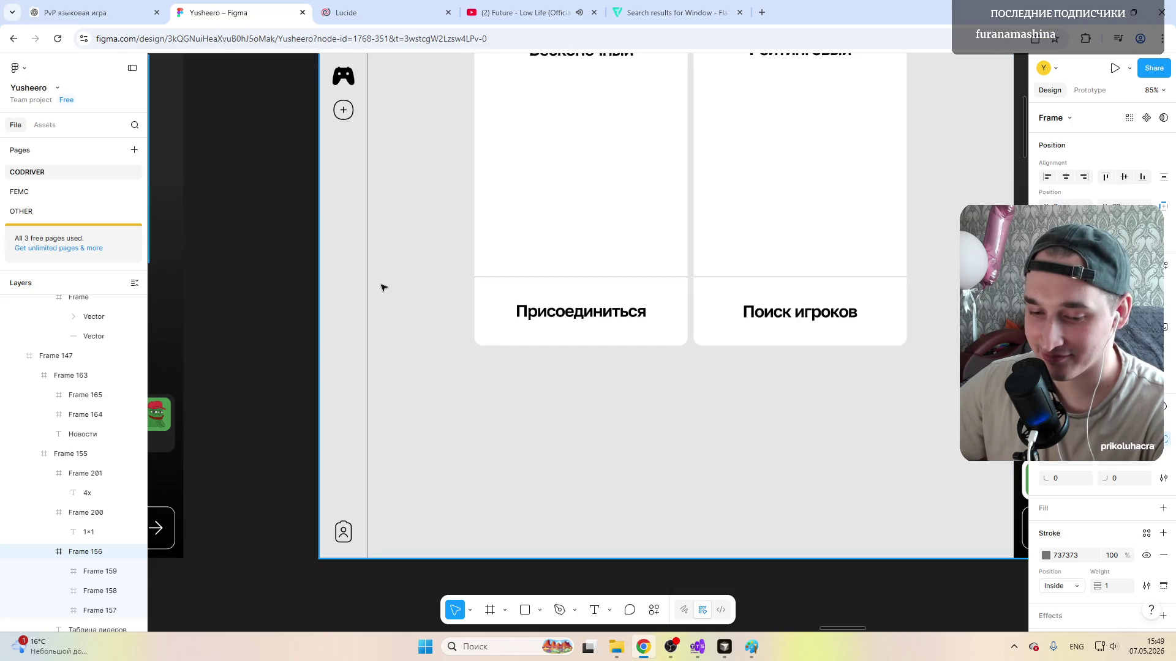
scroll(385, 287, "down", 5)
scroll(597, 192, "left", 3)
scroll(599, 192, "right", 3)
scroll(598, 192, "right", 3)
scroll(485, 216, "left", 4)
scroll(431, 232, "right", 2)
scroll(498, 227, "up", 2)
scroll(496, 227, "up", 2)
scroll(522, 247, "up", 1)
scroll(522, 247, "up", 2)
scroll(522, 247, "right", 2)
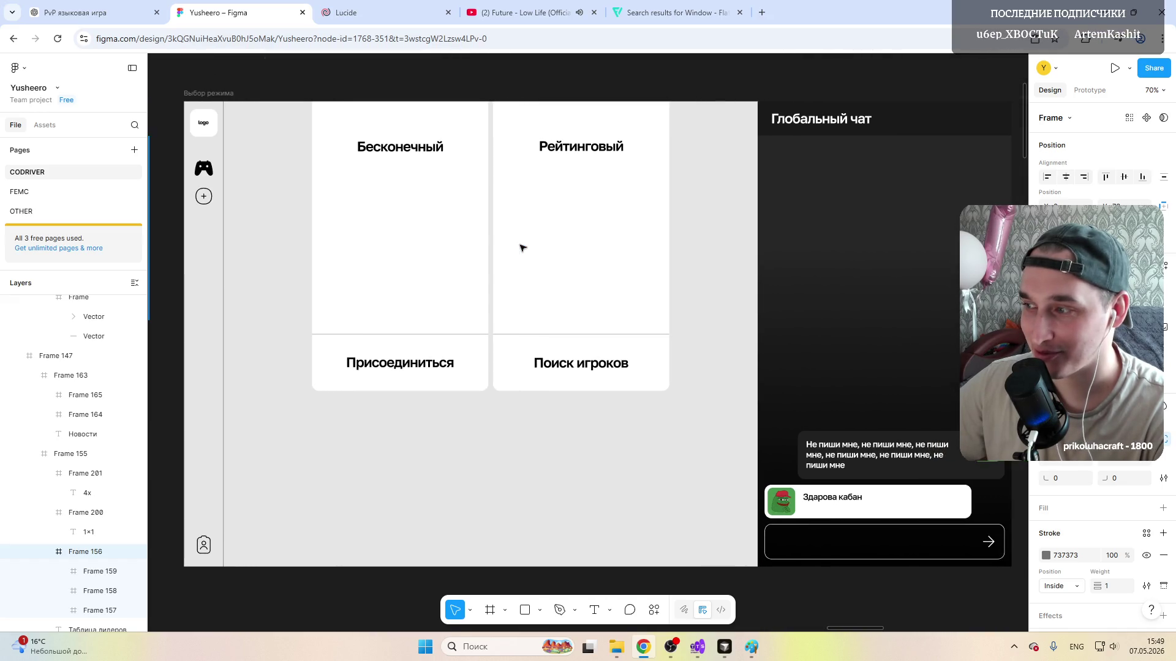
scroll(521, 247, "right", 1)
scroll(447, 262, "right", 1)
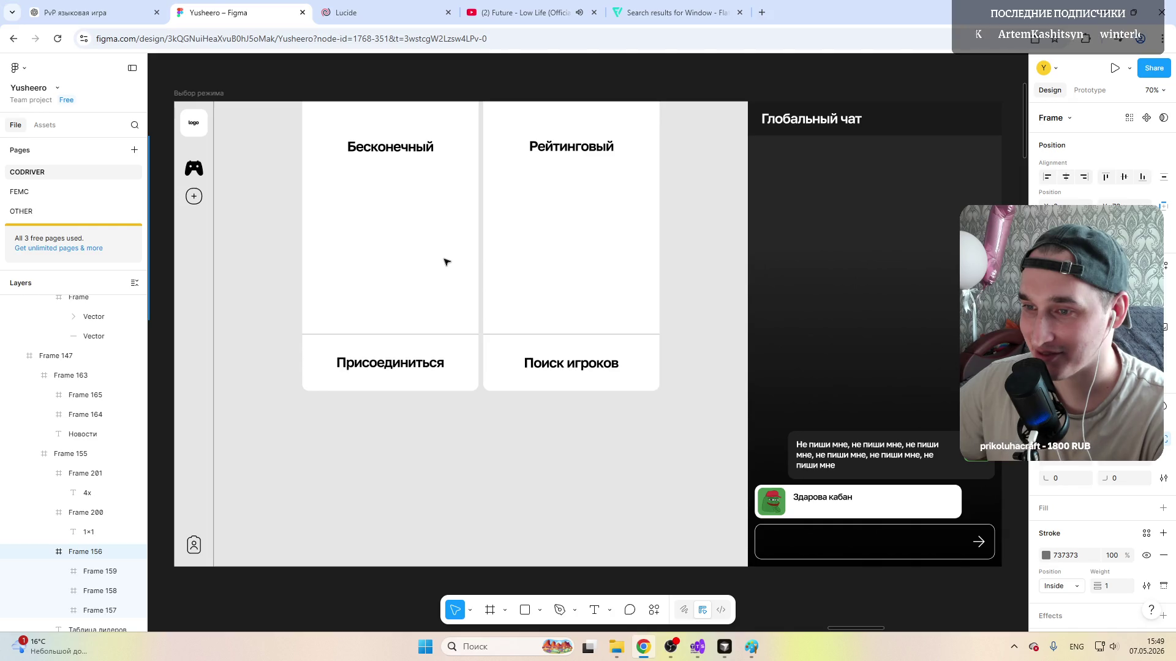
scroll(447, 262, "up", 1)
scroll(446, 262, "up", 1)
scroll(447, 262, "down", 2)
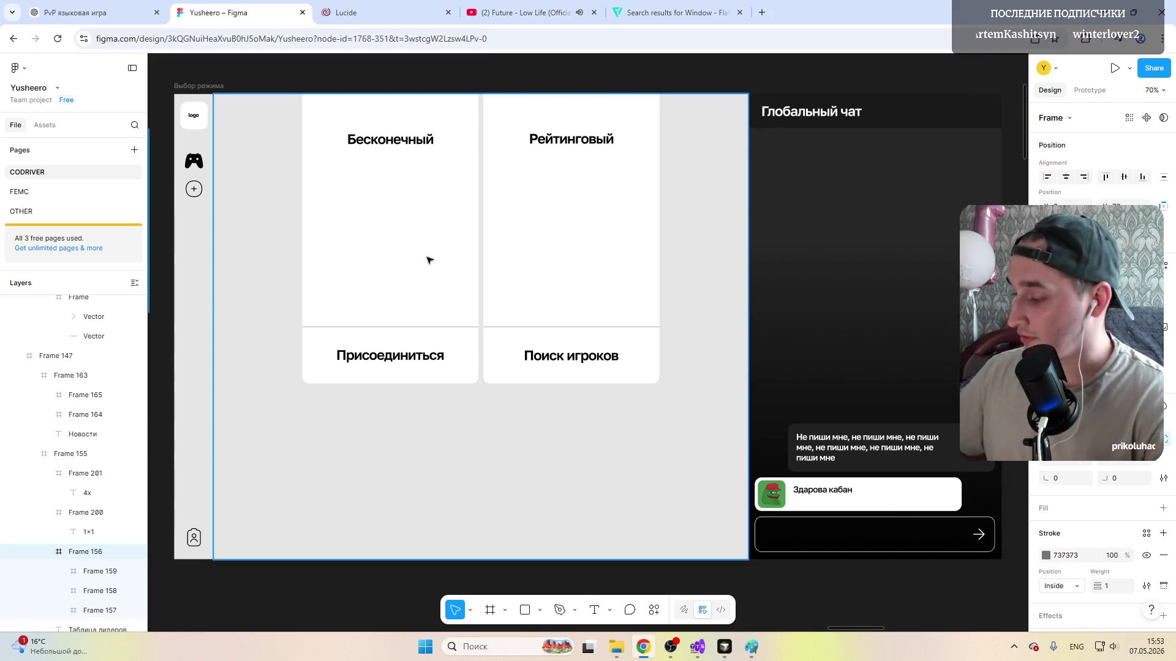
Step: Browse the Lucide and Flaticon tabs for an icon and return to the Figma design
left_click(373, 11)
left_click(230, 13)
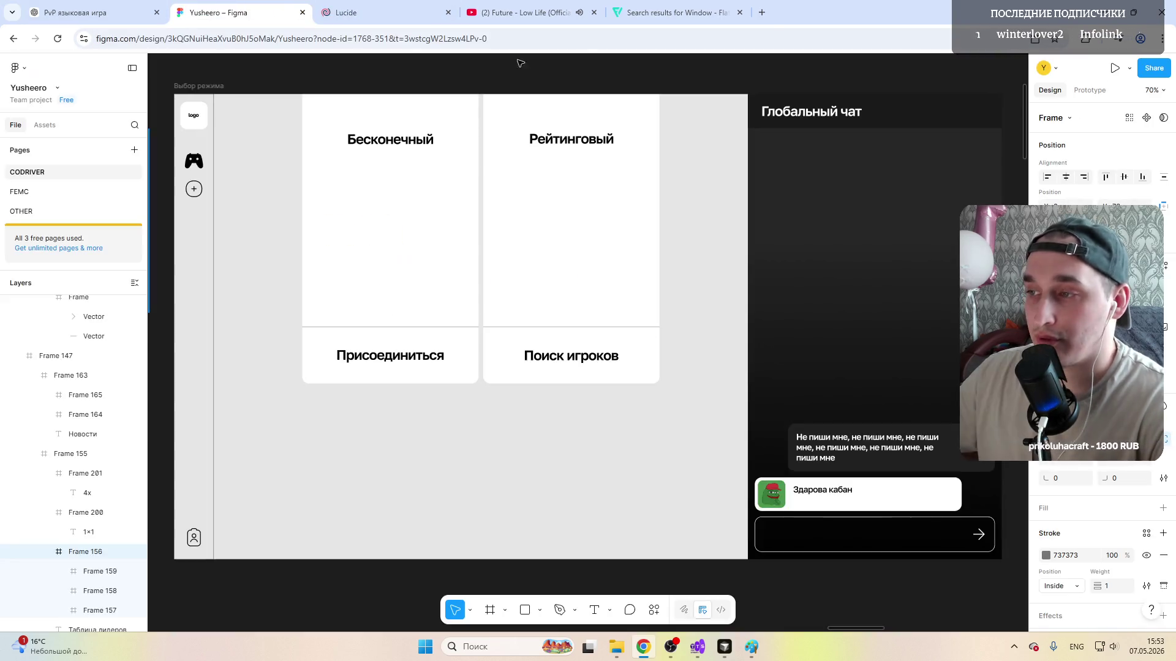
left_click(680, 11)
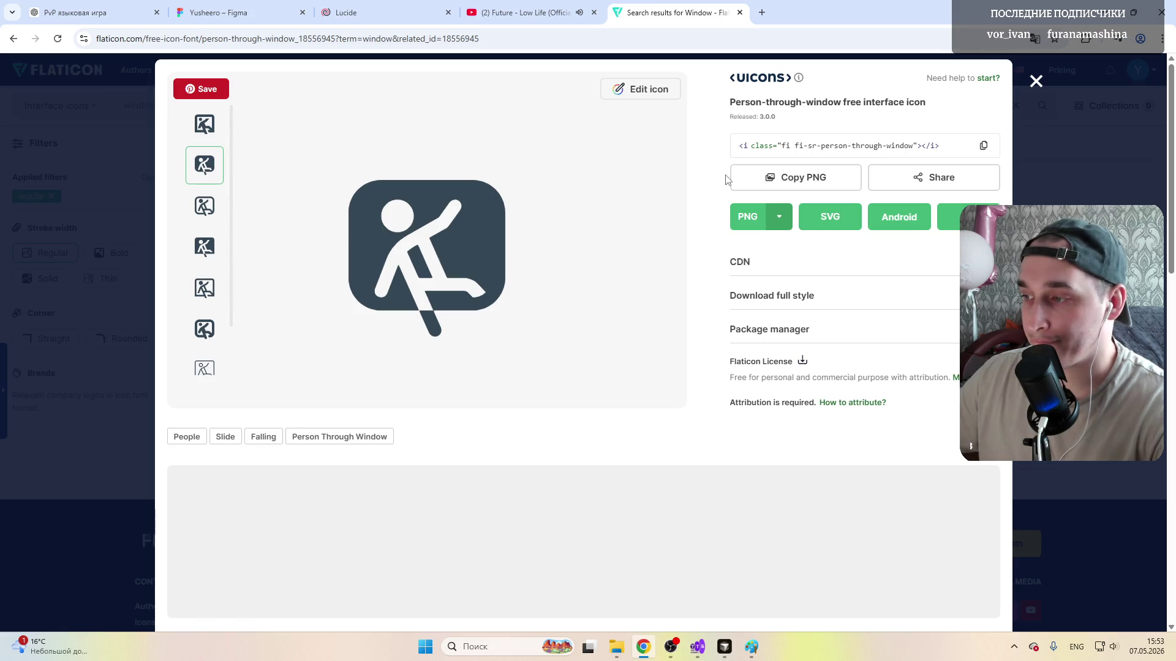
left_click(230, 12)
left_click(345, 13)
left_click(230, 13)
scroll(285, 258, "left", 3)
scroll(284, 258, "left", 3)
scroll(326, 262, "down", 5, "ctrl")
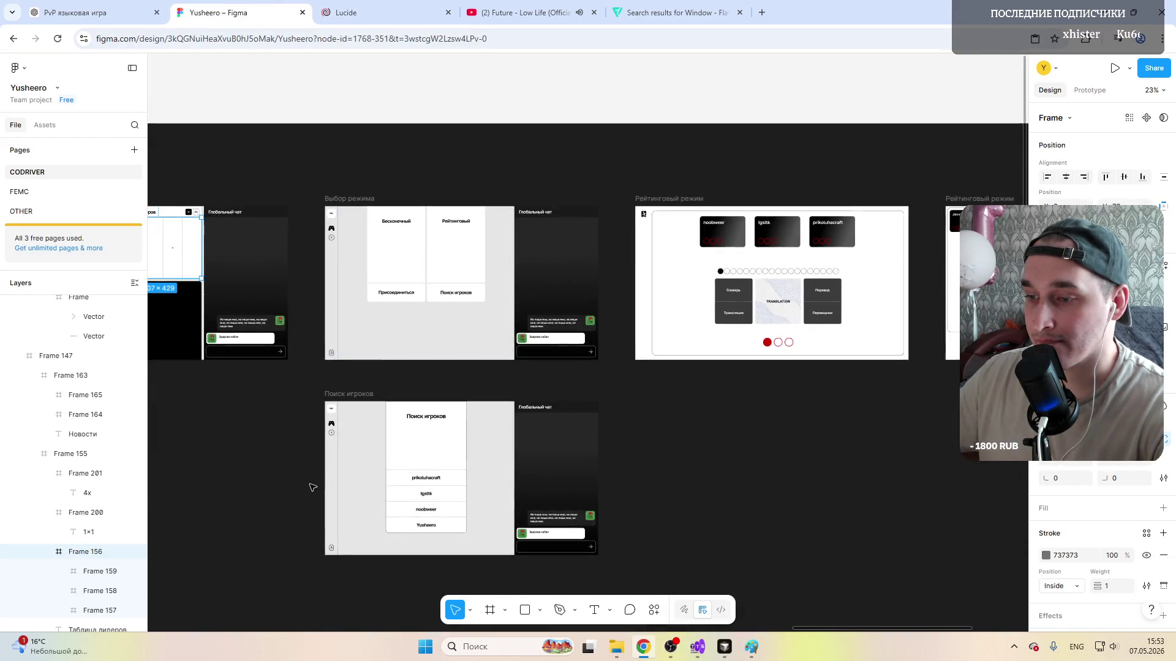
scroll(313, 487, "up", 5, "ctrl")
scroll(395, 417, "up", 3, "ctrl")
scroll(396, 419, "down", 4)
scroll(398, 418, "up", 2)
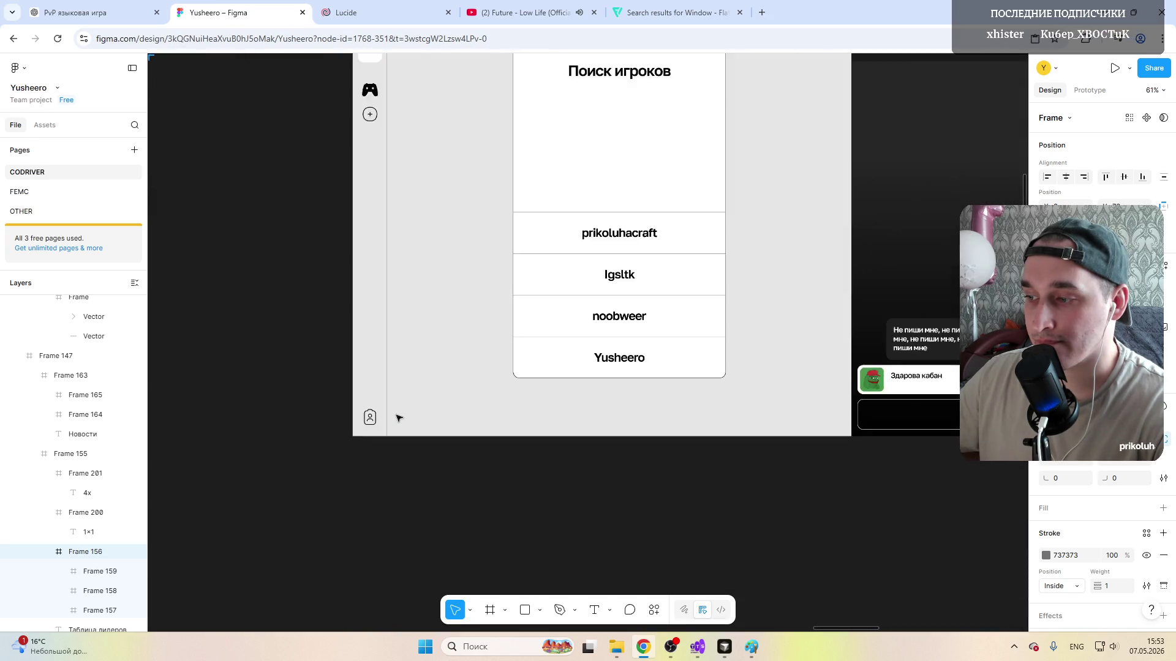
scroll(398, 419, "up", 3)
scroll(386, 203, "up", 4, "ctrl")
scroll(368, 204, "up", 3, "ctrl")
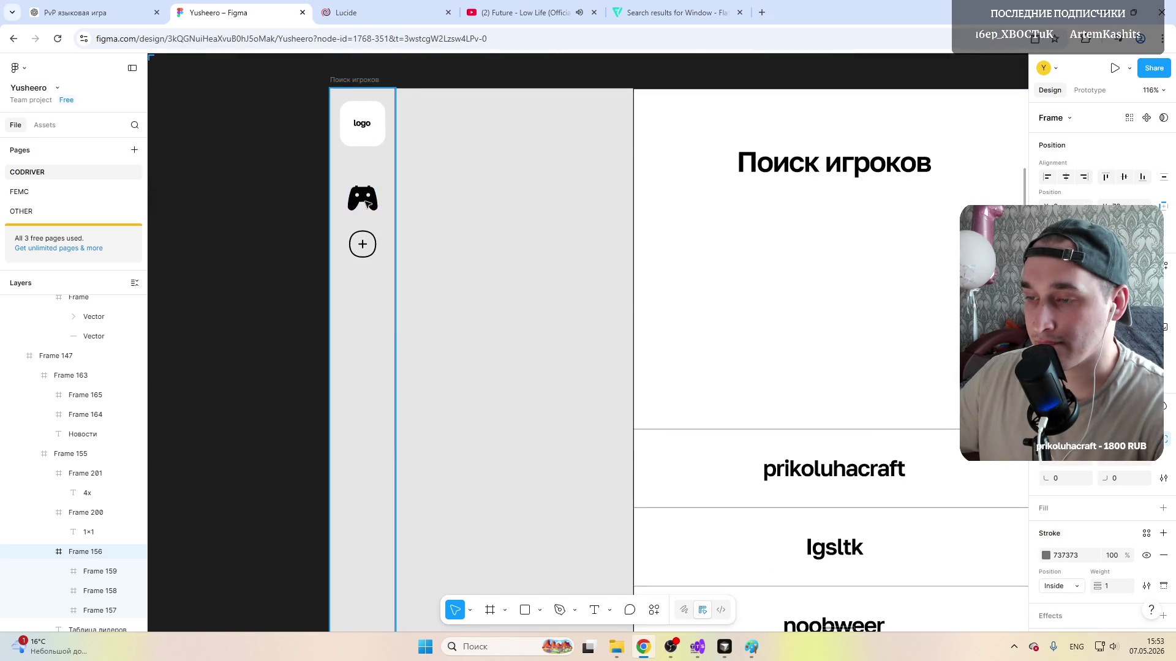
Step: Undo an accidental paste in the sidebar, then copy the person-through-window icon as PNG from Flaticon
left_click(363, 177)
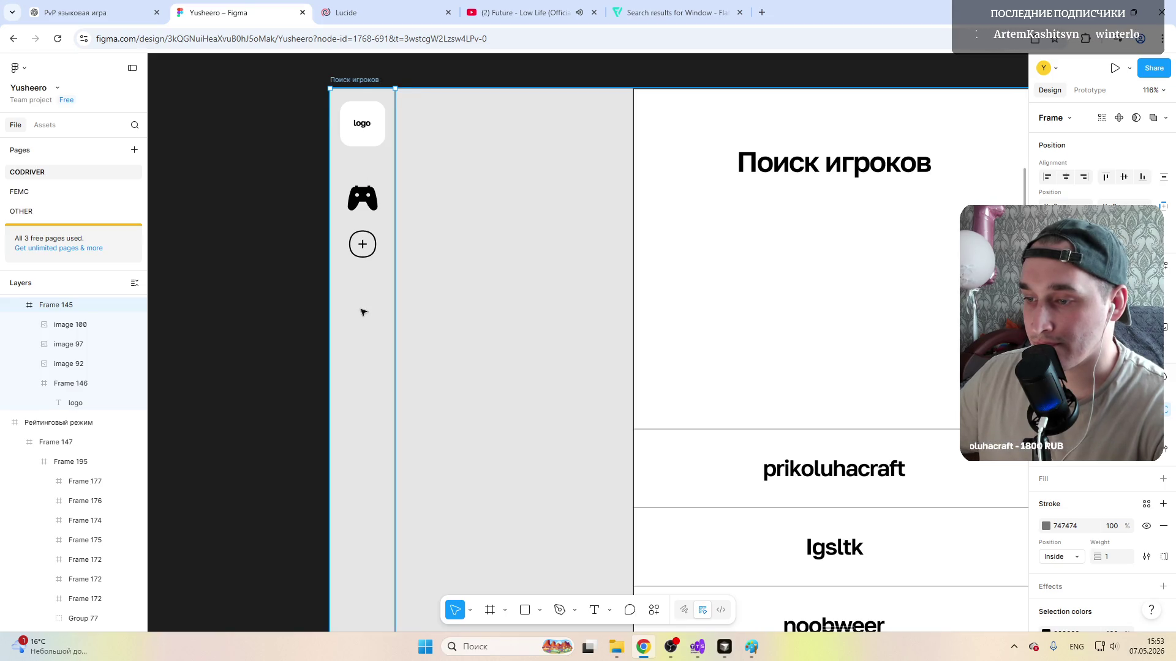
key("ctrl+v")
key("ctrl+z")
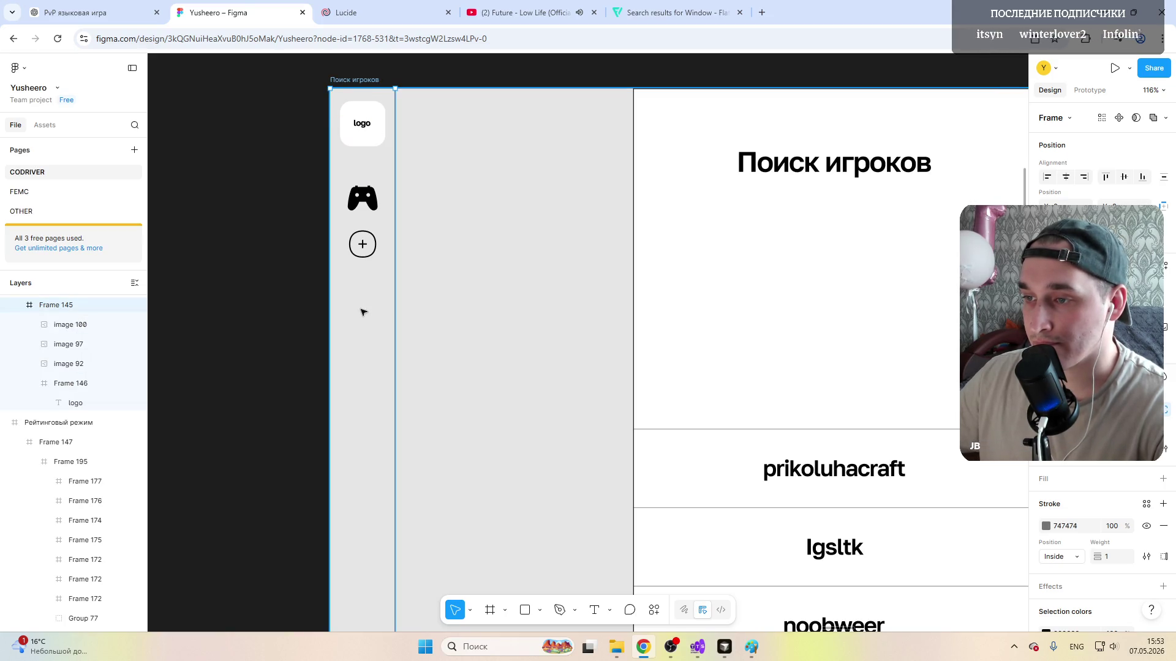
left_click(654, 14)
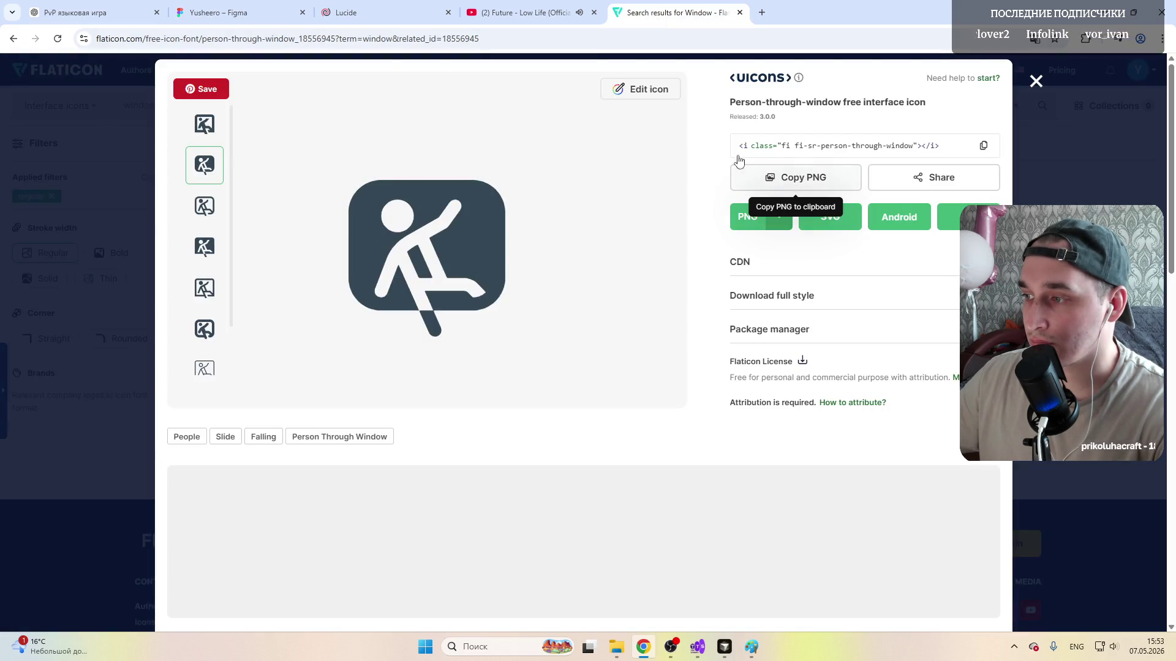
left_click(772, 177)
left_click(218, 13)
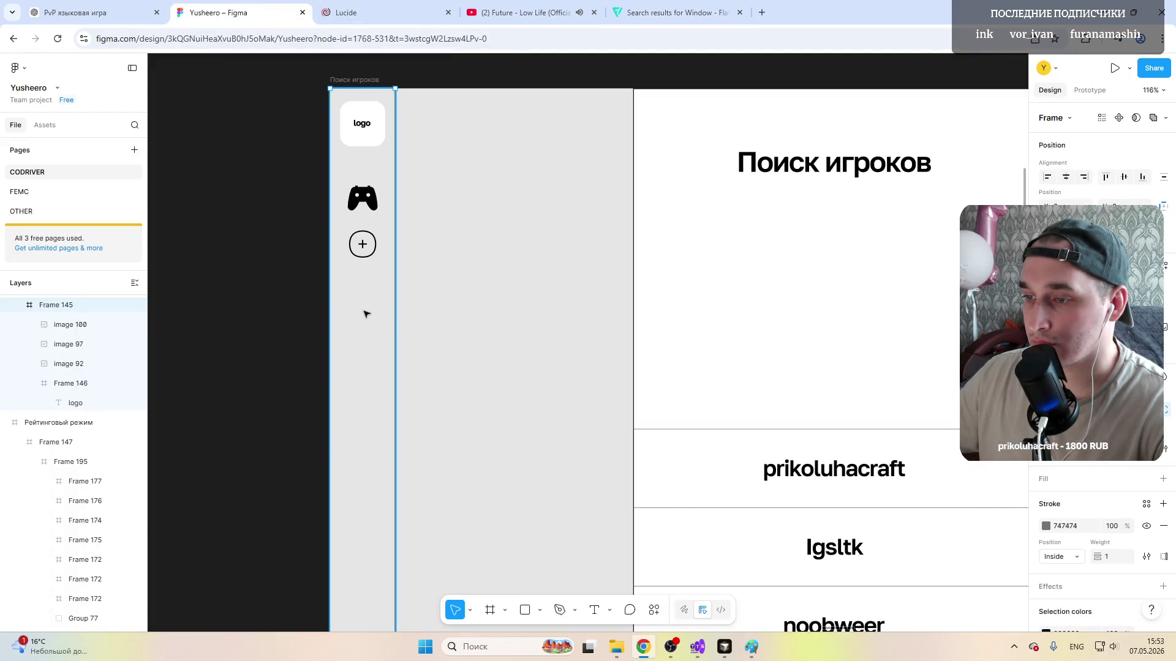
Step: Paste the icon into the player-search sidebar and shrink it to 42×42, moving the other icons down
key("ctrl+v")
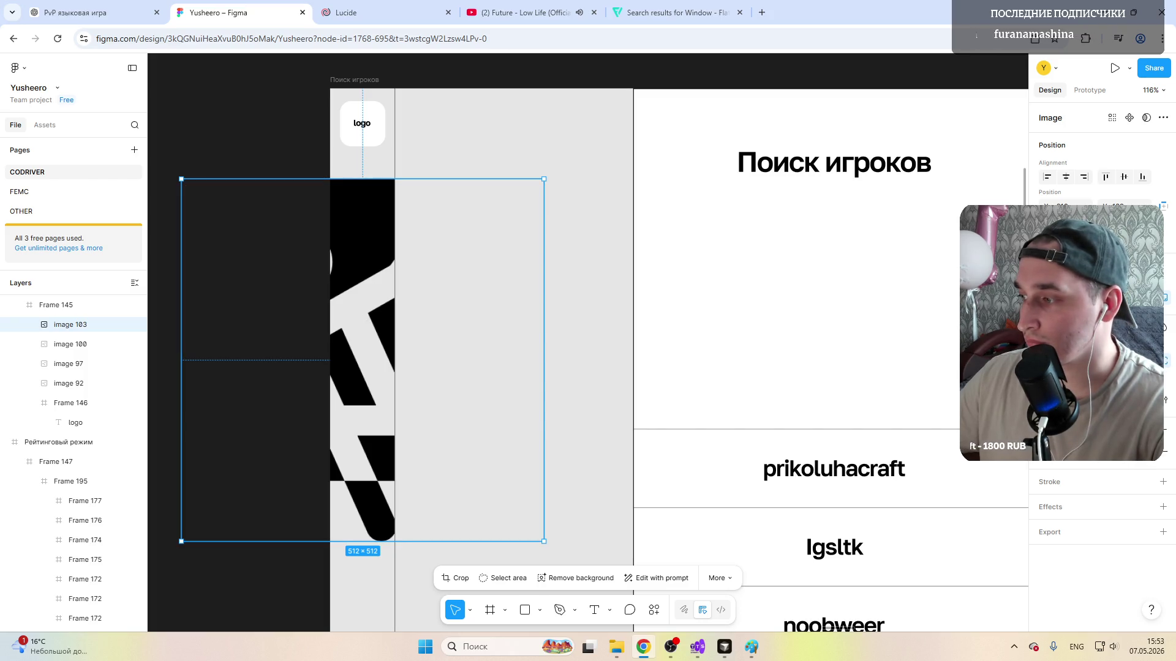
mouse_move(545, 541)
left_mouse_down()
mouse_move(212, 211)
mouse_move(362, 292)
left_mouse_up()
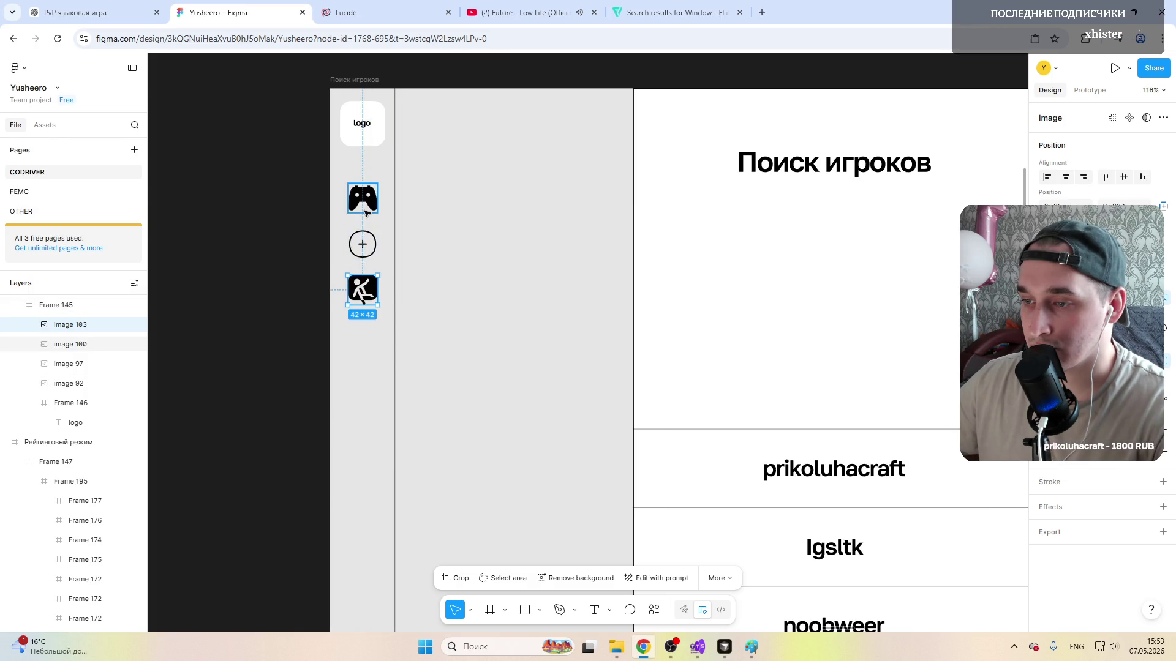
left_click_drag(362, 198, 362, 333)
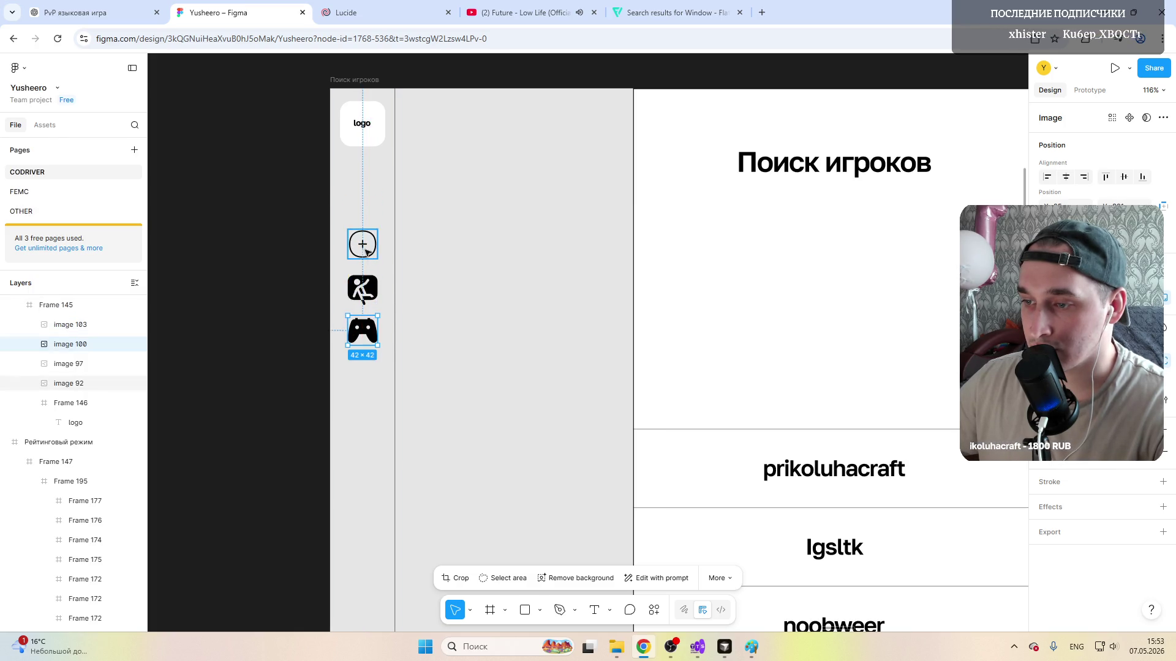
left_click_drag(363, 243, 361, 375)
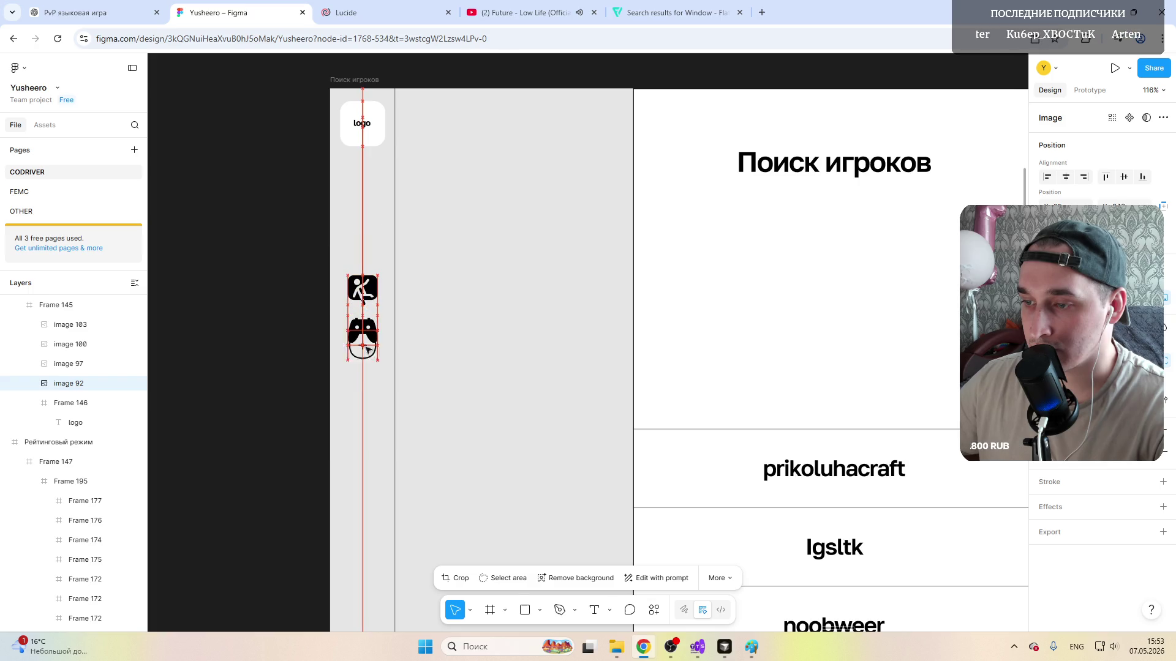
Step: Stack the icons as new icon, gamepad, plus under the logo, spaced 20 apart
left_click(362, 291)
left_click_drag(365, 293, 363, 184)
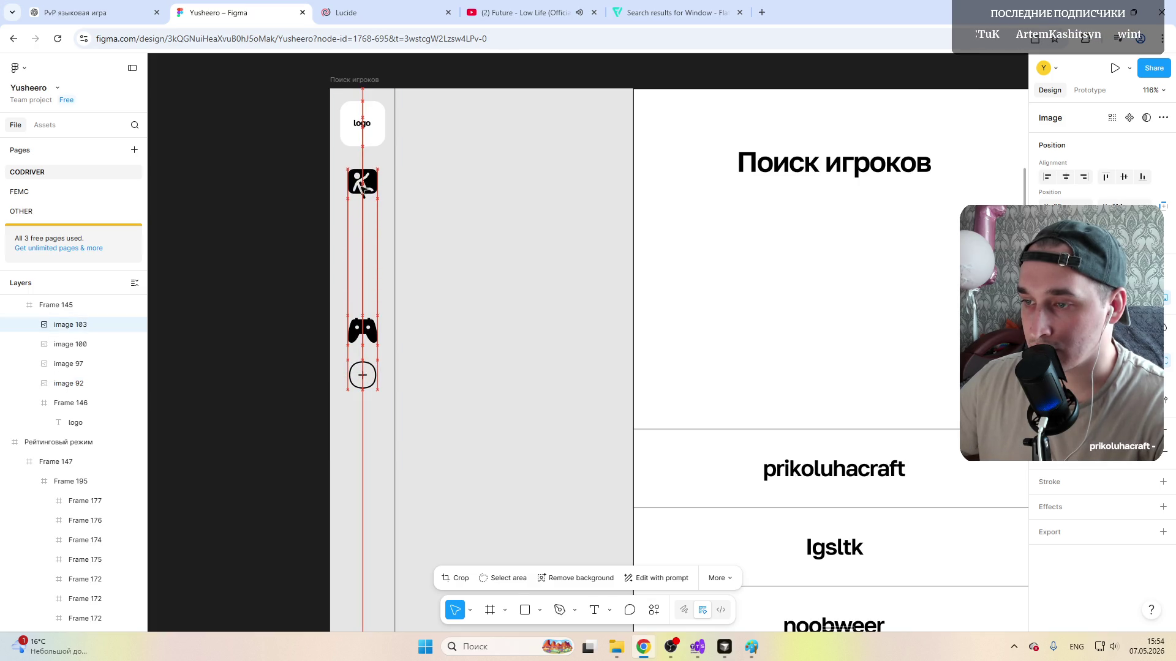
left_click(364, 331)
left_click_drag(363, 331, 366, 241)
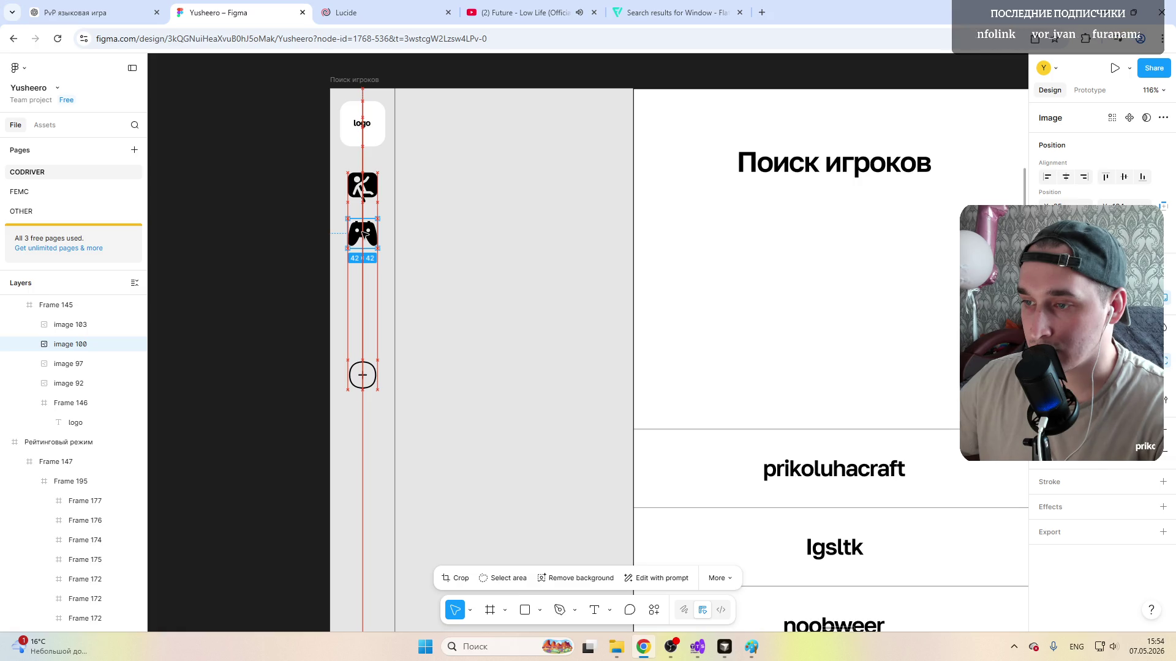
left_click_drag(366, 235, 366, 238)
left_click(364, 188)
left_click_drag(363, 188, 364, 195)
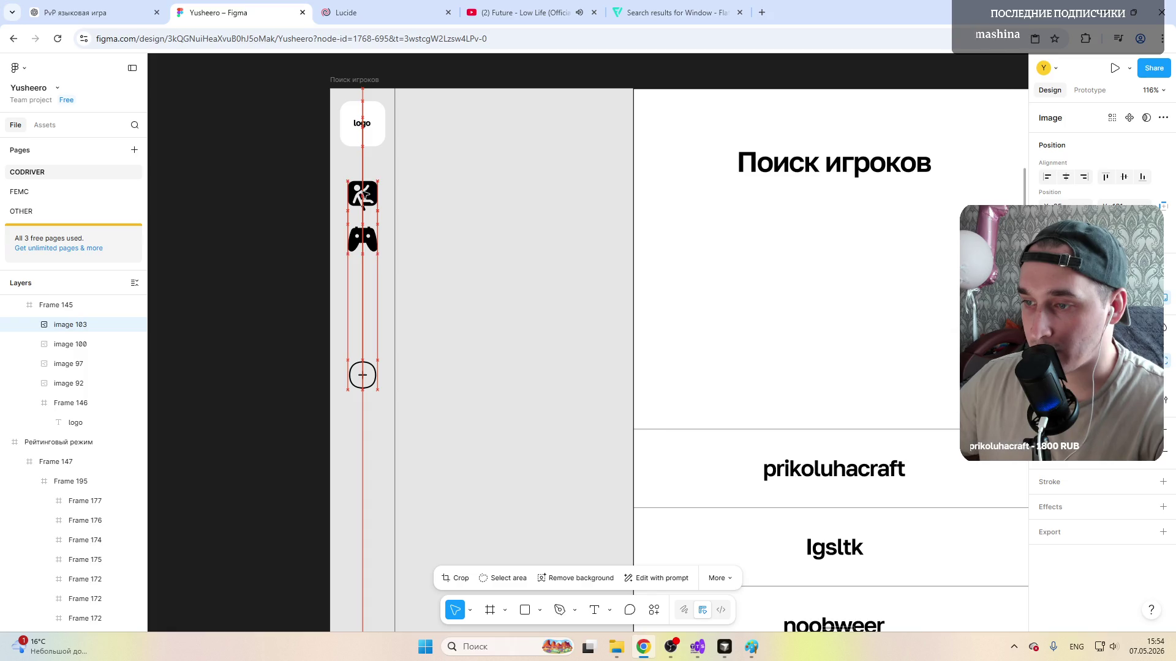
left_click(362, 375)
left_click_drag(363, 375, 364, 285)
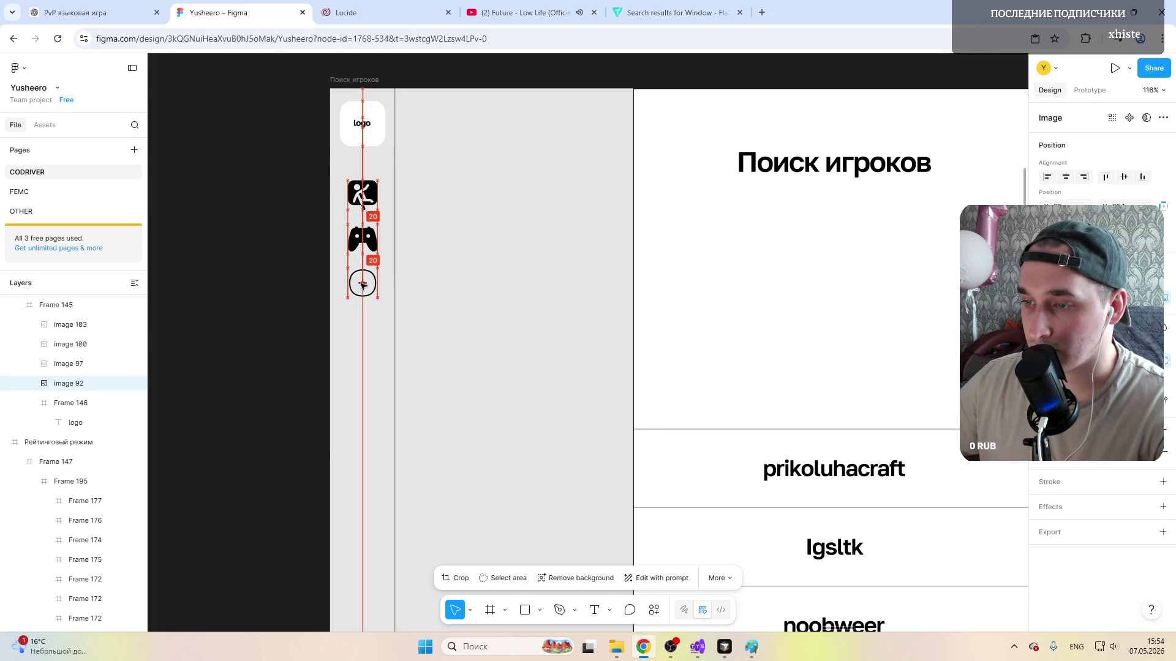
left_click(441, 244)
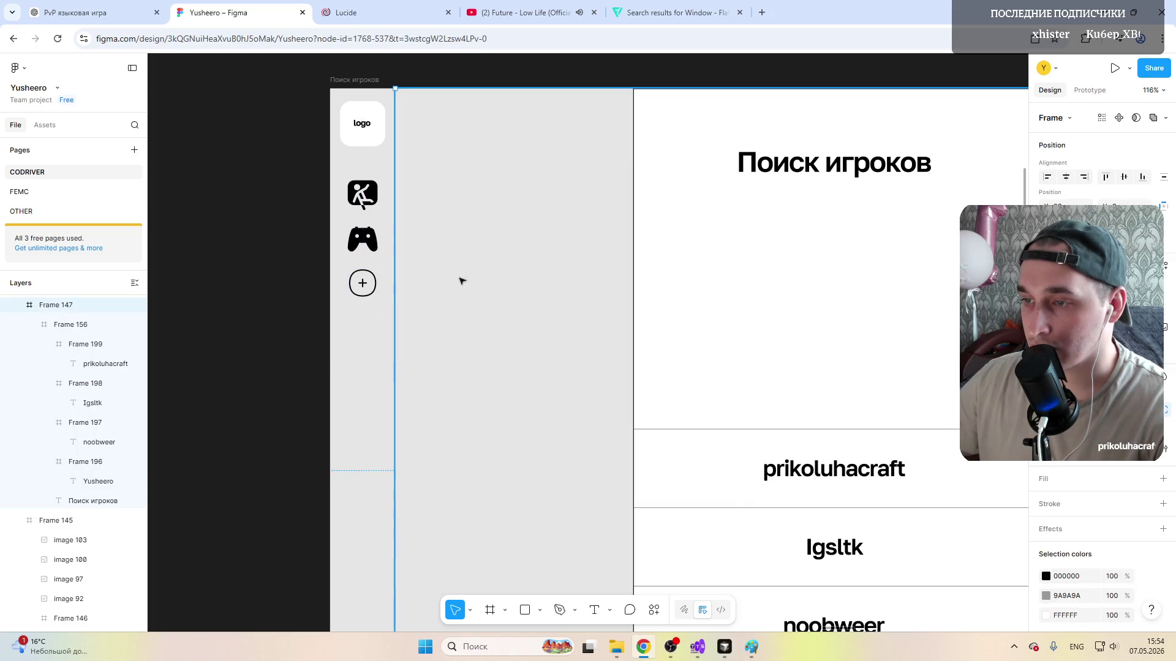
scroll(451, 285, "down", 3)
scroll(436, 307, "down", 2)
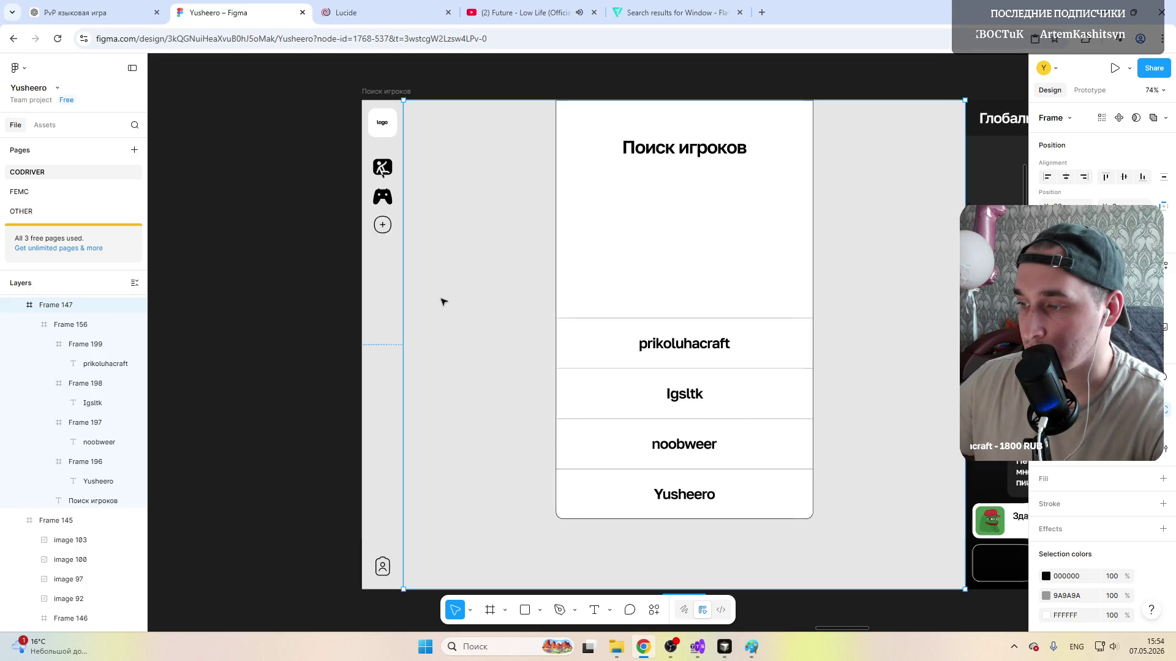
scroll(443, 301, "right", 5)
scroll(444, 301, "right", 5)
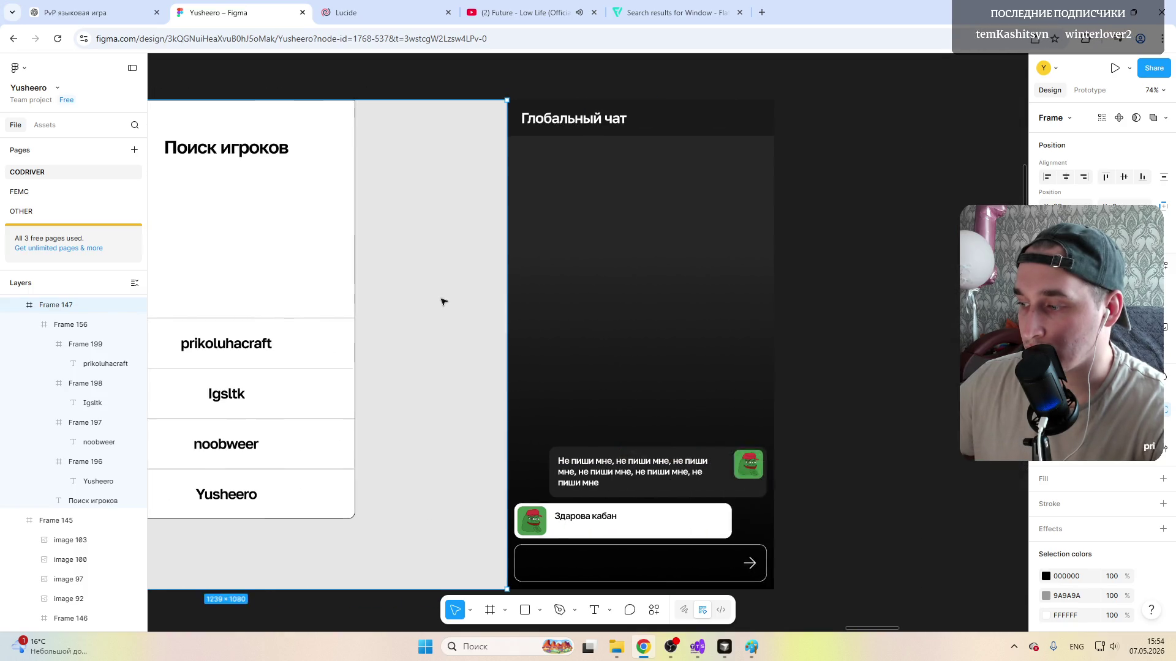
scroll(442, 301, "right", 3)
scroll(529, 505, "up", 5)
left_click(530, 505)
scroll(529, 505, "down", 3)
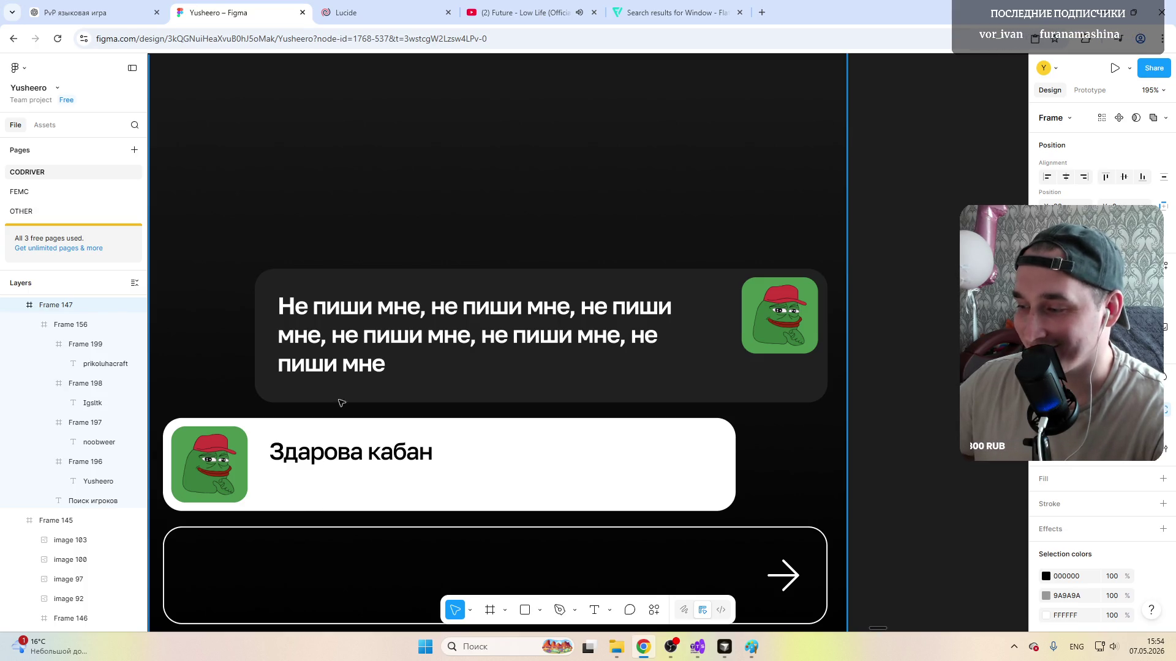
left_click(788, 581)
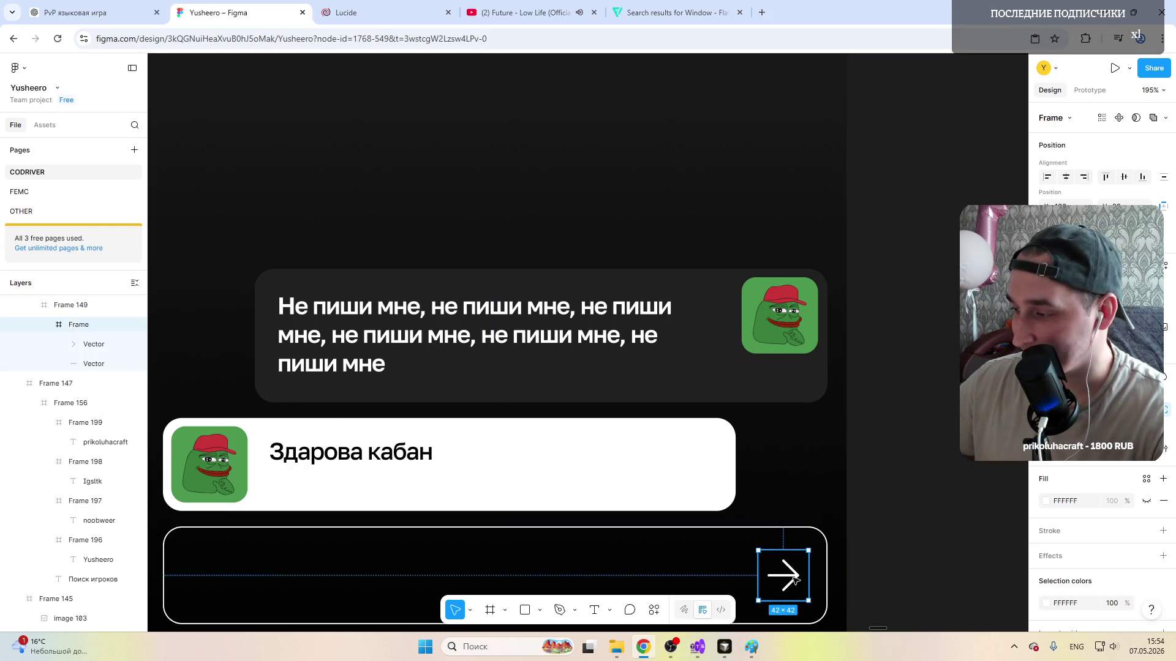
double_click(792, 579)
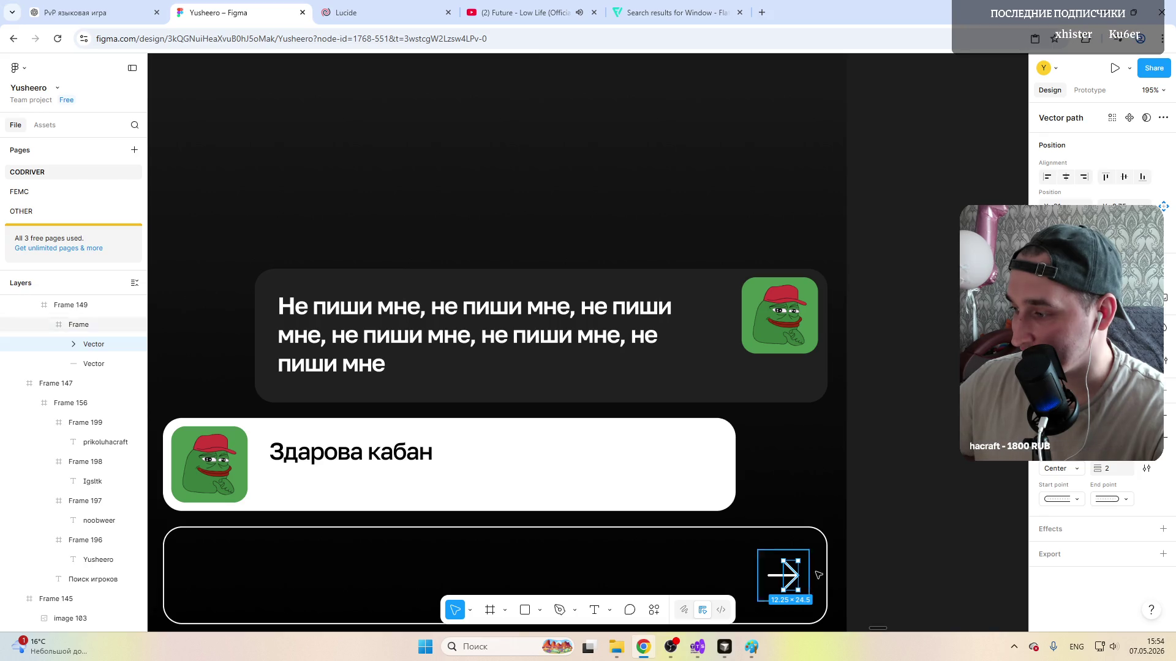
left_click(951, 404)
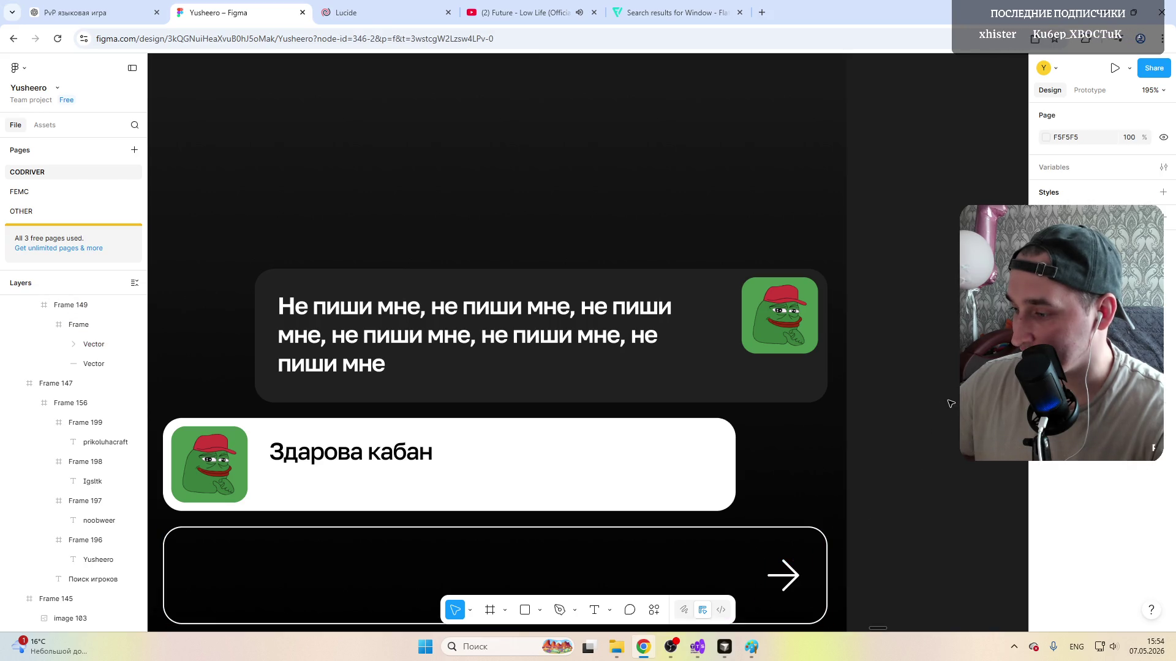
scroll(641, 395, "down", 8)
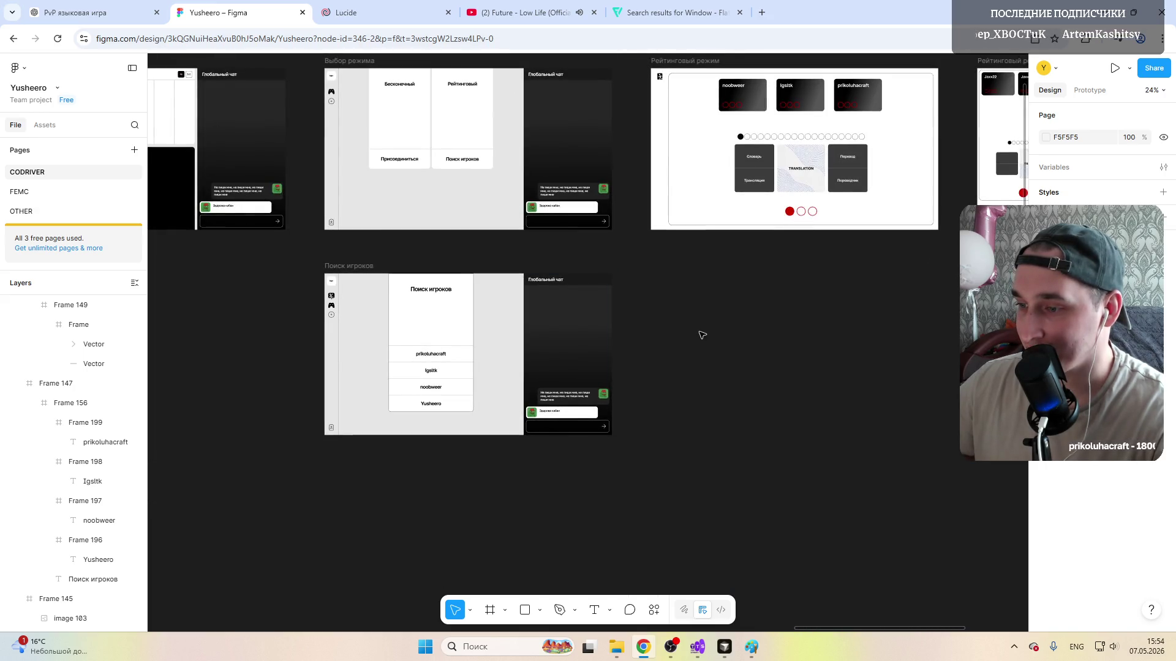
scroll(640, 395, "up", 6)
scroll(658, 419, "right", 3)
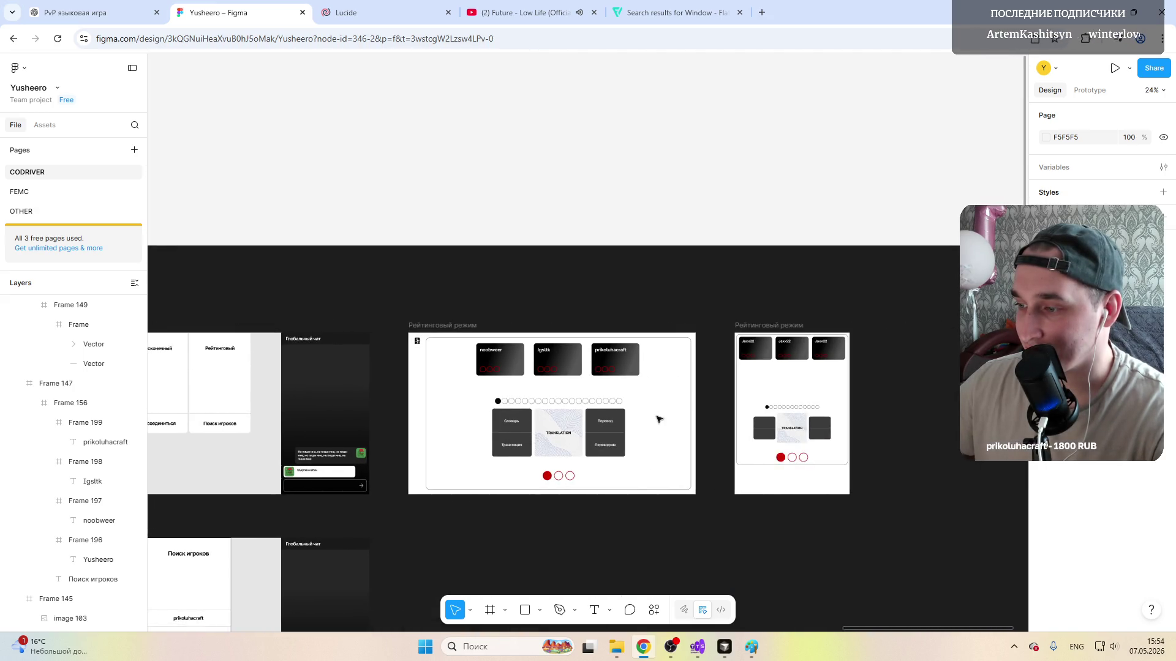
scroll(659, 419, "left", 3)
scroll(659, 419, "left", 3)
scroll(659, 418, "right", 2)
scroll(659, 419, "down", 5)
scroll(659, 419, "up", 2)
scroll(366, 231, "up", 4)
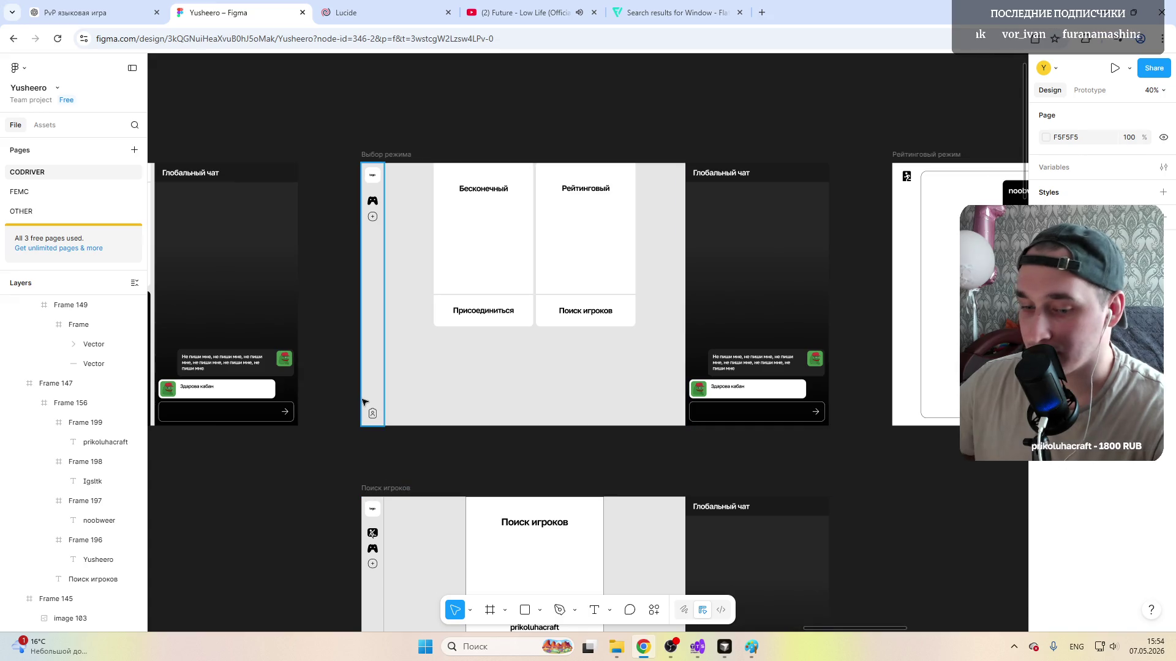
scroll(307, 379, "left", 6)
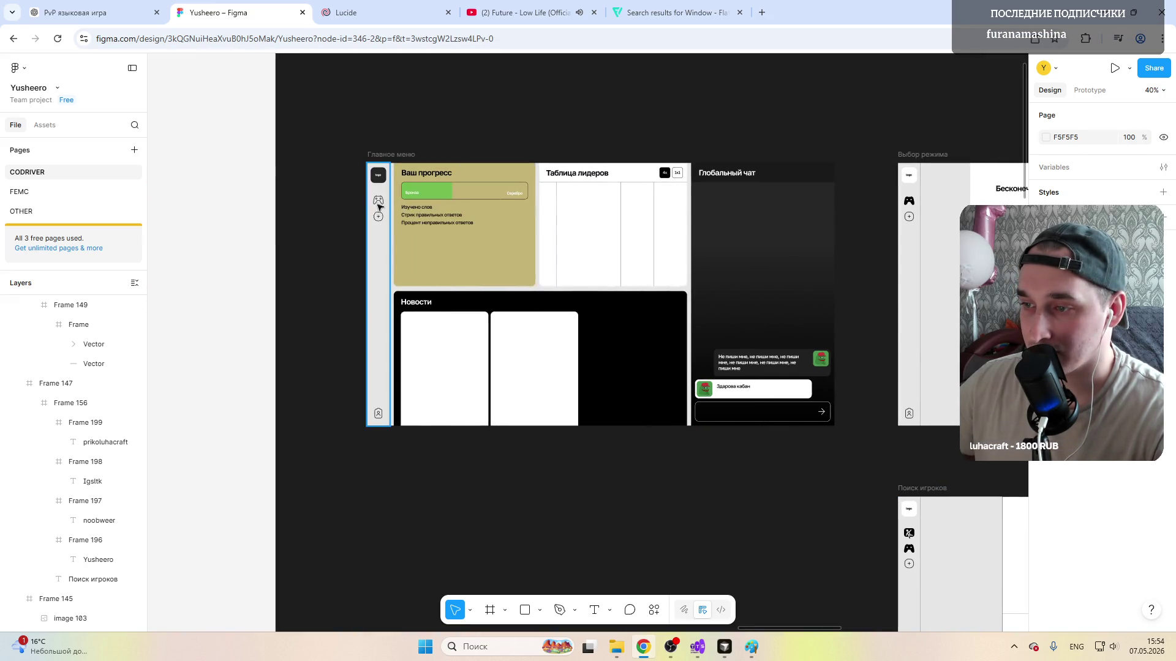
scroll(379, 210, "up", 6)
scroll(380, 209, "up", 3)
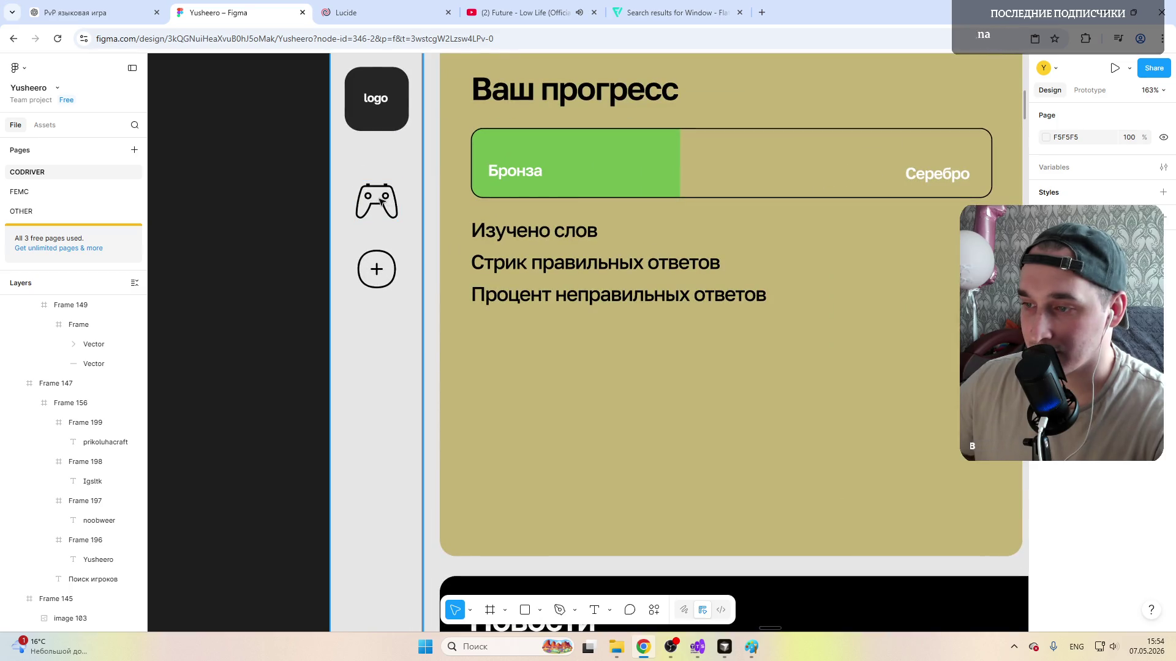
left_click(379, 204)
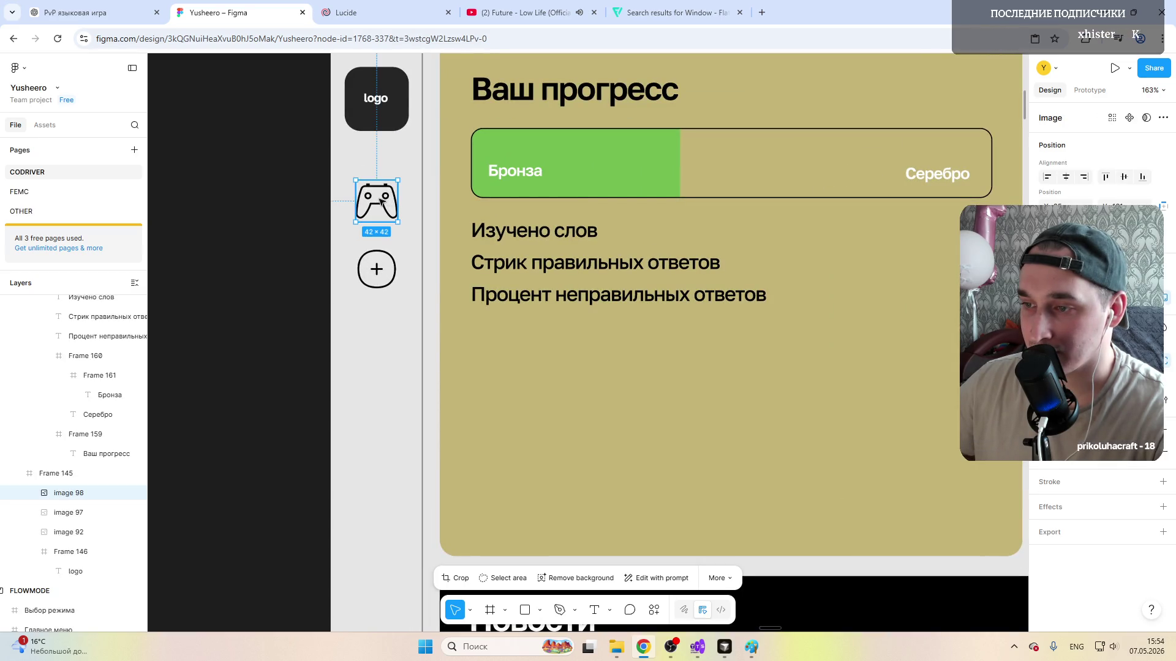
scroll(418, 320, "down", 8)
scroll(861, 533, "up", 6)
scroll(923, 395, "up", 3)
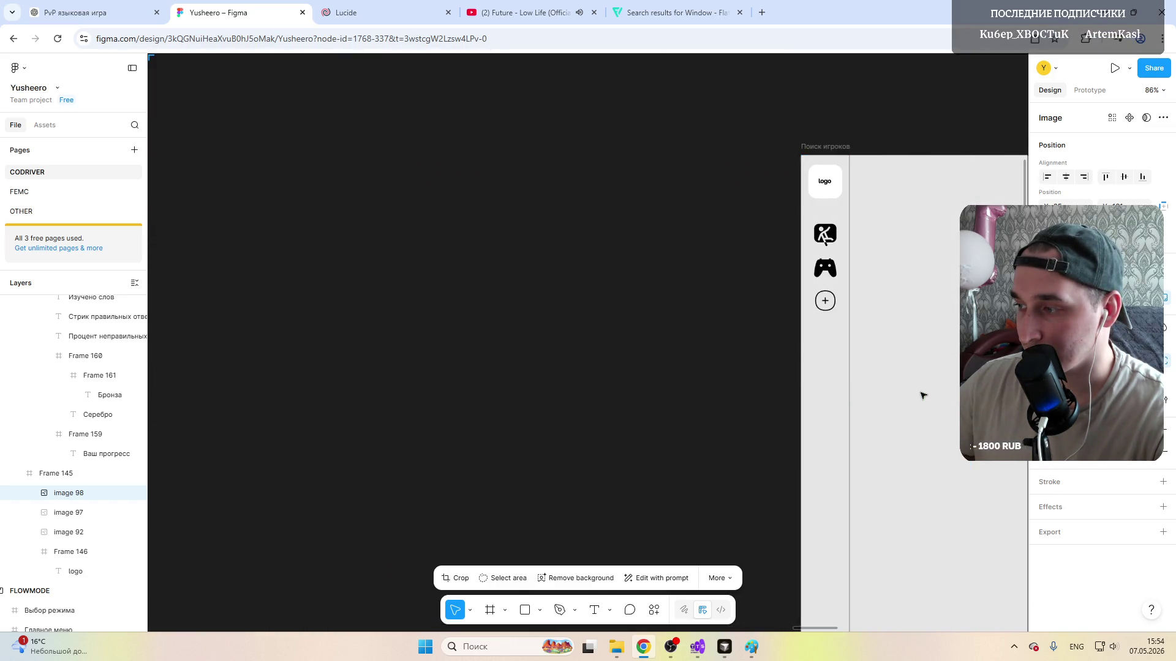
scroll(922, 395, "right", 5)
scroll(570, 295, "right", 3)
scroll(497, 261, "left", 3)
scroll(609, 287, "right", 1)
scroll(609, 287, "up", 4)
Step: Delete the gamepad icon from the sidebar, then undo to bring it back between its neighbours
left_click(464, 280)
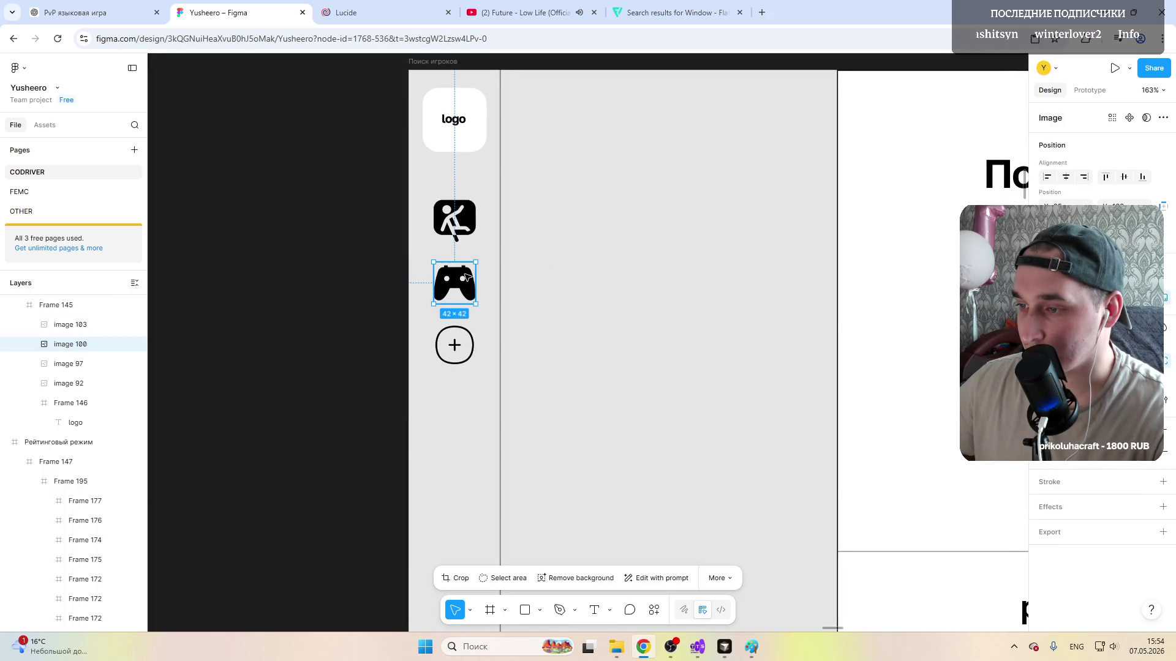
key("Delete")
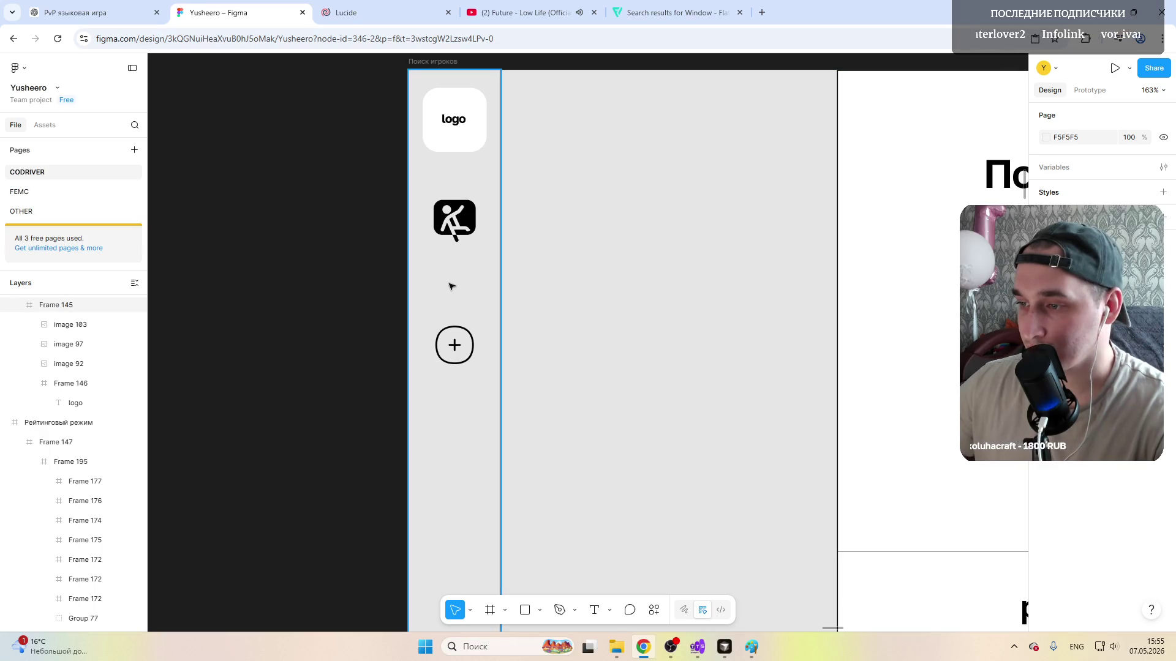
left_click(454, 221)
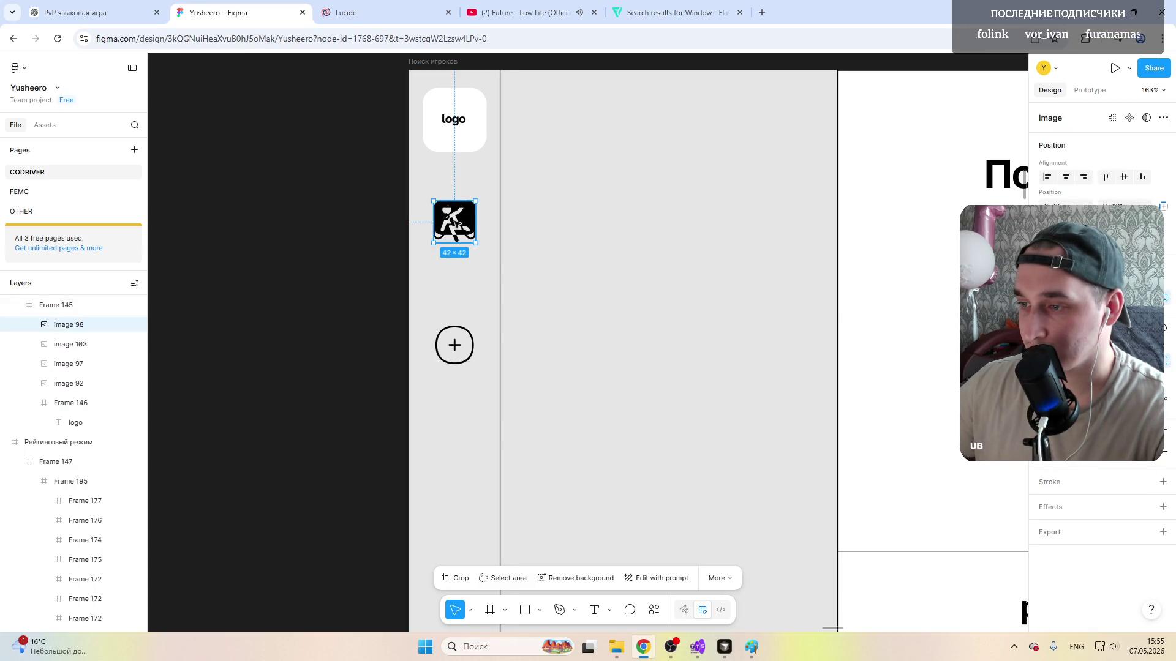
key("ctrl+z")
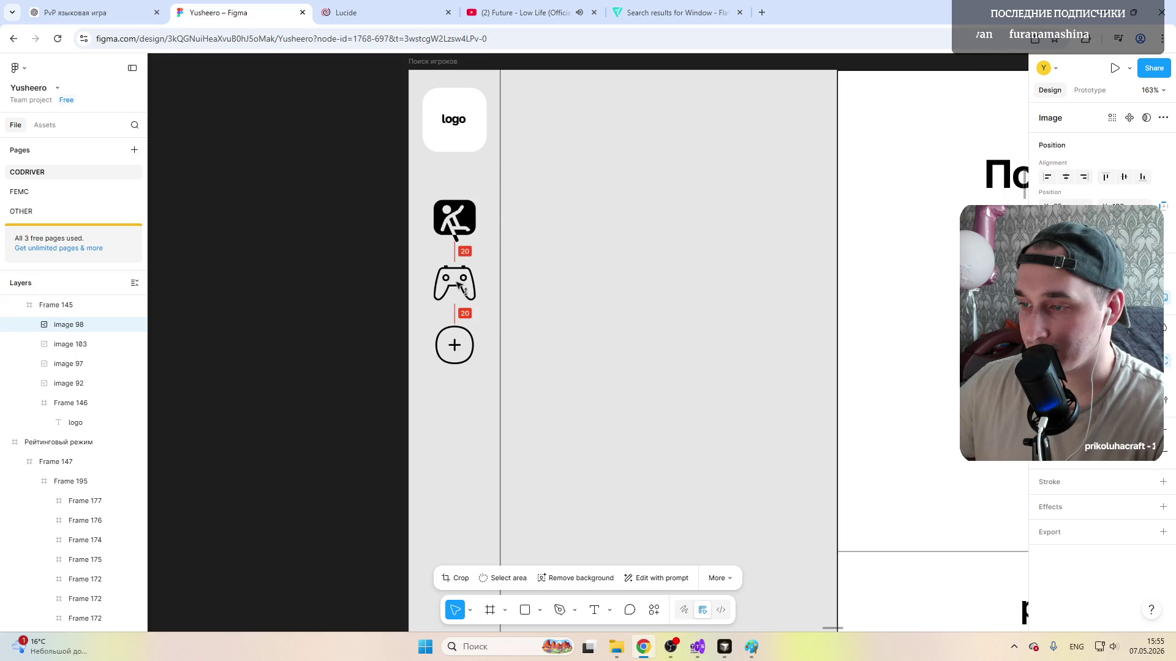
left_click(316, 217)
scroll(317, 216, "down", 5)
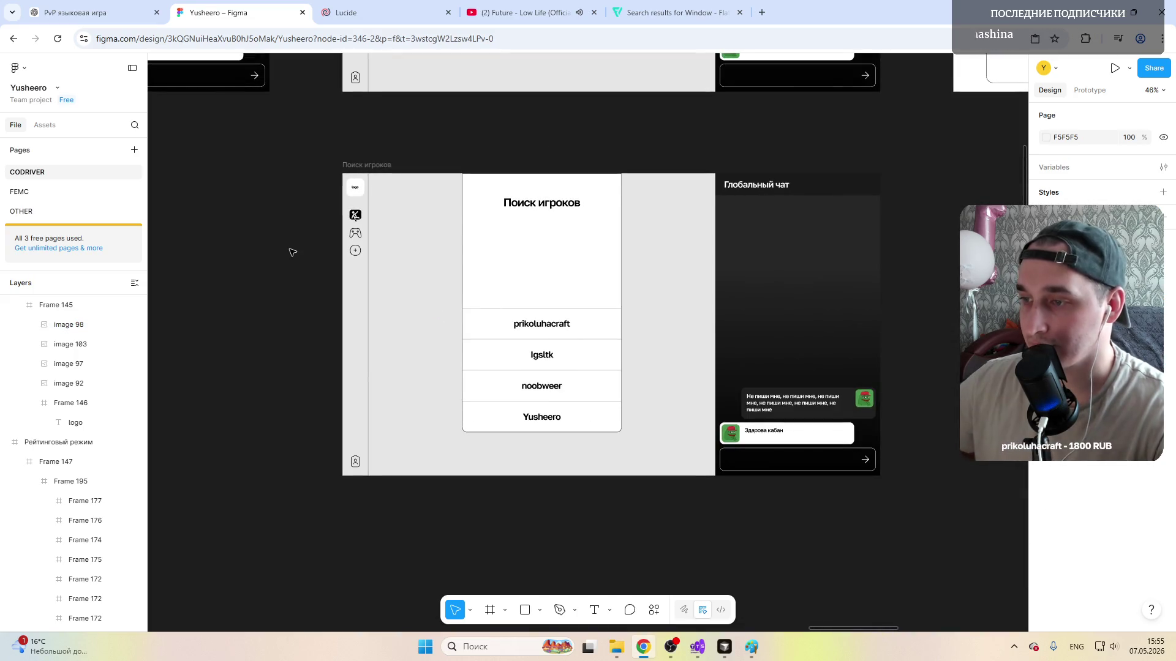
scroll(323, 236, "up", 5)
scroll(368, 249, "up", 3)
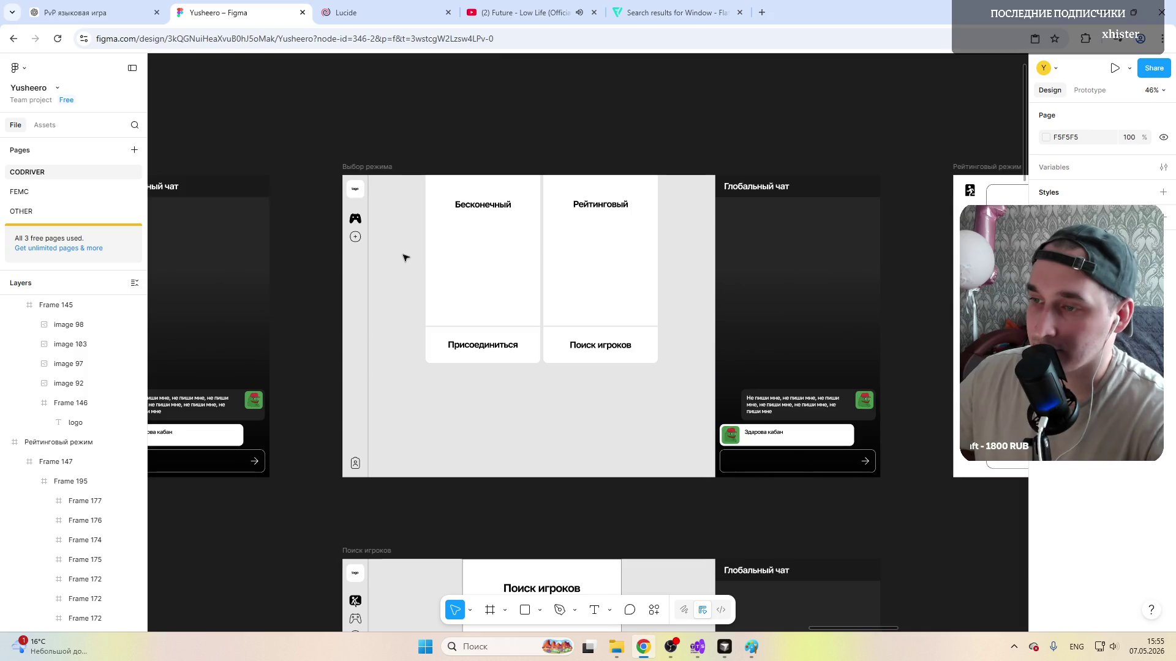
scroll(404, 258, "down", 3)
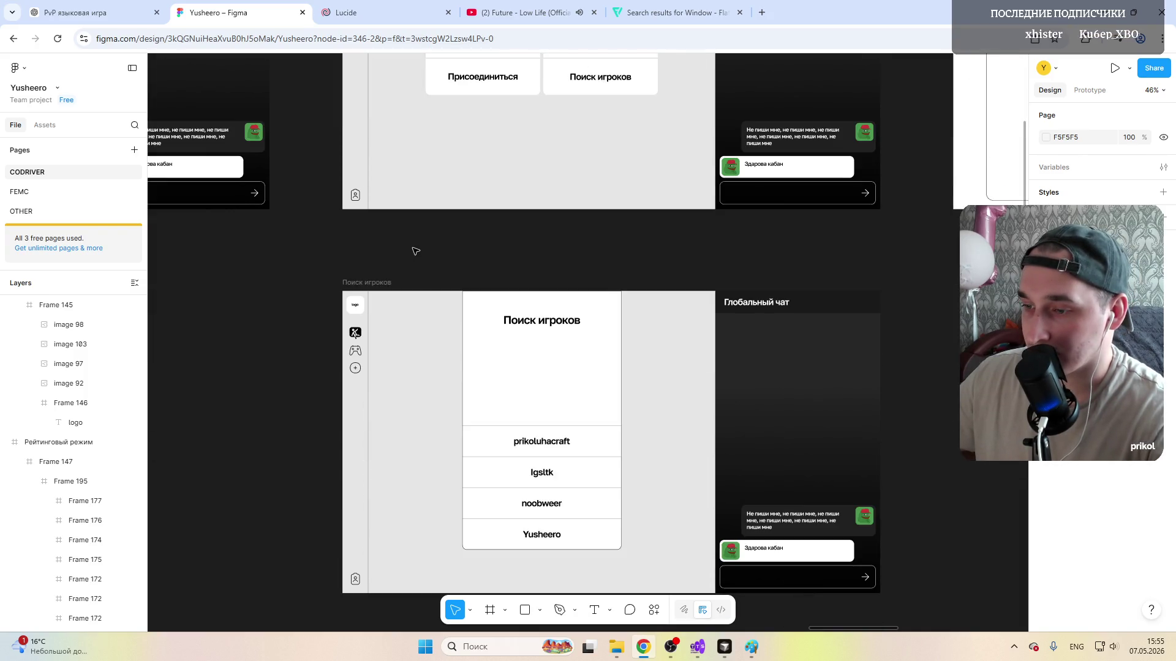
scroll(414, 255, "up", 5)
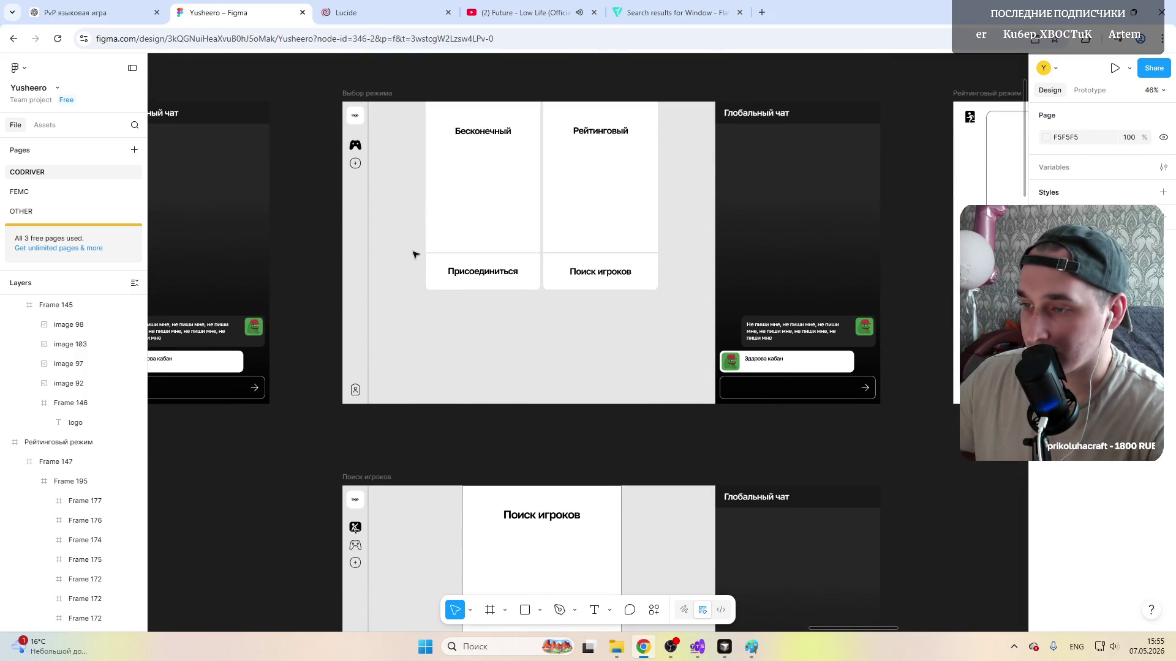
scroll(415, 255, "down", 3)
scroll(415, 254, "up", 3)
scroll(415, 255, "up", 1)
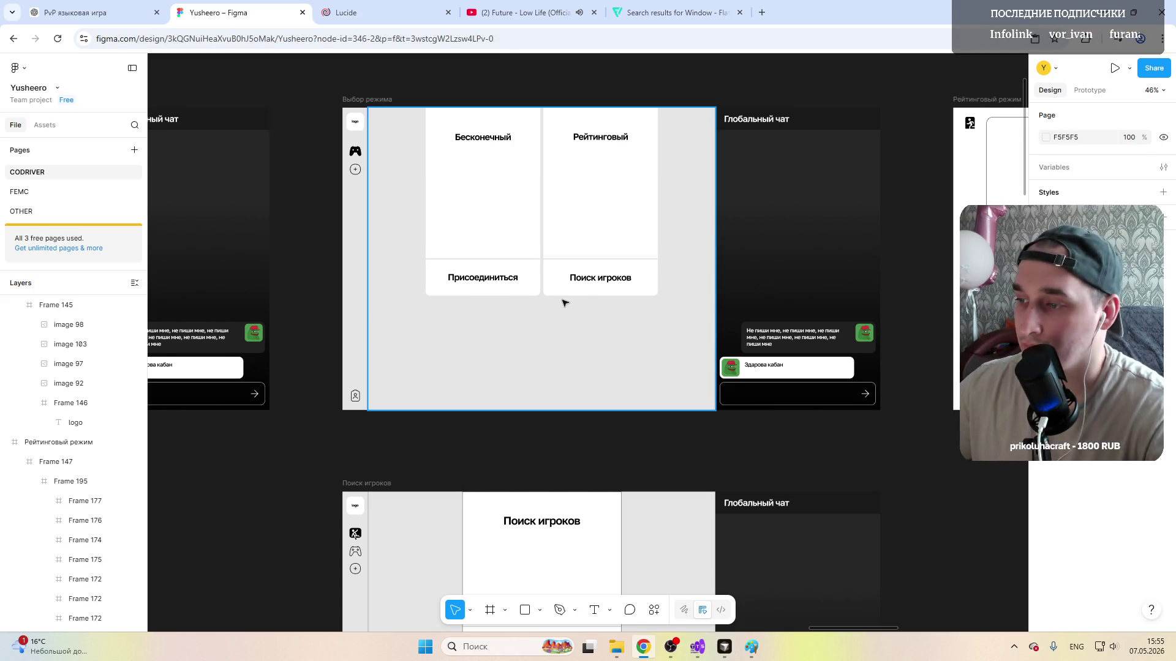
scroll(562, 298, "down", 1)
scroll(564, 303, "down", 3)
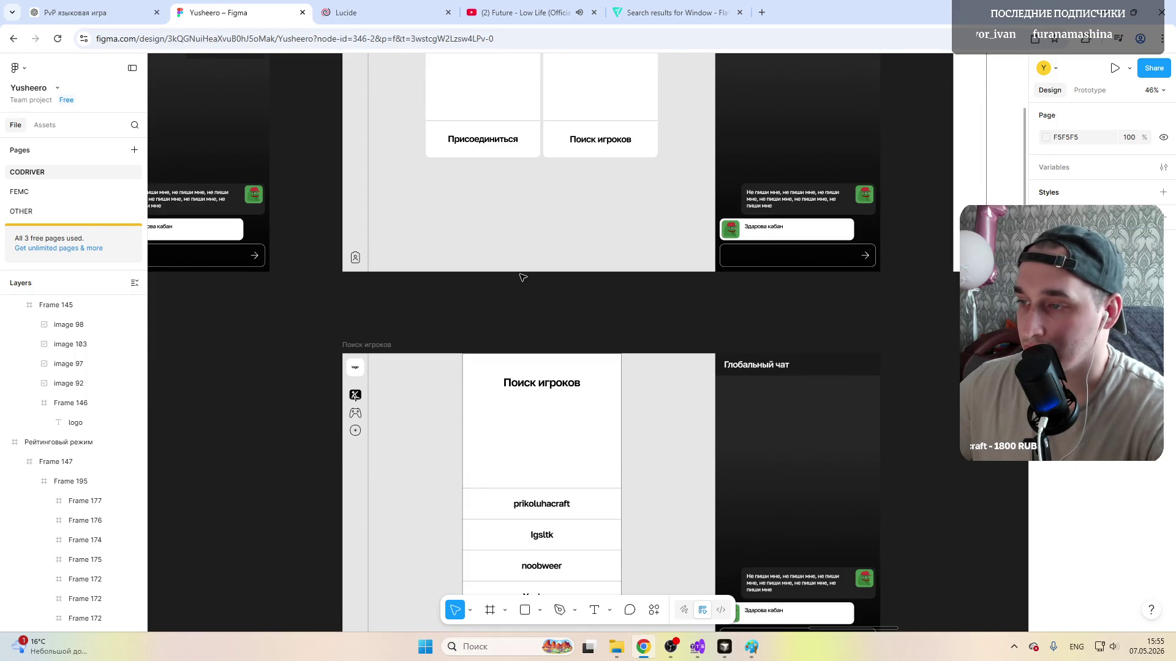
scroll(521, 277, "up", 2)
scroll(521, 277, "up", 3)
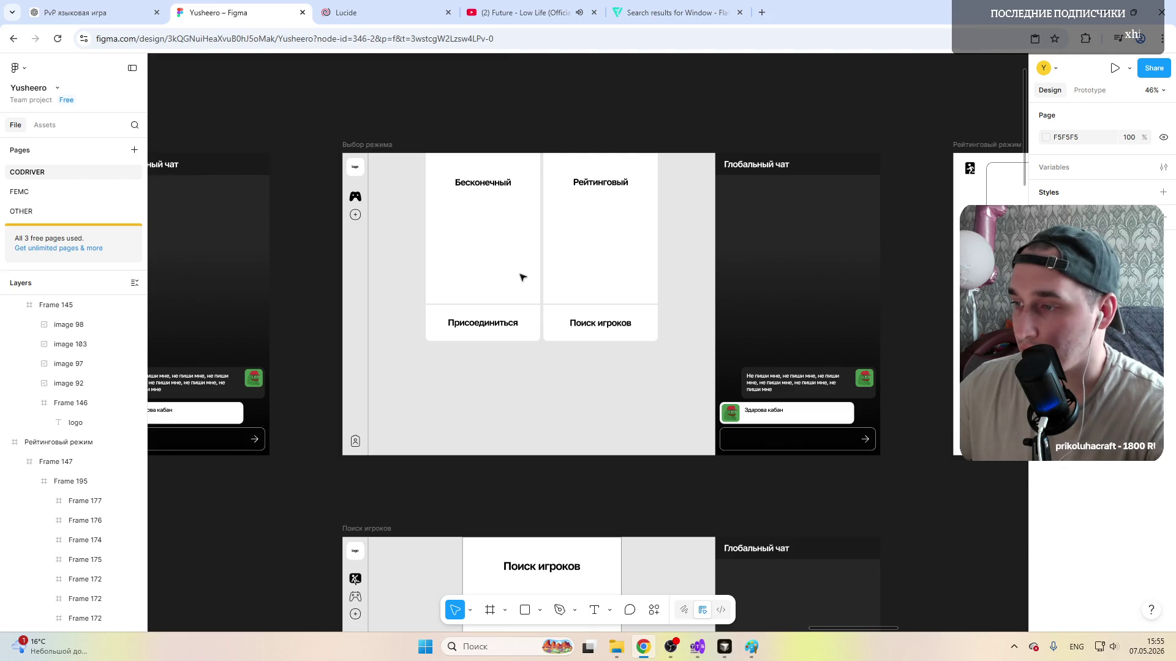
scroll(520, 277, "down", 3)
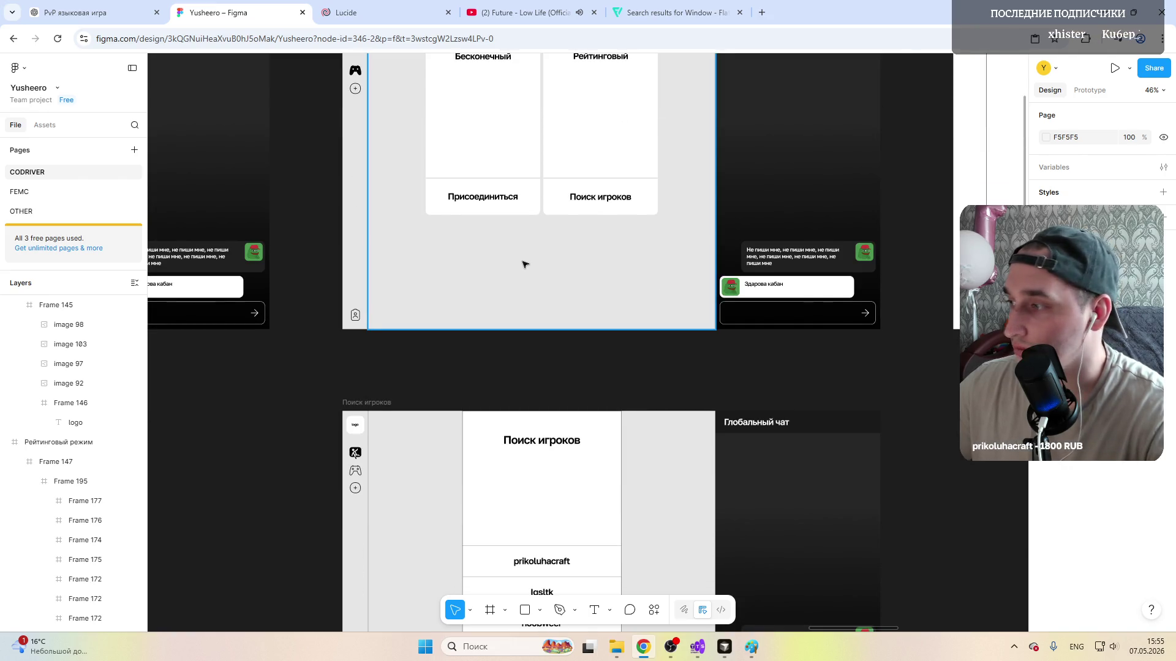
scroll(524, 263, "down", 4)
scroll(561, 340, "down", 2)
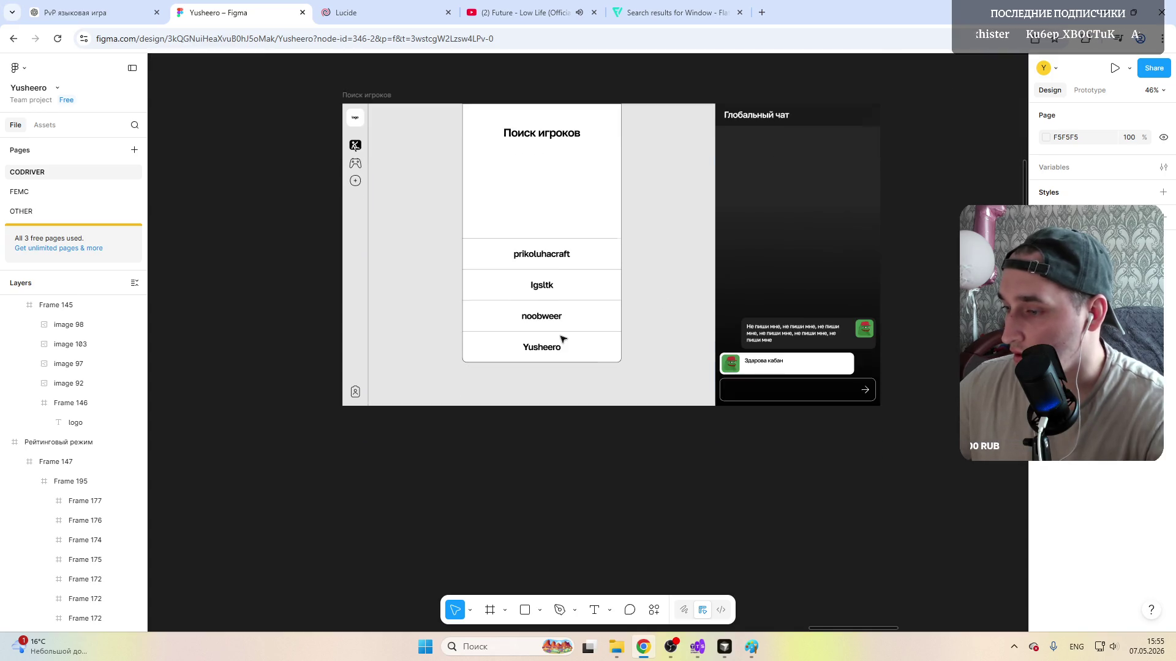
scroll(563, 338, "up", 4)
scroll(563, 339, "down", 2)
scroll(564, 339, "right", 6)
scroll(563, 339, "right", 3)
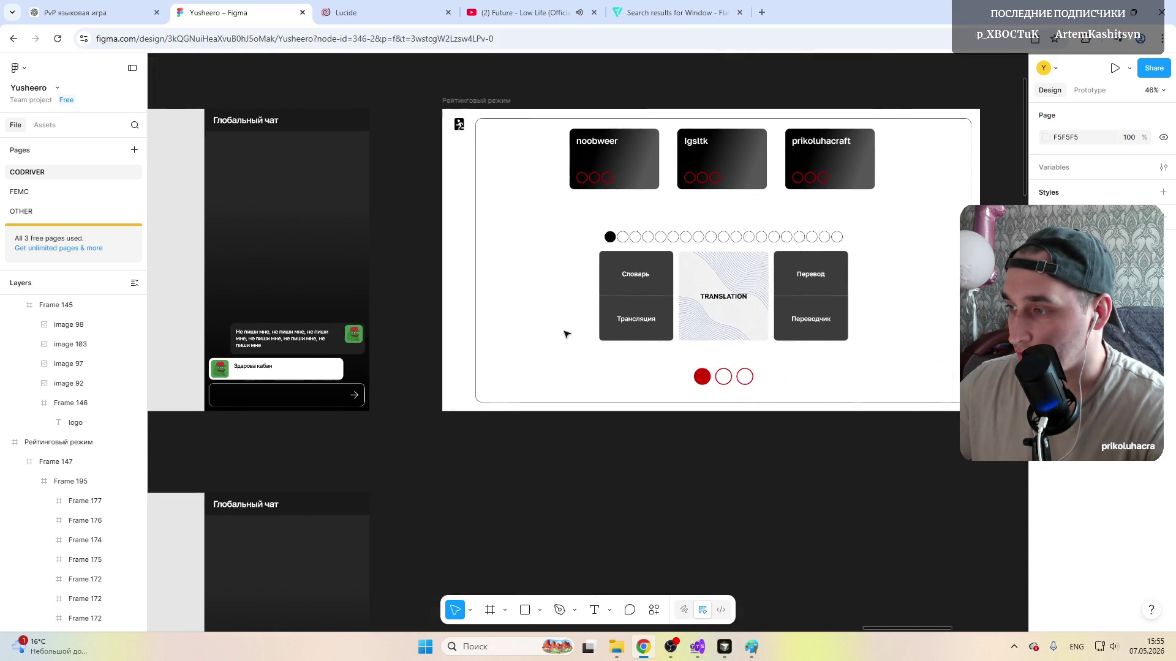
scroll(567, 334, "right", 4)
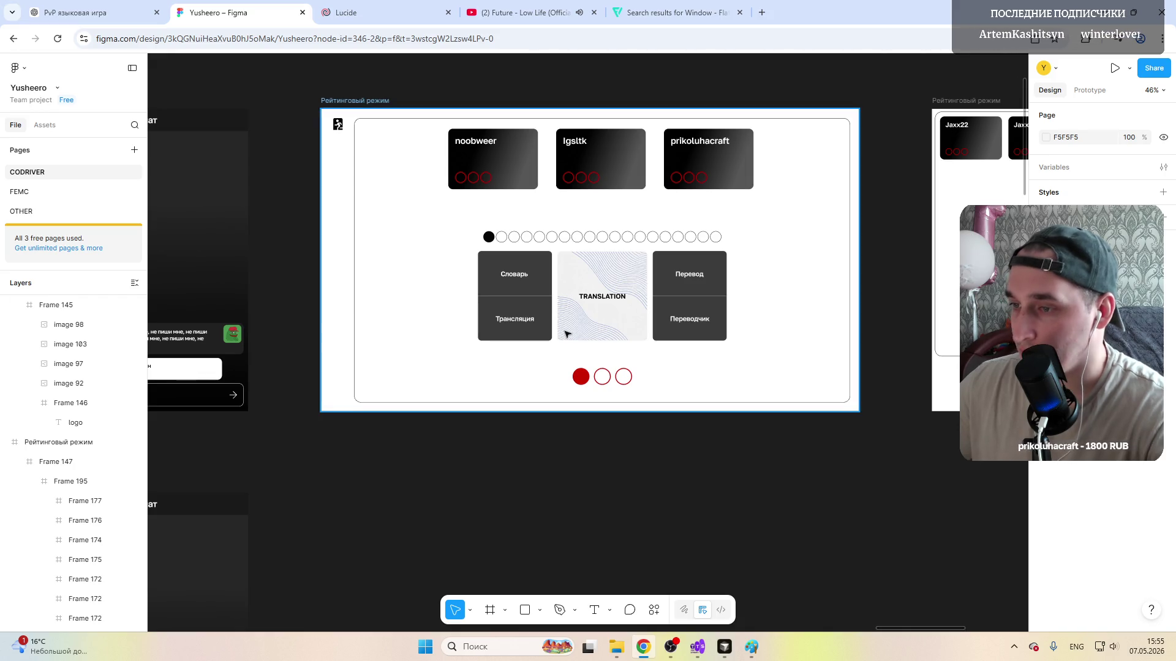
scroll(566, 334, "right", 5)
scroll(566, 334, "left", 5)
scroll(569, 325, "left", 5)
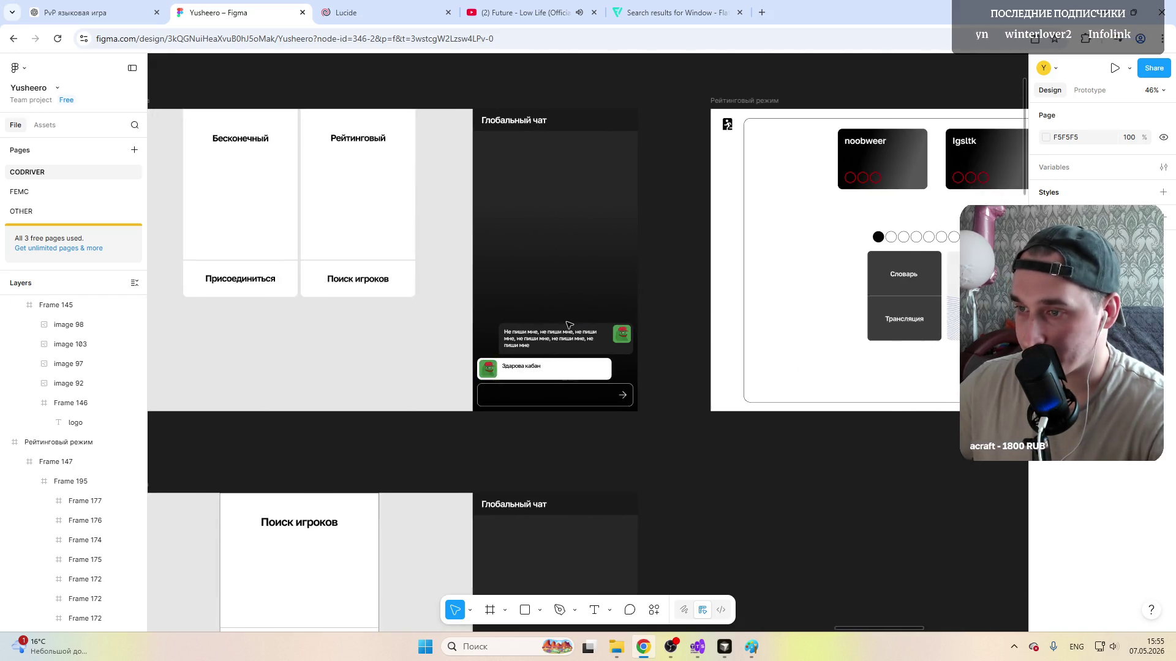
scroll(567, 325, "left", 5)
scroll(569, 324, "left", 4)
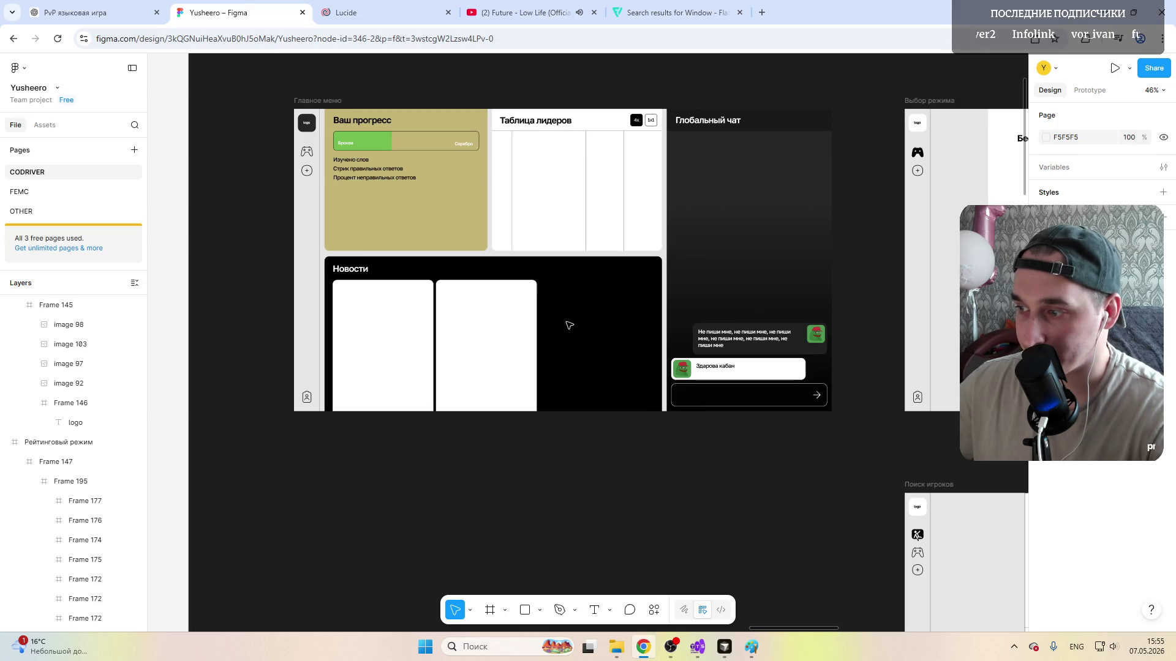
scroll(567, 329, "right", 6)
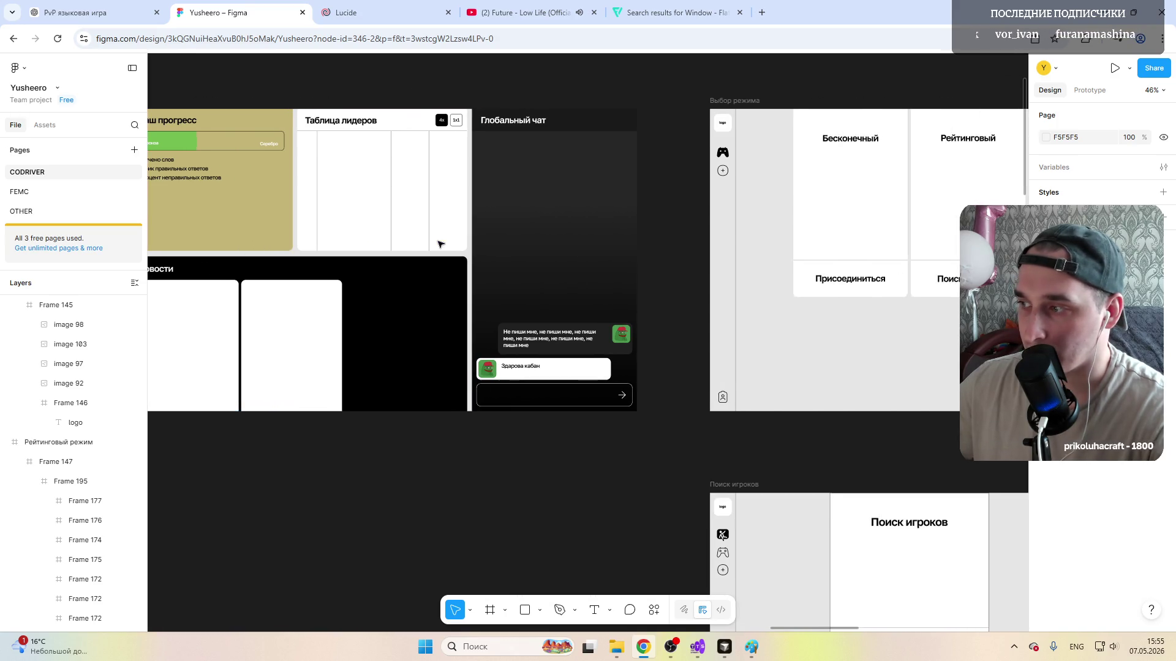
scroll(568, 329, "right", 6)
scroll(589, 304, "right", 6)
scroll(604, 283, "right", 3)
scroll(604, 284, "left", 6)
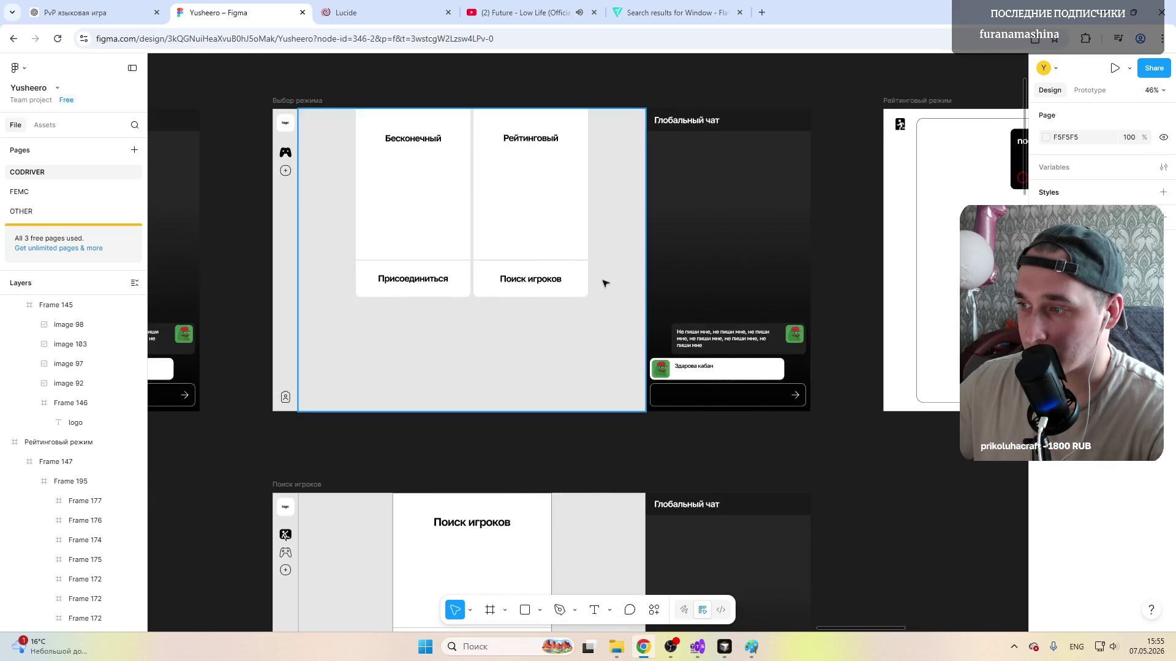
scroll(588, 275, "left", 6)
scroll(580, 185, "left", 4)
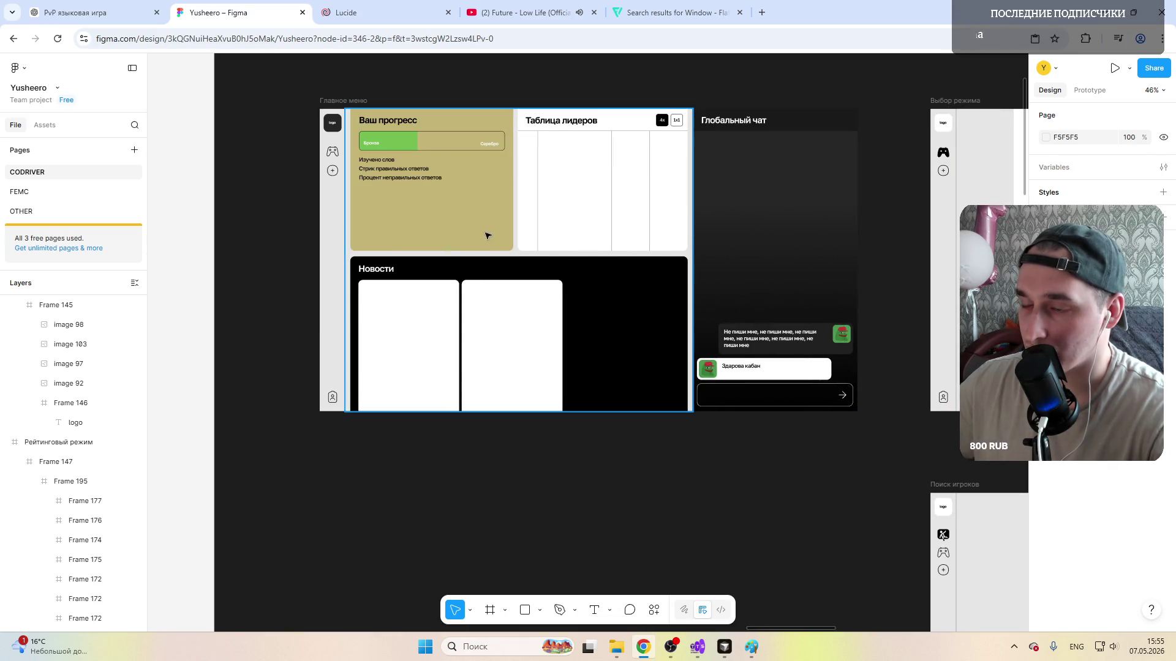
scroll(486, 236, "right", 6)
scroll(496, 211, "right", 6)
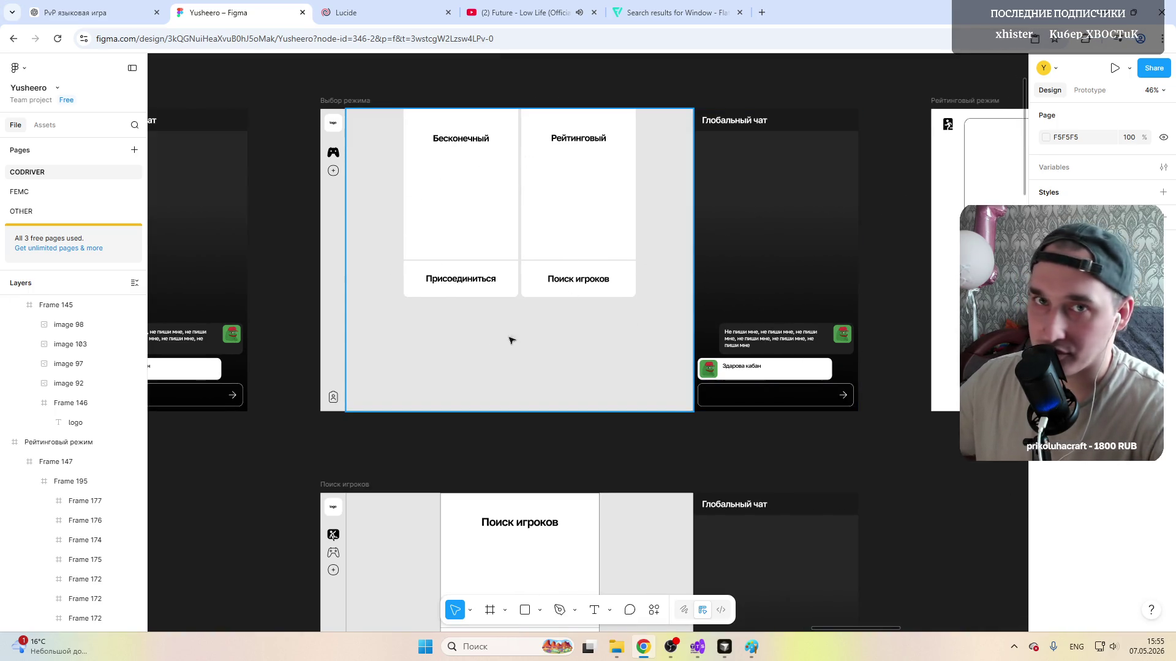
scroll(492, 283, "right", 4)
scroll(491, 284, "right", 8)
scroll(491, 284, "right", 8)
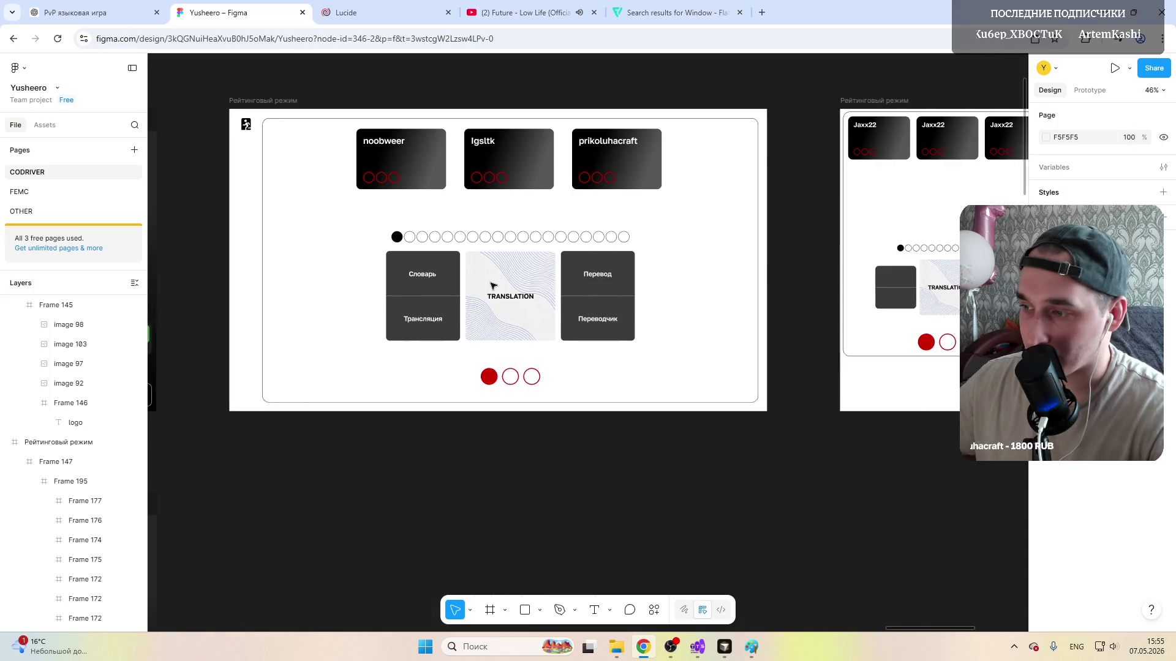
scroll(492, 284, "left", 8)
scroll(407, 329, "left", 4)
left_click(408, 330)
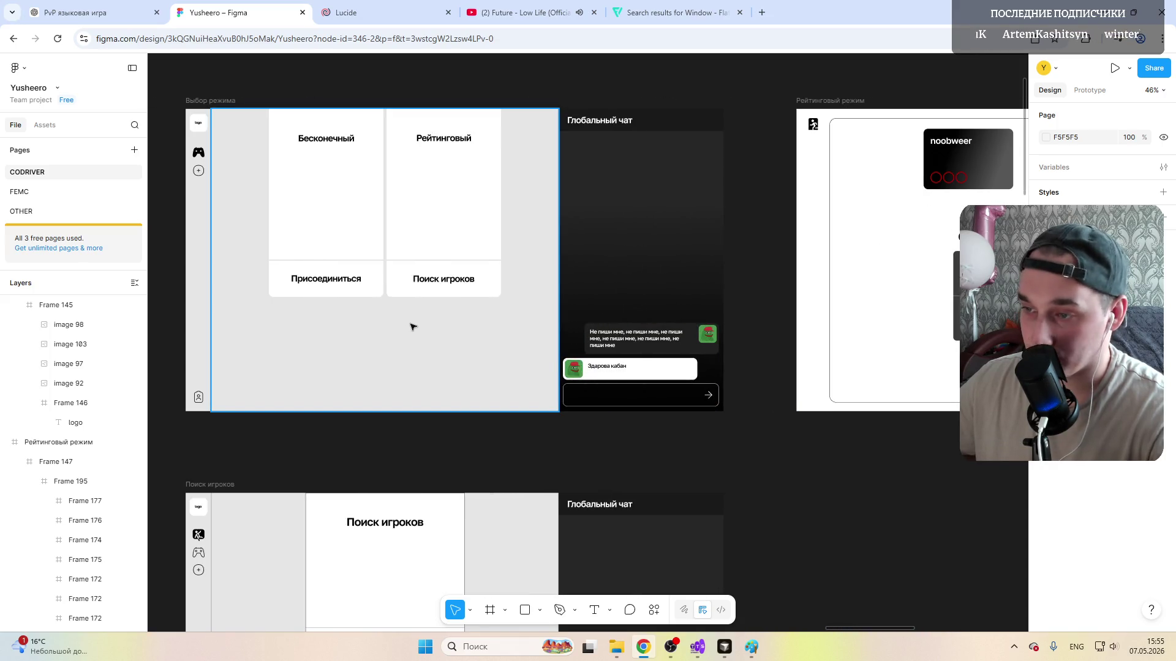
scroll(413, 327, "right", 4)
scroll(412, 327, "right", 6)
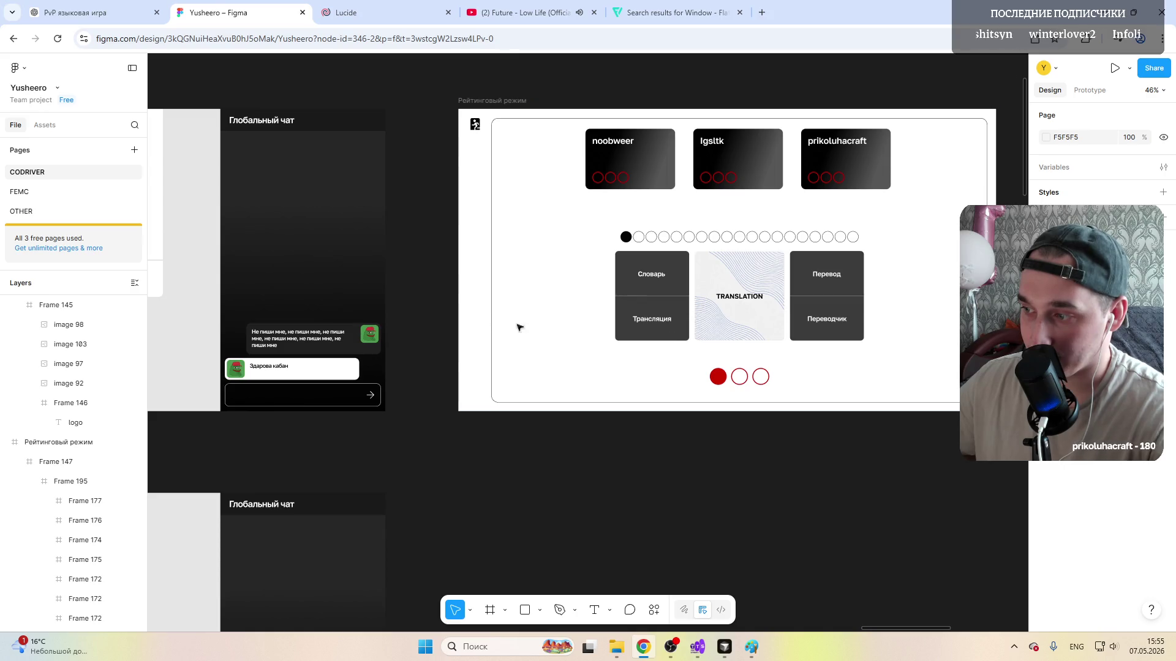
scroll(882, 326, "up", 5, "ctrl")
scroll(827, 313, "up", 4)
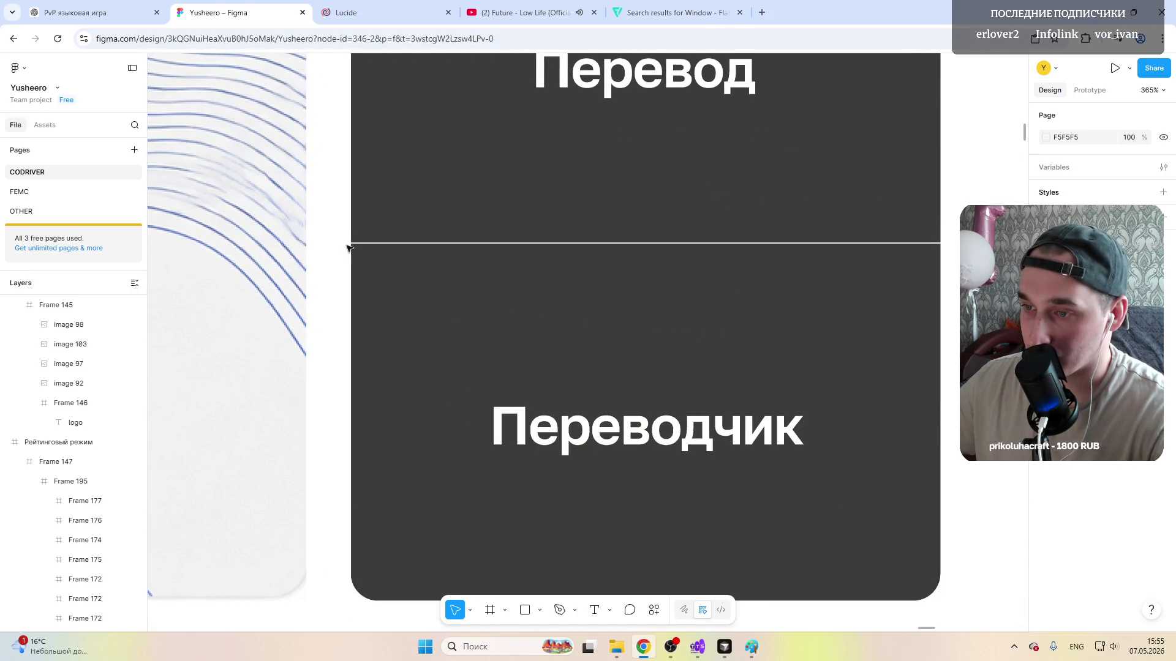
scroll(349, 248, "left", 3)
scroll(347, 248, "right", 8)
scroll(349, 247, "right", 5)
scroll(348, 248, "left", 3)
scroll(349, 247, "left", 4)
scroll(607, 286, "up", 4)
scroll(606, 284, "up", 3)
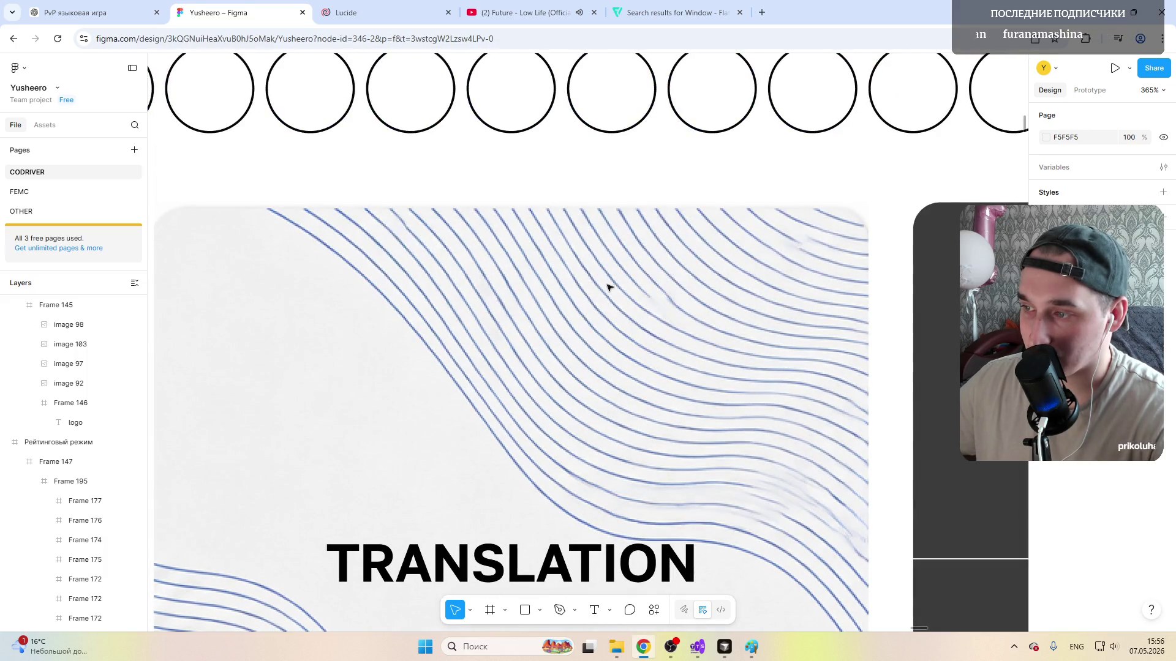
left_click(652, 278)
double_click(652, 278)
scroll(540, 311, "down", 5)
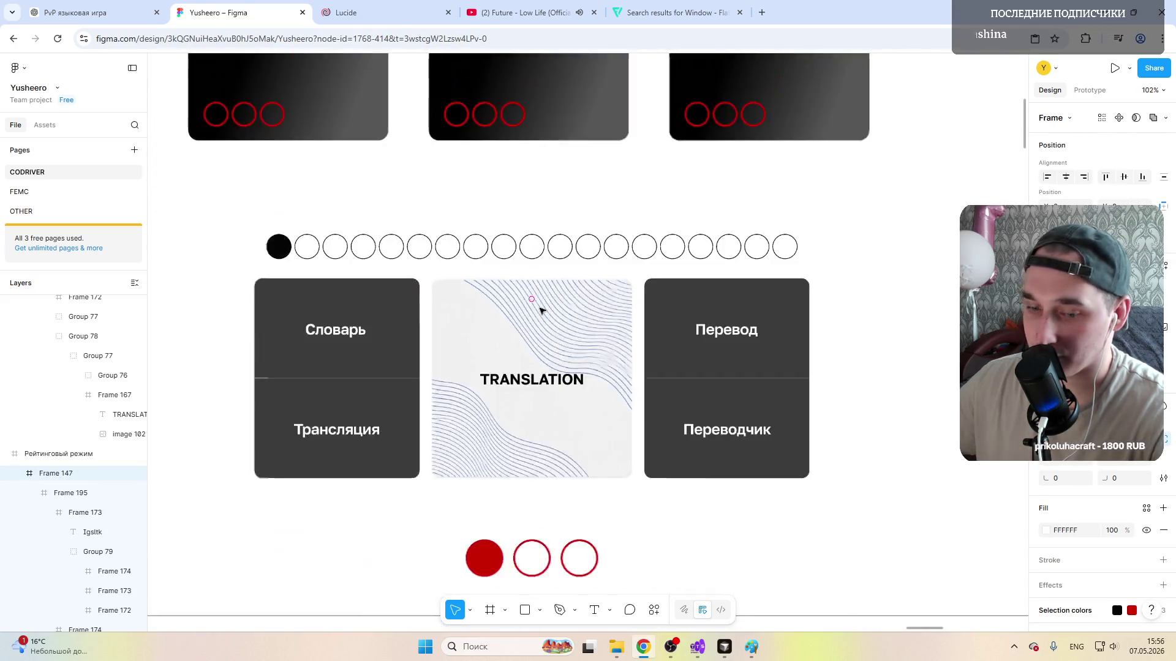
scroll(515, 312, "down", 3)
scroll(309, 338, "up", 3)
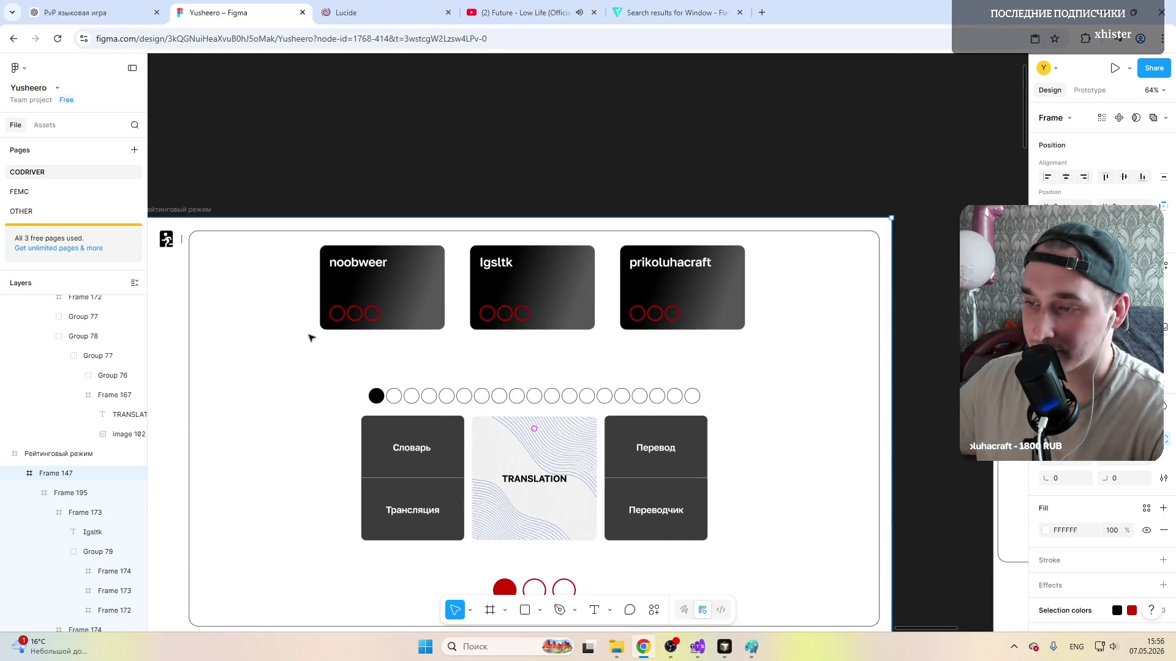
scroll(309, 337, "left", 6)
scroll(312, 338, "left", 5)
scroll(312, 338, "left", 5)
scroll(312, 337, "left", 5)
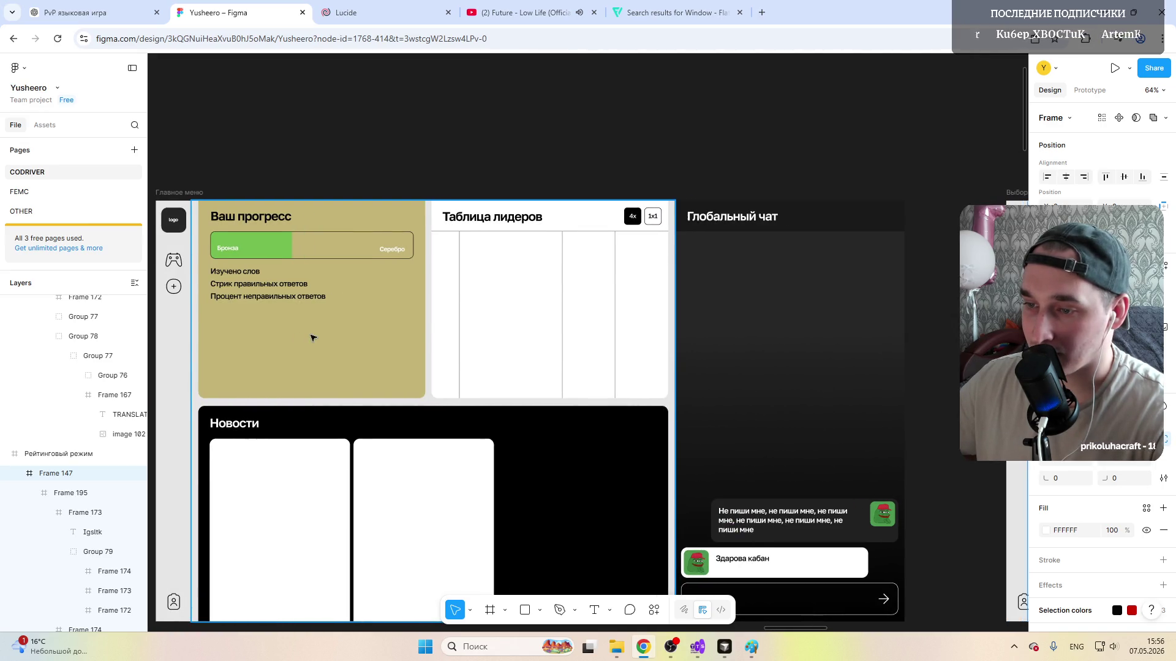
scroll(311, 337, "right", 2)
scroll(312, 336, "left", 4)
scroll(312, 337, "left", 3)
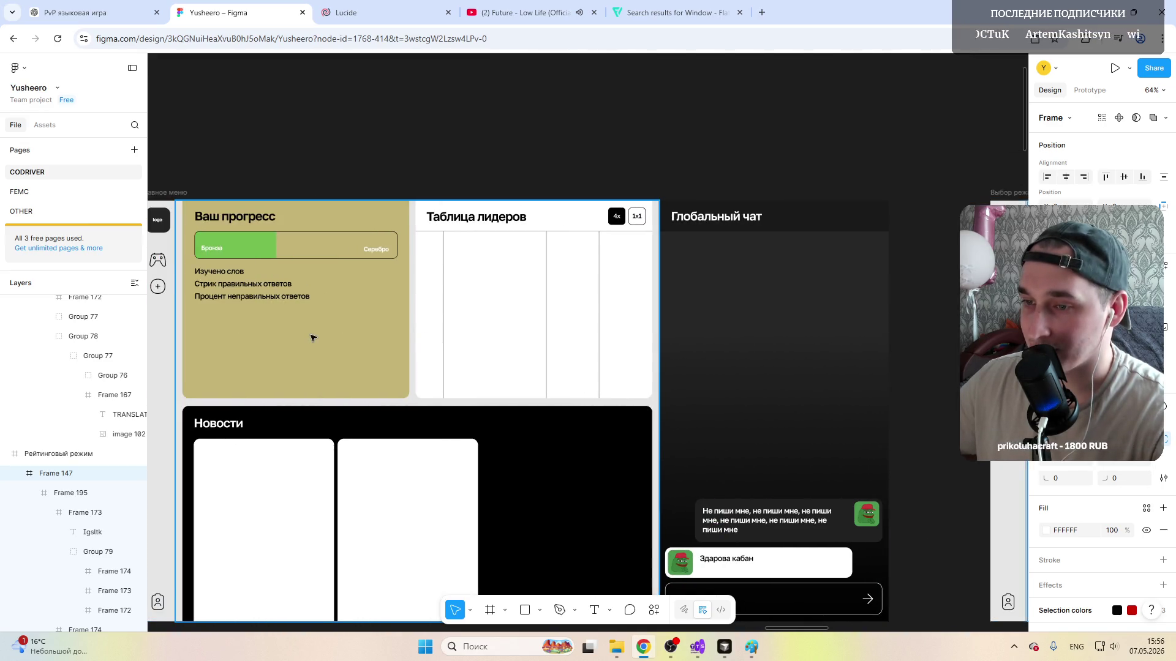
scroll(311, 337, "left", 2)
scroll(311, 337, "left", 2)
scroll(312, 338, "left", 2)
scroll(312, 338, "left", 1)
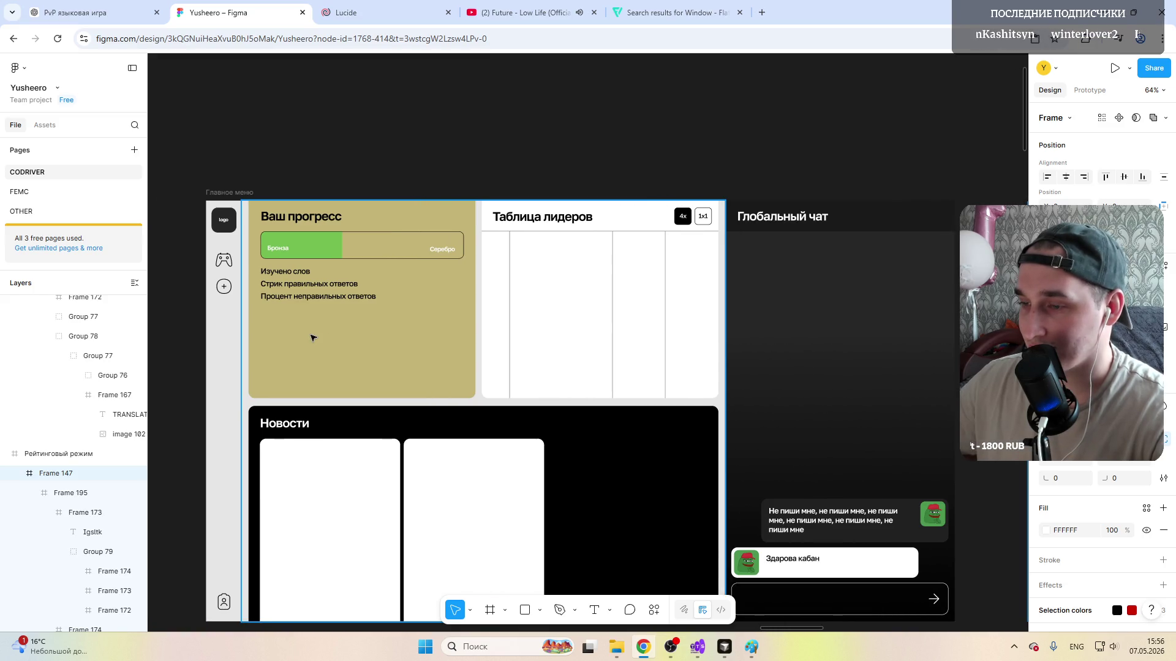
scroll(311, 337, "down", 5)
scroll(312, 338, "down", 3)
scroll(312, 337, "right", 3)
scroll(311, 338, "down", 4)
scroll(312, 337, "down", 3)
scroll(311, 338, "up", 3)
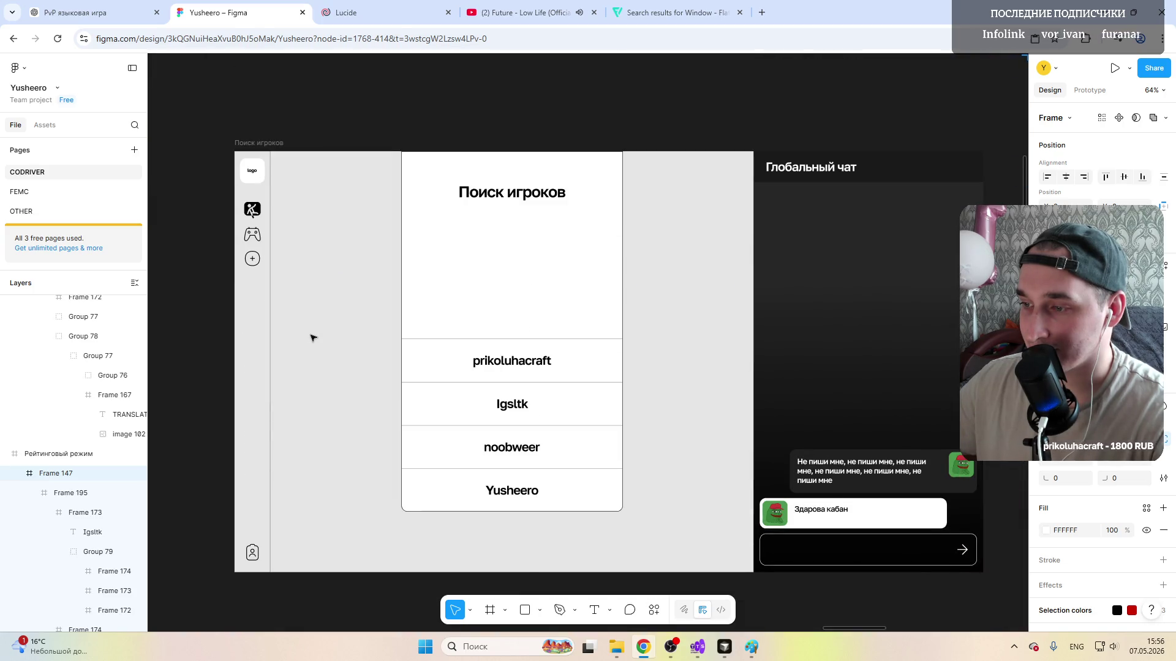
scroll(311, 337, "right", 2)
scroll(312, 337, "right", 1)
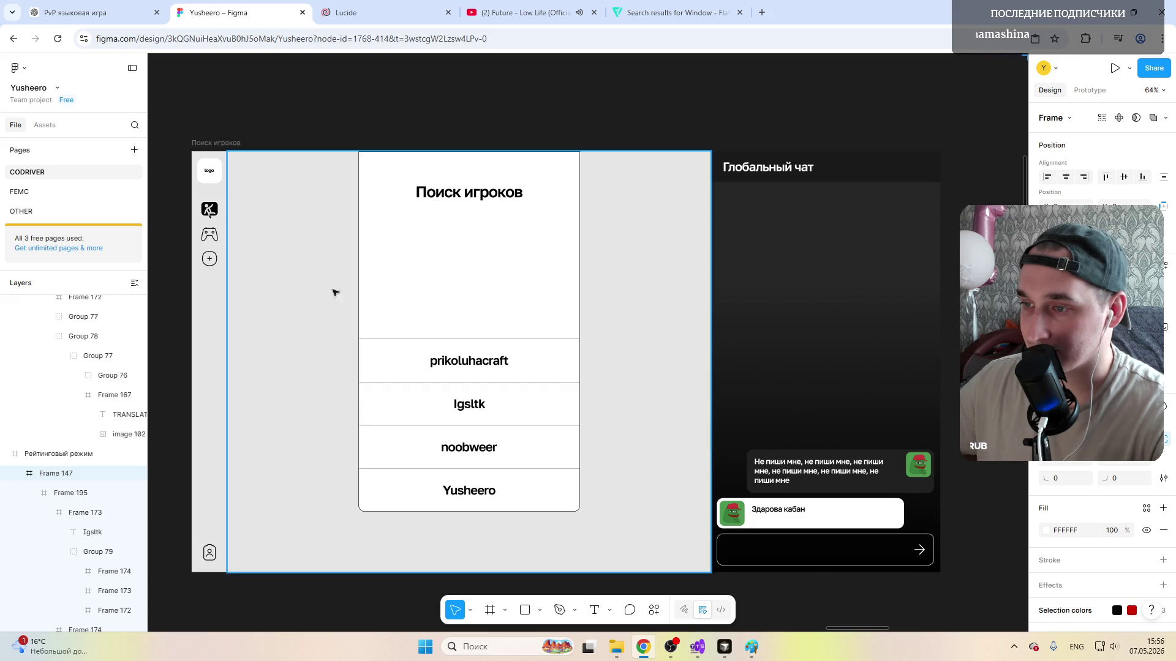
scroll(311, 337, "up", 4)
Step: Give the player list card custom per-side strokes with one side's weight set to 0
left_click(397, 178)
scroll(397, 177, "down", 1)
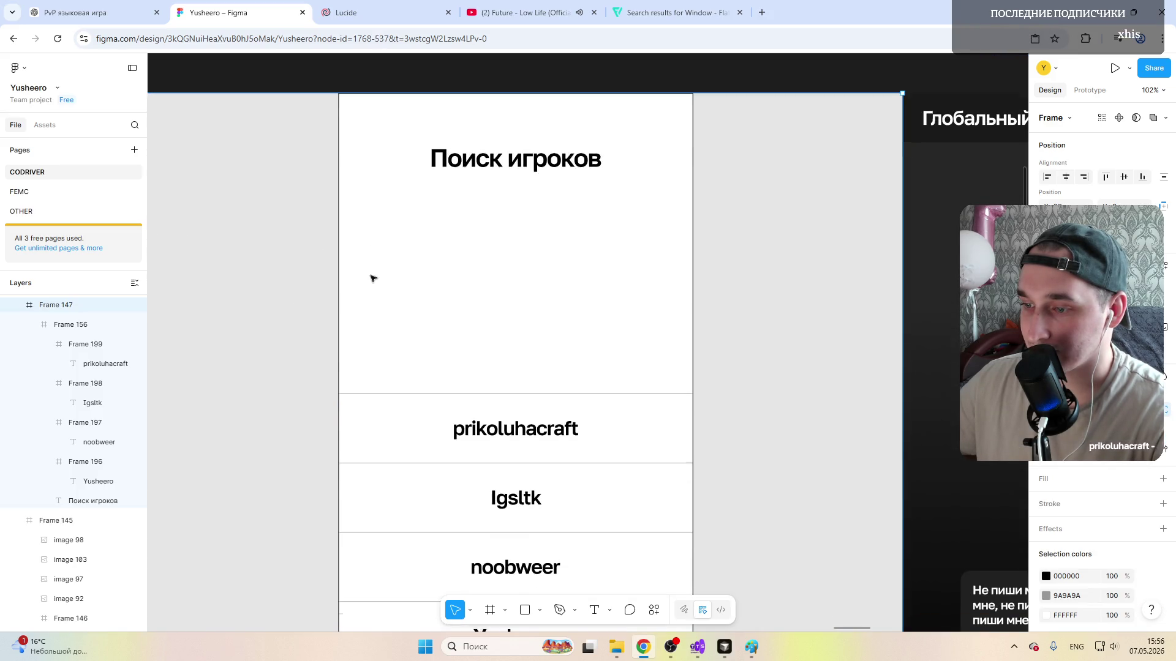
left_click(385, 258)
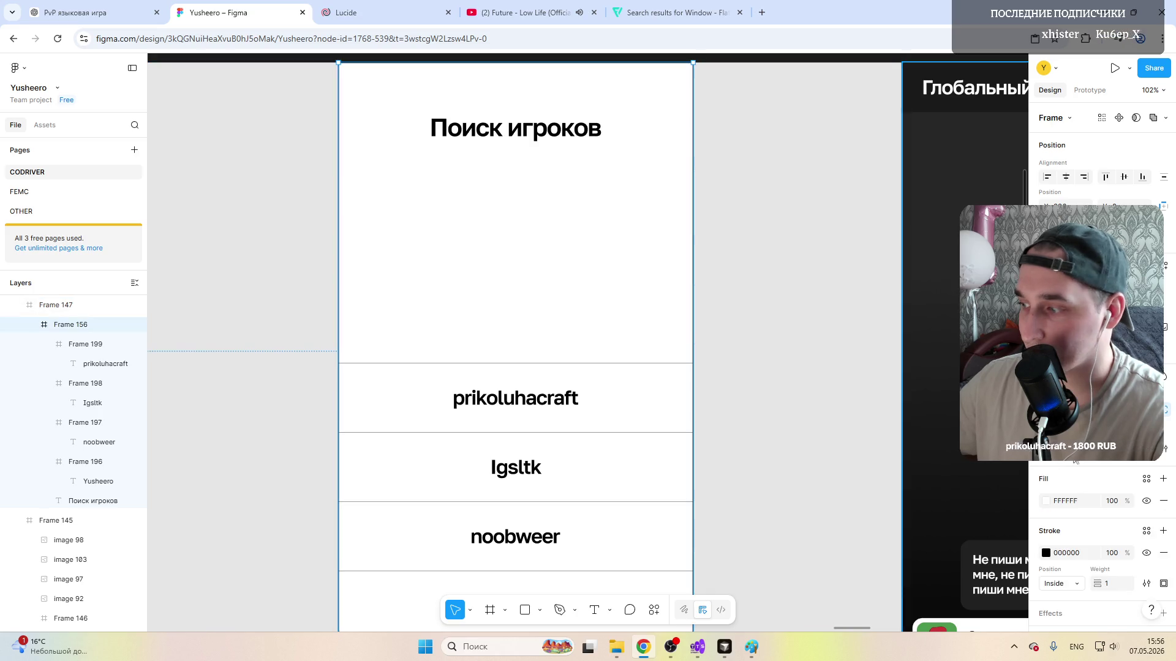
left_click(1164, 583)
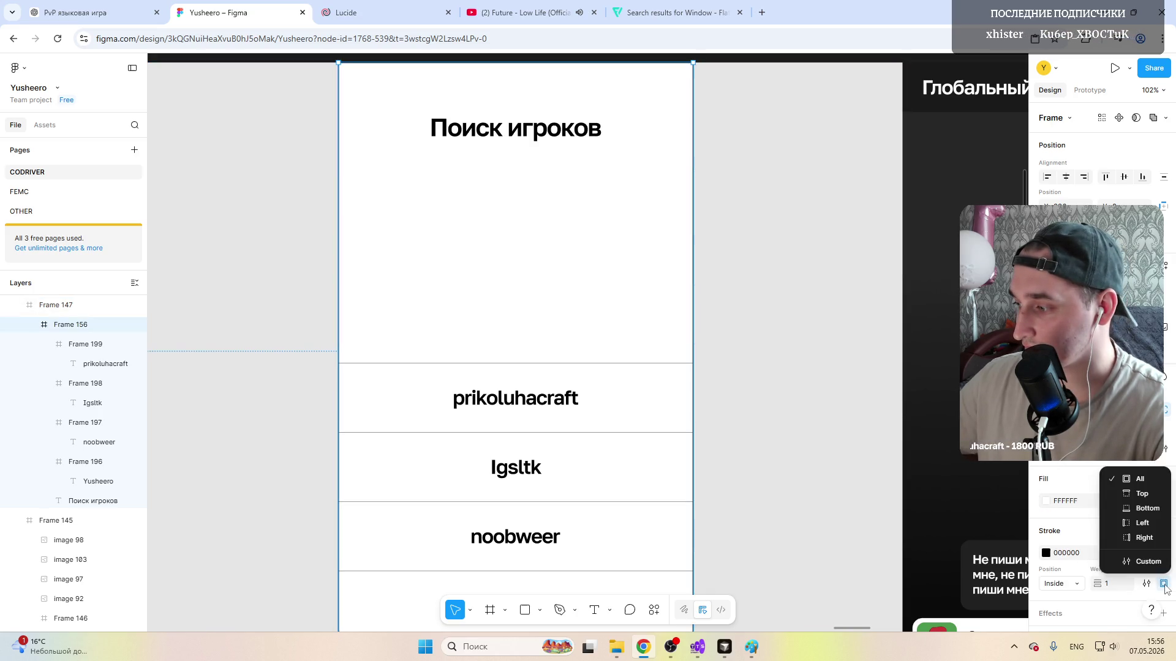
left_click(1139, 563)
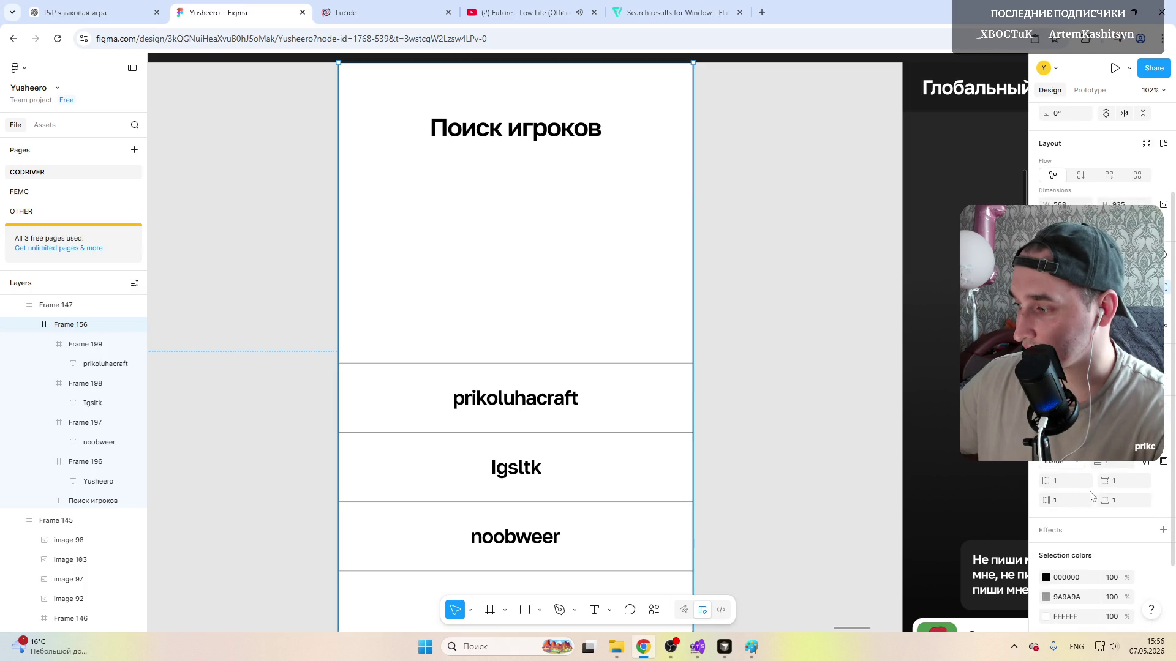
type("0")
key("Return")
left_click(759, 306)
left_click(759, 305)
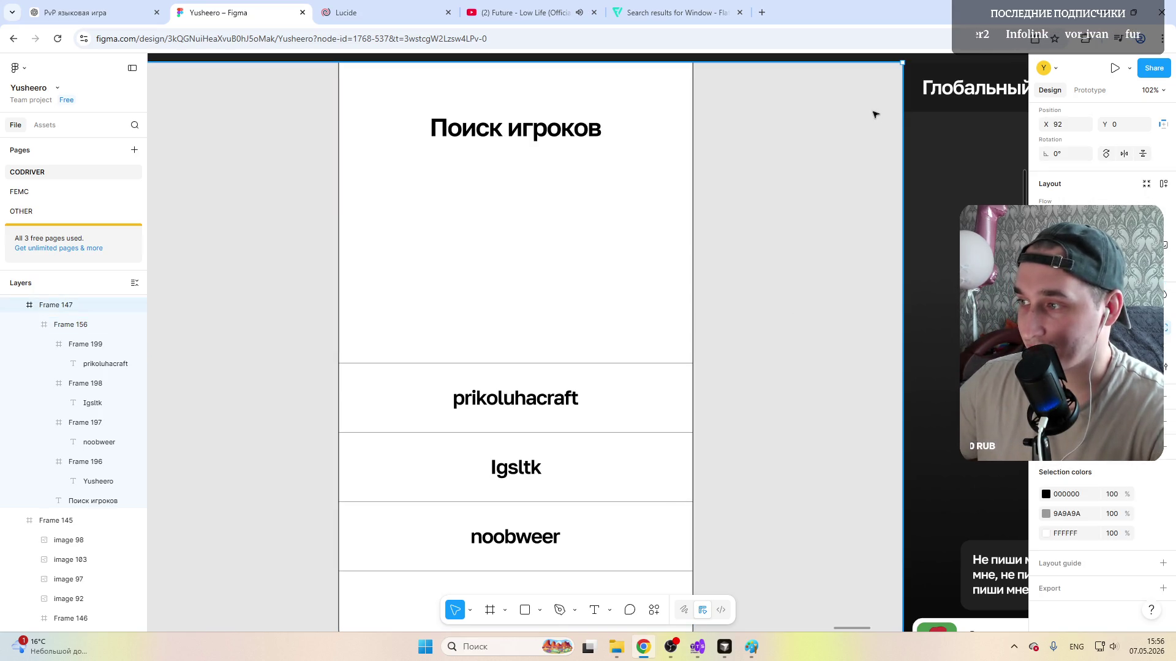
scroll(501, 359, "down", 5)
left_click(502, 360)
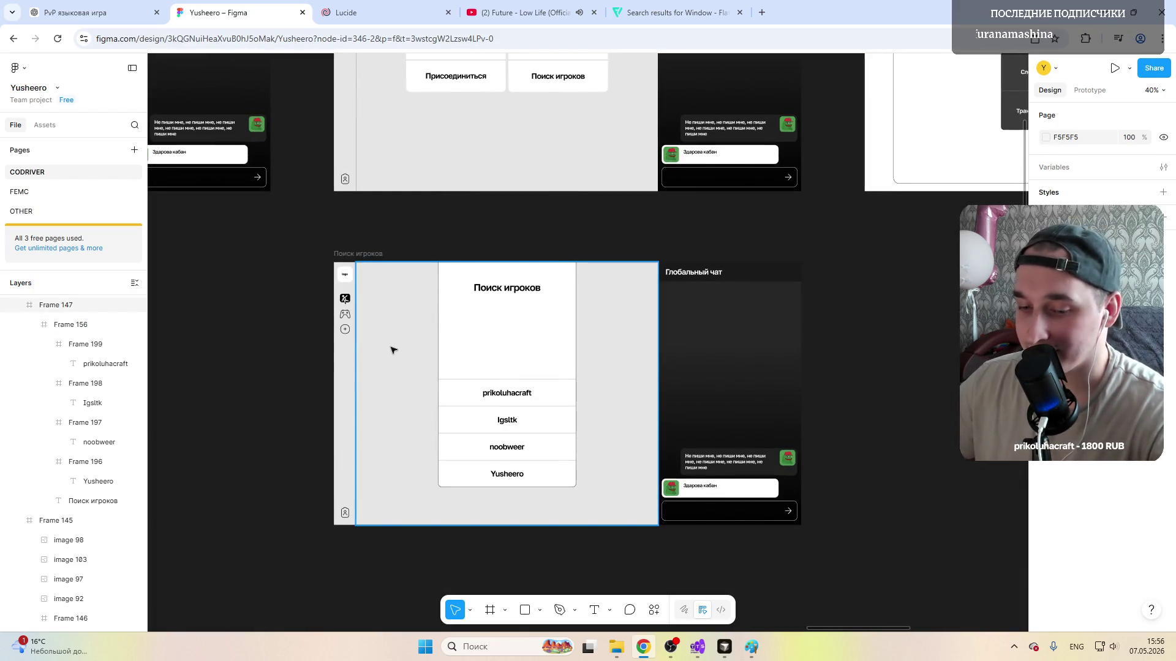
scroll(439, 389, "up", 3)
scroll(294, 373, "down", 5)
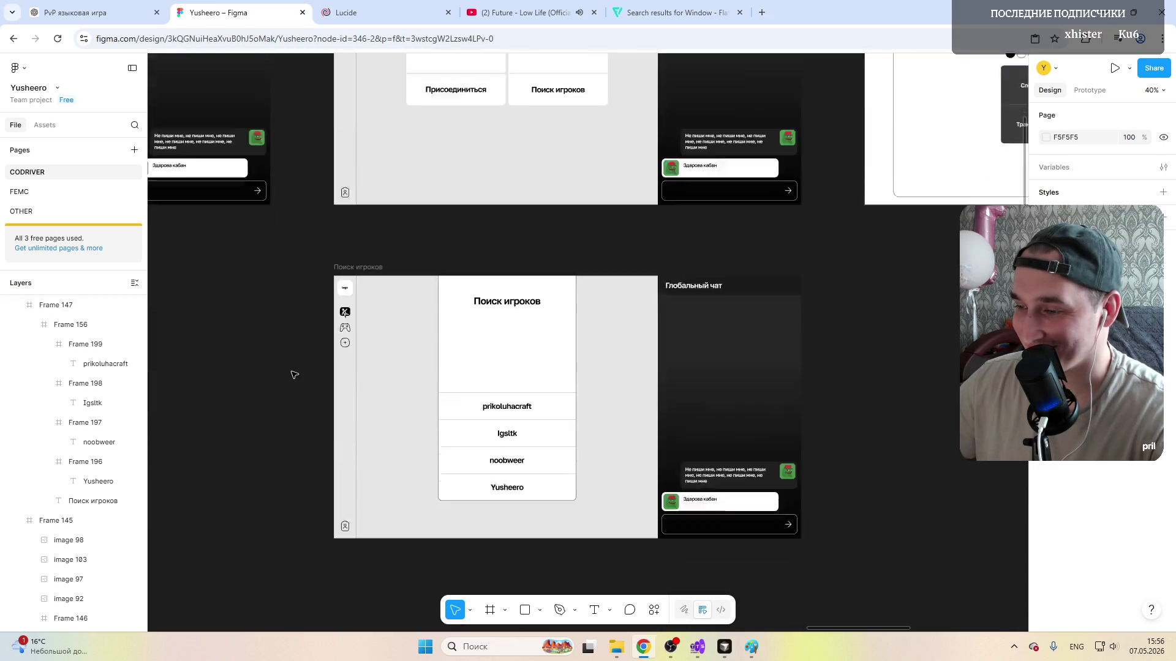
scroll(294, 374, "up", 4)
scroll(294, 375, "up", 1)
scroll(295, 374, "right", 3)
scroll(294, 373, "left", 5)
scroll(294, 374, "left", 5)
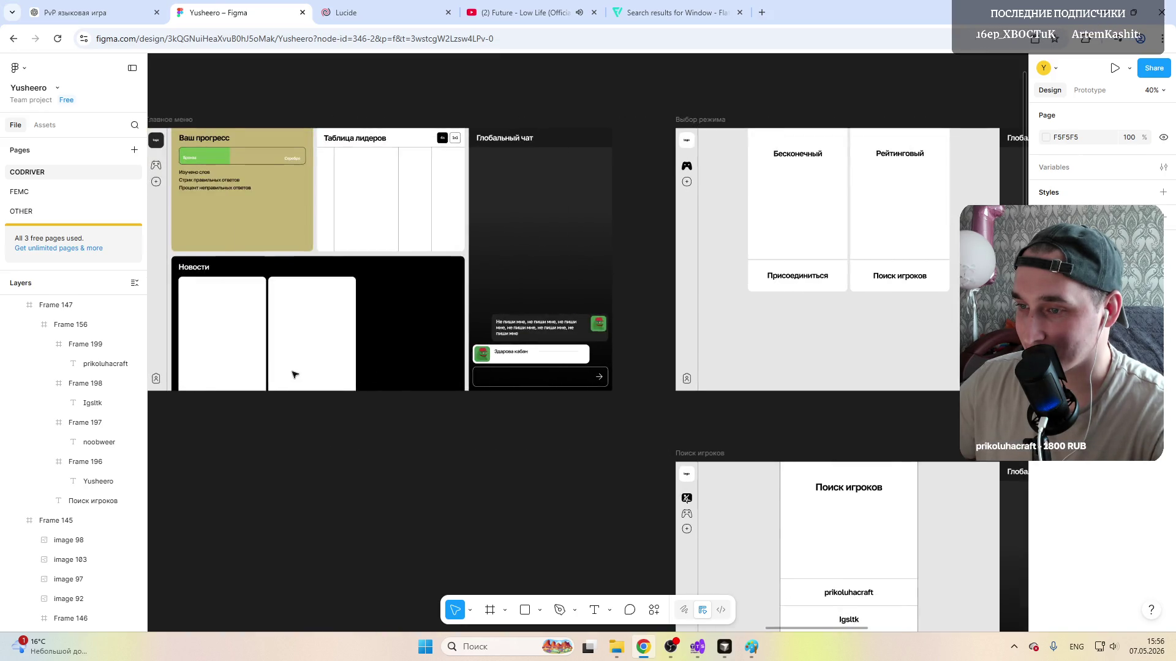
scroll(294, 374, "right", 8)
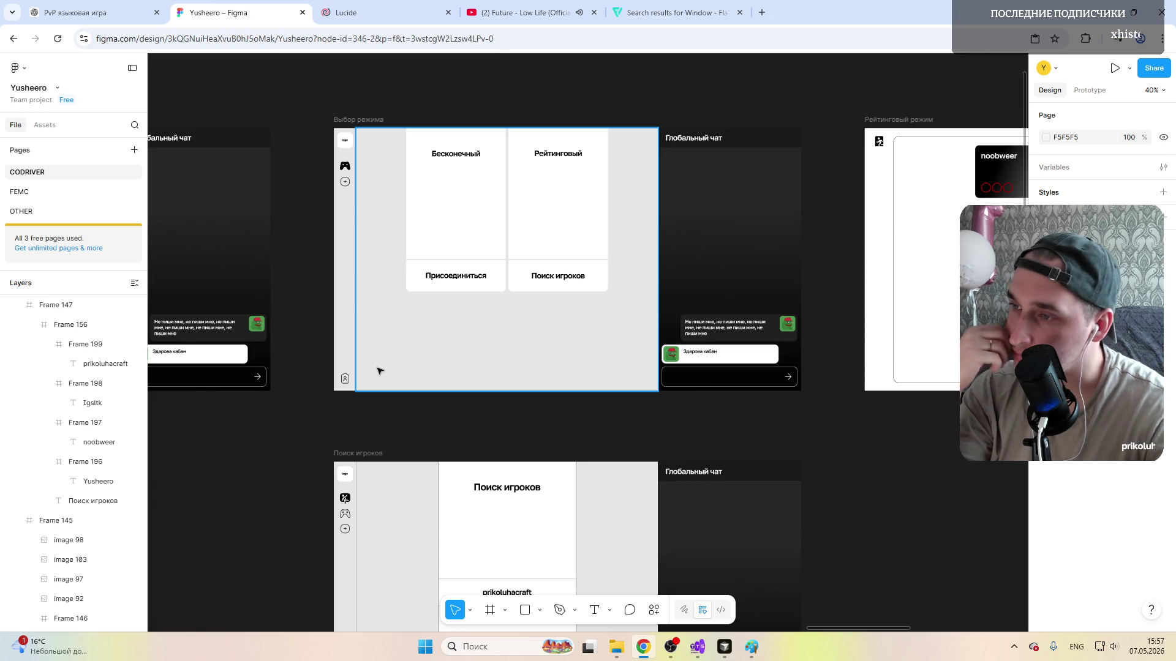
left_click(378, 371)
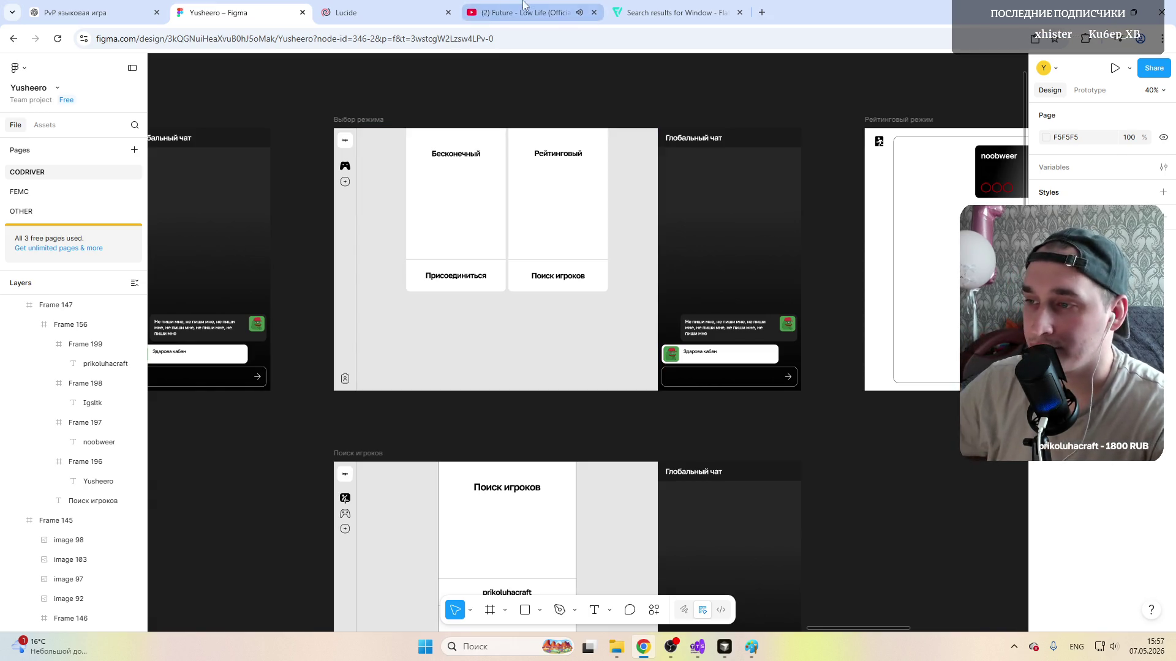
left_click(523, 12)
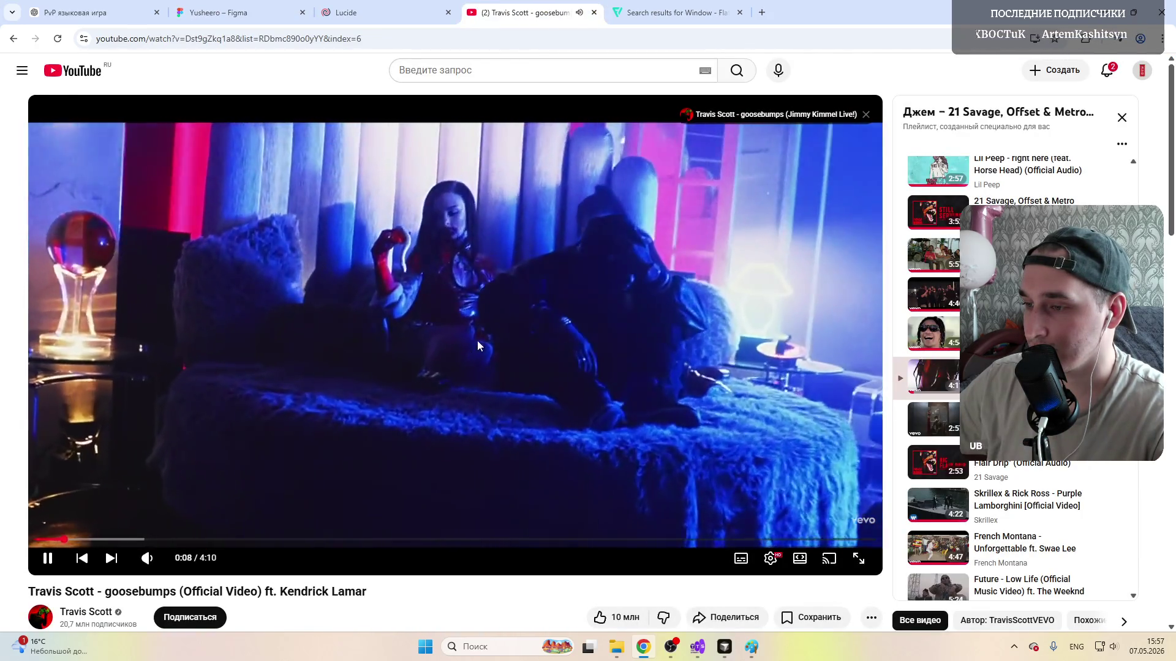
scroll(937, 368, "down", 5)
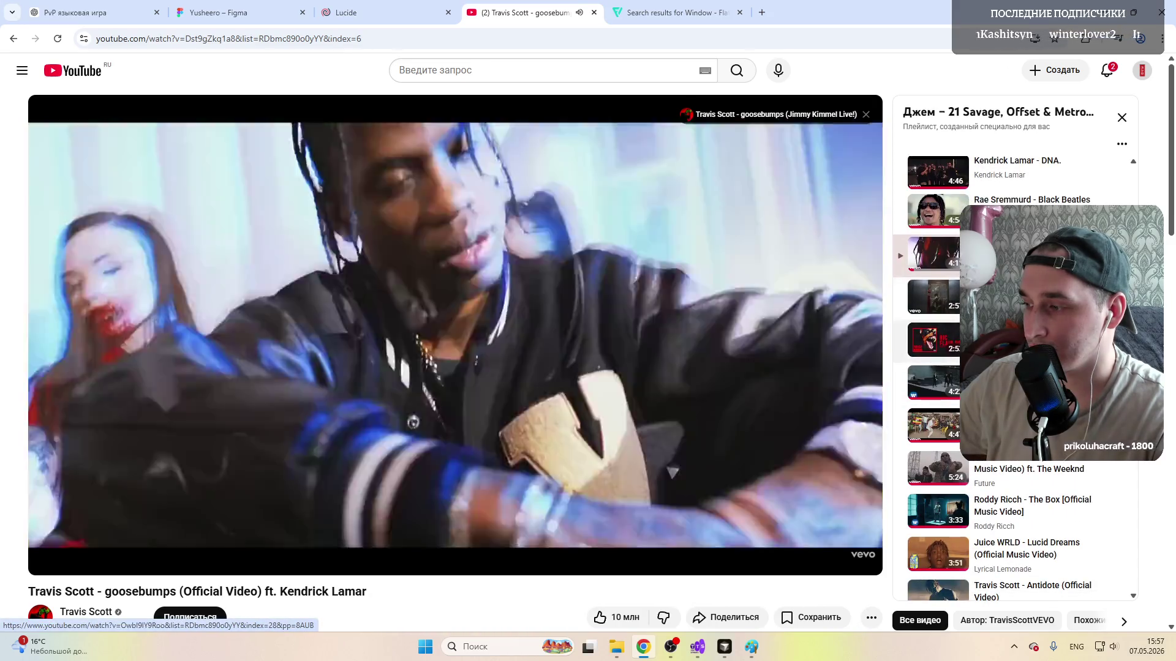
scroll(937, 368, "up", 1)
left_click(218, 12)
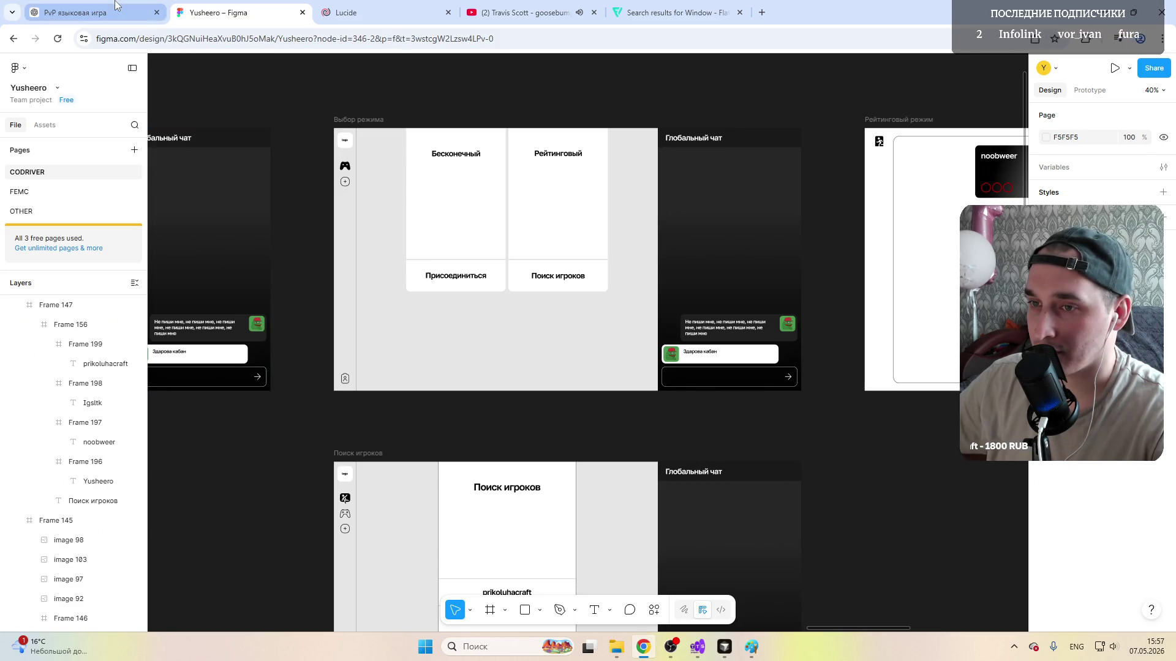
left_click(75, 11)
scroll(600, 331, "up", 2)
scroll(600, 332, "down", 4)
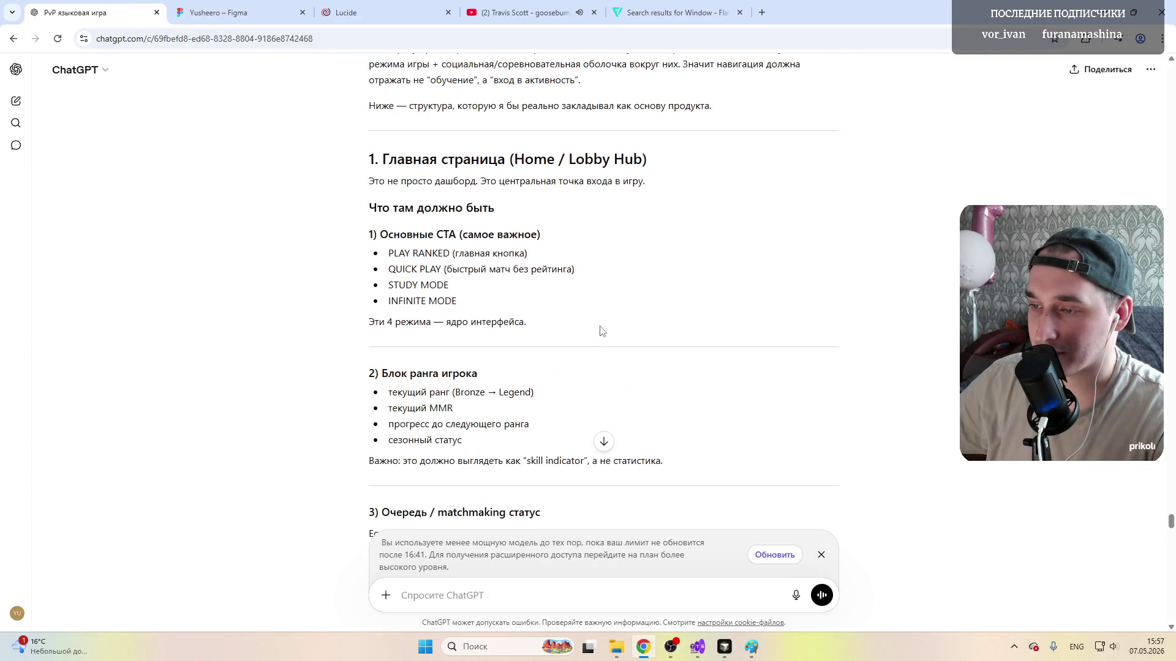
scroll(593, 323, "up", 3)
scroll(551, 316, "up", 6)
scroll(551, 317, "up", 4)
scroll(548, 315, "up", 4)
scroll(548, 314, "up", 5)
scroll(548, 315, "up", 5)
scroll(548, 314, "up", 5)
scroll(548, 314, "up", 5)
scroll(549, 314, "up", 4)
scroll(548, 314, "up", 5)
scroll(499, 259, "down", 4)
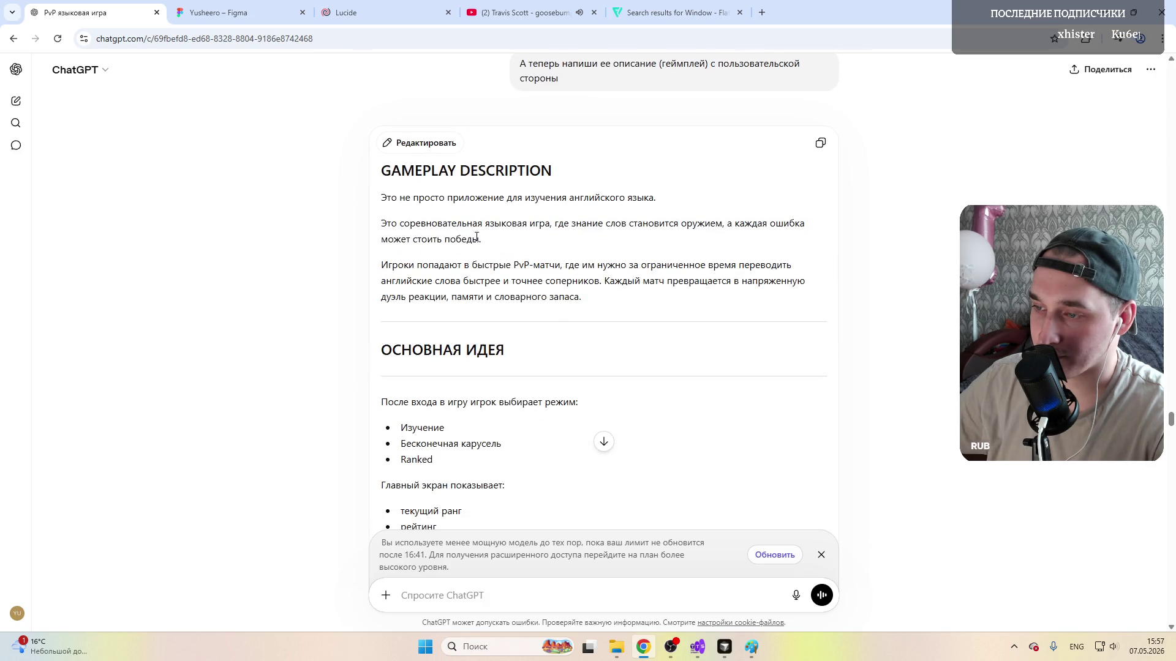
mouse_move(442, 223)
left_mouse_down()
mouse_move(593, 225)
mouse_move(513, 236)
left_mouse_up()
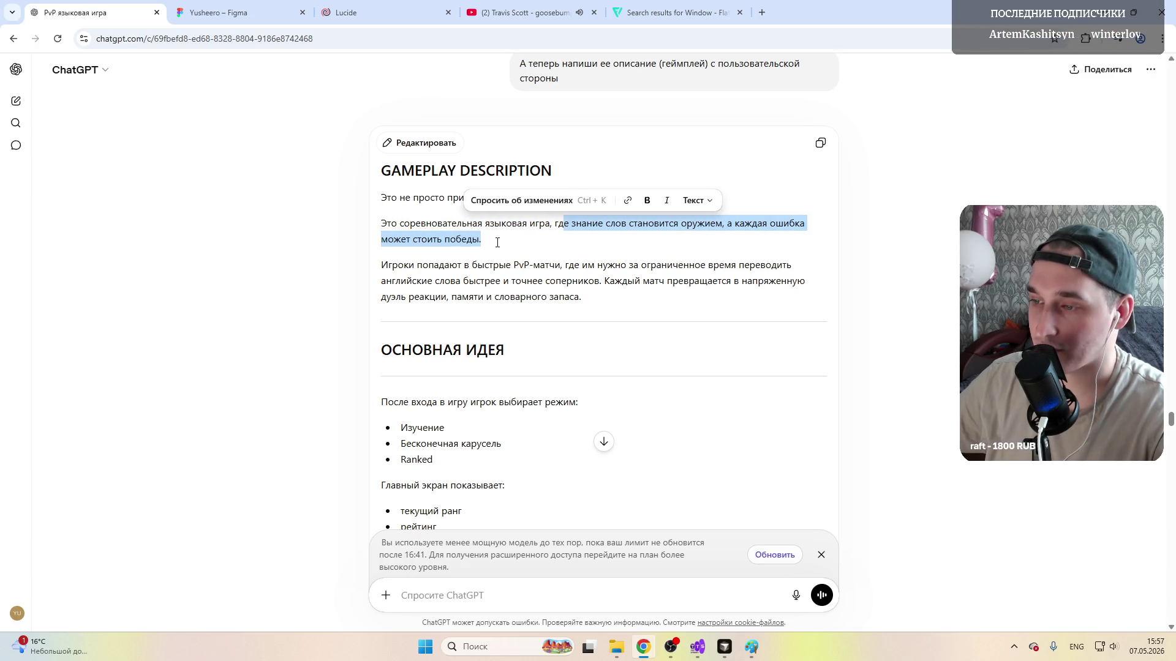
mouse_move(389, 266)
left_mouse_down()
mouse_move(567, 267)
mouse_move(464, 282)
left_mouse_up()
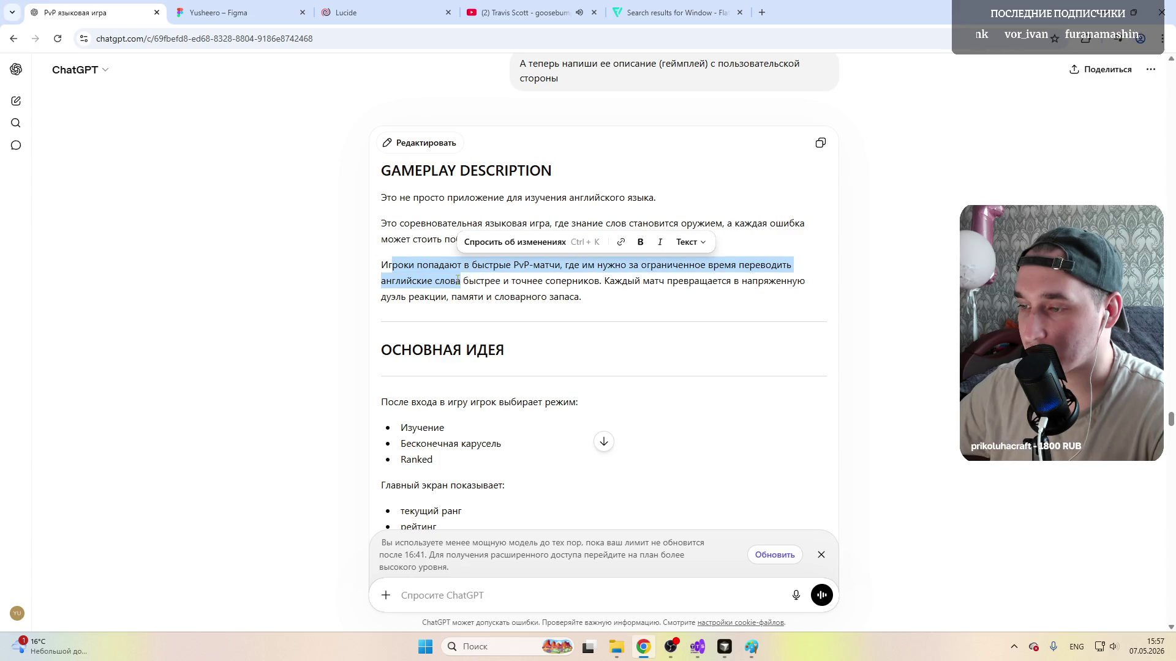
left_click_drag(507, 280, 640, 281)
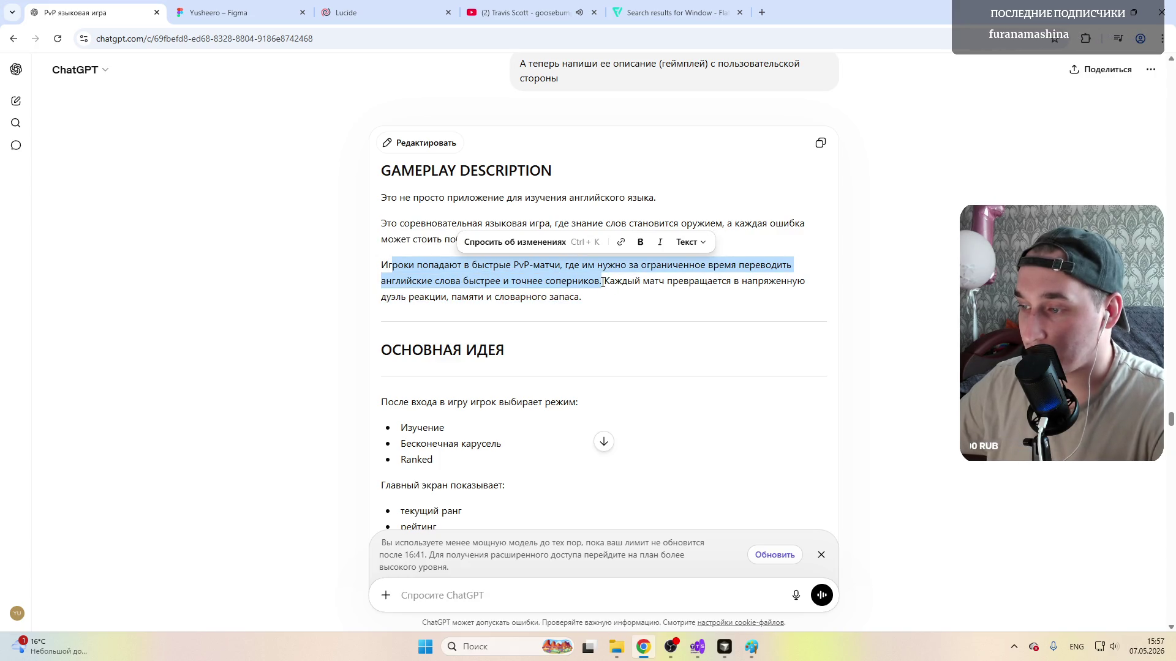
left_click(640, 280)
scroll(503, 276, "down", 3)
scroll(504, 276, "down", 3)
scroll(504, 276, "up", 3)
scroll(504, 275, "up", 1)
scroll(504, 275, "down", 2)
scroll(503, 275, "down", 1)
scroll(504, 276, "down", 1)
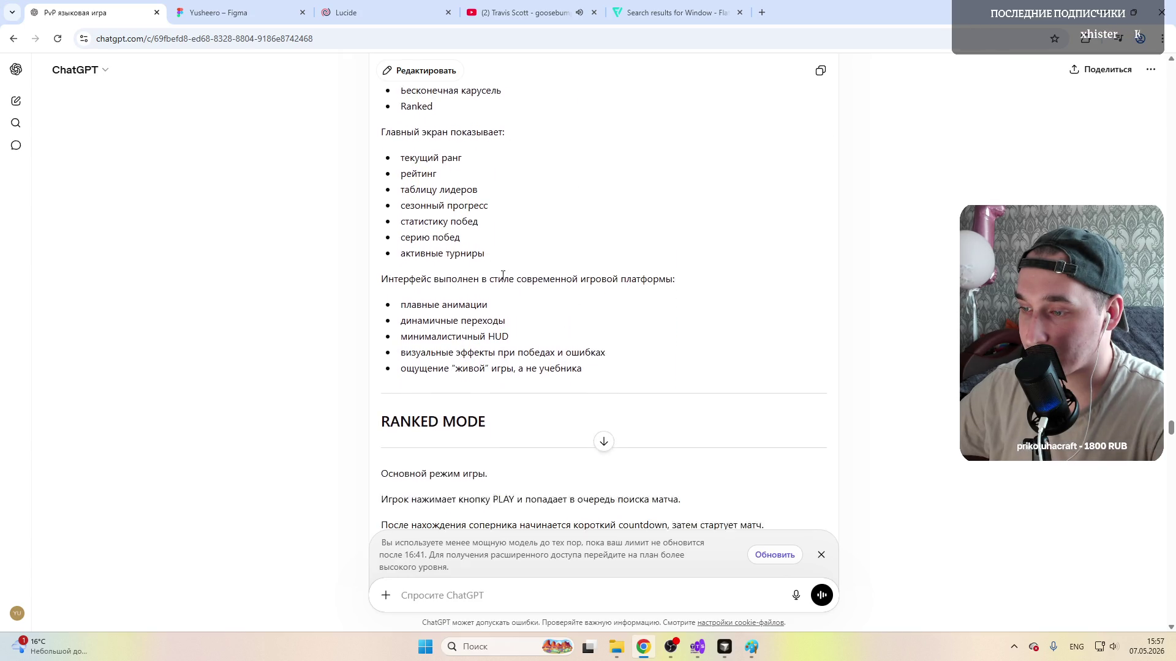
scroll(504, 276, "down", 1)
scroll(503, 276, "down", 3)
scroll(503, 276, "down", 2)
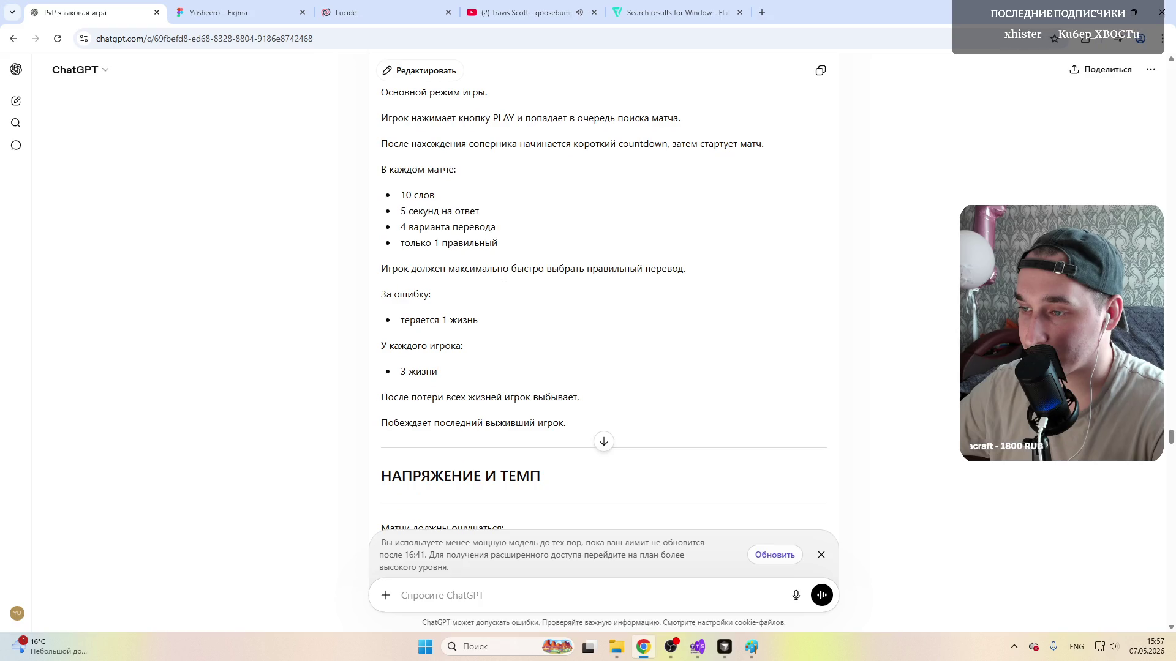
scroll(504, 276, "up", 2)
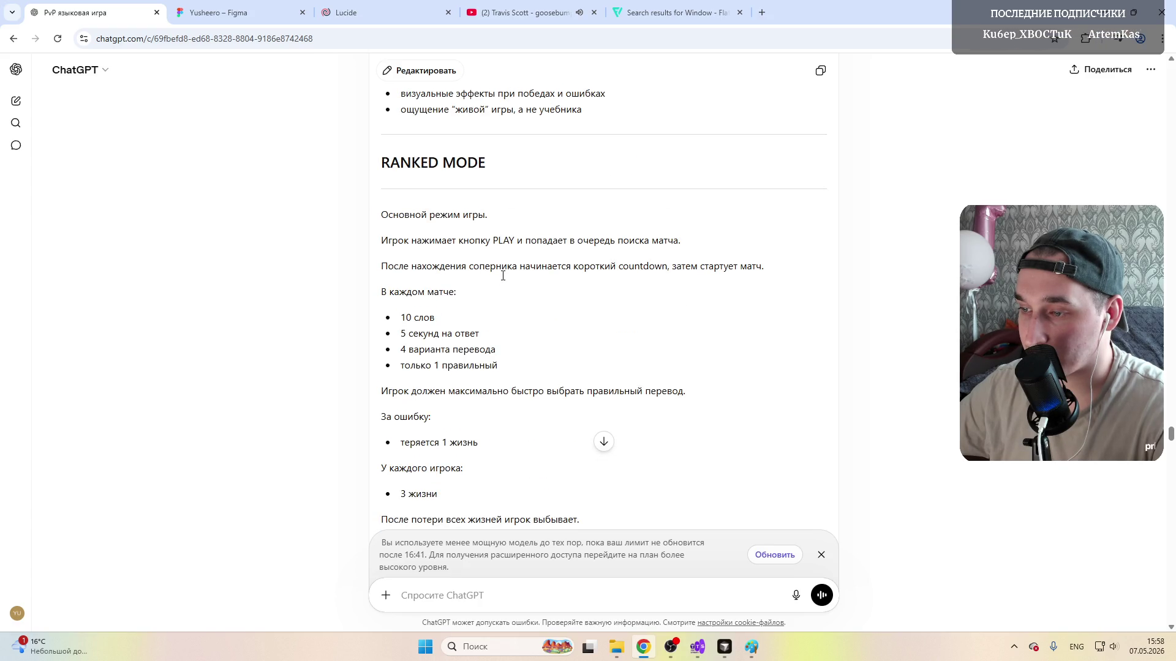
scroll(504, 275, "down", 1)
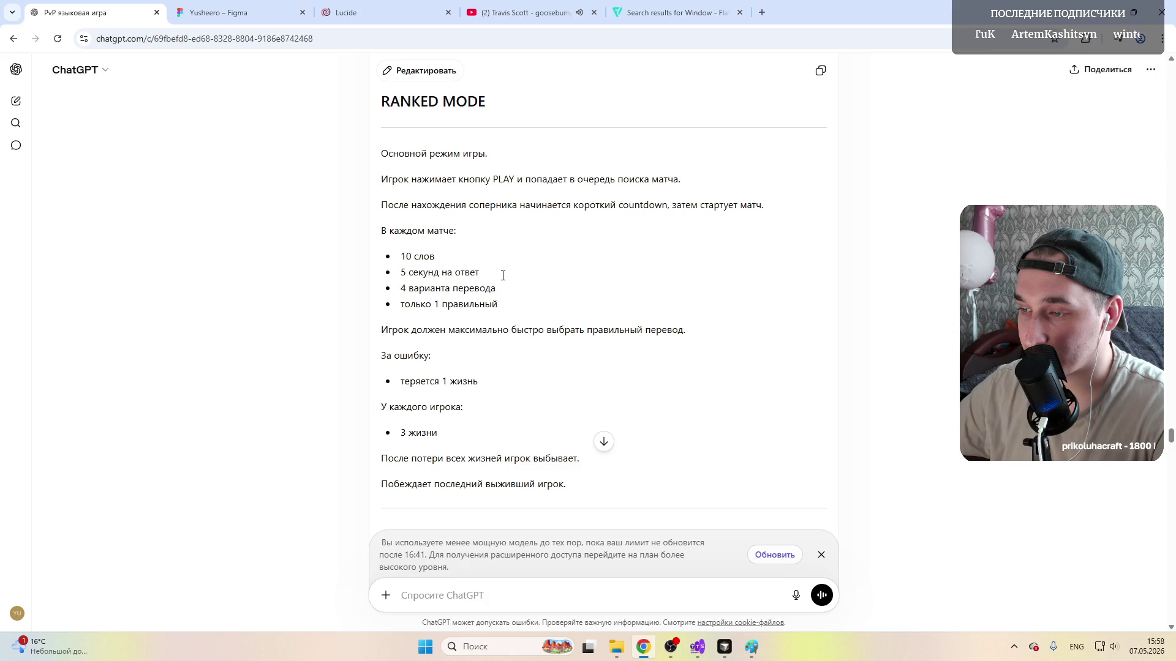
scroll(504, 276, "down", 2)
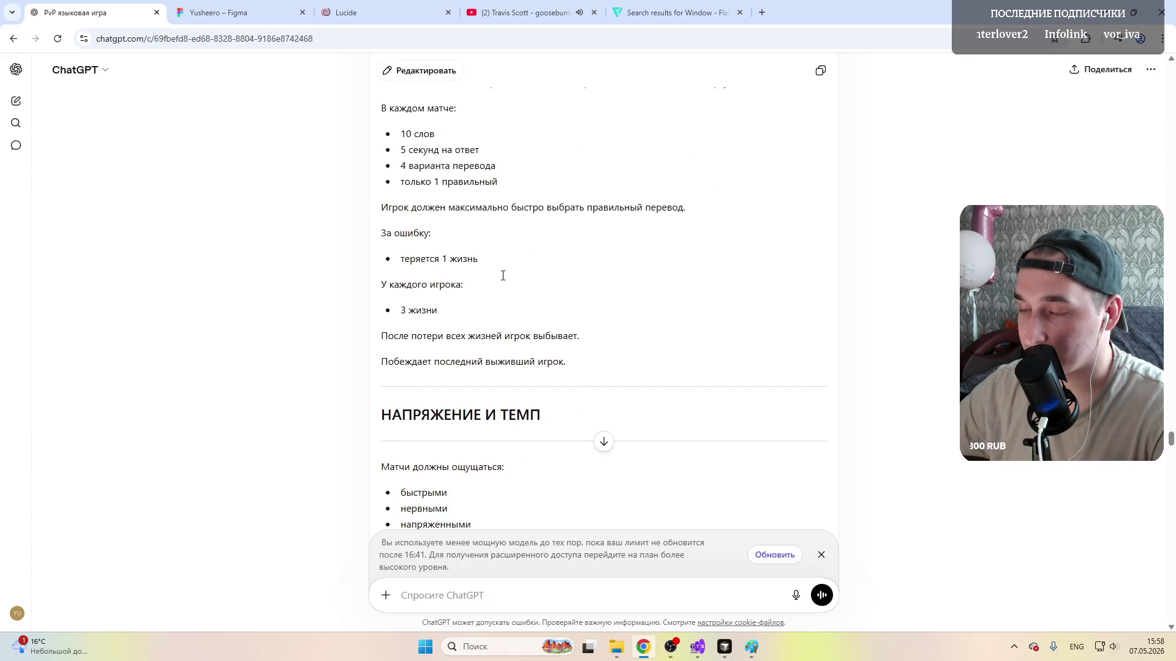
left_click(218, 12)
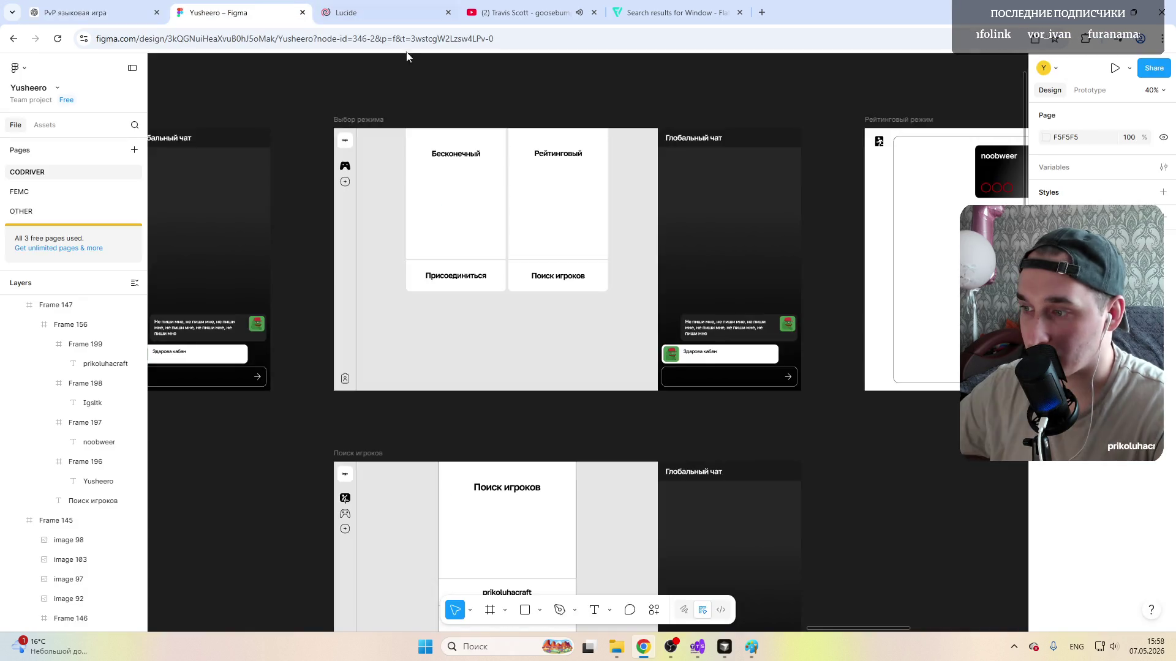
scroll(517, 331, "up", 3)
scroll(518, 331, "right", 3)
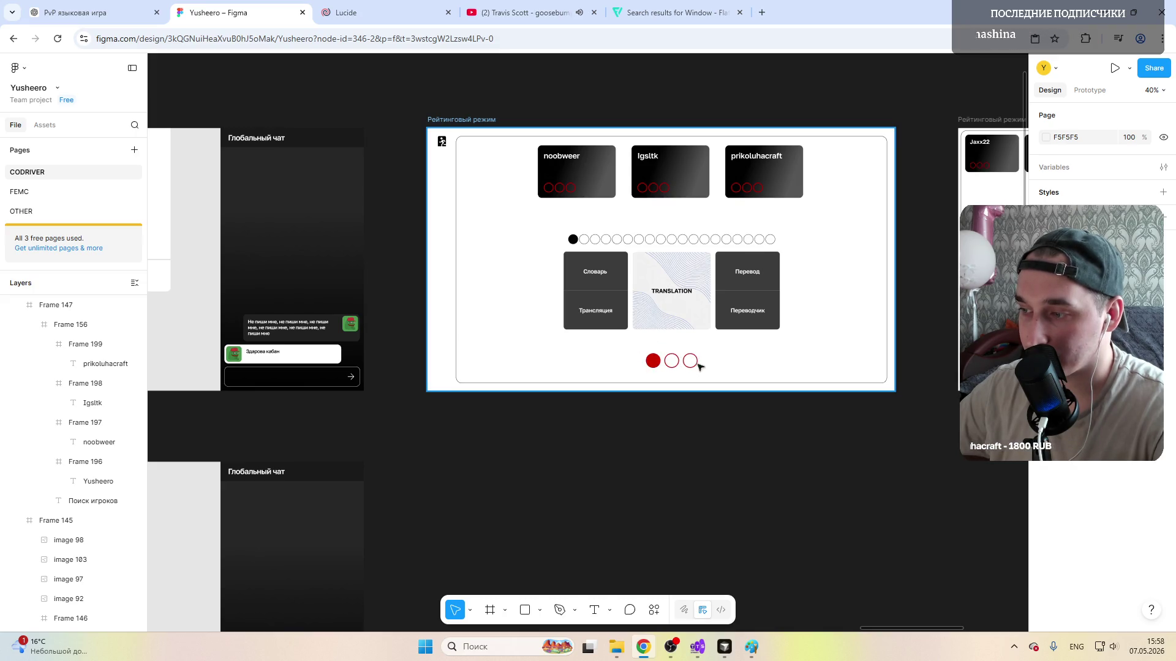
scroll(633, 350, "down", 3)
scroll(603, 318, "up", 5)
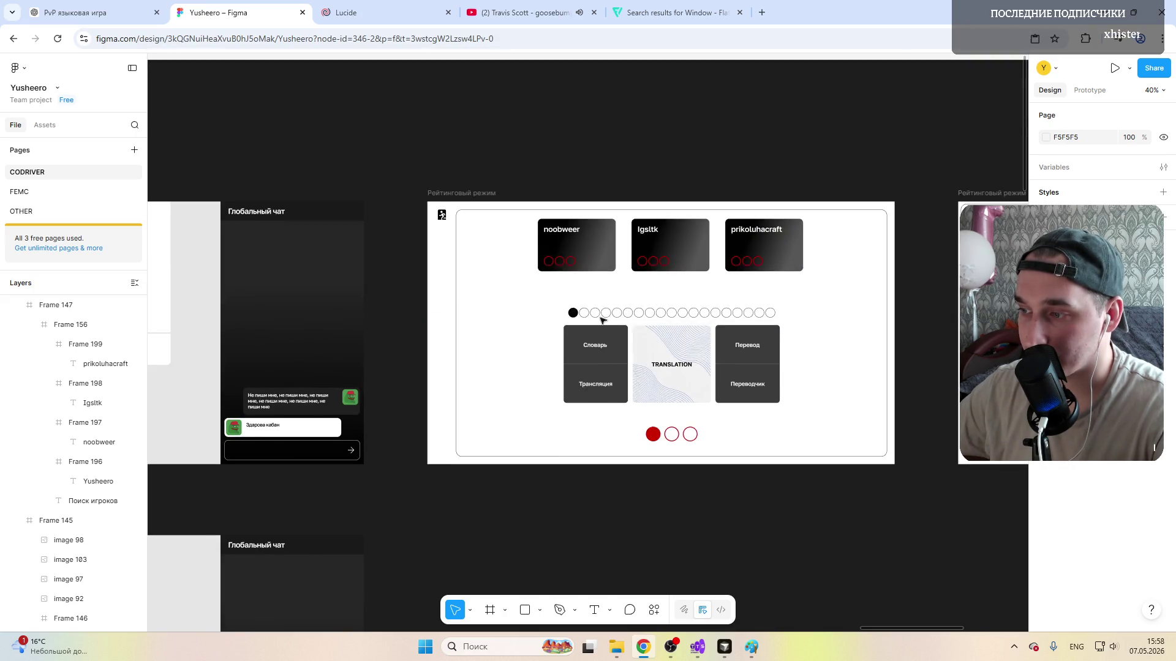
scroll(602, 318, "down", 3)
scroll(551, 349, "up", 2)
scroll(500, 393, "down", 5)
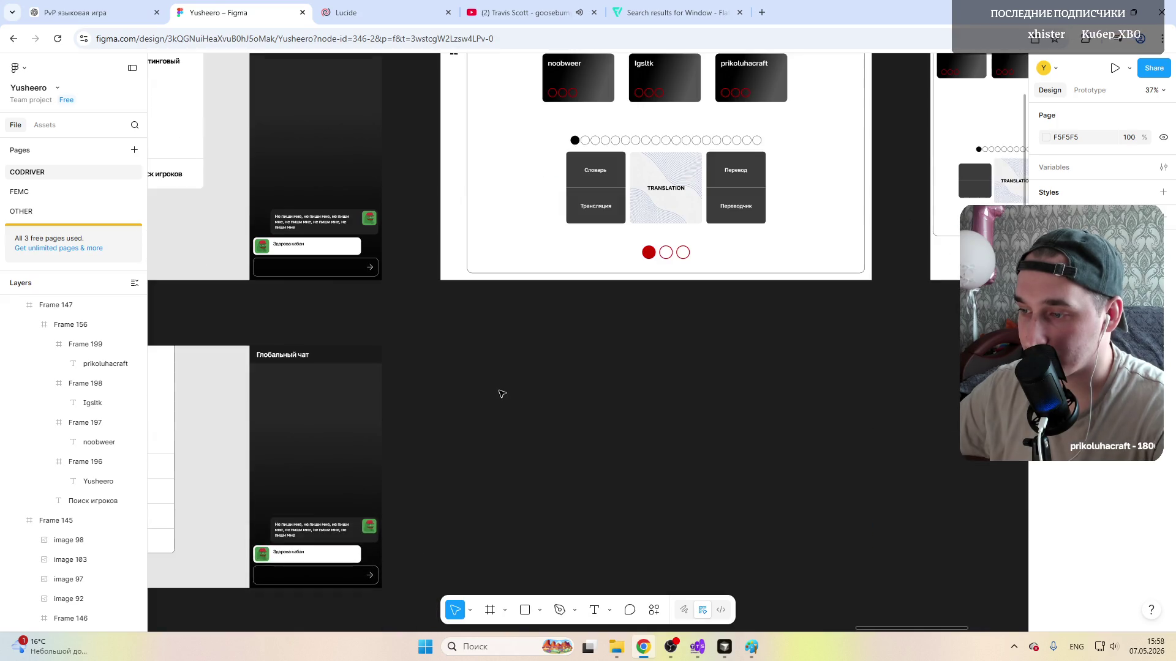
scroll(501, 395, "up", 3)
scroll(501, 369, "up", 2)
scroll(502, 331, "left", 6)
scroll(502, 332, "down", 5)
left_click(407, 328)
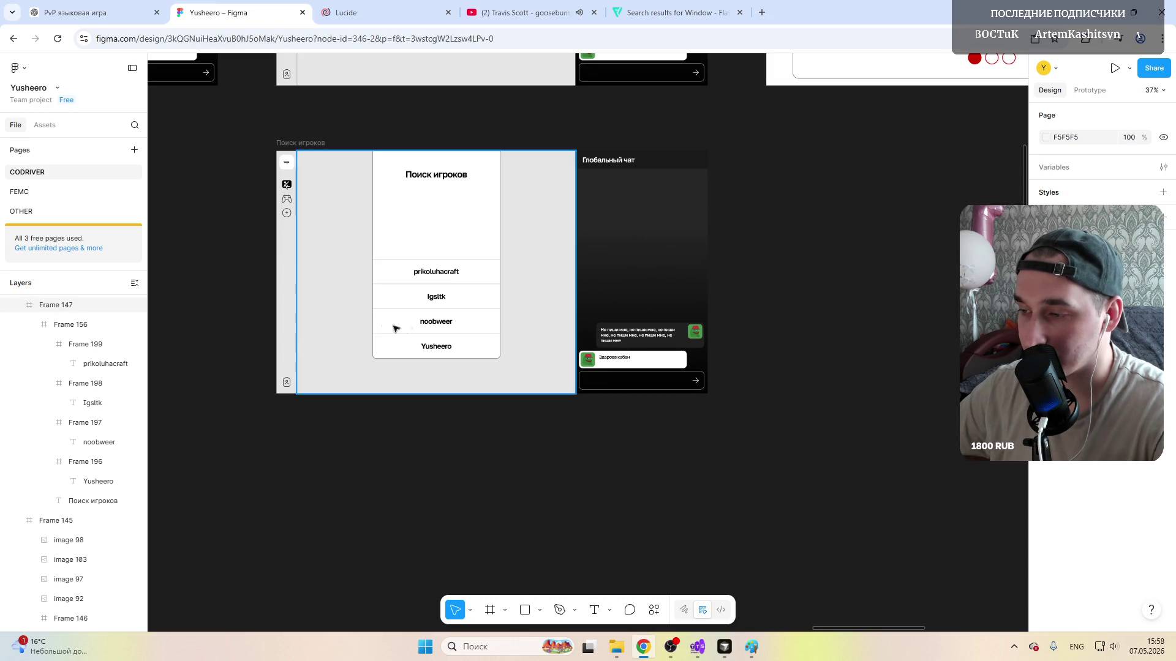
scroll(357, 319, "up", 3)
scroll(340, 294, "up", 3)
scroll(325, 282, "up", 1)
scroll(325, 282, "down", 4)
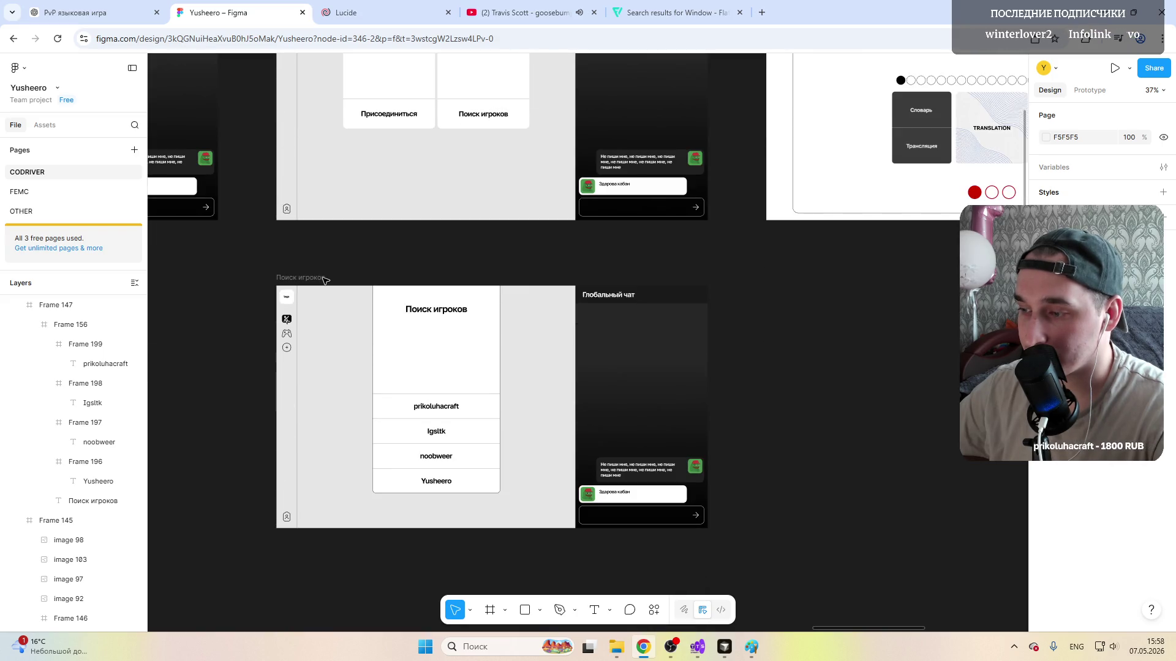
scroll(325, 279, "left", 5)
scroll(324, 280, "left", 5)
scroll(325, 279, "up", 3)
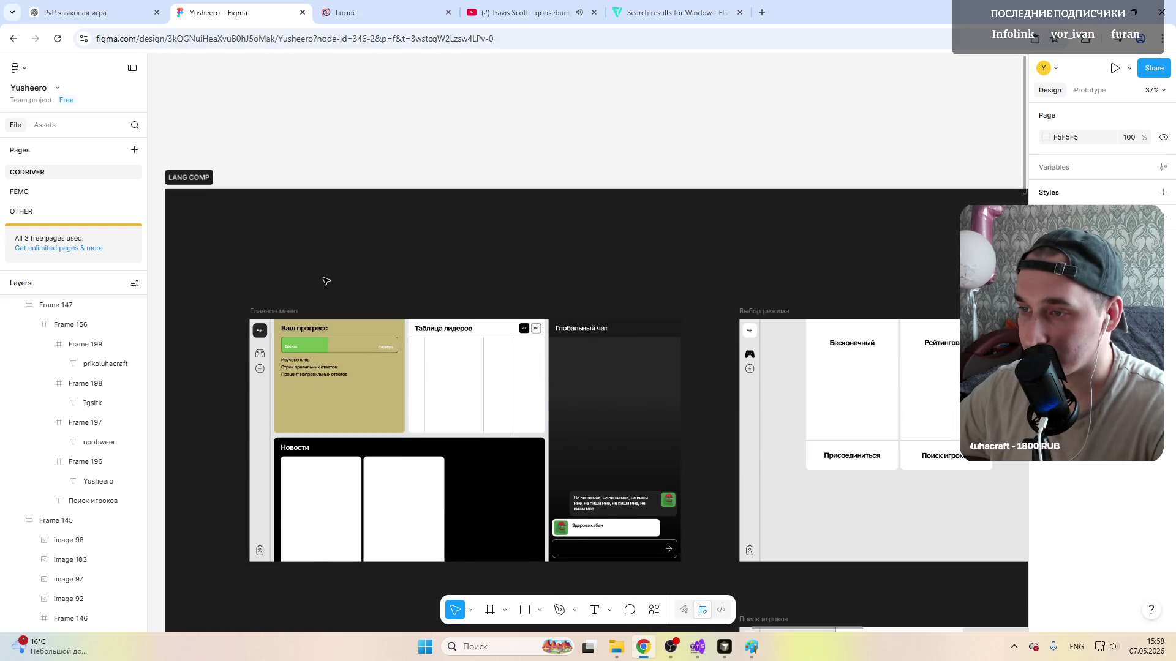
scroll(325, 281, "down", 2)
scroll(324, 281, "down", 3)
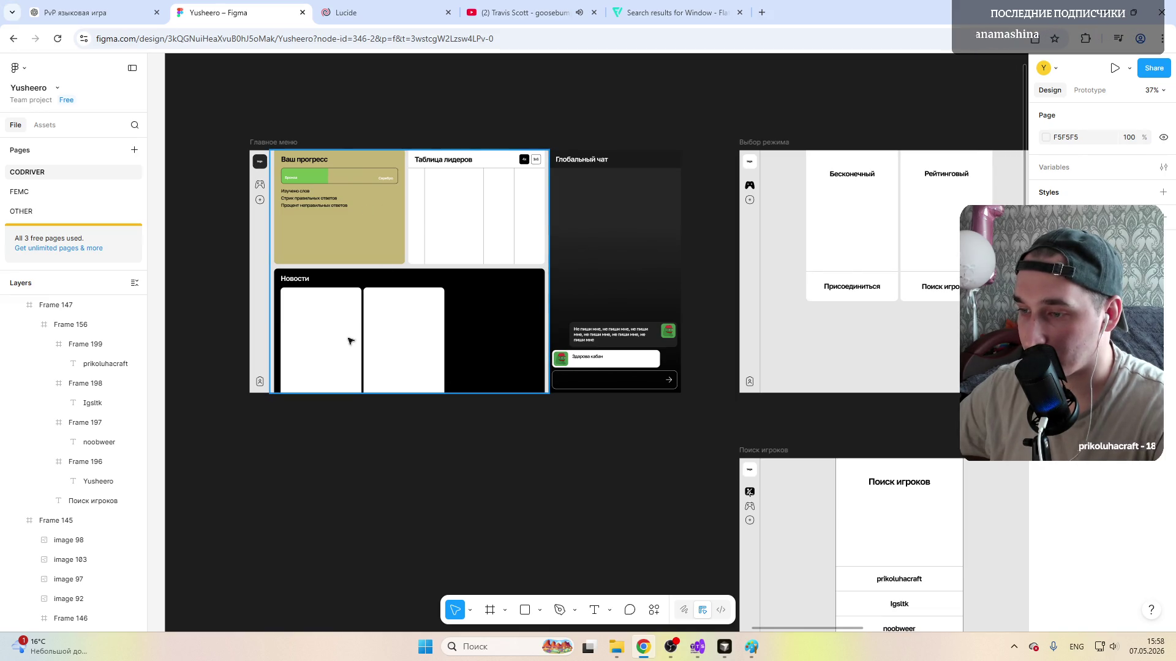
scroll(372, 419, "right", 5)
scroll(372, 420, "right", 5)
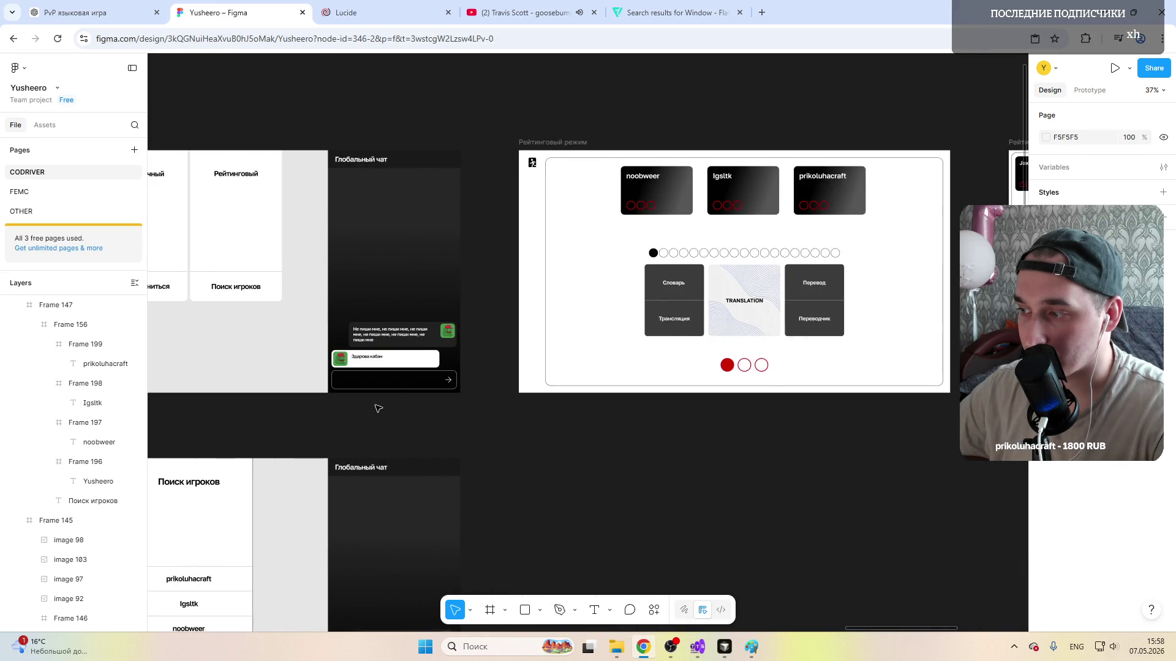
scroll(373, 420, "right", 3)
scroll(643, 322, "up", 4)
scroll(643, 323, "down", 4)
scroll(460, 340, "left", 6)
scroll(322, 343, "left", 2)
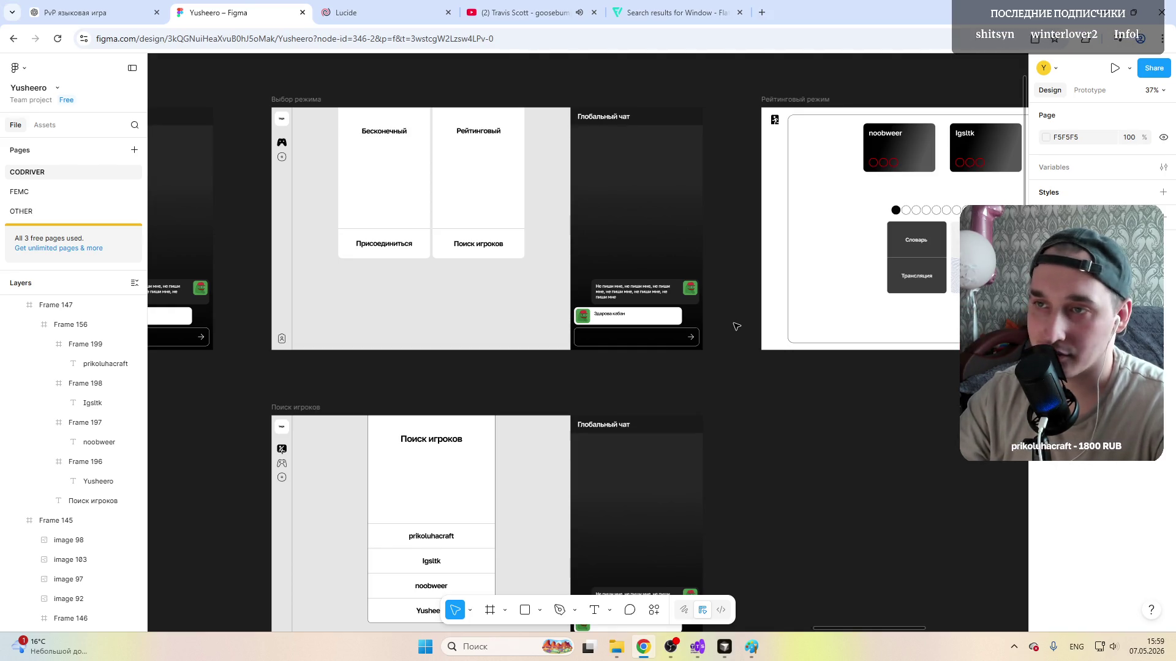
scroll(736, 326, "down", 3)
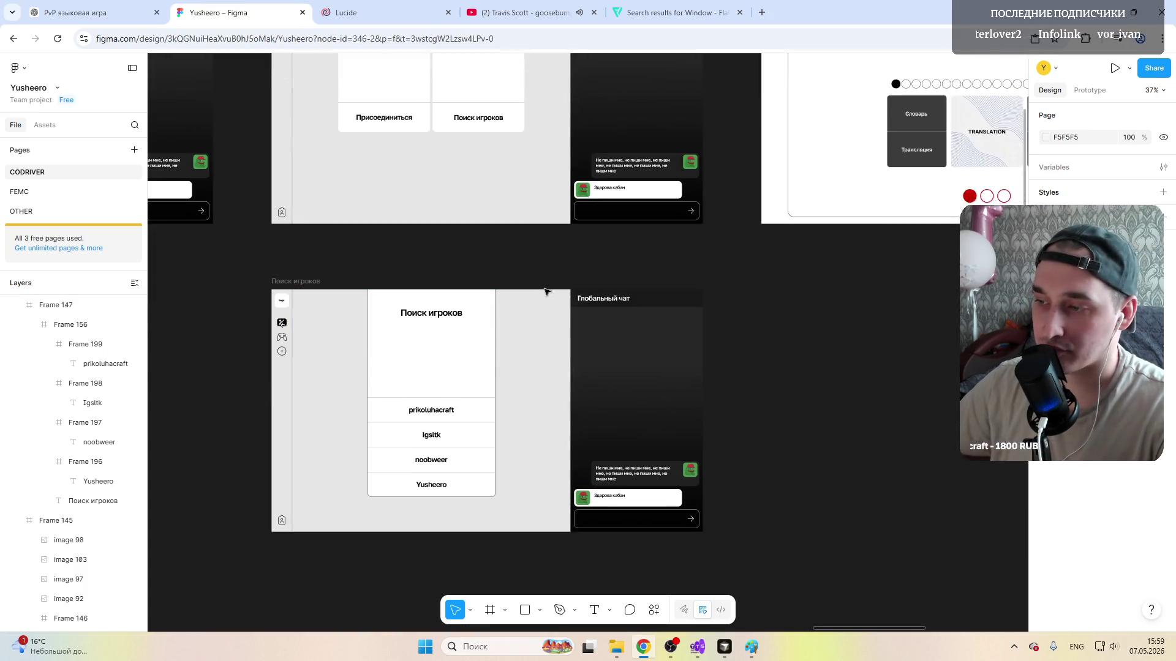
scroll(644, 322, "up", 5)
scroll(610, 295, "right", 2)
scroll(612, 295, "right", 5)
scroll(460, 321, "right", 3)
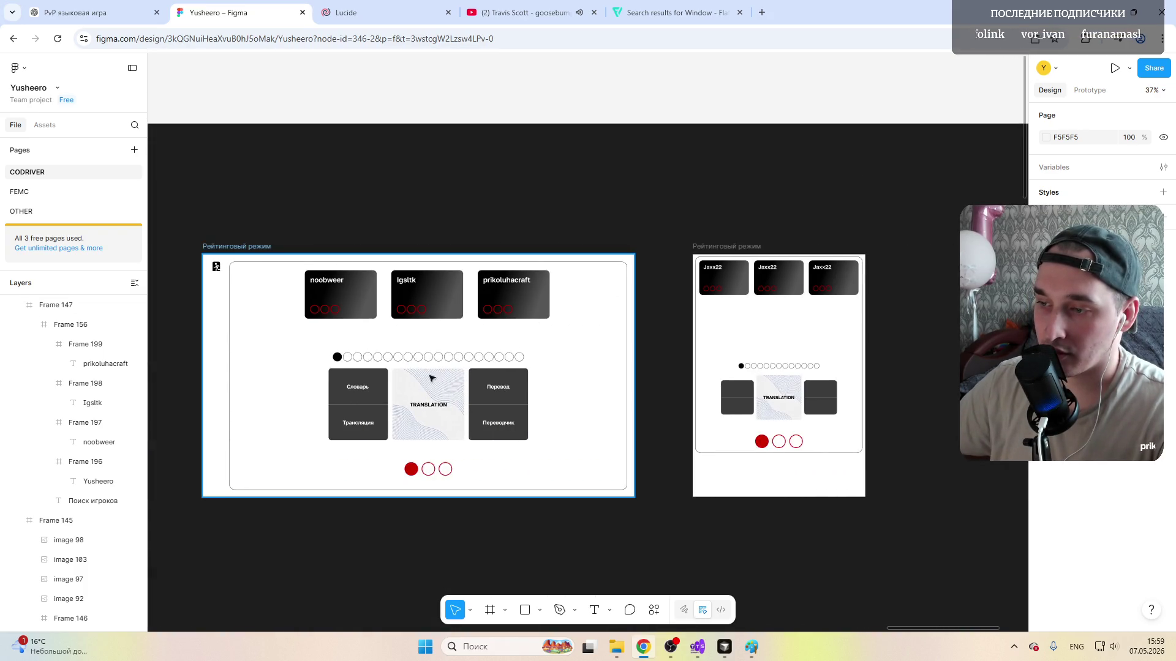
scroll(413, 368, "up", 2)
scroll(345, 440, "up", 3)
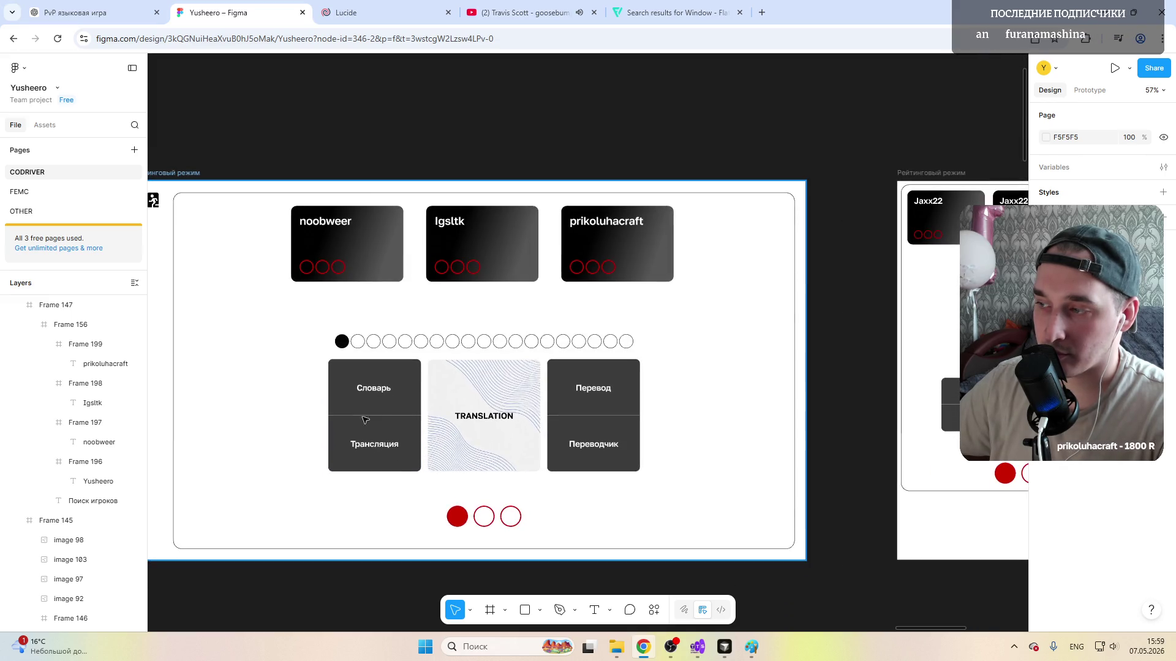
scroll(387, 423, "up", 2)
scroll(427, 407, "left", 3)
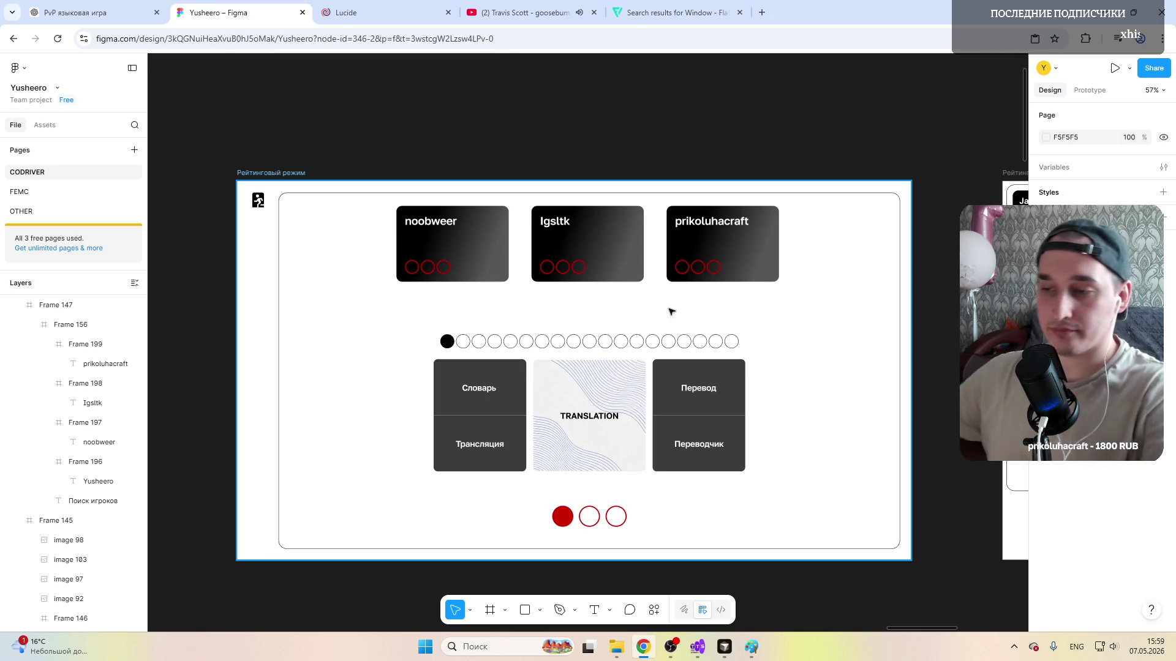
scroll(460, 302, "up", 5)
scroll(414, 345, "down", 6)
scroll(414, 345, "up", 6)
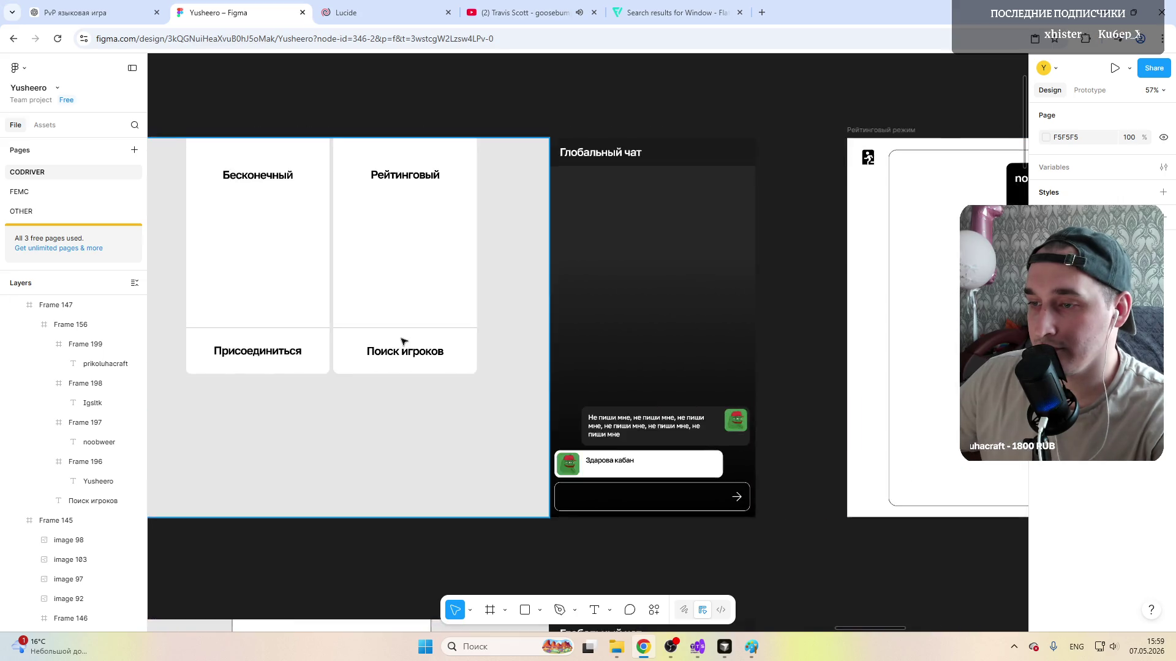
Step: Narrow the Бесконечный card and its Присоединиться section to 364 px and centre both labels
left_click(468, 270)
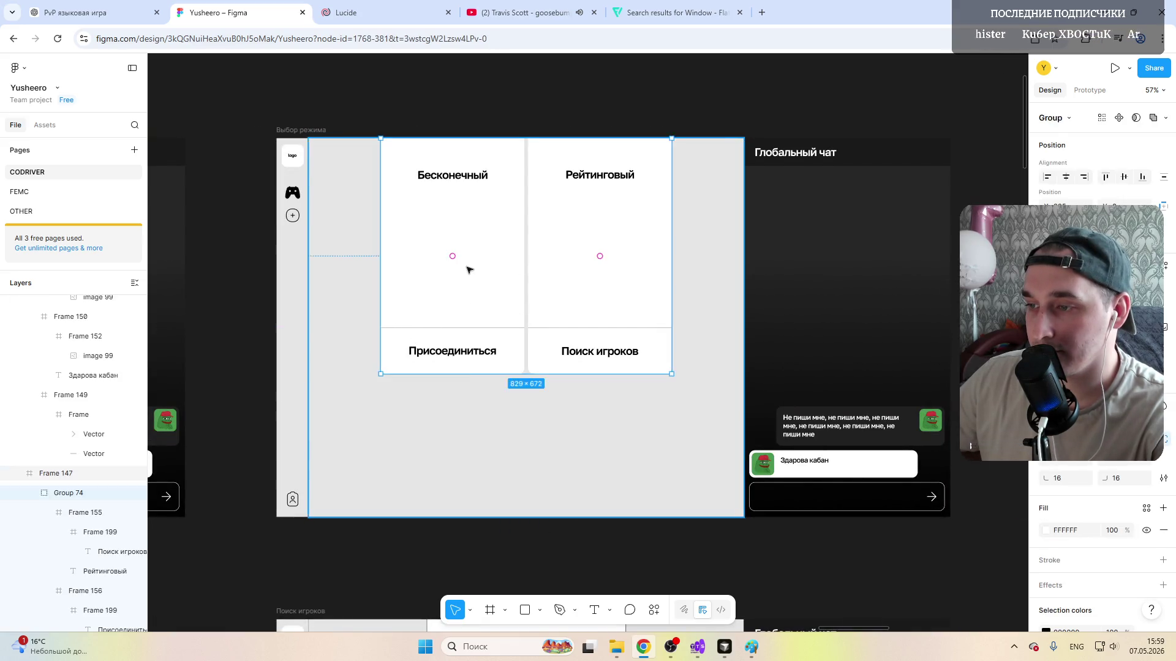
left_click_drag(524, 243, 510, 246)
scroll(429, 291, "up", 2)
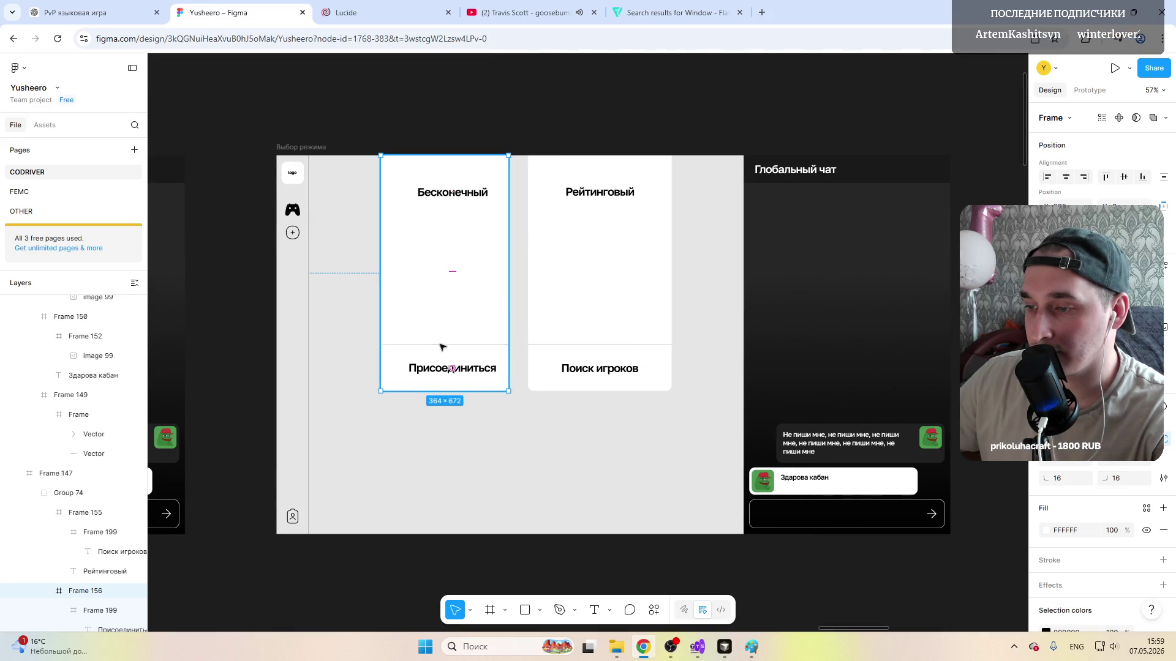
scroll(441, 367, "up", 3)
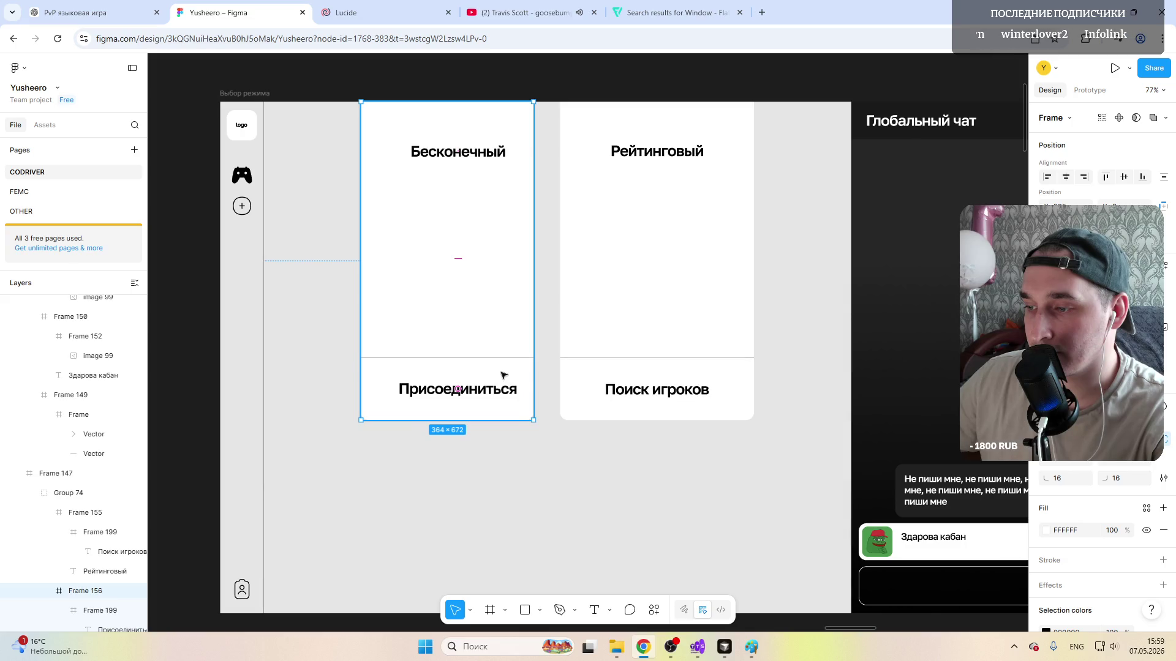
double_click(505, 379)
left_click_drag(534, 379, 530, 380)
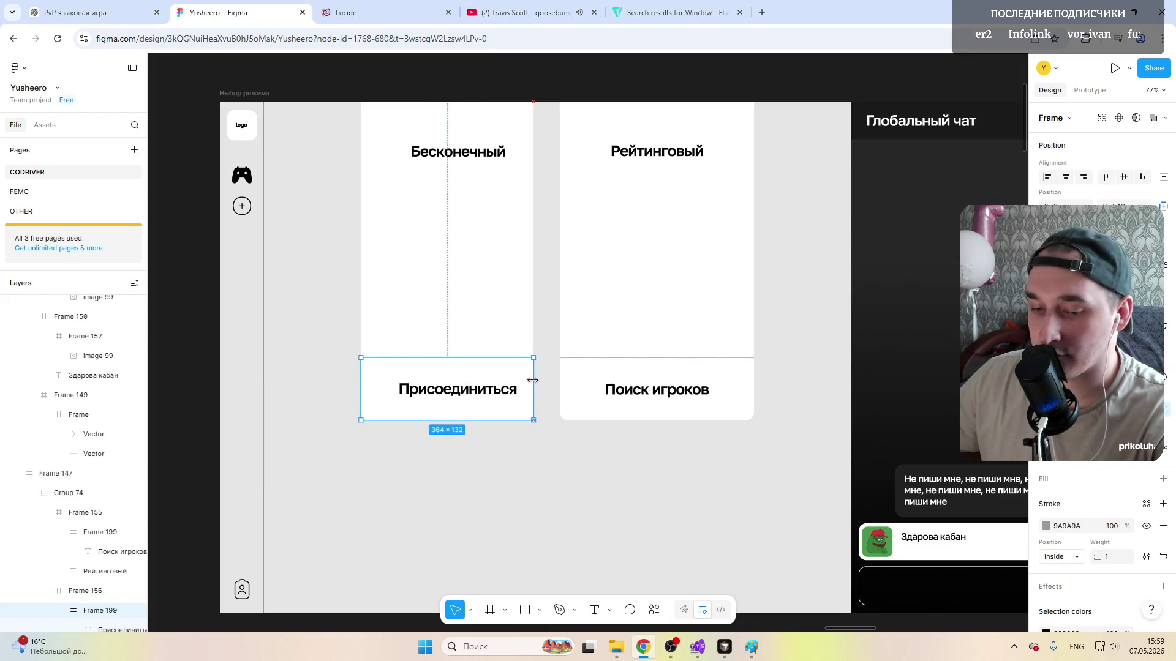
double_click(453, 152)
left_click_drag(450, 154, 441, 152)
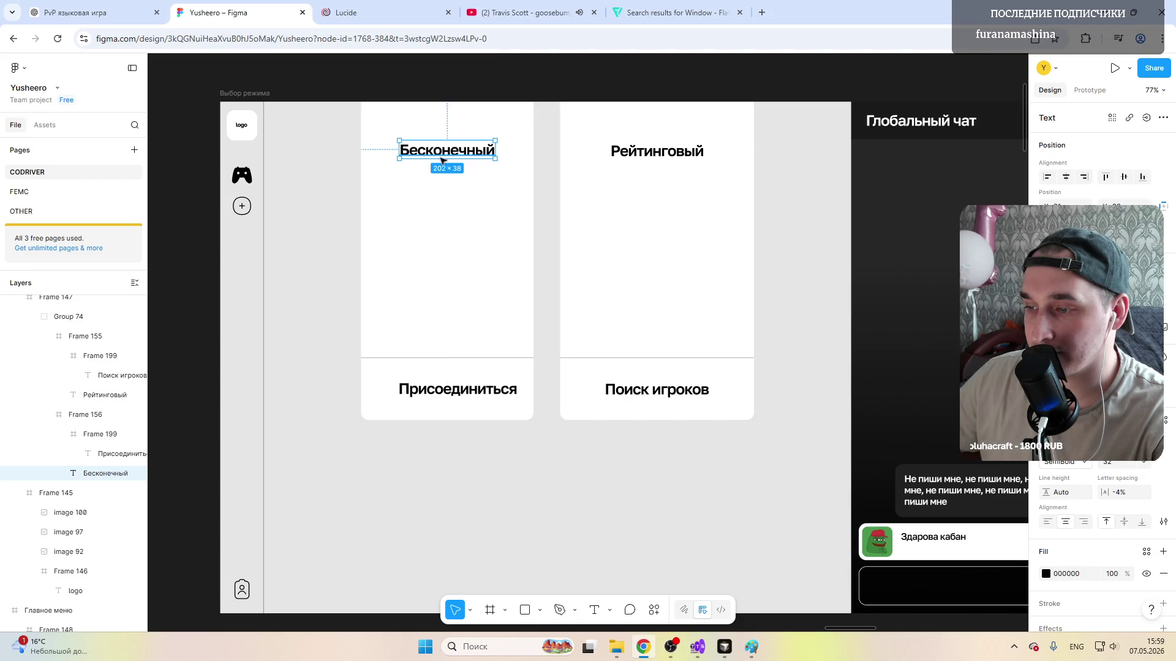
double_click(447, 391)
left_click_drag(448, 391, 448, 394)
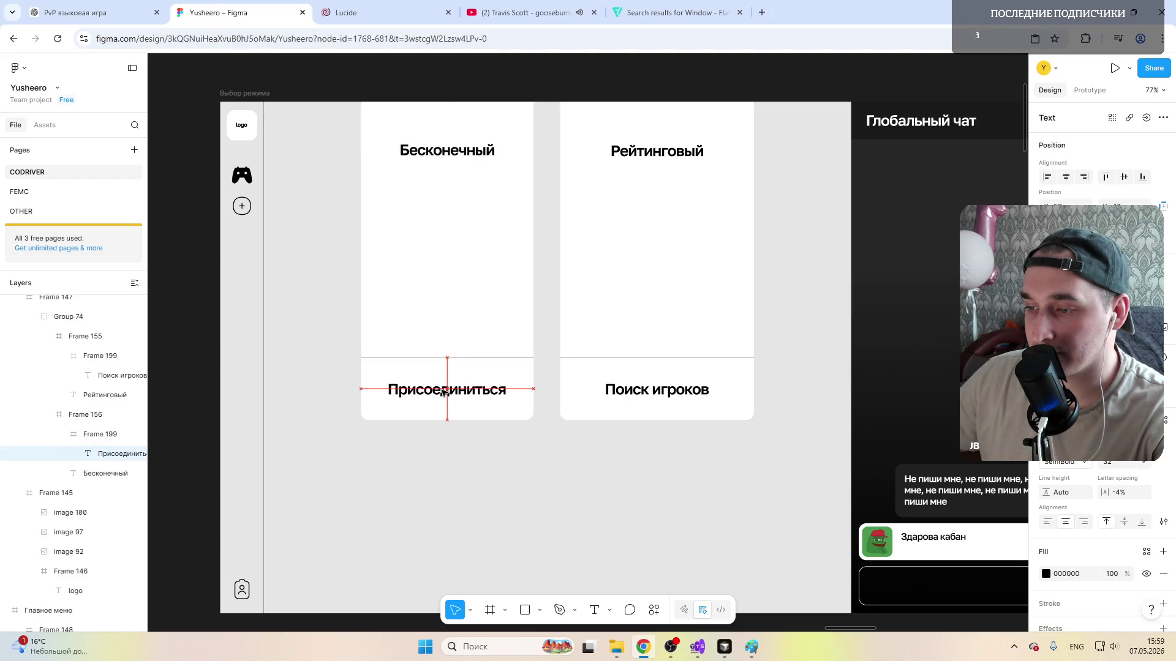
Step: Move the Рейтинговый card left to sit right beside the first card
left_click(595, 303)
left_click(385, 324, "shift")
left_click(295, 294)
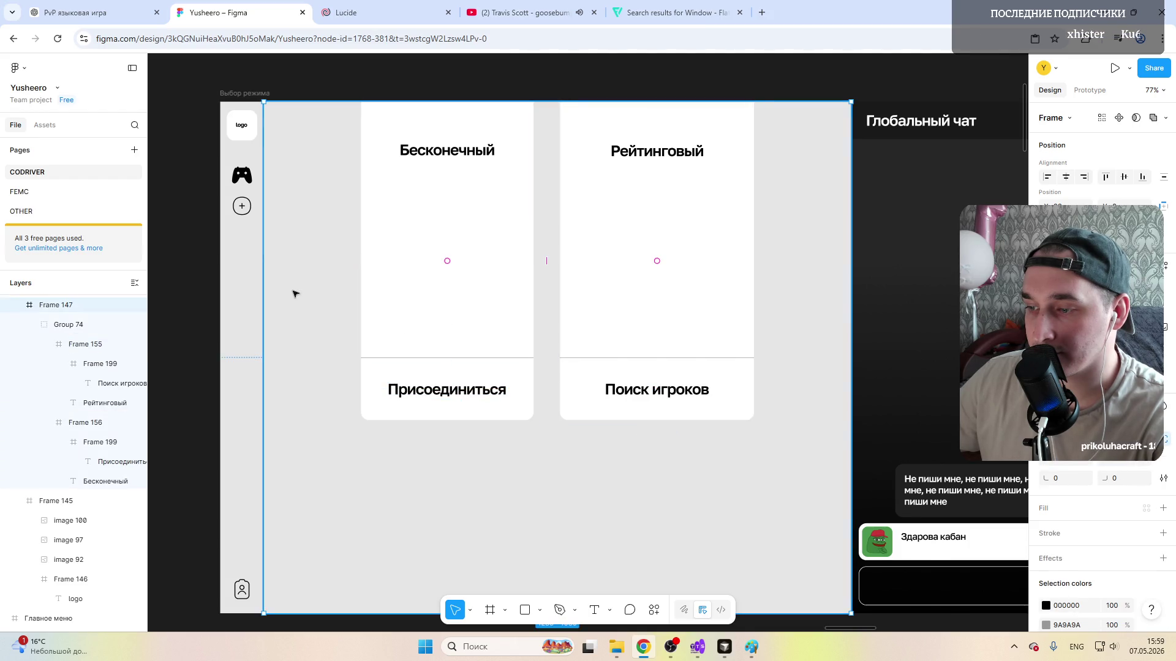
left_click(641, 229)
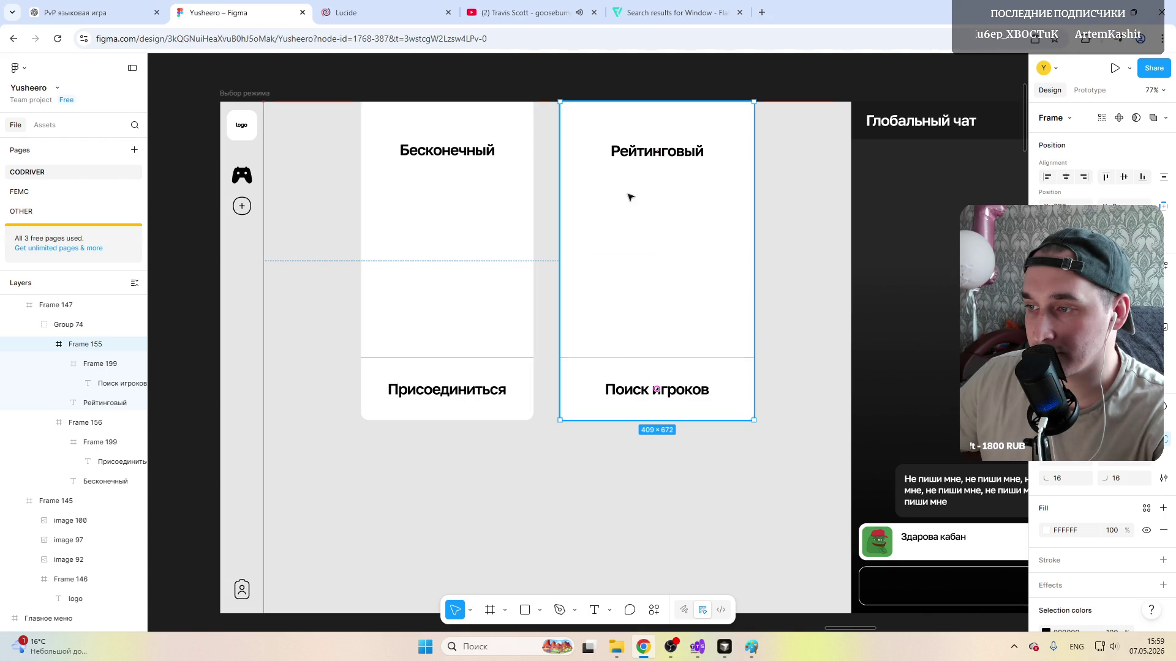
left_click_drag(636, 195, 447, 218)
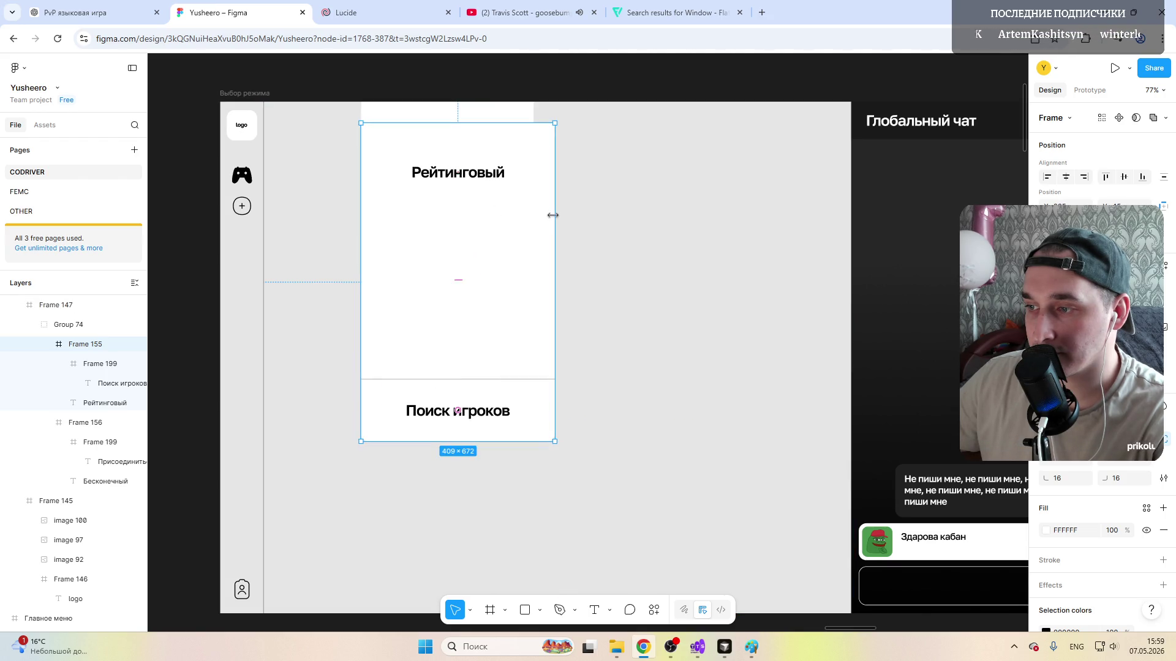
left_click_drag(551, 215, 535, 216)
key("ctrl+z")
key("ctrl+z")
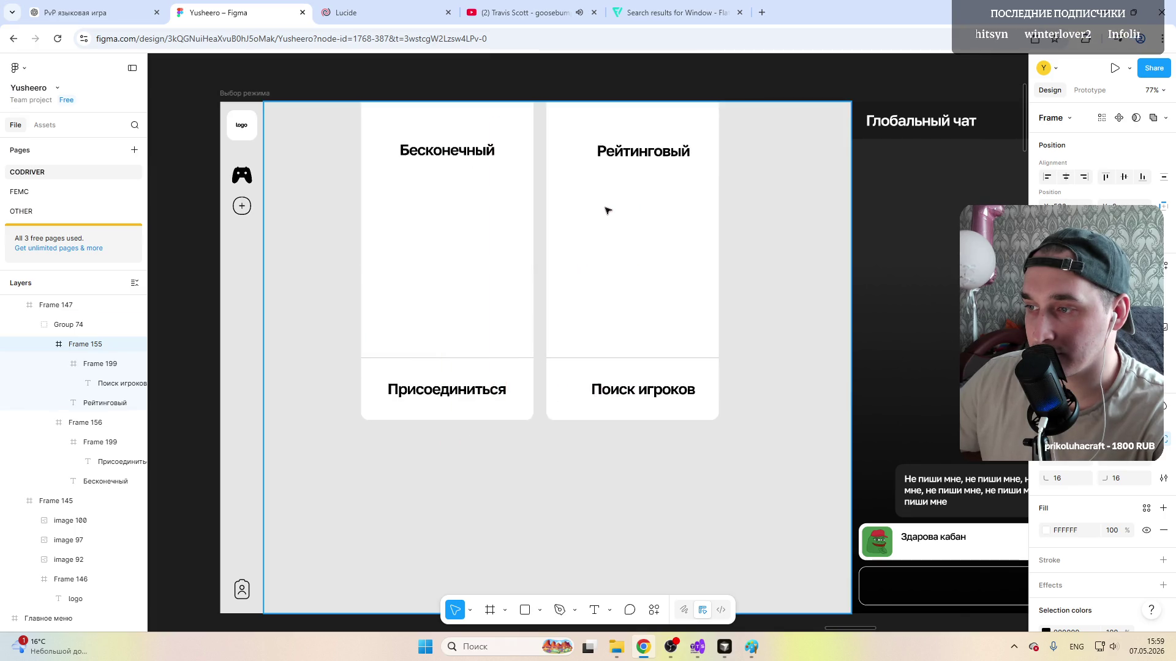
left_click_drag(607, 211, 599, 210)
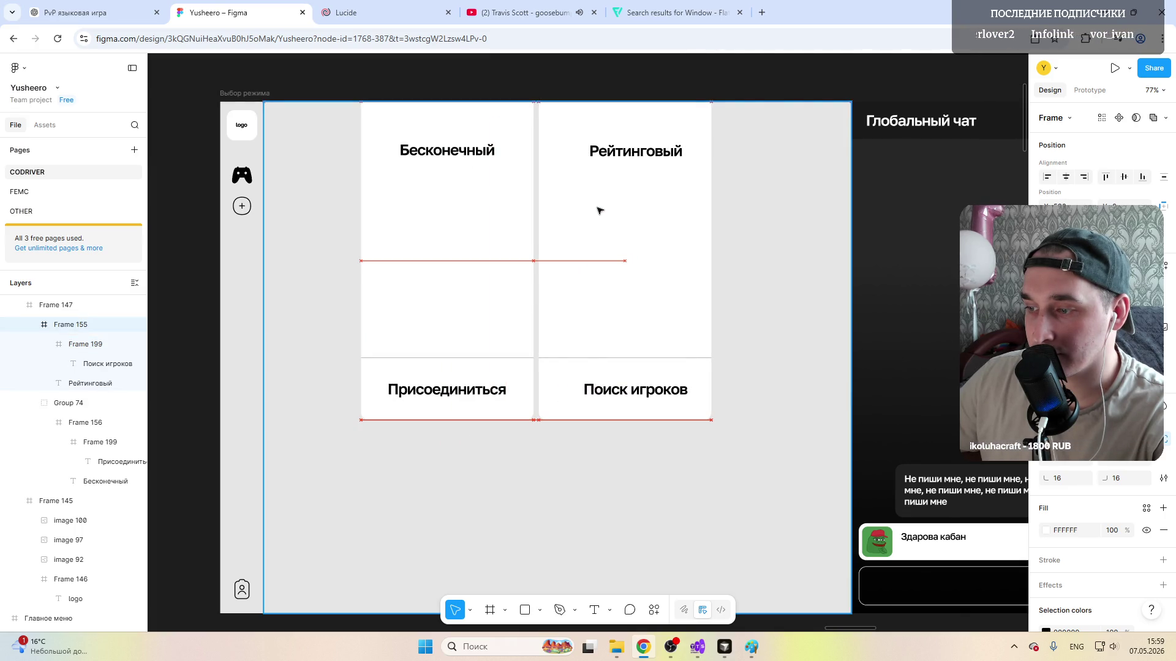
Step: Narrow the Поиск игроков section to match and centre the Рейтинговый and Поиск игроков labels
left_click(699, 369)
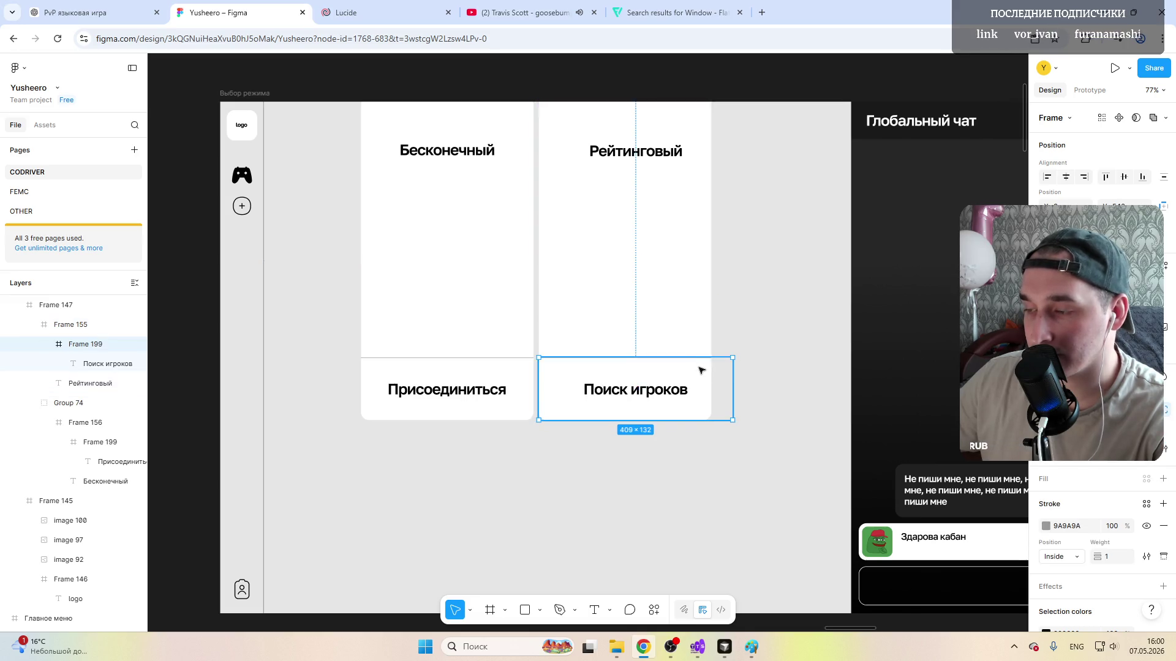
left_click_drag(733, 385, 713, 384)
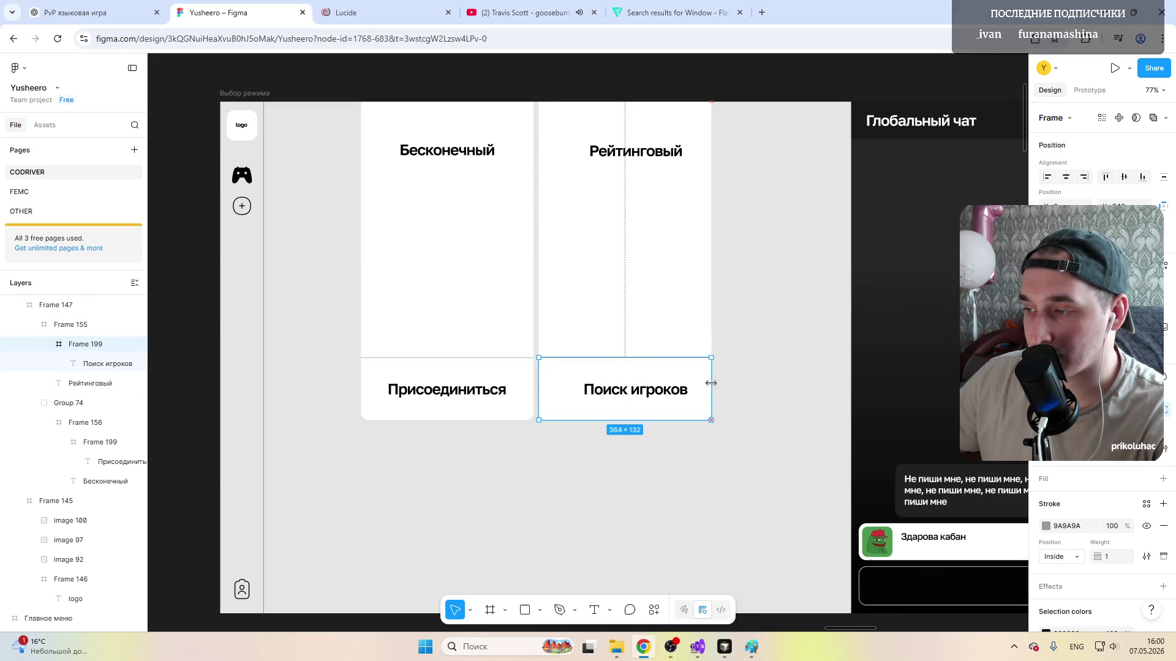
left_click(636, 152)
left_click_drag(635, 153, 625, 153)
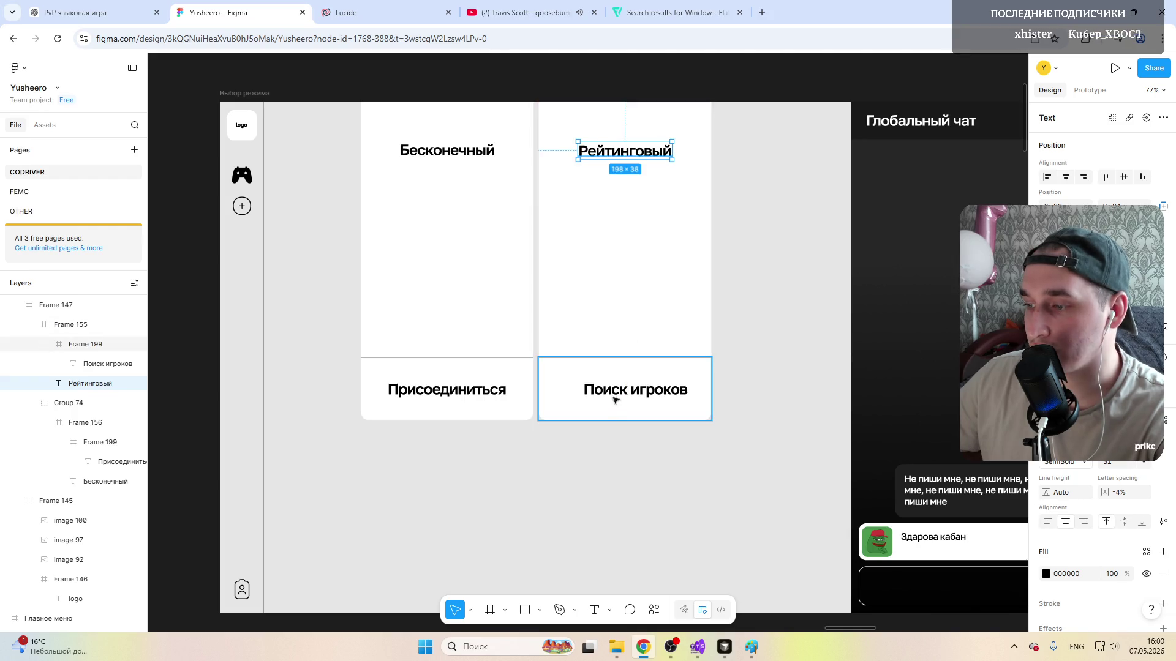
left_click(633, 393)
left_click_drag(633, 393, 635, 393)
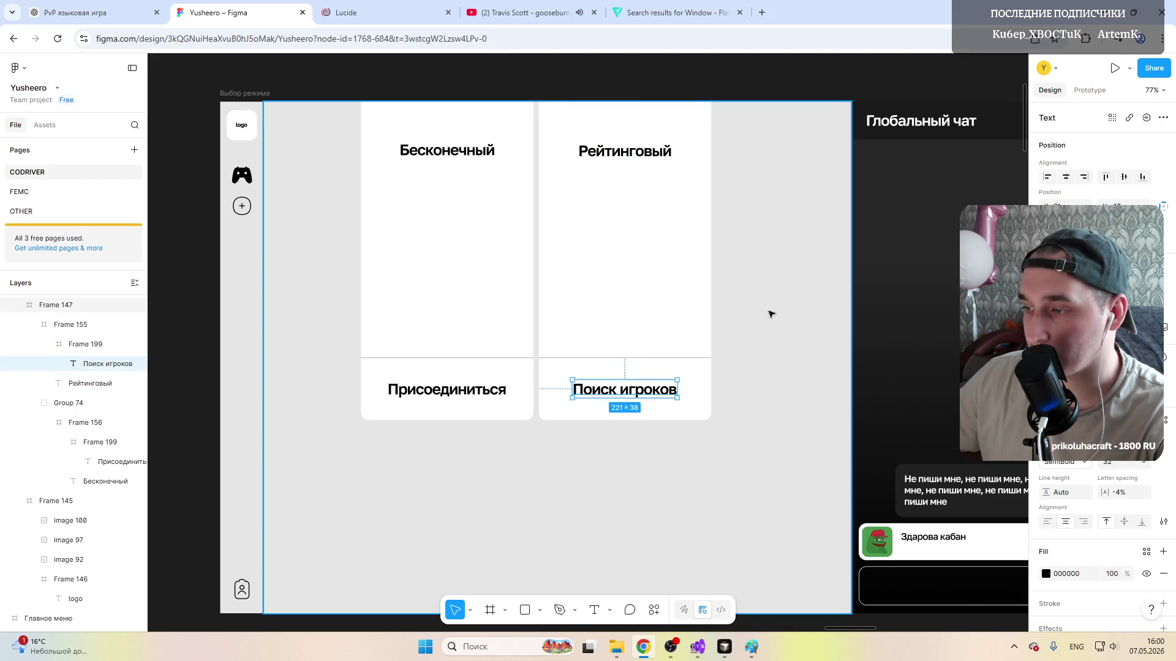
left_click(540, 287)
scroll(540, 286, "down", 3)
scroll(540, 286, "down", 2)
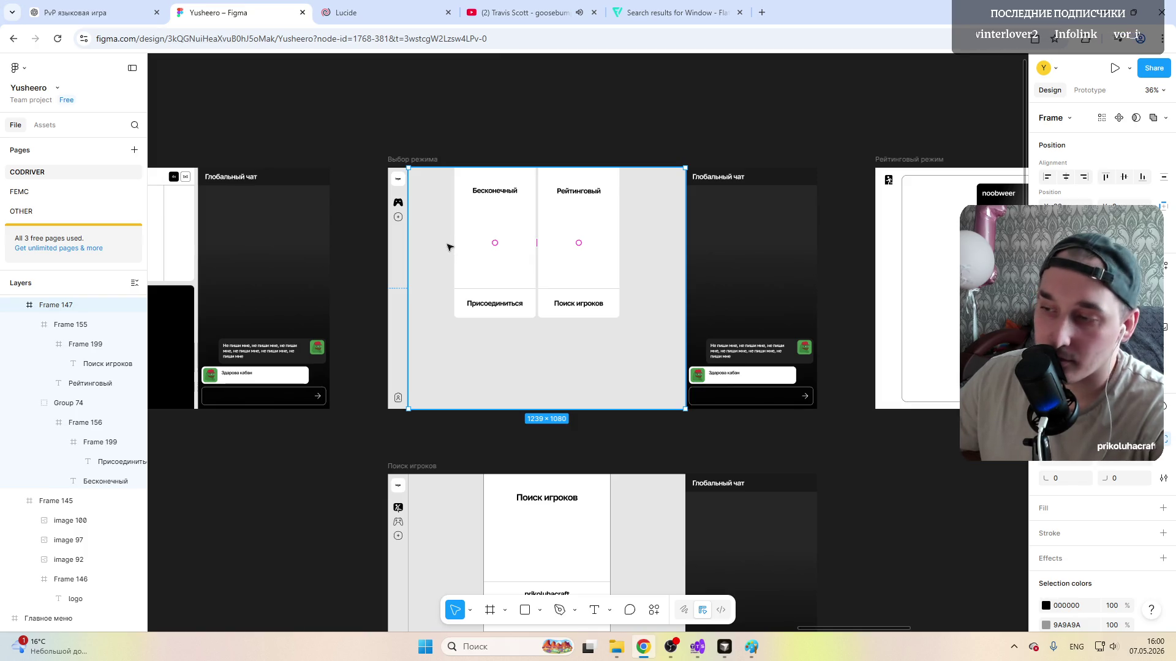
scroll(510, 273, "down", 3)
scroll(547, 283, "up", 3)
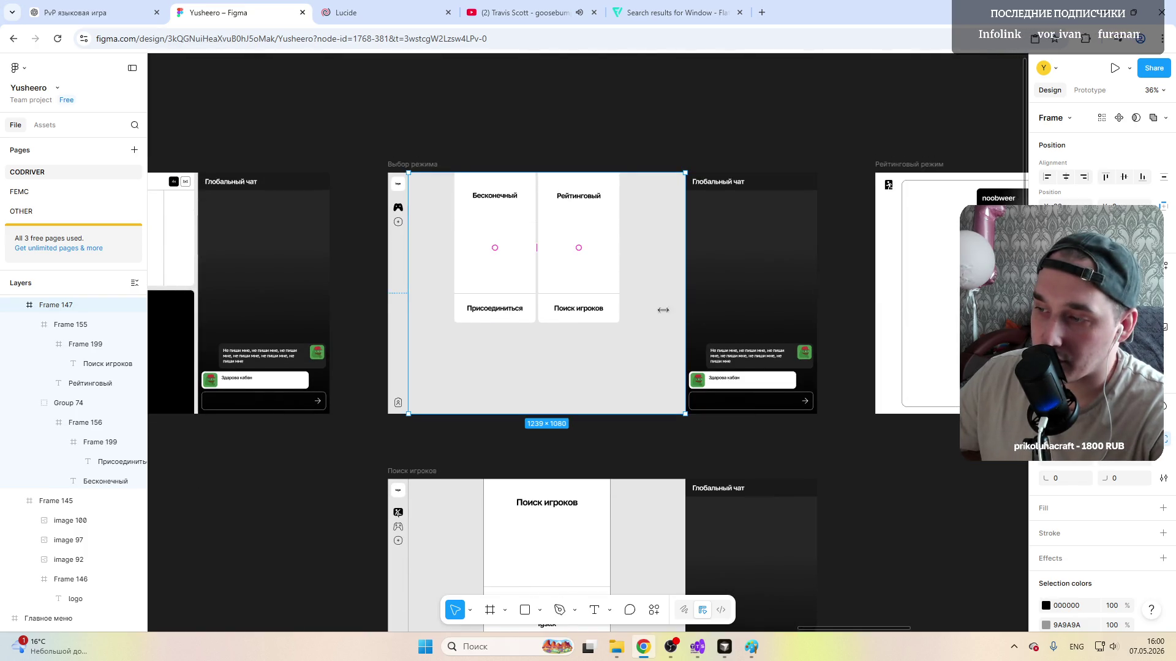
scroll(547, 282, "right", 5)
scroll(570, 276, "right", 5)
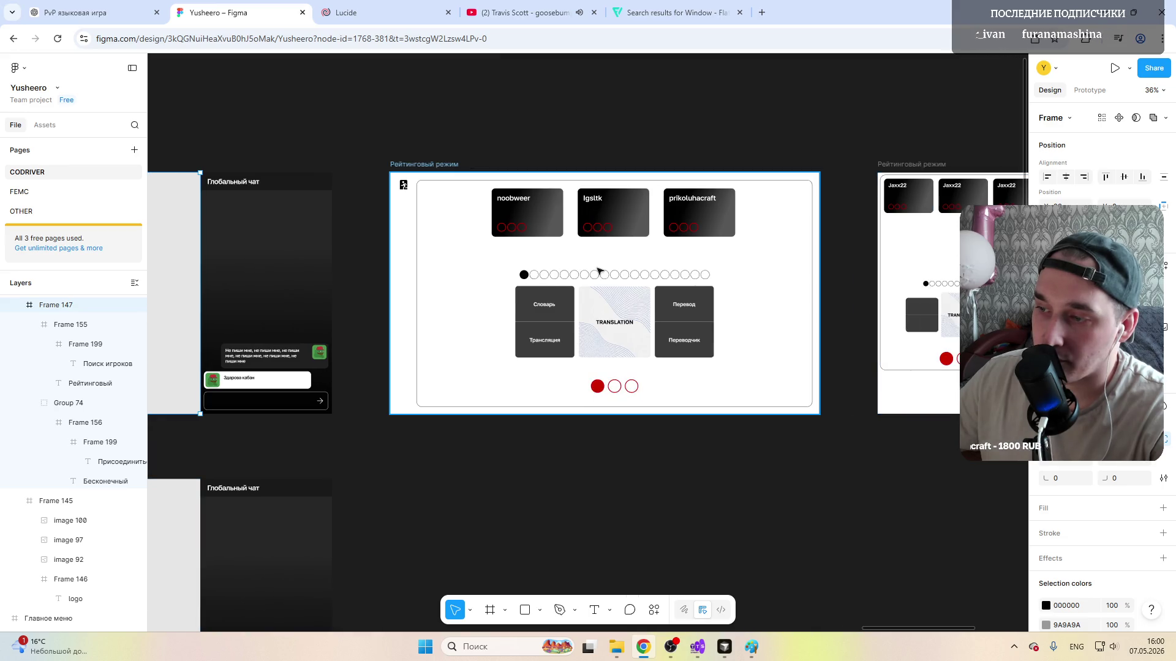
scroll(632, 279, "up", 3)
scroll(552, 279, "up", 2)
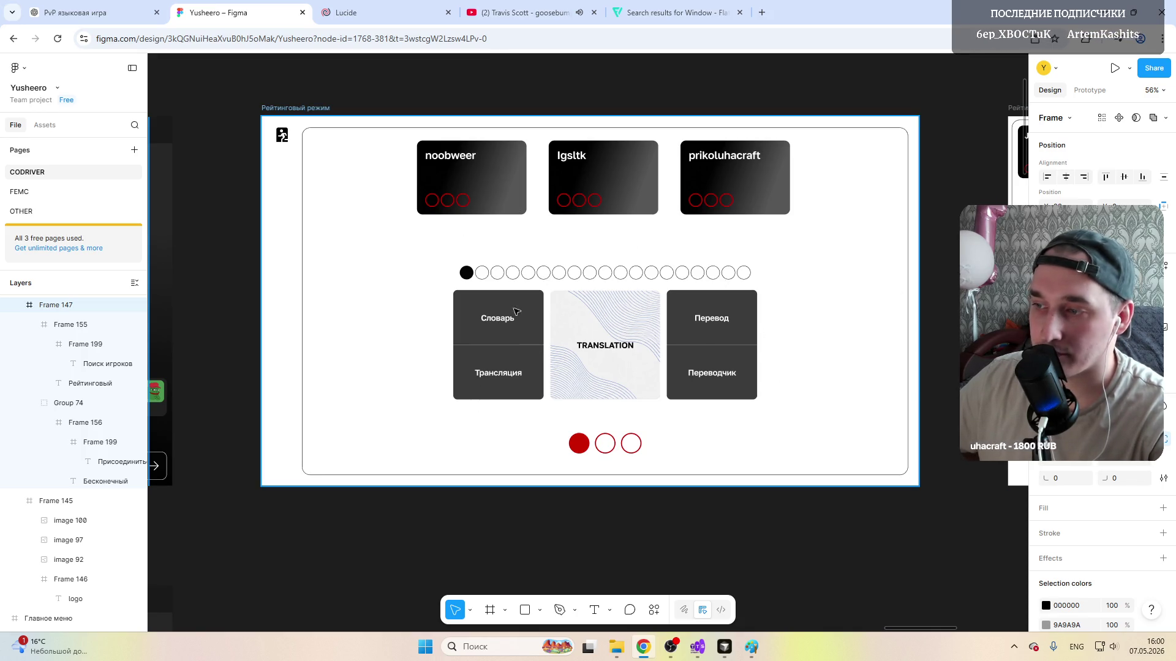
scroll(390, 308, "down", 3)
scroll(390, 308, "up", 5)
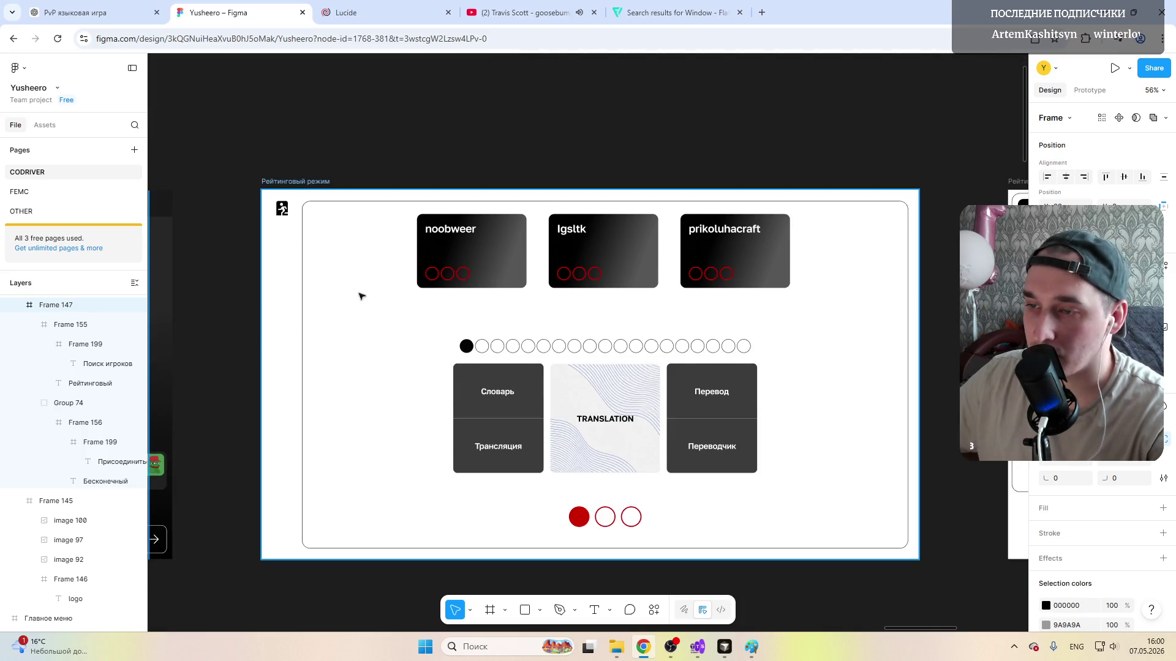
scroll(344, 299, "down", 1)
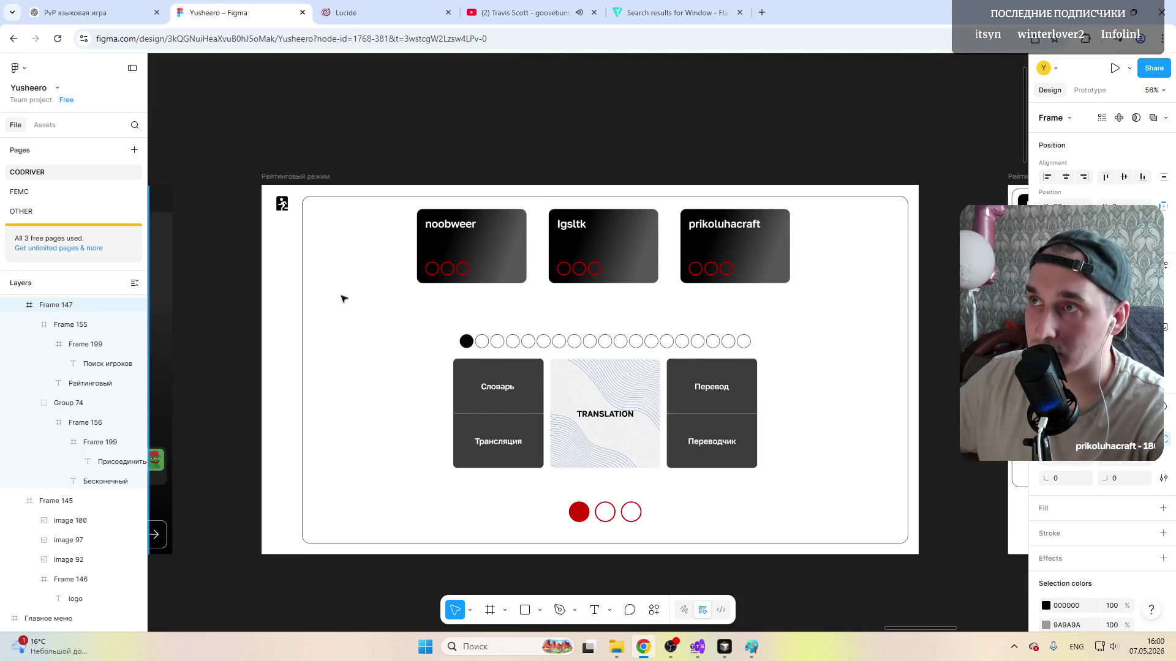
scroll(344, 299, "left", 10)
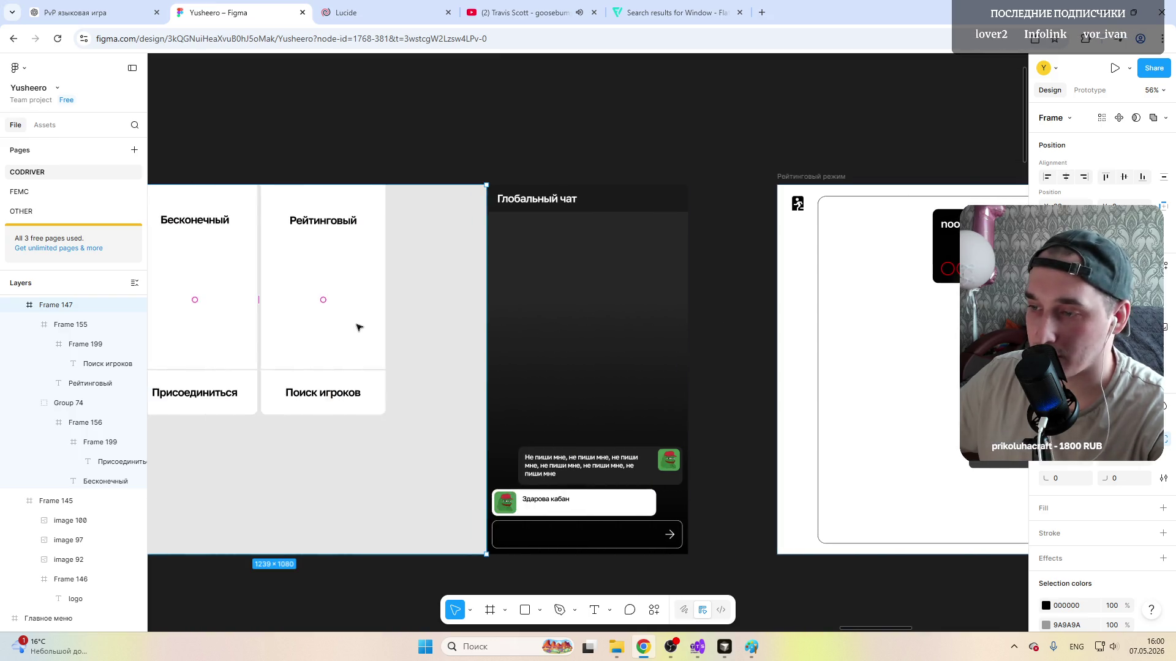
scroll(359, 321, "left", 10)
Step: Group the Бесконечный and Рейтинговый cards into Group 74 and shift them left in the screen
left_click(417, 244)
left_click(465, 248, "shift")
left_click(35, 402)
left_click(35, 324)
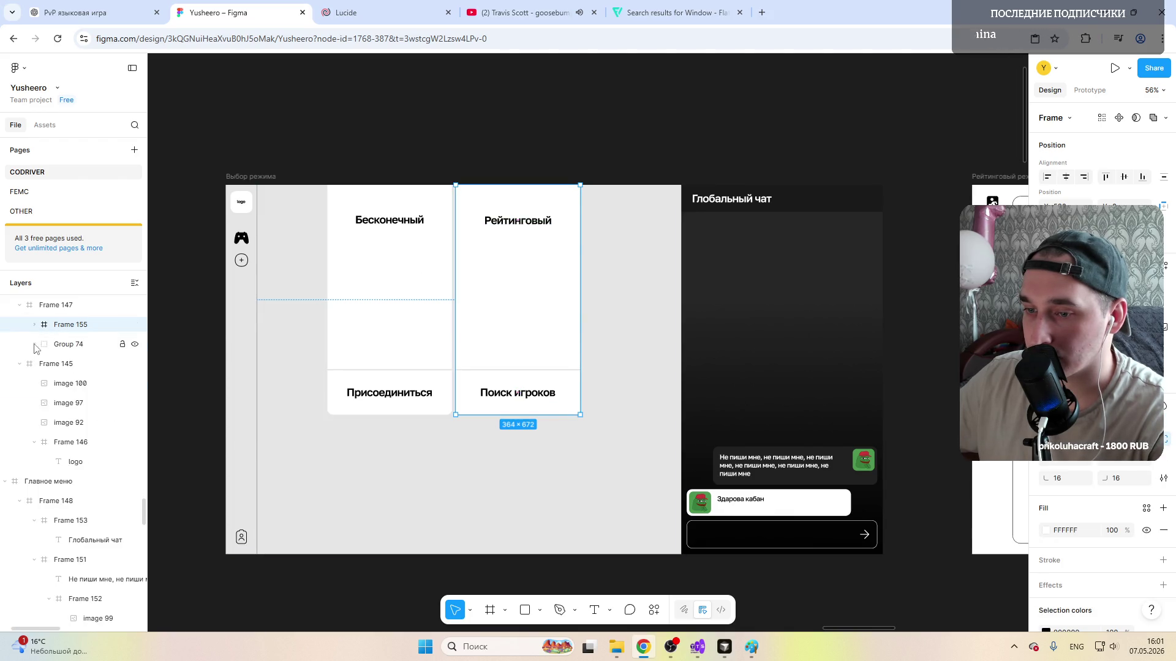
left_click_drag(71, 347, 69, 333)
left_click(85, 364, "shift")
left_click(68, 324)
key("Left")
left_click_drag(427, 290, 396, 289)
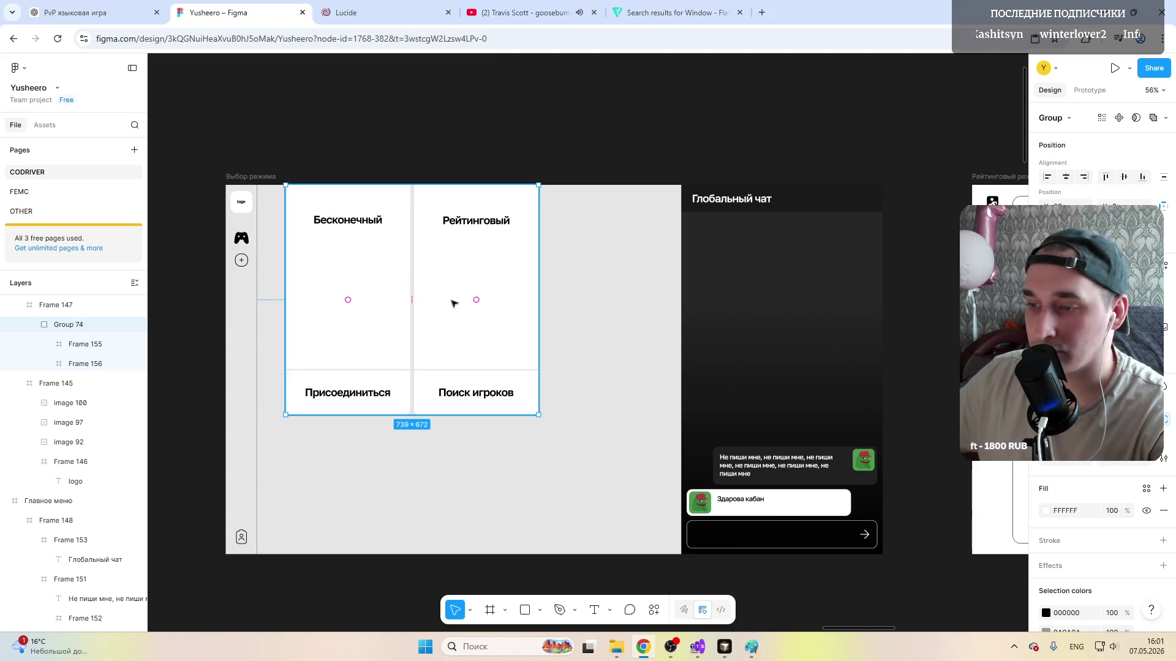
Step: Duplicate the Рейтинговый card to the right as a third card inside the group
double_click(453, 258)
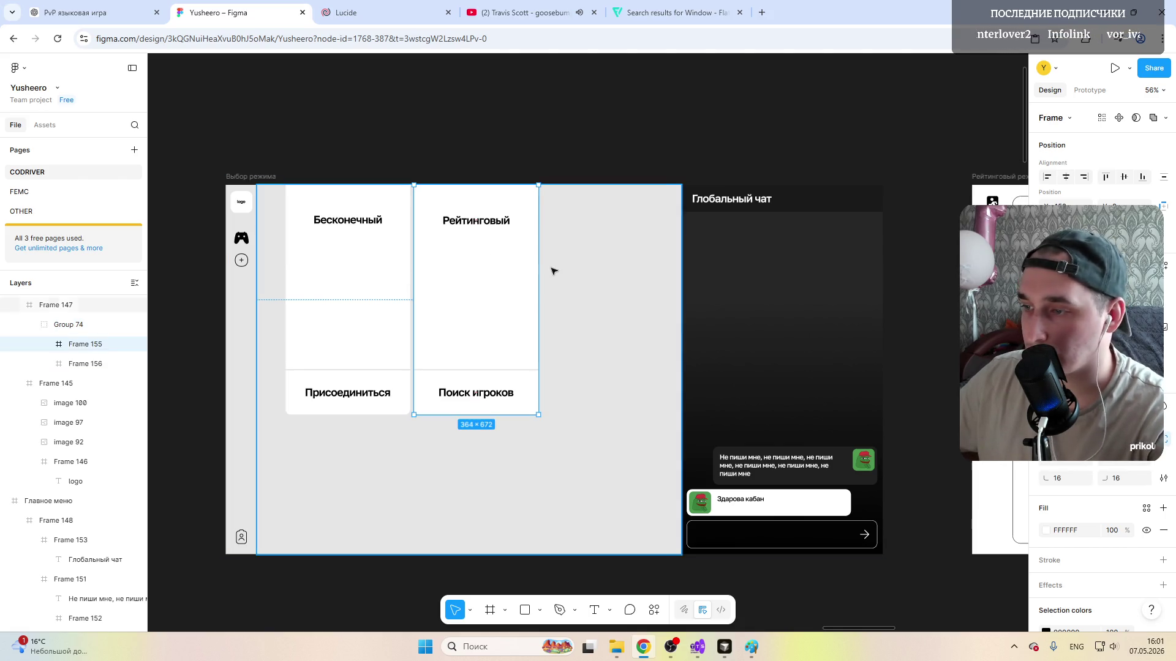
left_click_drag(28, 385, 67, 327)
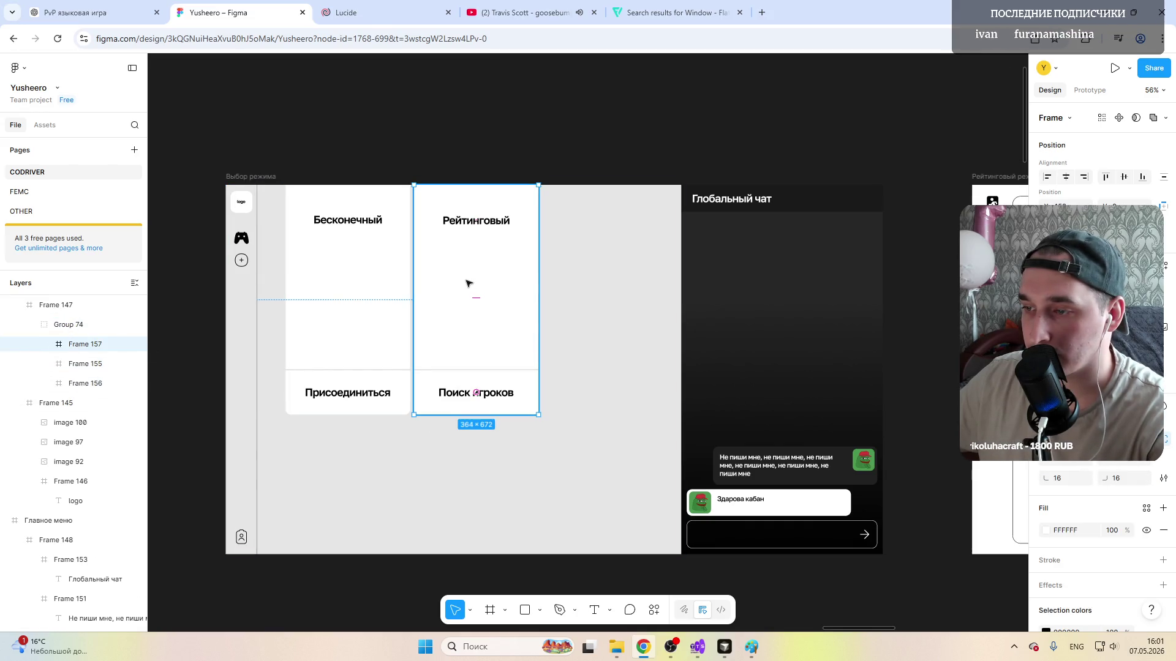
left_click_drag(464, 276, 589, 274)
left_click(589, 274)
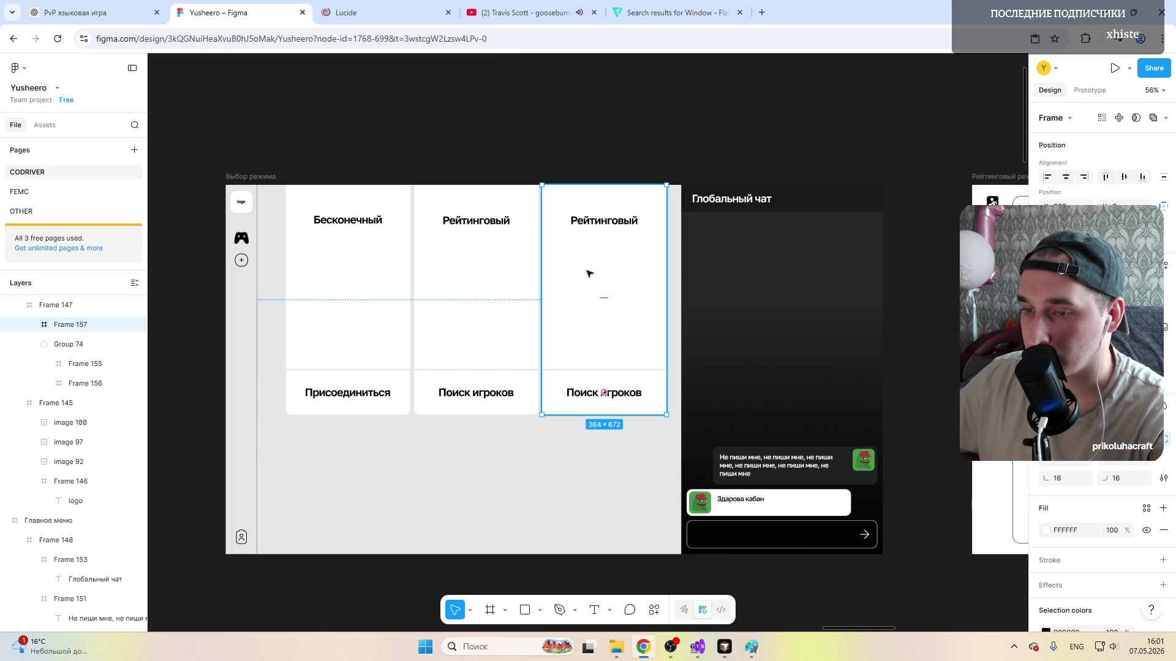
left_click_drag(73, 347, 74, 352)
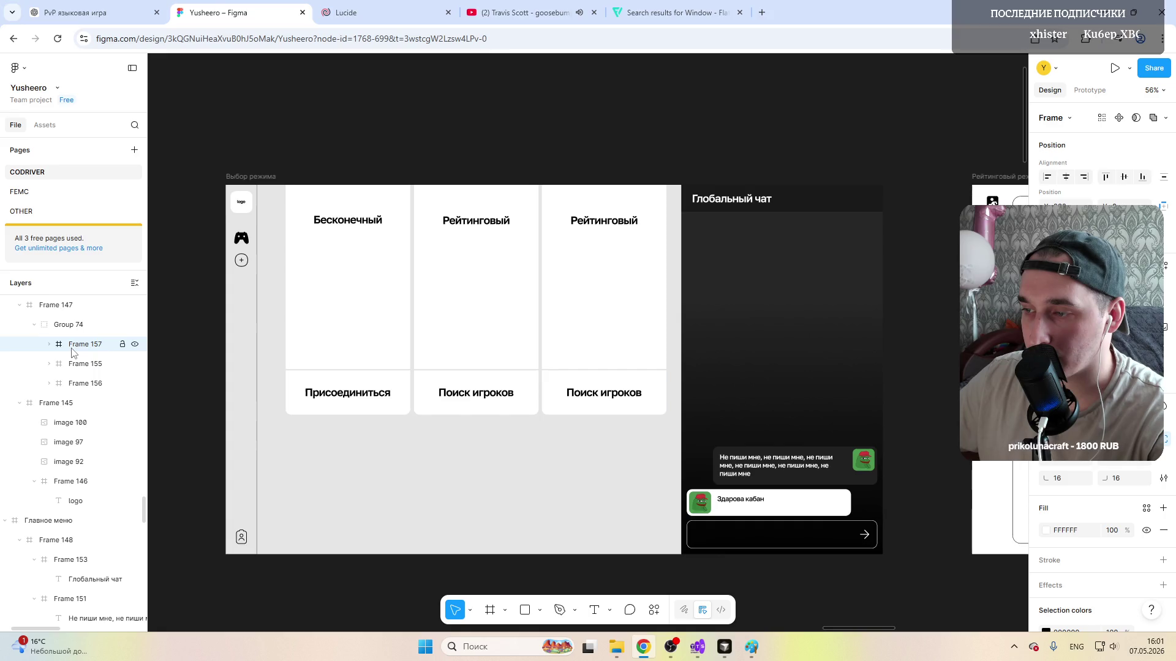
left_click(601, 313)
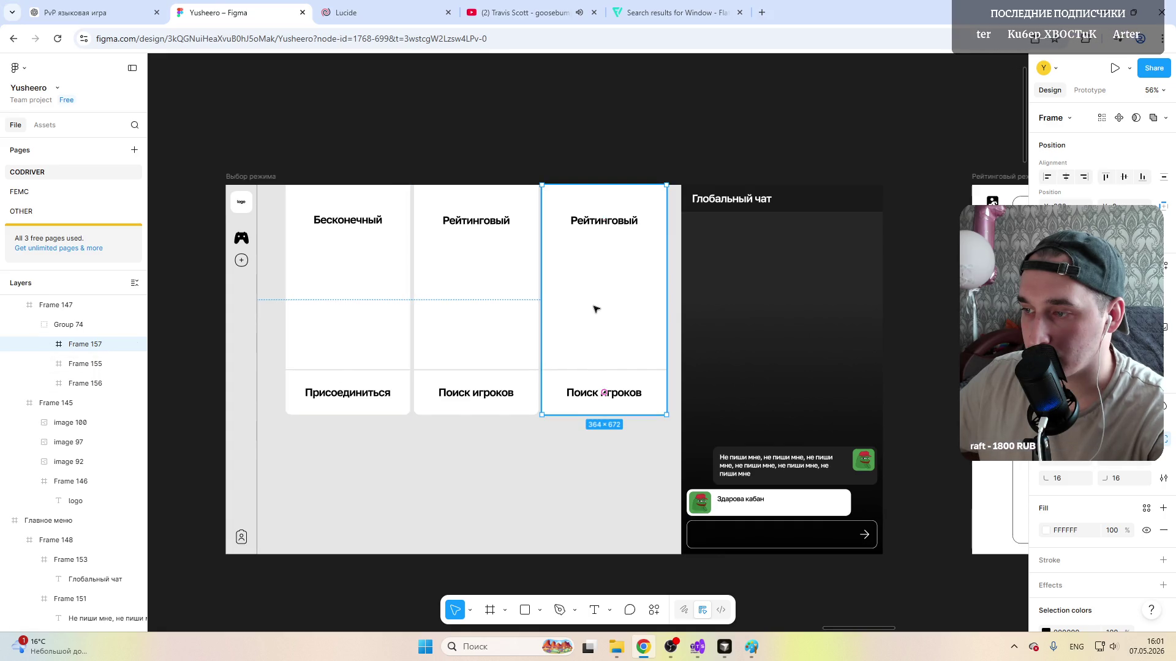
left_click(595, 310, "alt")
Step: Centre the three-card group horizontally in the mode-select screen
left_click(476, 276)
left_click(365, 248)
left_click(323, 317, "shift")
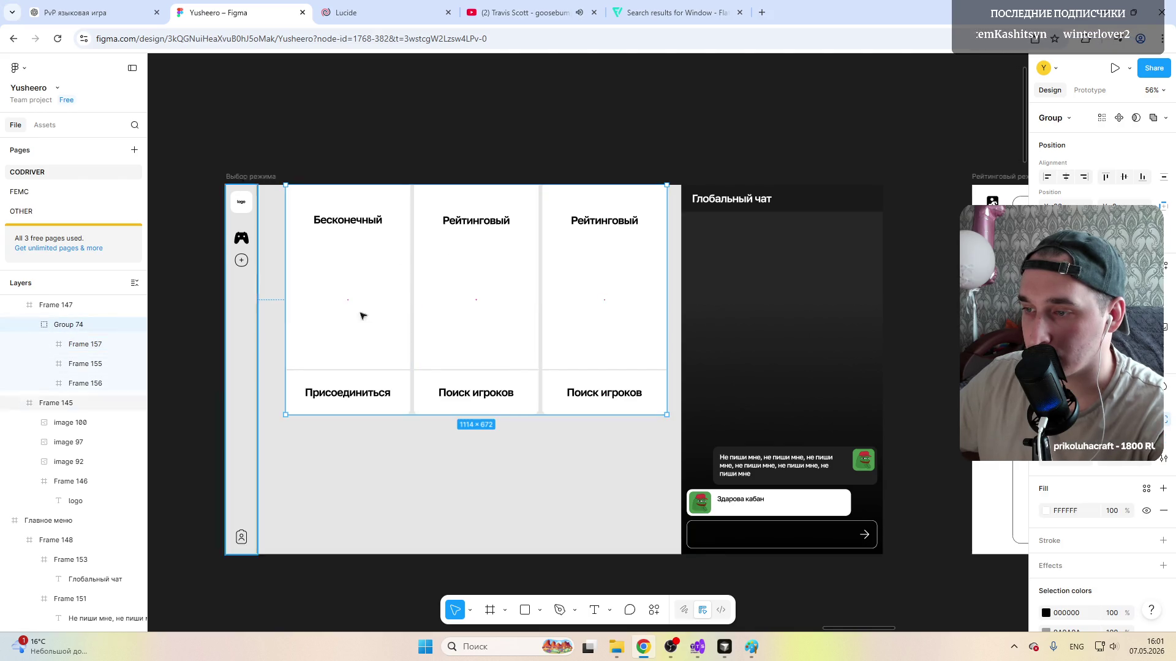
left_click_drag(460, 283, 454, 281)
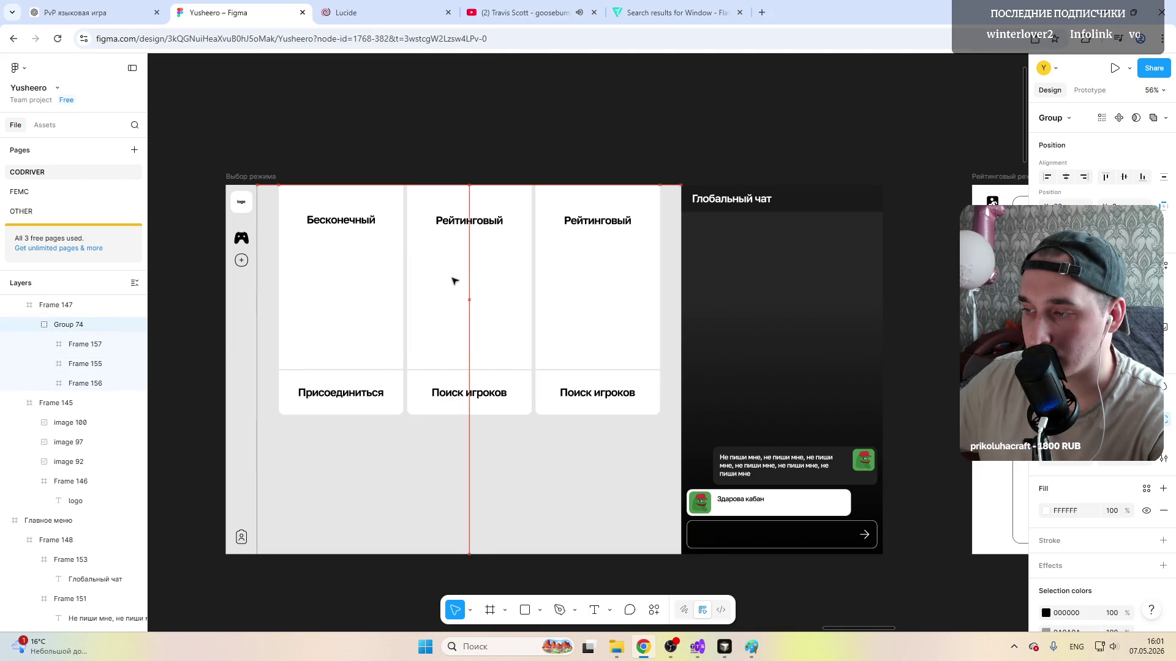
left_click(487, 128)
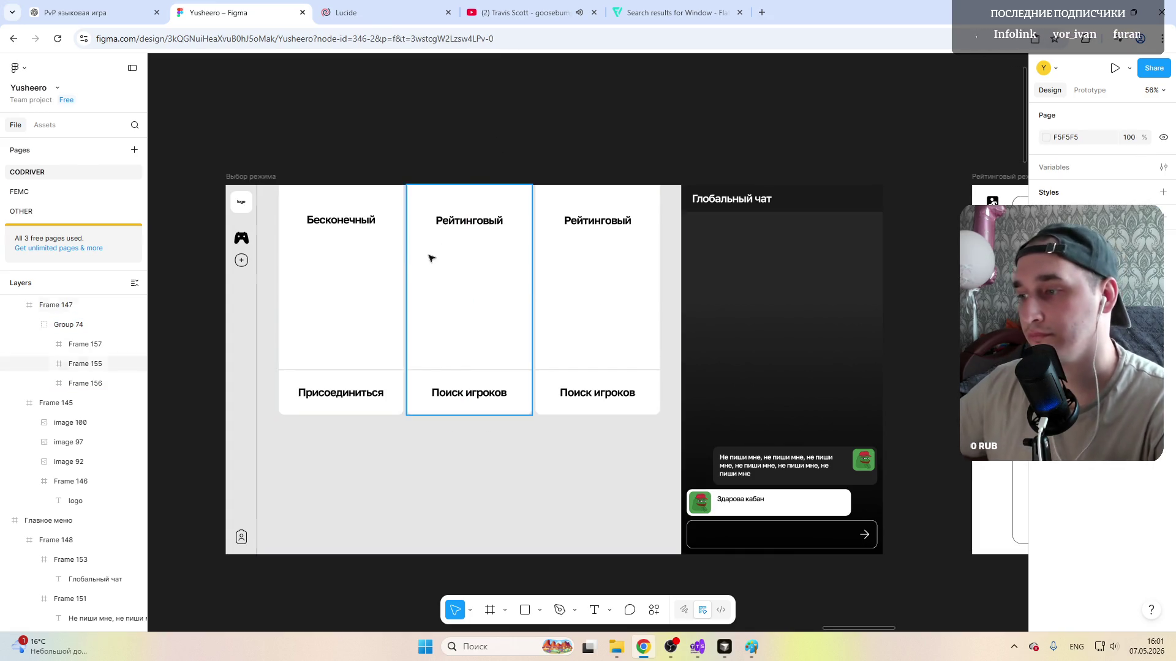
scroll(433, 258, "down", 3)
scroll(381, 331, "up", 5)
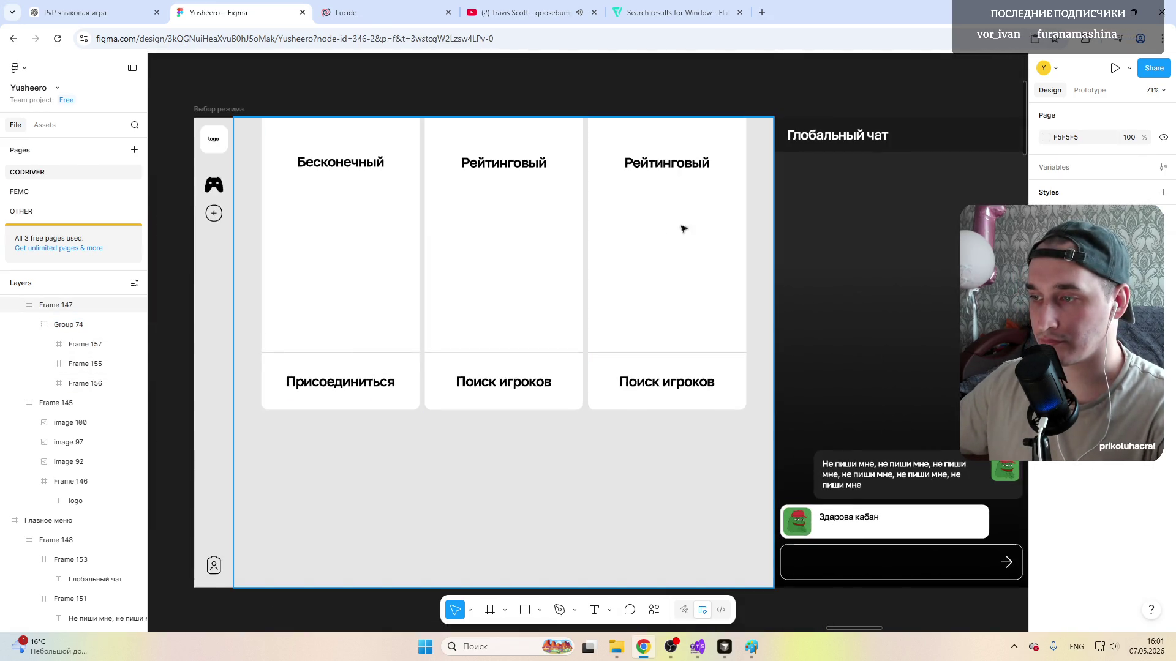
Step: Retitle the third card as Тренажёрка
left_click(670, 232)
double_click(668, 165)
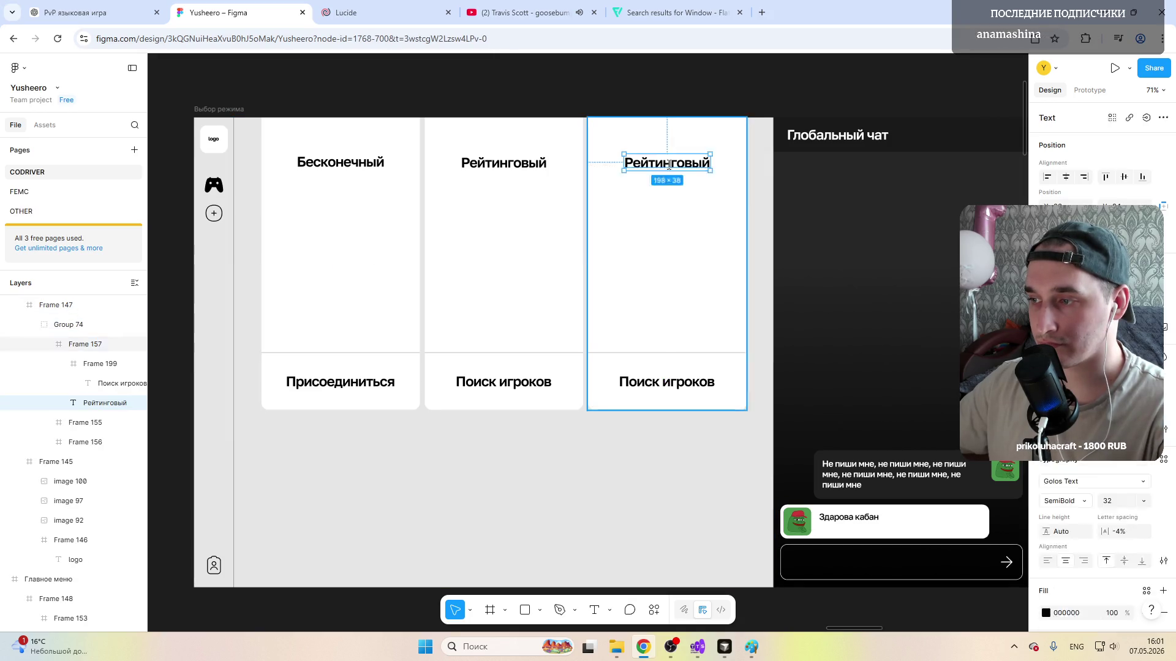
type("Кач")
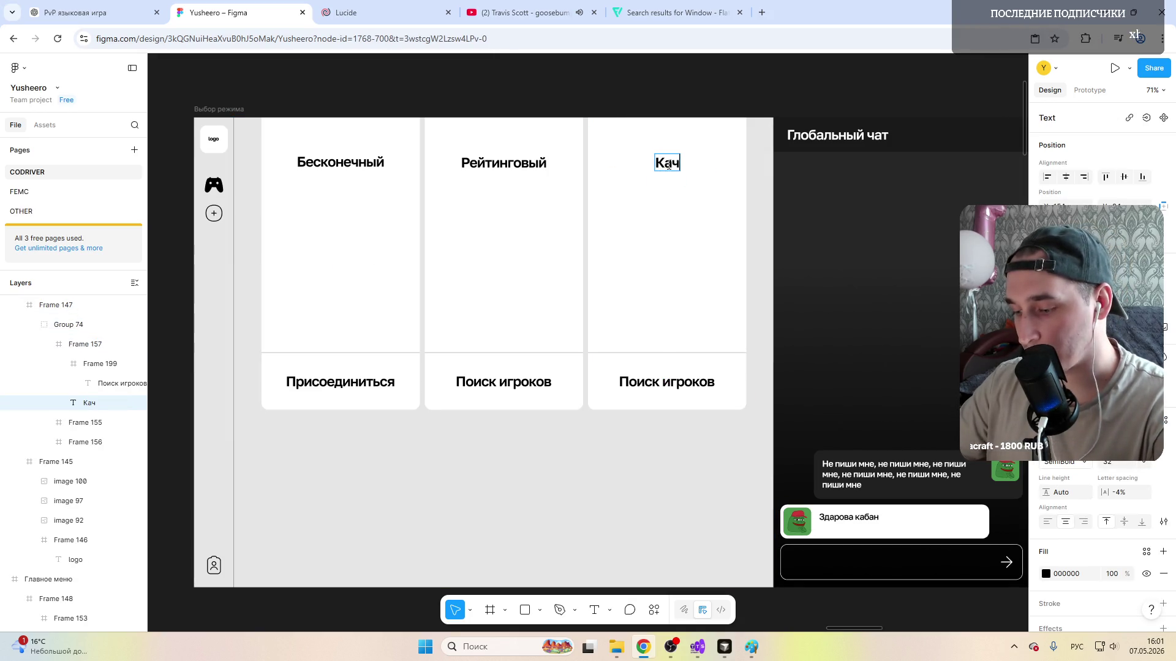
key("BackSpace")
key("BackSpace")
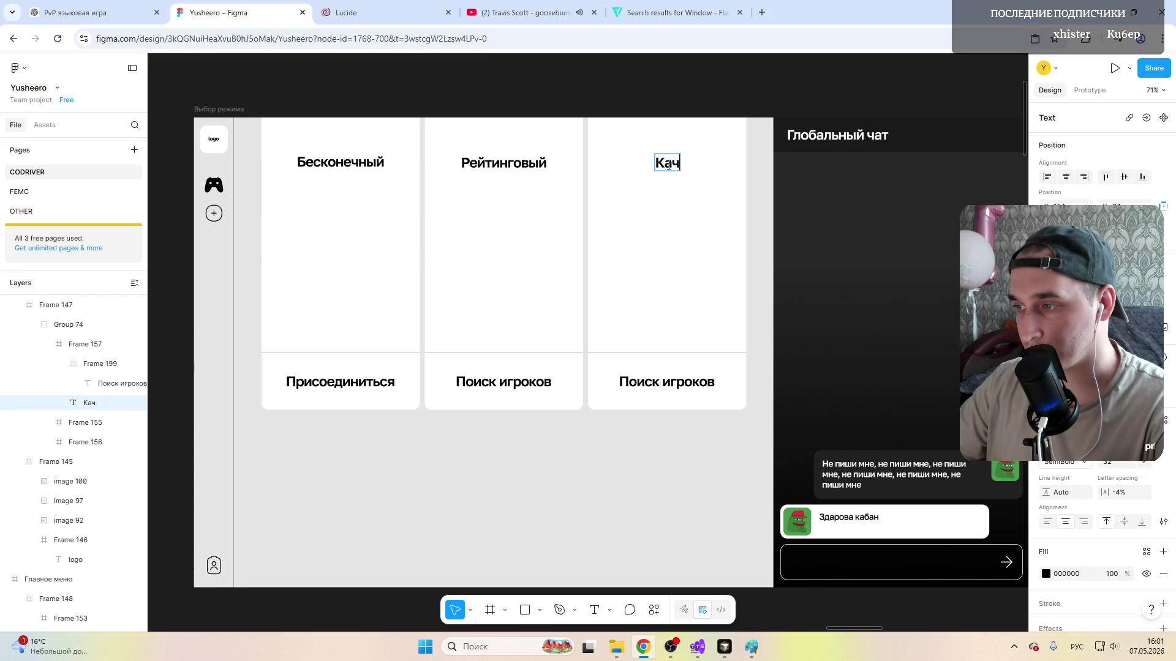
type("GYM")
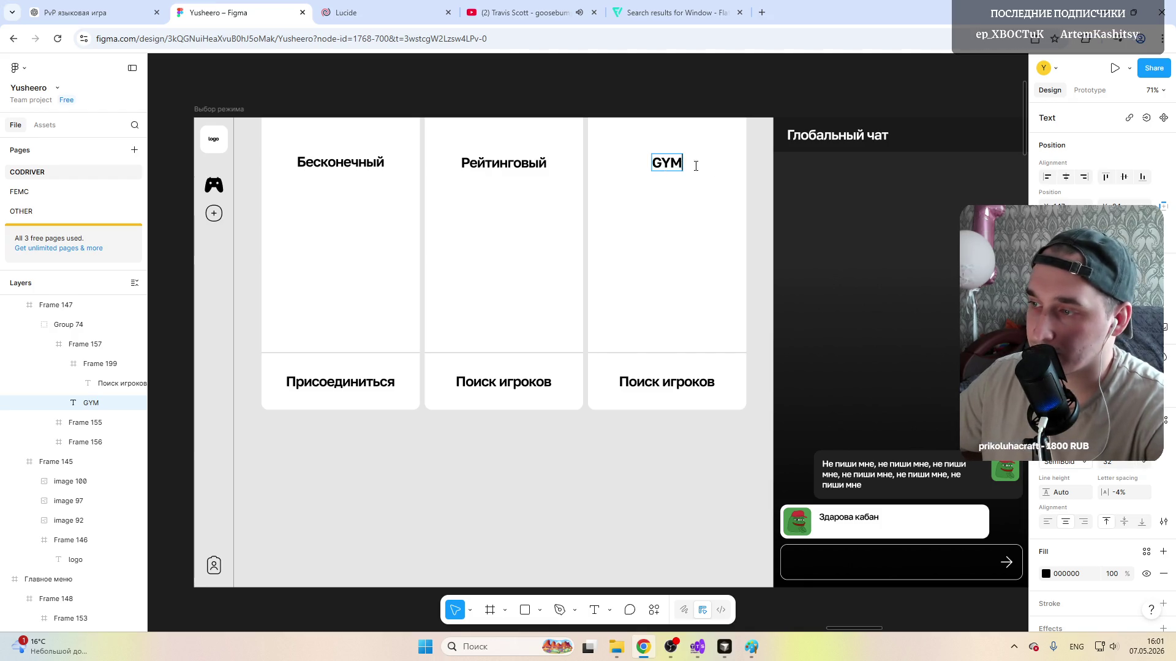
type("Тренажё")
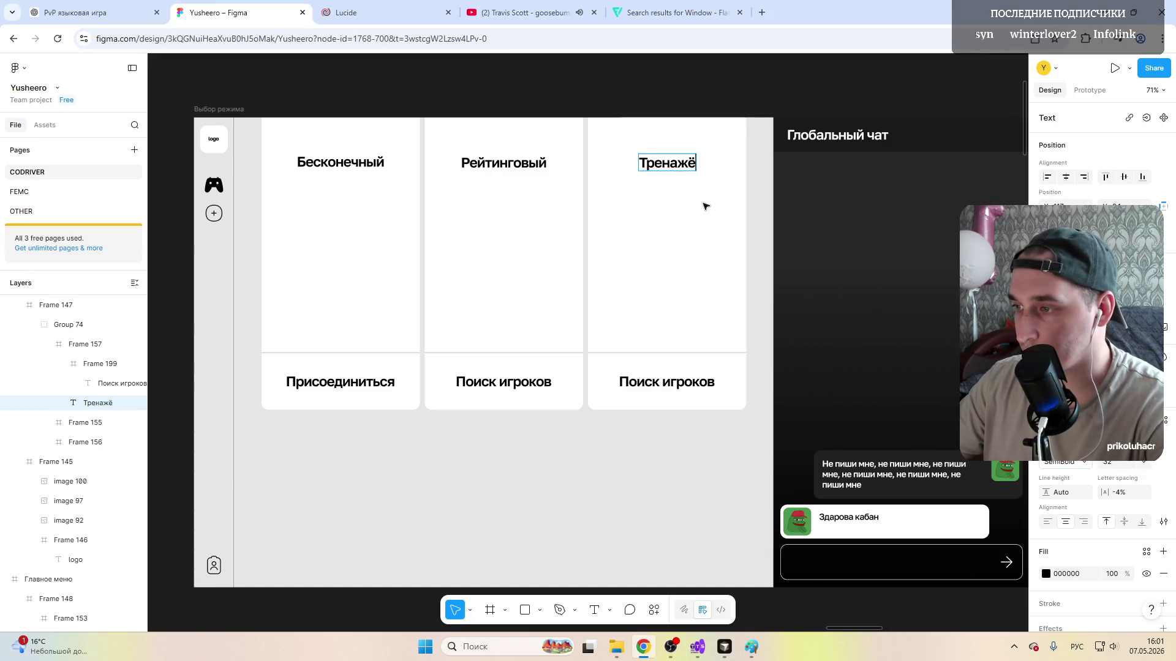
type("рка")
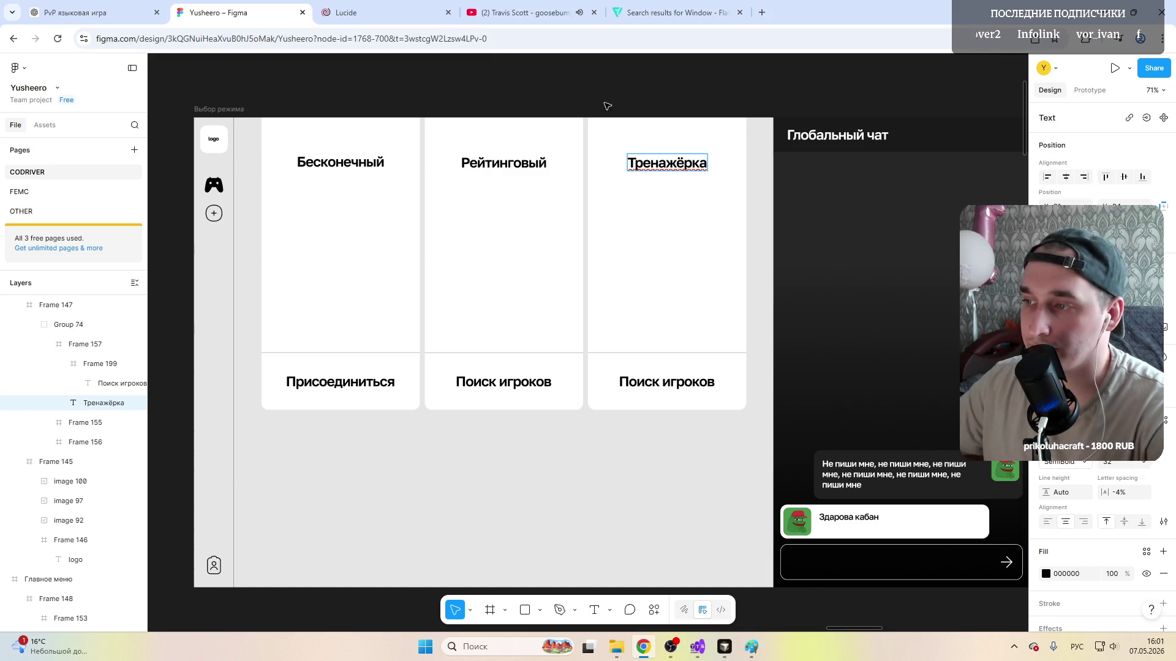
key("Escape")
Step: Change the third card's bottom label from Поиск игроков to Подкачаться
left_click(660, 383)
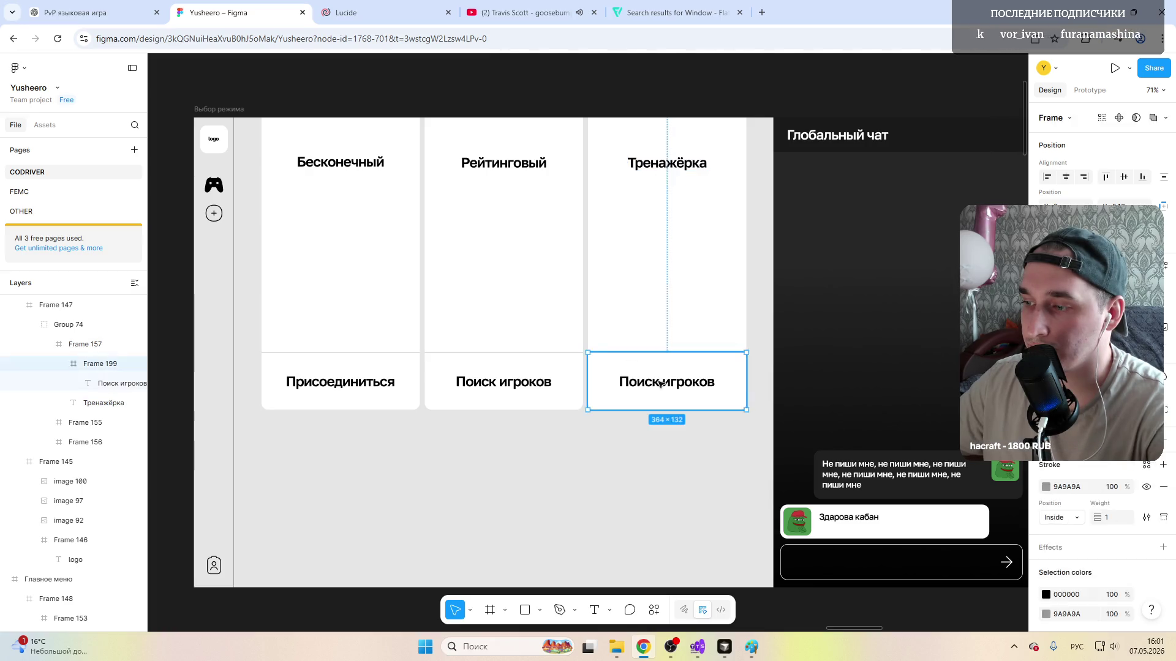
double_click(679, 383)
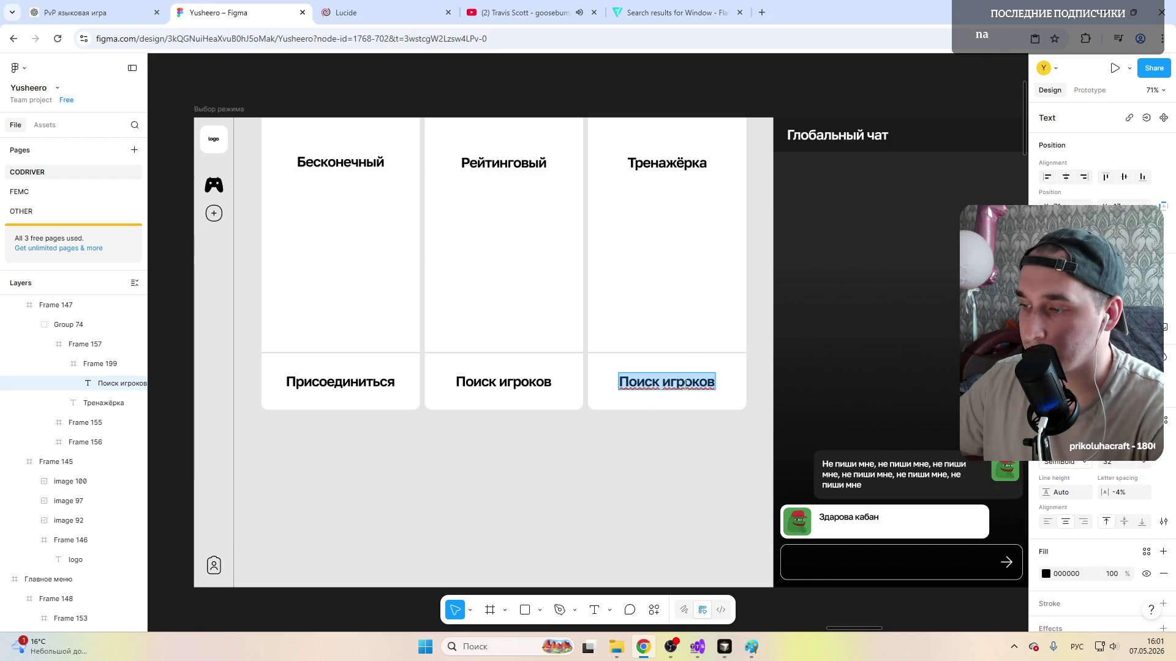
type("Подкачаться")
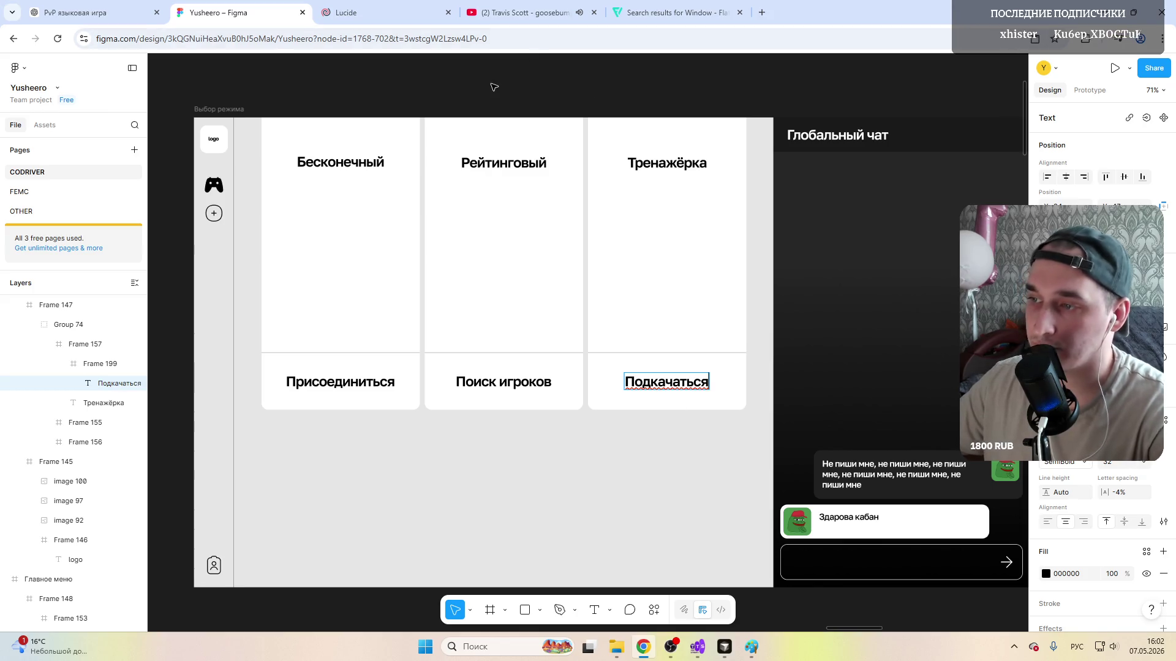
key("Escape")
scroll(523, 257, "right", 4)
scroll(522, 258, "down", 3)
scroll(569, 130, "down", 5)
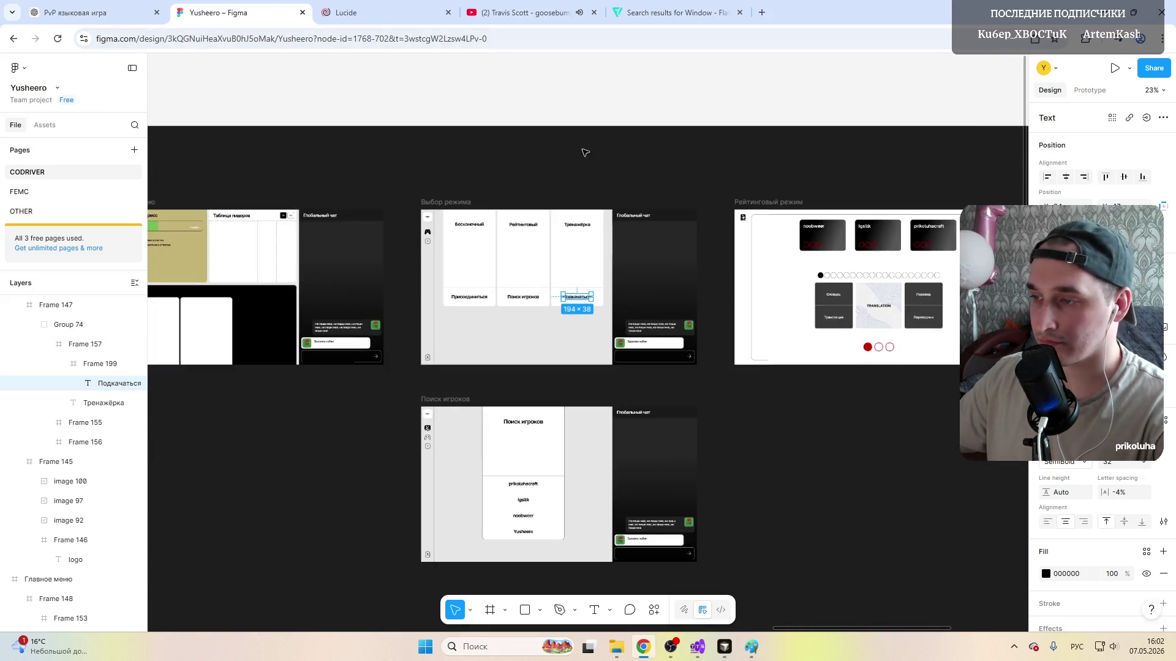
Step: Clear the selection before moving to the player-search screen
left_click(607, 381)
scroll(607, 380, "up", 2)
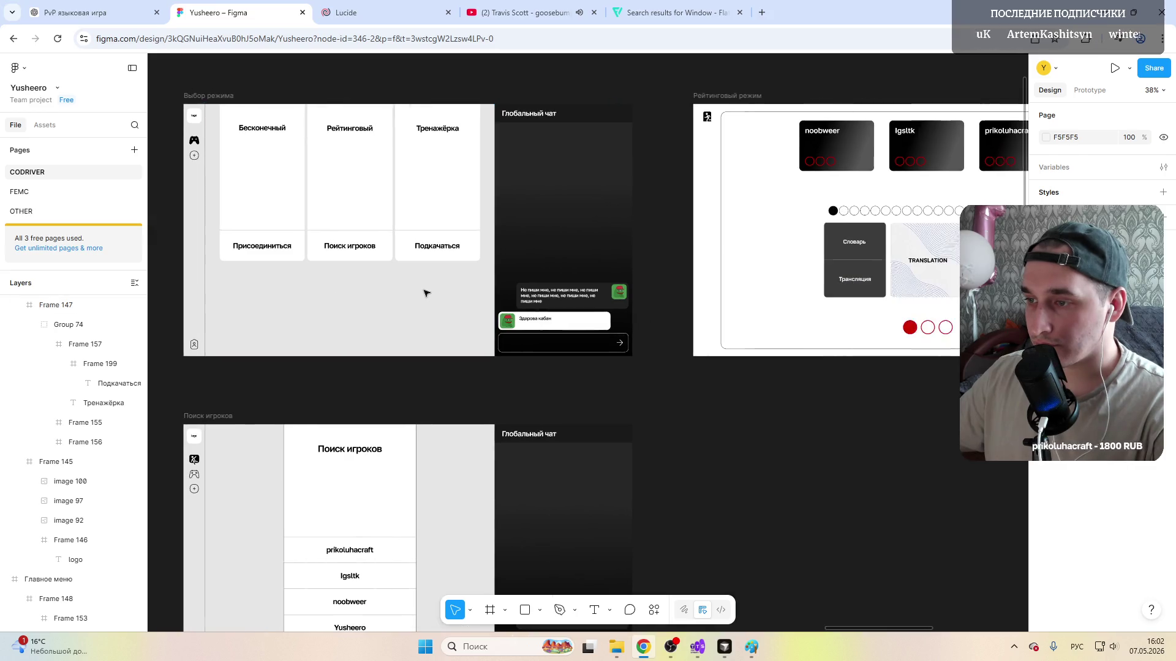
scroll(460, 303, "up", 2)
scroll(426, 293, "down", 5)
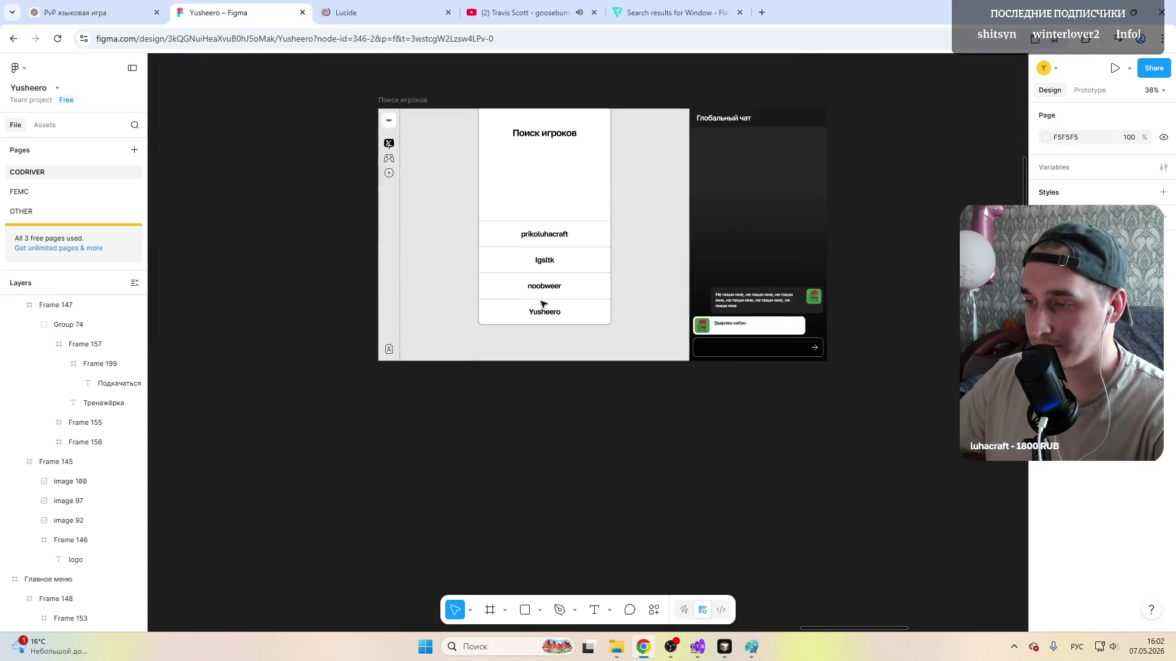
scroll(426, 294, "up", 2)
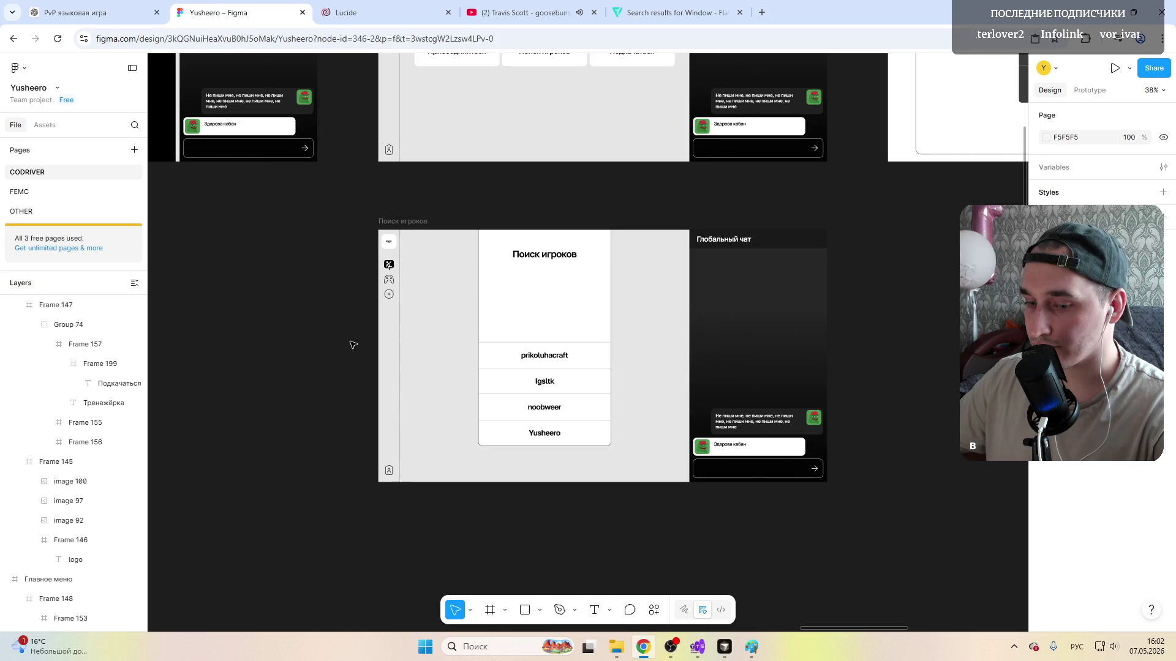
scroll(353, 345, "up", 5)
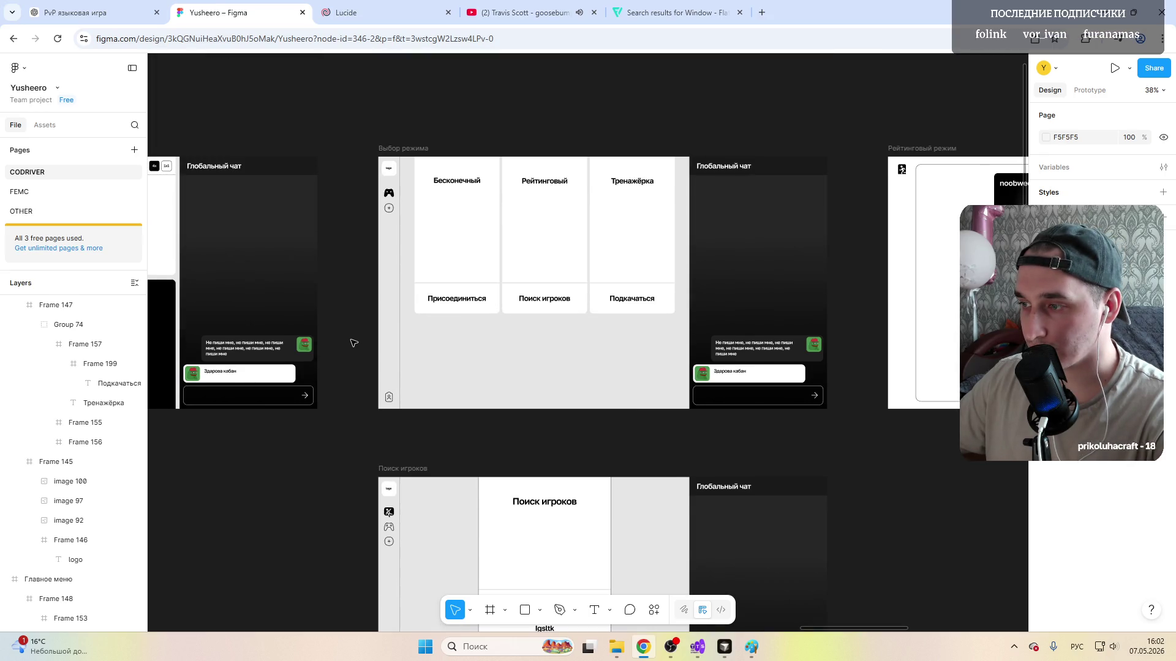
scroll(353, 343, "right", 6)
scroll(353, 343, "right", 3)
scroll(353, 343, "left", 4)
scroll(353, 343, "left", 4)
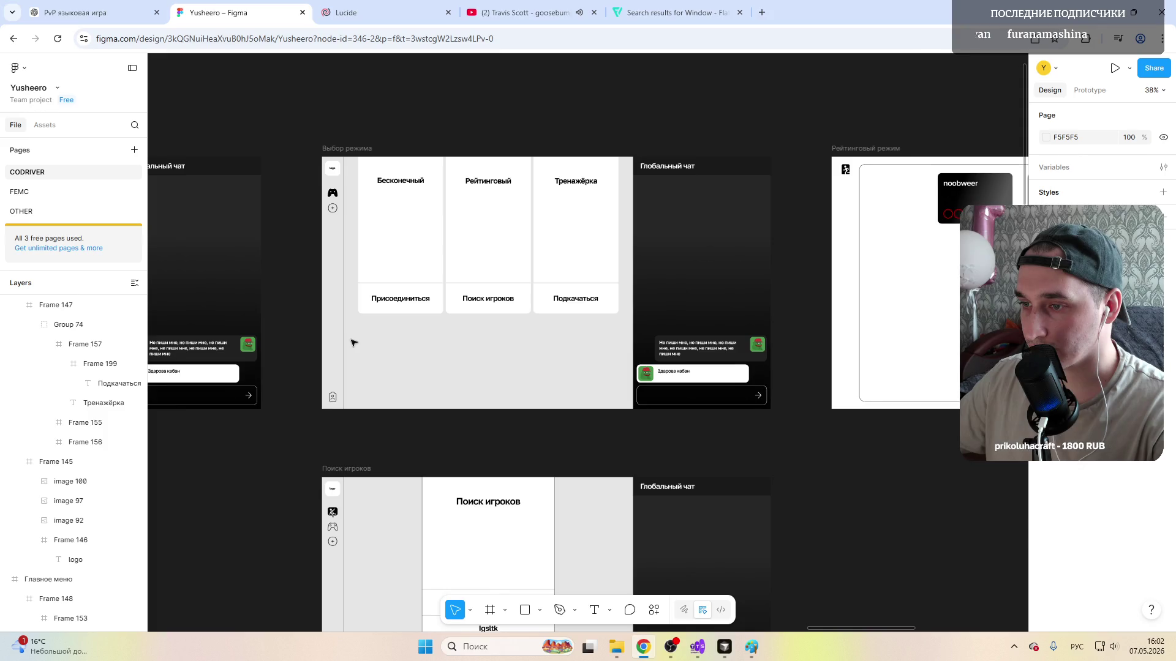
scroll(353, 343, "right", 5)
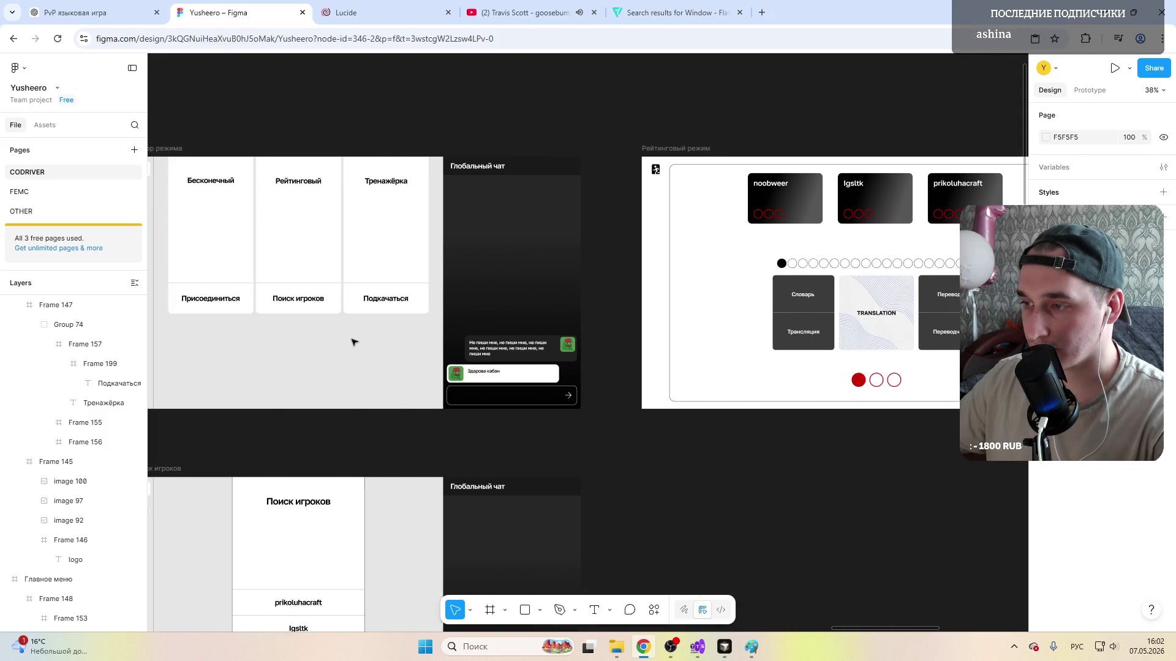
scroll(353, 343, "left", 5)
scroll(353, 343, "left", 5)
scroll(353, 343, "left", 4)
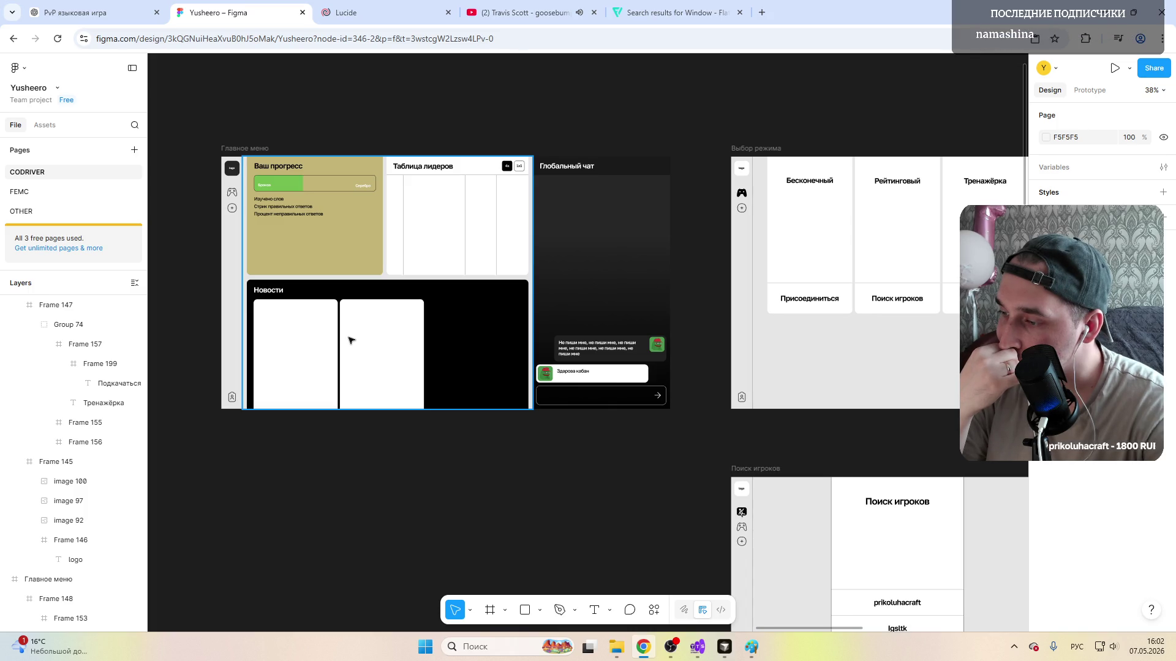
scroll(531, 337, "down", 3)
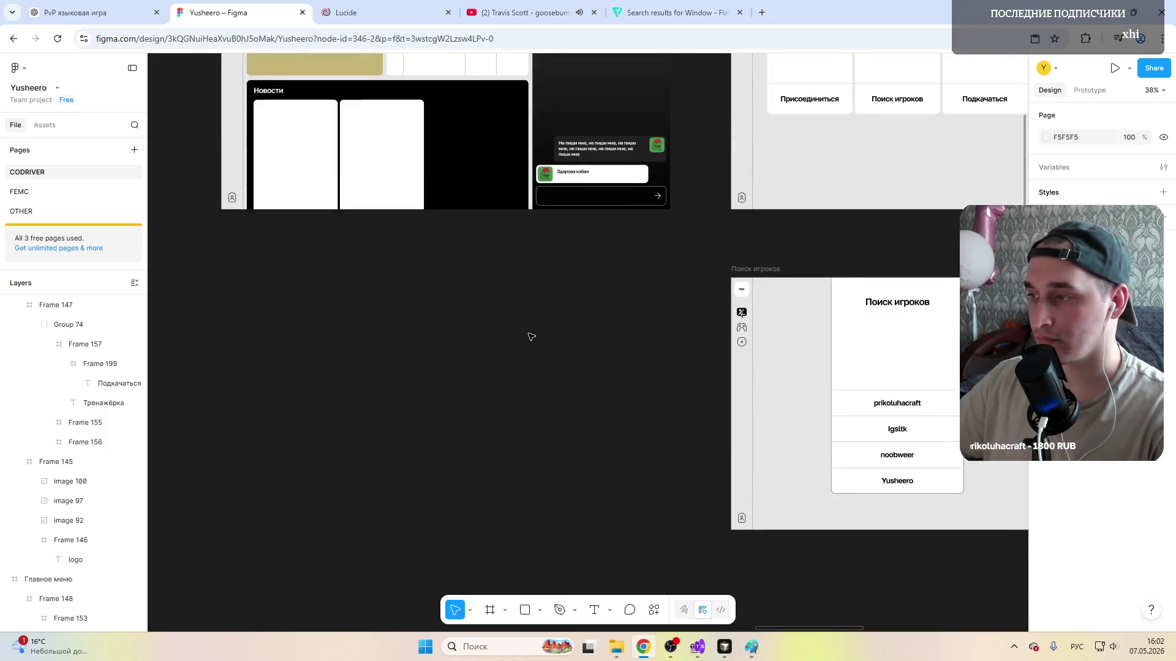
scroll(530, 336, "right", 5)
scroll(530, 336, "up", 4)
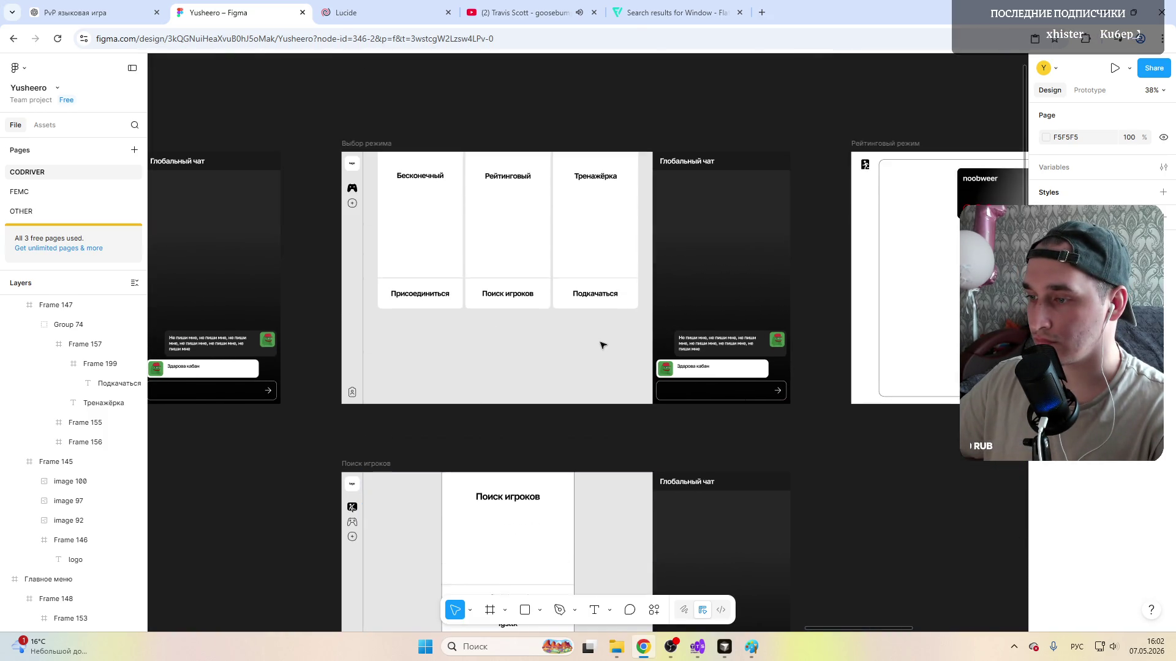
scroll(602, 346, "down", 3)
scroll(602, 345, "up", 5)
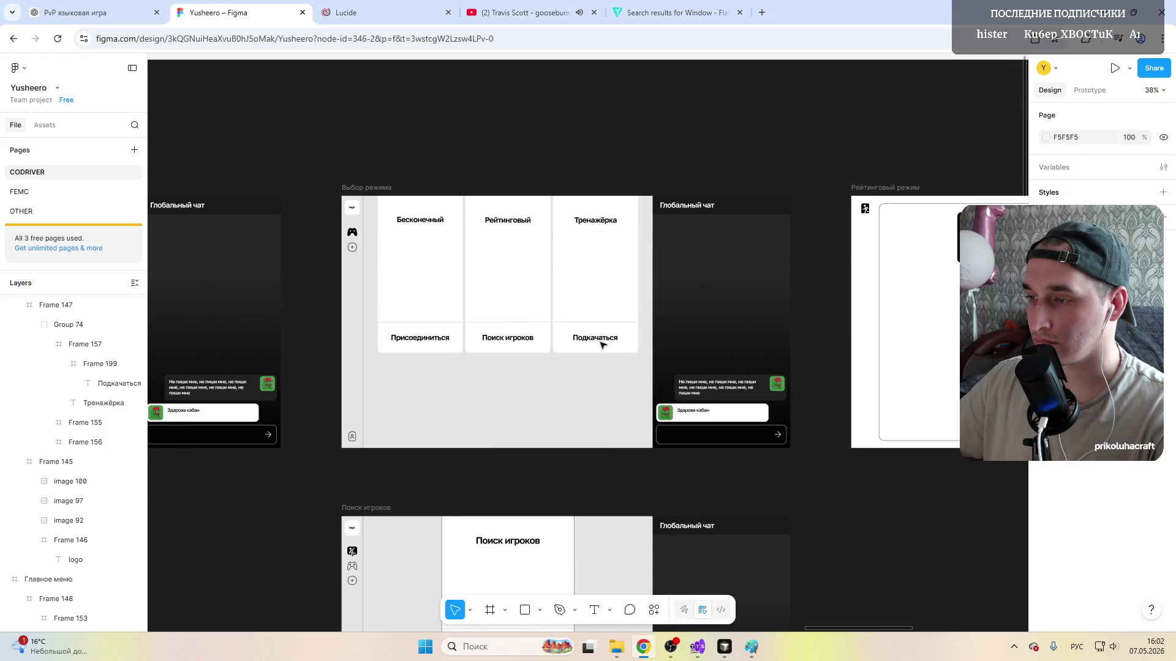
scroll(601, 346, "down", 1)
scroll(602, 346, "down", 3)
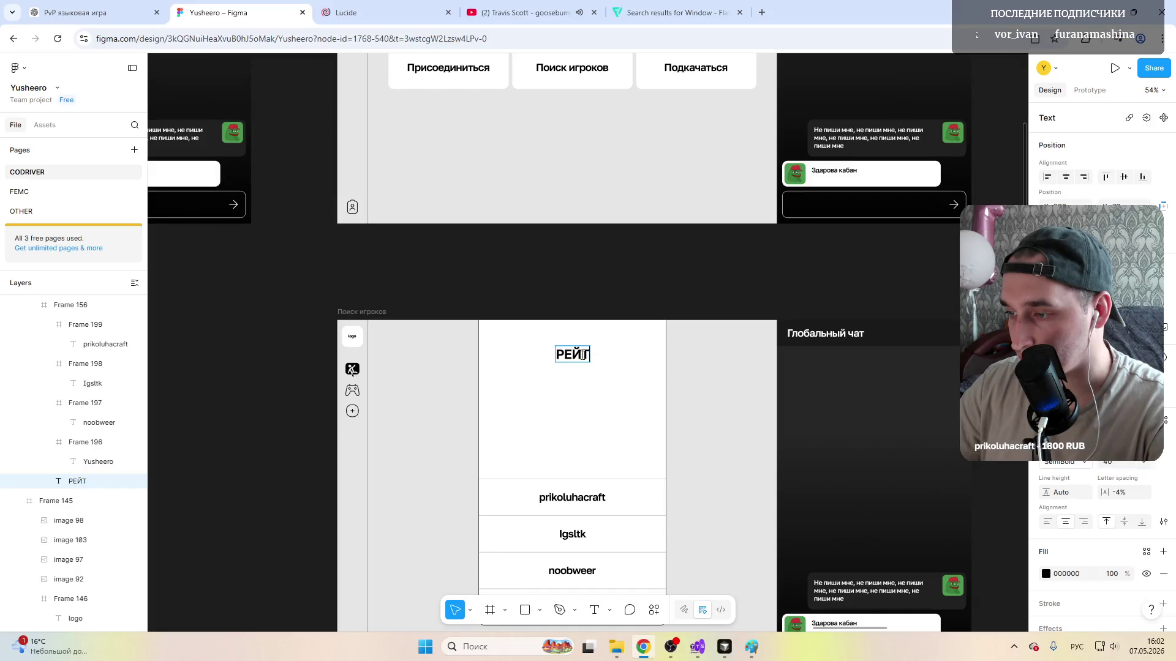
type("ейтинговый")
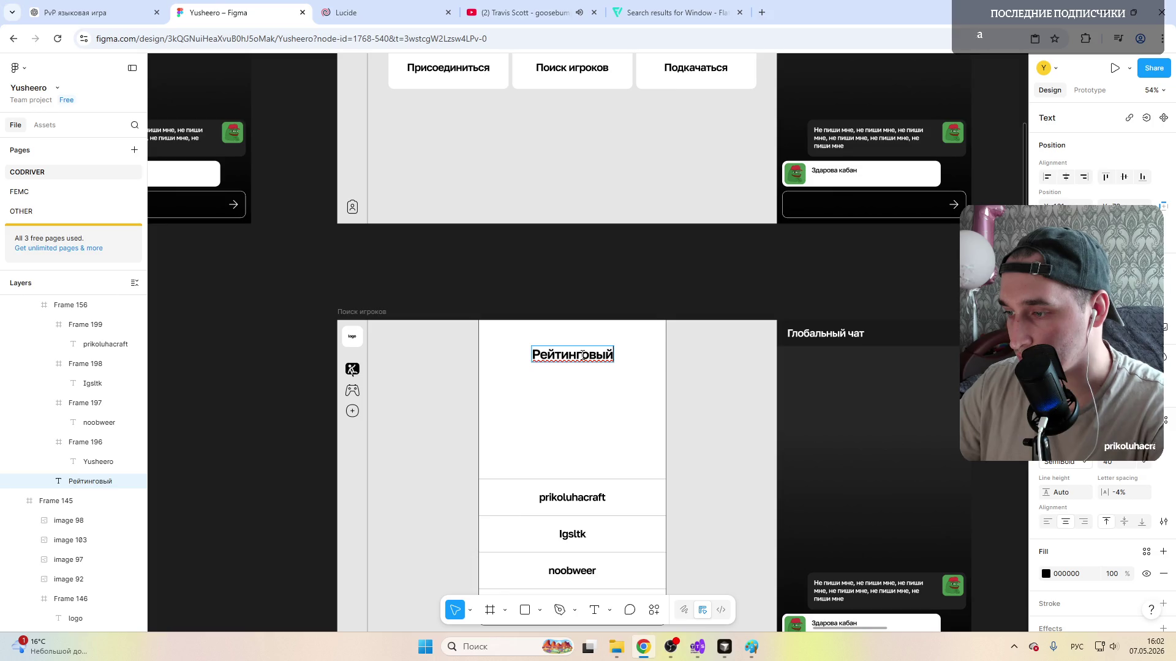
Step: Finish the heading as Рейтинговый, enlarge its font size and centre it at the top of the panel
key("BackSpace")
key("BackSpace")
type("ы")
key("BackSpace")
type("ый")
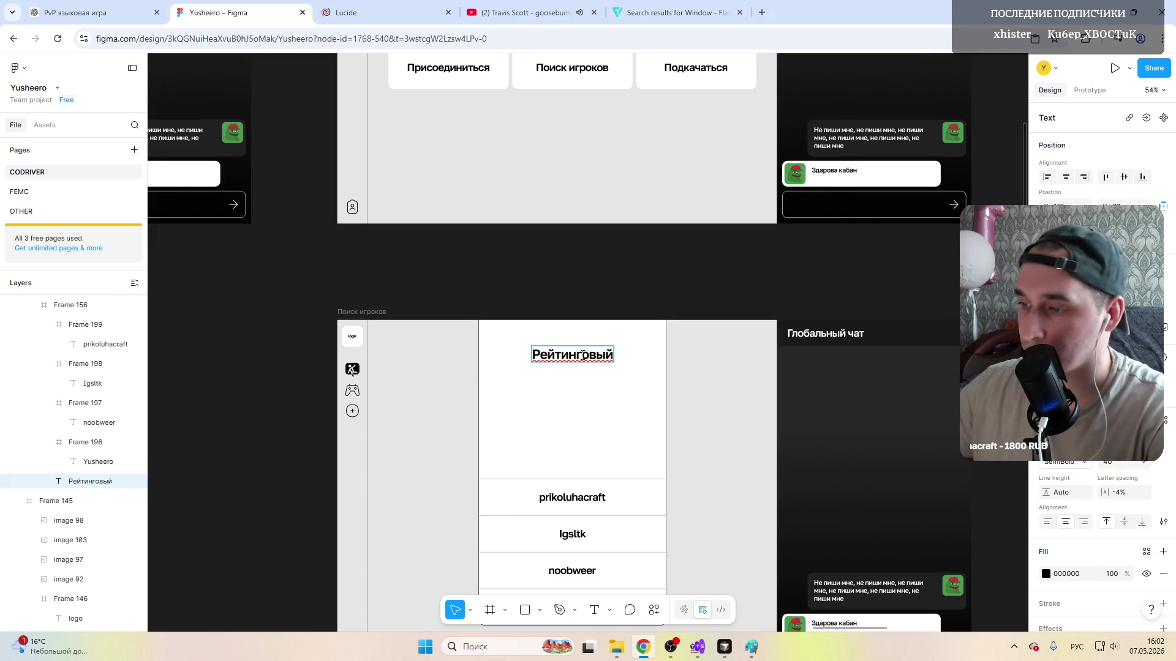
double_click(580, 355)
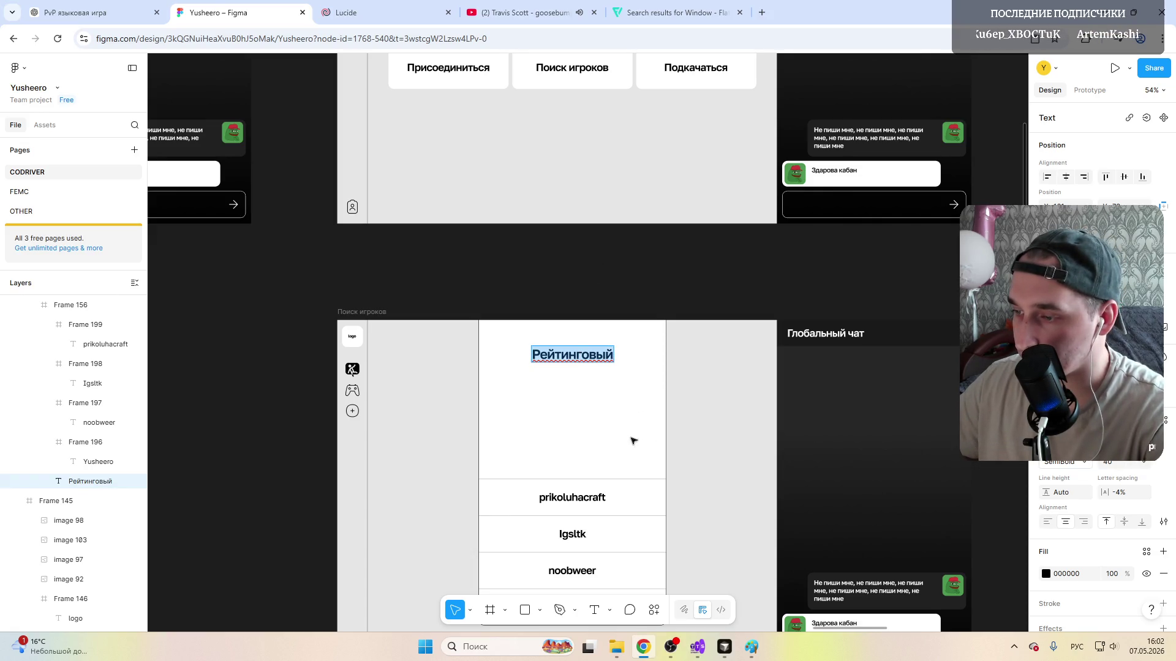
left_click(1144, 462)
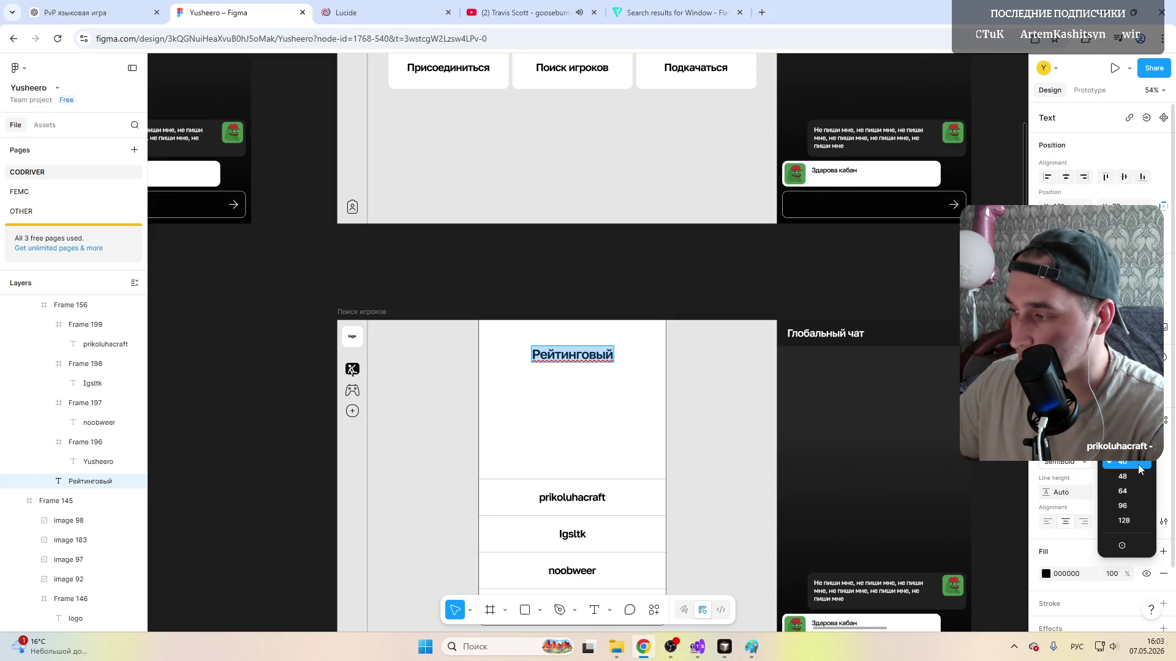
left_click(1130, 495)
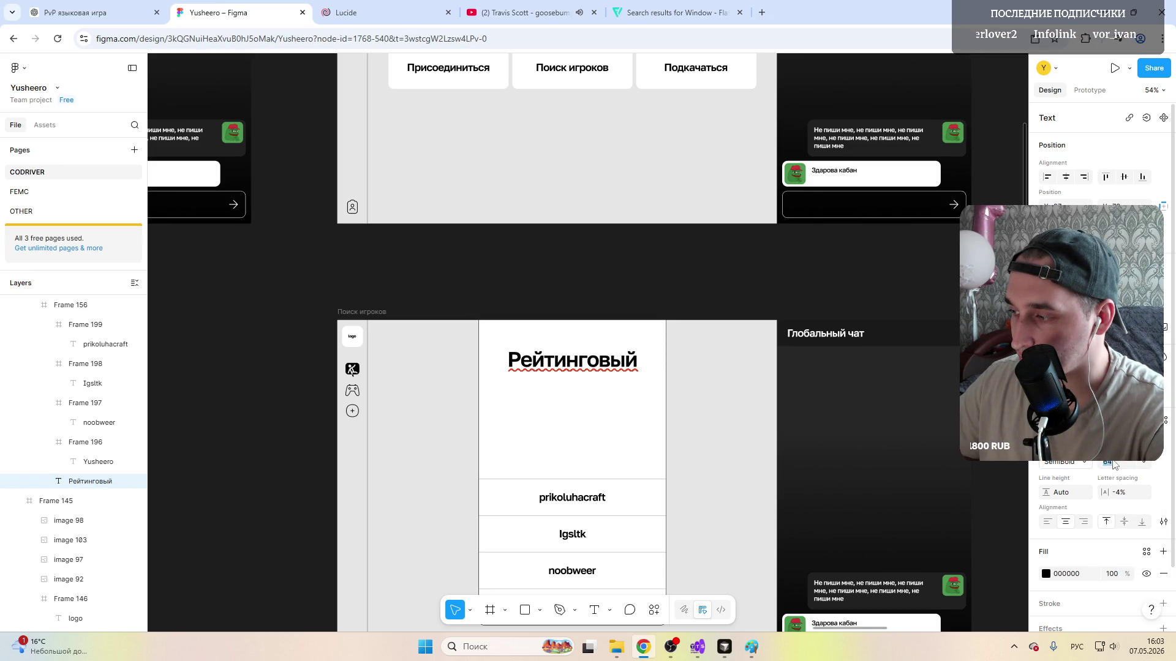
type("60")
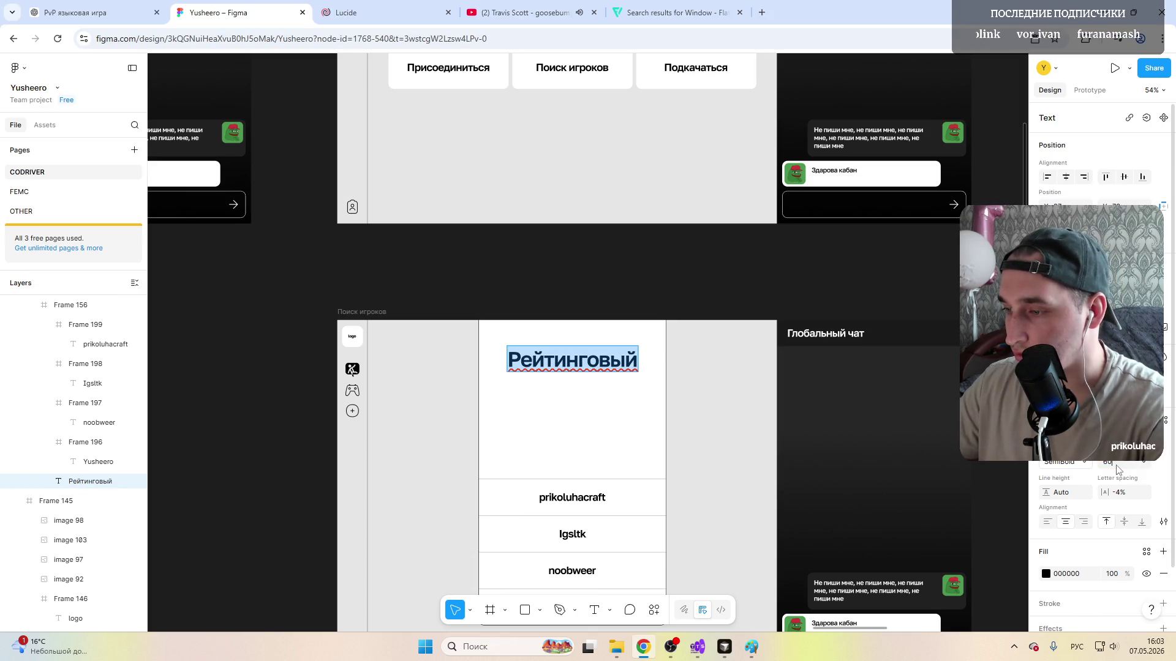
key("Return")
left_click(559, 366)
left_click_drag(559, 366, 557, 366)
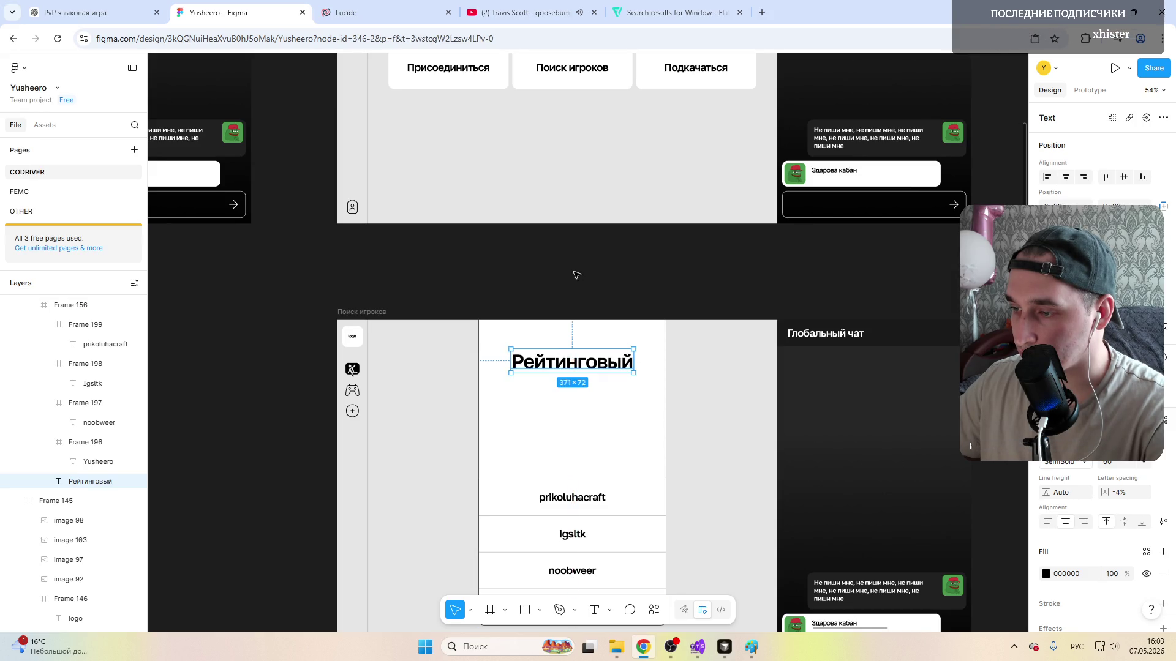
Step: Add a new text box below the heading reading Ожидаем игроков
left_click(576, 274)
scroll(576, 274, "down", 5)
scroll(589, 368, "up", 4)
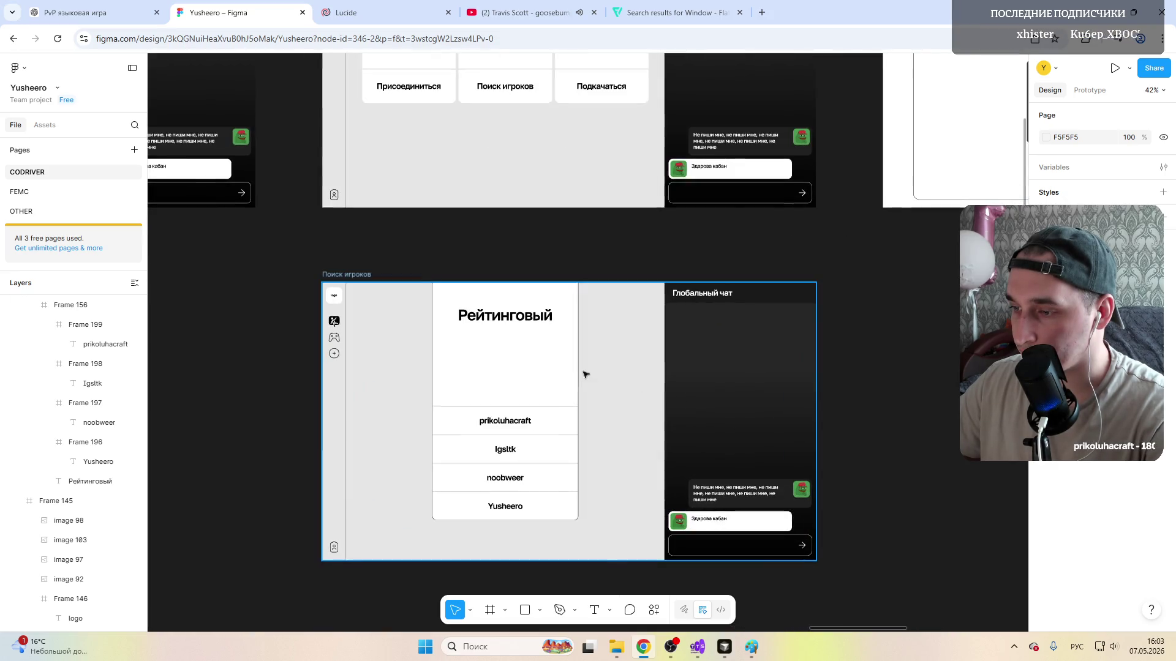
scroll(591, 374, "down", 5)
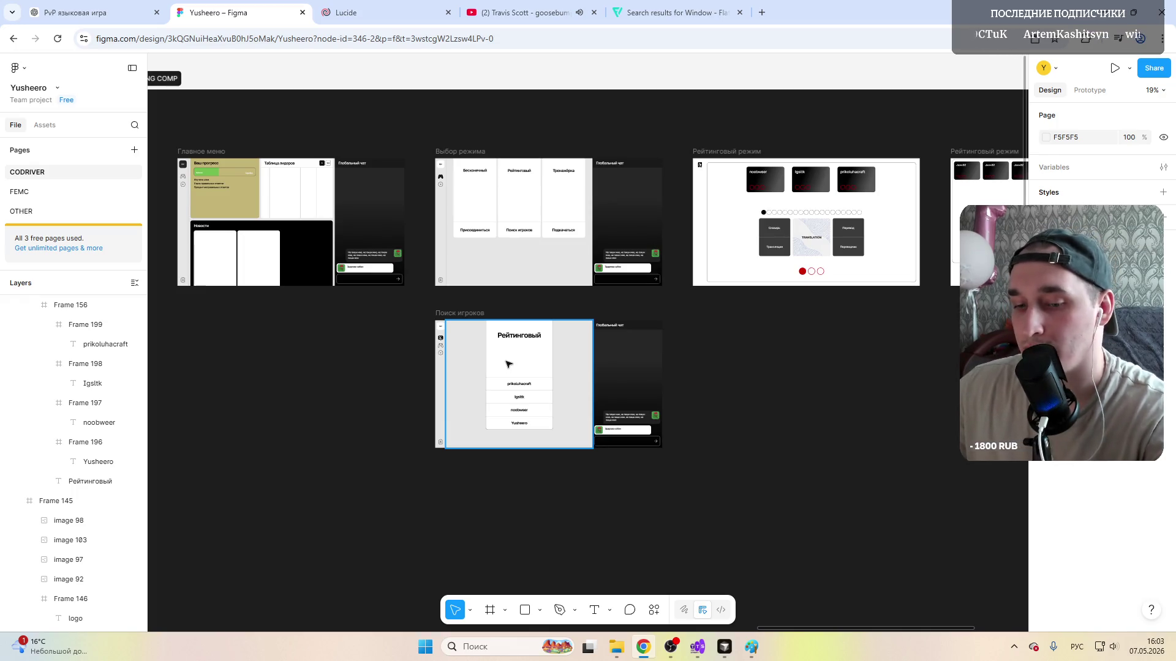
scroll(508, 365, "up", 6)
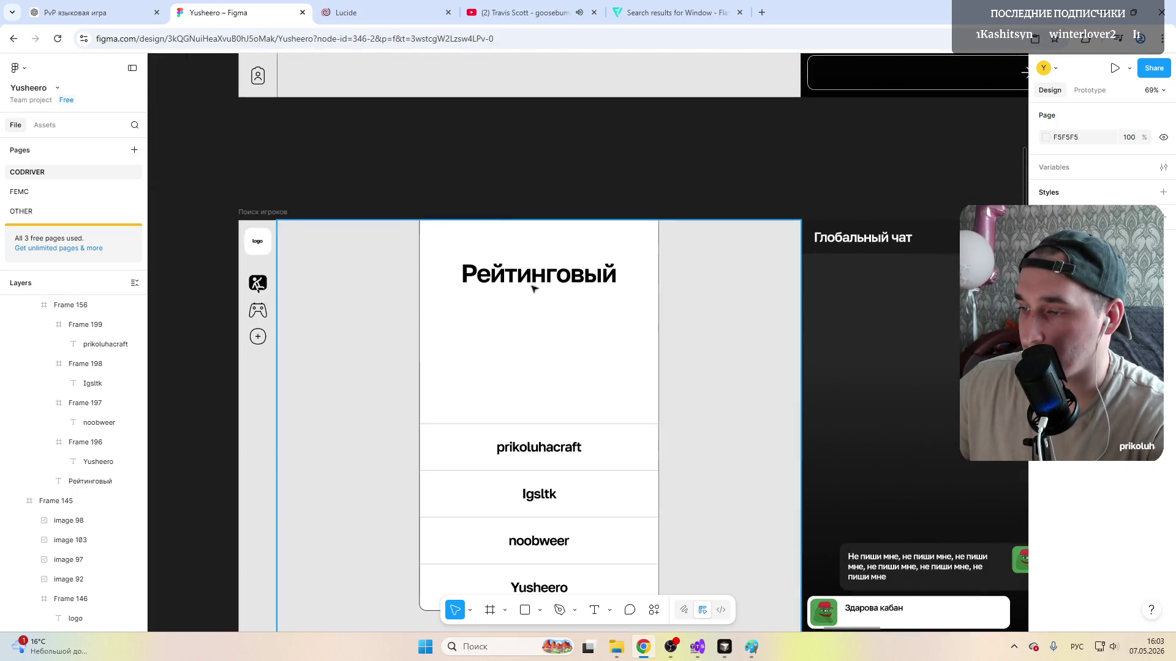
scroll(525, 338, "down", 5)
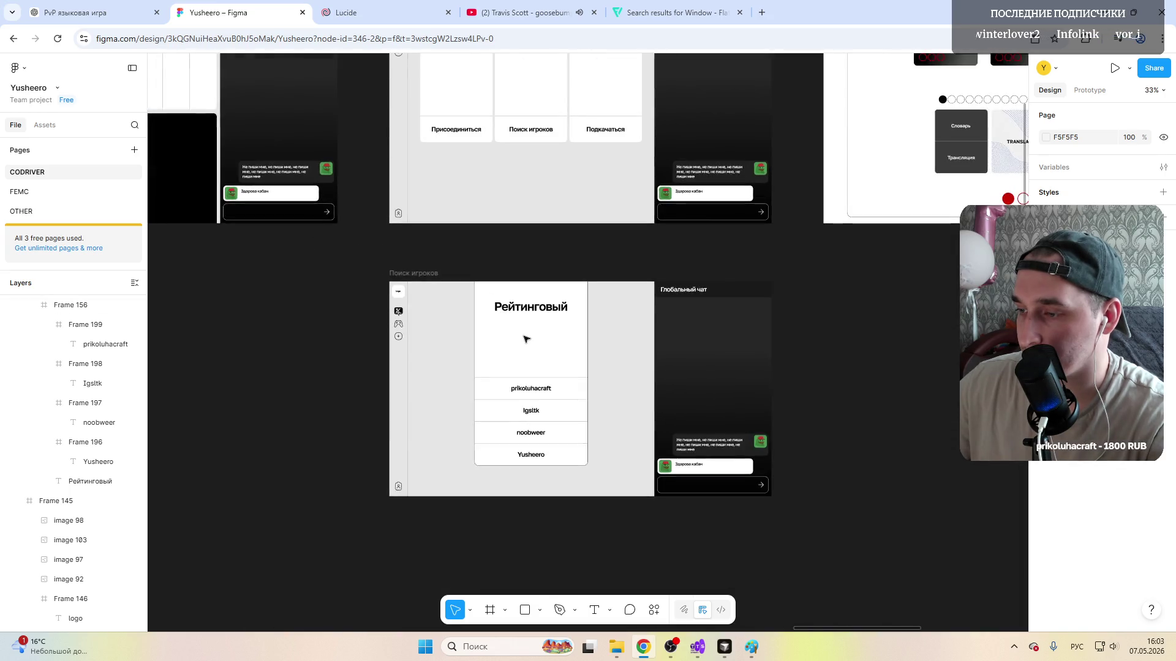
scroll(525, 339, "up", 6)
left_click(528, 316)
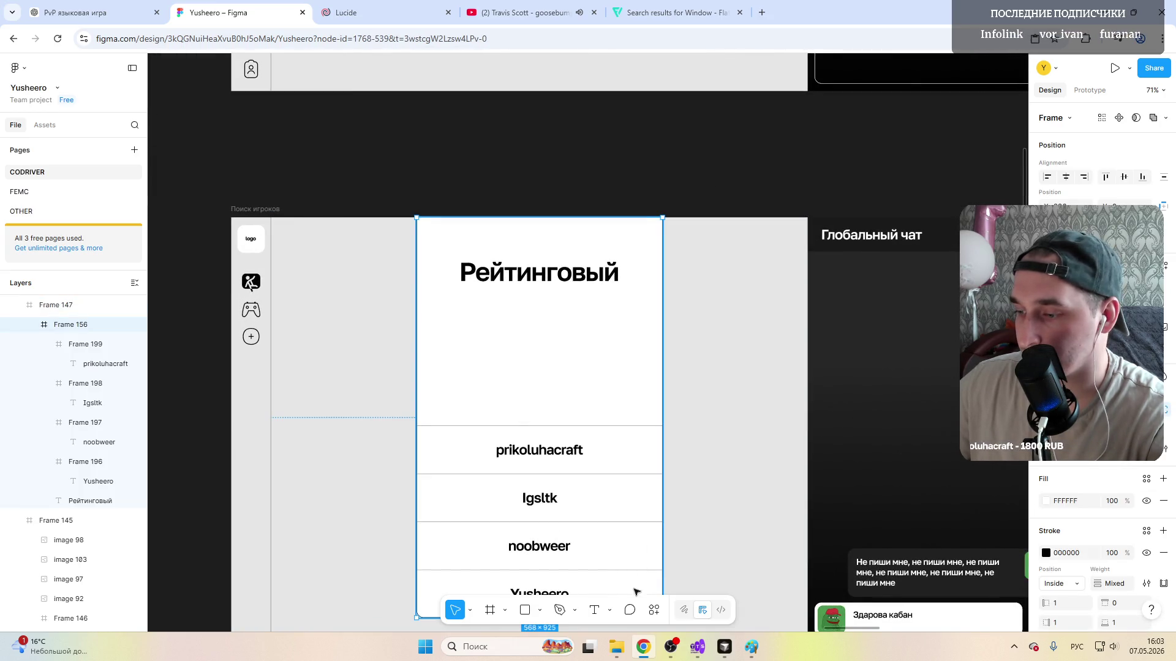
key("t")
left_click(465, 319)
type("о")
key("BackSpace")
type("Одилаем")
key("BackSpace")
key("BackSpace")
key("BackSpace")
key("BackSpace")
type("жа")
key("BackSpace")
key("BackSpace")
key("BackSpace")
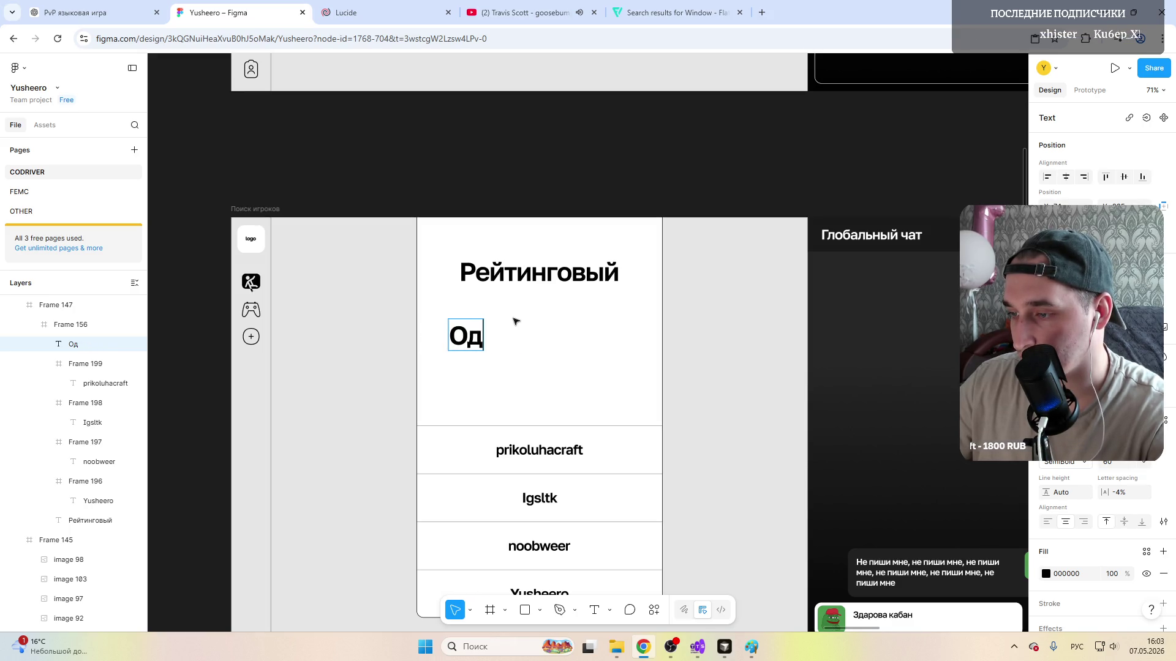
key("BackSpace")
type("жидаем игроков")
Step: Make the subtitle size 20, Medium weight, and centre it beneath the heading
triple_click(515, 332)
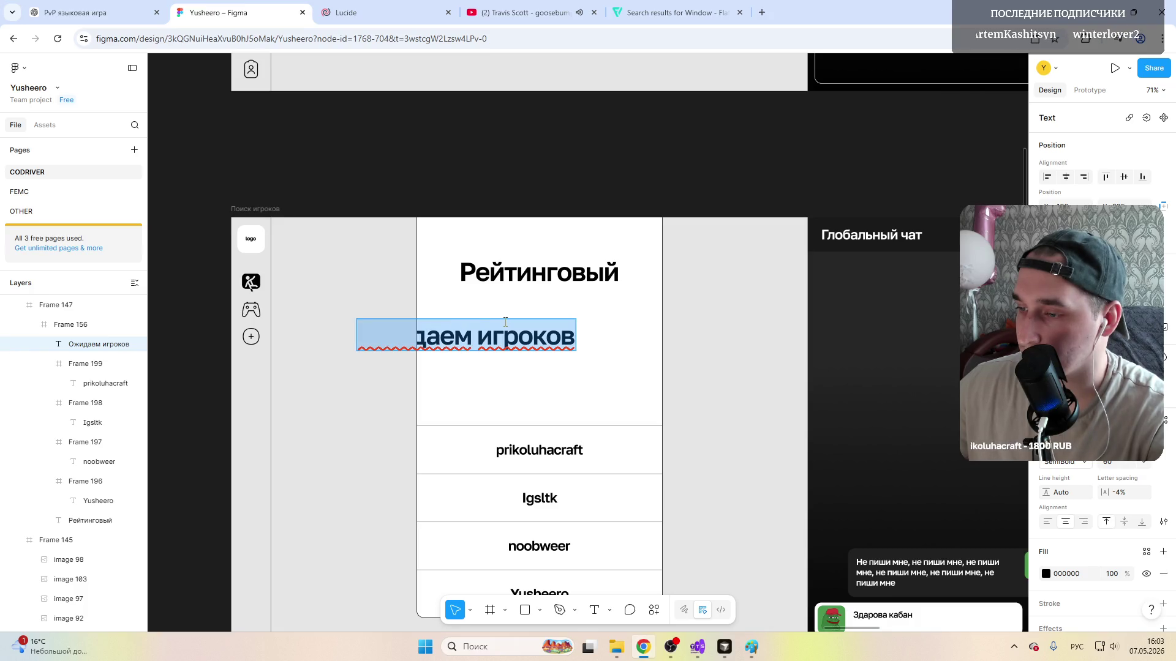
left_click(1137, 470)
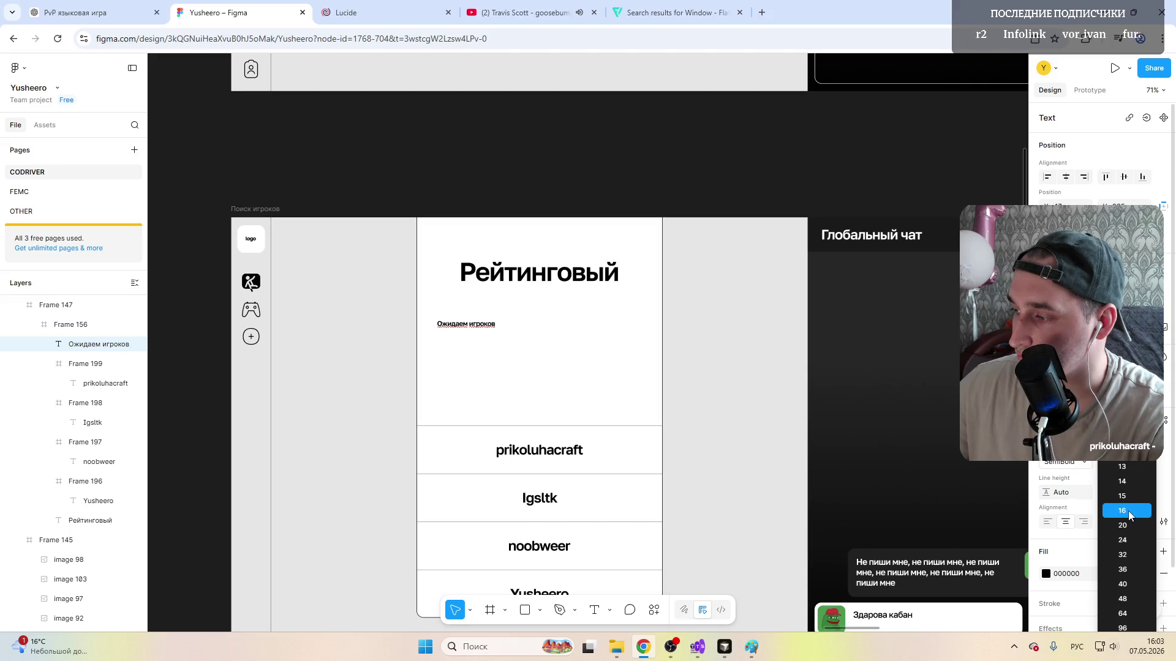
left_click(1123, 526)
mouse_move(466, 323)
left_mouse_down()
mouse_move(544, 327)
mouse_move(538, 305)
left_mouse_up()
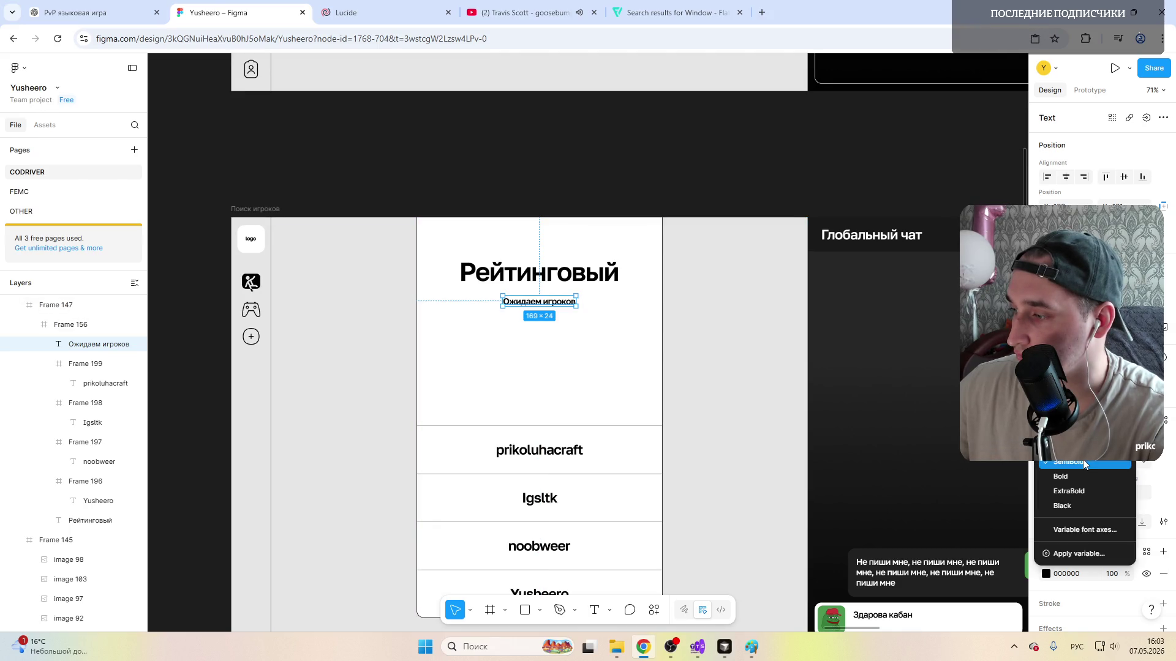
left_click(1070, 462)
left_click(1066, 496)
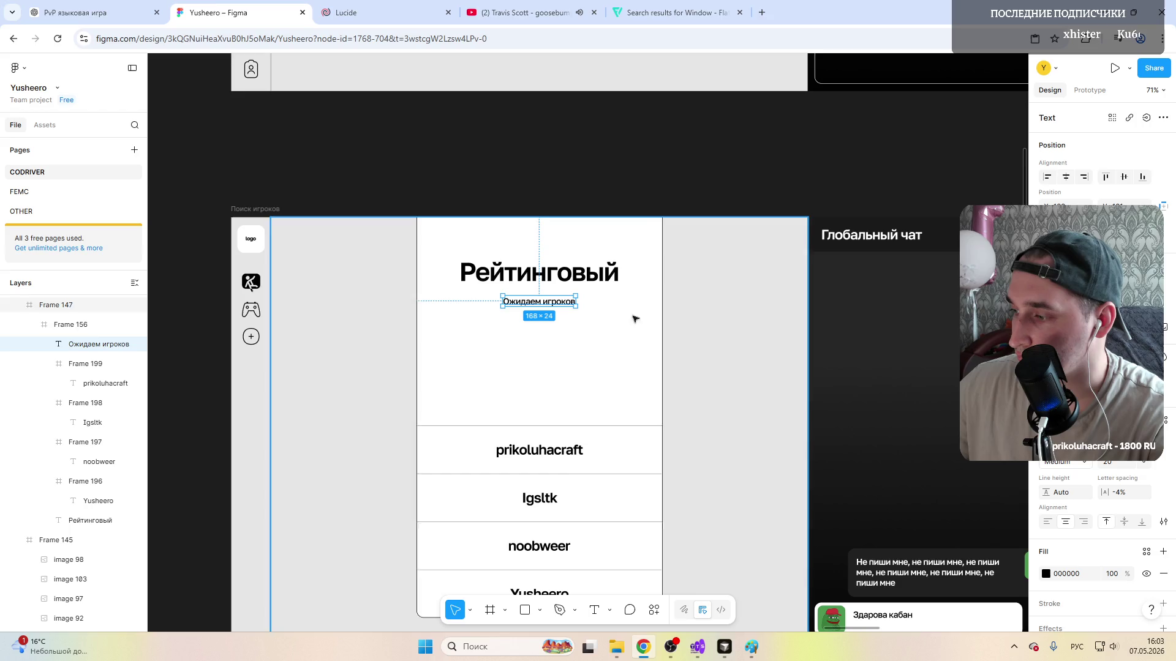
scroll(519, 319, "up", 1)
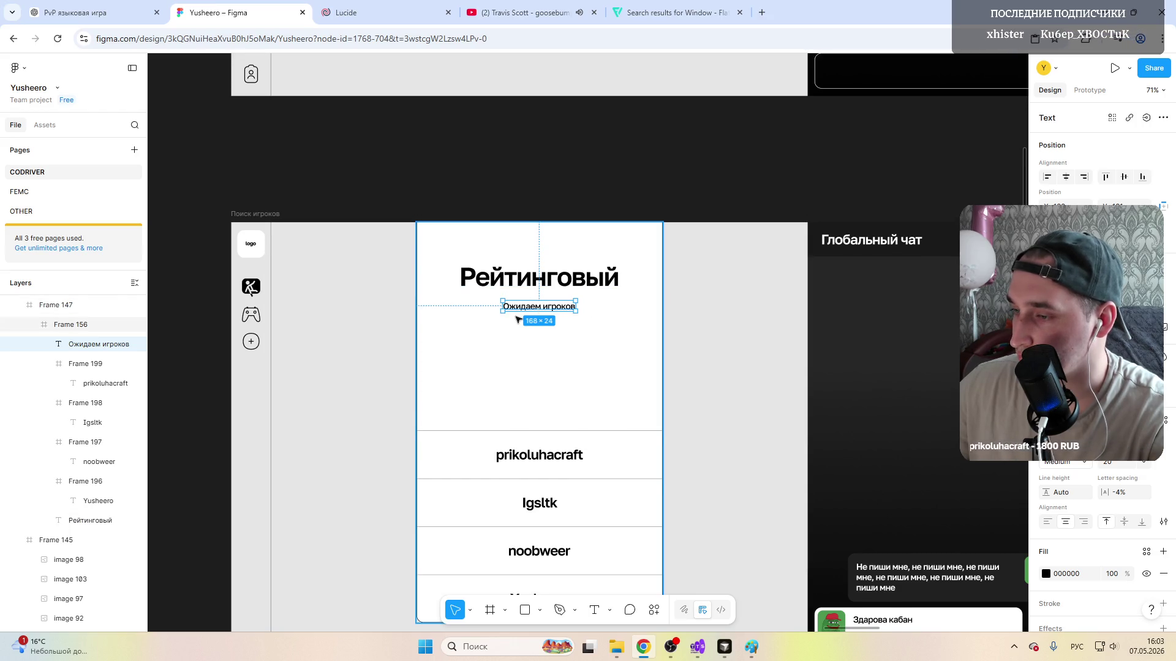
scroll(519, 318, "up", 2)
scroll(520, 319, "down", 4)
Step: Insert подключения so the subtitle reads Ожидаем подключения игроков
left_click(561, 322)
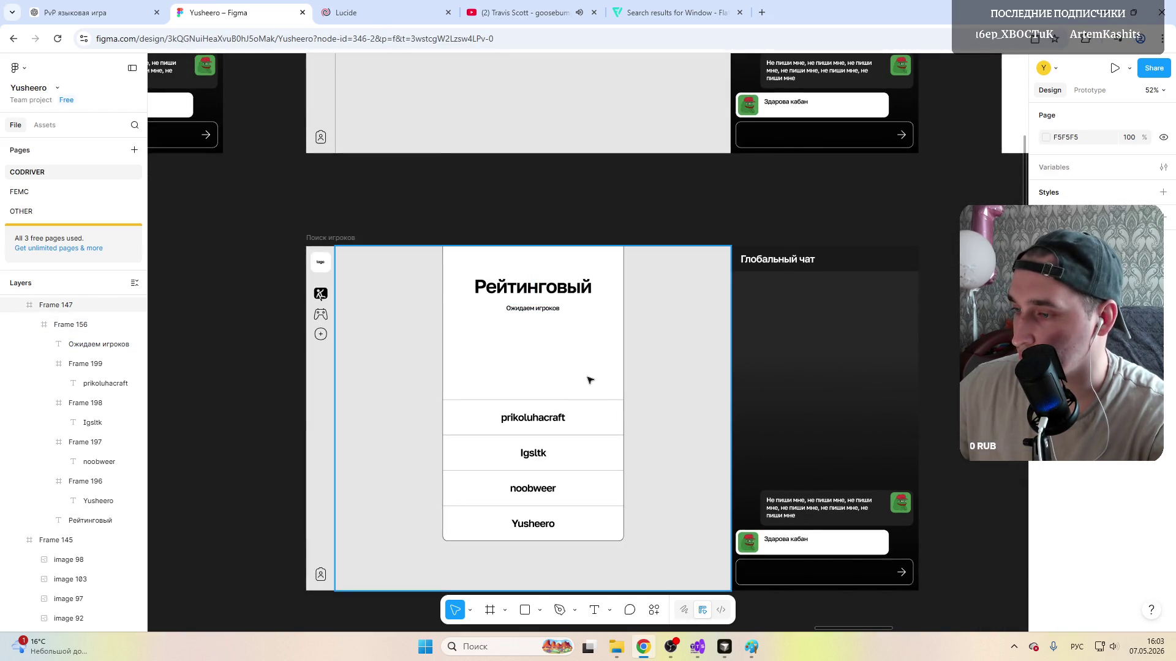
scroll(539, 318, "up", 3)
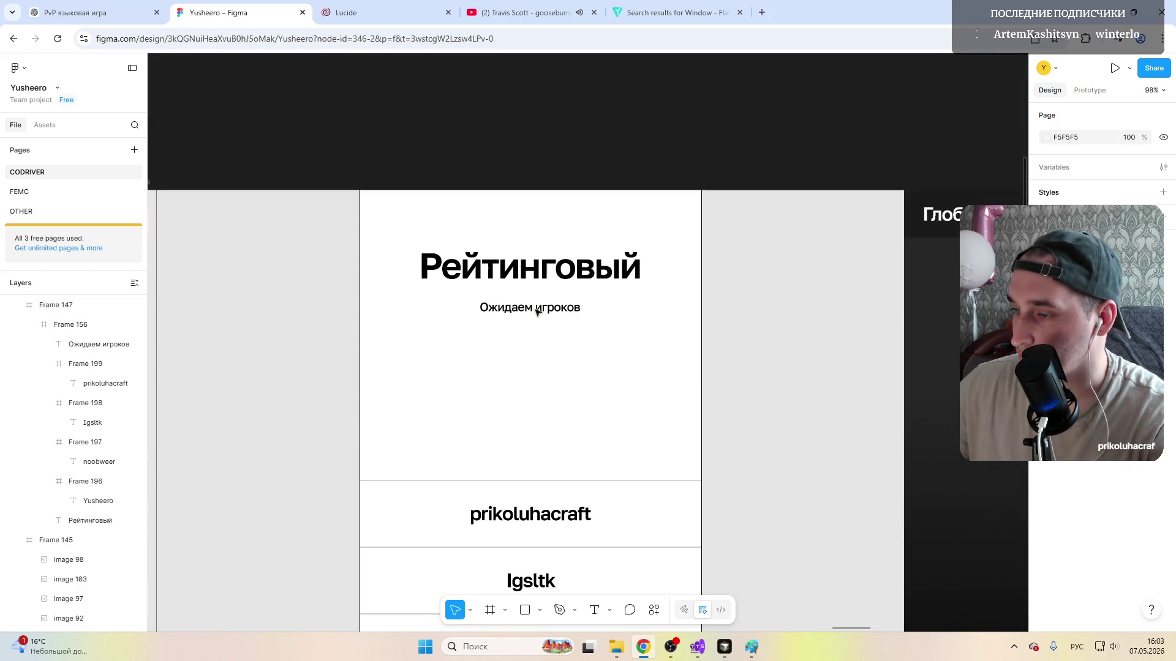
left_click(536, 310)
double_click(536, 310)
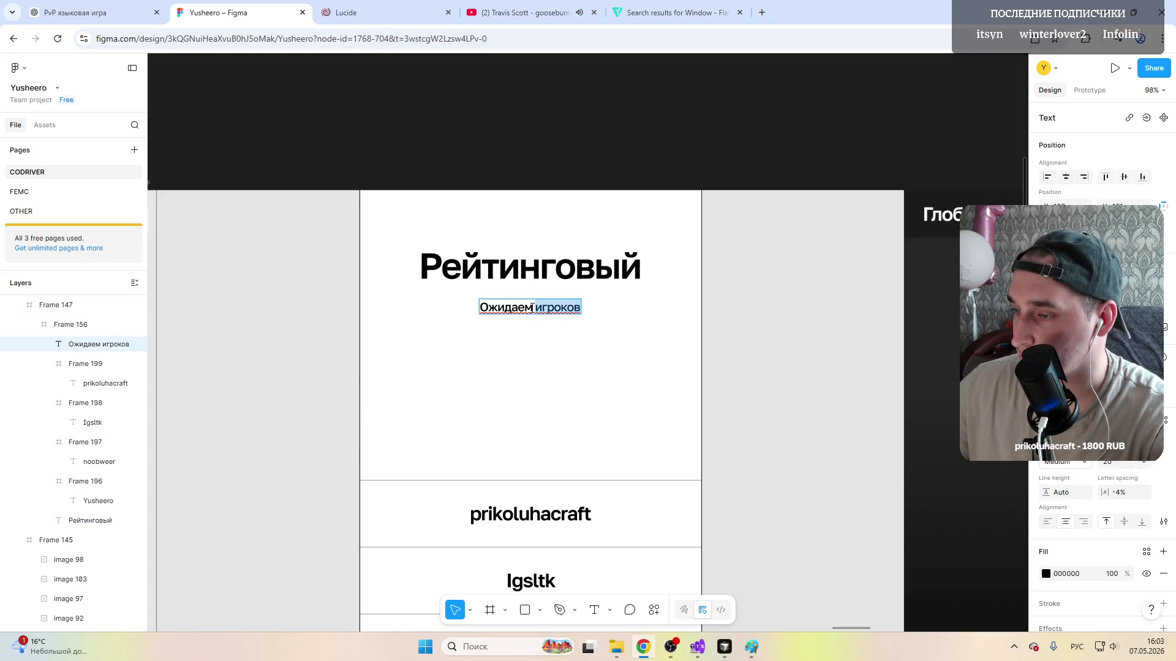
type("подключения")
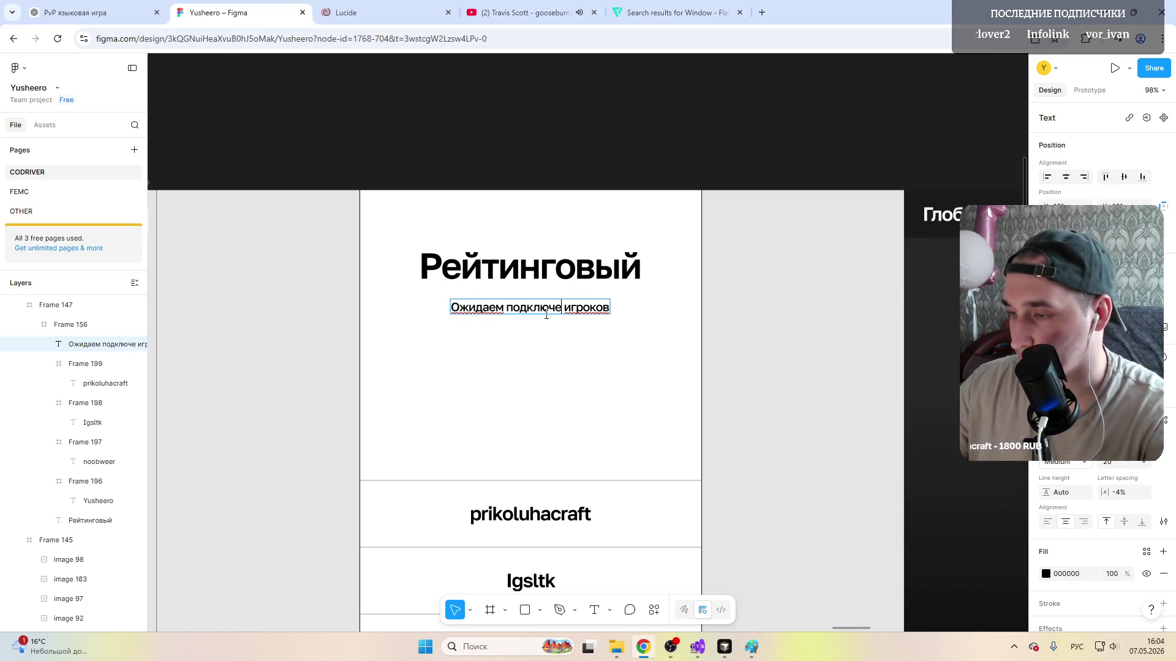
key("Escape")
key("Escape")
scroll(563, 293, "down", 5)
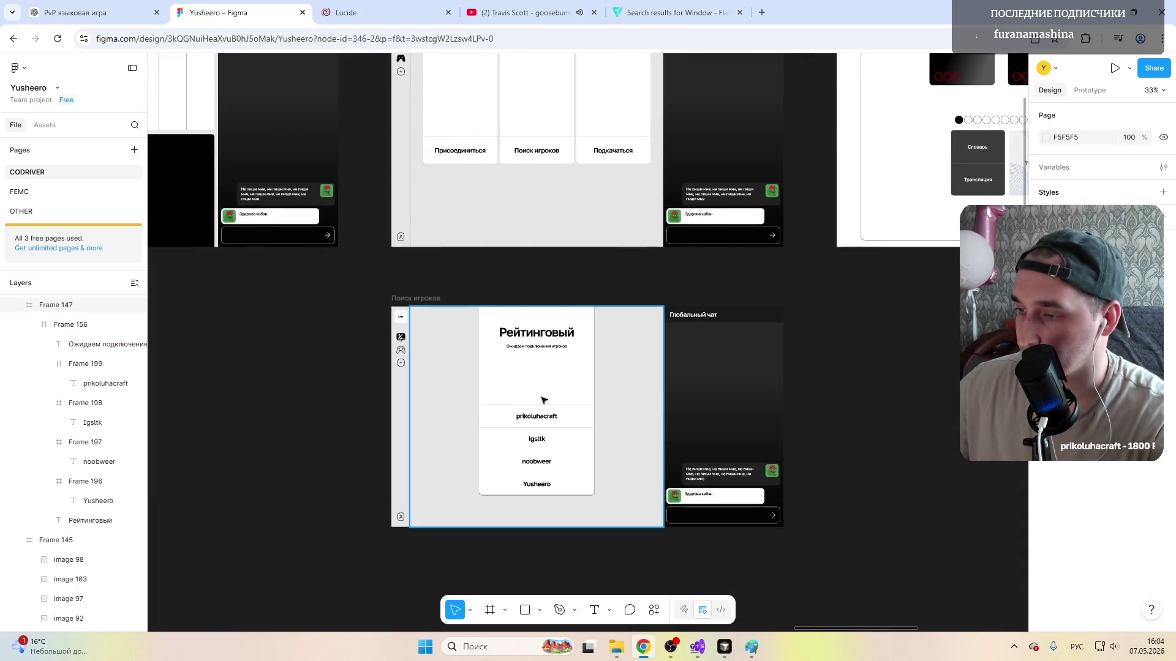
scroll(553, 370, "up", 3)
scroll(553, 370, "up", 1)
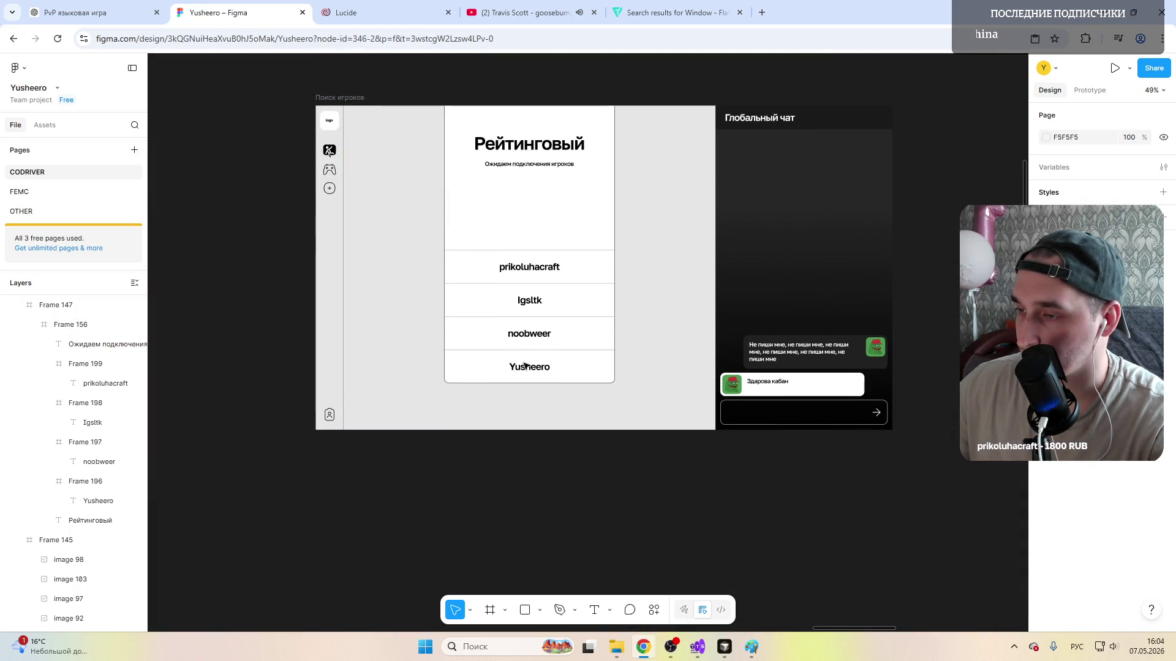
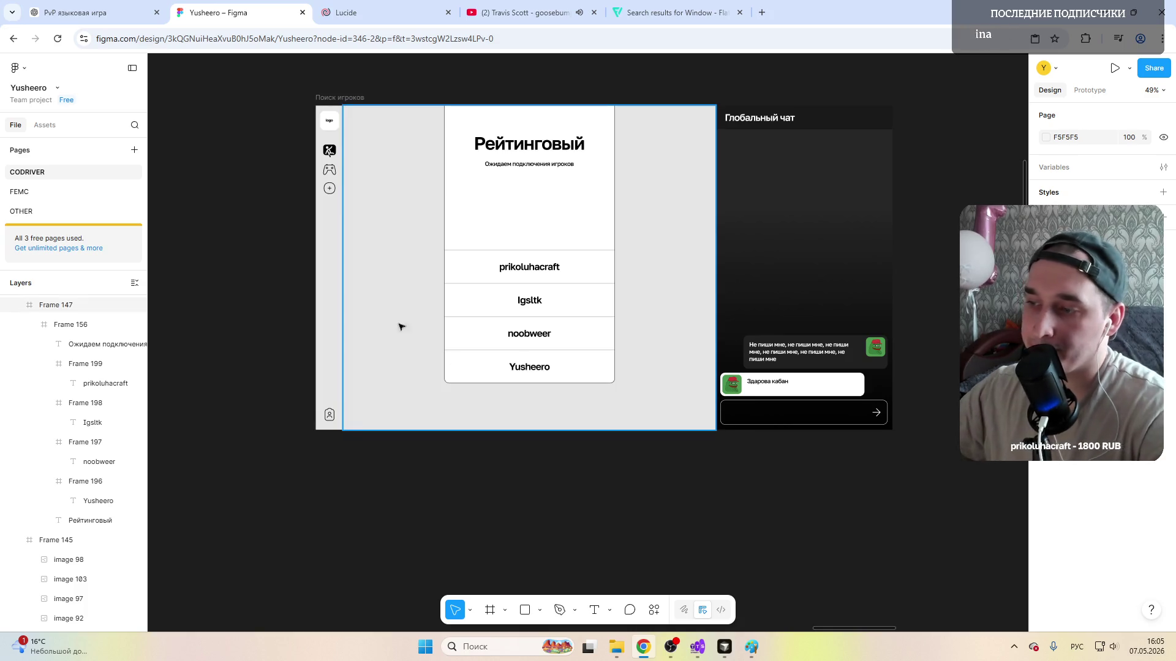
scroll(428, 313, "up", 3)
scroll(441, 359, "up", 3)
scroll(447, 356, "up", 3)
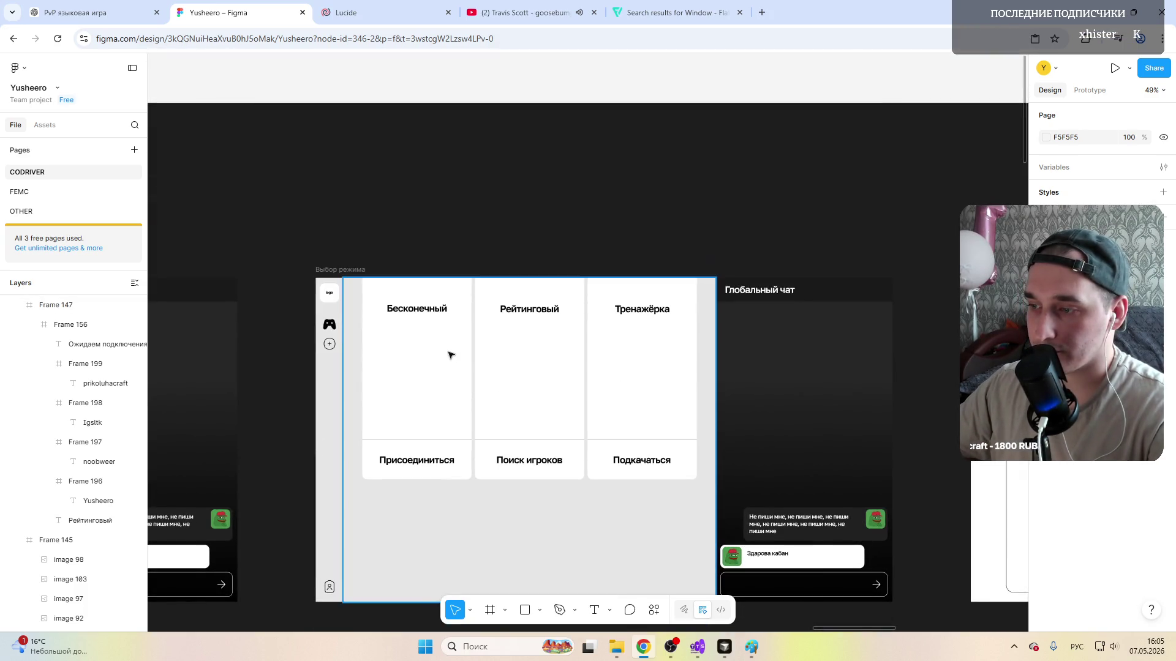
scroll(450, 357, "down", 1)
scroll(384, 346, "left", 5)
scroll(384, 345, "left", 5)
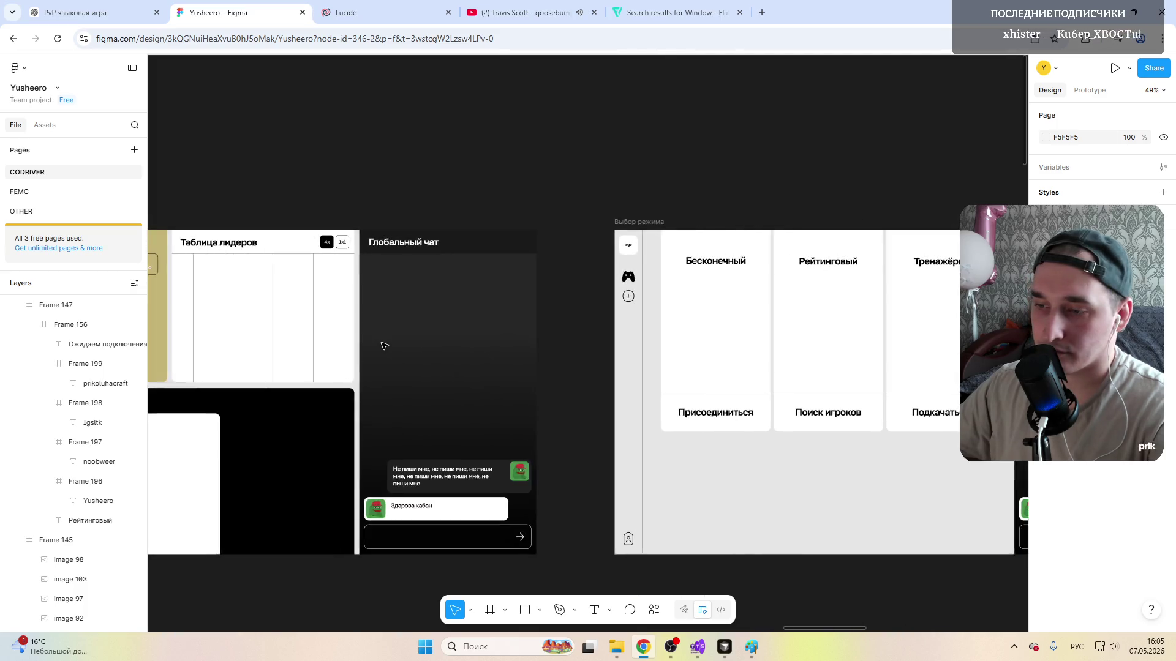
scroll(384, 345, "left", 4)
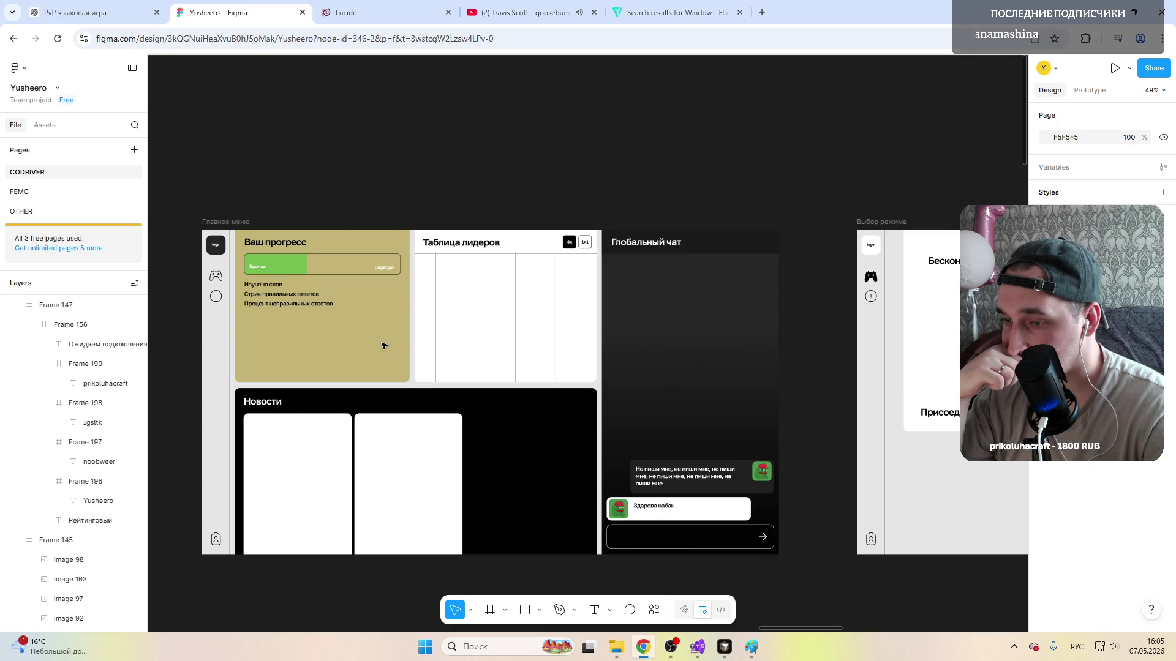
Step: Shorten the progress panel and the leaderboard panel to 361 px tall
left_click(358, 385)
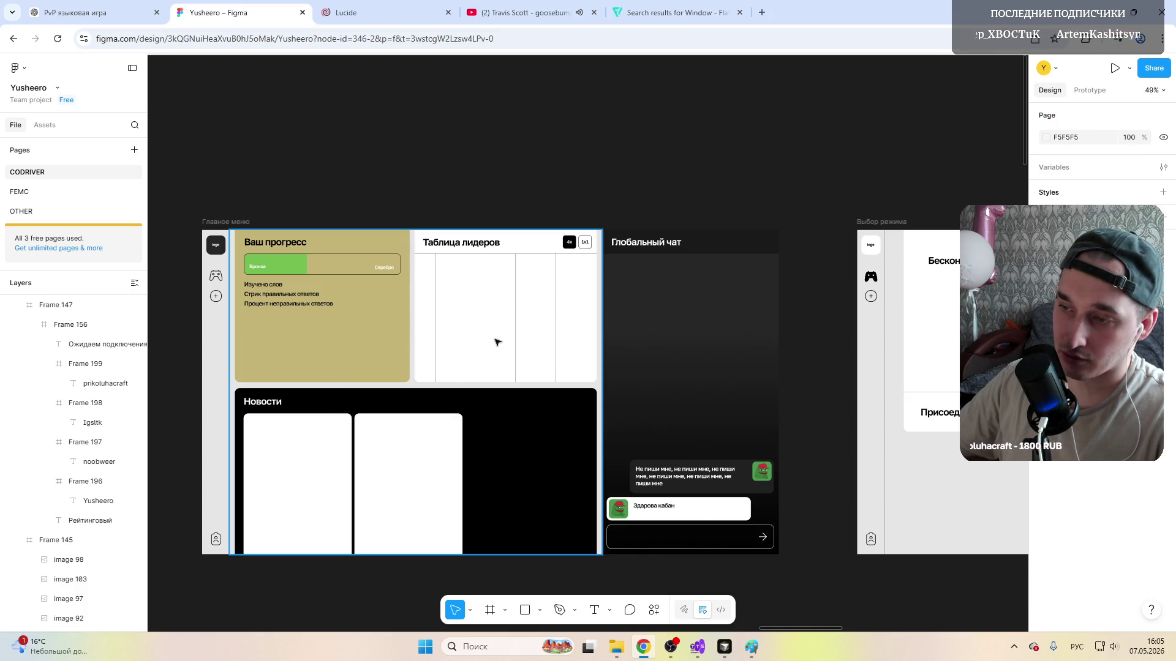
left_click(329, 339)
scroll(329, 339, "up", 3)
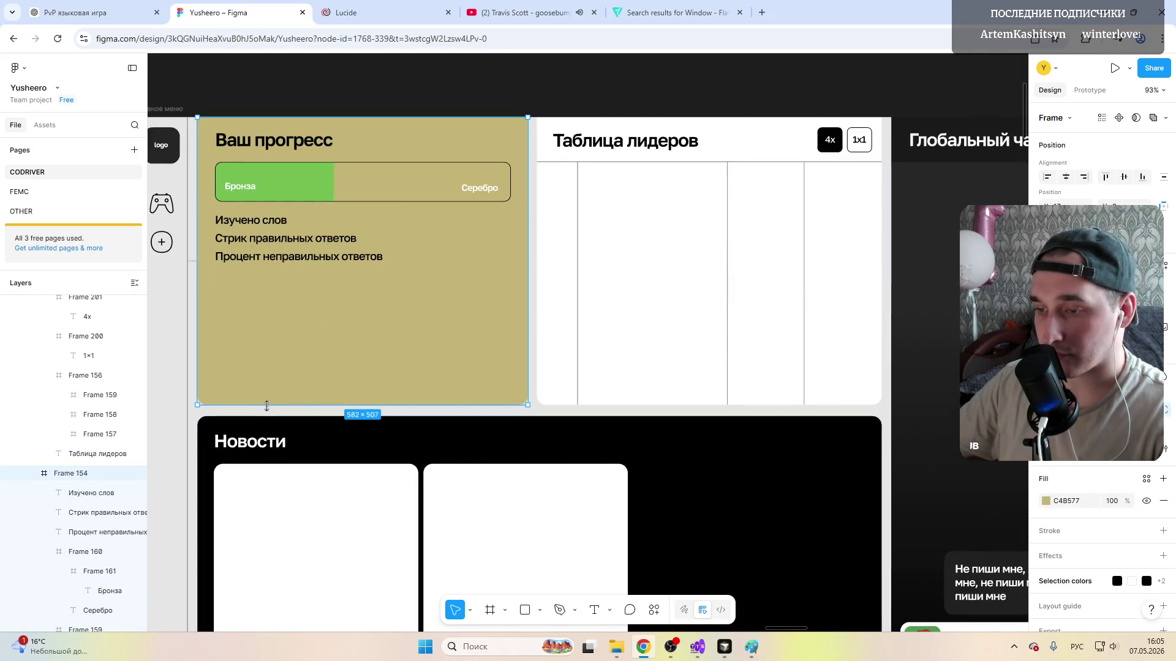
left_click_drag(267, 403, 264, 308)
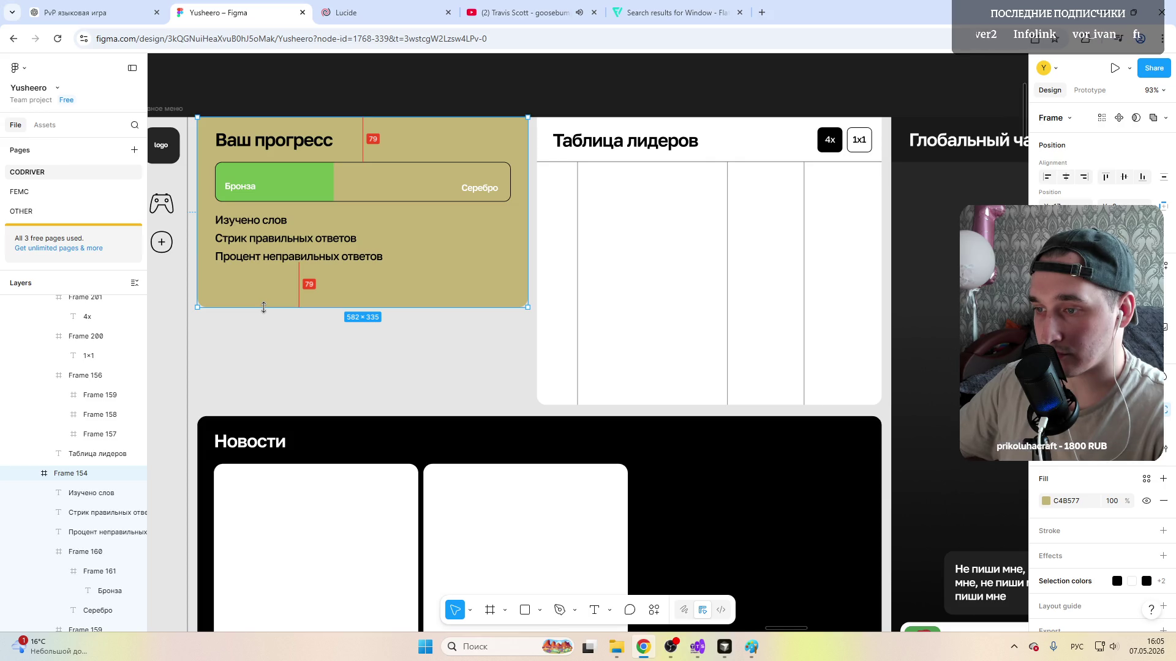
left_click_drag(262, 312, 261, 322)
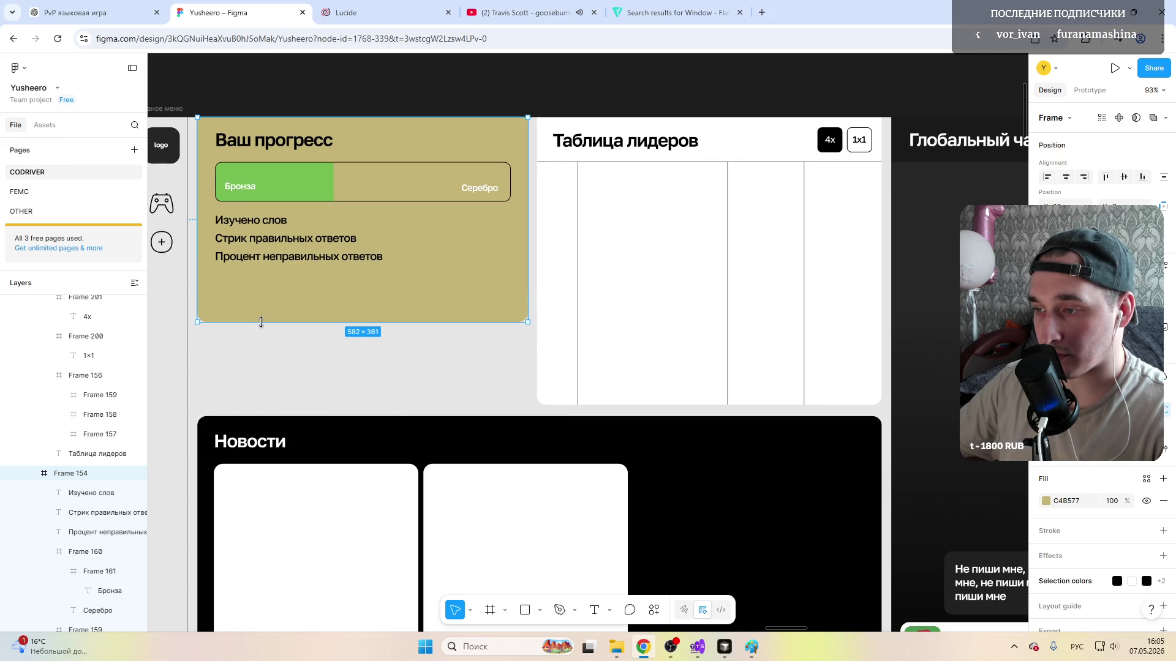
left_click(563, 330)
left_click_drag(557, 402, 557, 322)
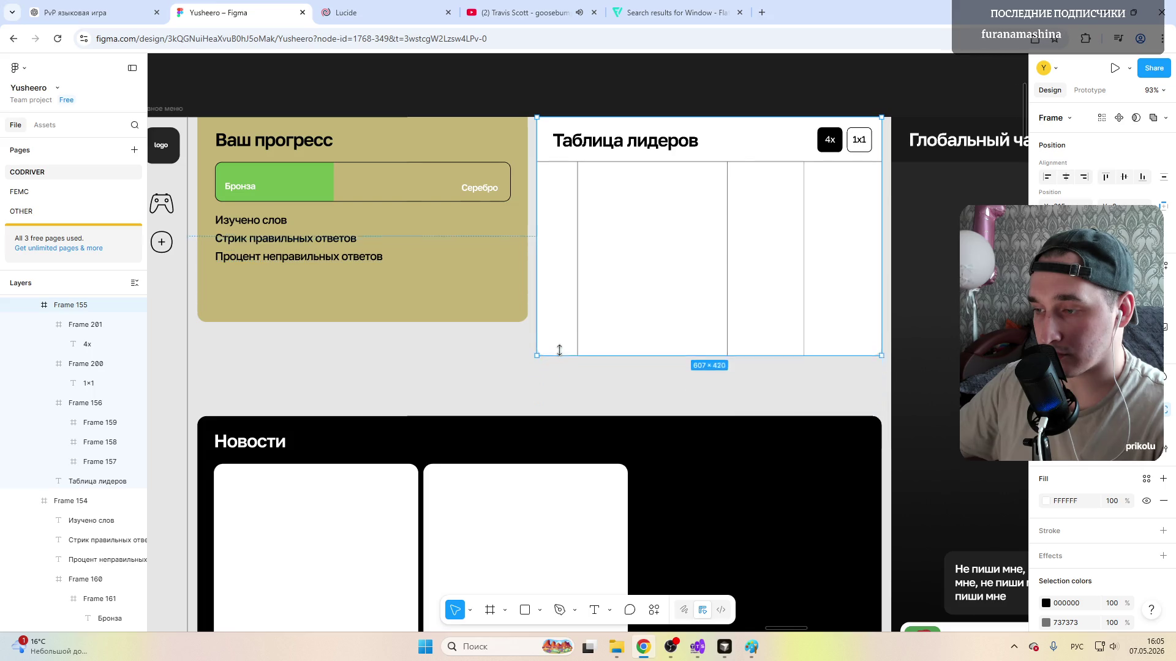
Step: Shorten the three leaderboard columns and their container to fit the shorter panel
left_click(599, 280)
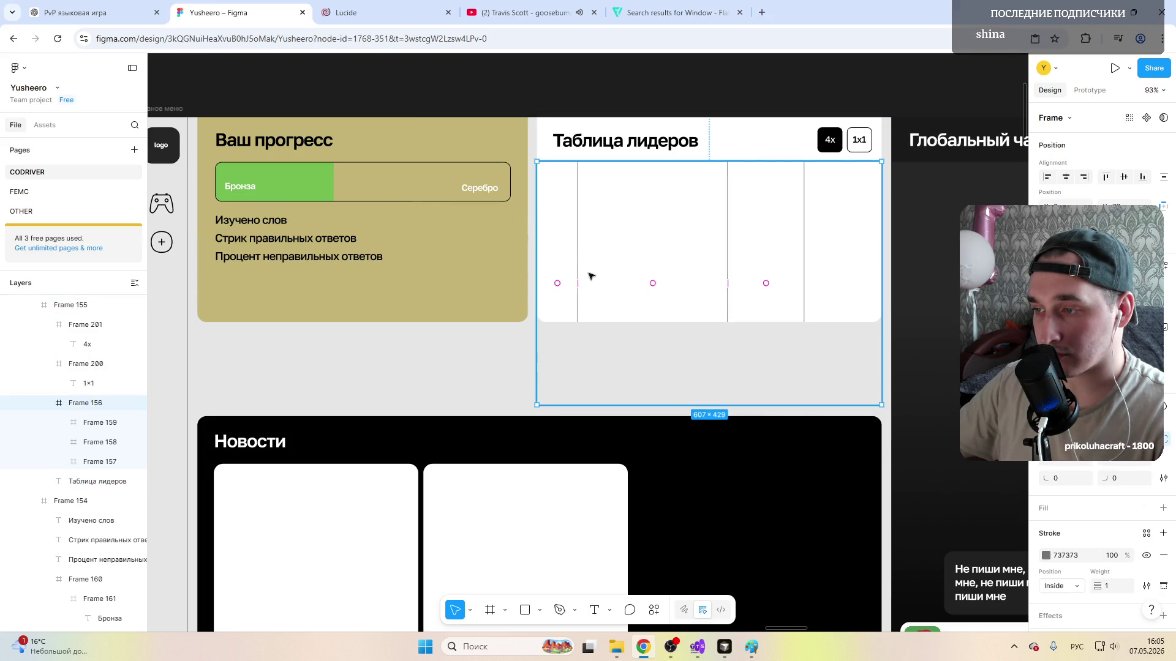
left_click(558, 261)
left_click_drag(557, 402, 557, 319)
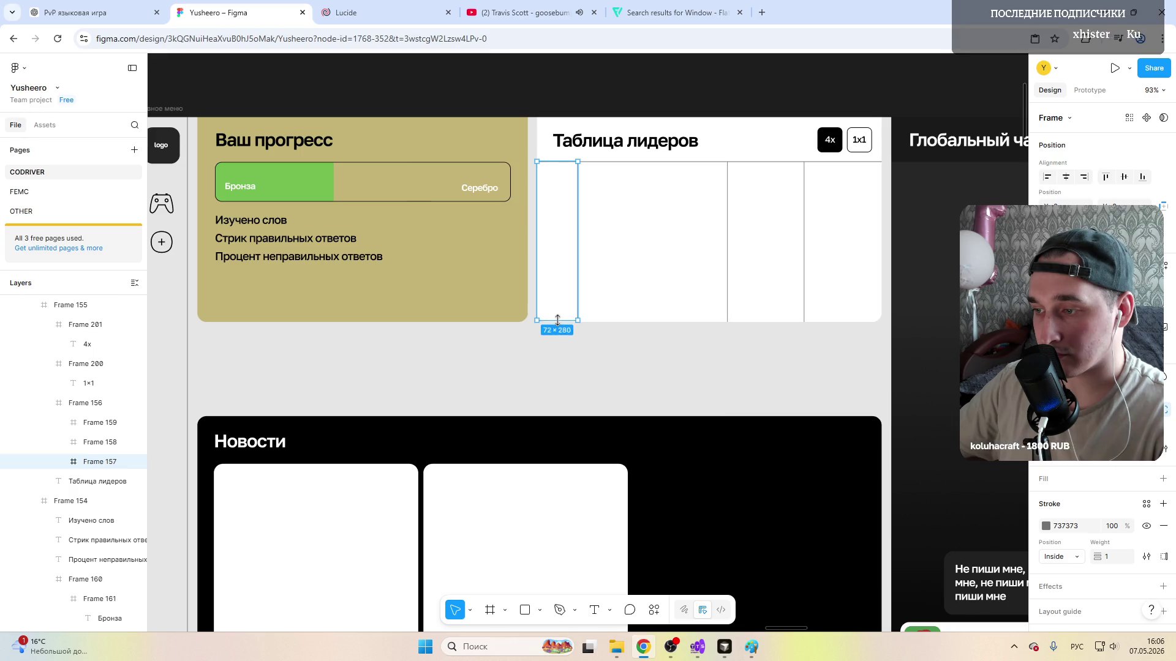
left_click(630, 250)
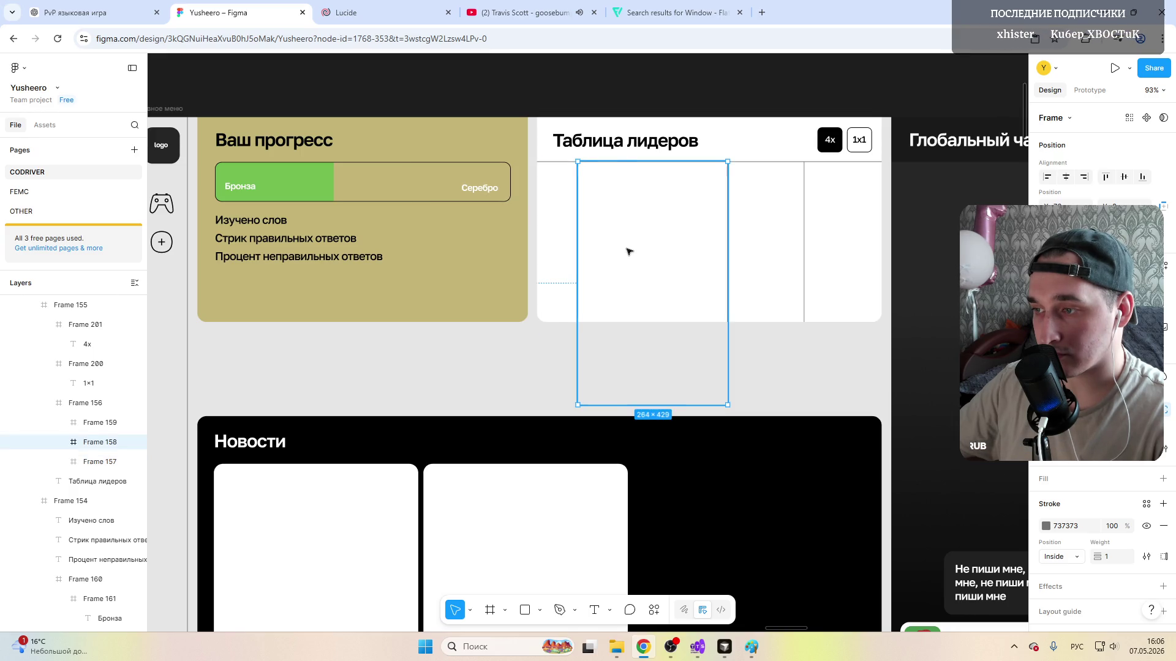
left_click_drag(620, 404, 616, 318)
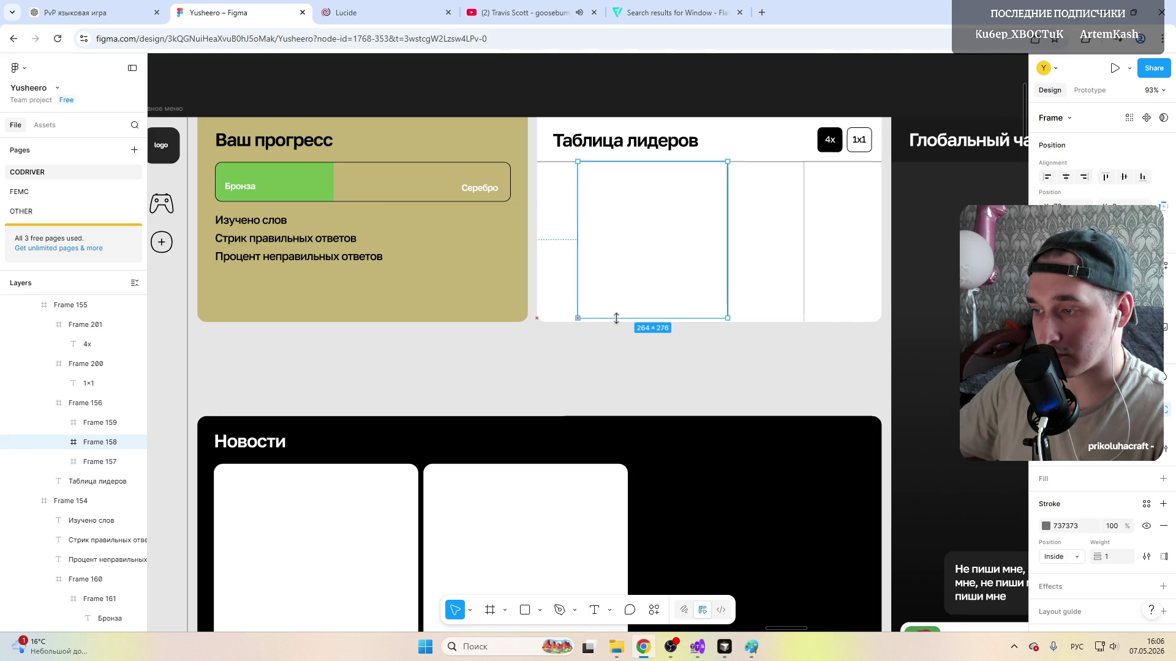
left_click(765, 295)
left_click_drag(762, 408, 761, 319)
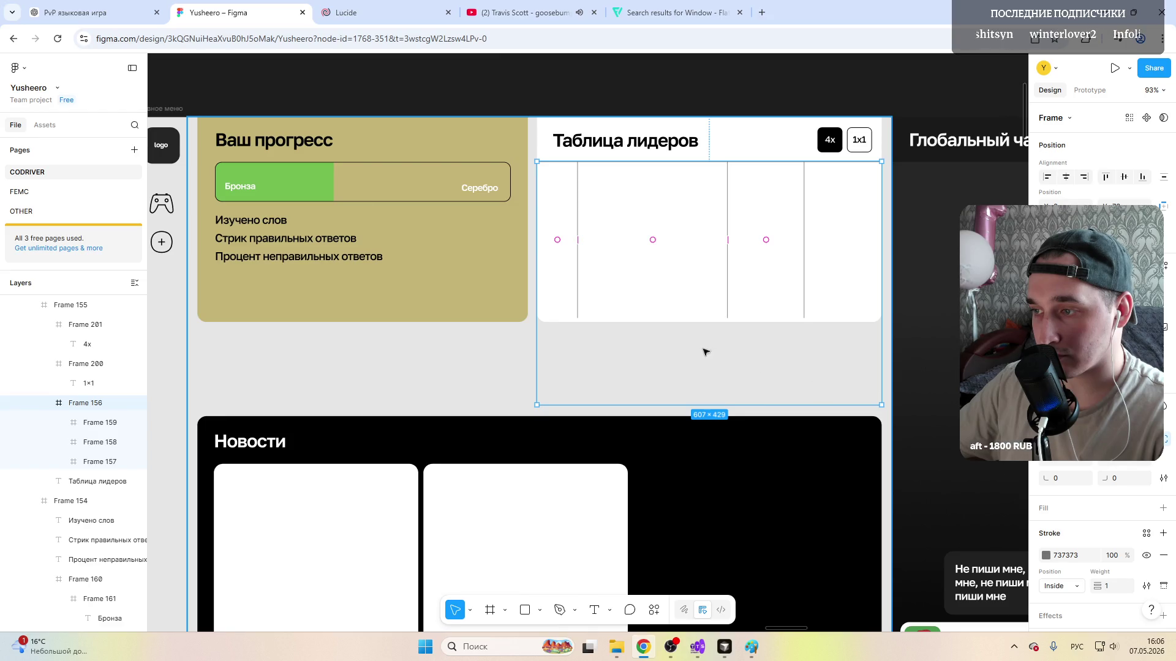
left_click_drag(659, 404, 655, 322)
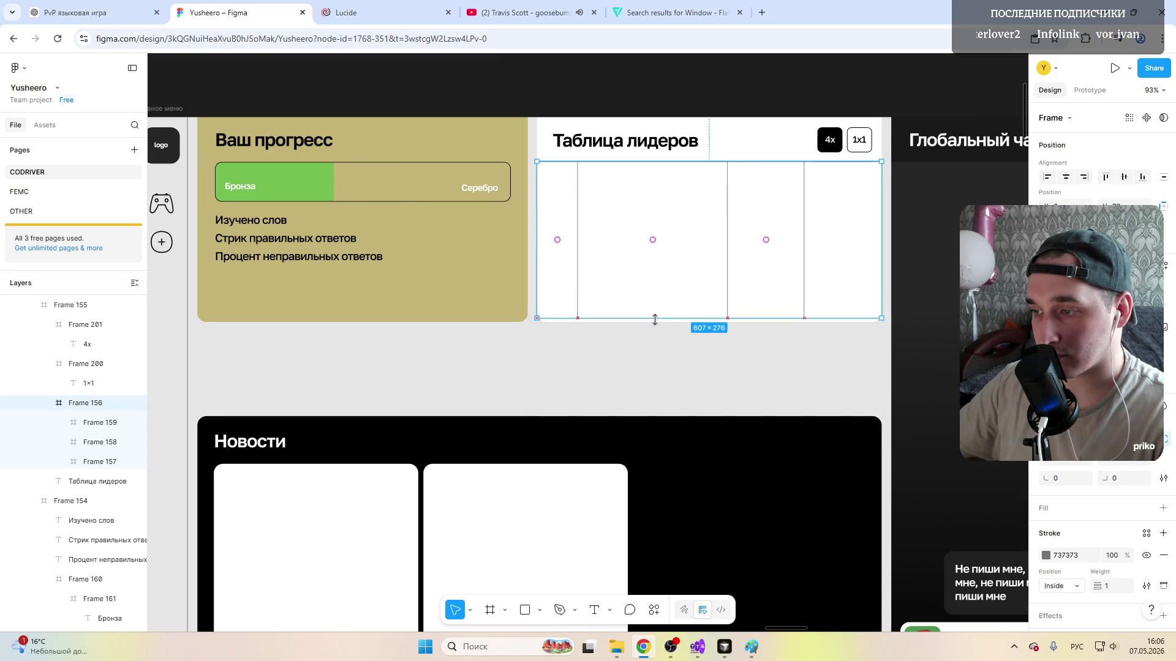
Step: Check each column's height against the container and reselect the whole leaderboard panel
left_click(570, 300)
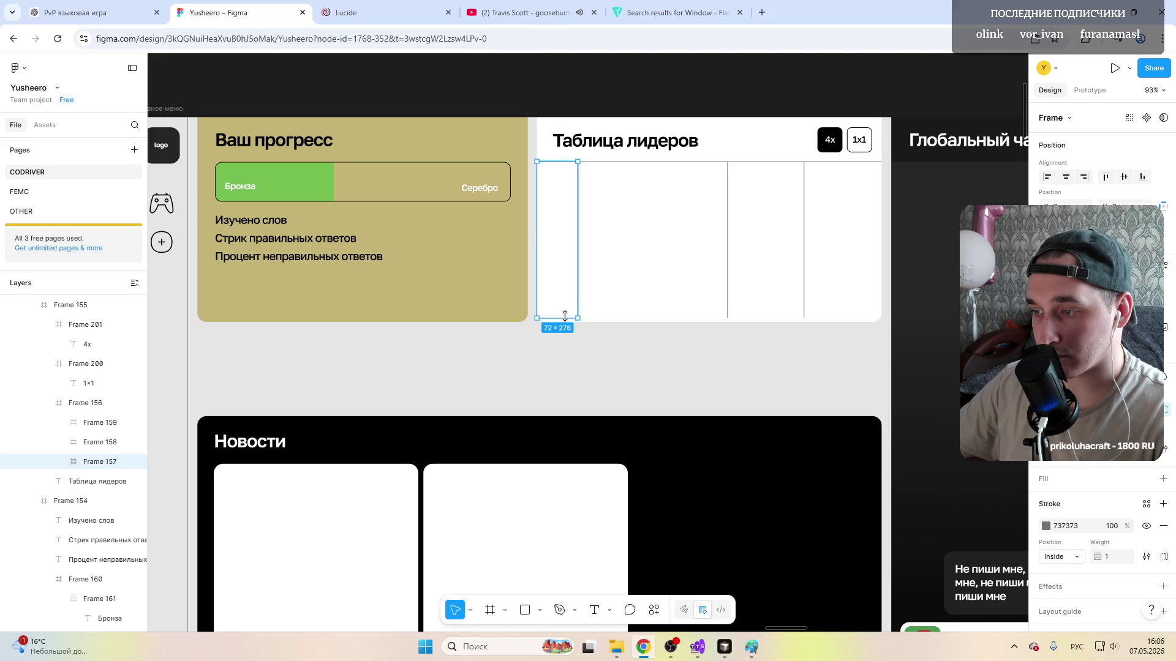
left_click(618, 294)
left_click(755, 277)
left_click(832, 294)
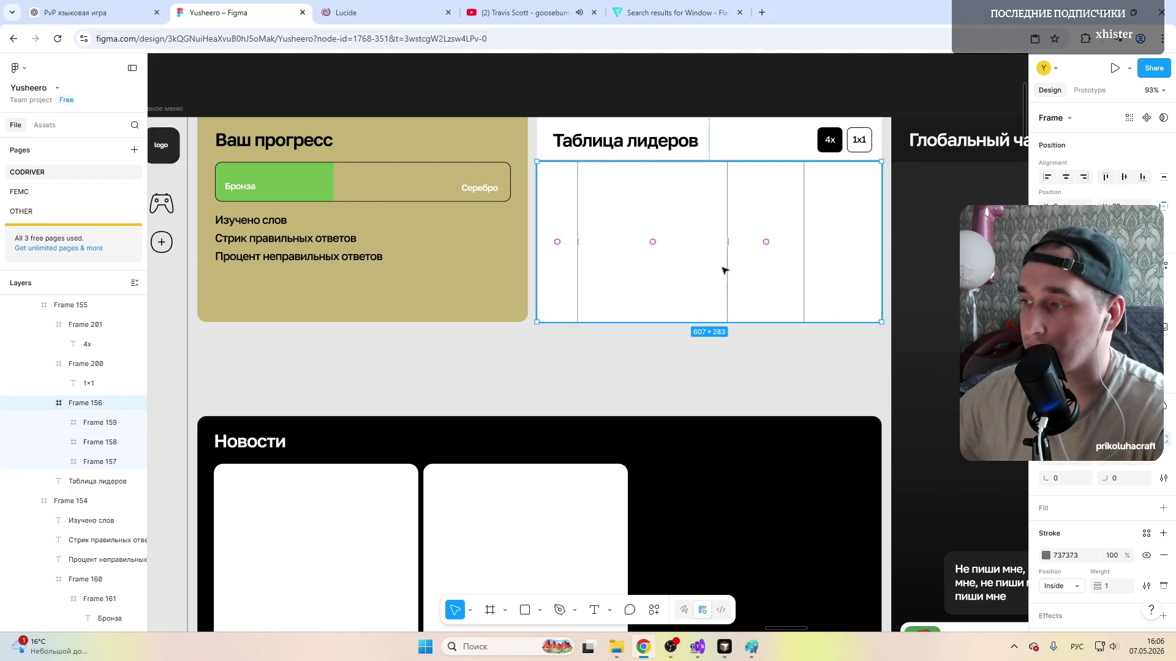
left_click(621, 127)
left_click(648, 246)
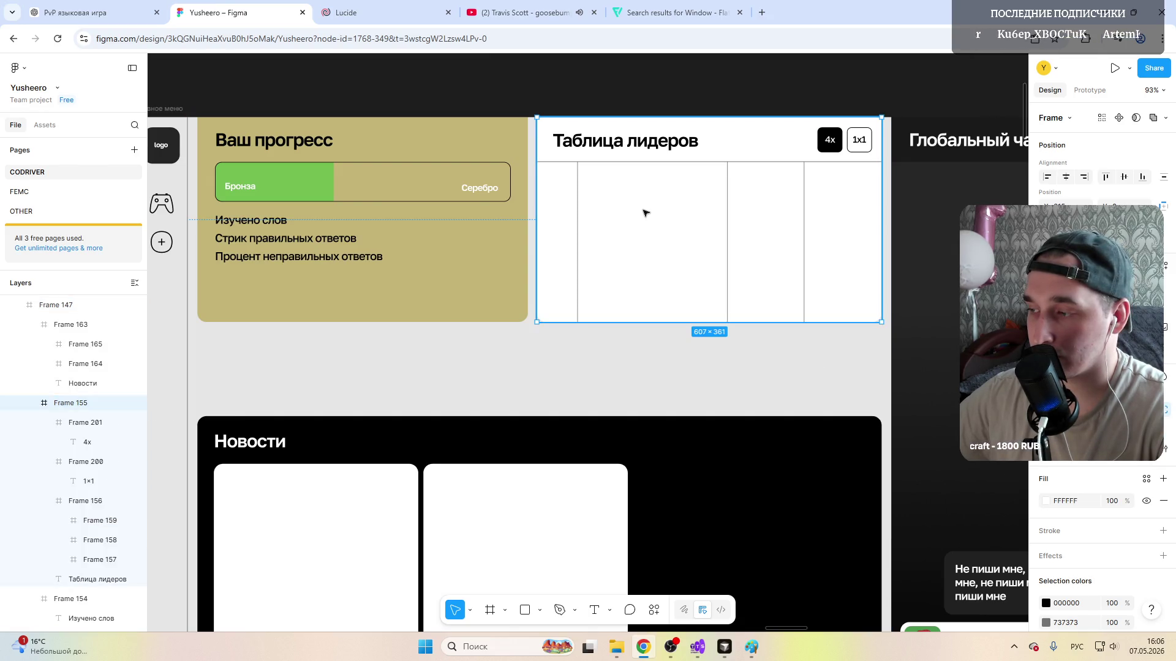
Step: Move the leaderboard and progress panels about 92 px lower in the main menu
left_click_drag(645, 213, 643, 298)
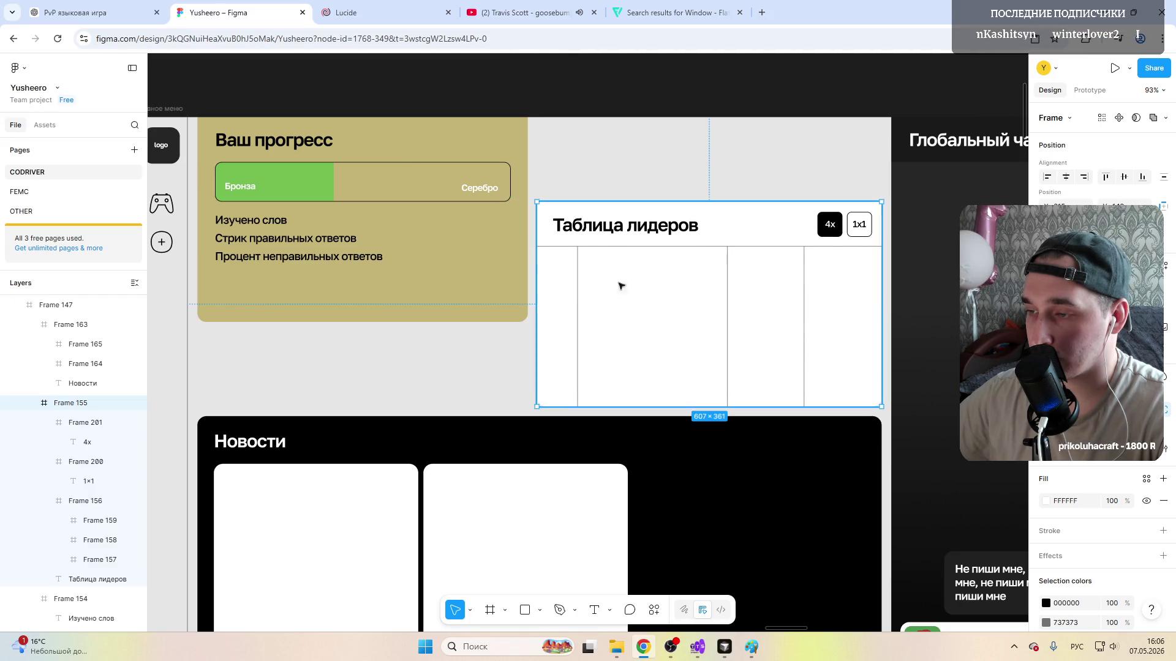
left_click(434, 242)
left_click_drag(451, 234, 454, 318)
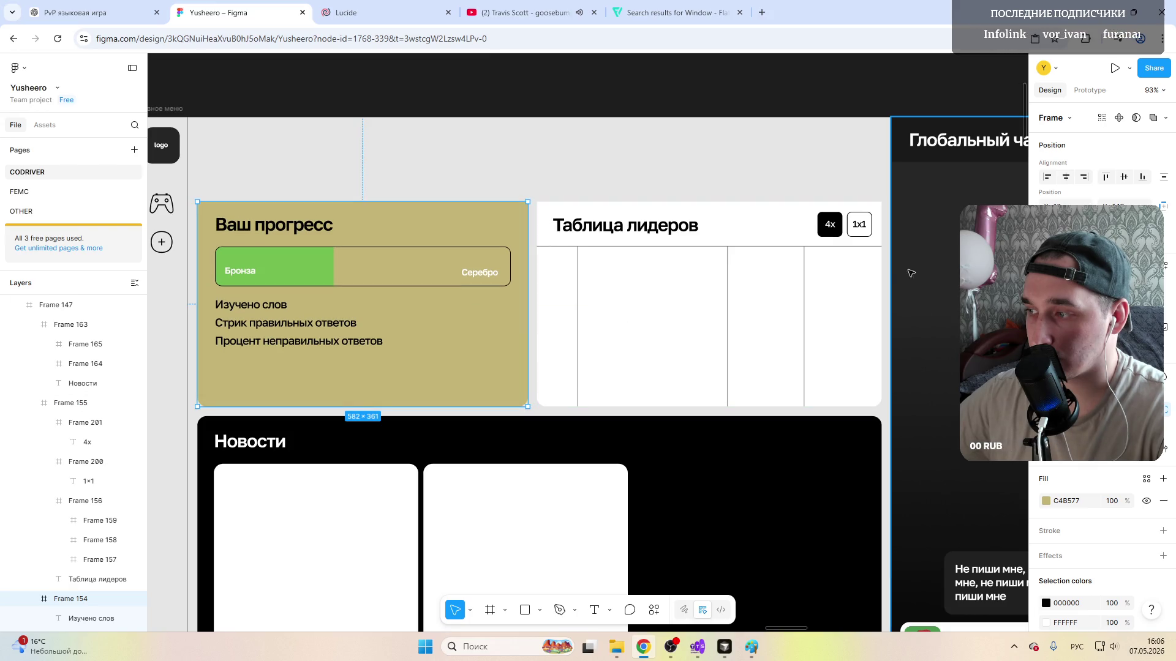
scroll(588, 321, "down", 3)
left_click(378, 220)
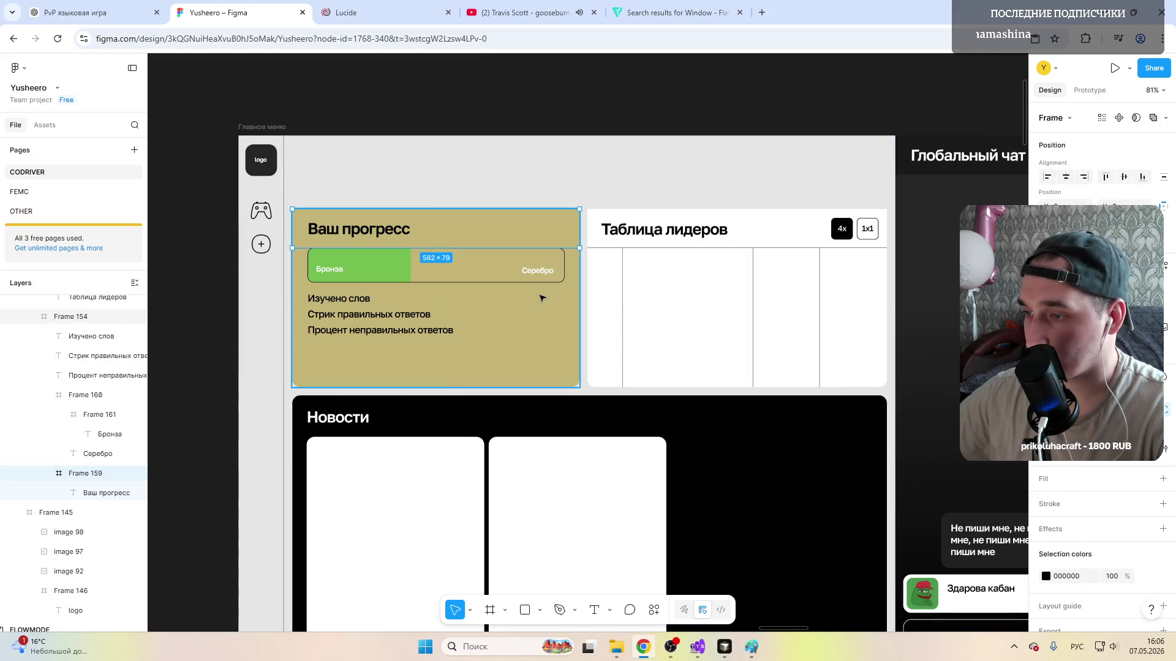
Step: Verify both panels' size and position, then reselect the main menu frame
left_click(525, 316)
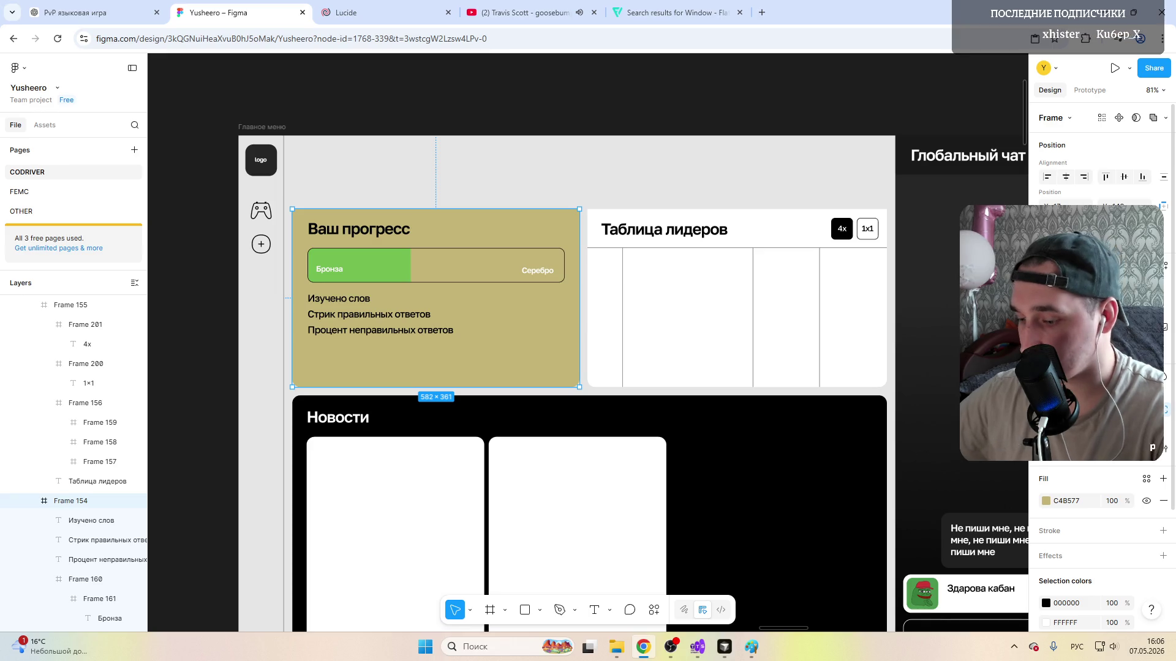
left_click(595, 223)
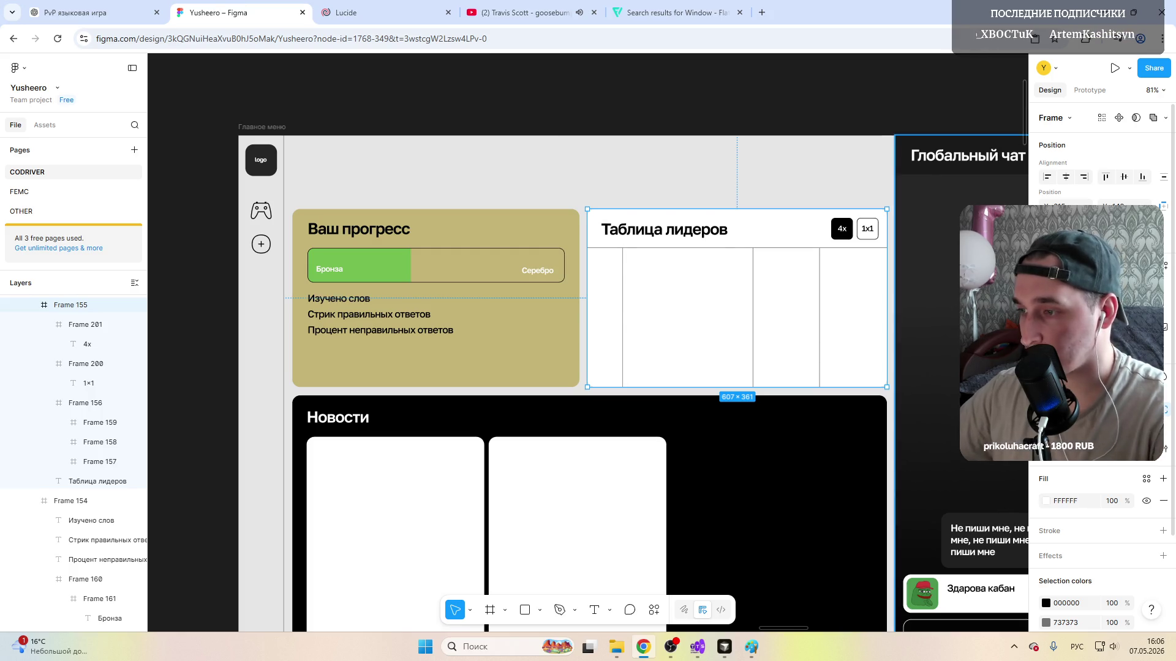
left_click(331, 151)
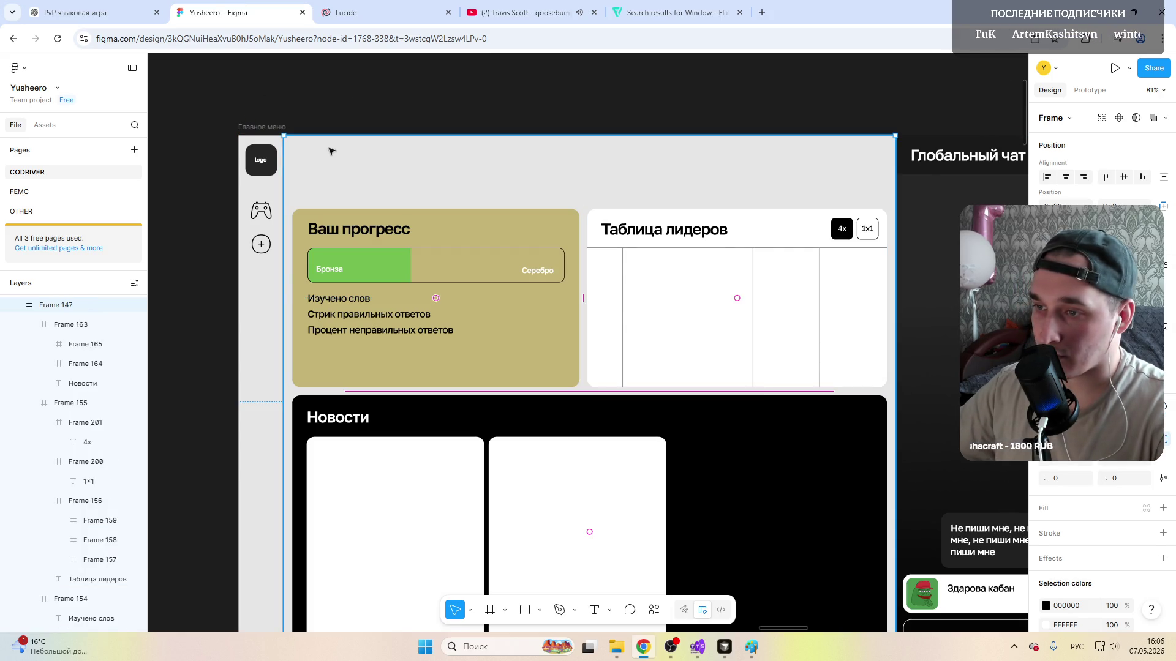
left_click(489, 610)
Step: Draw a white 1205×96 bar across the top of the main menu, aligned with the panels
left_click_drag(299, 144, 888, 188)
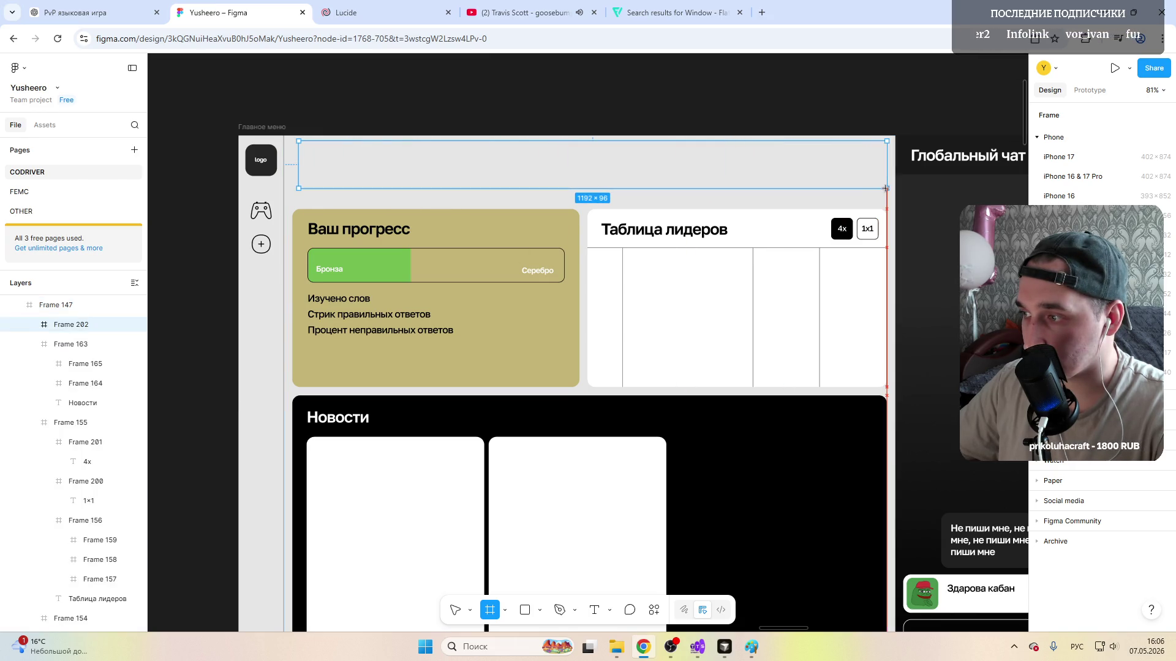
left_click_drag(305, 170, 335, 164)
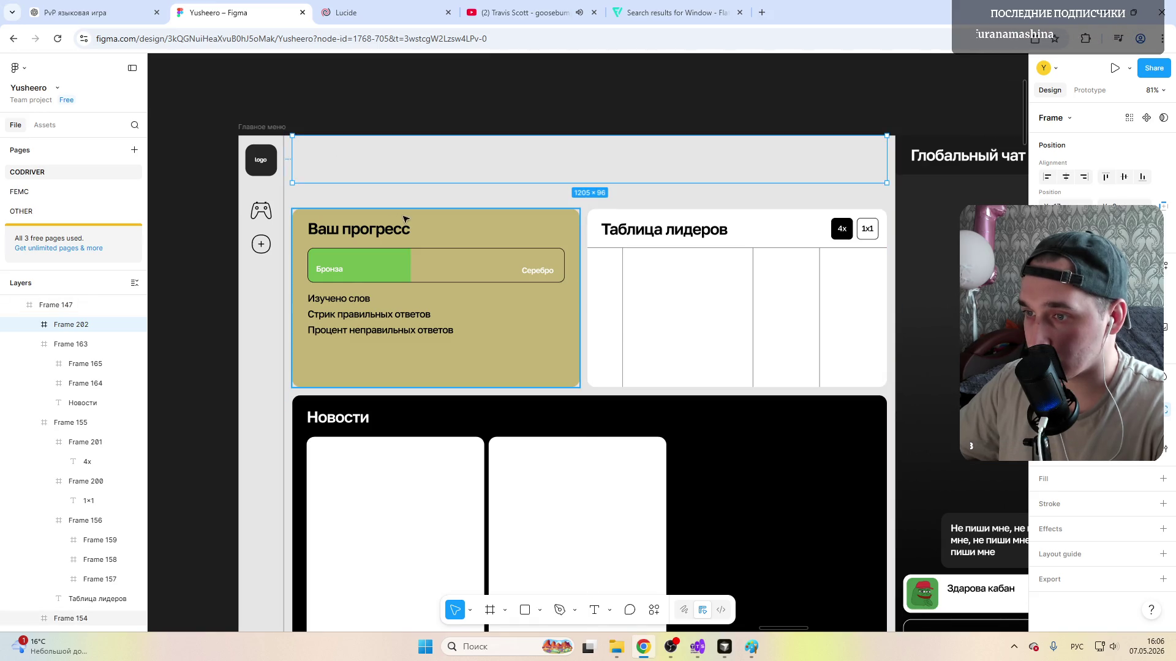
left_click(1163, 479)
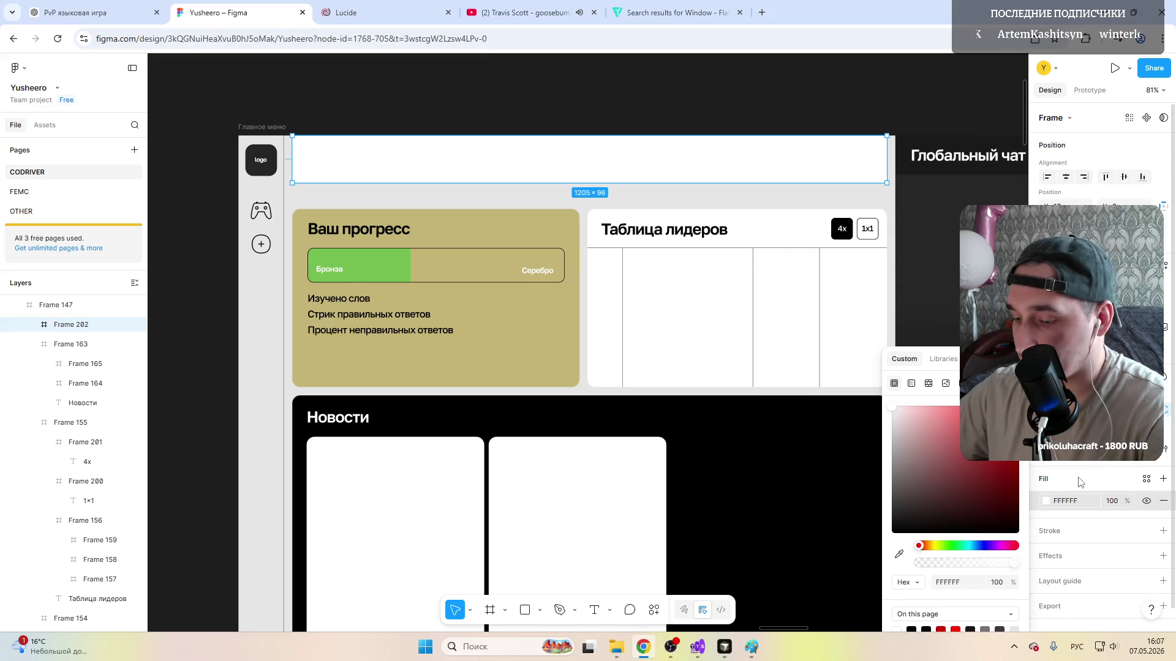
key("Escape")
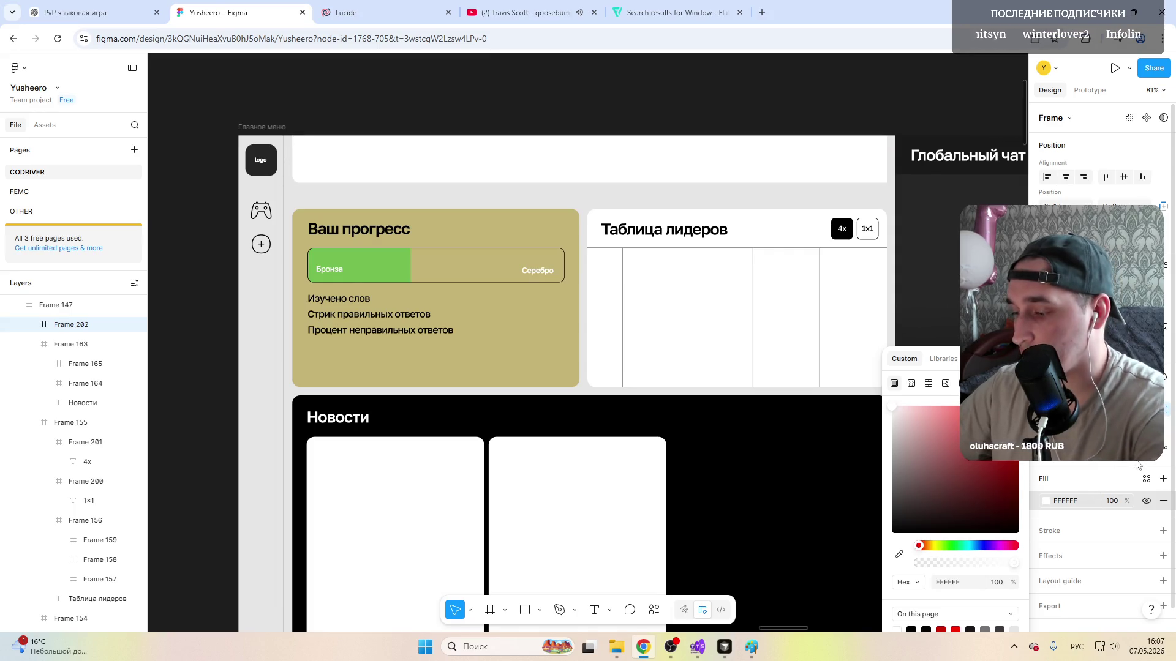
Step: Reselect the top white bar and switch to the Flaticon icon page
left_click(588, 161)
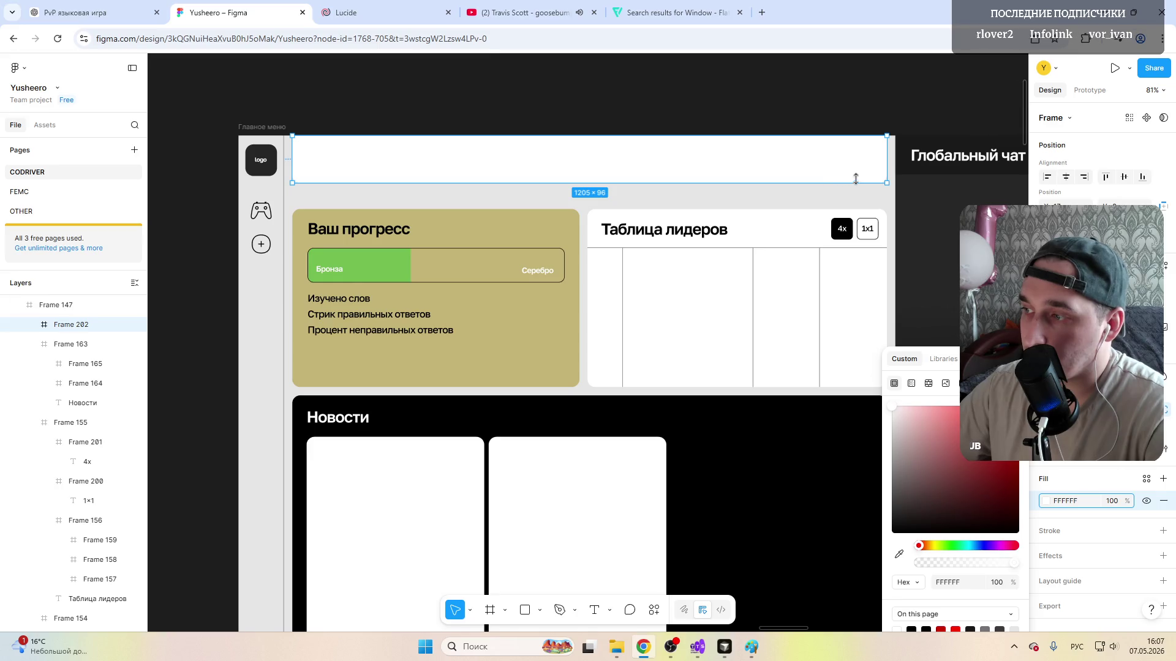
scroll(431, 331, "down", 5)
scroll(441, 207, "down", 3)
scroll(441, 207, "up", 3)
scroll(433, 269, "up", 2)
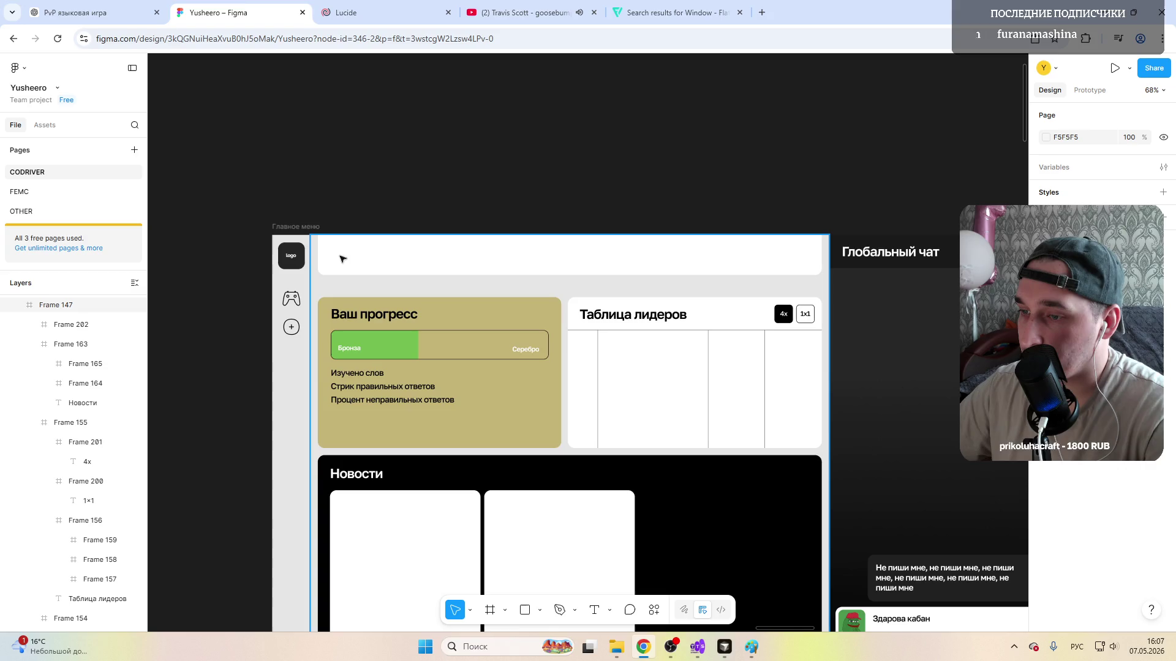
left_click(347, 259)
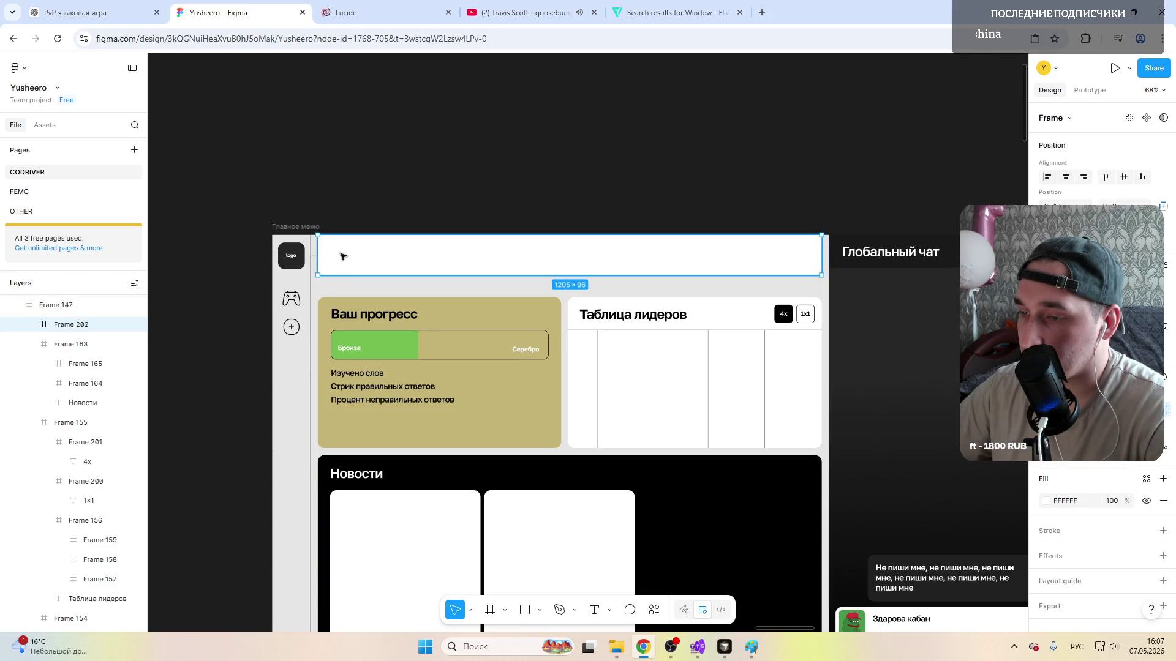
left_click(675, 12)
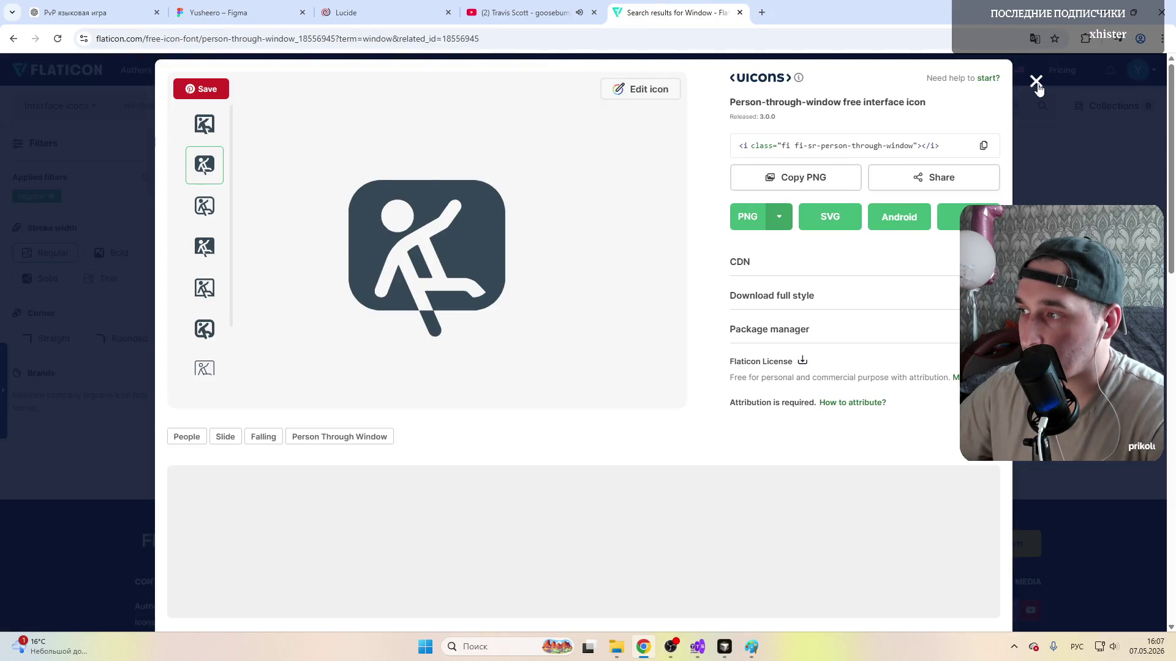
Step: Close the icon details, search Flaticon for 'profile', then replace the term with 'online'
left_click(1036, 83)
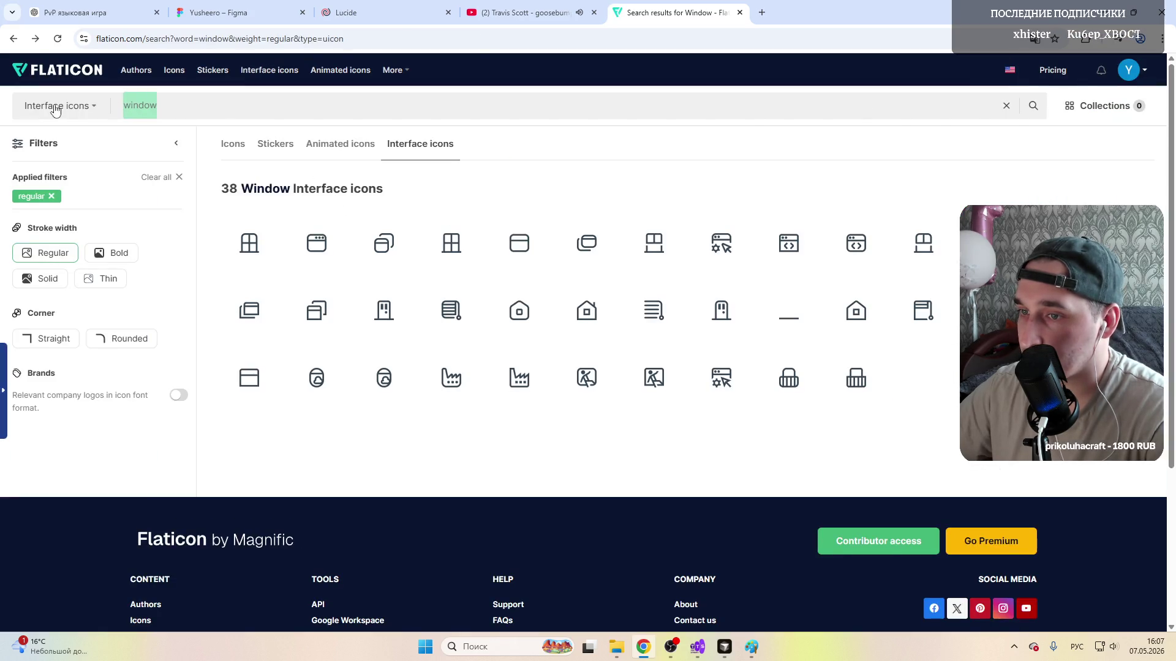
type("profile")
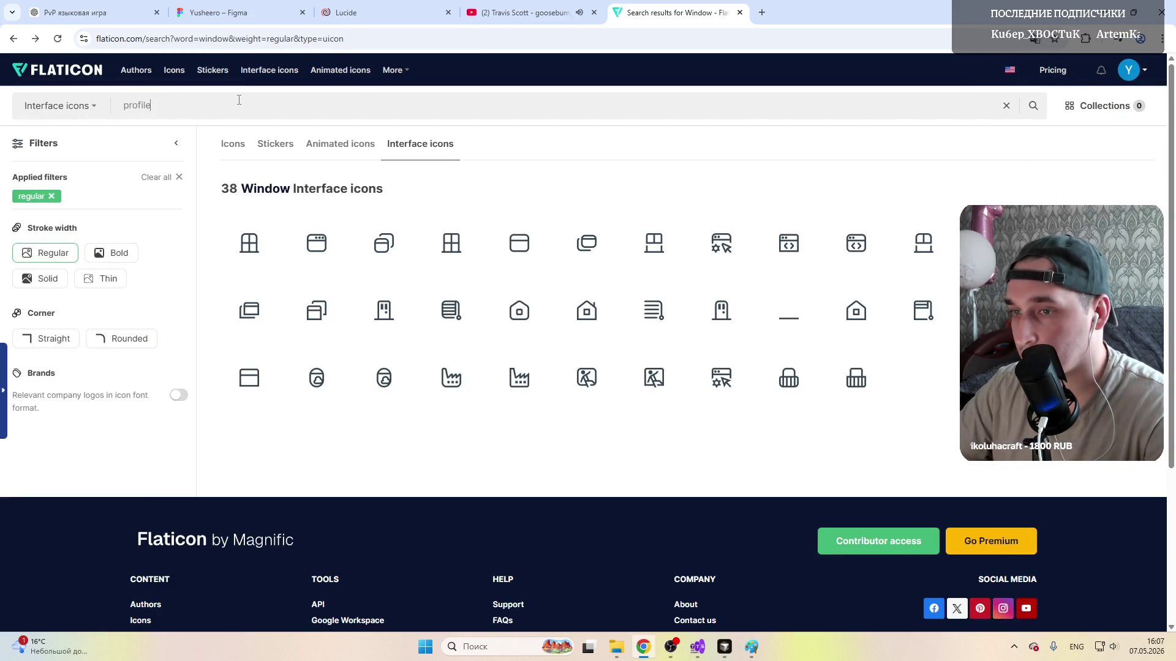
key("Return")
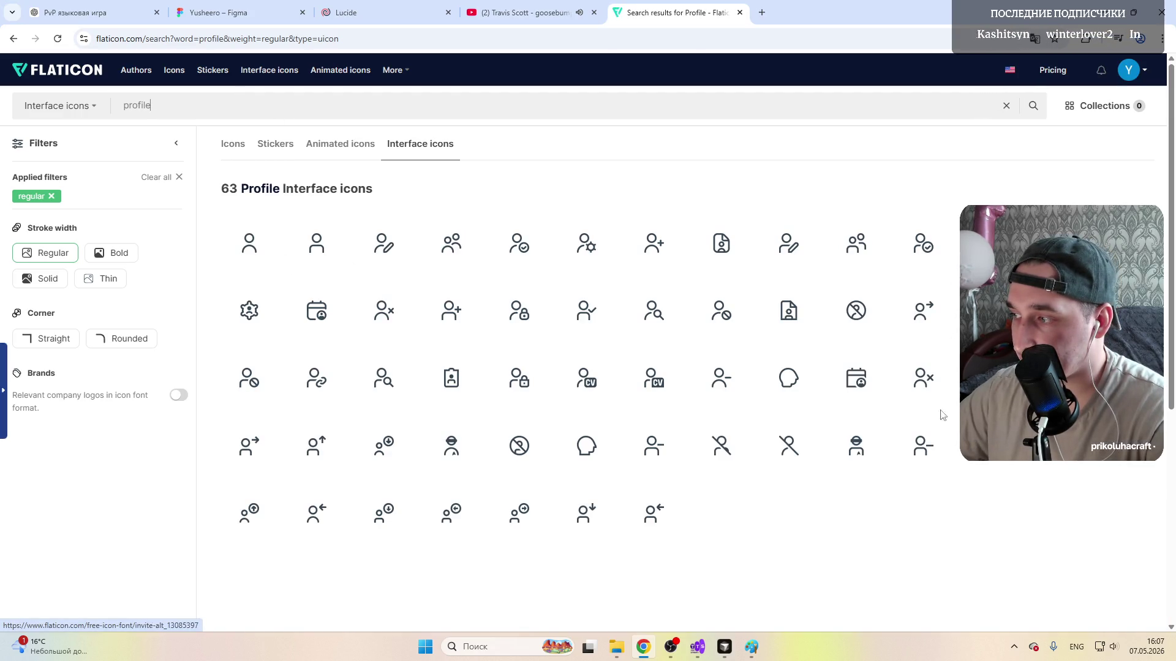
double_click(137, 104)
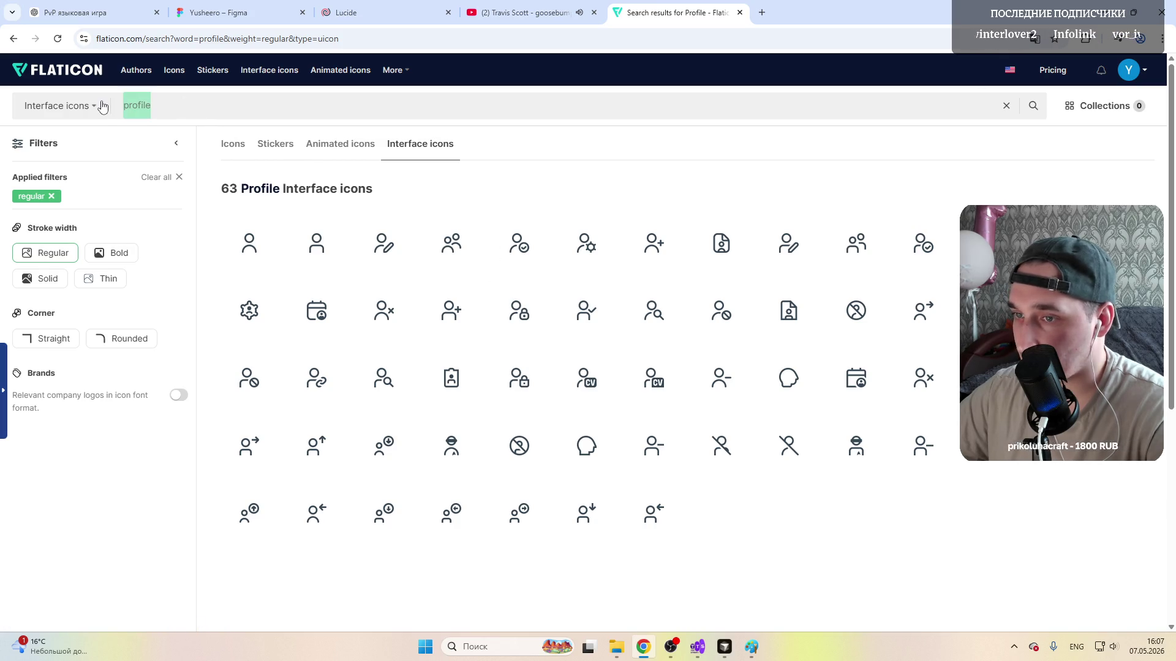
type("online")
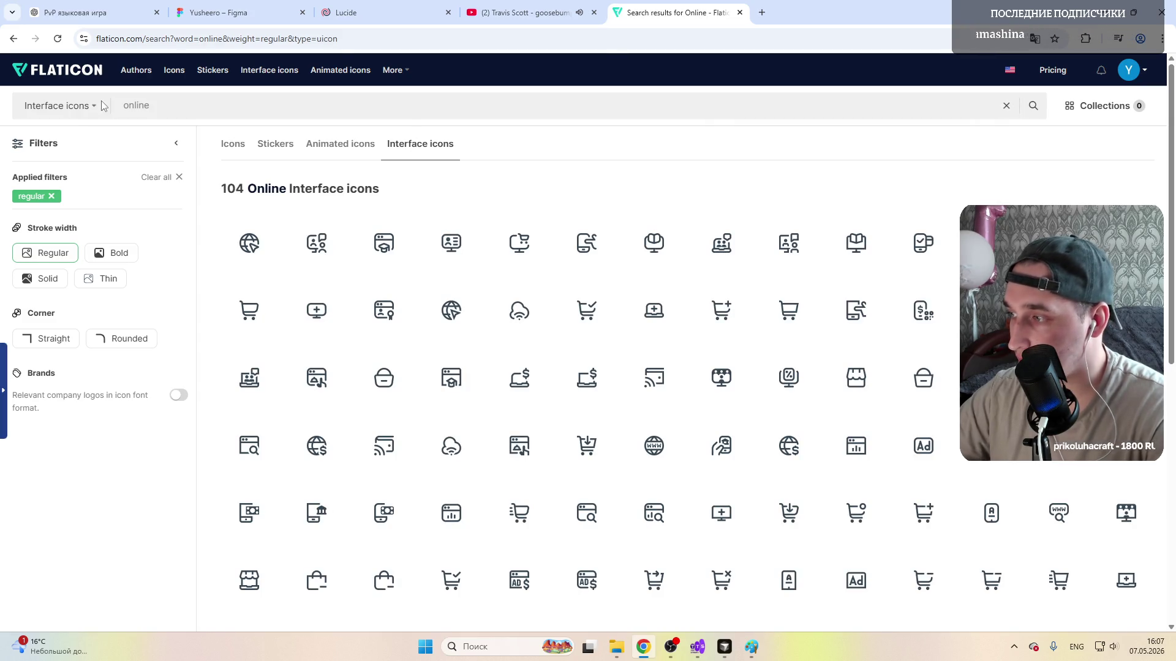
scroll(515, 294, "down", 3)
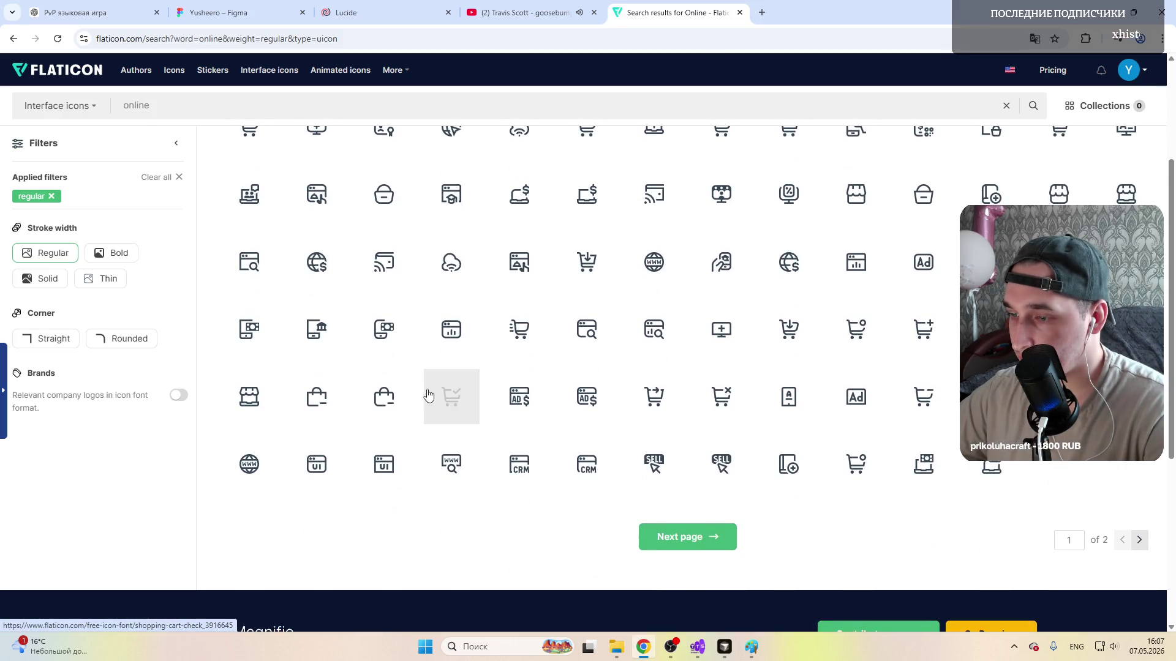
scroll(359, 422, "up", 5)
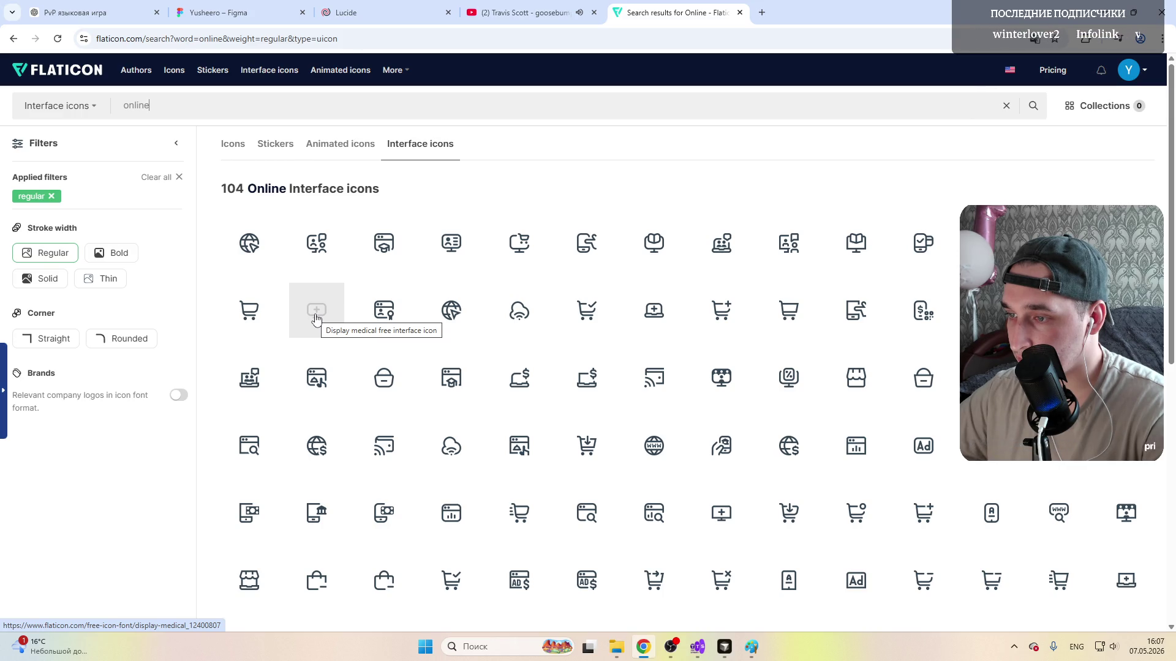
scroll(314, 318, "down", 2)
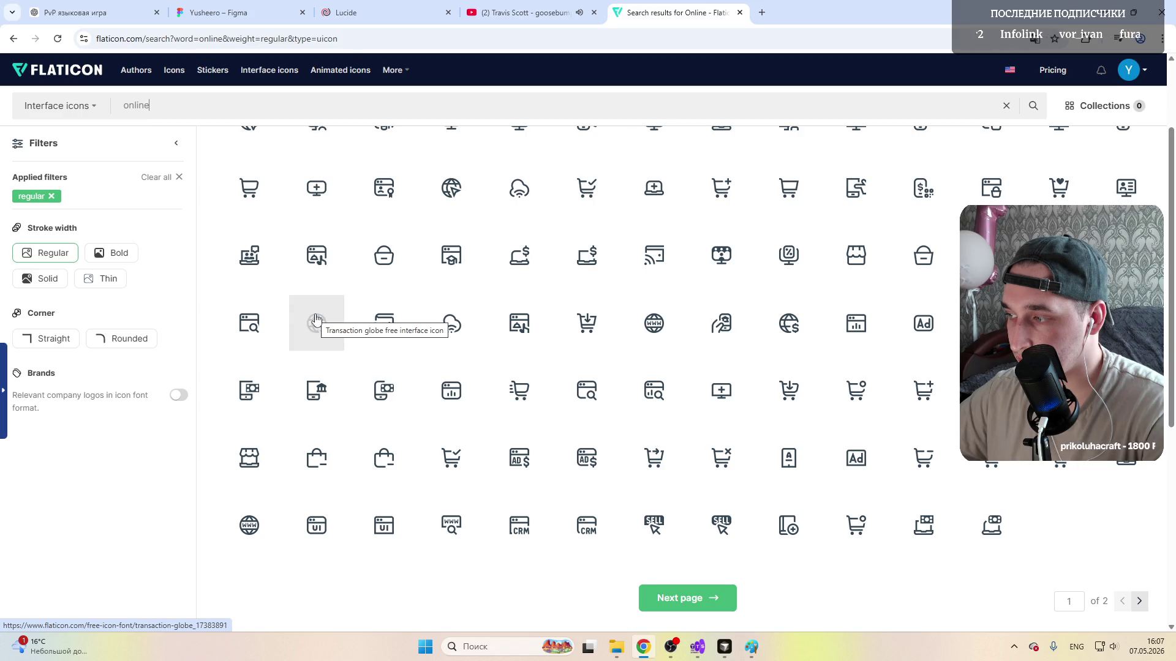
scroll(315, 318, "up", 2)
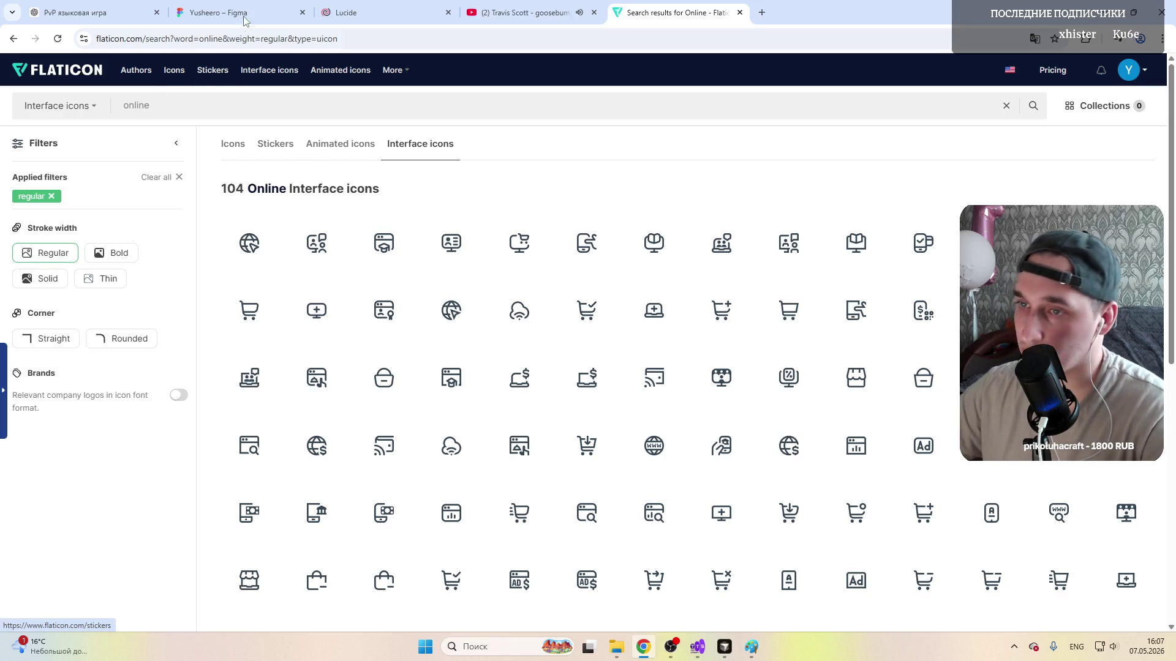
Step: Add an 'Игроков онлайн' text layer near the left edge of the top bar
left_click(218, 12)
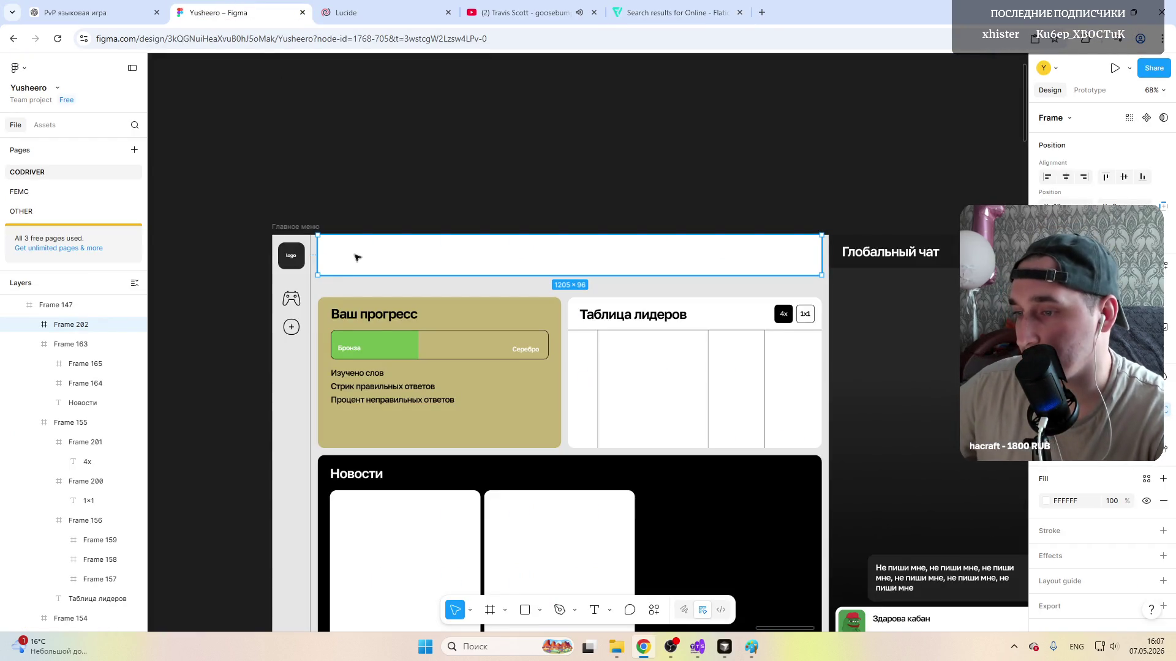
scroll(349, 262, "up", 3)
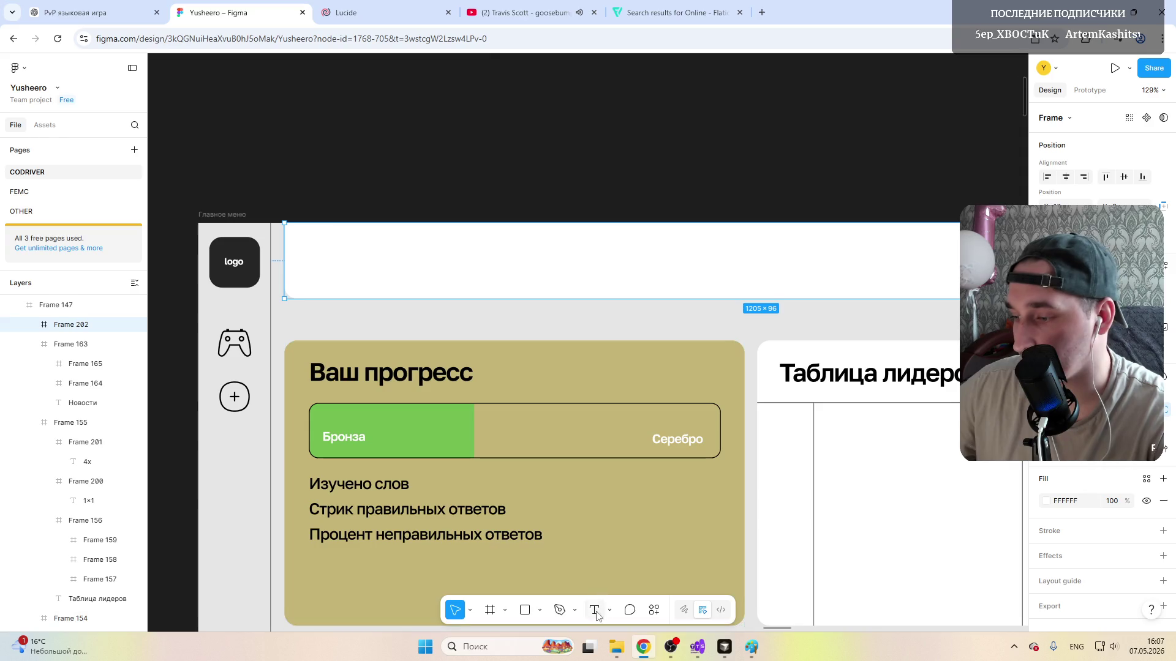
left_click(323, 263)
type("Игроков онлайн")
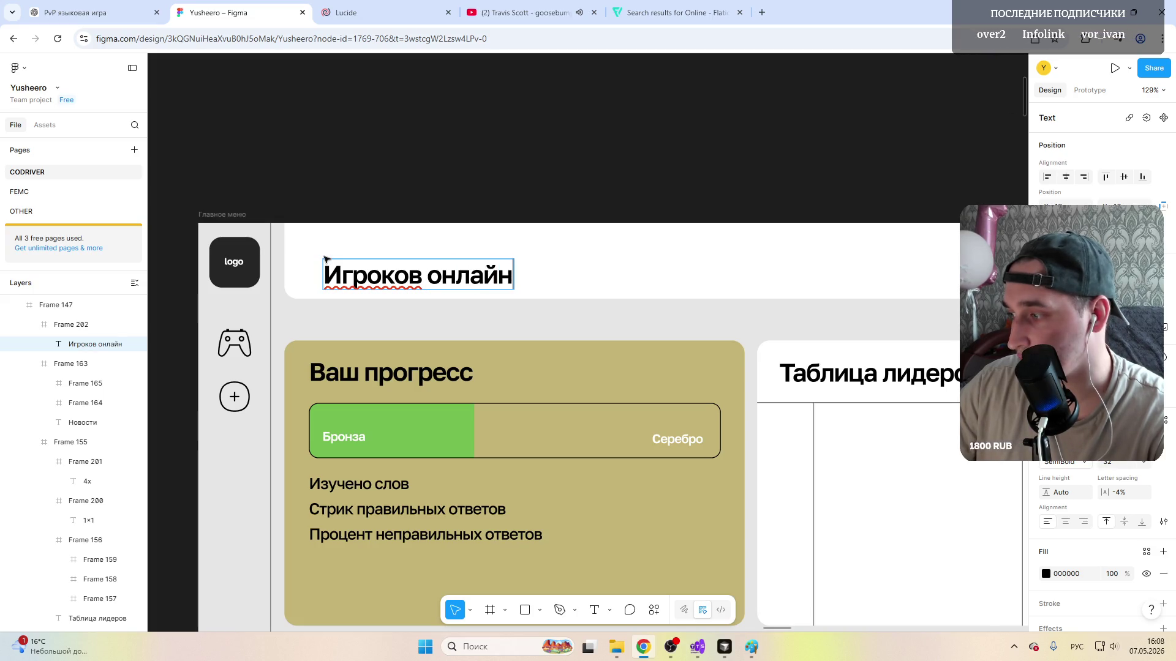
key("Escape")
left_click_drag(397, 274, 381, 263)
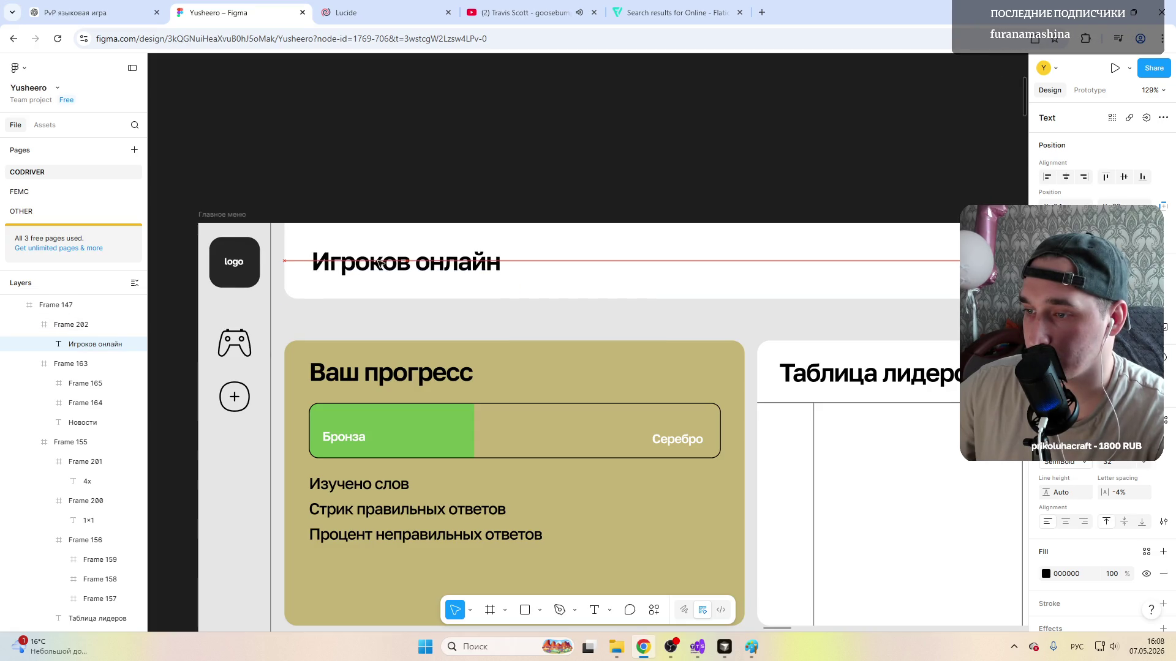
scroll(381, 264, "down", 5, "ctrl")
scroll(380, 262, "up", 3)
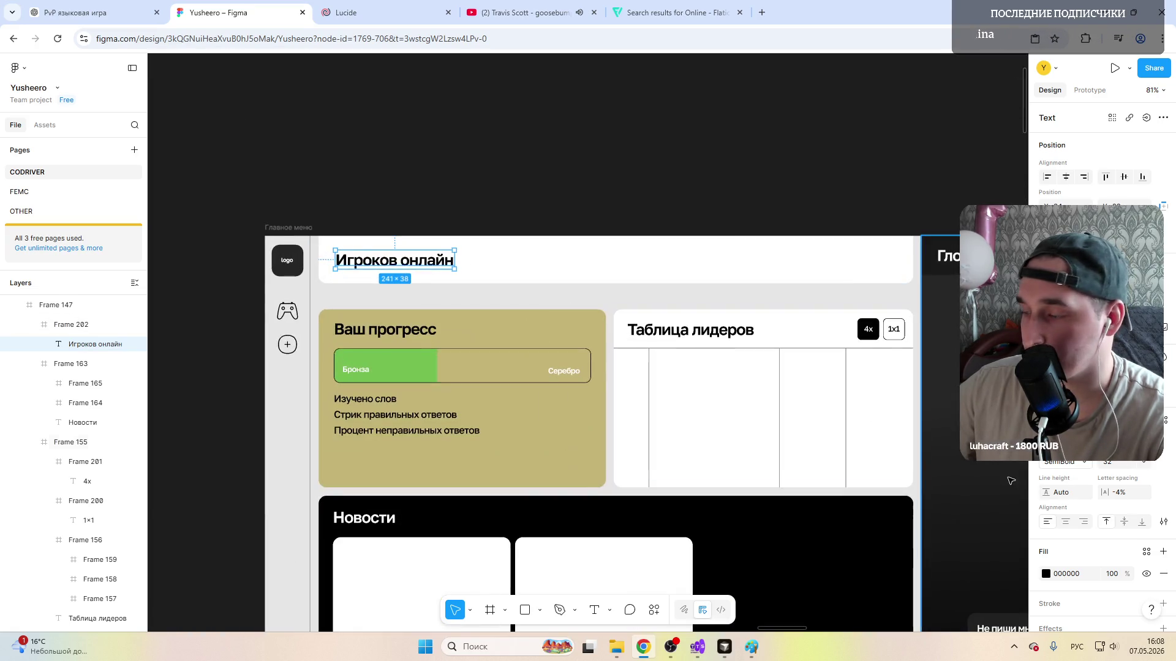
Step: Set the heading to Medium weight and a smaller font size
left_click(1059, 462)
left_click(1067, 487)
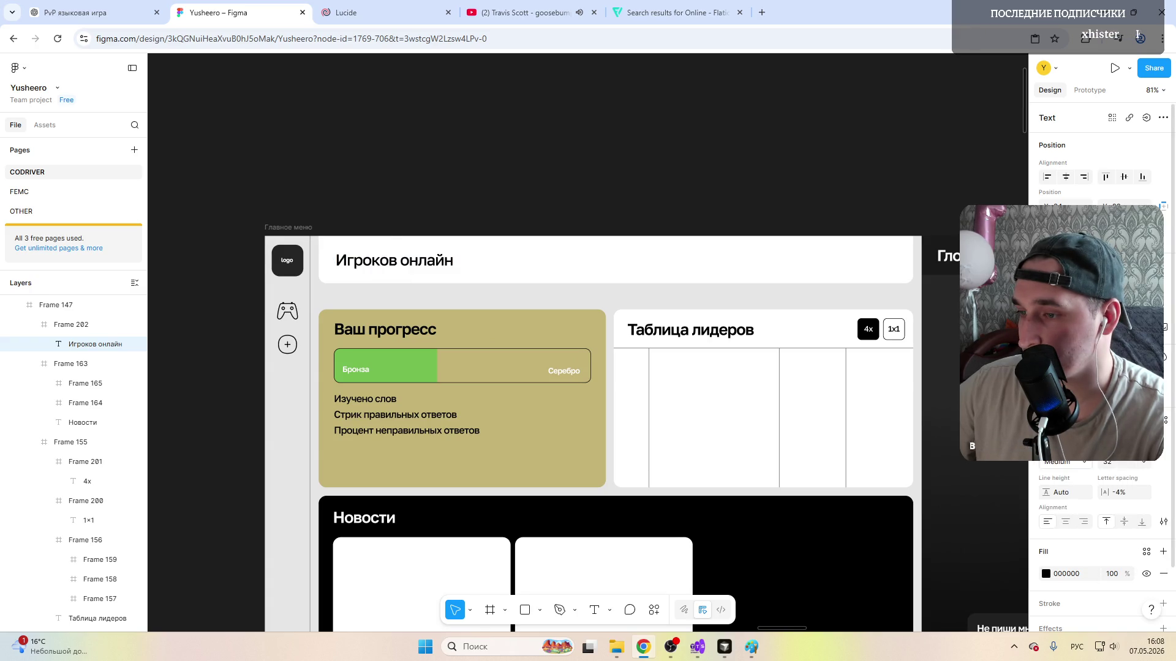
left_click(1147, 463)
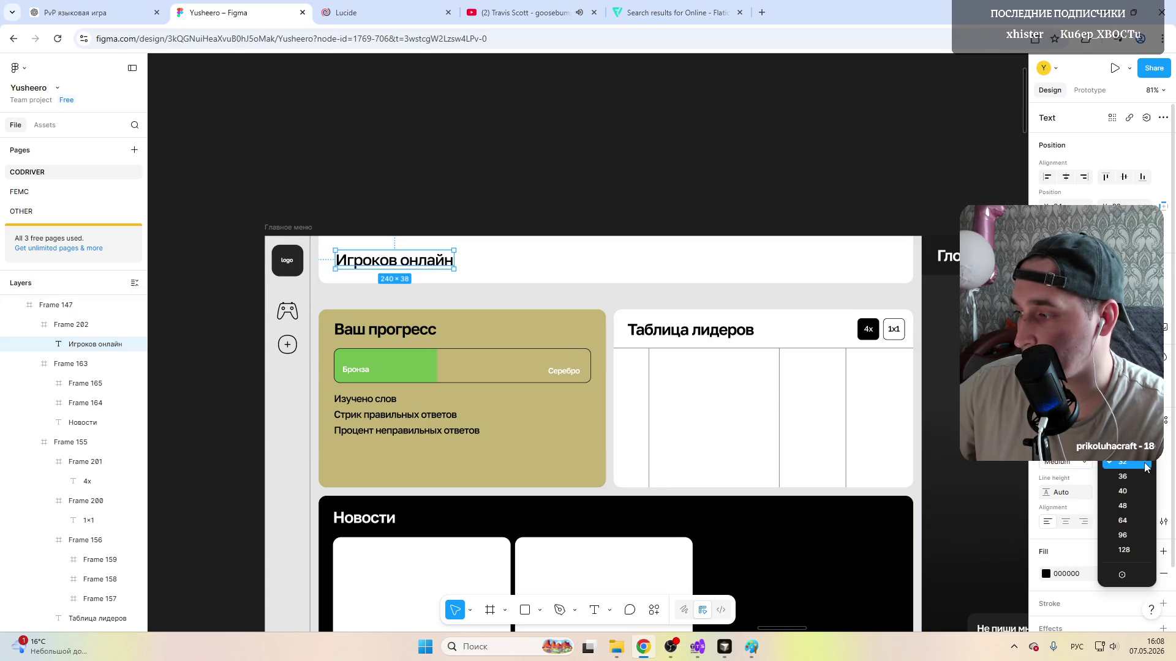
left_click(1123, 462)
scroll(379, 258, "up", 5)
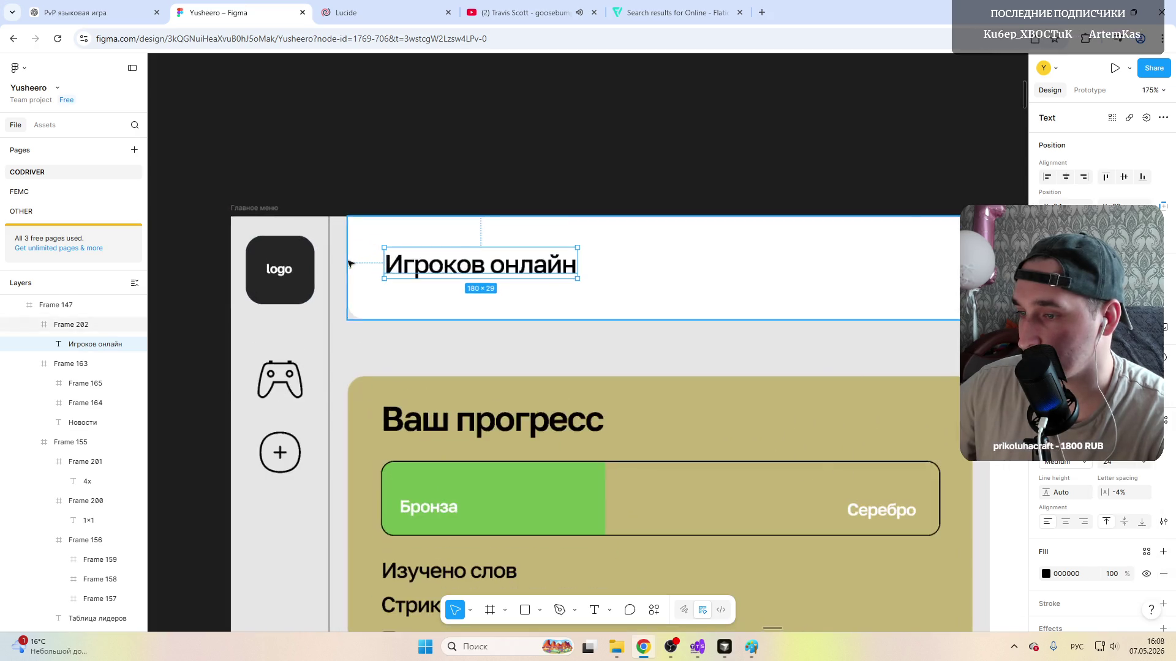
left_click_drag(439, 258, 435, 258)
Step: Shorten the top bar's height and centre the heading vertically in it
left_click(409, 317)
left_click_drag(409, 320, 409, 295)
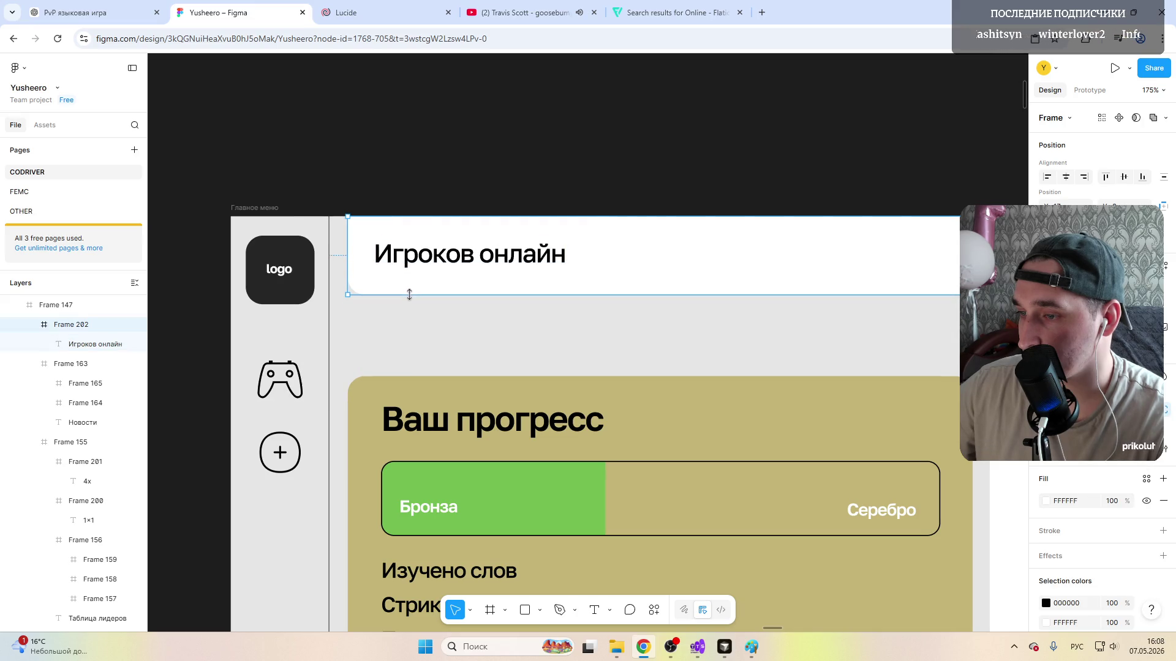
left_click(432, 260)
left_click_drag(422, 257, 421, 257)
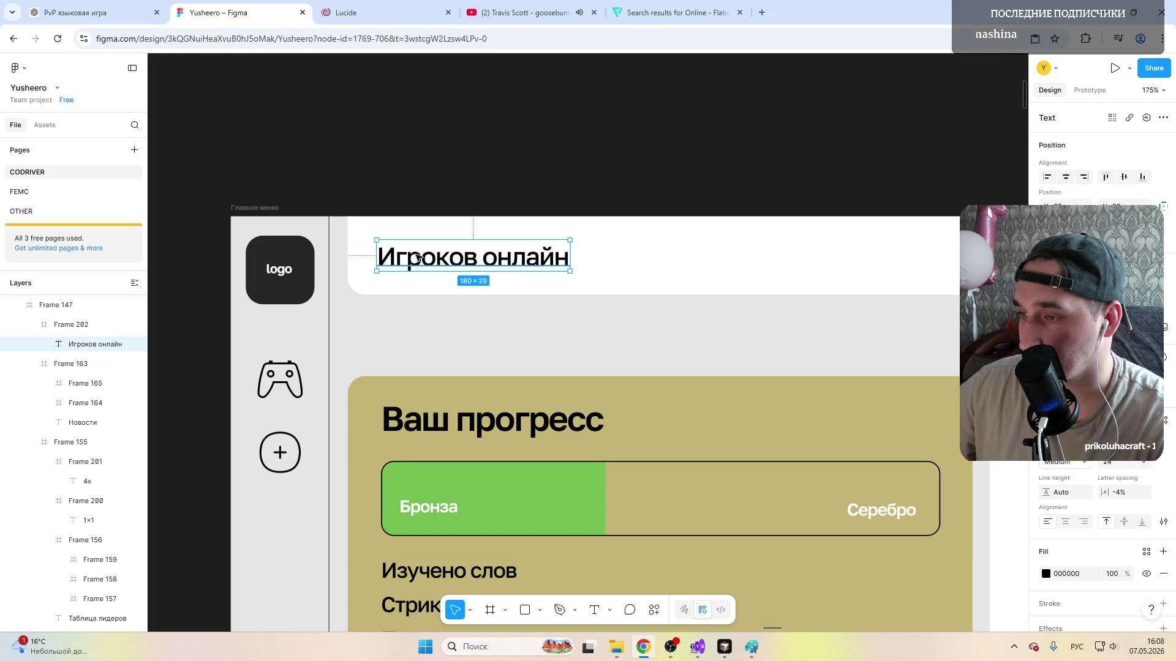
scroll(417, 255, "down", 4)
left_click(473, 275)
scroll(473, 276, "down", 2)
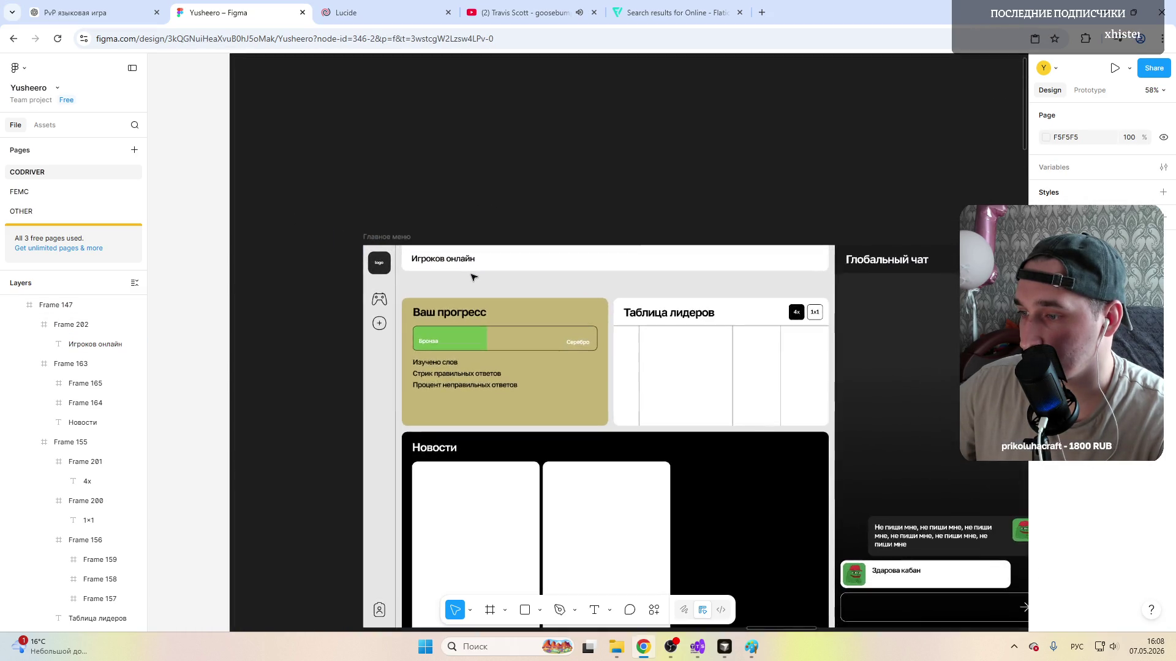
scroll(473, 276, "up", 3)
scroll(473, 276, "up", 2)
left_click(460, 240)
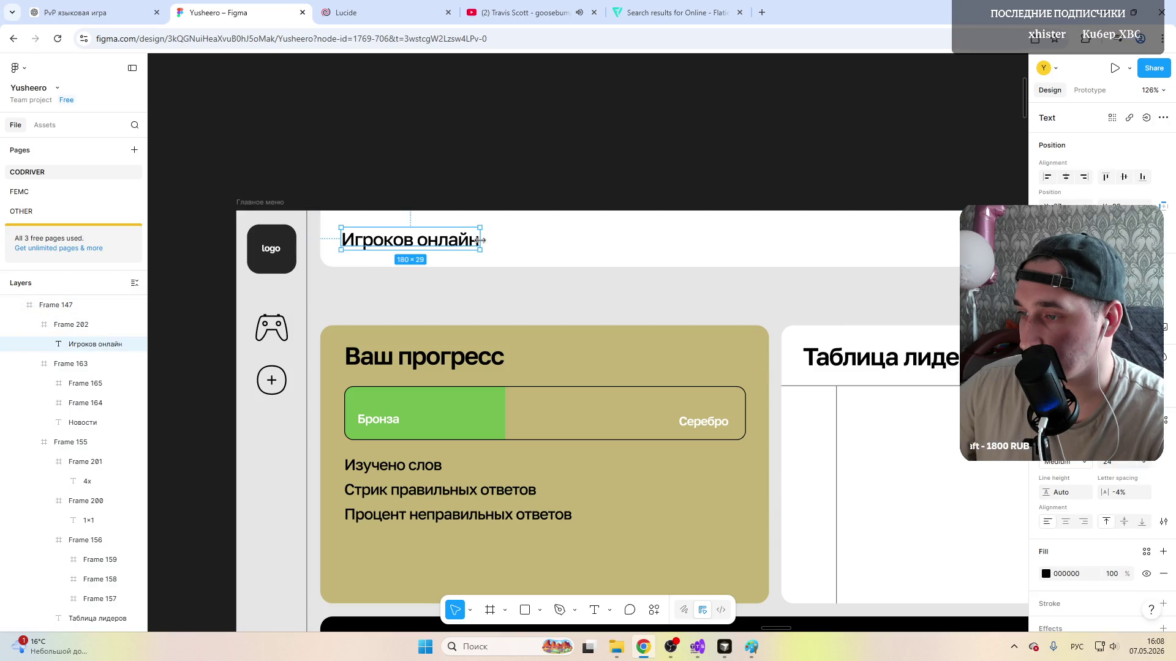
double_click(478, 241)
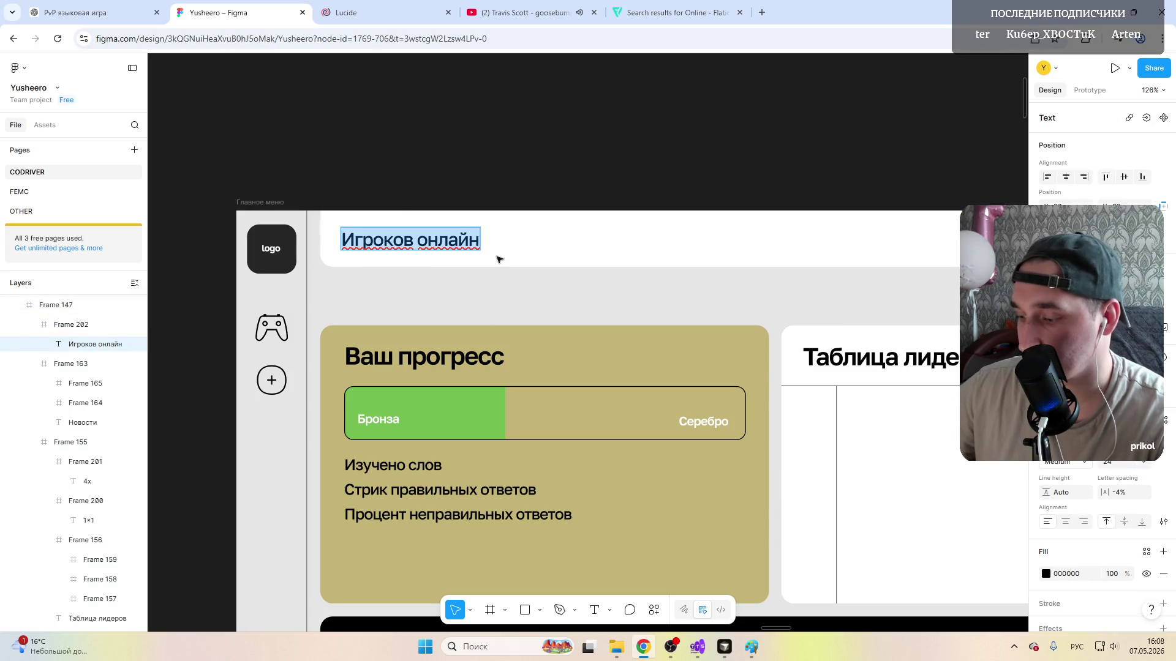
key("Right")
type("Ж")
key("BackSpace")
type(":")
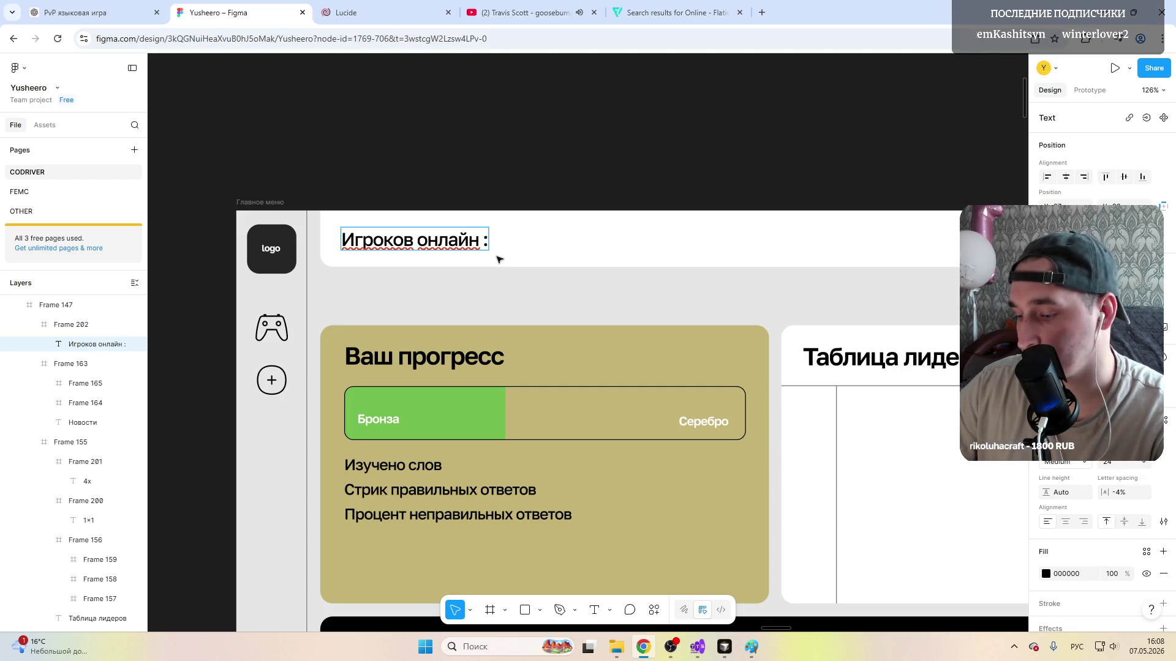
key("Escape")
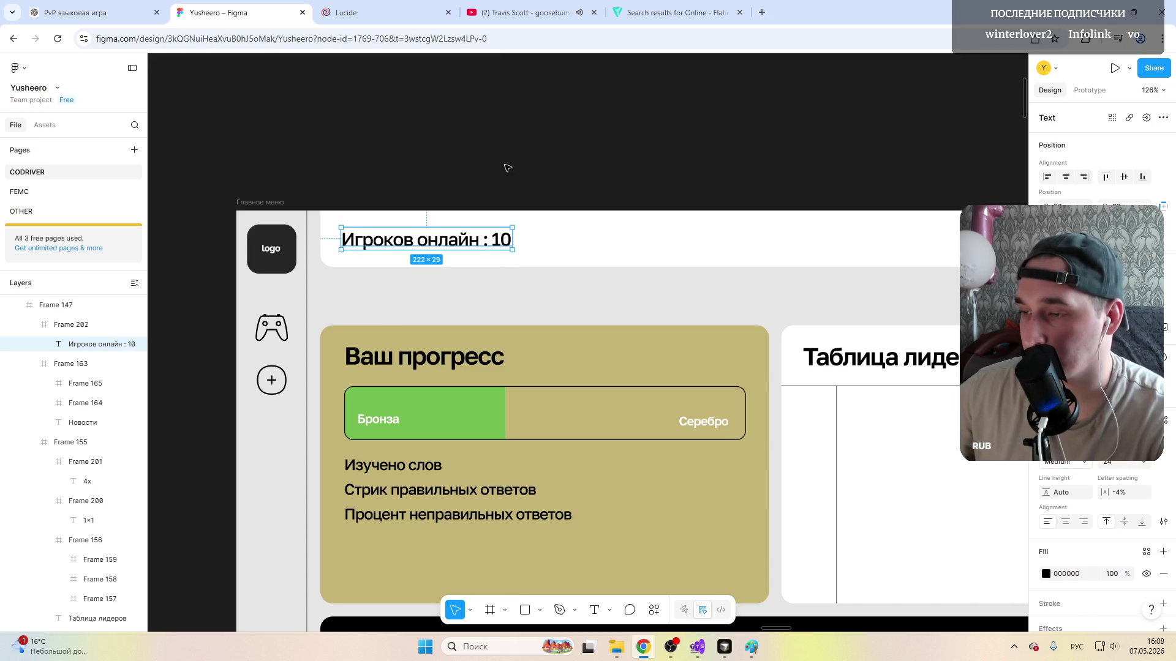
scroll(533, 257, "down", 5, "ctrl")
key("Escape")
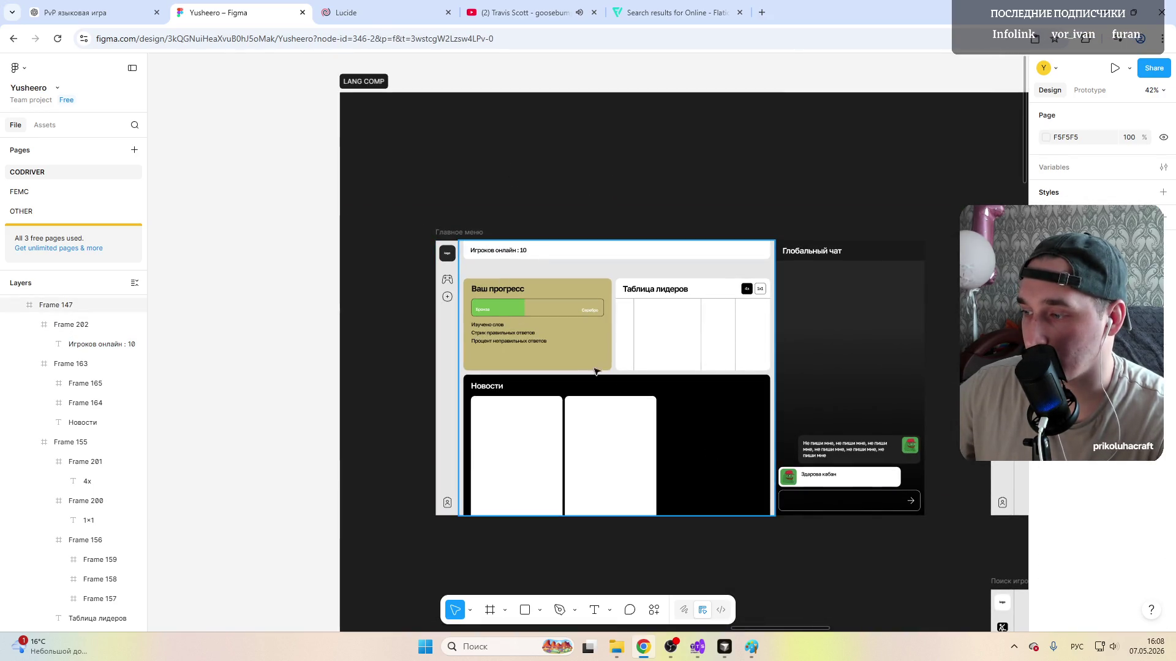
left_click(375, 288)
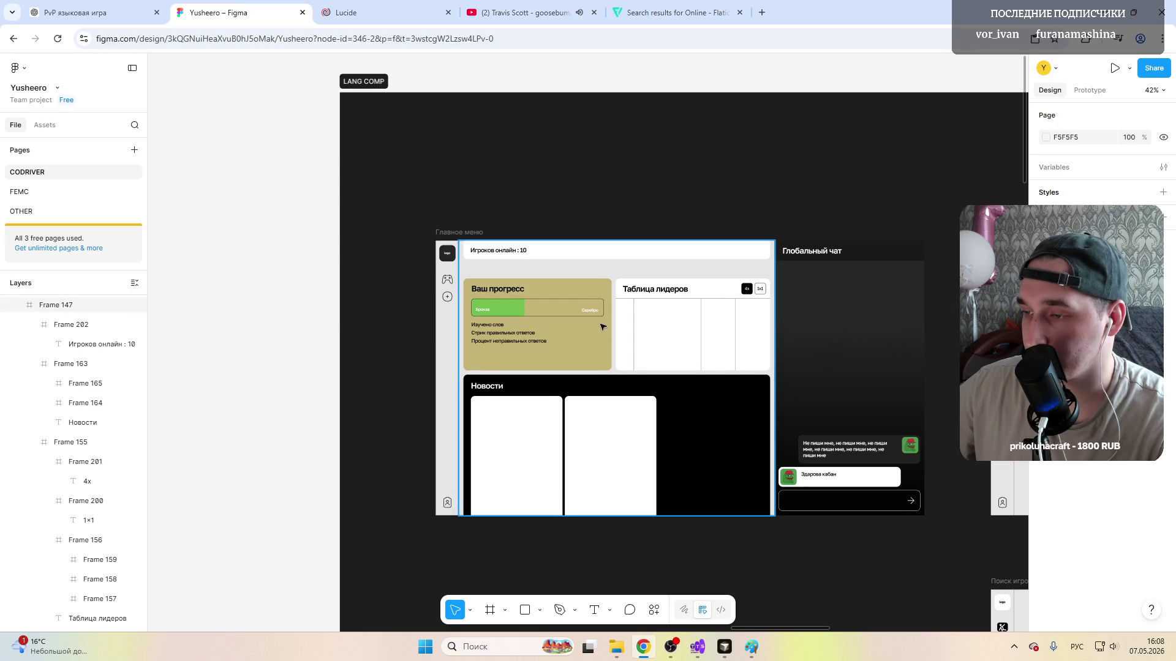
scroll(521, 319, "right", 3)
scroll(464, 270, "right", 2)
scroll(464, 268, "right", 3)
scroll(465, 270, "up", 2, "ctrl")
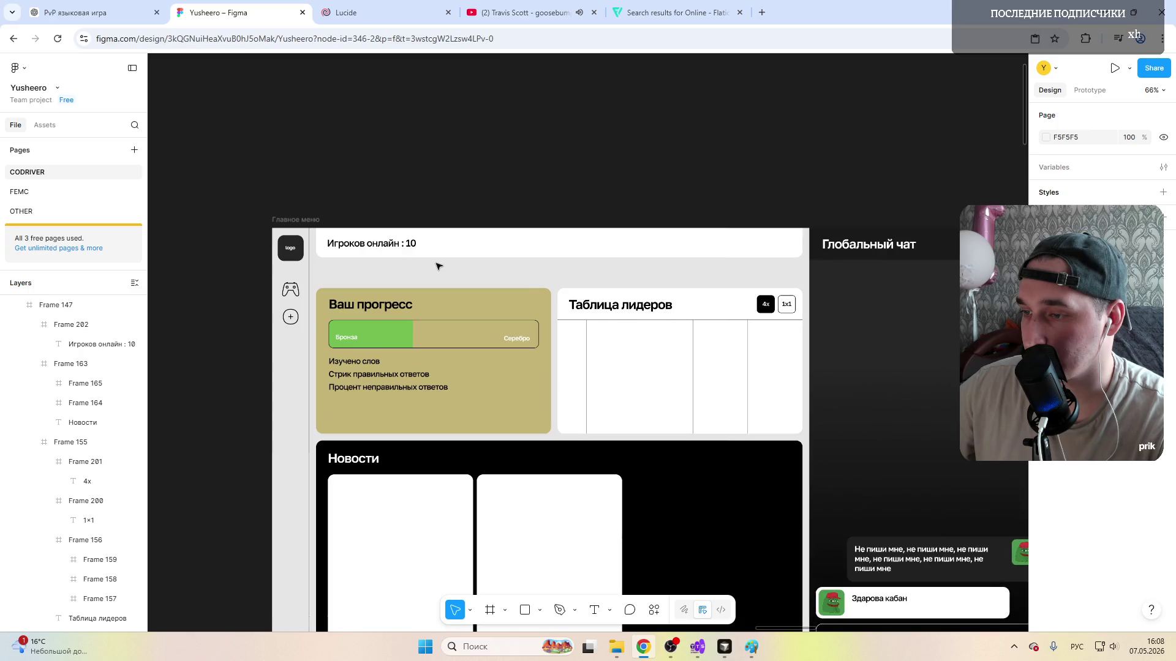
scroll(438, 265, "down", 2, "ctrl")
left_click(400, 260)
scroll(400, 260, "down", 1, "ctrl")
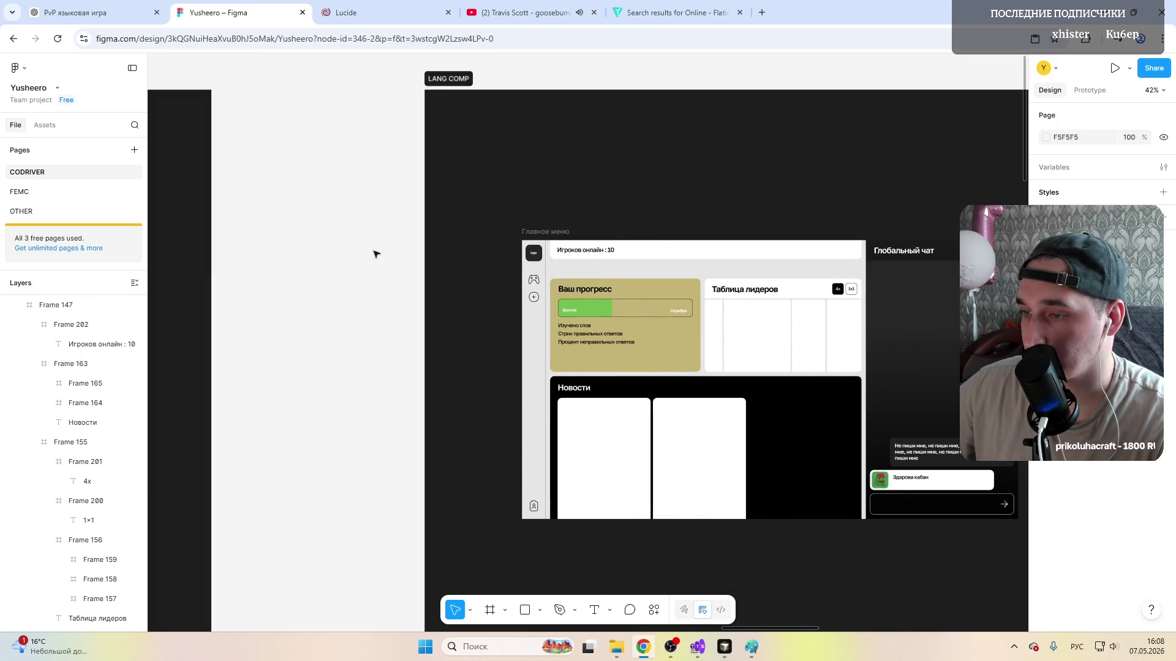
scroll(399, 260, "up", 3, "ctrl")
scroll(368, 256, "up", 4, "ctrl")
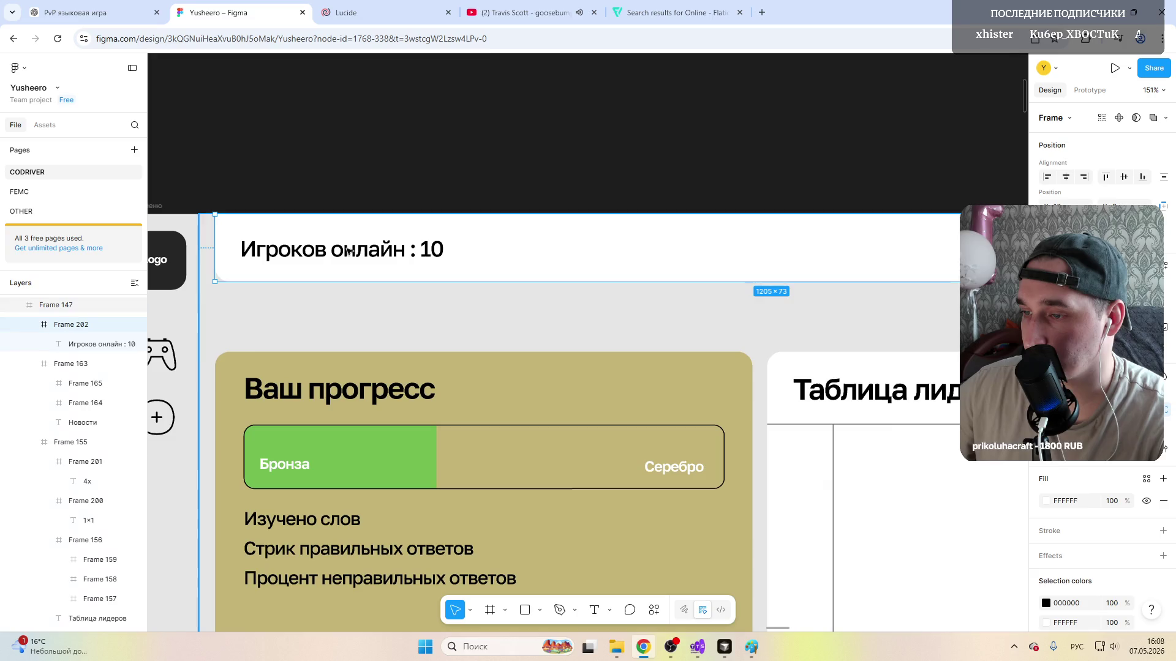
Step: Change the label to read 'Игроков зарегистрировано : 10'
double_click(368, 250)
type("зарегистрировано")
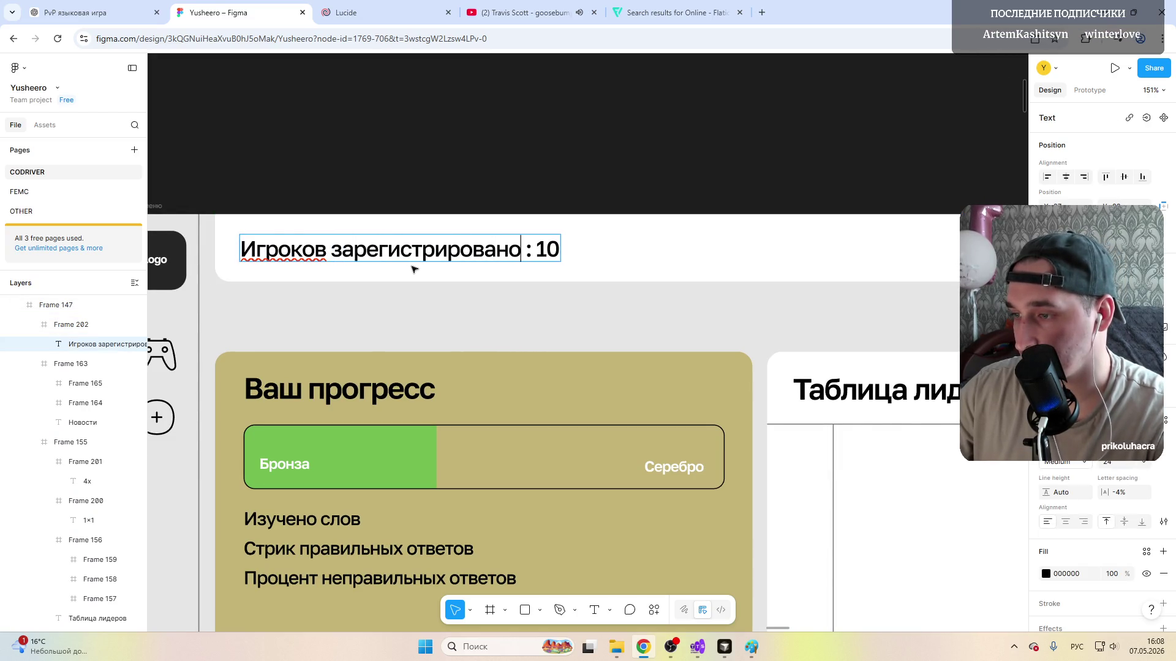
key("Escape")
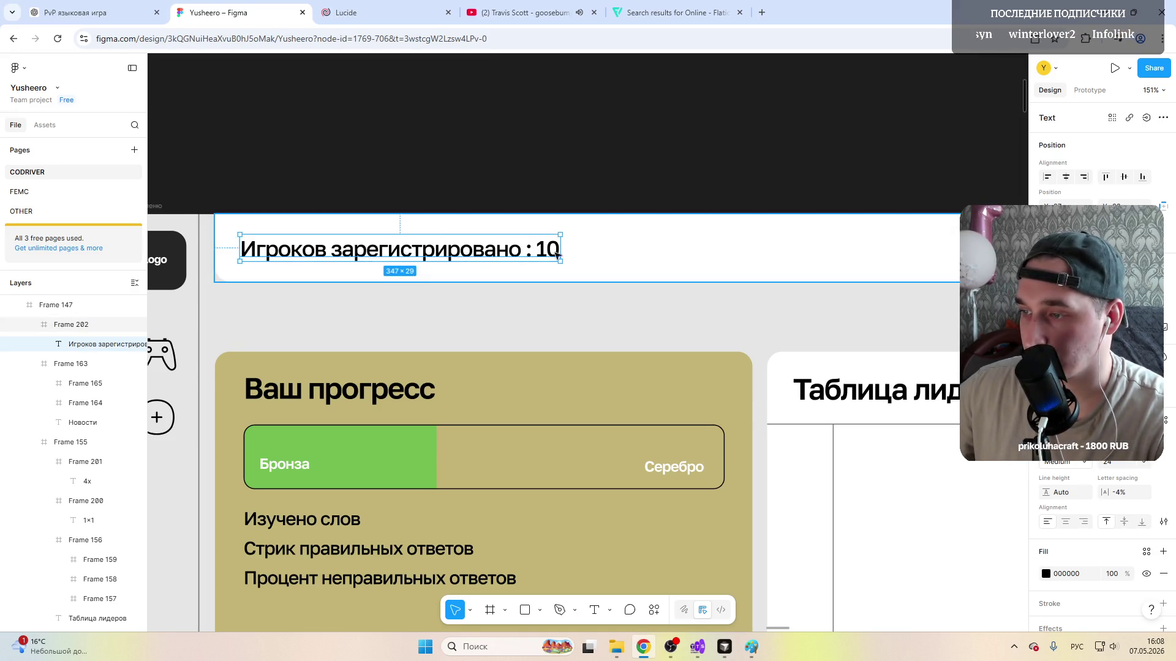
left_click(681, 252)
left_click(404, 250)
Step: Duplicate the label to the right and edit the copy to 'Игроков онлайн : 10'
key("ctrl+d")
left_click_drag(405, 250, 758, 250)
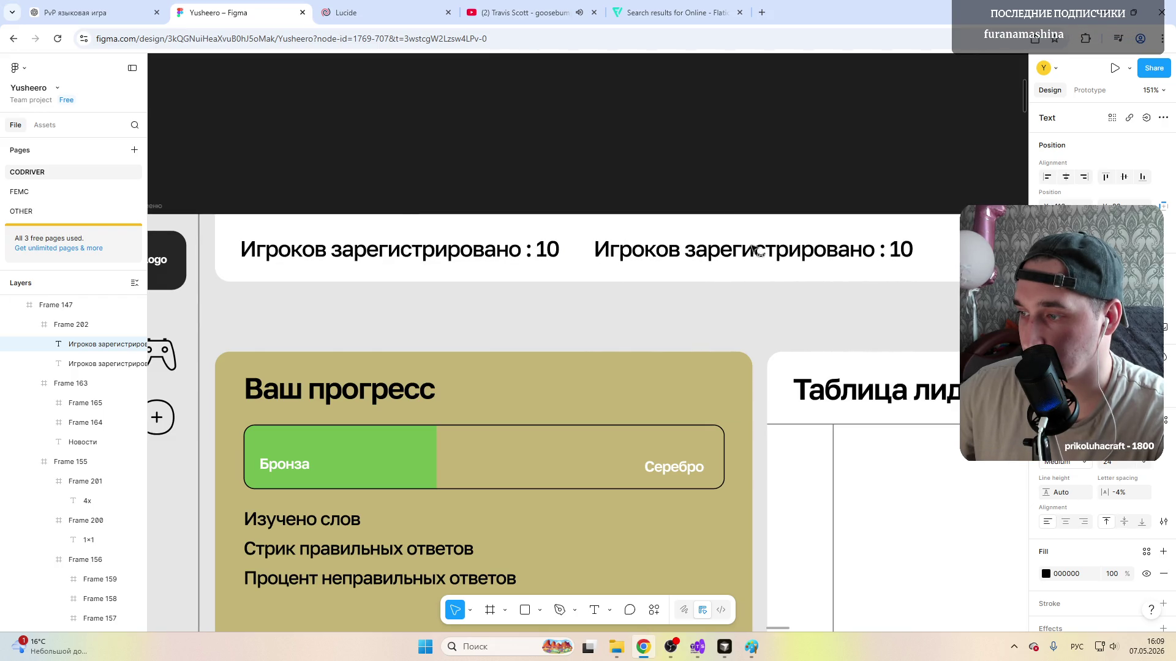
double_click(819, 250)
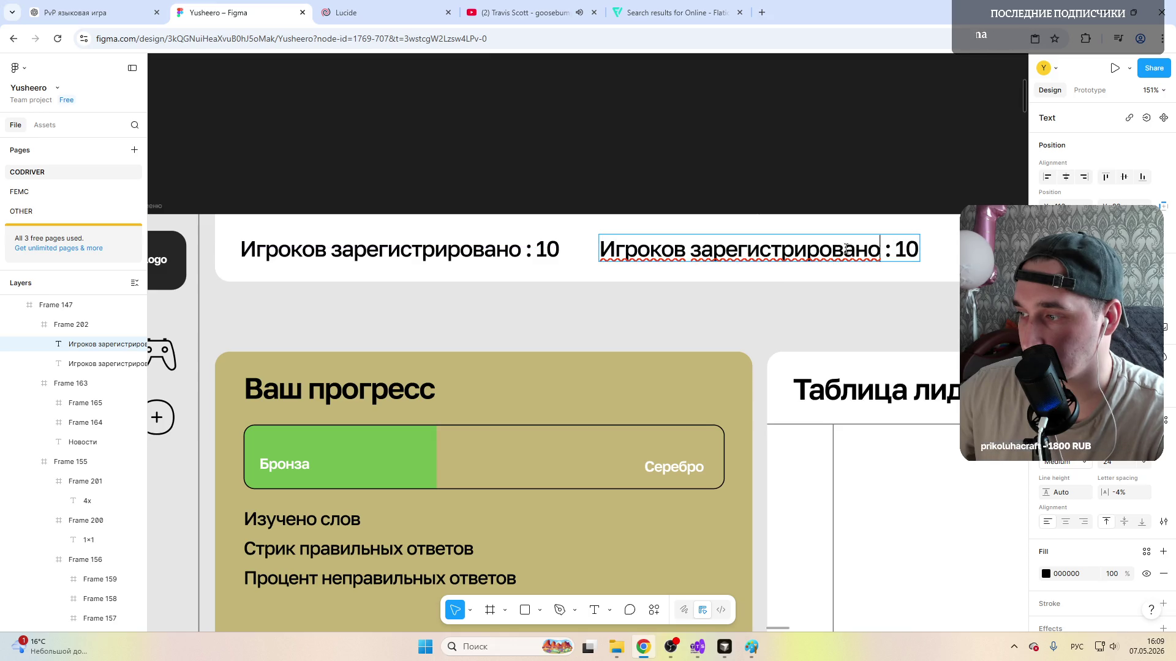
left_click_drag(879, 251, 694, 250)
type("онлайн")
key("Escape")
scroll(607, 248, "down", 5, "ctrl")
key("Escape")
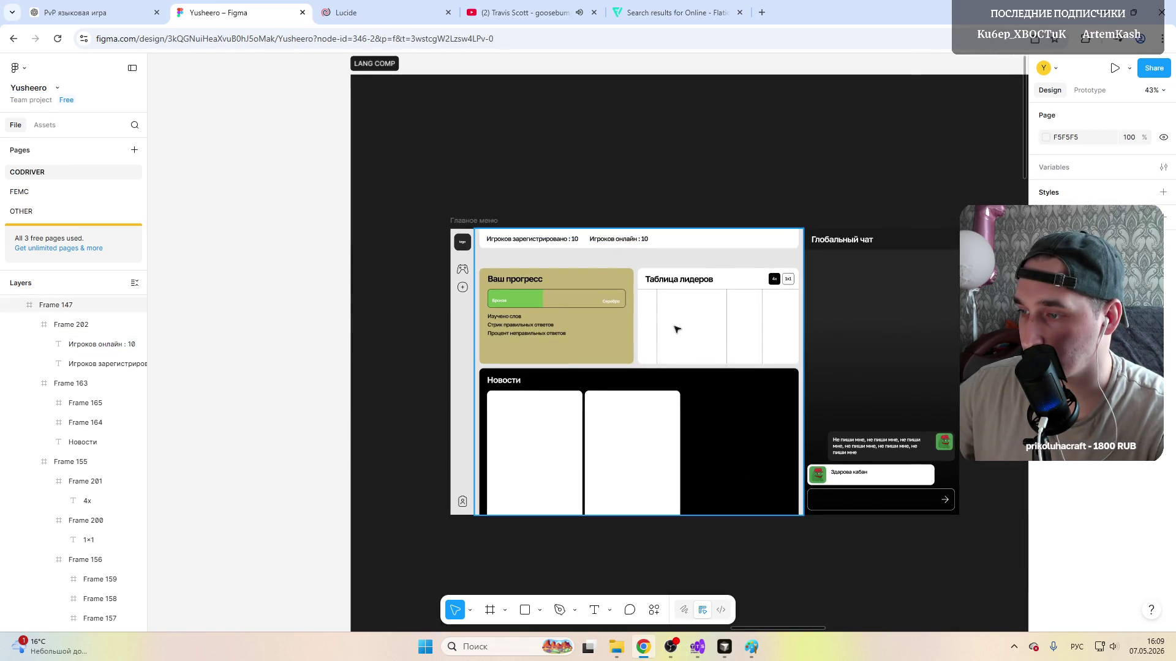
scroll(730, 342, "up", 1, "ctrl")
left_click(515, 241)
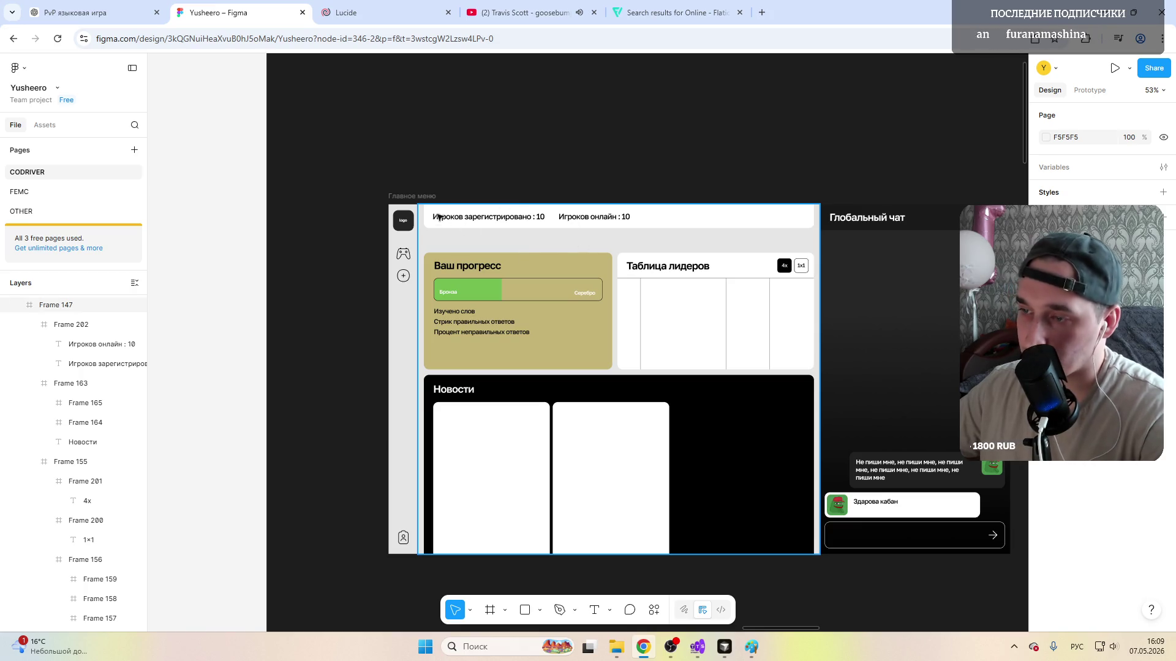
scroll(603, 270, "down", 2)
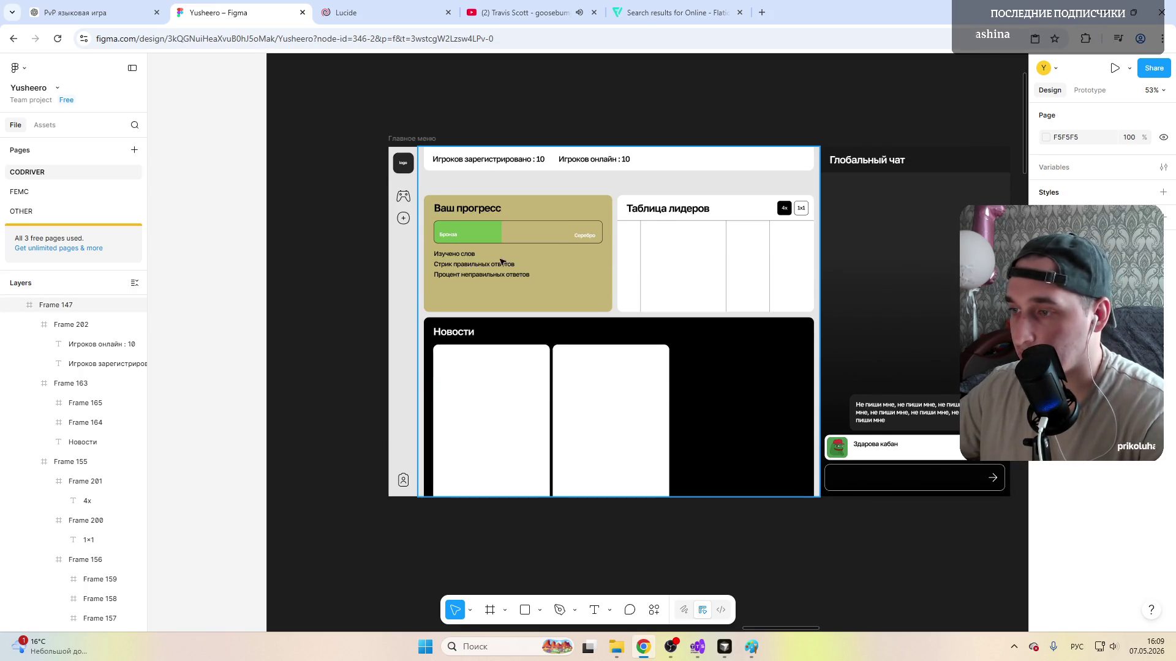
scroll(404, 170, "right", 4)
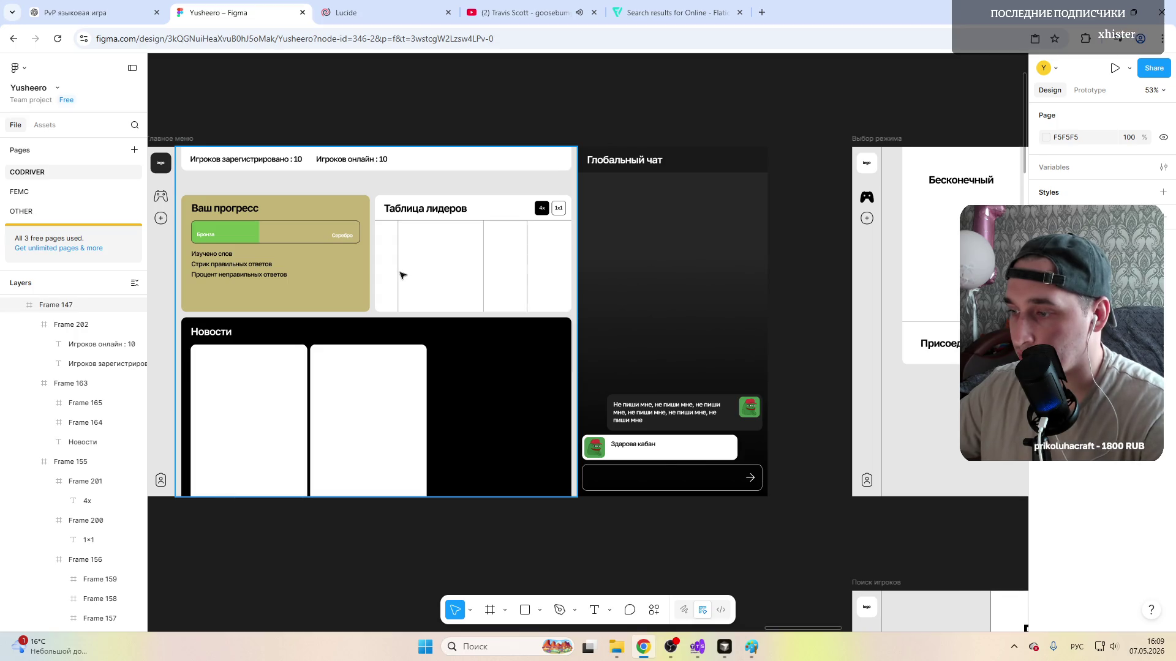
scroll(401, 275, "right", 8)
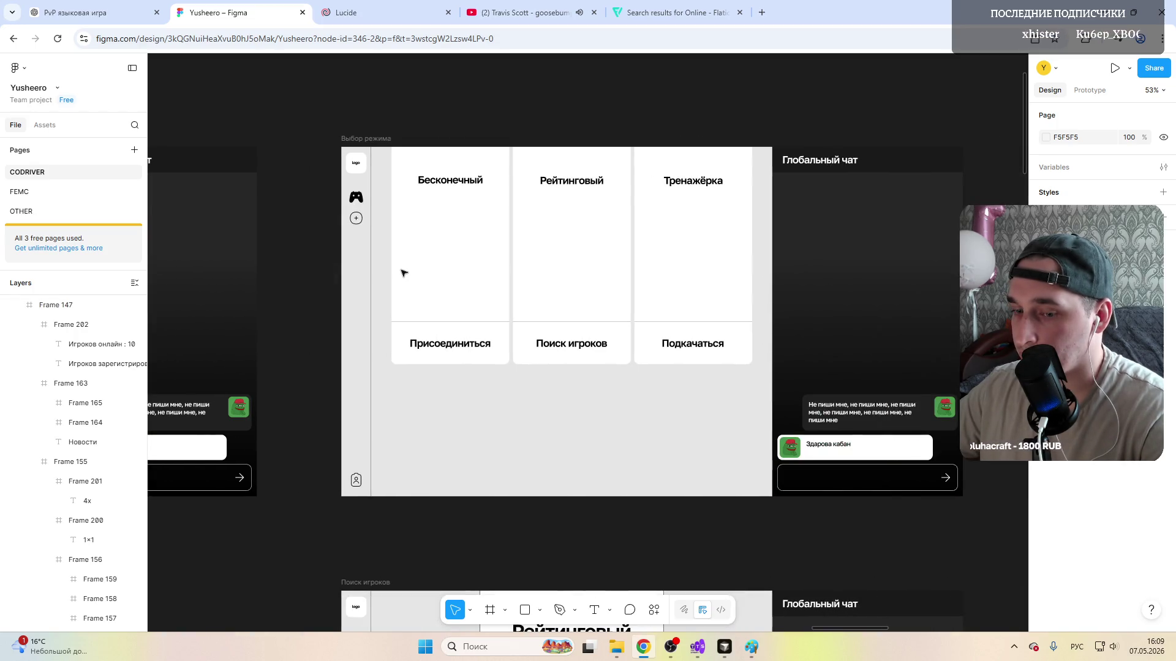
scroll(402, 273, "right", 2)
scroll(402, 274, "down", 3)
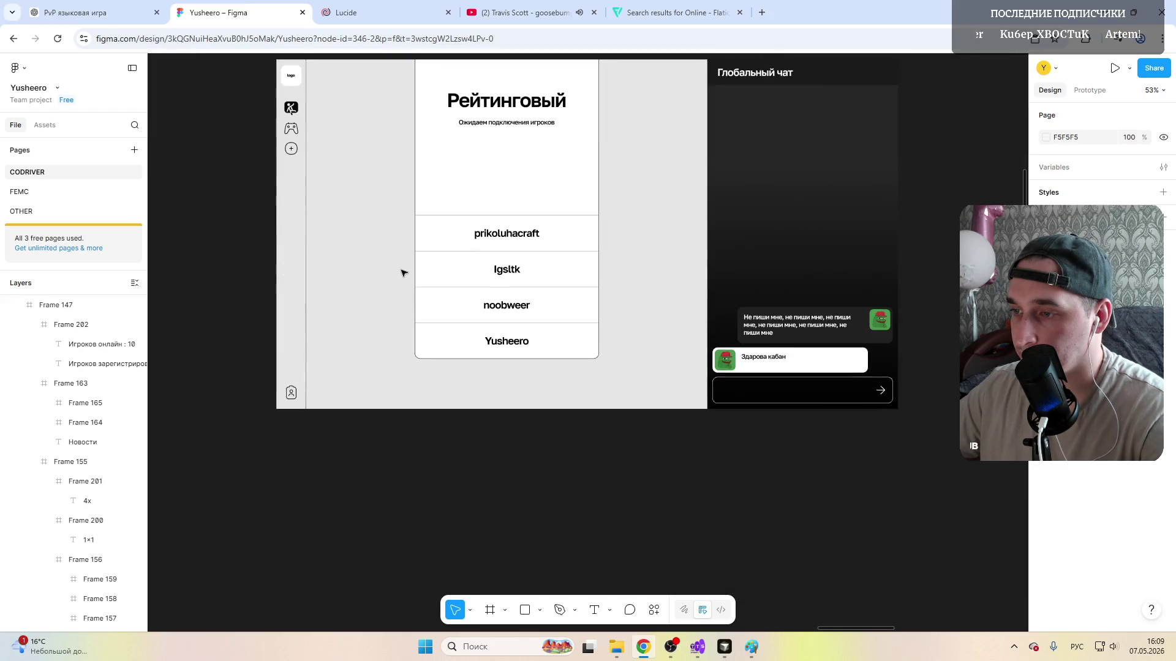
scroll(402, 274, "up", 2)
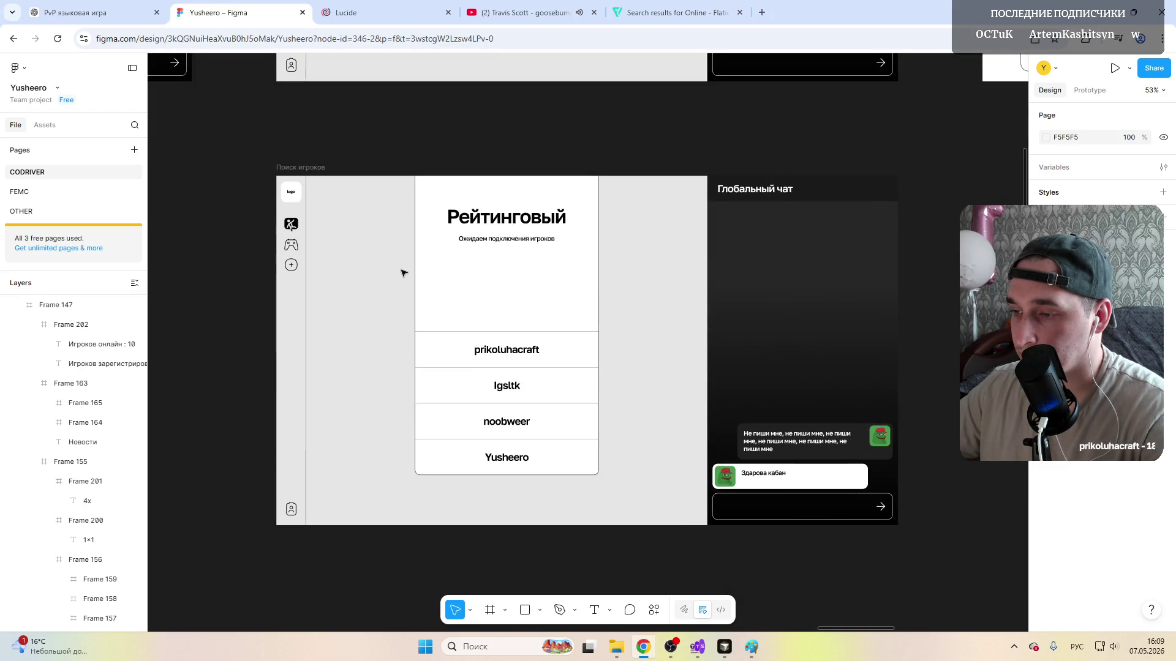
scroll(402, 274, "left", 3)
scroll(402, 274, "left", 5)
scroll(403, 272, "left", 3)
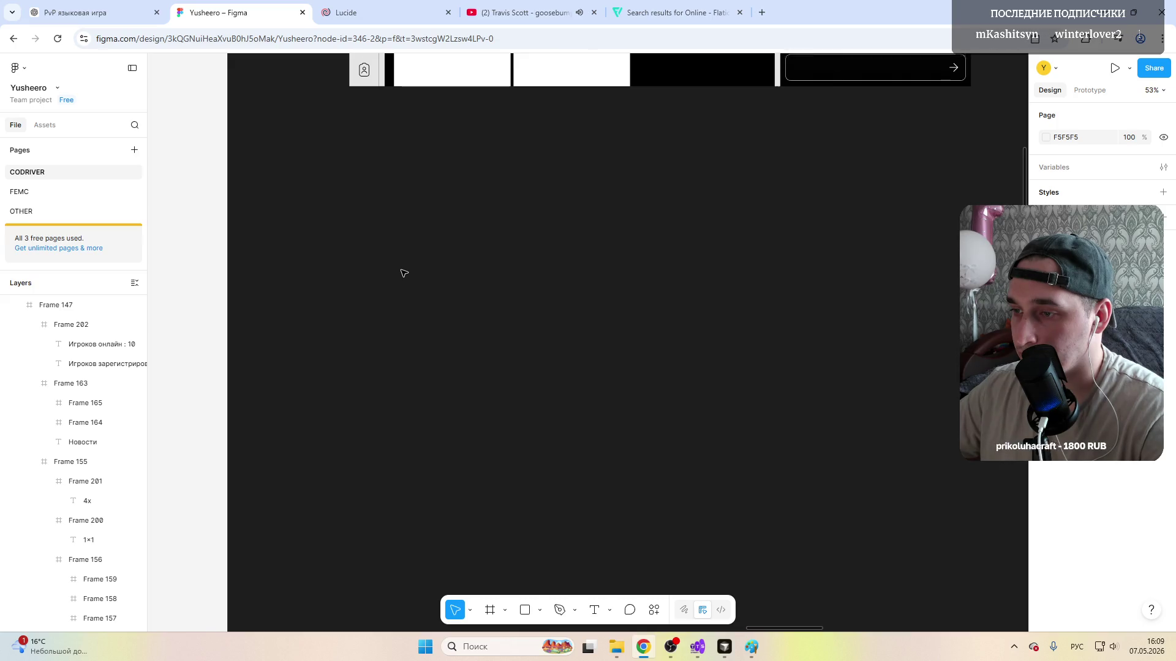
scroll(402, 273, "up", 3)
scroll(403, 273, "right", 3)
scroll(402, 273, "right", 3)
scroll(403, 273, "right", 5)
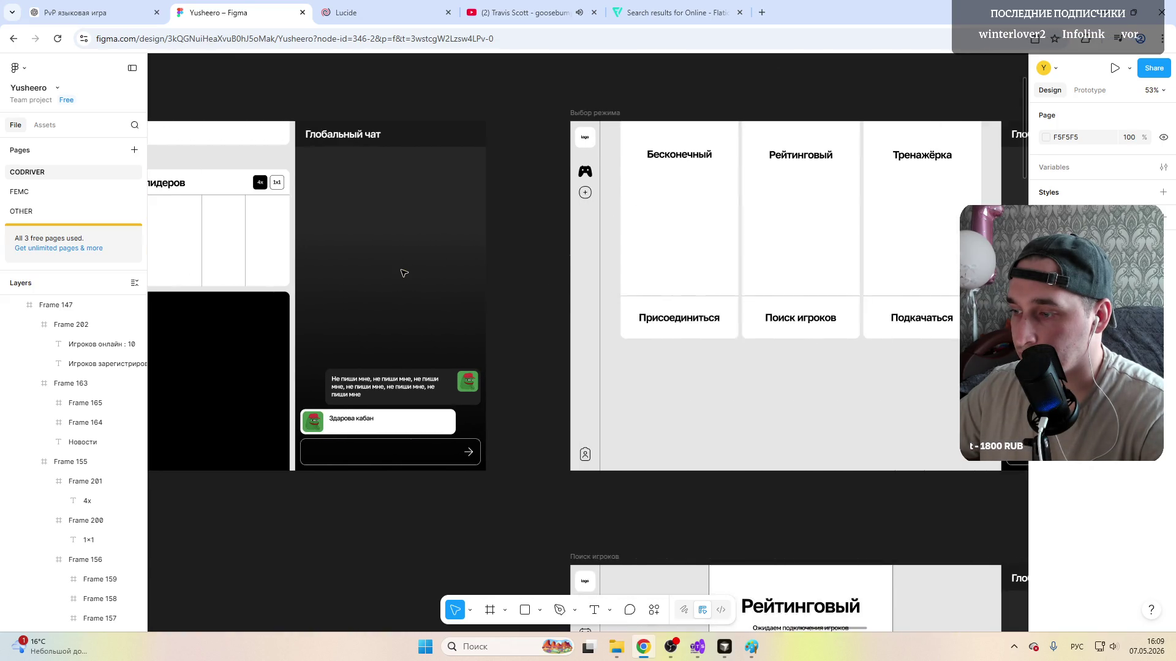
scroll(402, 273, "right", 5)
scroll(402, 273, "right", 5)
scroll(402, 273, "right", 3)
scroll(402, 273, "left", 1)
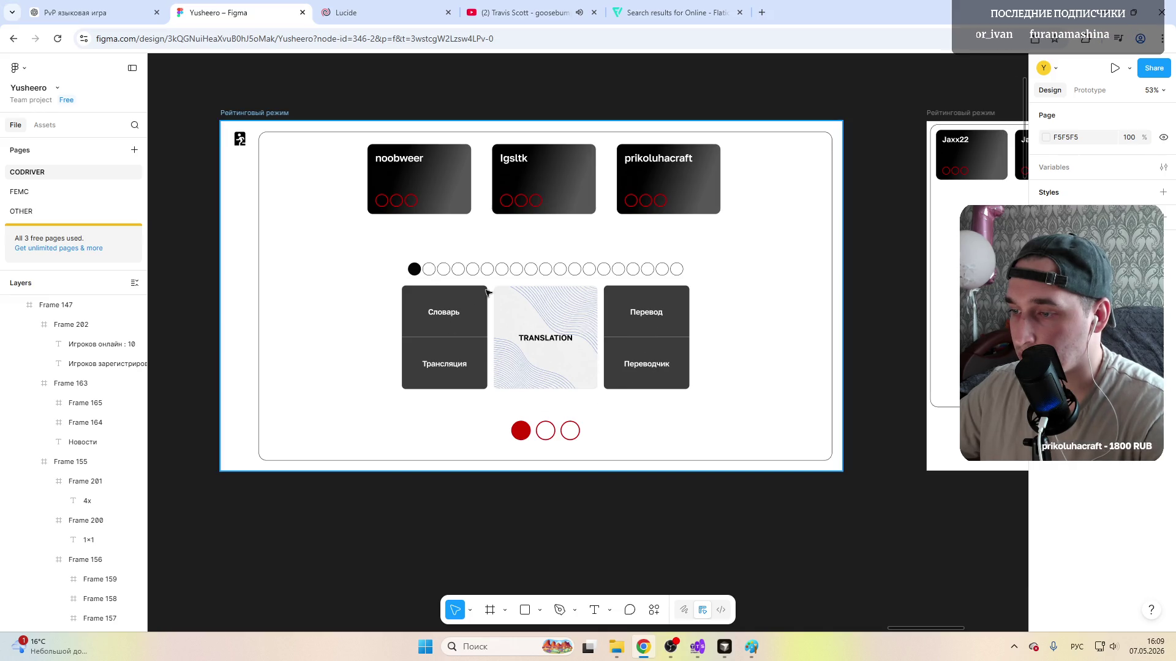
scroll(488, 344, "right", 3)
scroll(488, 344, "left", 5)
scroll(488, 344, "left", 1)
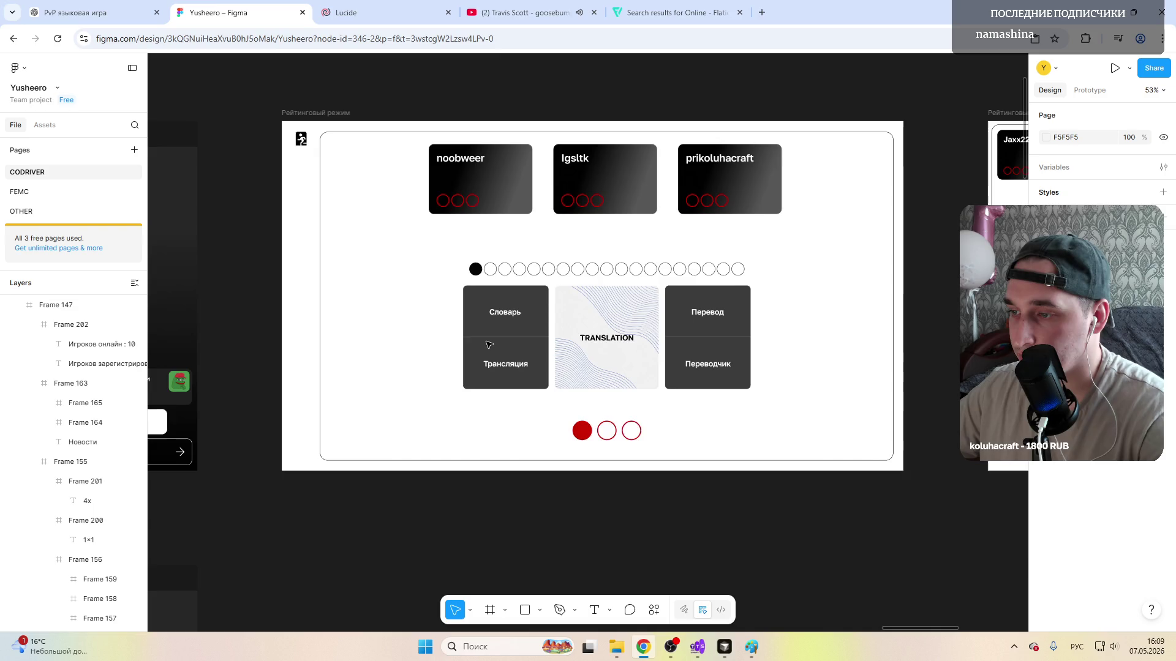
scroll(488, 344, "left", 4)
scroll(488, 344, "left", 1)
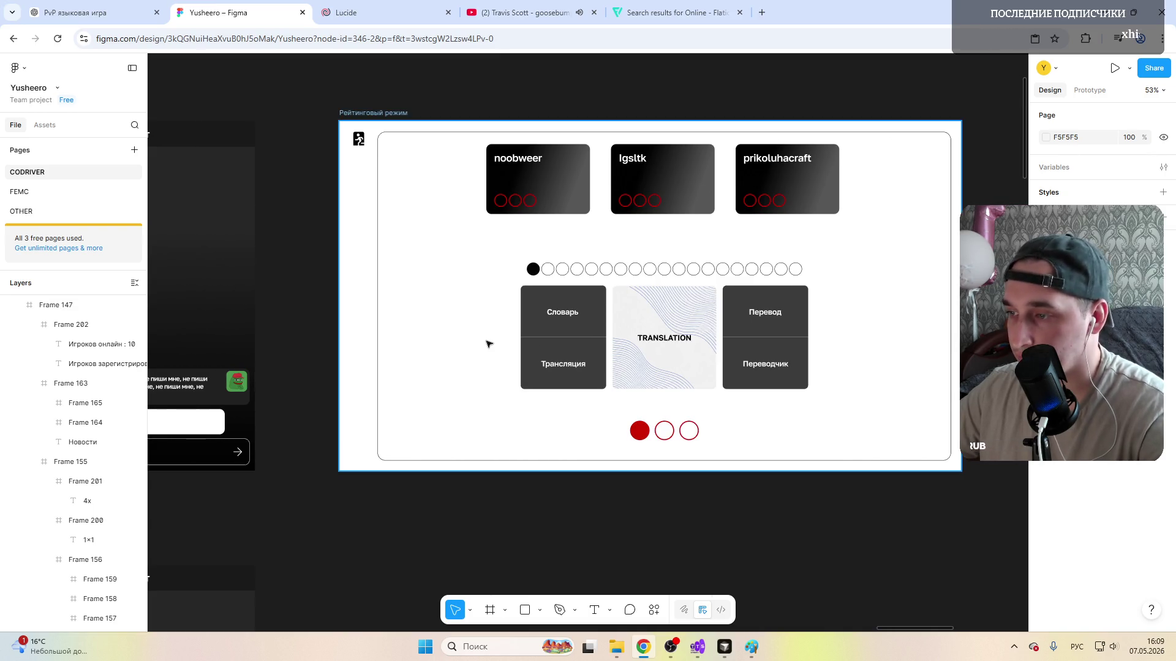
scroll(488, 344, "left", 5)
scroll(488, 345, "left", 5)
scroll(488, 344, "left", 4)
scroll(488, 345, "down", 2)
scroll(487, 345, "down", 5)
scroll(488, 345, "up", 3)
scroll(488, 344, "up", 4)
scroll(488, 344, "down", 2)
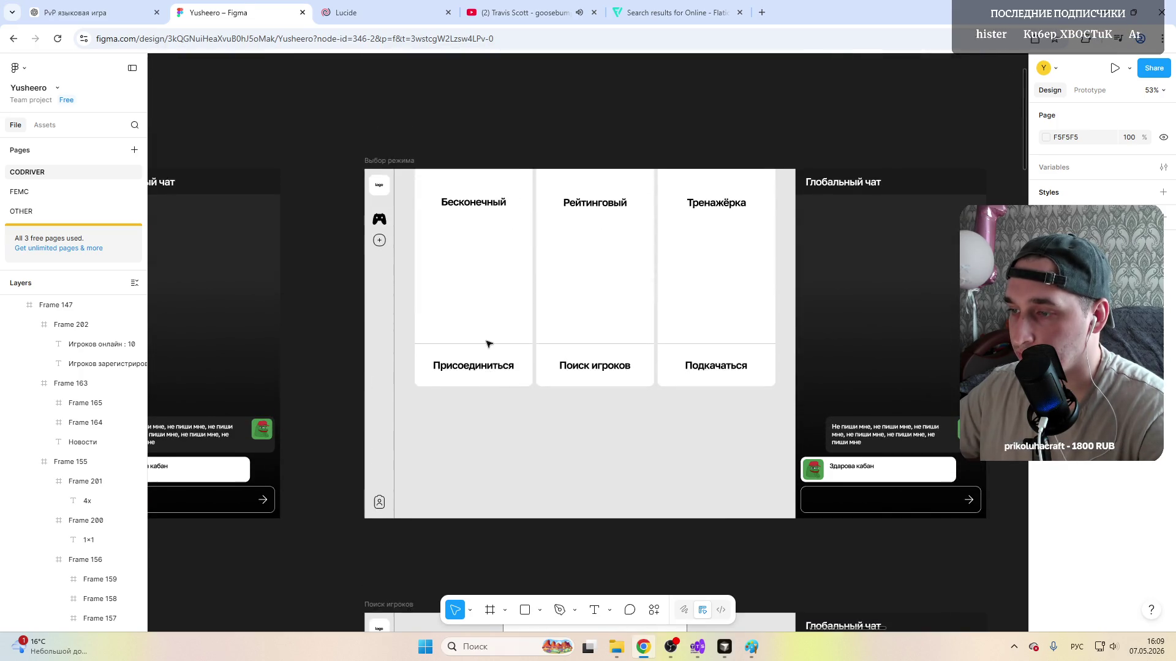
scroll(488, 343, "left", 5)
scroll(488, 343, "left", 3)
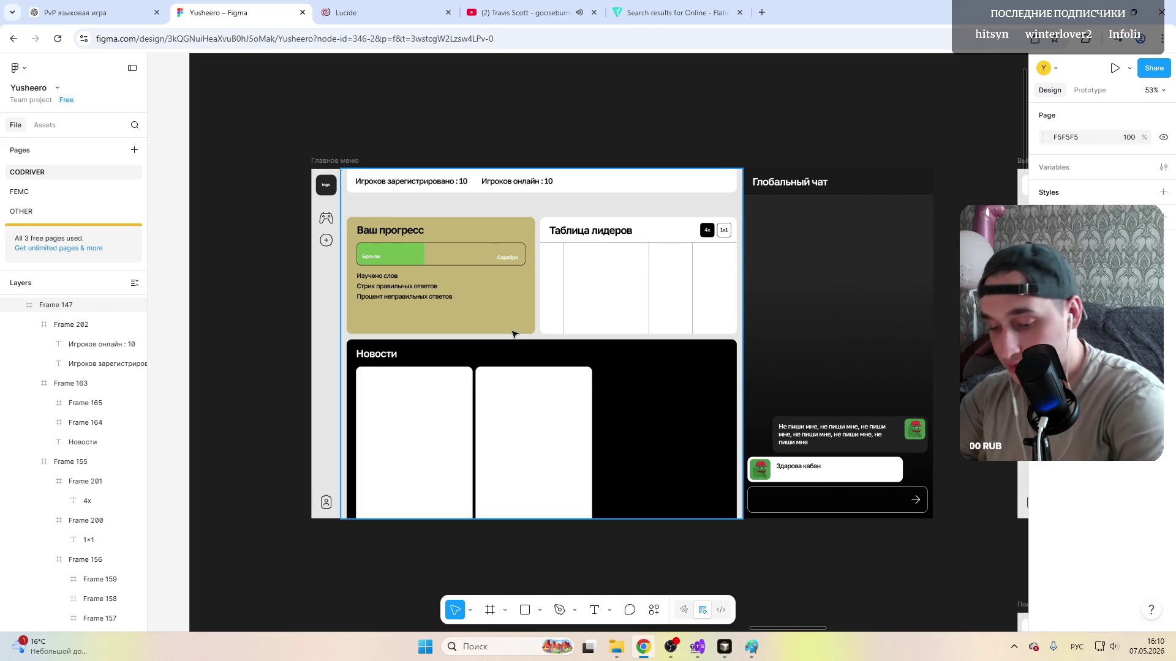
scroll(513, 333, "right", 10)
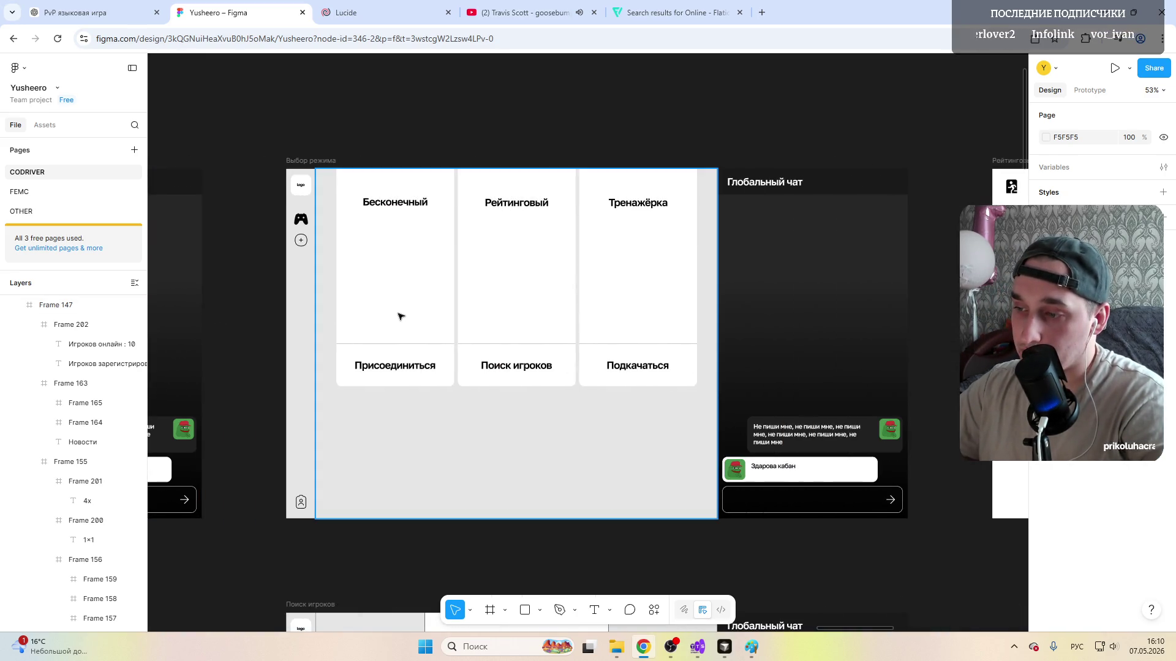
scroll(530, 371, "down", 5)
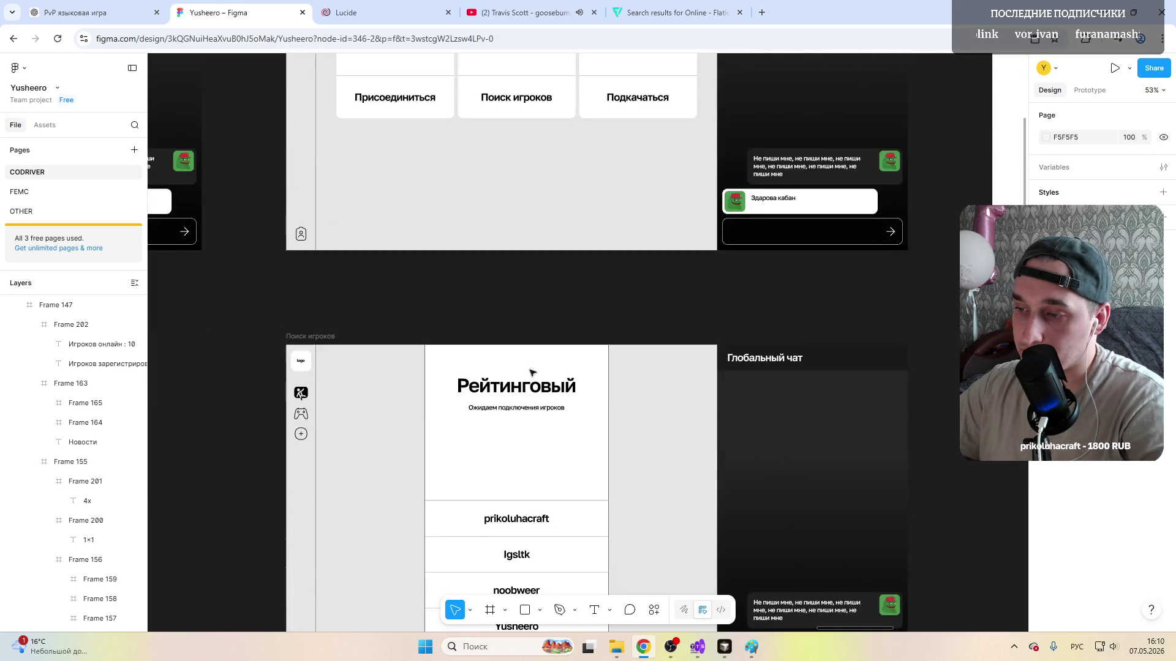
scroll(531, 372, "down", 2)
scroll(515, 276, "up", 4)
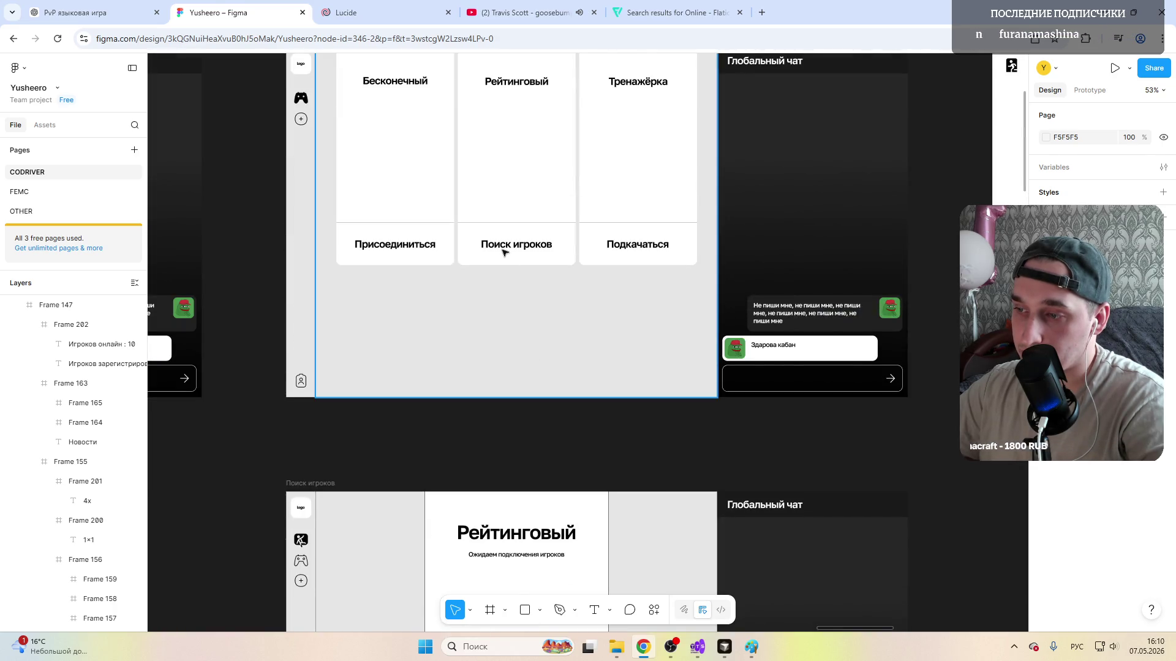
scroll(504, 253, "up", 4)
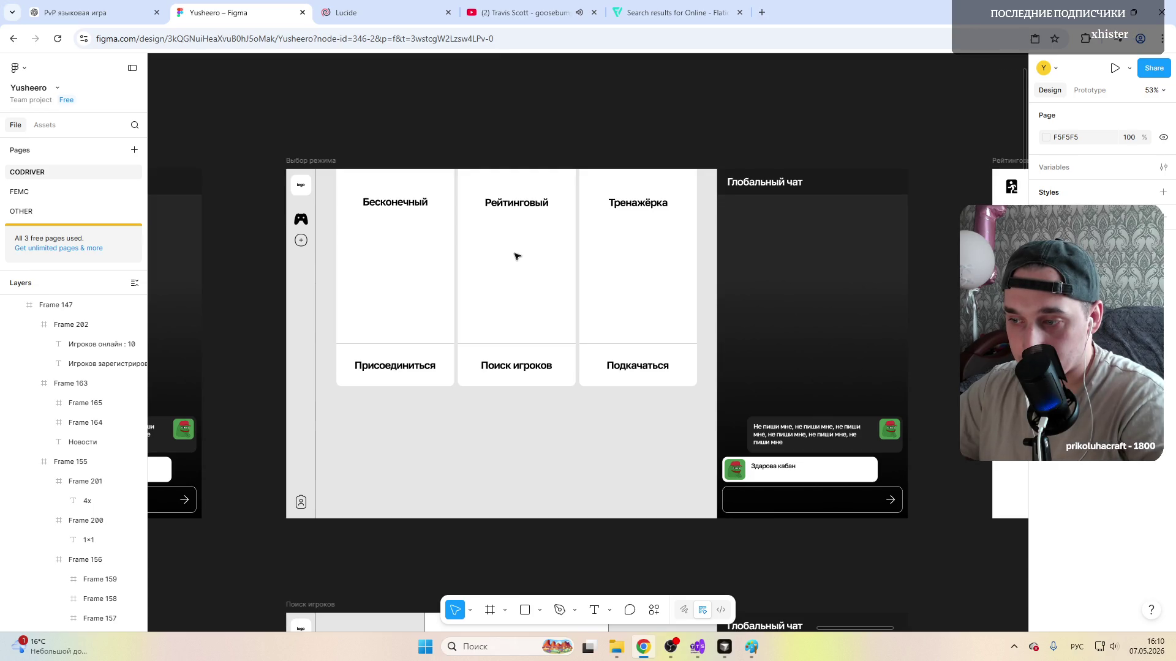
scroll(515, 257, "down", 5)
scroll(515, 256, "down", 1)
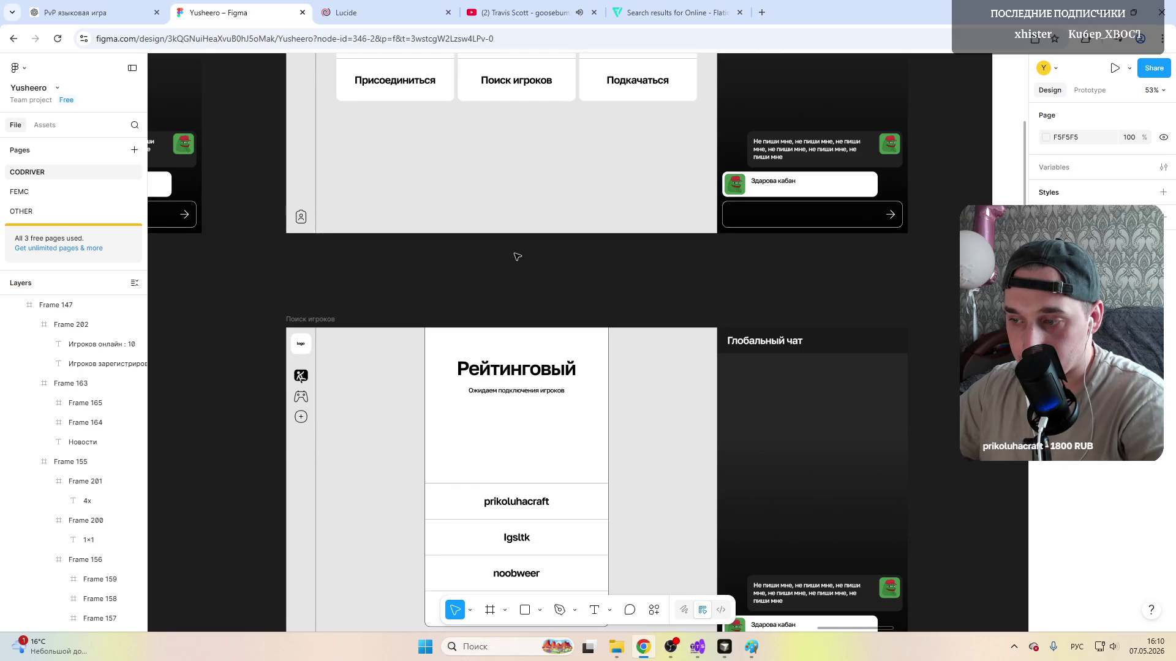
scroll(515, 257, "down", 4)
left_click(515, 367)
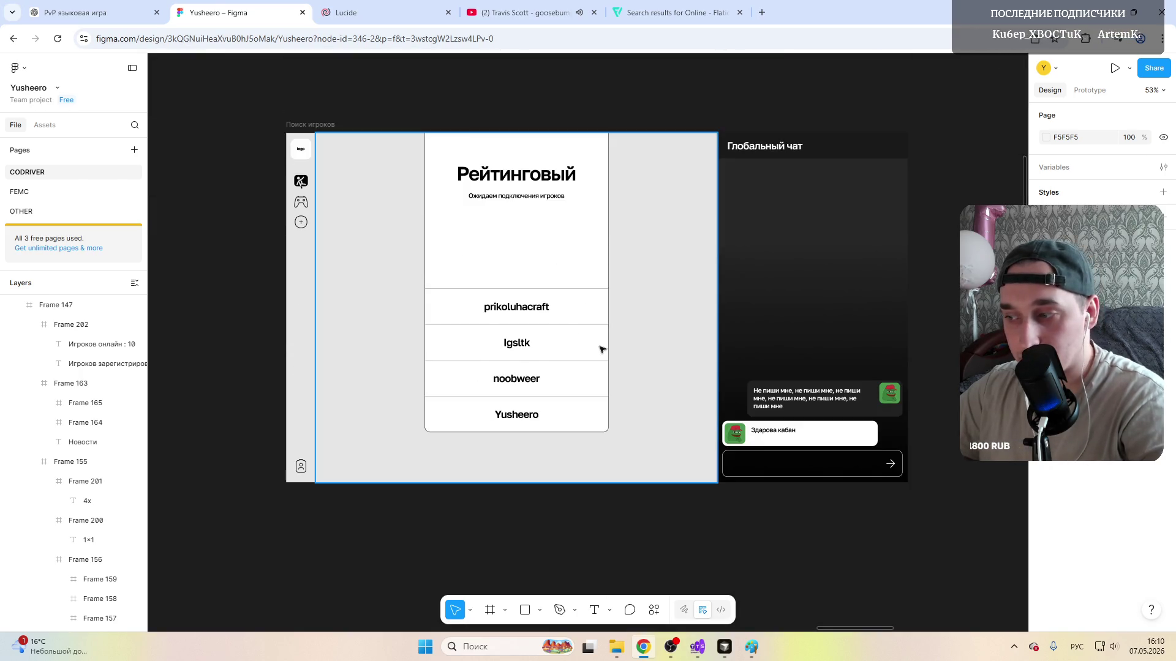
scroll(603, 350, "up", 1)
scroll(602, 350, "up", 5)
scroll(602, 350, "up", 5)
left_click(522, 303)
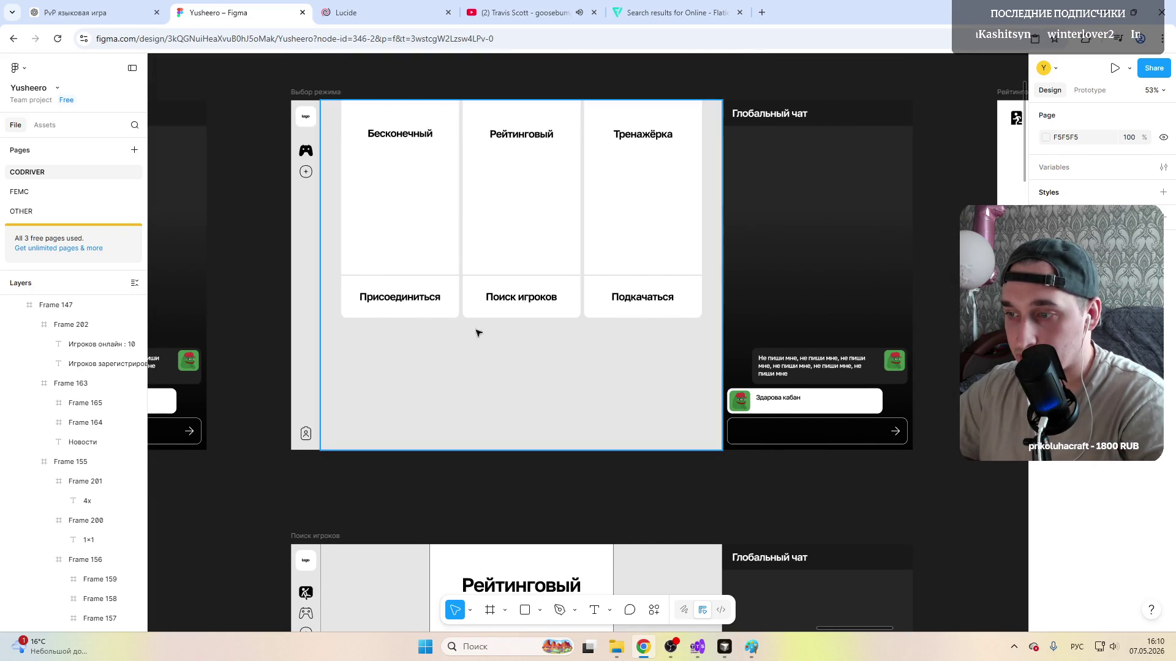
scroll(462, 325, "up", 3)
scroll(496, 326, "up", 2)
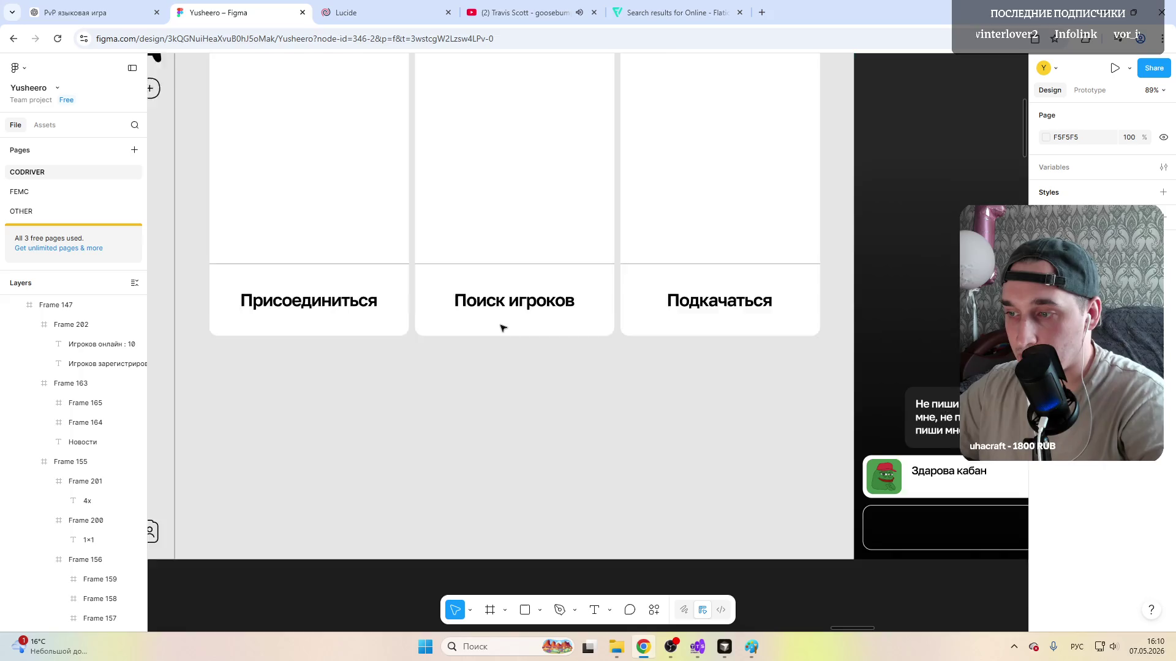
scroll(502, 328, "up", 2)
left_click(500, 338)
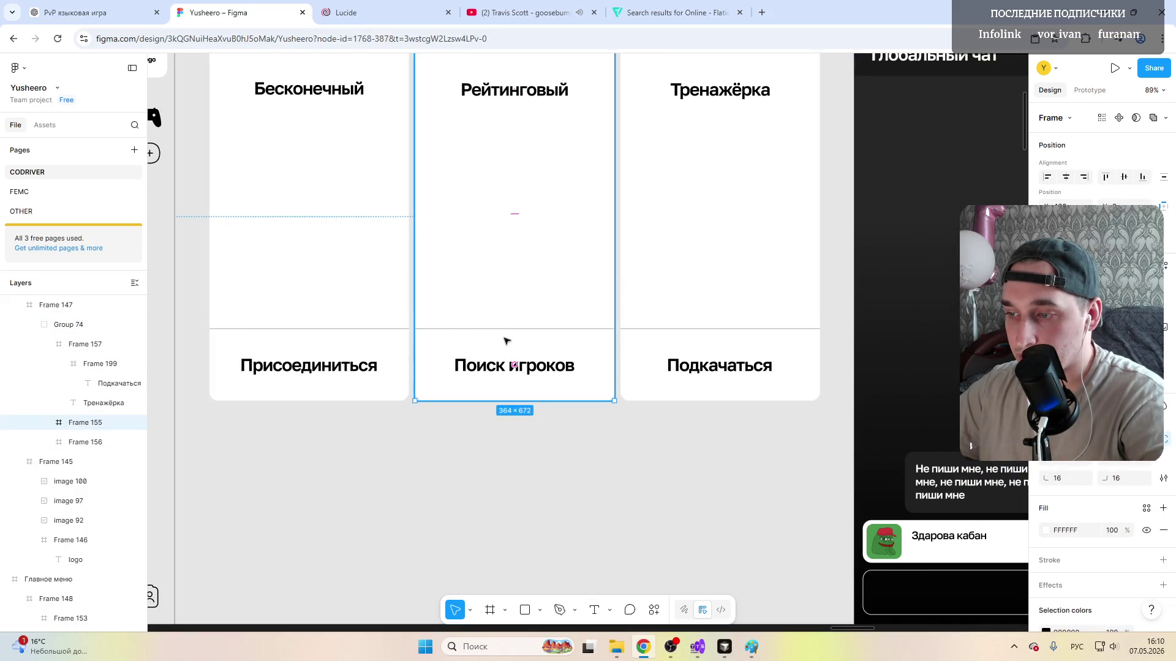
double_click(544, 343)
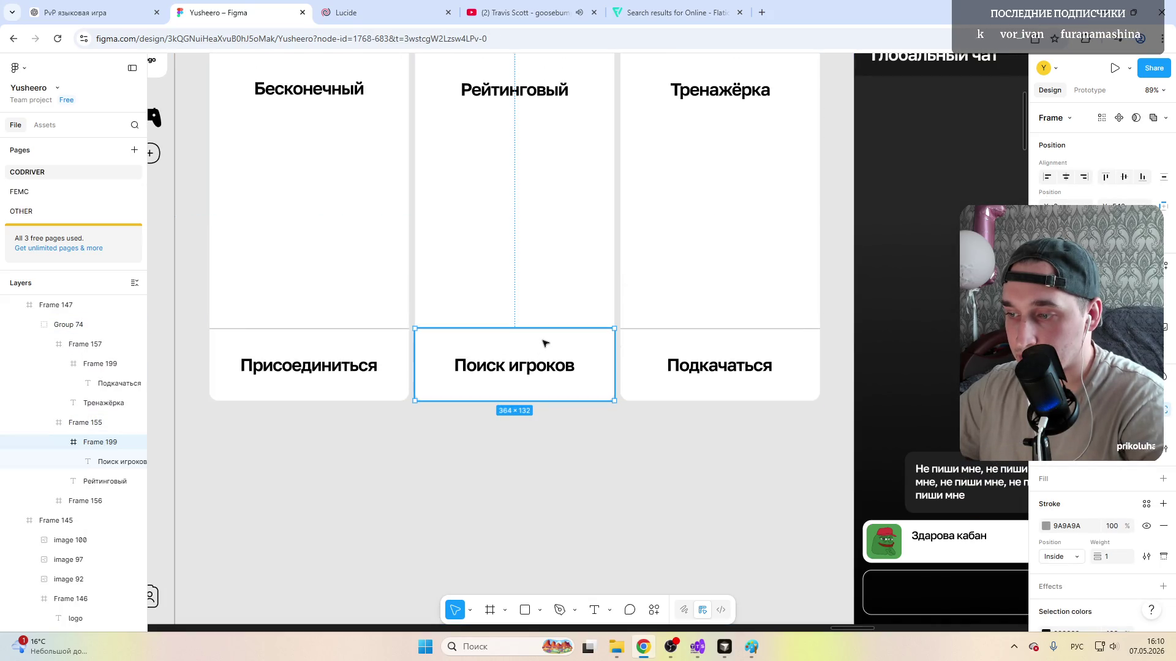
Step: Change the Поиск игроков label to 'Поиск 1x1' with a smaller font size
double_click(529, 369)
left_click(553, 365)
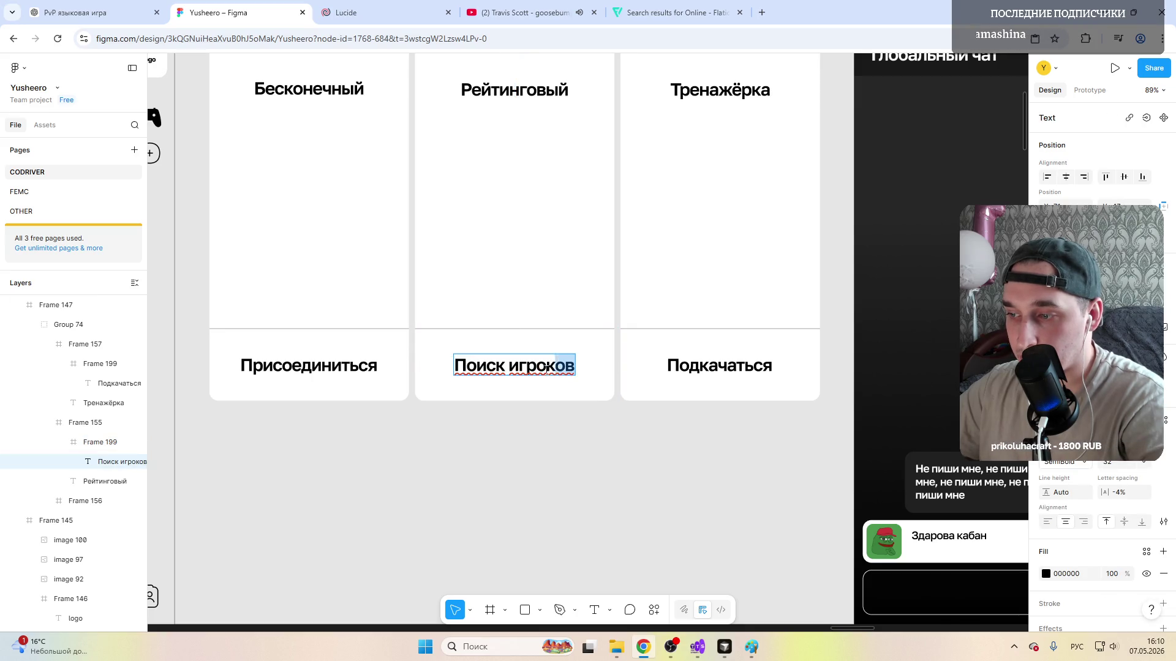
type("1х1")
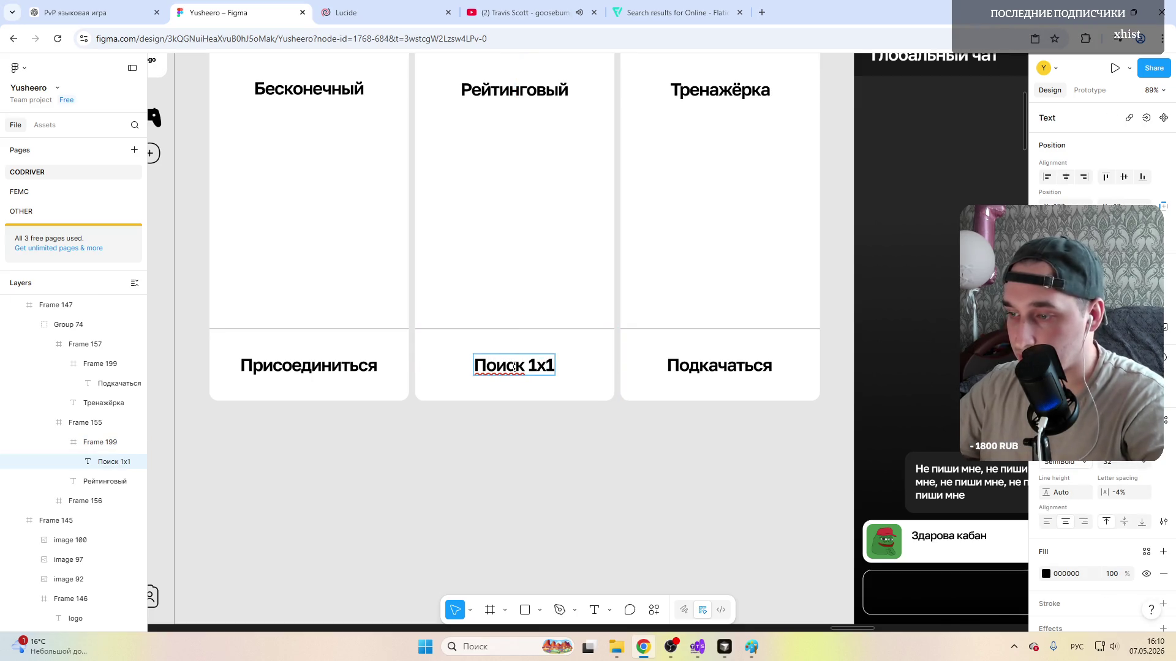
key("Escape")
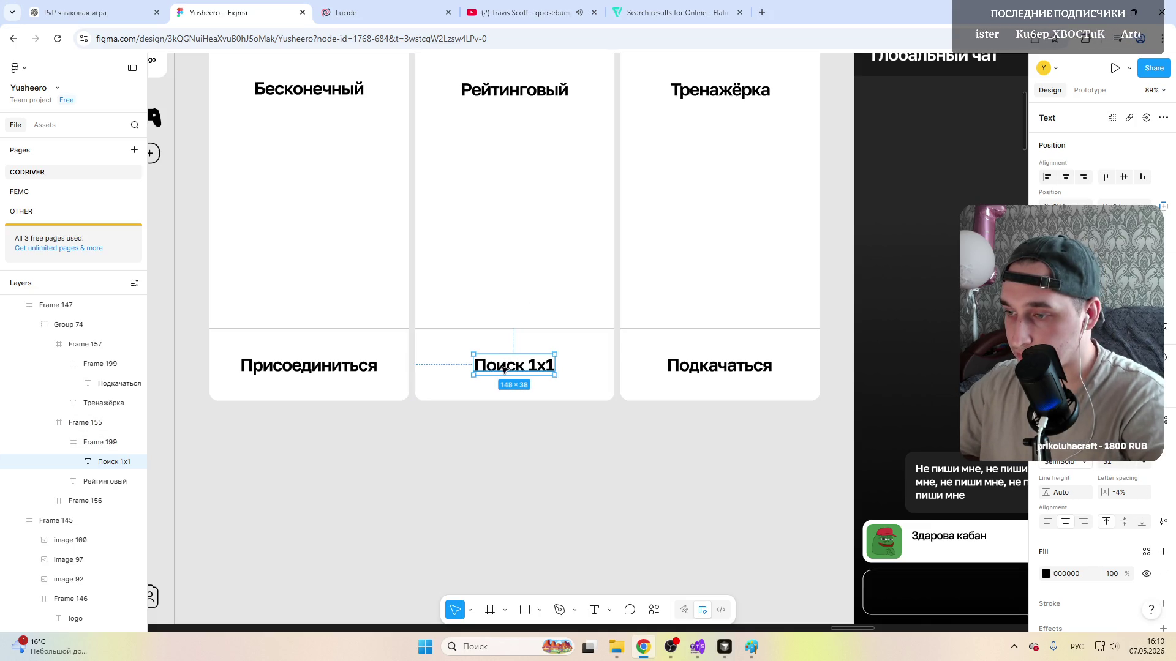
left_click(1142, 462)
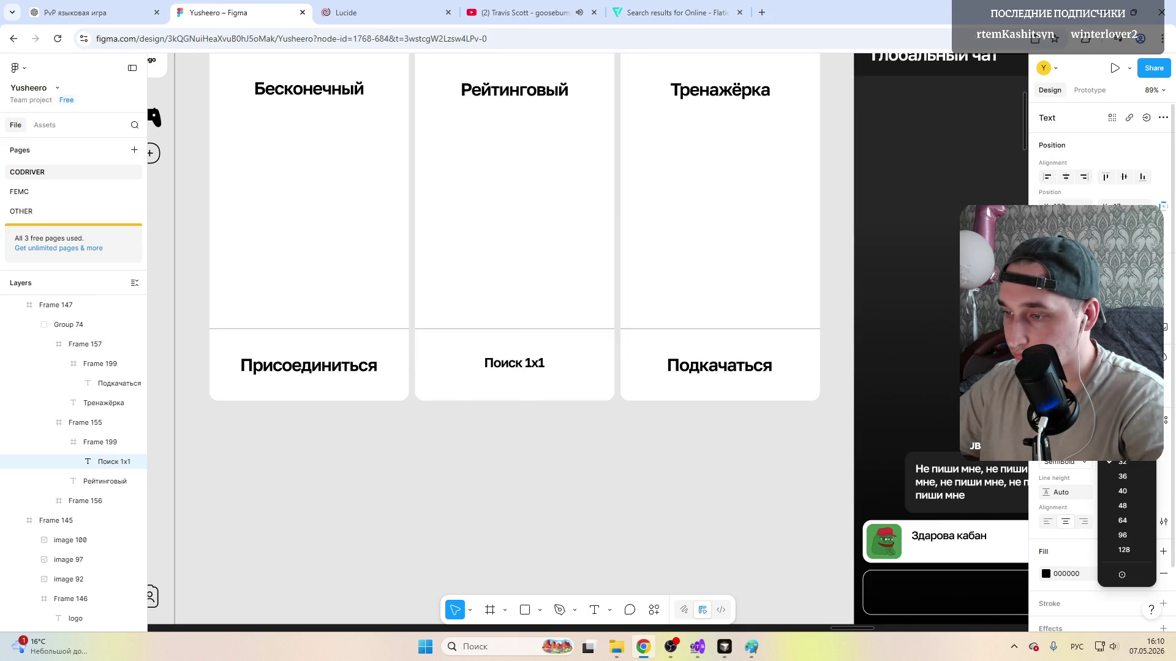
left_click(534, 390)
Step: Recentre the label in its box and shorten its text to '1x1'
left_click(519, 371)
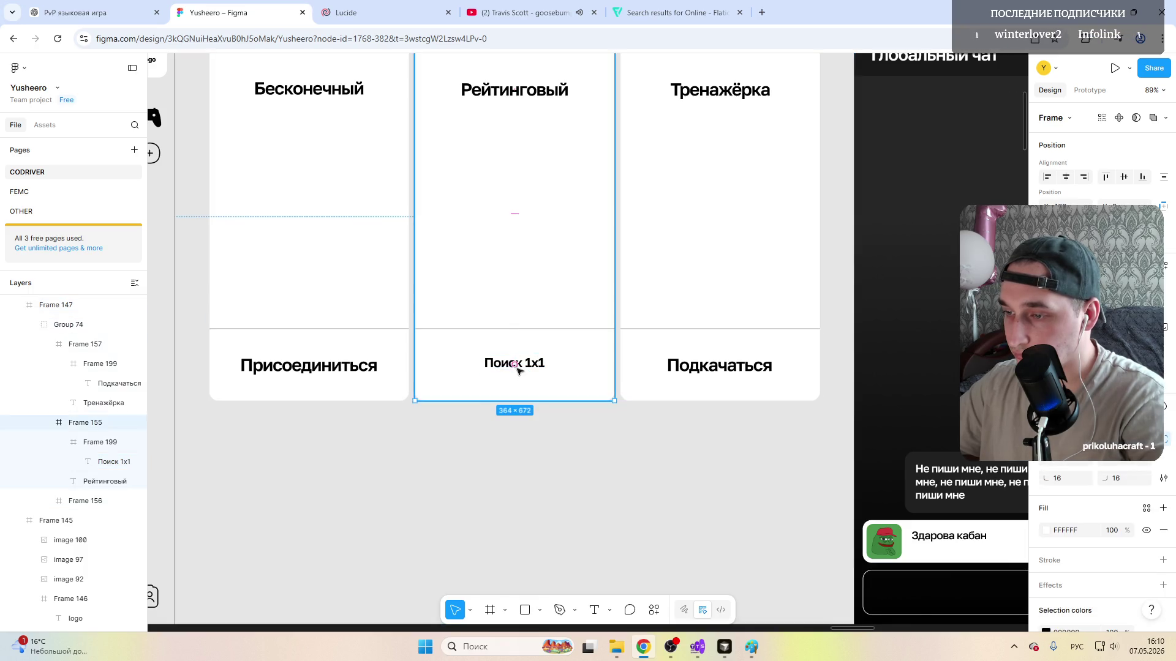
left_click(501, 364)
left_click(504, 363)
left_click_drag(504, 364, 459, 369)
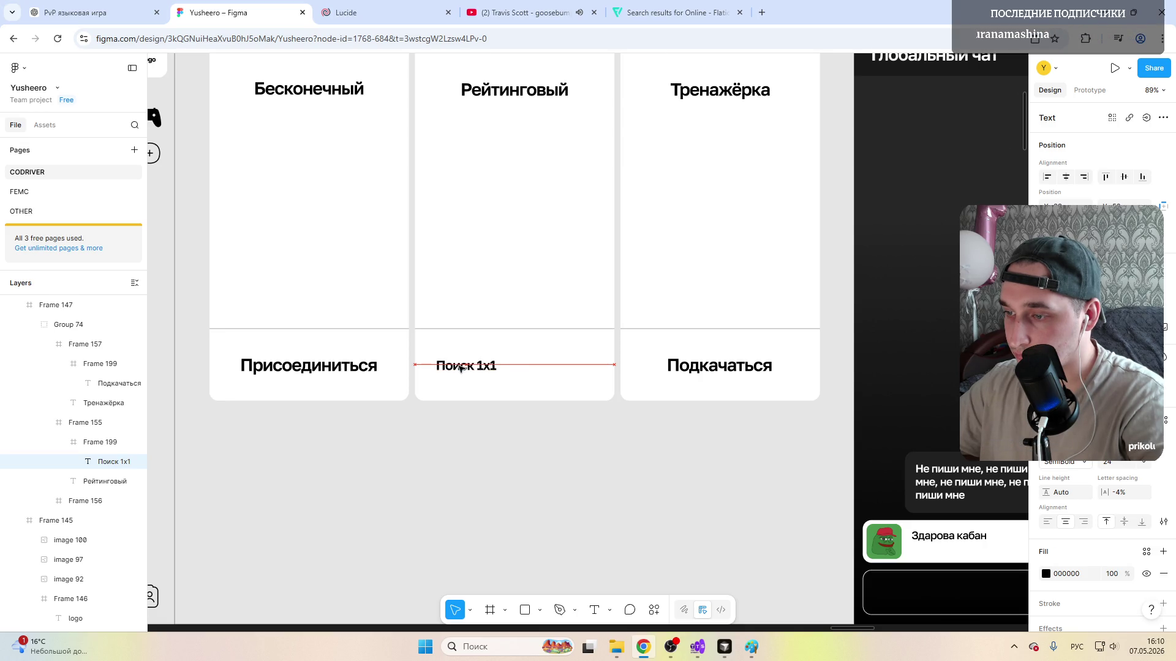
left_click_drag(459, 370, 511, 369)
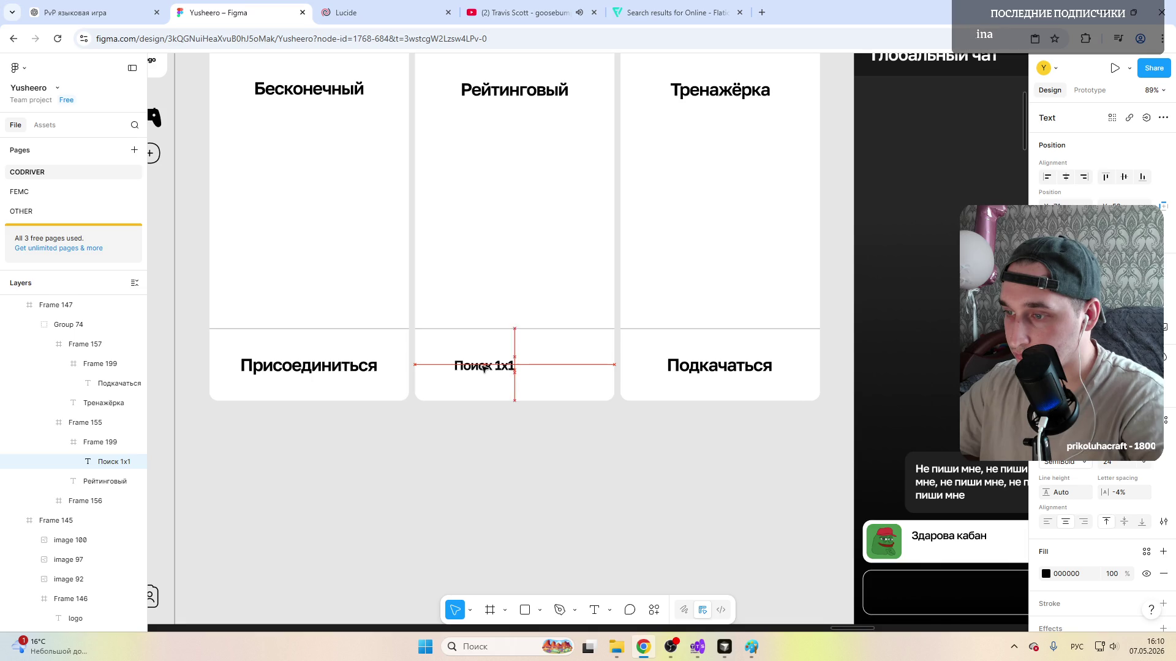
double_click(514, 366)
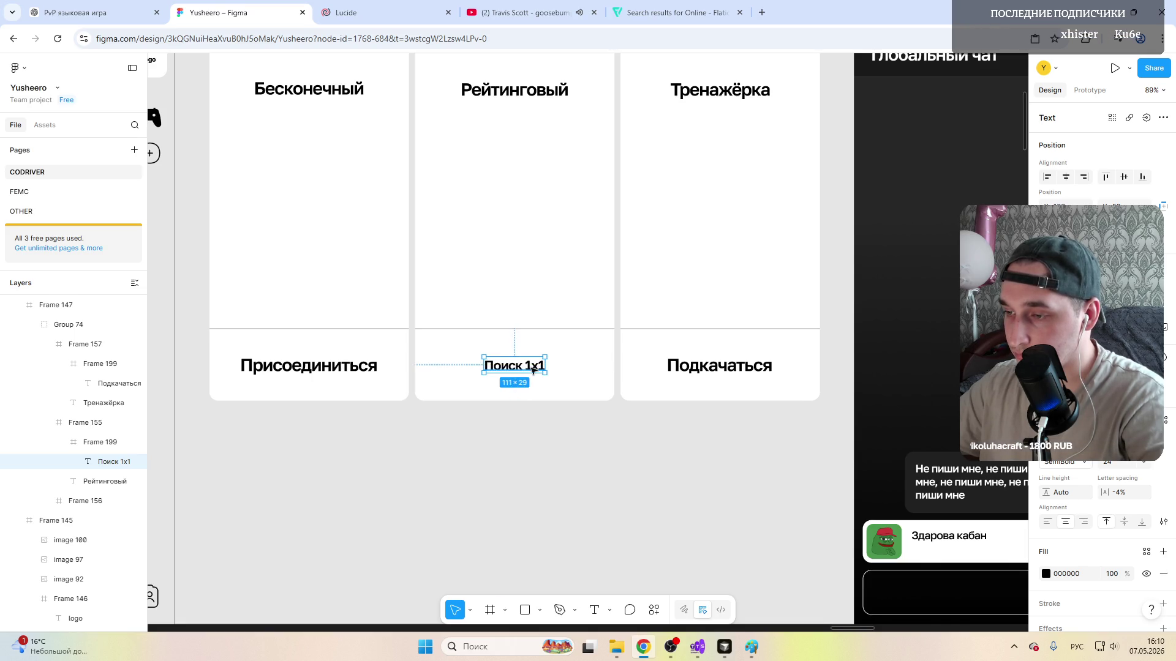
type("1x1")
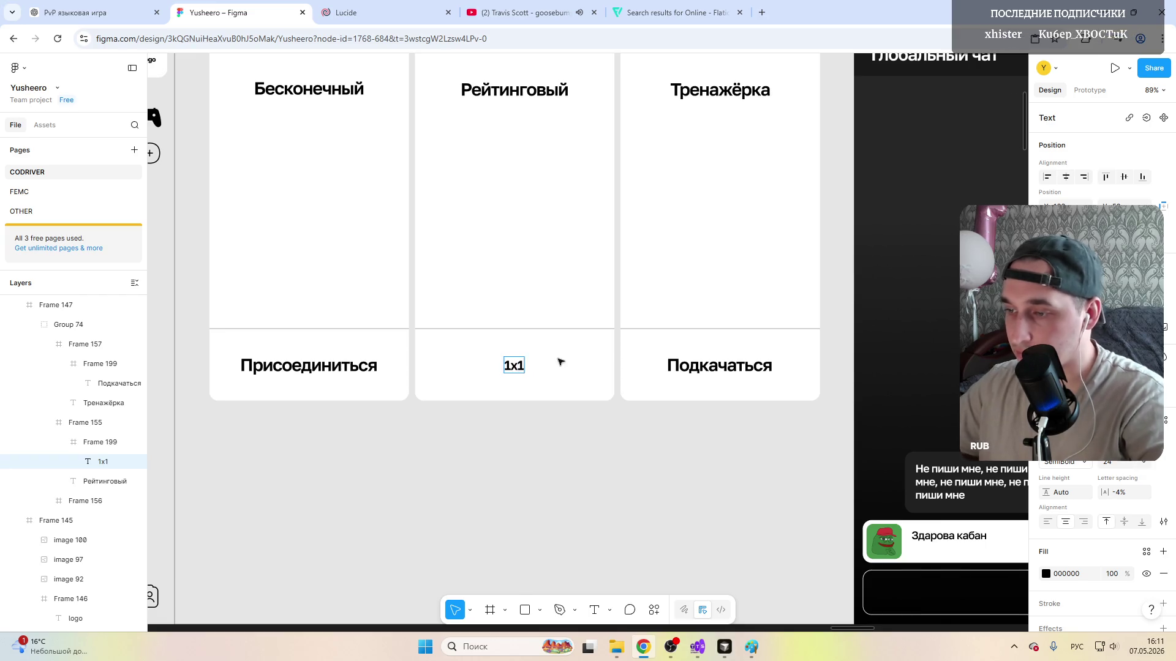
left_click(564, 363)
Step: Narrow the 1x1 box to 177 px, the card's left half, and enlarge the label to size 32
left_click(597, 368)
left_click_drag(613, 368, 463, 367)
left_click(508, 367)
left_click(1112, 462)
left_click(1102, 368)
left_click(466, 373)
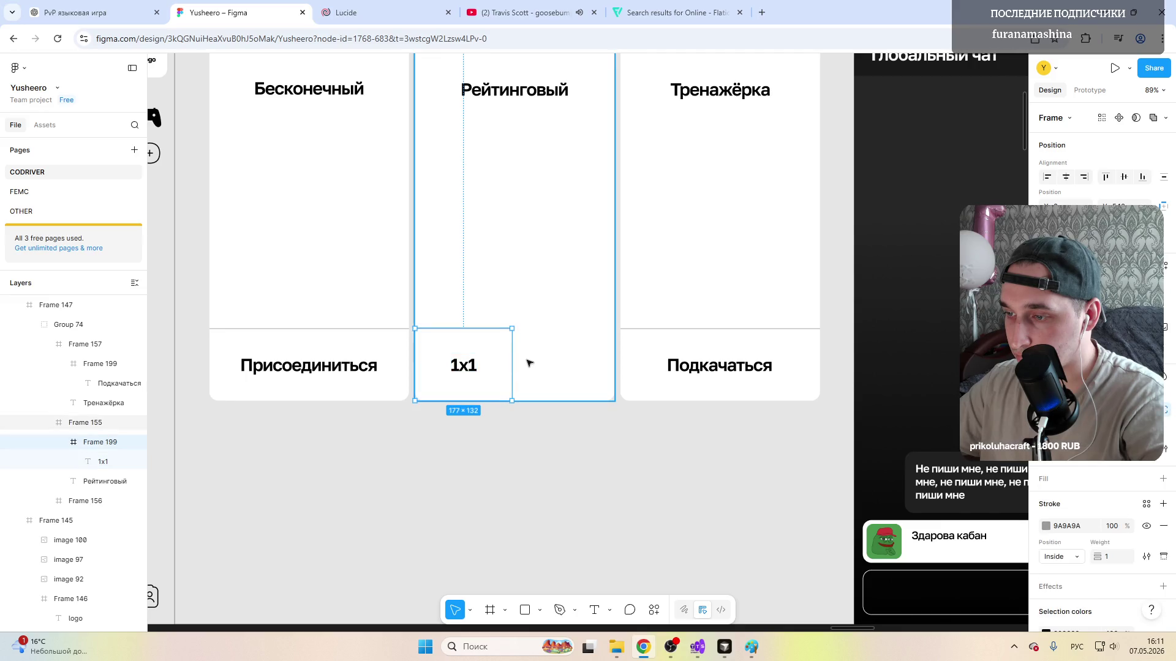
Step: Duplicate the 1x1 box to the right and widen both boxes to 182×132
left_click(554, 361)
mouse_move(497, 363)
left_mouse_down()
mouse_move(586, 354)
mouse_move(562, 351)
left_mouse_up()
scroll(562, 351, "up", 3)
scroll(515, 339, "up", 3)
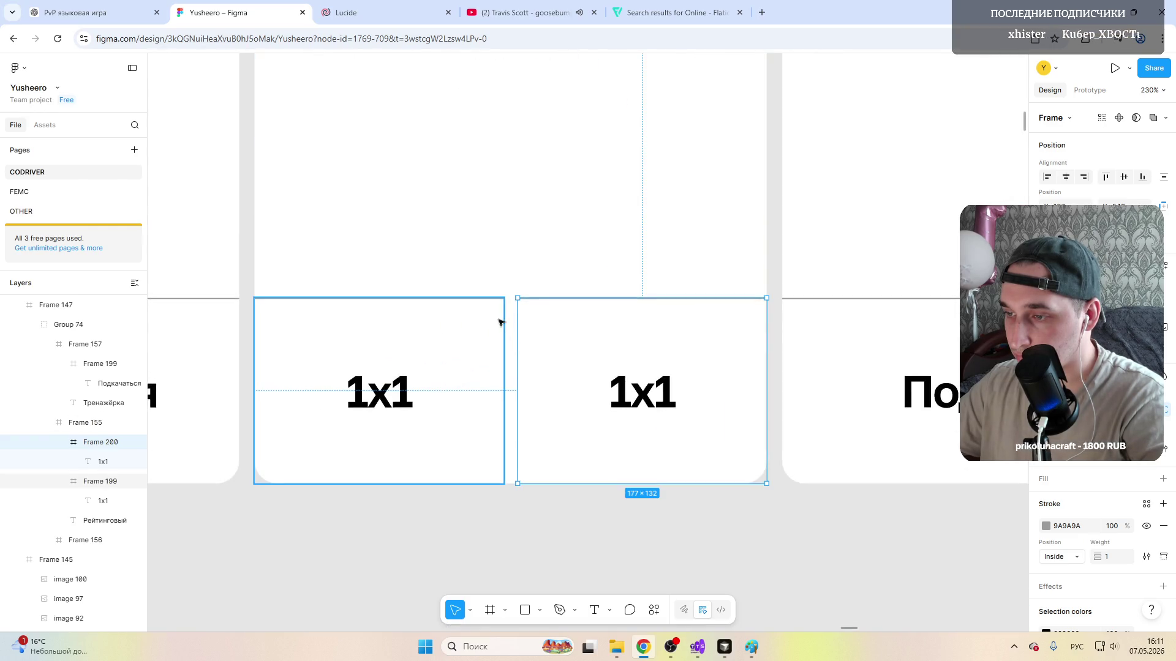
left_click(502, 328)
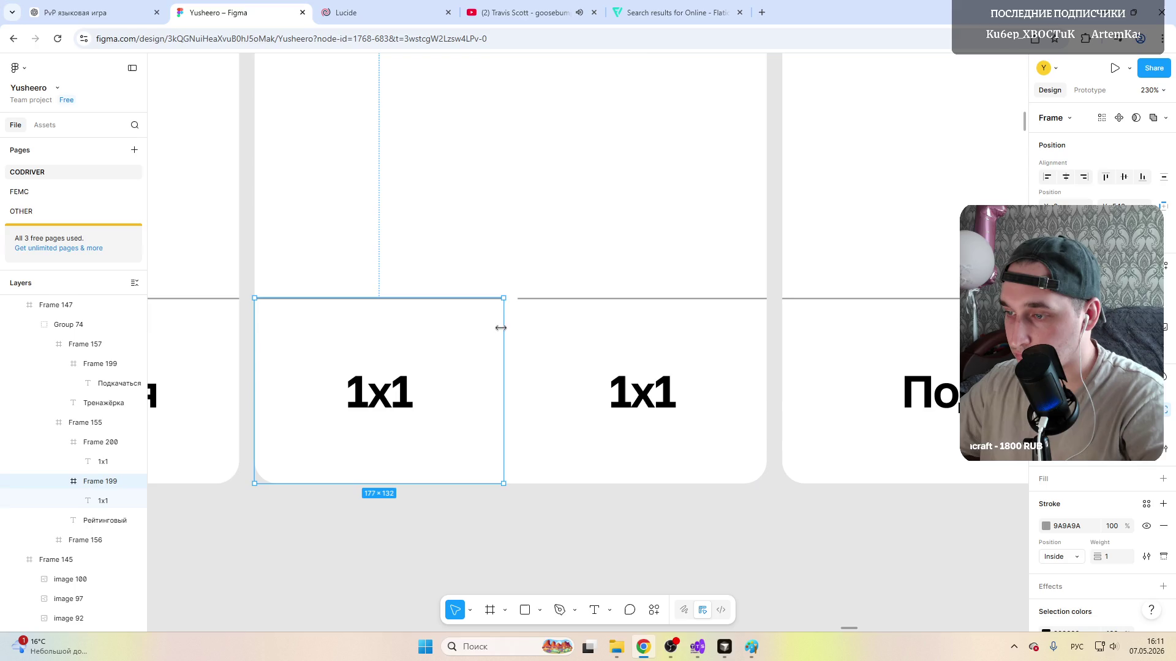
left_click_drag(505, 328, 511, 329)
left_click(519, 330)
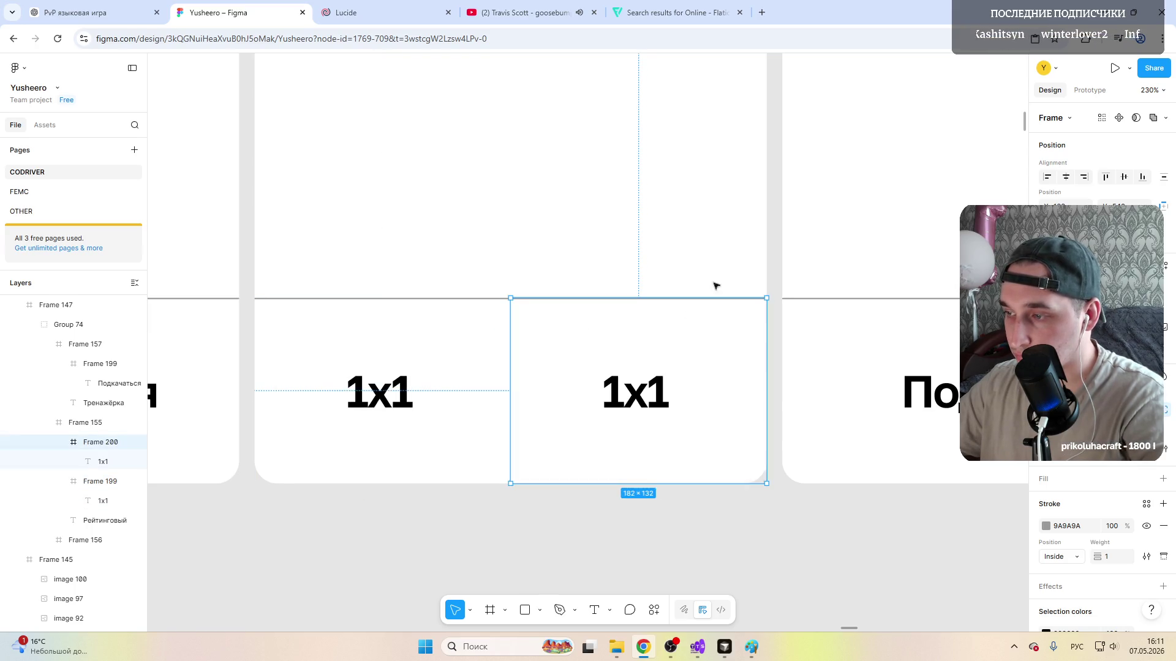
scroll(478, 432, "down", 3)
scroll(547, 512, "down", 1)
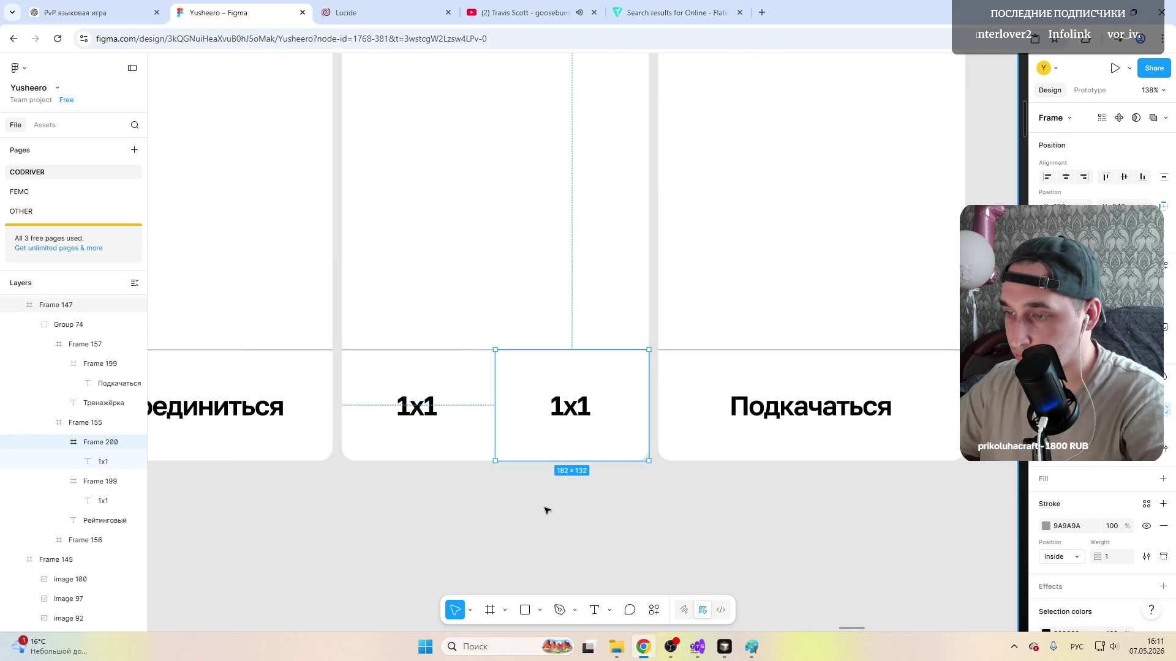
left_click(546, 511)
Step: Give the right box a custom left-only stroke as a thin divider between the boxes
left_click(558, 404)
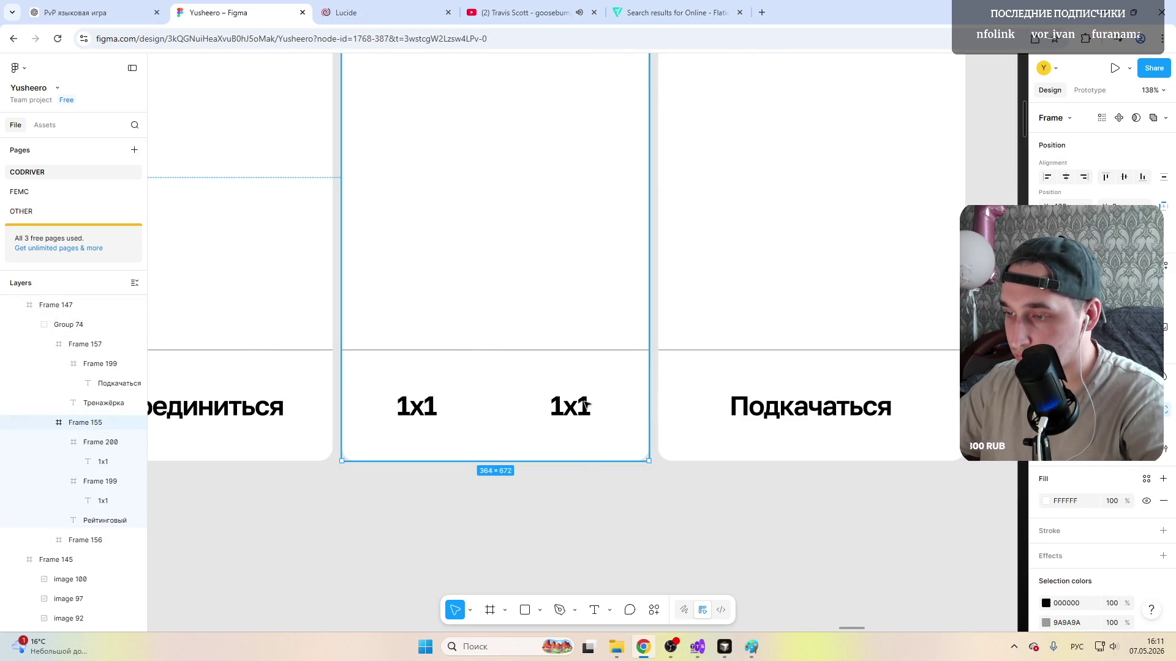
double_click(561, 405)
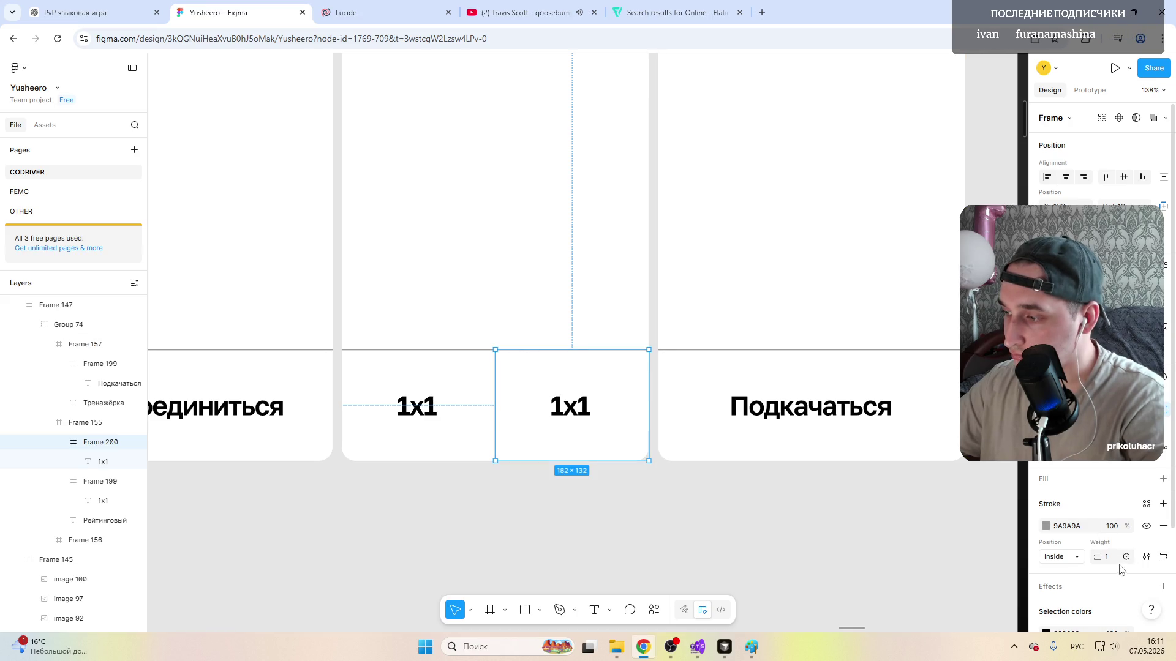
scroll(1086, 567, "down", 3)
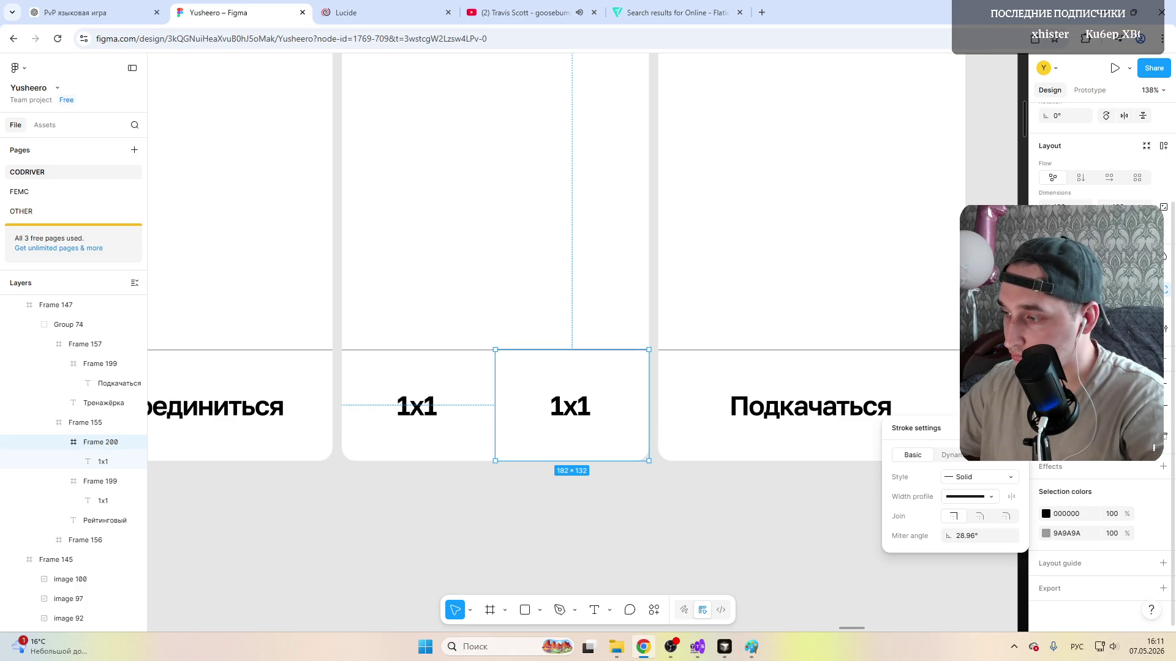
left_click(1163, 465)
left_click(1140, 534)
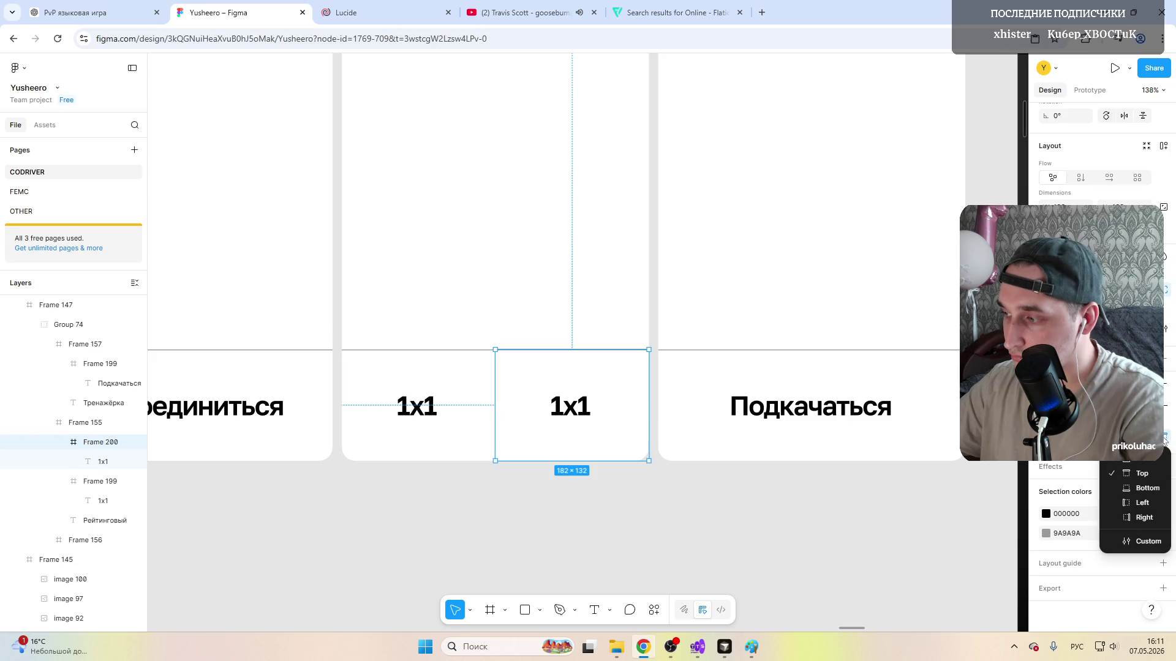
left_click(1132, 540)
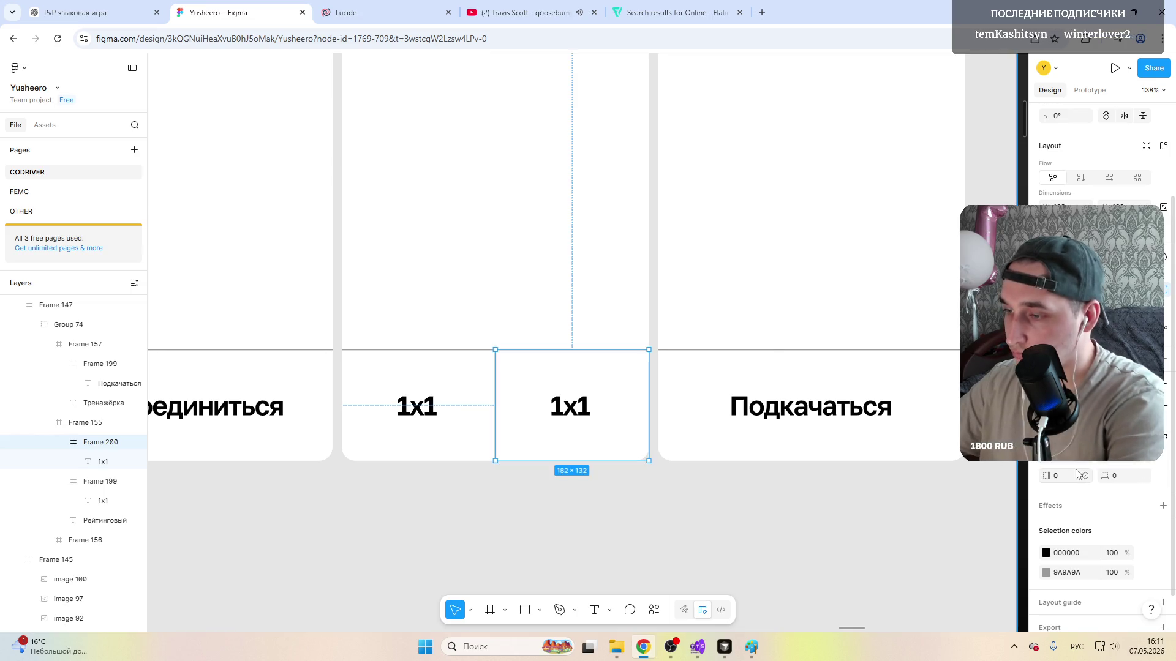
left_click(845, 231)
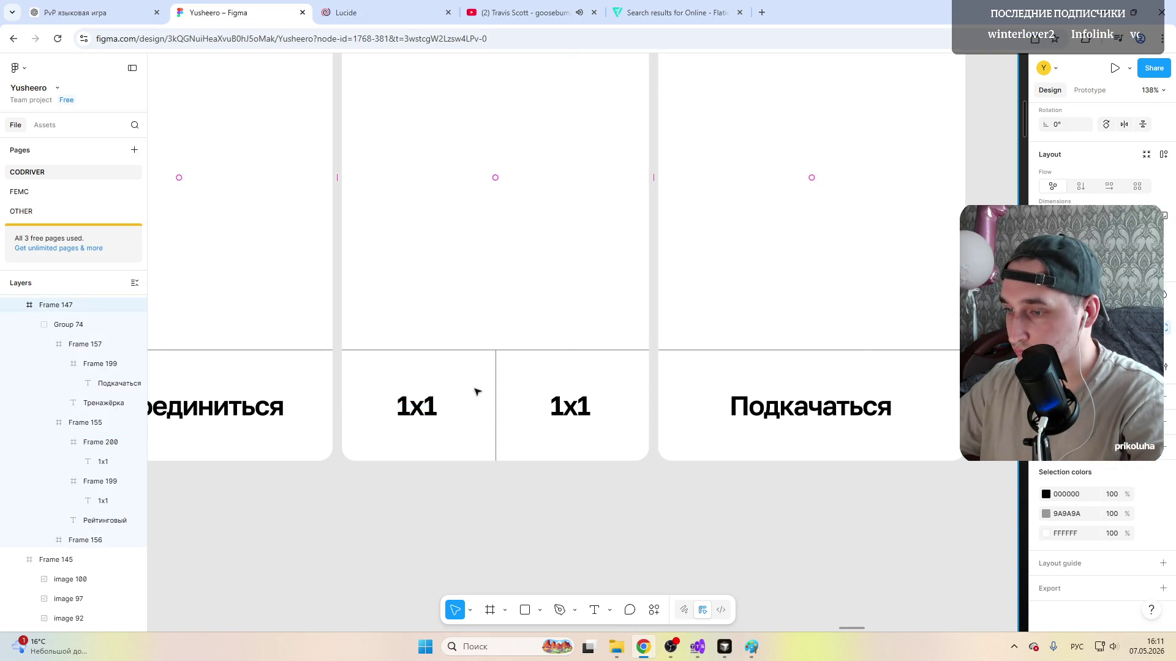
left_click(570, 406)
Step: Change the right box's label to '4x' and nudge it toward centre
double_click(571, 407)
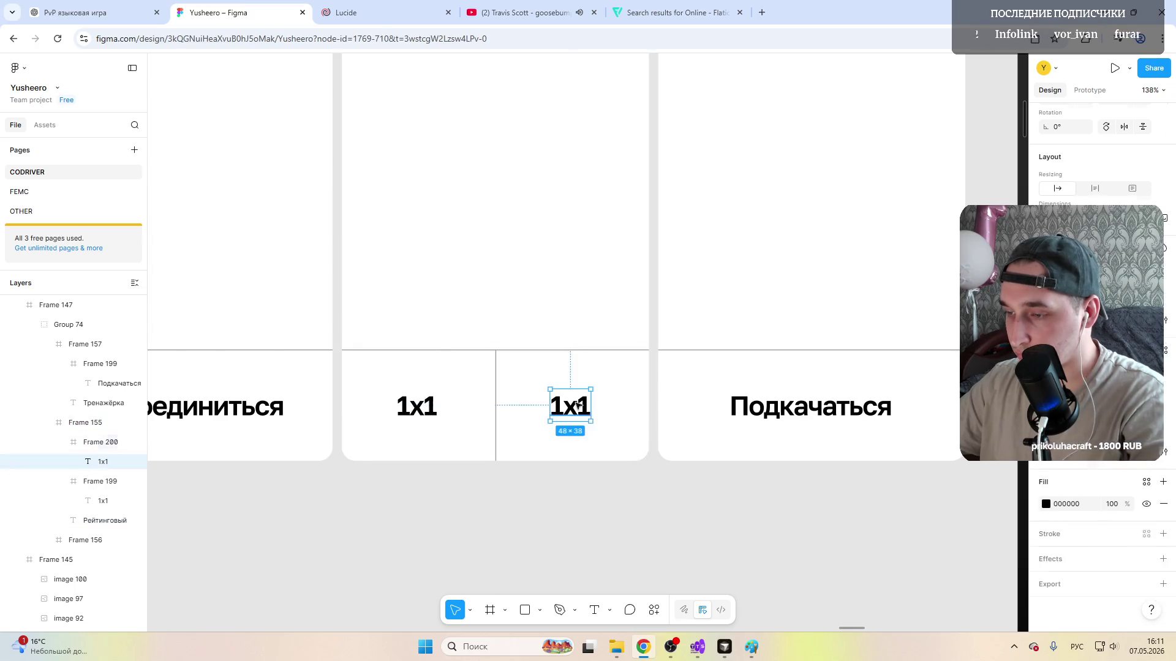
key("4")
key("ctrl+z")
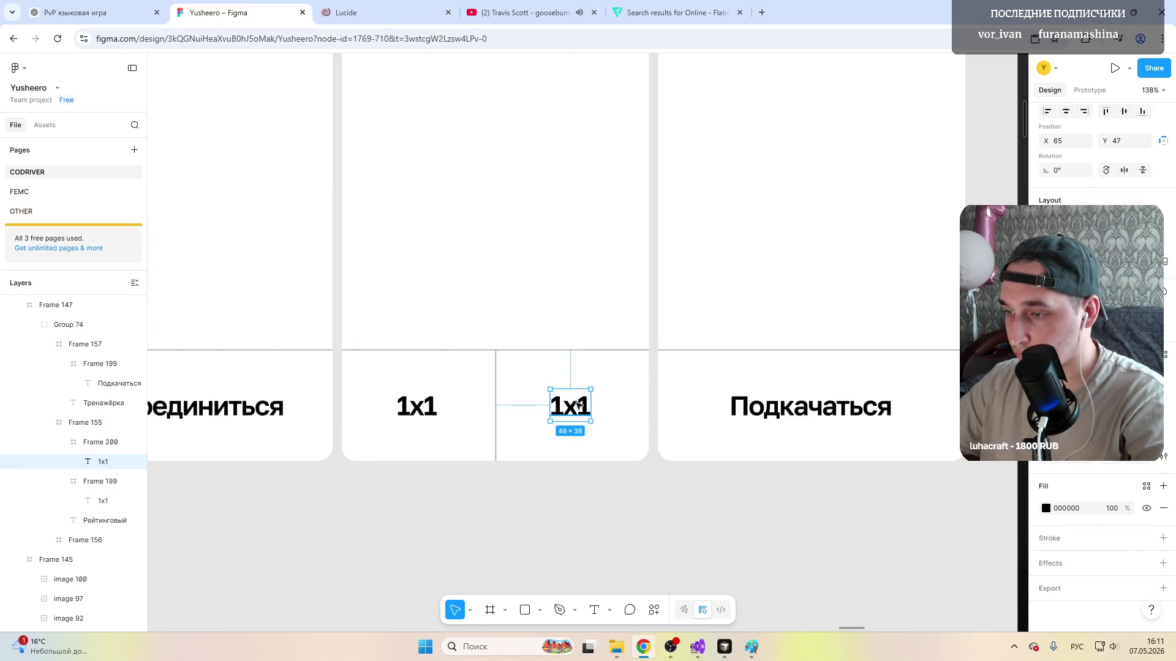
double_click(581, 407)
type("4ч")
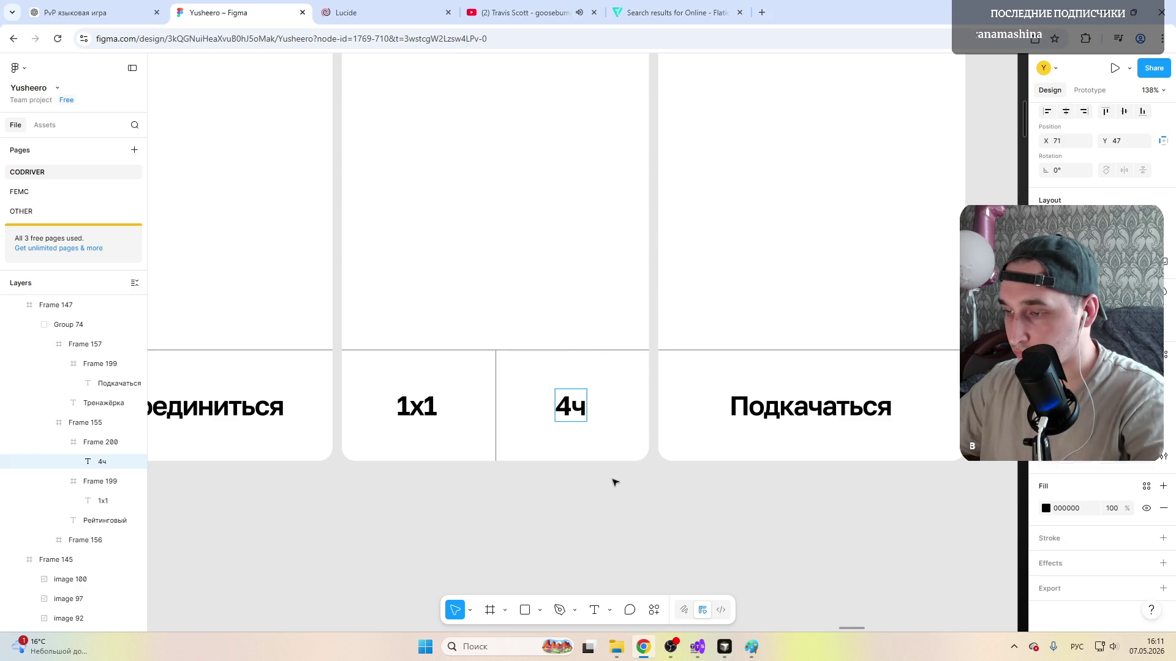
key("BackSpace")
type("x")
key("BackSpace")
type("x")
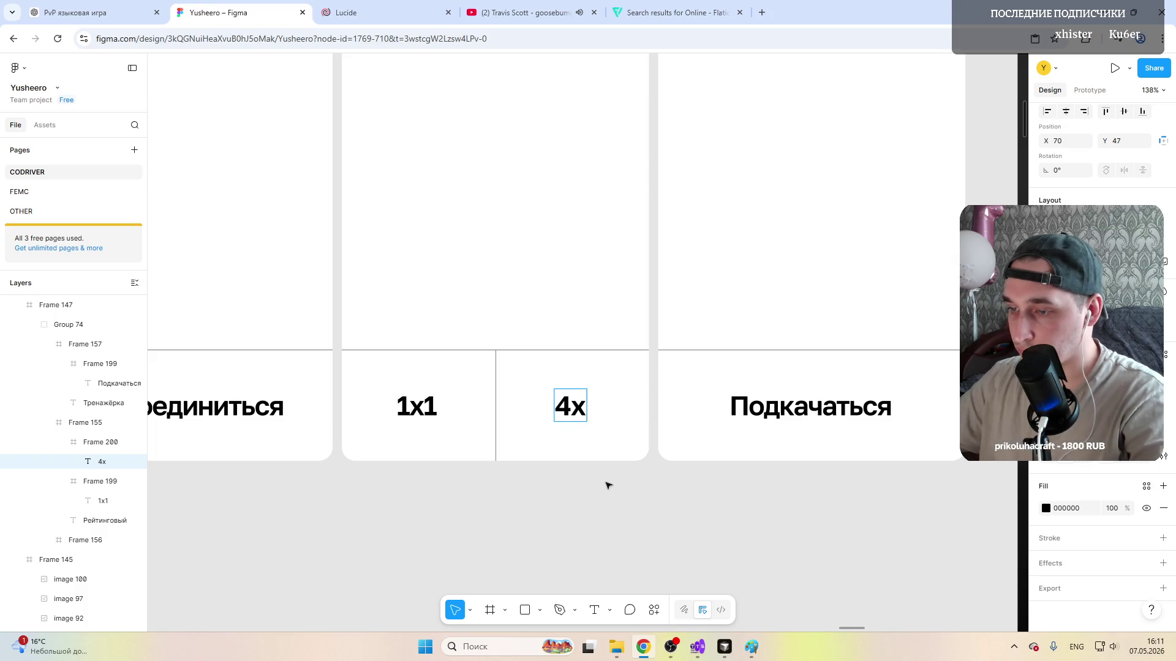
left_click(600, 476)
left_click_drag(571, 407, 574, 435)
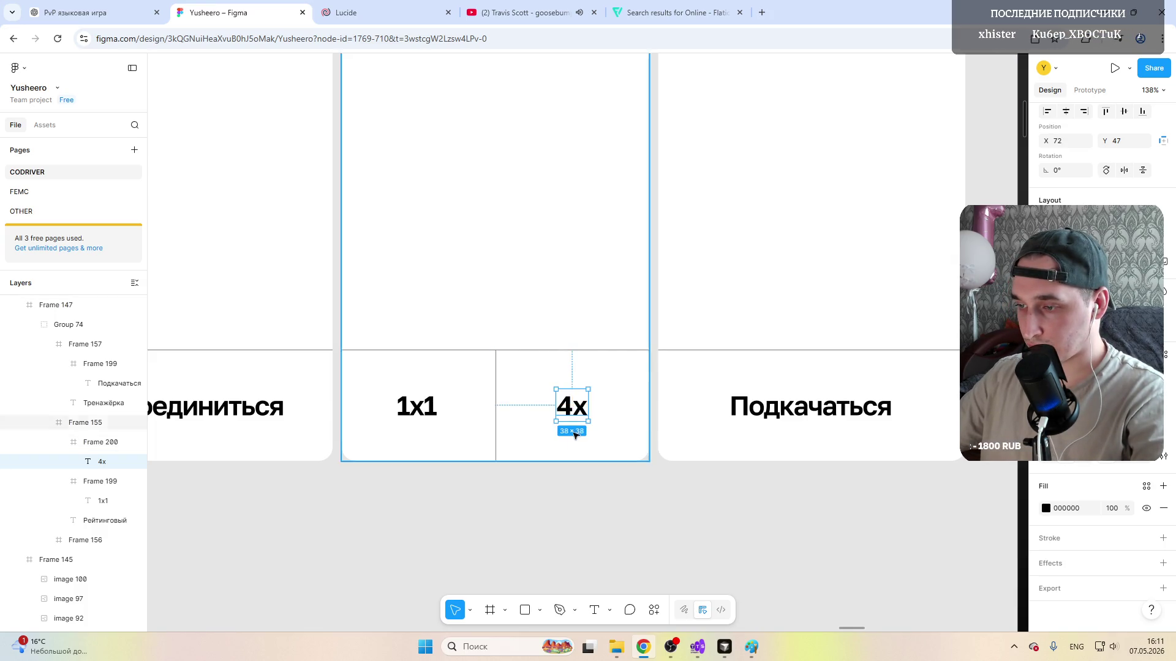
scroll(575, 435, "down", 5)
left_click(533, 459)
scroll(547, 425, "up", 4)
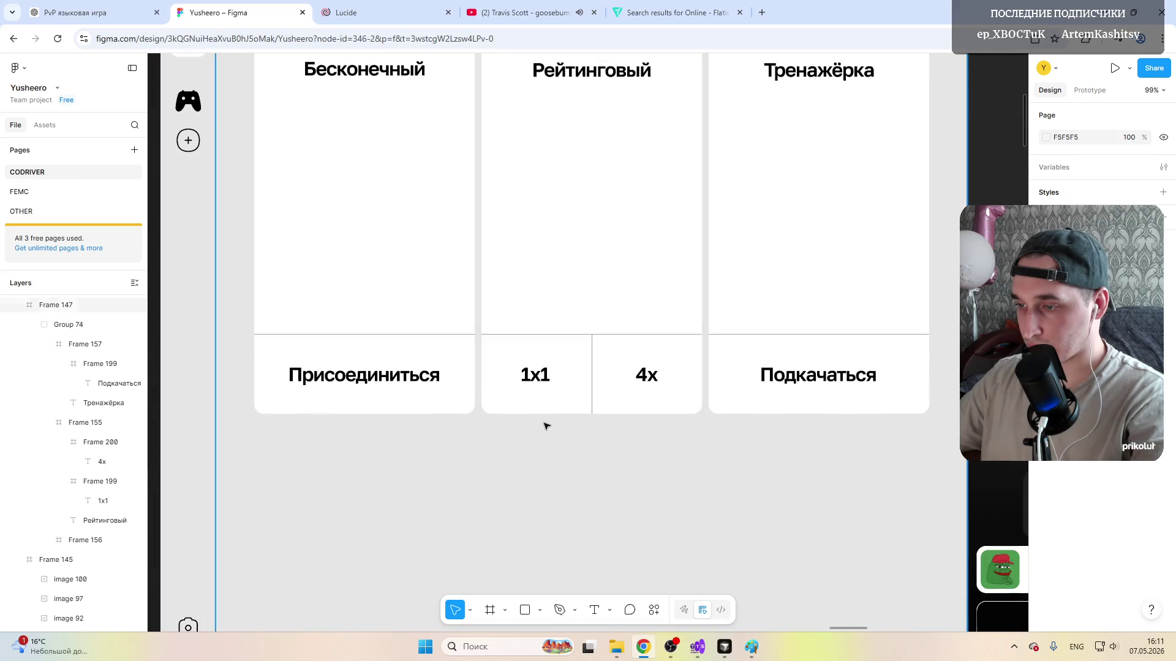
Step: Try size 36 on the left 1x1 label, then undo it
left_click(536, 376)
double_click(535, 377)
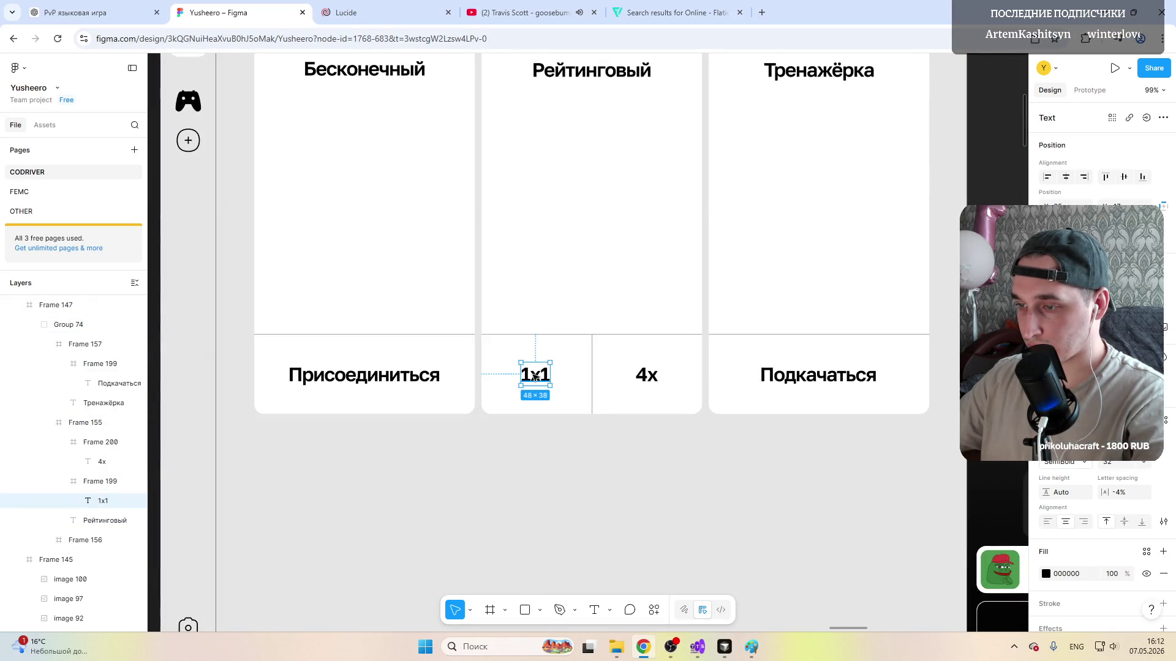
left_click(1146, 466)
left_click(1117, 497)
key("ctrl+z")
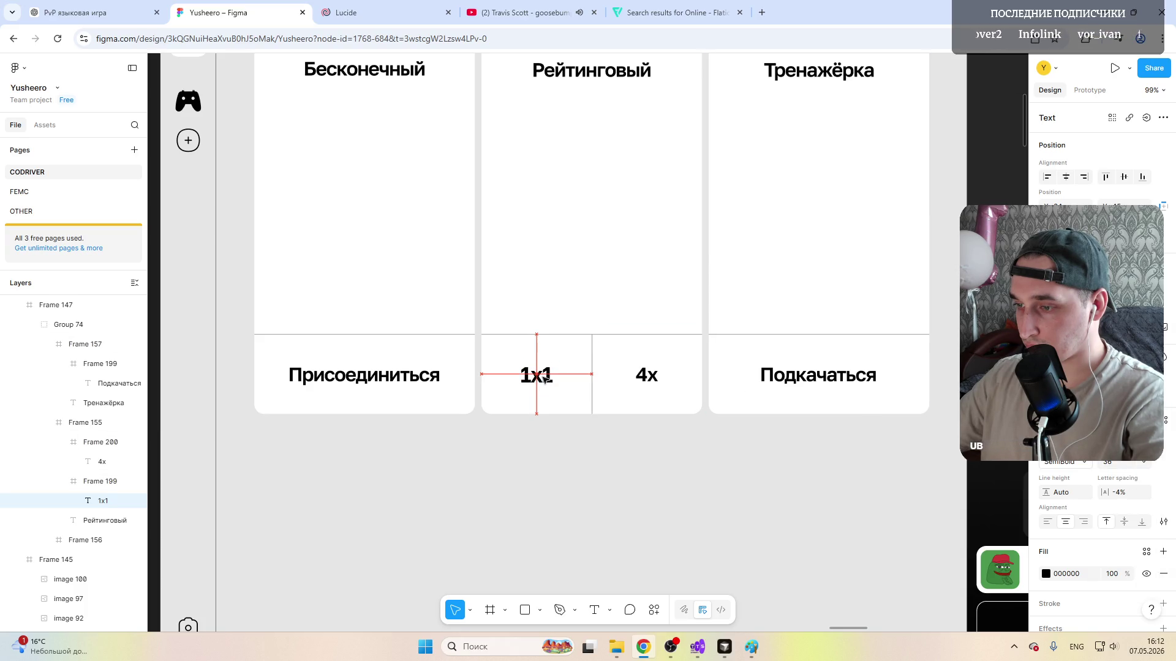
Step: Set the 4x label's font size to 36 and centre it within its half of the card
left_click(646, 376)
double_click(646, 375)
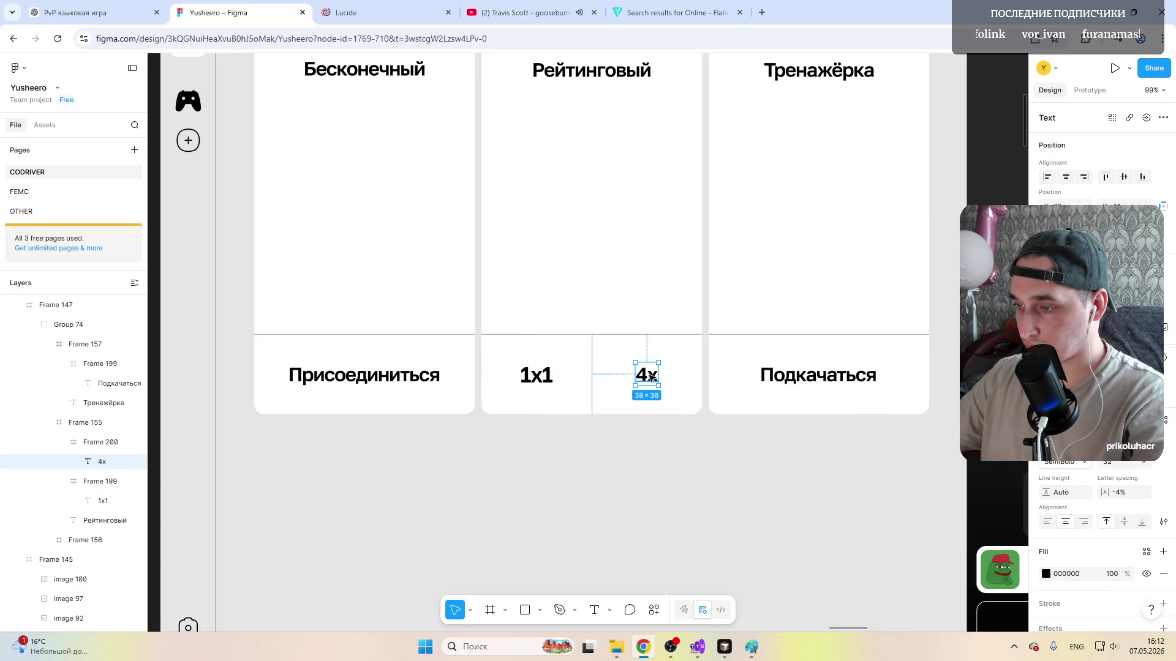
left_click(1146, 466)
left_click(1116, 497)
left_click(588, 441)
left_click(645, 375)
double_click(646, 375)
left_click(588, 441)
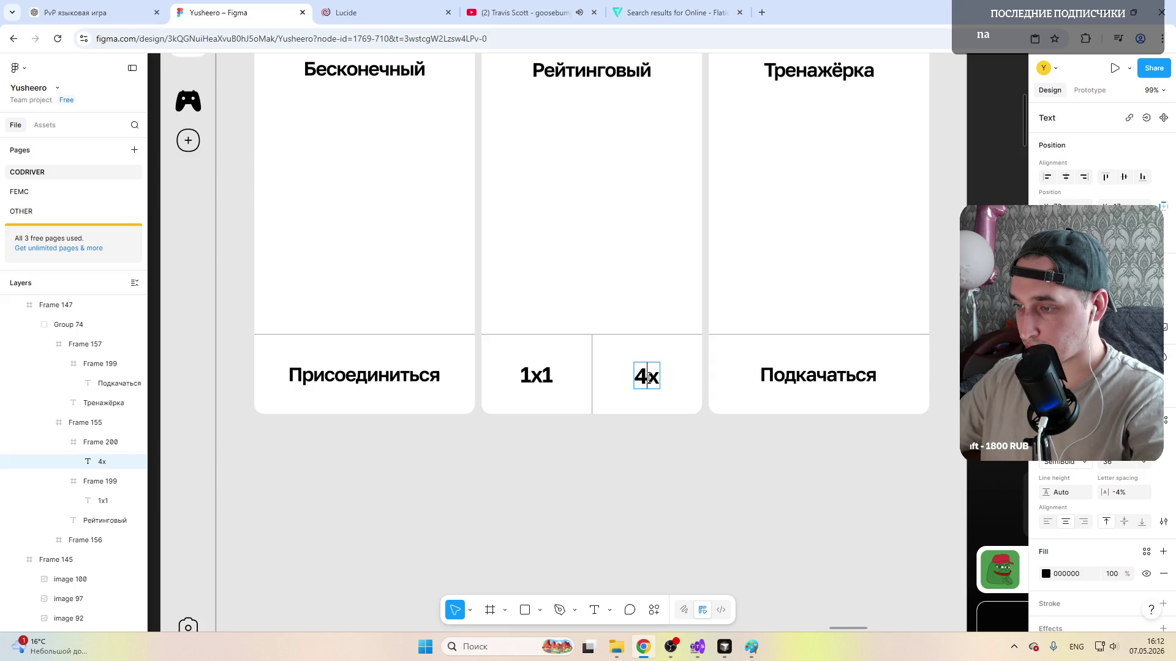
left_click_drag(646, 379, 648, 378)
scroll(643, 367, "down", 5)
left_click(590, 227)
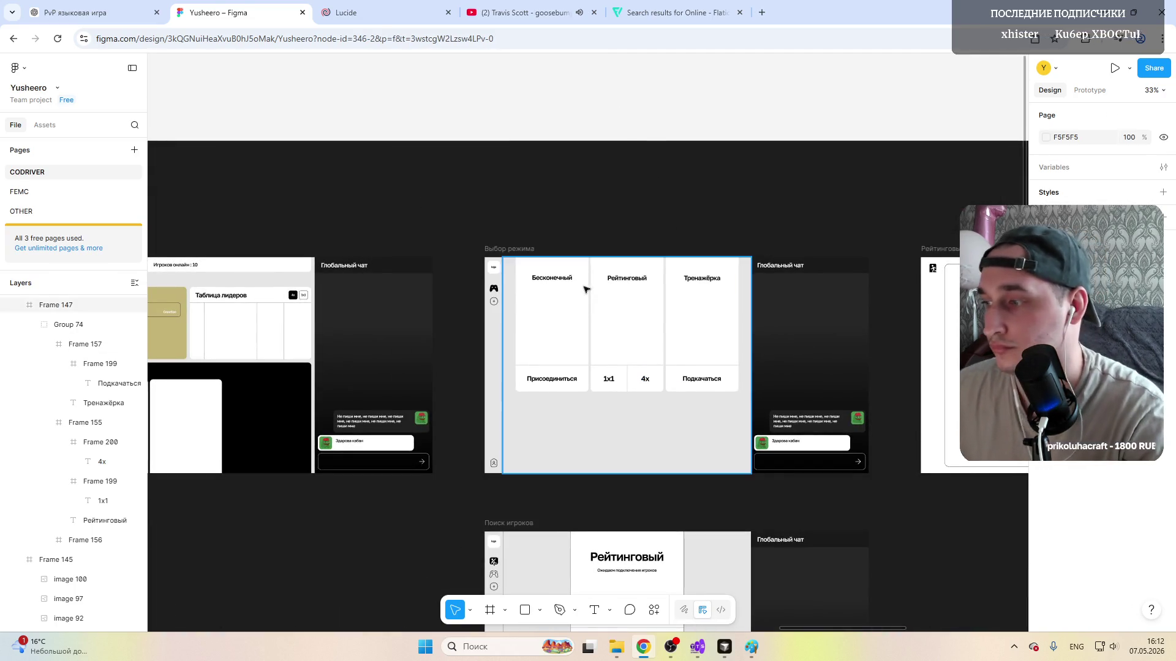
scroll(589, 227, "down", 2)
scroll(643, 276, "left", 2)
scroll(686, 320, "right", 4)
scroll(686, 320, "up", 4)
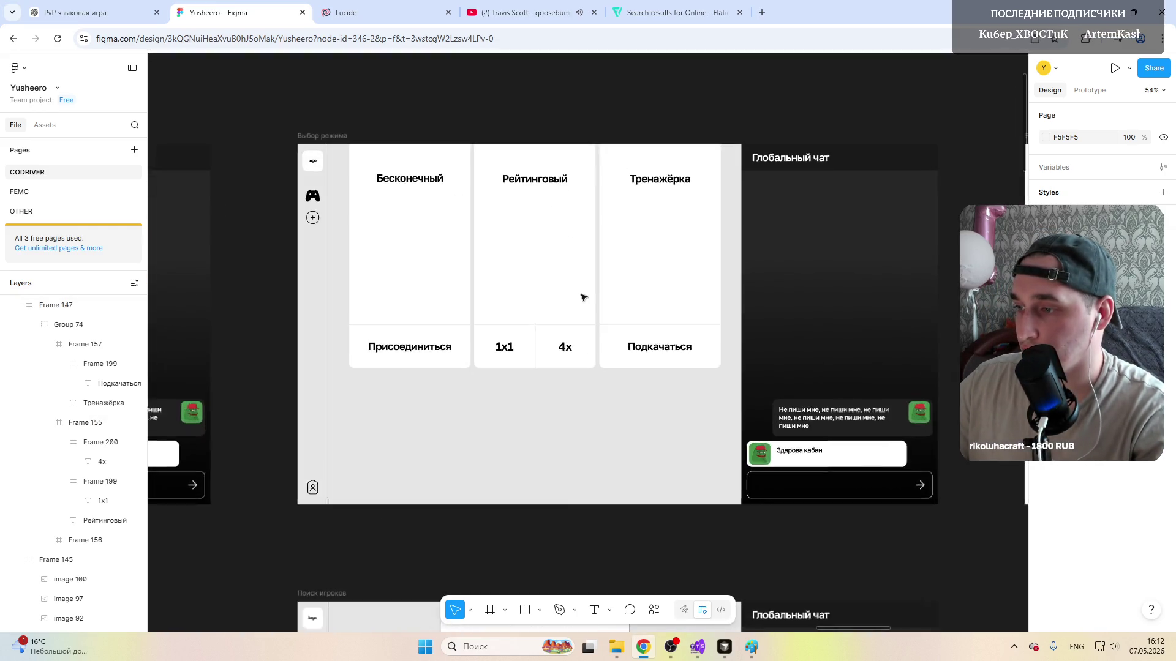
scroll(570, 294, "up", 2)
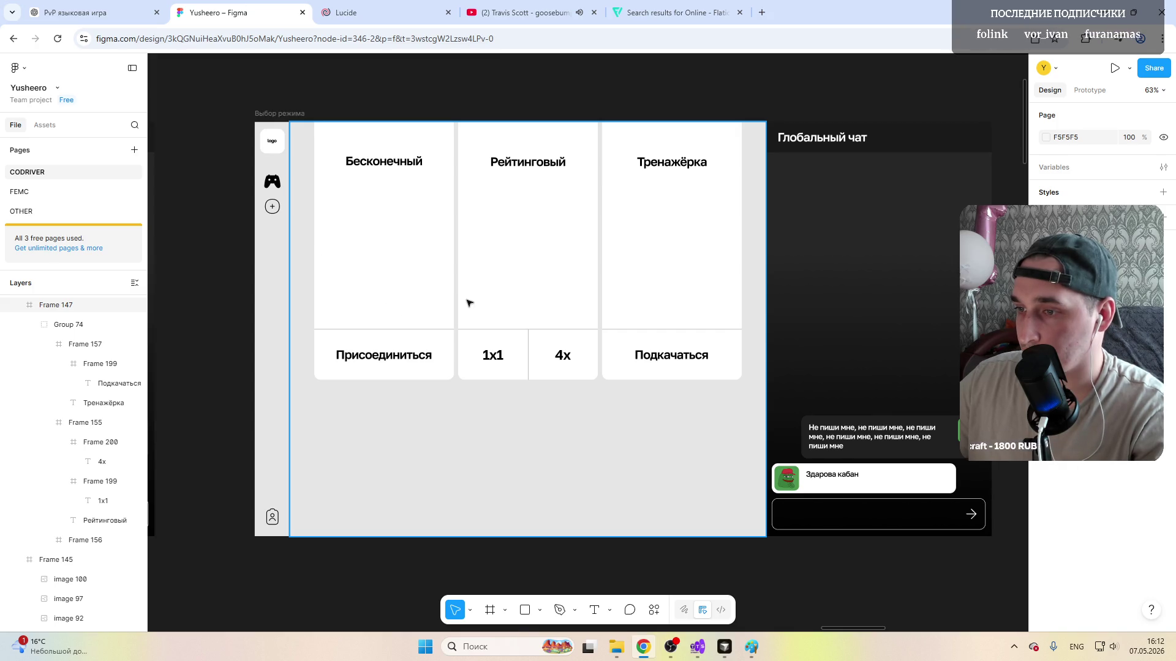
scroll(468, 303, "down", 5)
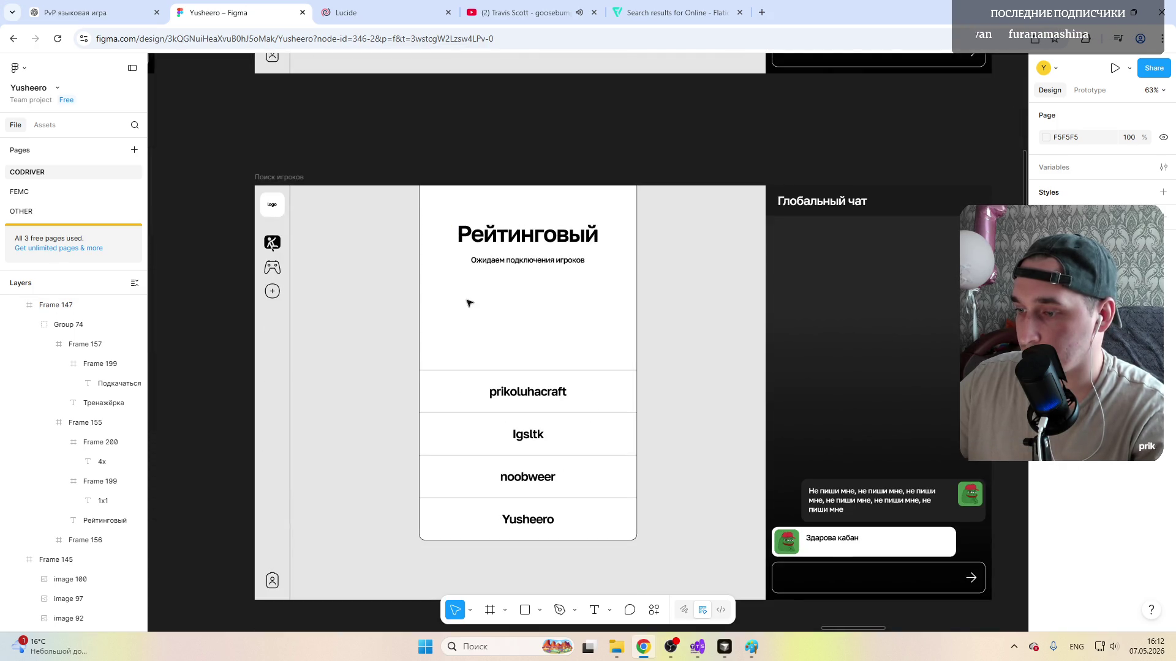
scroll(468, 303, "up", 4)
scroll(468, 304, "down", 5)
scroll(468, 303, "up", 1)
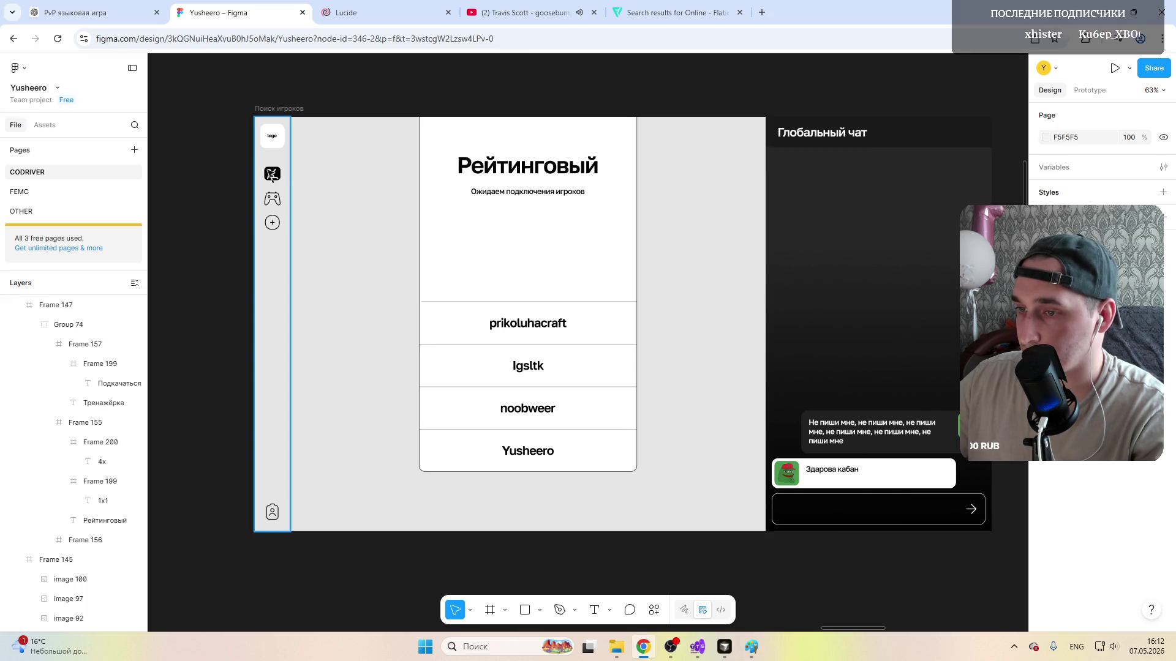
scroll(400, 314, "up", 1)
scroll(401, 314, "up", 5)
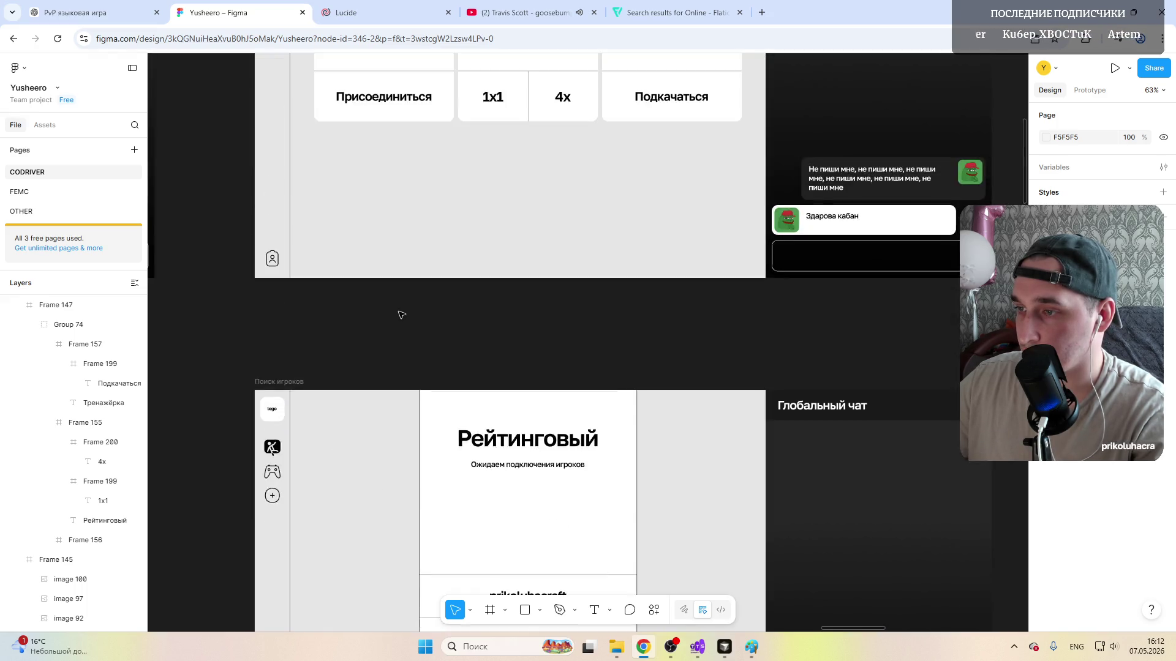
scroll(400, 314, "up", 3)
scroll(400, 314, "right", 5)
scroll(401, 314, "right", 8)
scroll(401, 315, "right", 7)
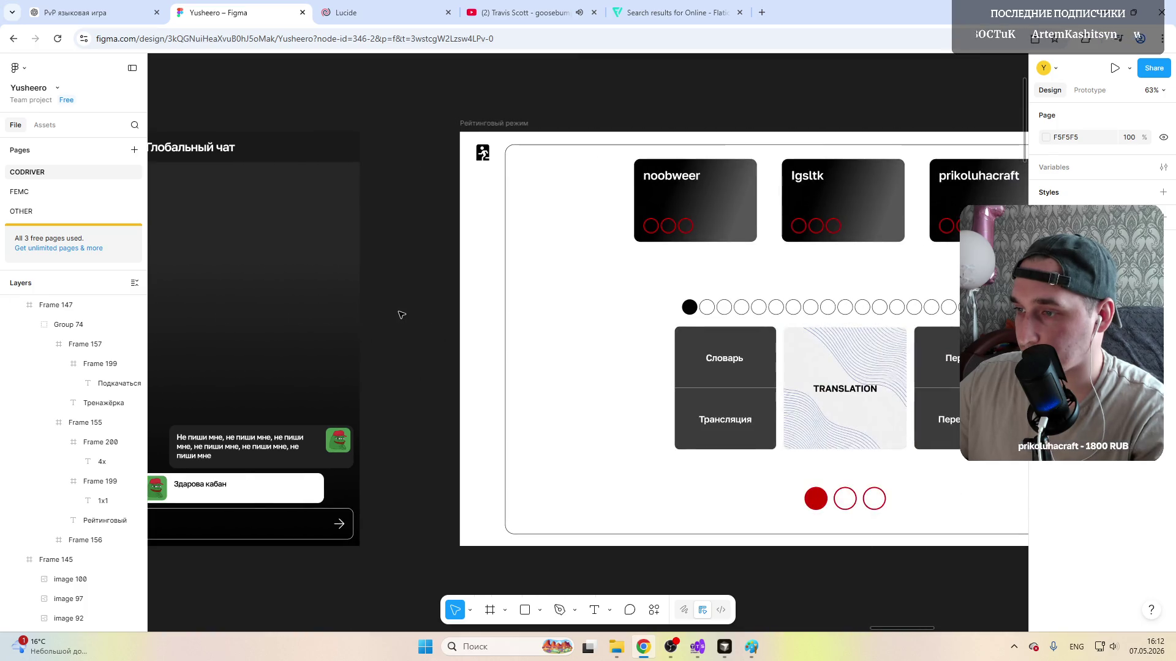
scroll(402, 314, "right", 4)
scroll(400, 315, "right", 3)
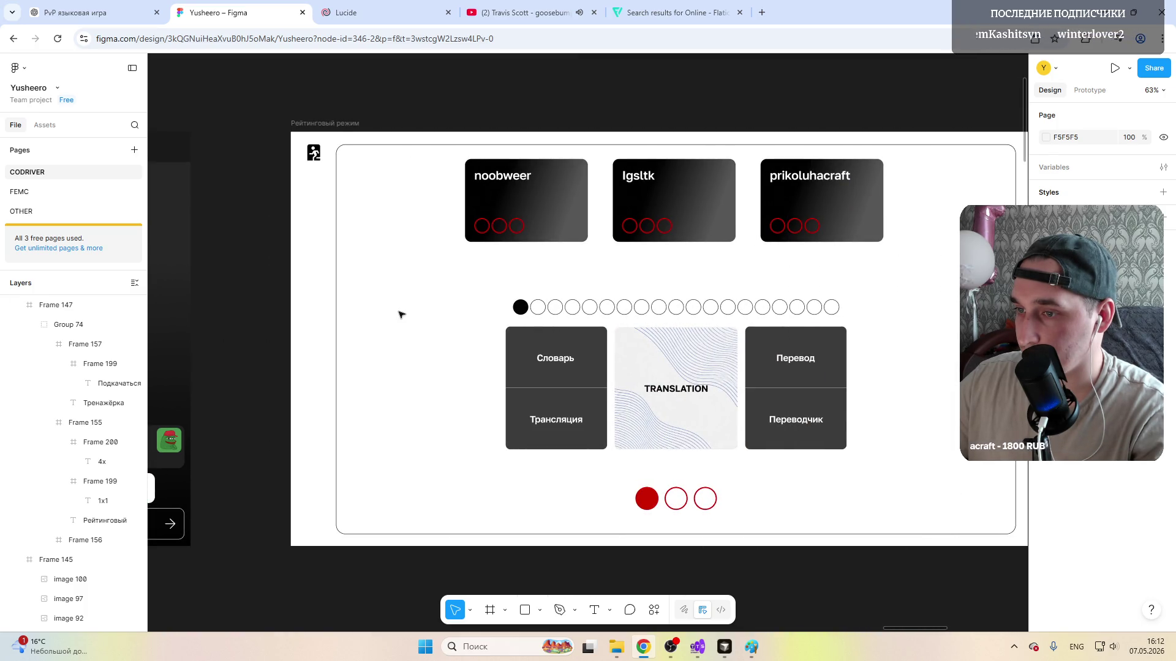
scroll(421, 316, "right", 3)
scroll(420, 316, "right", 3)
scroll(422, 316, "right", 3)
scroll(420, 316, "down", 3)
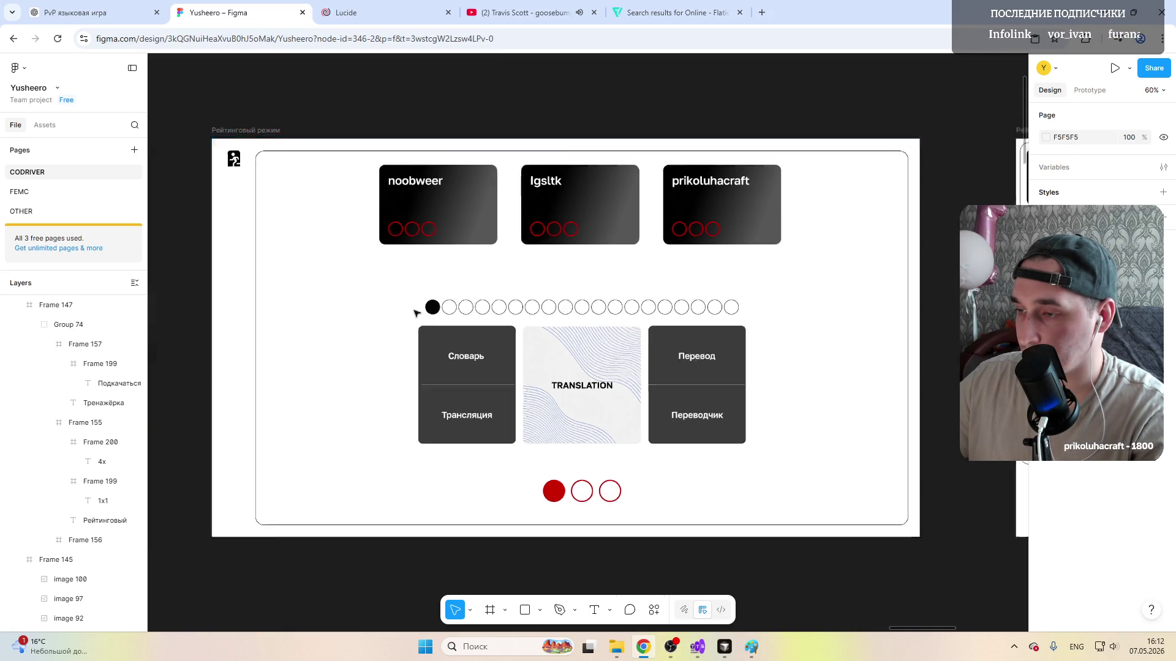
scroll(421, 316, "down", 5)
scroll(368, 367, "down", 3)
scroll(355, 390, "left", 2)
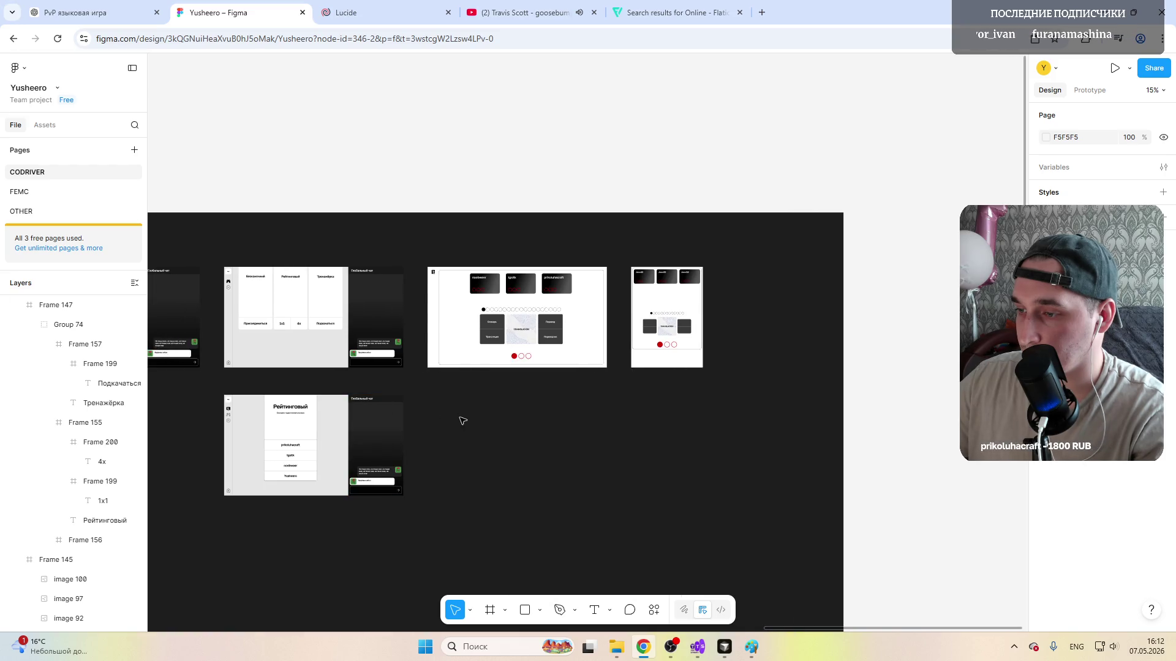
scroll(467, 419, "up", 3)
scroll(467, 418, "up", 2)
scroll(467, 418, "up", 2)
scroll(466, 418, "down", 2)
scroll(467, 418, "up", 2)
scroll(467, 418, "up", 2)
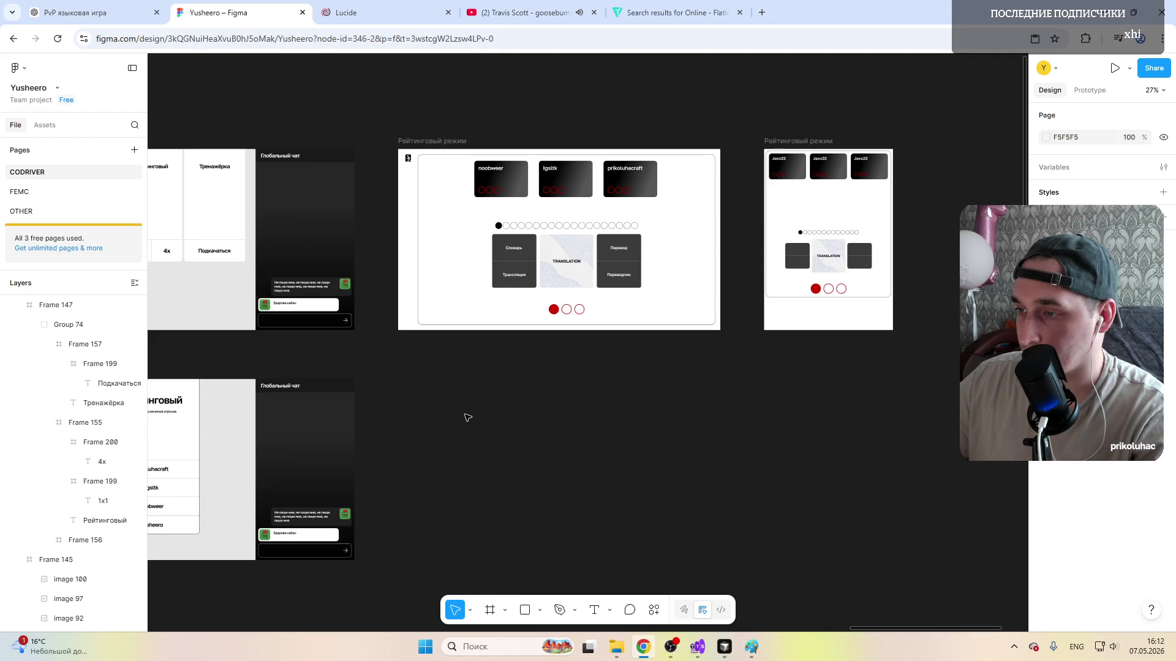
scroll(466, 419, "left", 4)
scroll(467, 418, "right", 2)
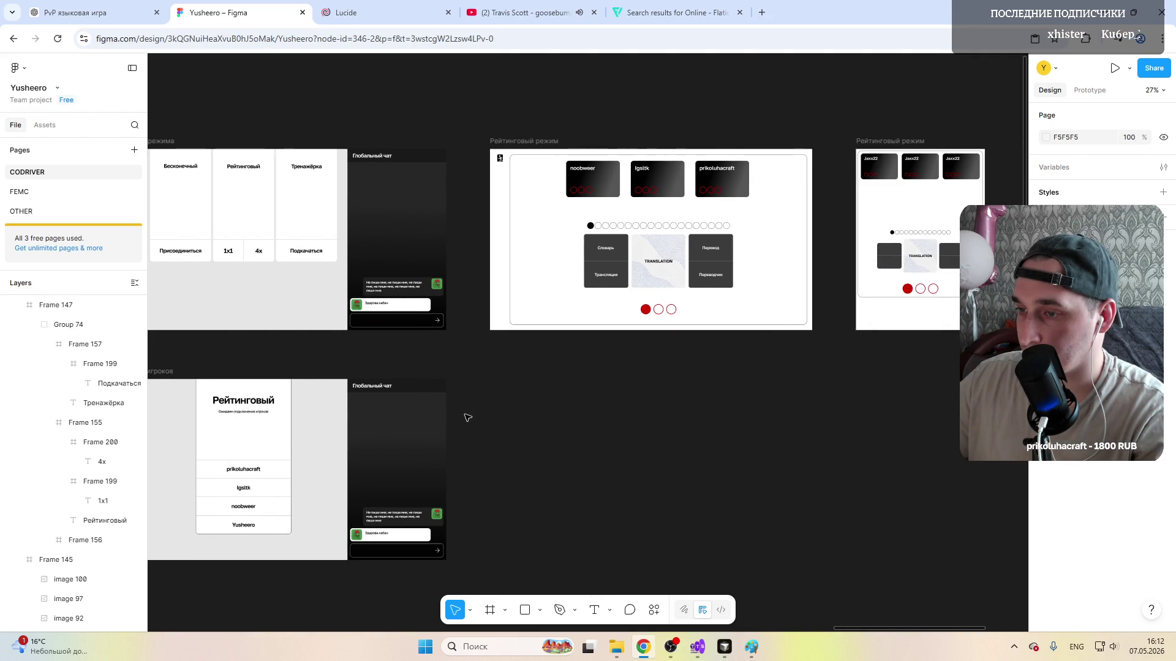
scroll(467, 418, "right", 1)
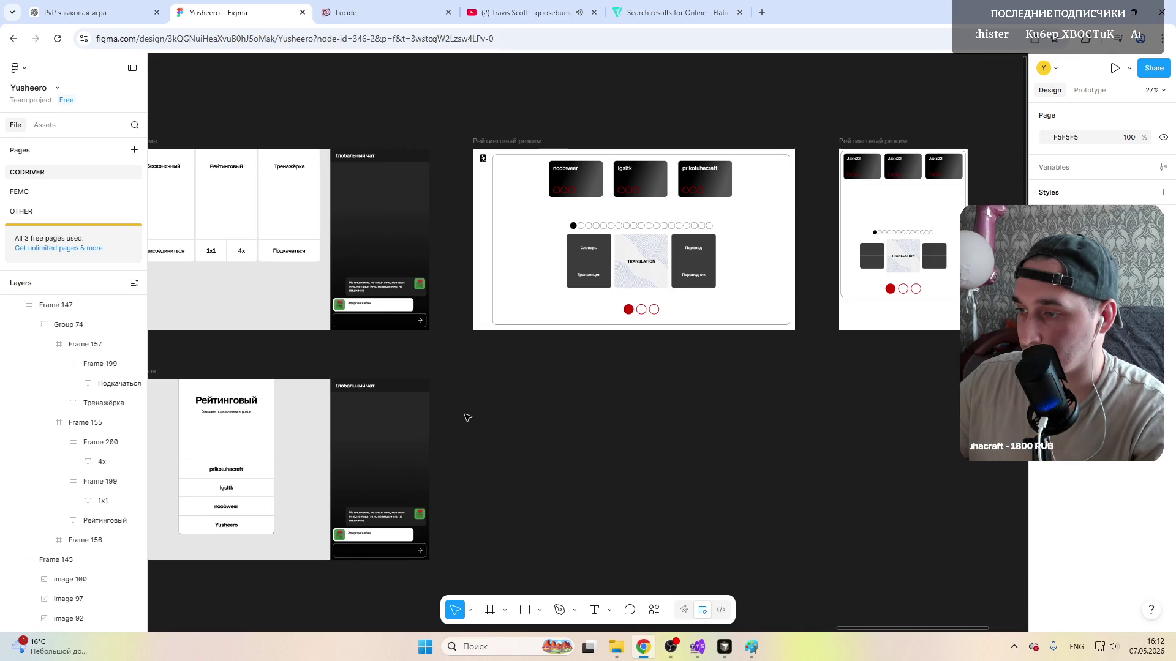
scroll(467, 418, "left", 5)
scroll(467, 418, "left", 5)
scroll(467, 418, "left", 3)
scroll(468, 418, "right", 2)
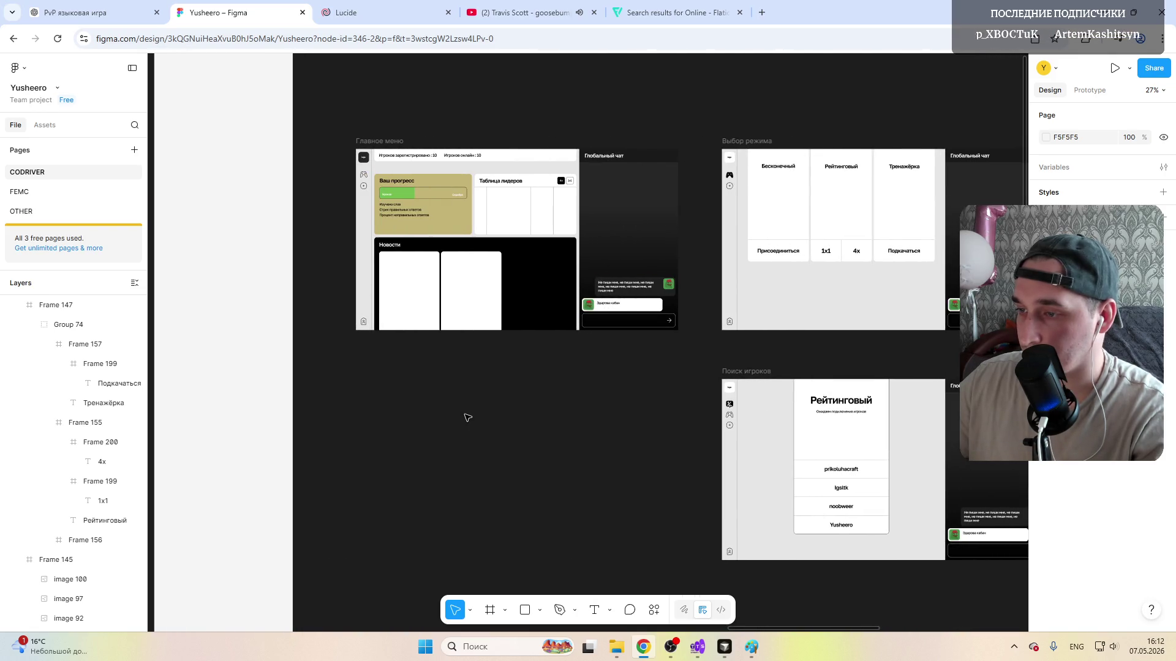
scroll(468, 418, "right", 2)
scroll(467, 418, "right", 3)
scroll(467, 418, "right", 3)
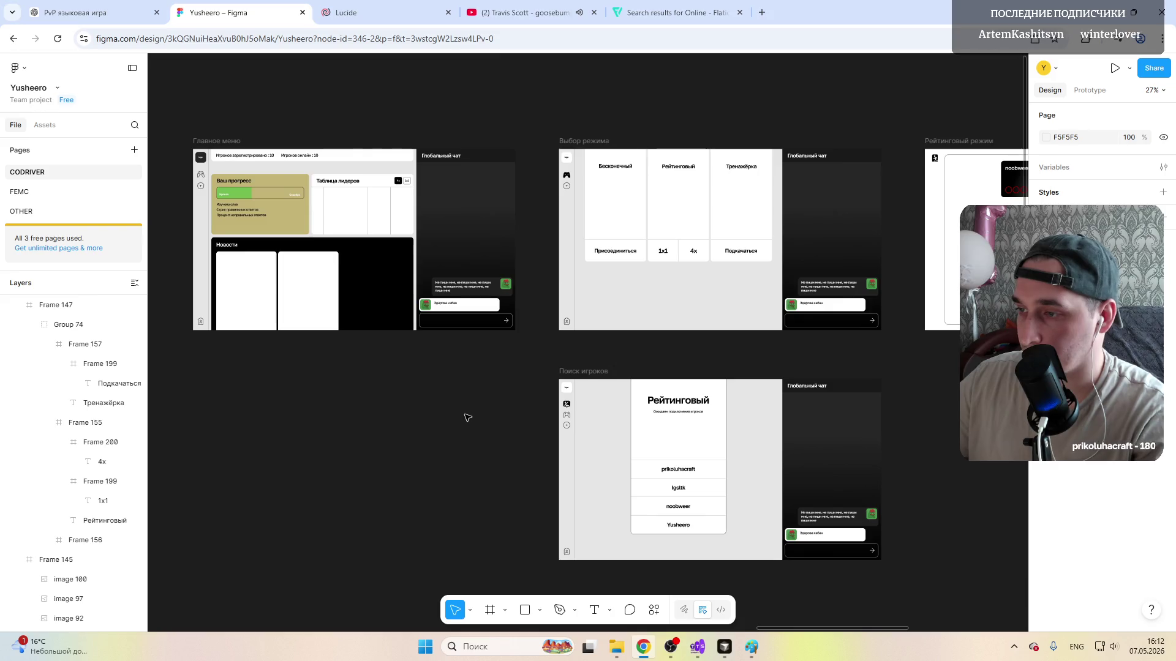
scroll(466, 419, "left", 2)
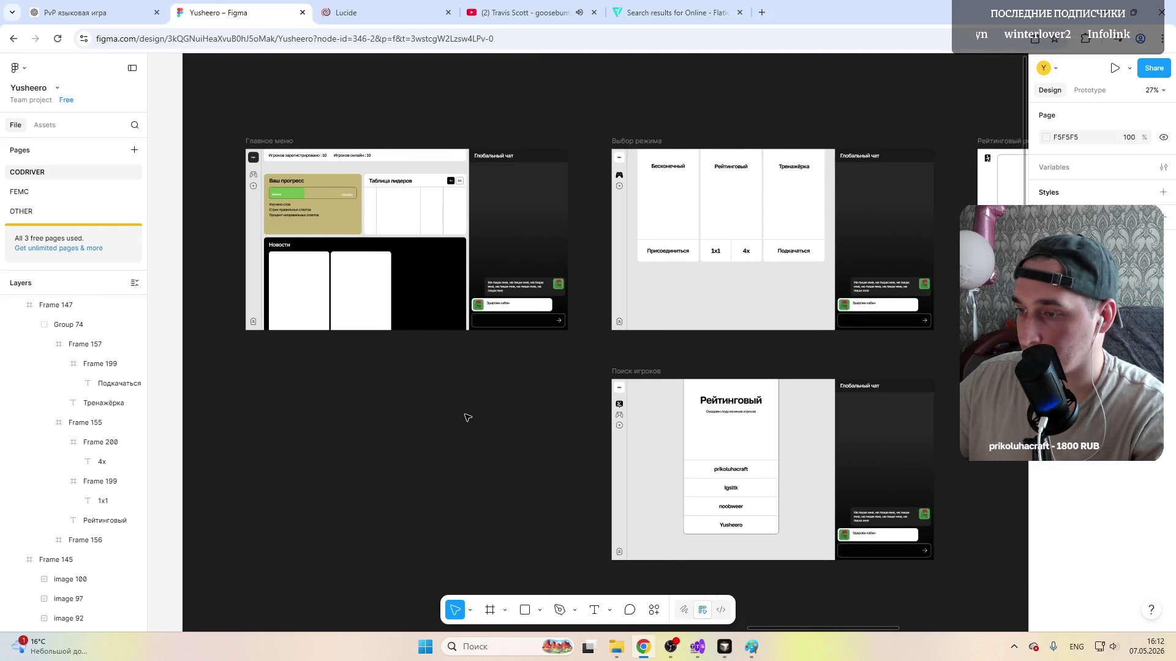
scroll(466, 418, "right", 4)
scroll(467, 417, "right", 4)
scroll(467, 419, "right", 4)
scroll(468, 417, "right", 1)
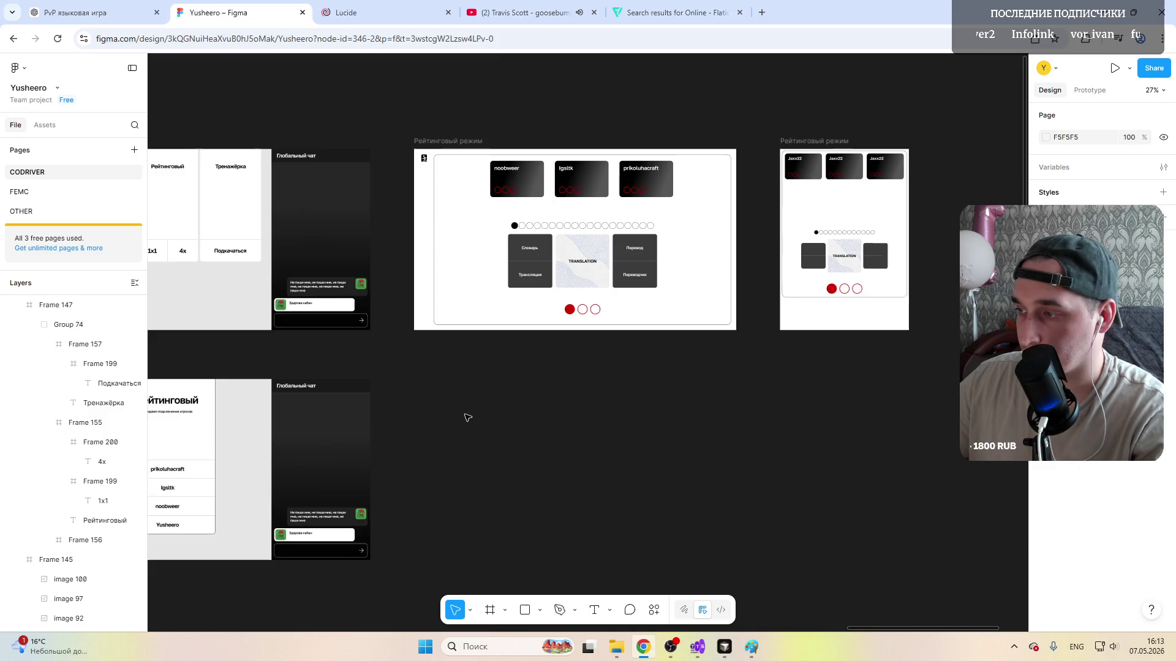
scroll(466, 418, "right", 1)
scroll(467, 417, "left", 4)
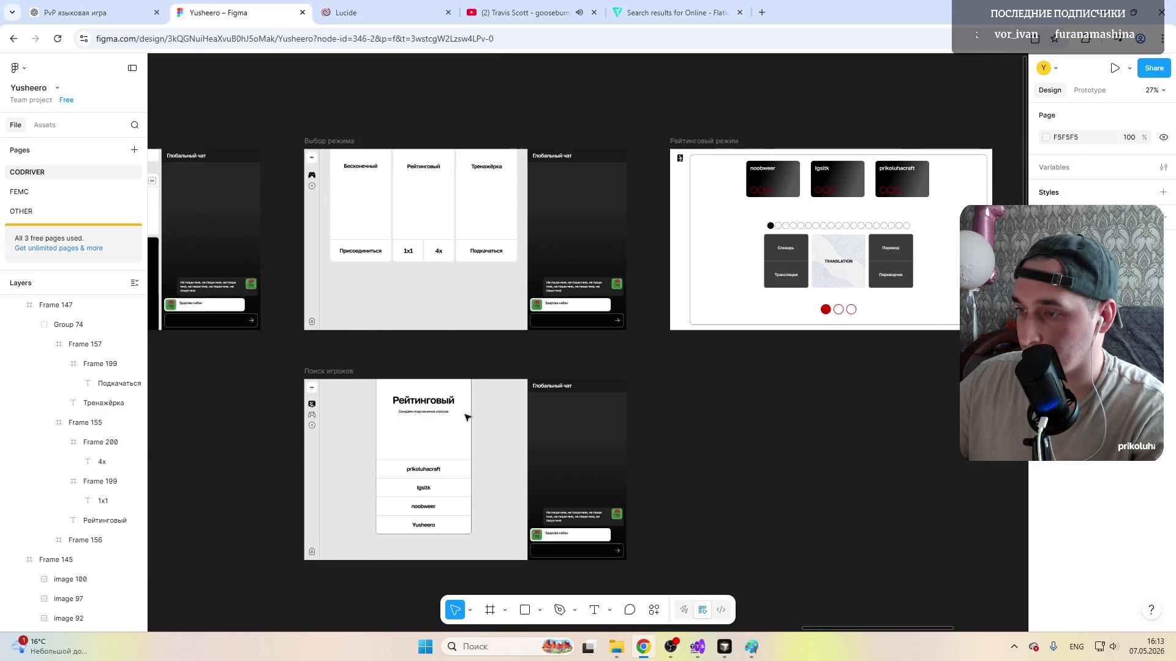
scroll(468, 418, "left", 4)
scroll(466, 418, "left", 3)
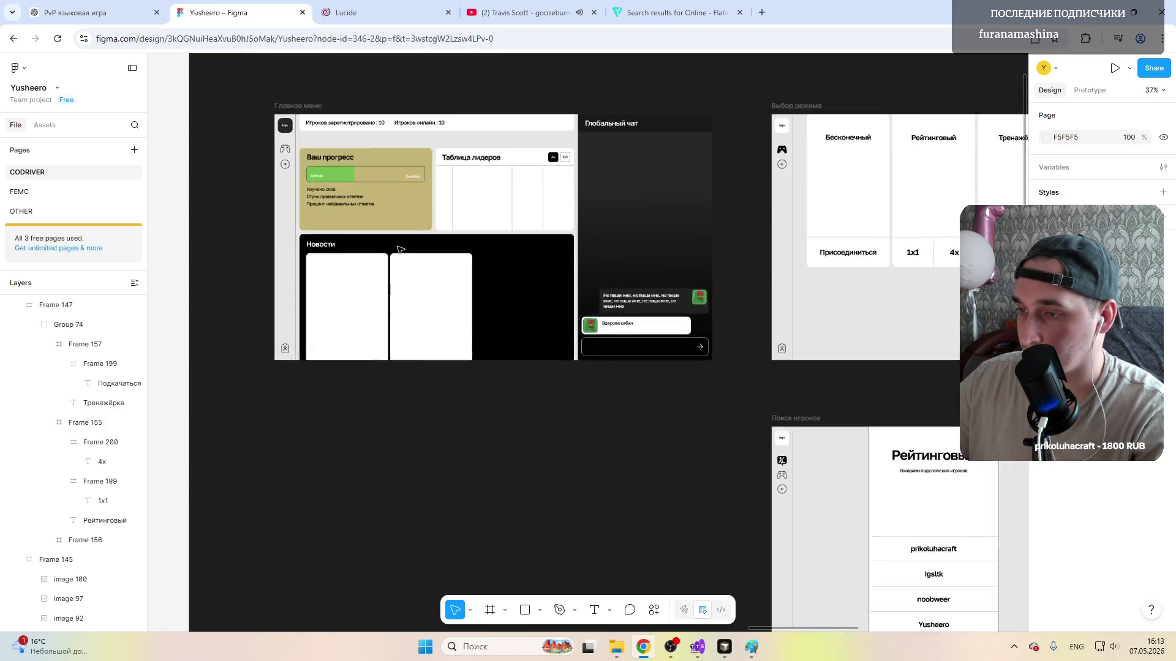
scroll(465, 395, "up", 3)
scroll(404, 350, "up", 2)
scroll(399, 300, "up", 1)
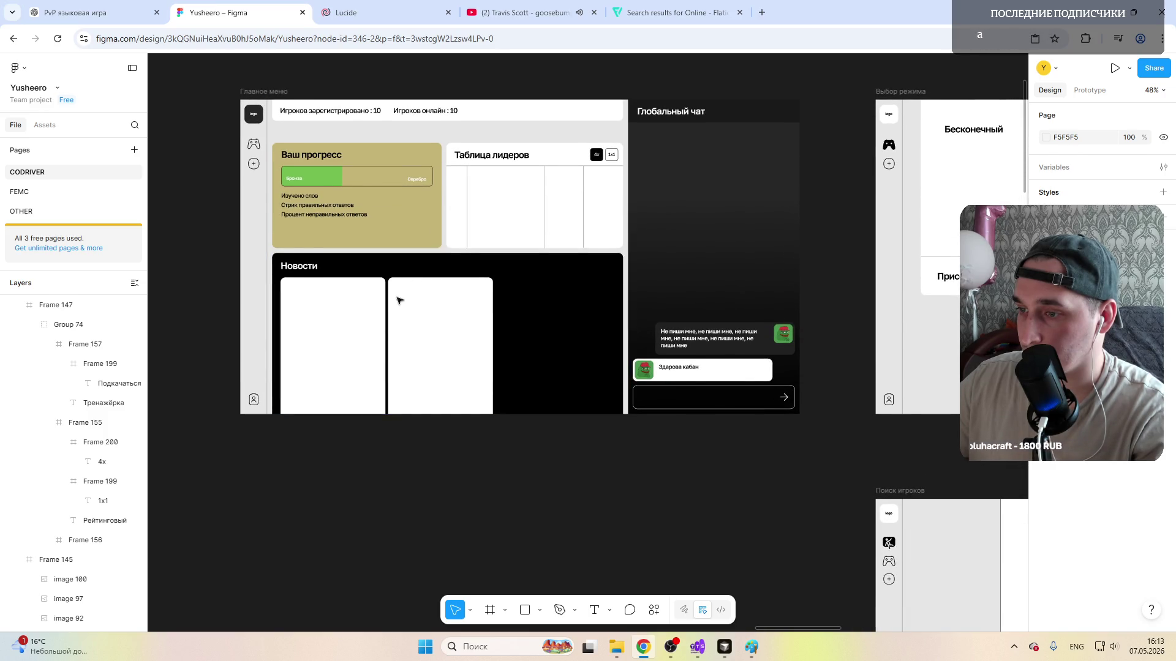
scroll(398, 299, "right", 4)
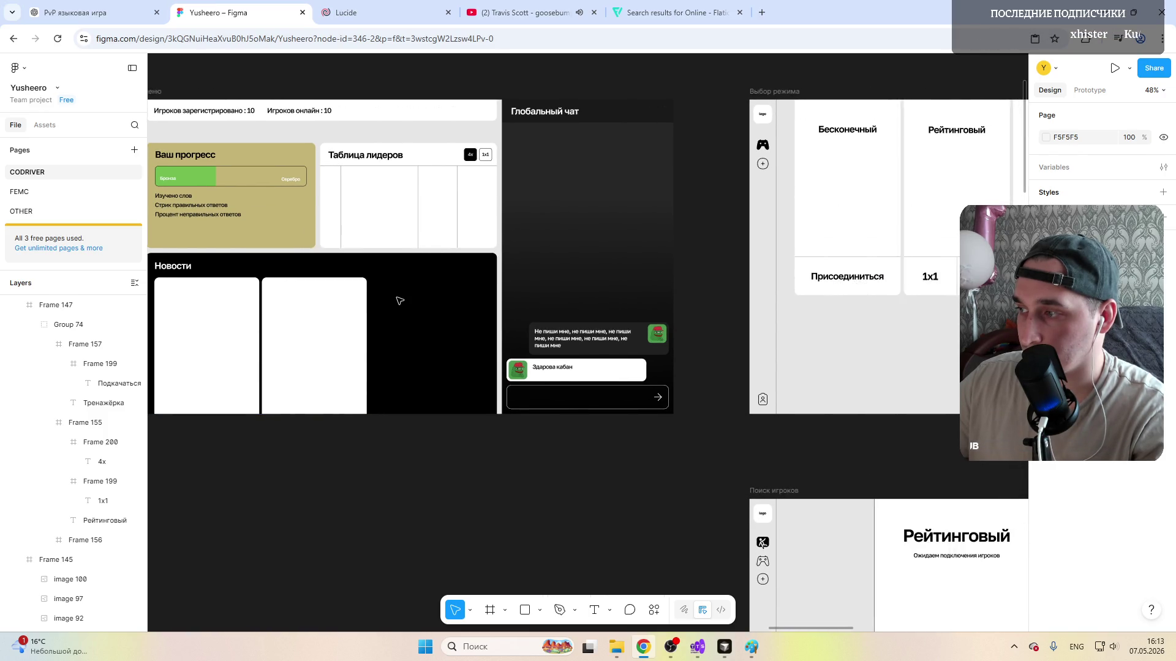
scroll(399, 300, "right", 3)
scroll(398, 300, "down", 2)
scroll(400, 300, "down", 2)
scroll(399, 300, "right", 5)
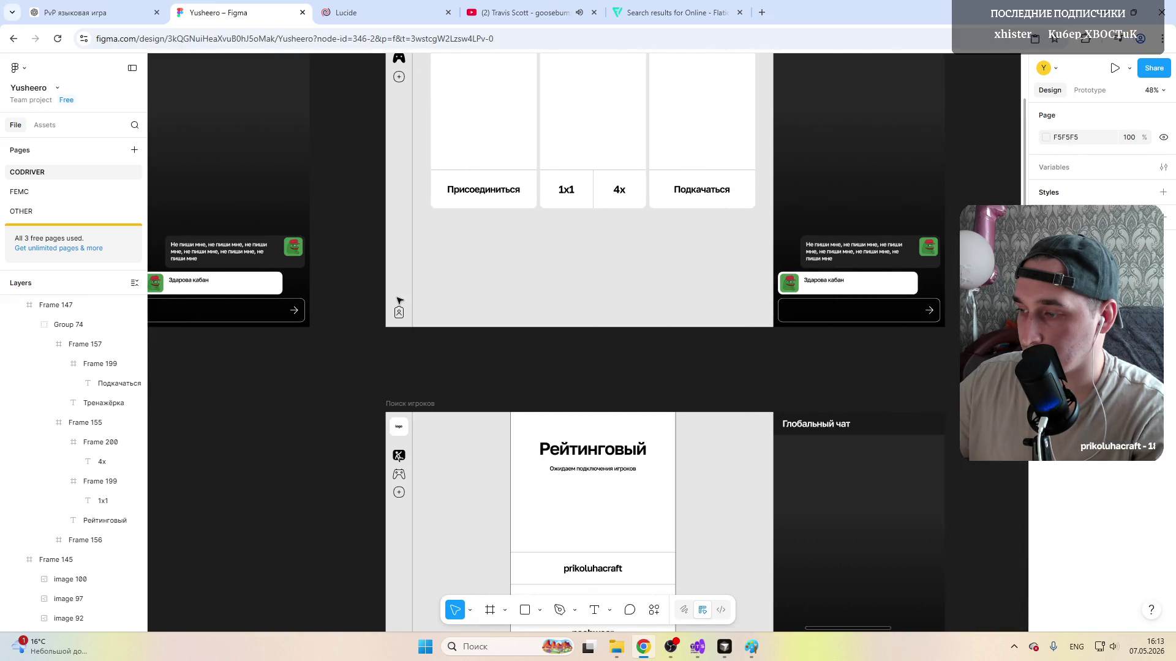
scroll(398, 299, "right", 4)
scroll(399, 300, "left", 2)
scroll(399, 301, "left", 1)
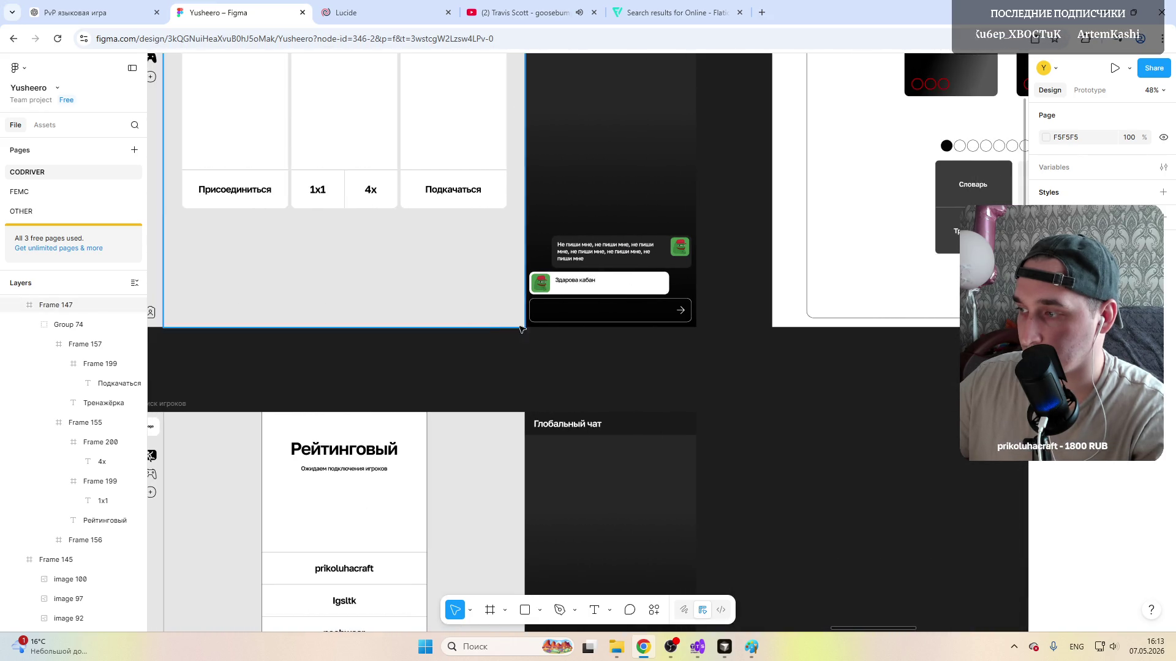
scroll(399, 300, "down", 2)
scroll(442, 321, "down", 5)
scroll(776, 309, "right", 3)
scroll(589, 276, "right", 4)
scroll(515, 273, "up", 5)
scroll(515, 271, "up", 2)
scroll(514, 270, "down", 3)
scroll(459, 275, "down", 5)
scroll(366, 314, "left", 4)
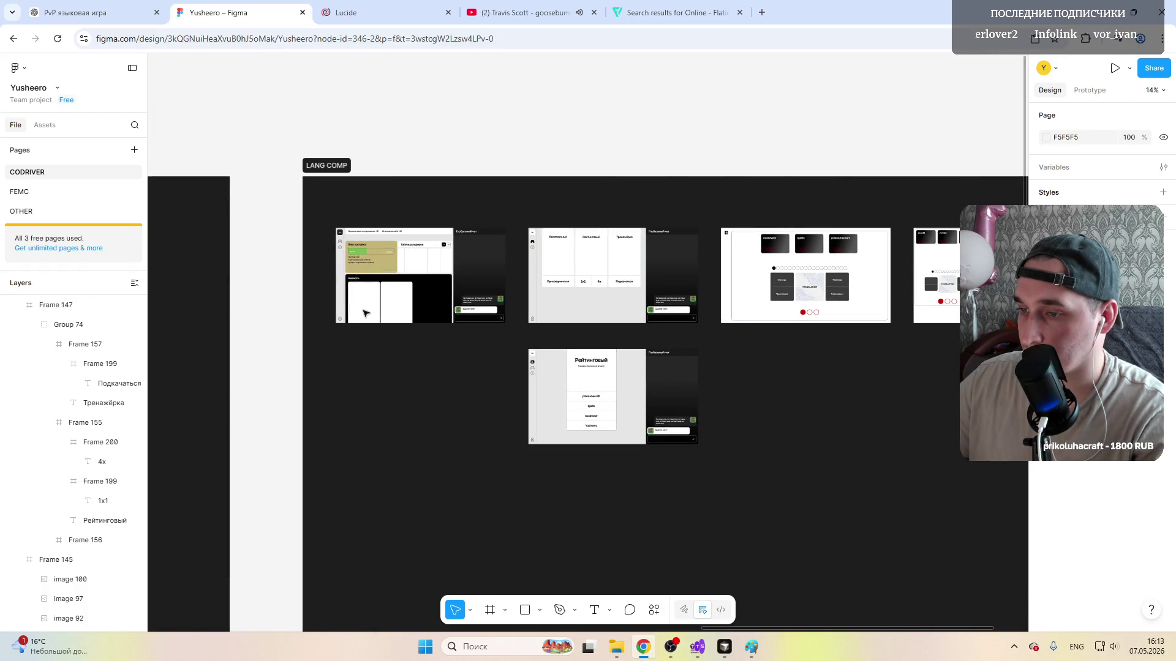
scroll(366, 315, "left", 2)
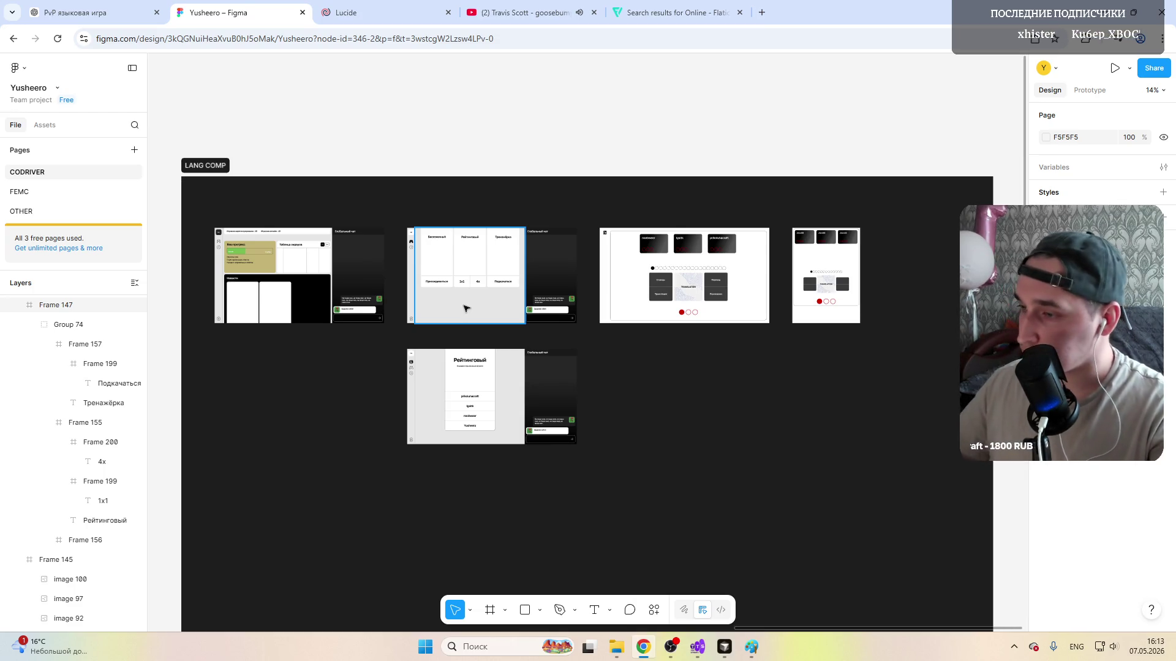
left_click(622, 238)
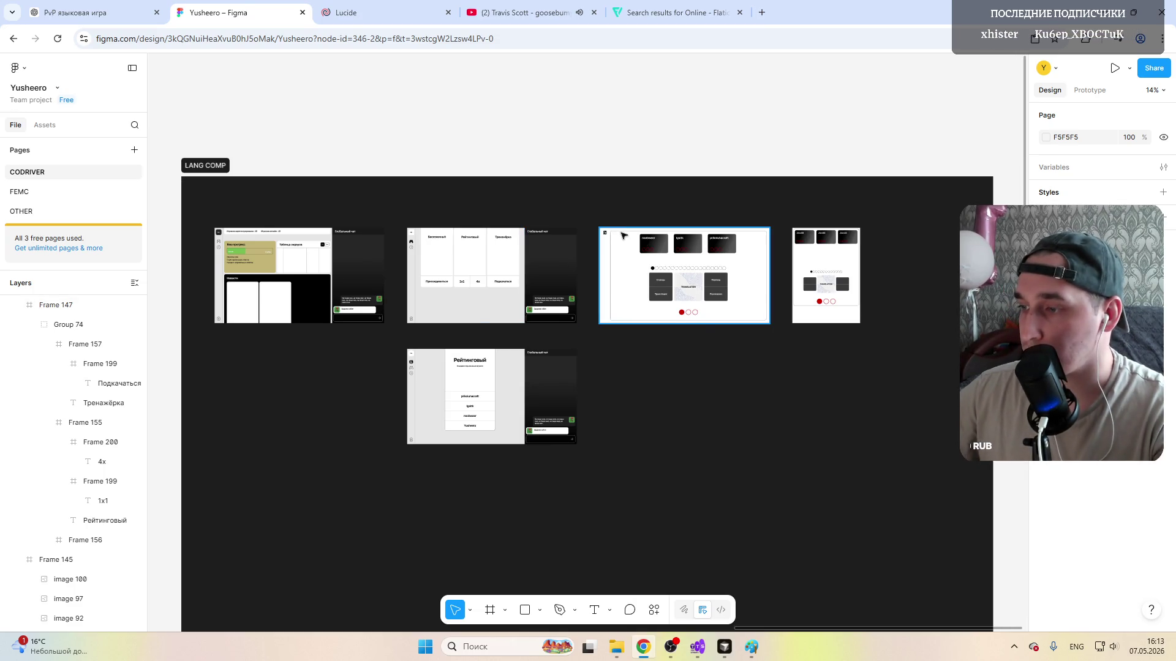
Step: Duplicate the Рейтинговый режим screen directly below the original
left_click(675, 394)
left_click(634, 261)
left_click_drag(634, 262, 630, 377, "alt")
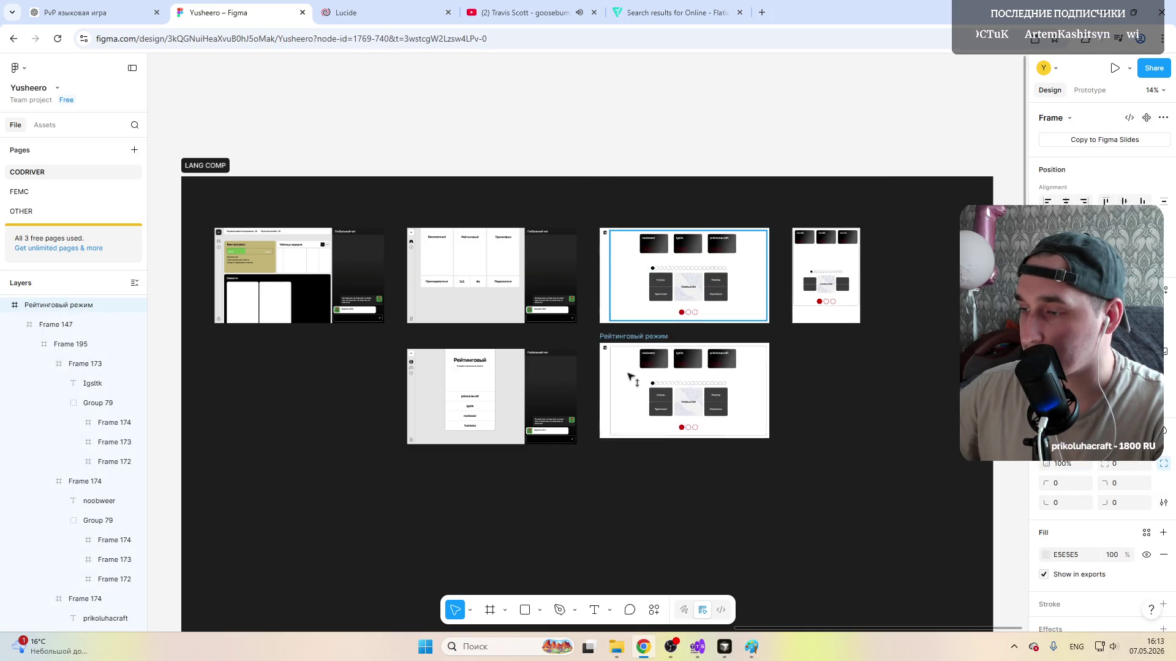
left_click(684, 396)
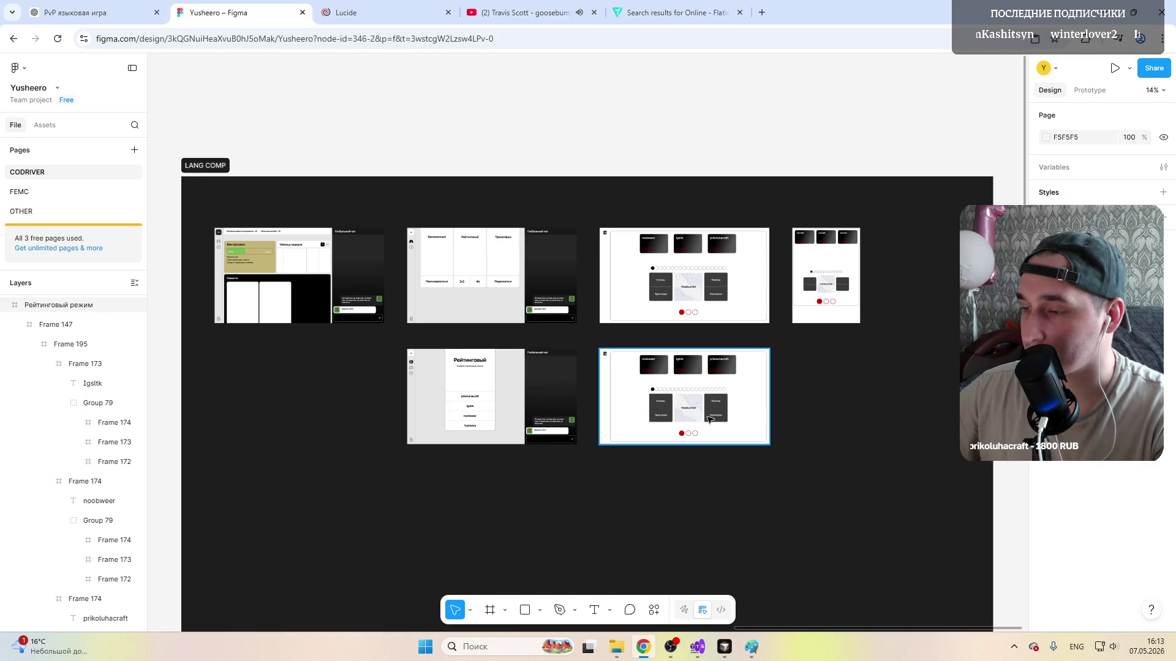
scroll(703, 416, "up", 8, "ctrl")
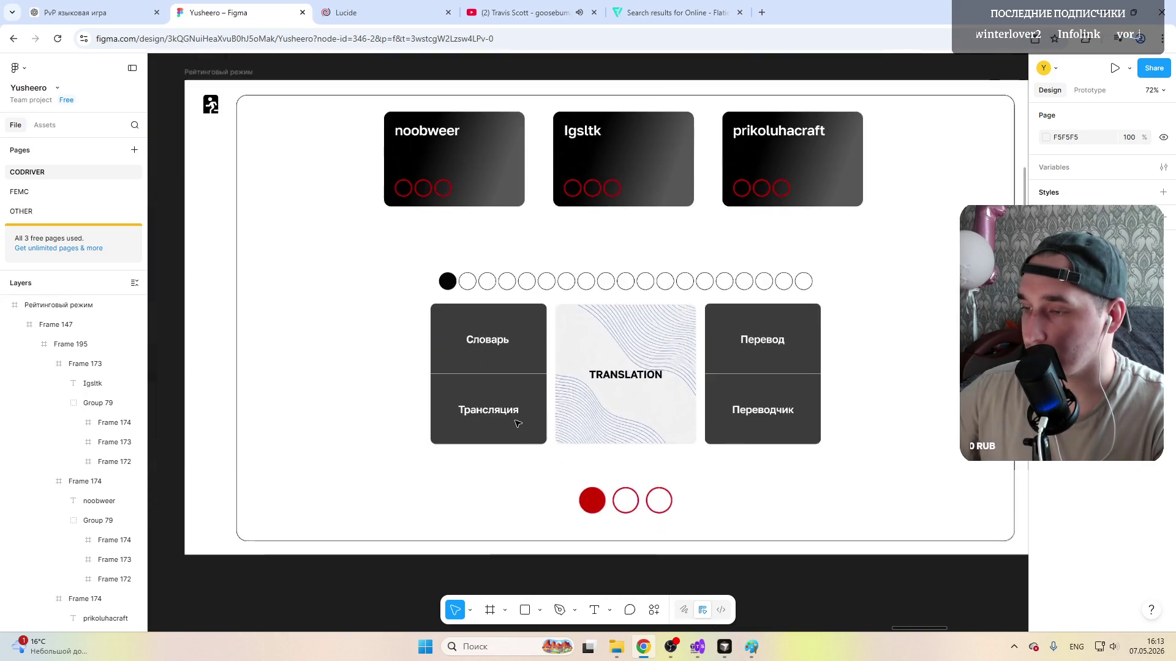
scroll(516, 424, "down", 5, "ctrl")
scroll(518, 424, "up", 4, "ctrl")
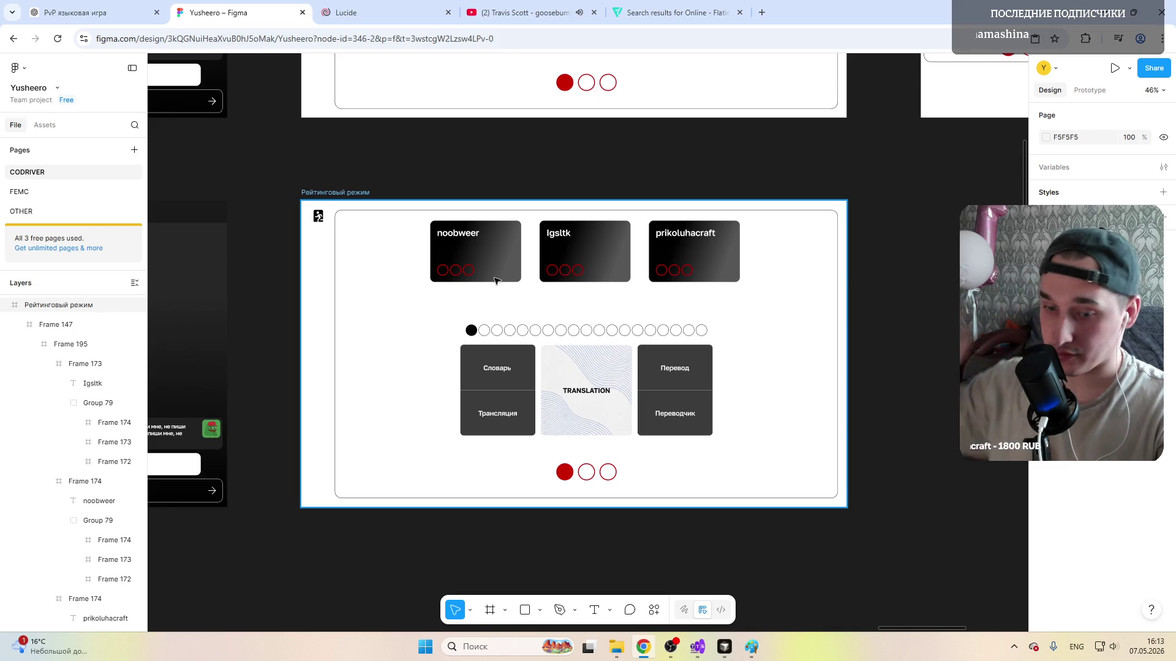
Step: Rename the duplicated screen to 'Бесконечный режим'
left_click(335, 192)
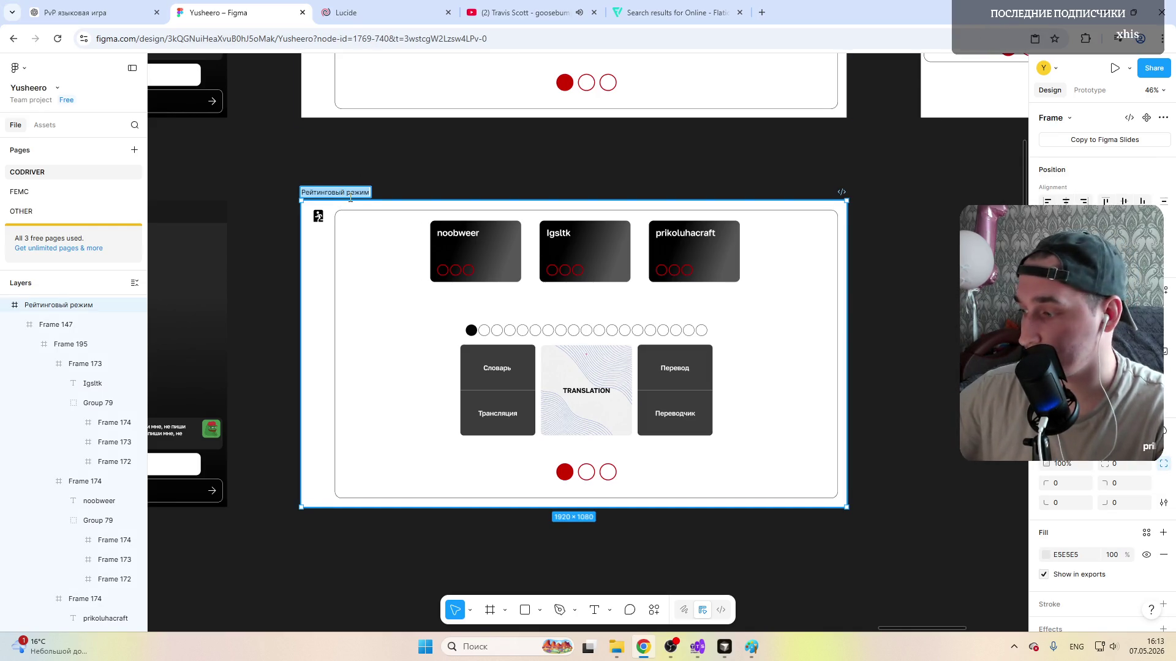
key("alt+shift")
key("BackSpace")
type("нечный")
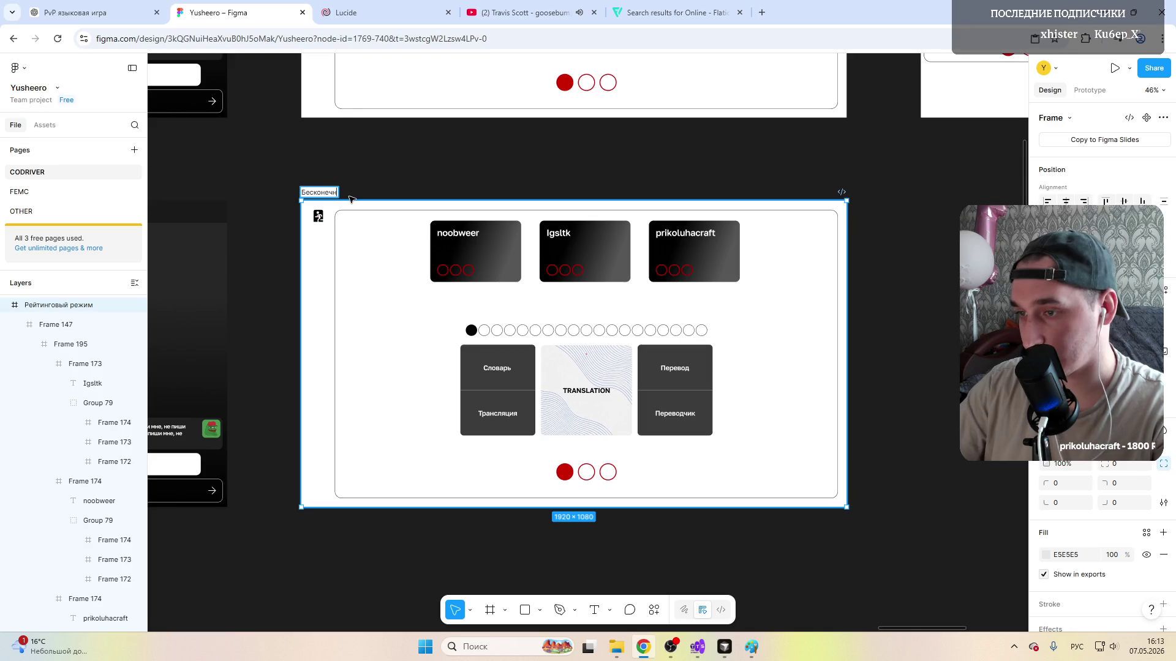
key("Return")
left_click(567, 264)
scroll(566, 264, "down", 5)
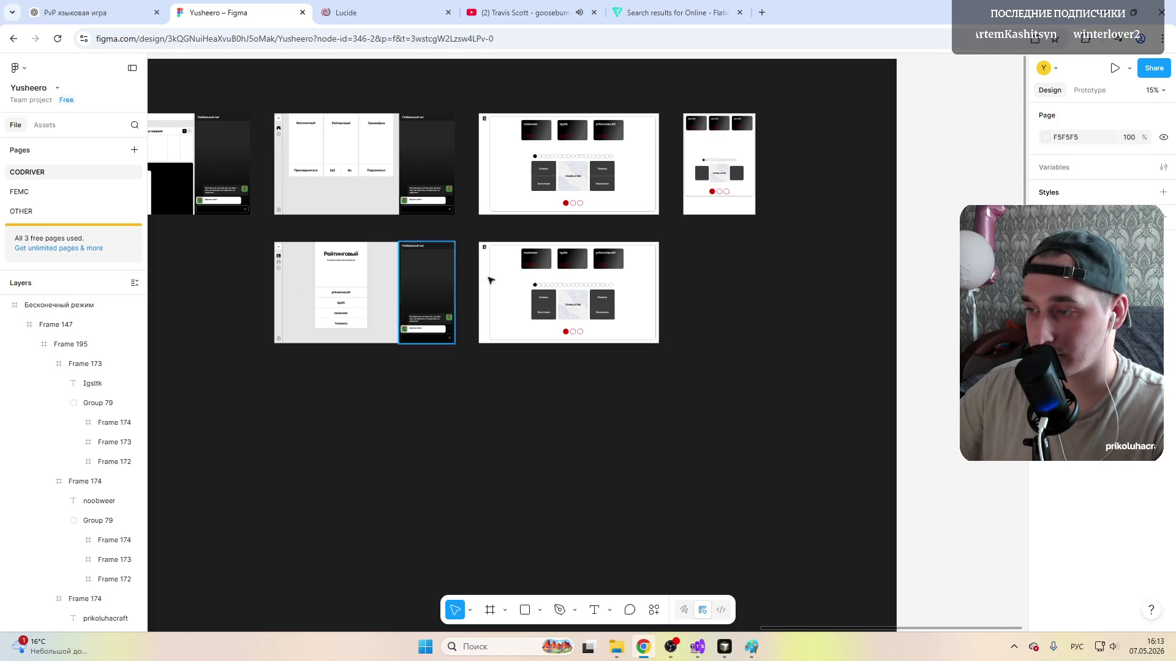
key("shift+r")
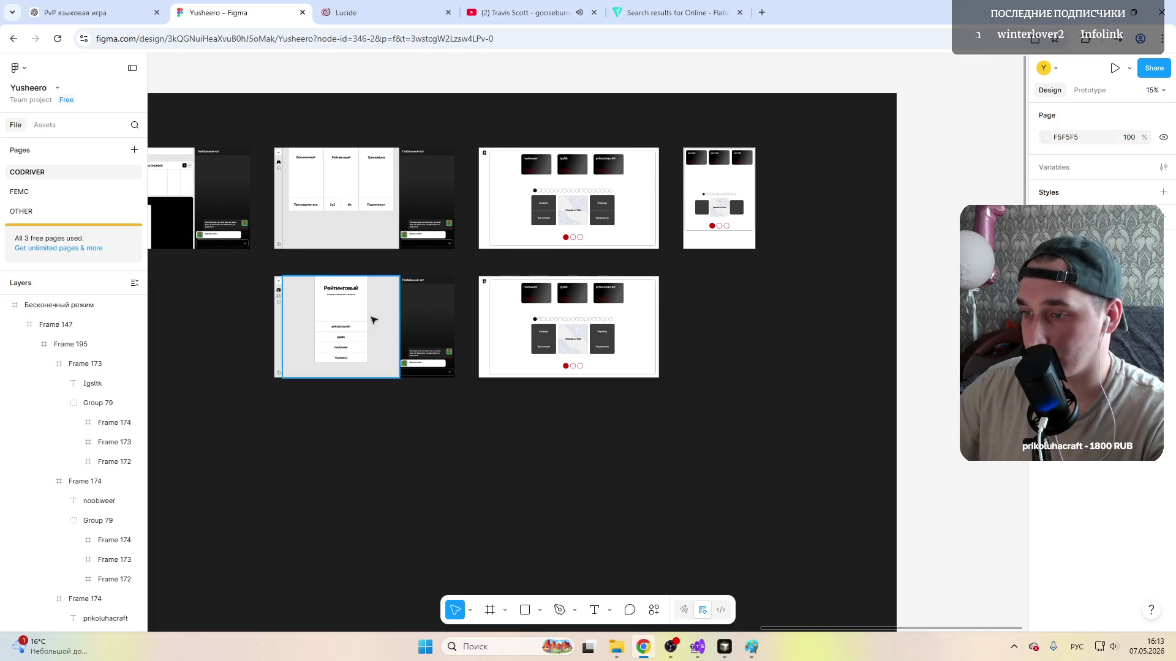
scroll(552, 326, "up", 5)
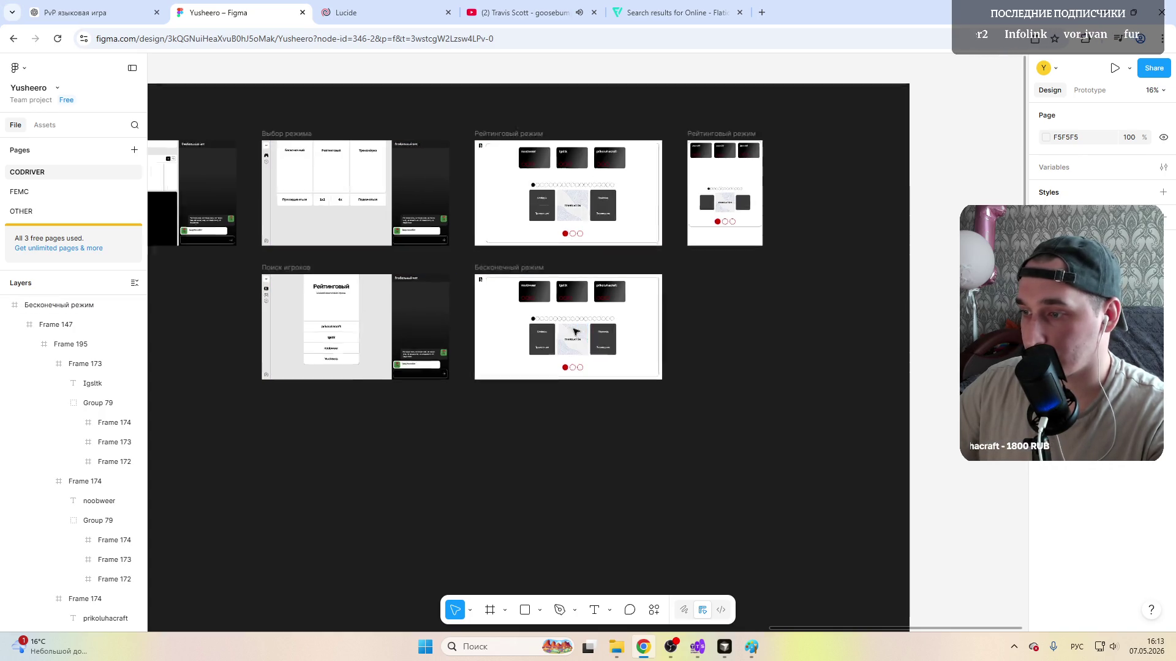
scroll(538, 248, "up", 2)
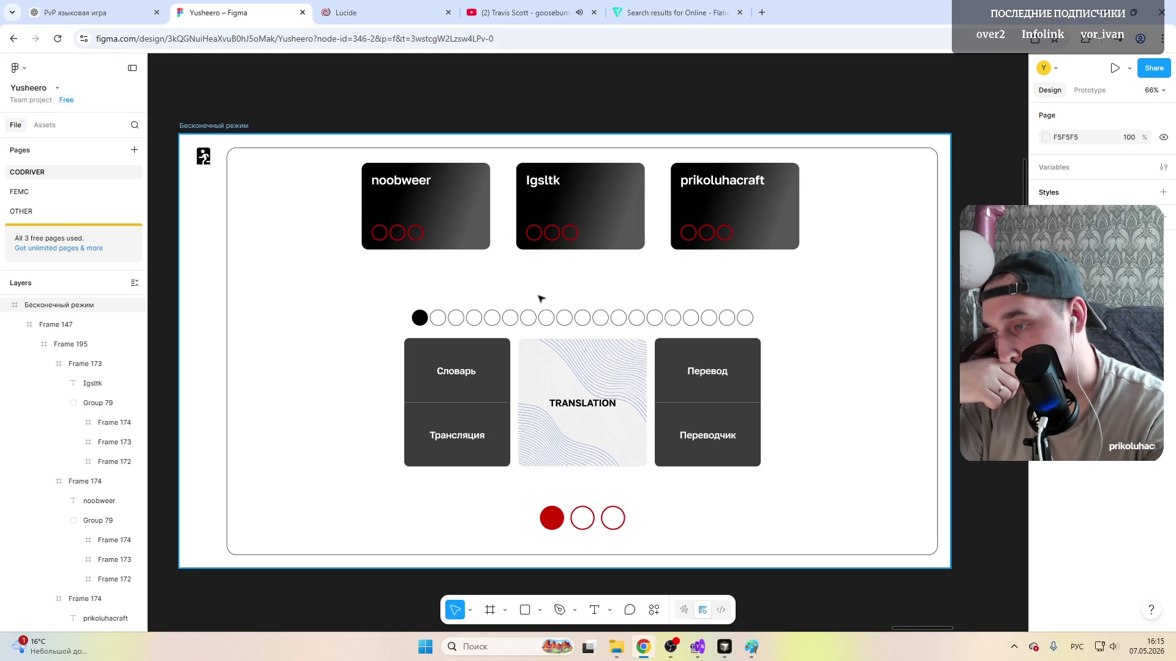
Step: Remove the row of small progress circles from the endless-mode screen
left_click(551, 317)
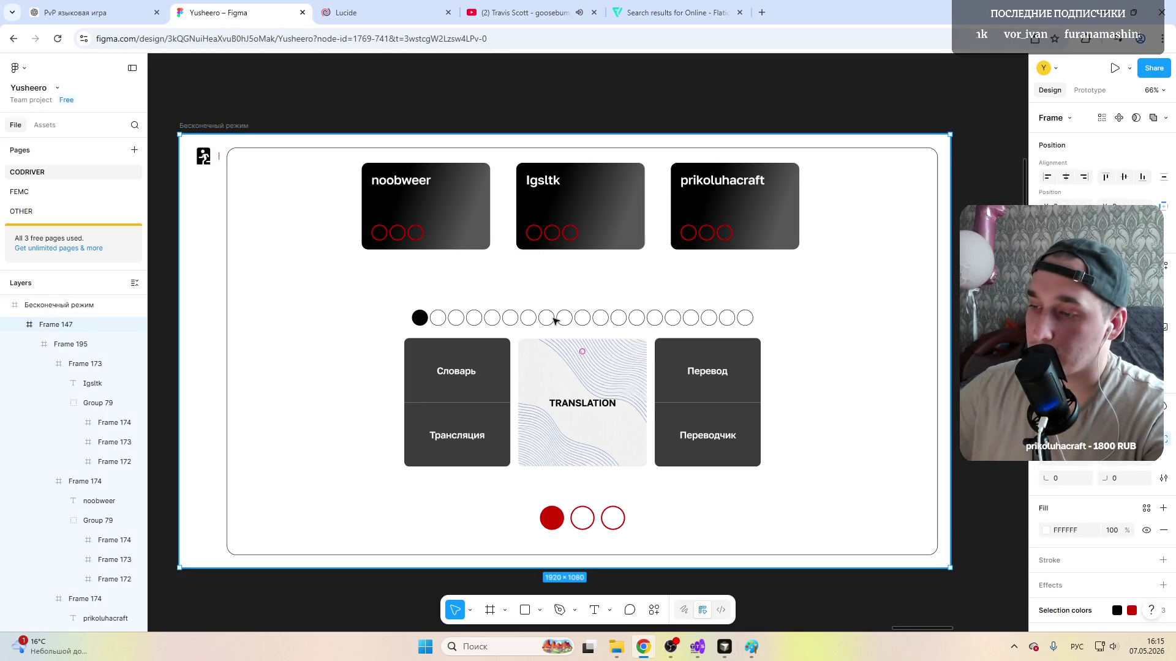
double_click(554, 319)
key("Delete")
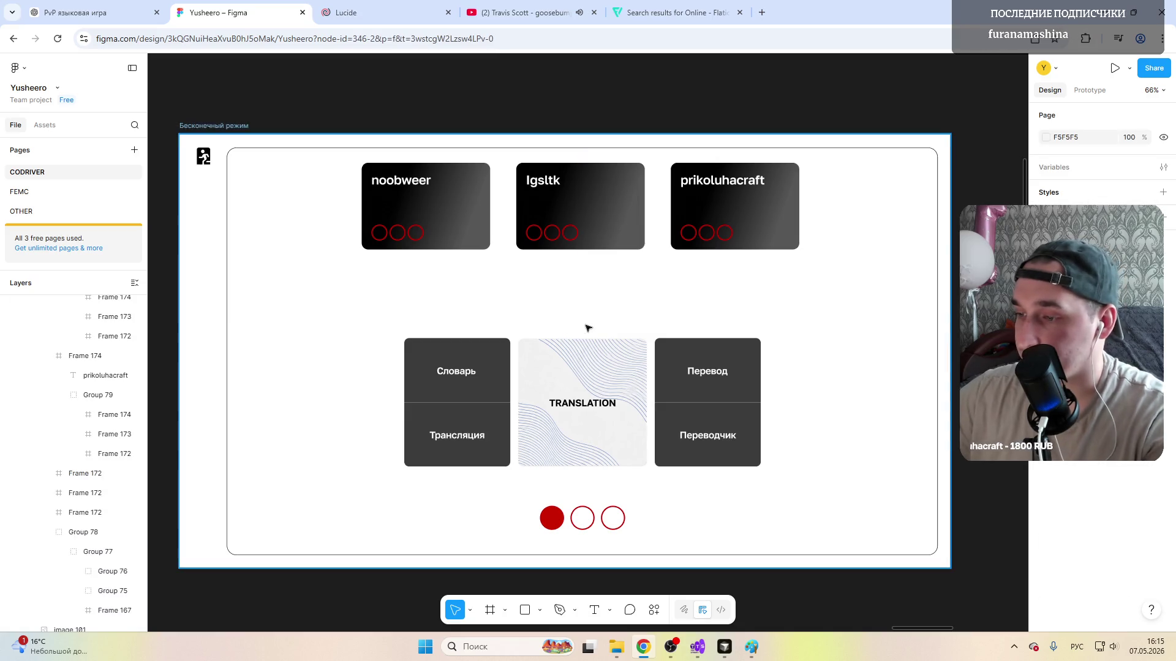
left_click(519, 313)
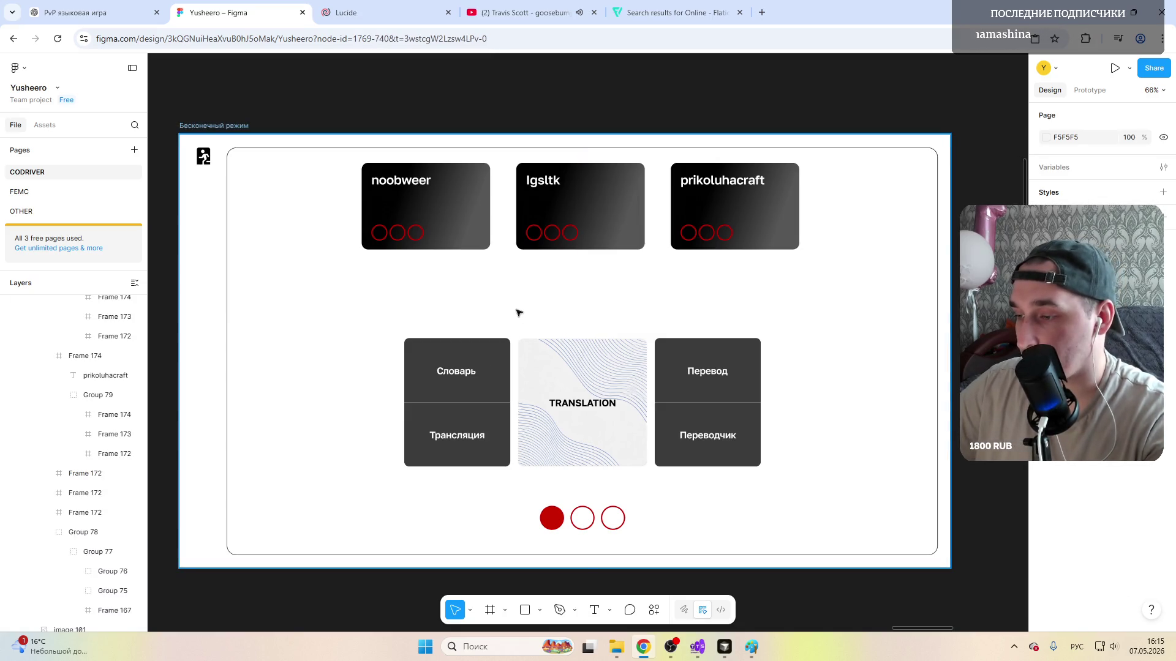
left_click(388, 306)
Step: Draw an empty band-shaped frame between the player cards and the mode cards, widened to the inner frame
left_click(490, 610)
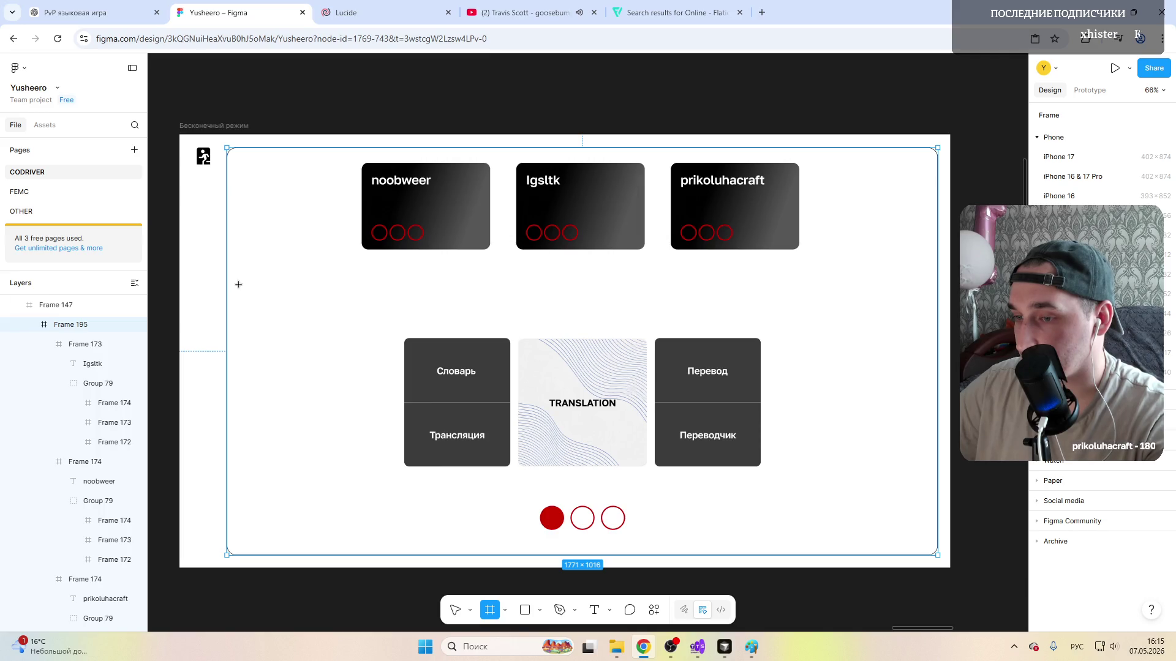
left_click_drag(230, 274, 937, 322)
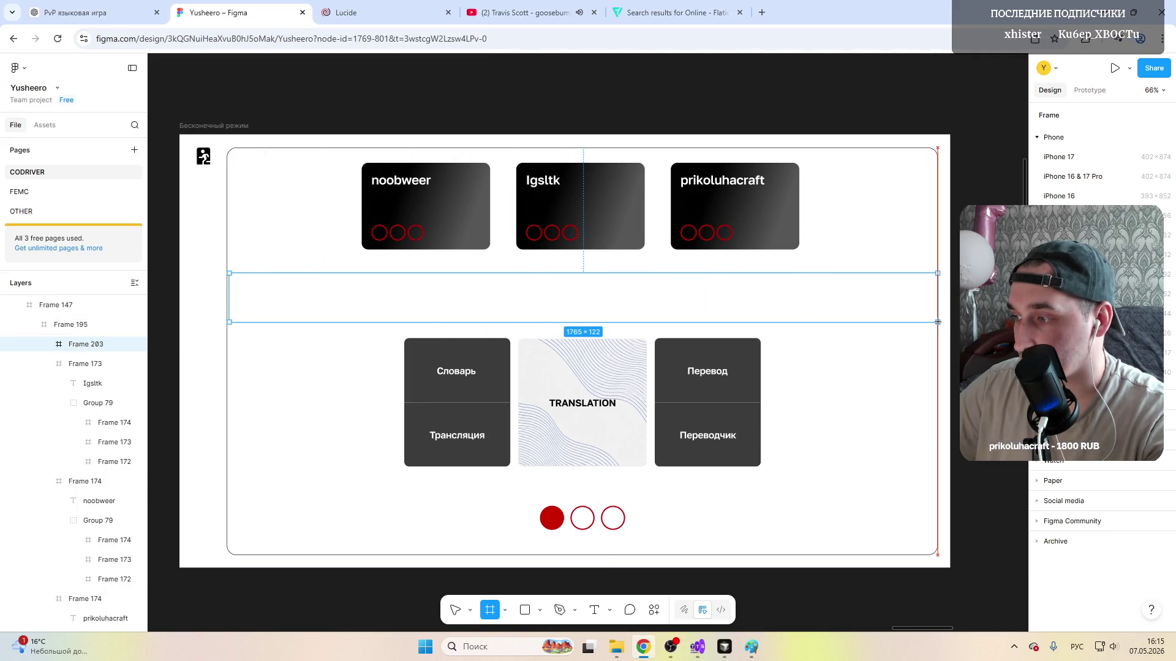
left_click_drag(230, 298, 227, 298)
left_click_drag(320, 295, 511, 302)
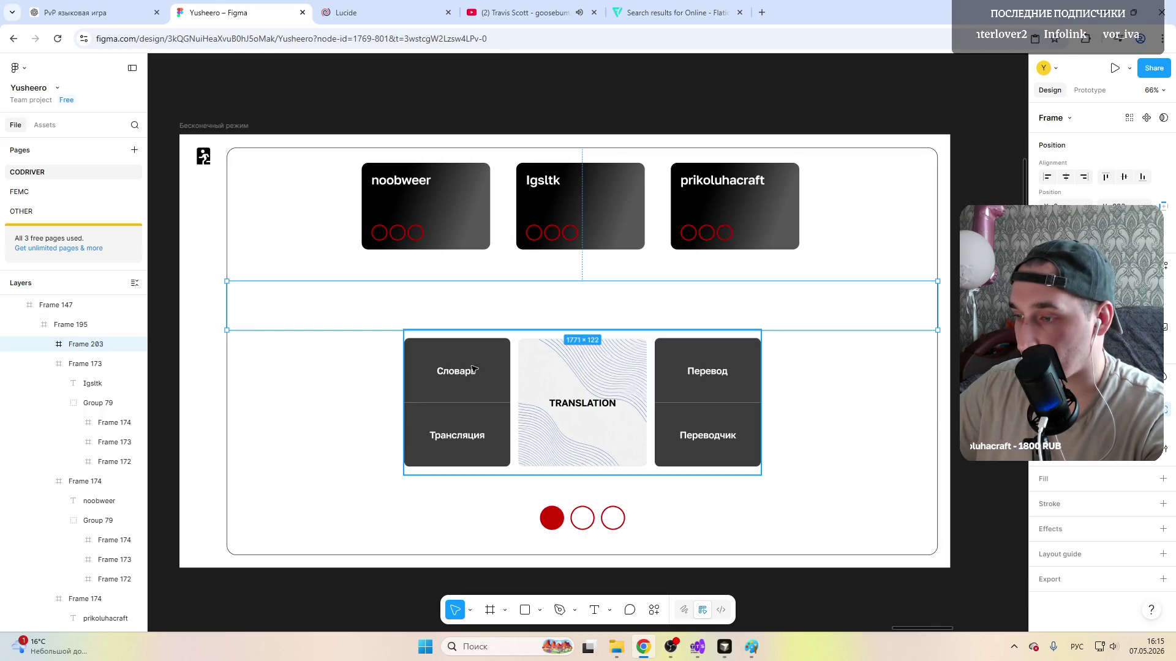
Step: Nudge the mode cards group down and back into place below the new band
left_click(493, 373)
left_click_drag(493, 373, 487, 384)
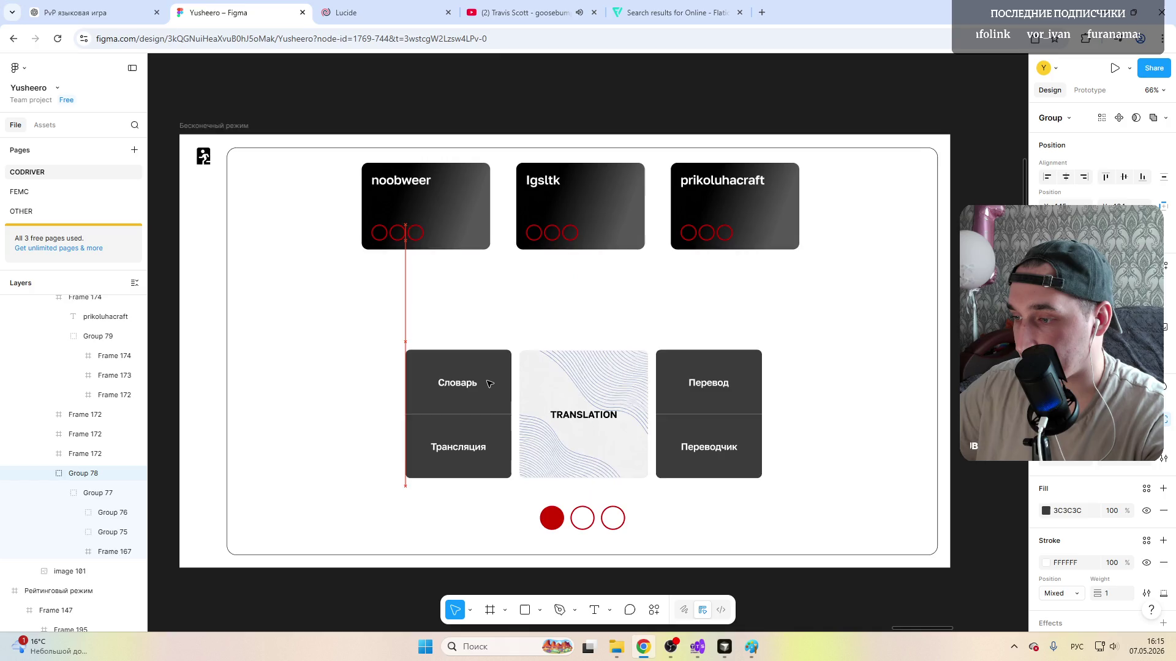
left_click_drag(487, 384, 489, 372)
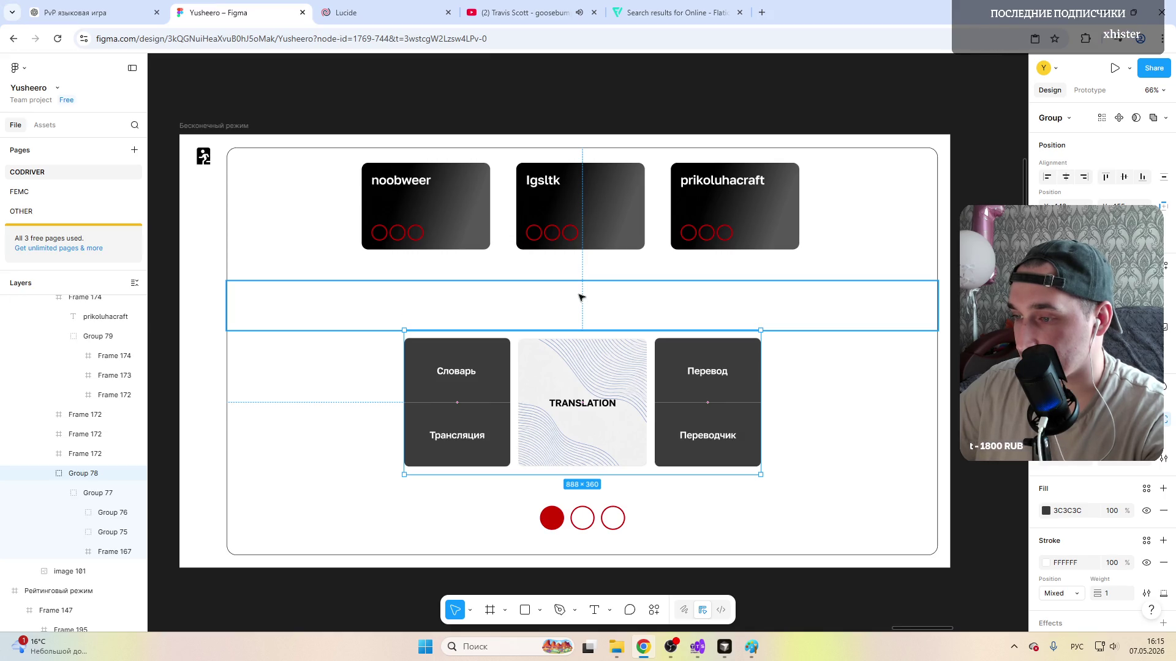
left_click(460, 219)
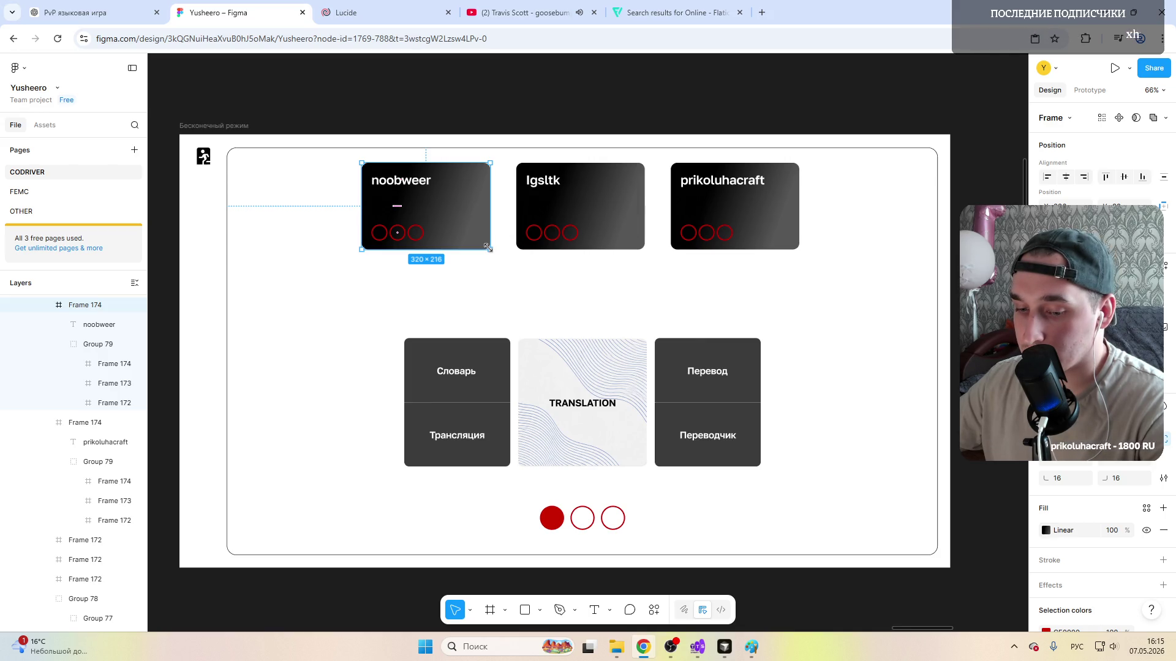
Step: Shrink the noobweer card to about 220×154 and remove its red circles
left_click_drag(488, 248, 451, 226)
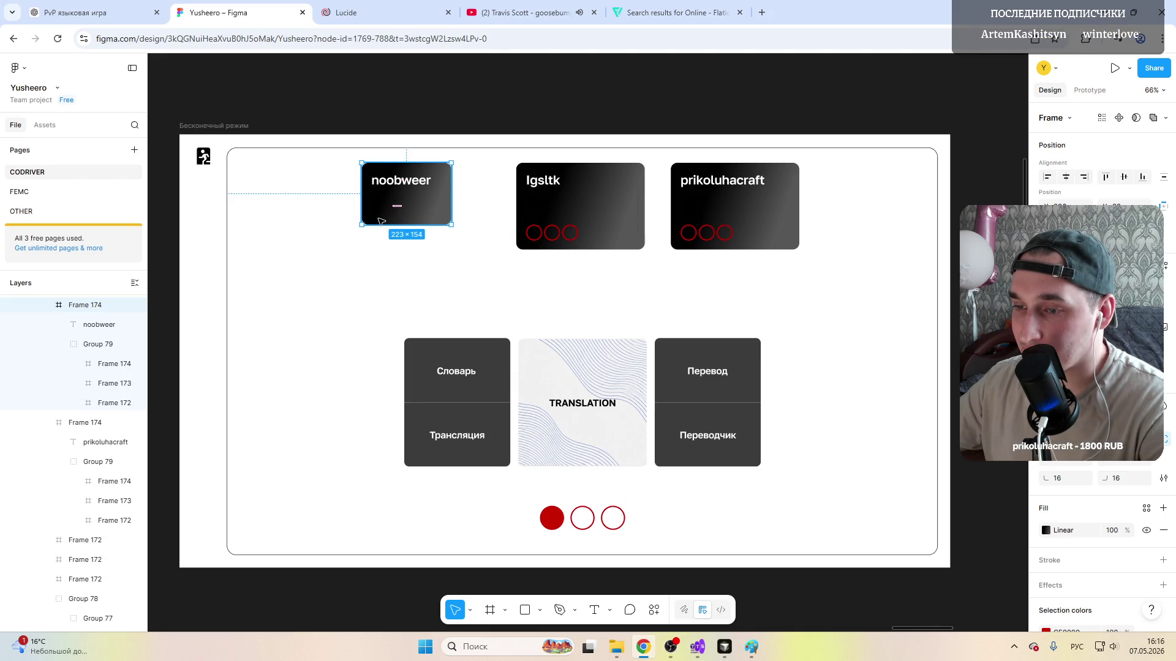
left_click(101, 343)
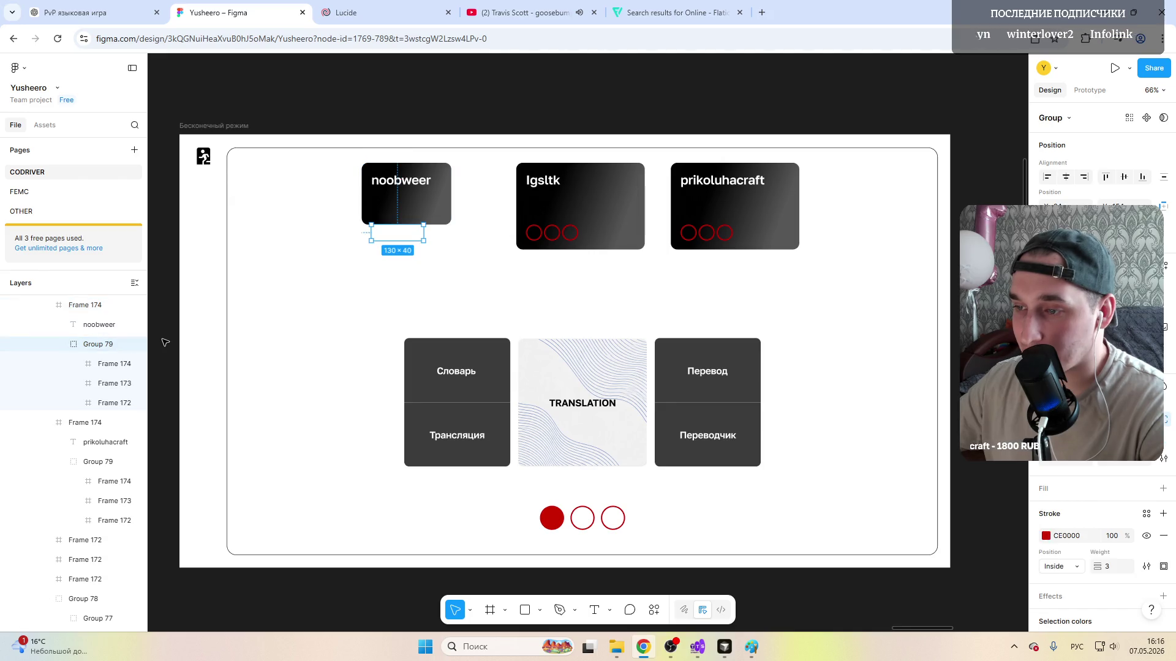
key("Delete")
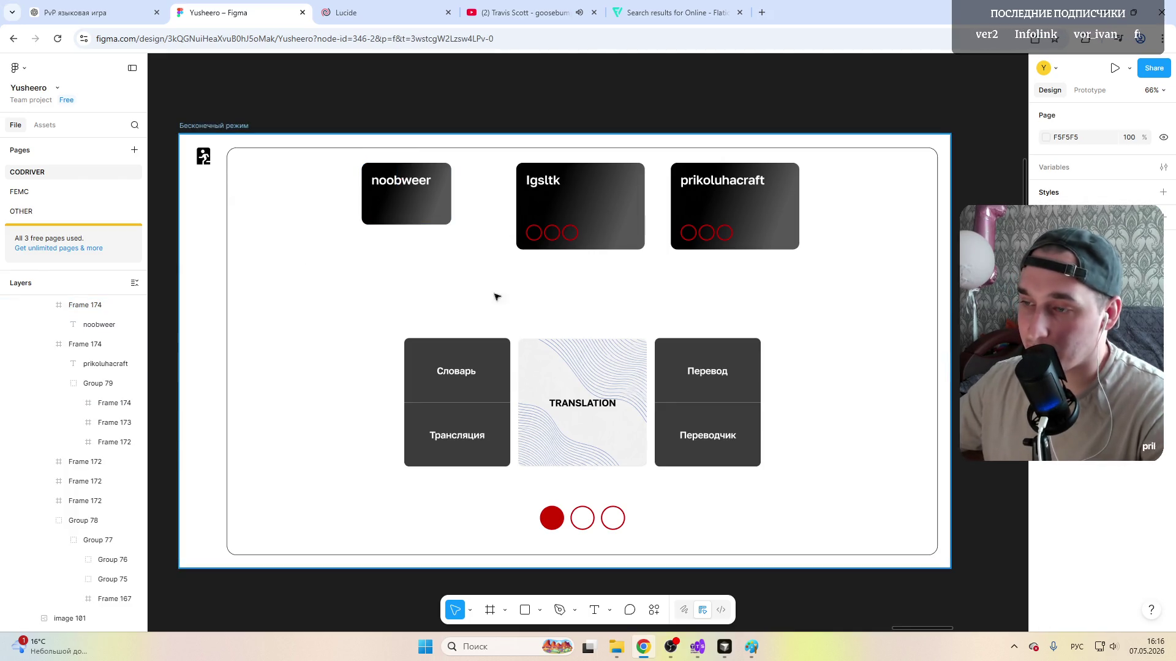
Step: Remove the red circle rows from the Igsltk and prikoluhacraft cards
left_click(462, 290)
left_click(554, 233)
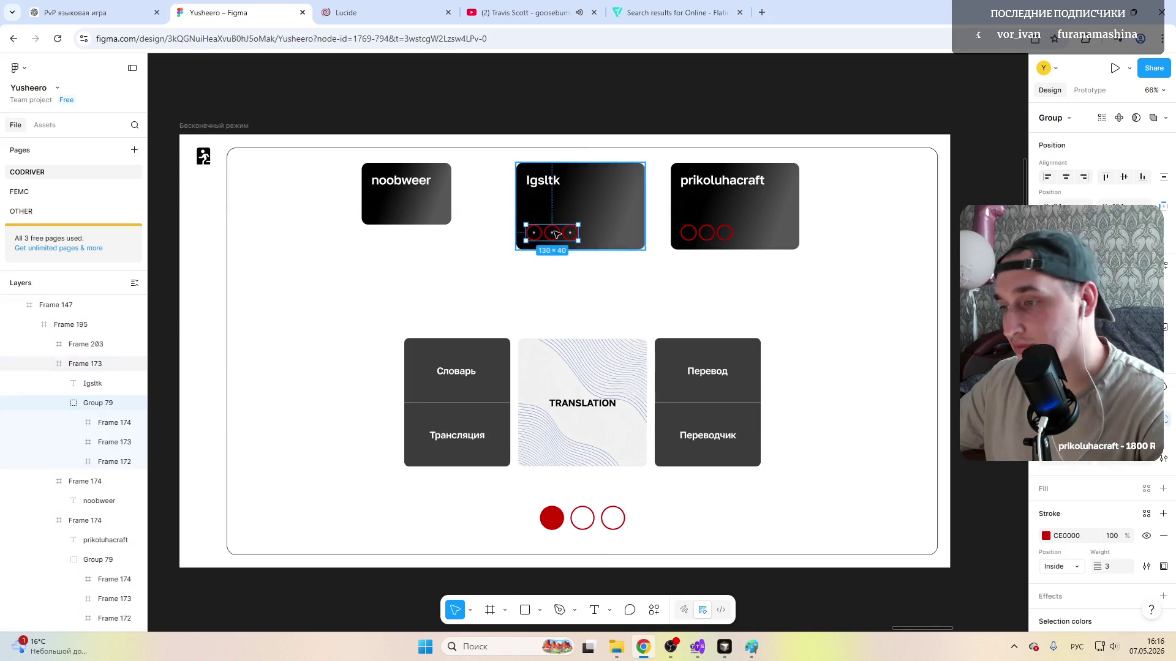
key("Delete")
left_click(707, 238)
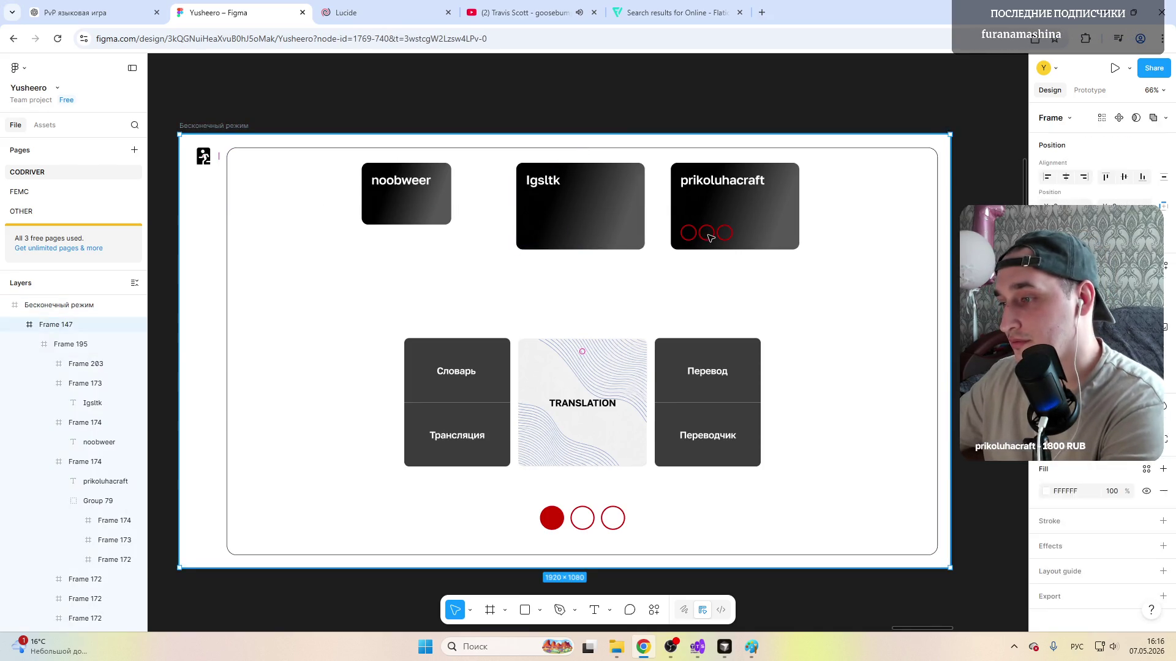
left_click(710, 237)
key("Delete")
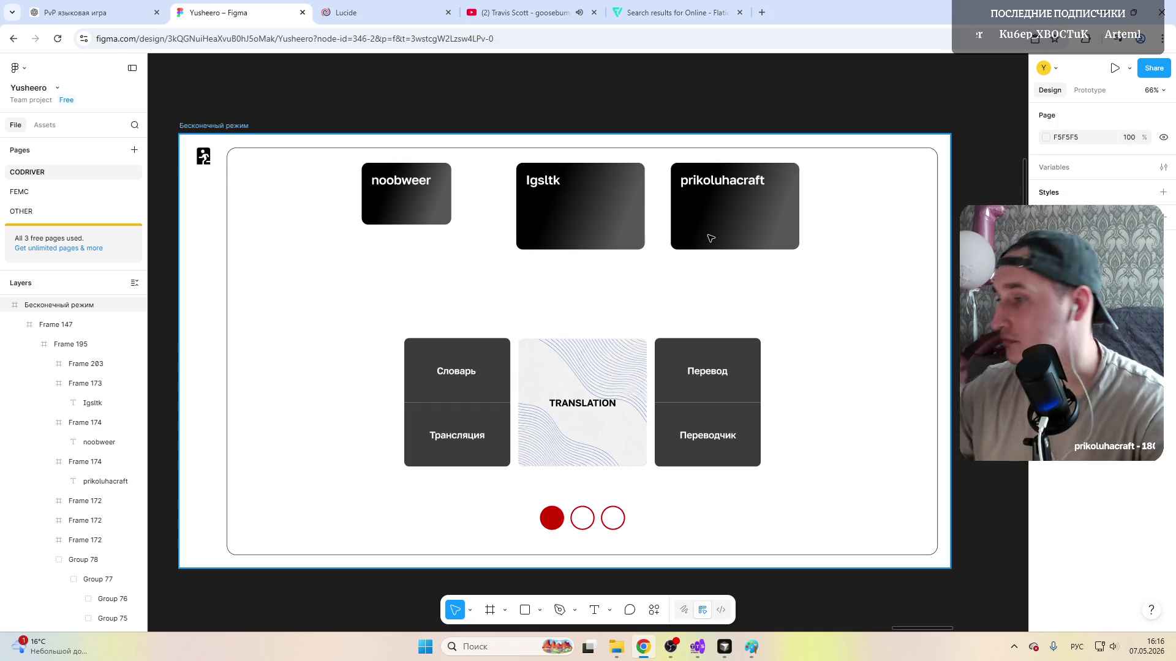
Step: Delete the Igsltk and prikoluhacraft cards, leaving only the noobweer card
left_click(405, 205)
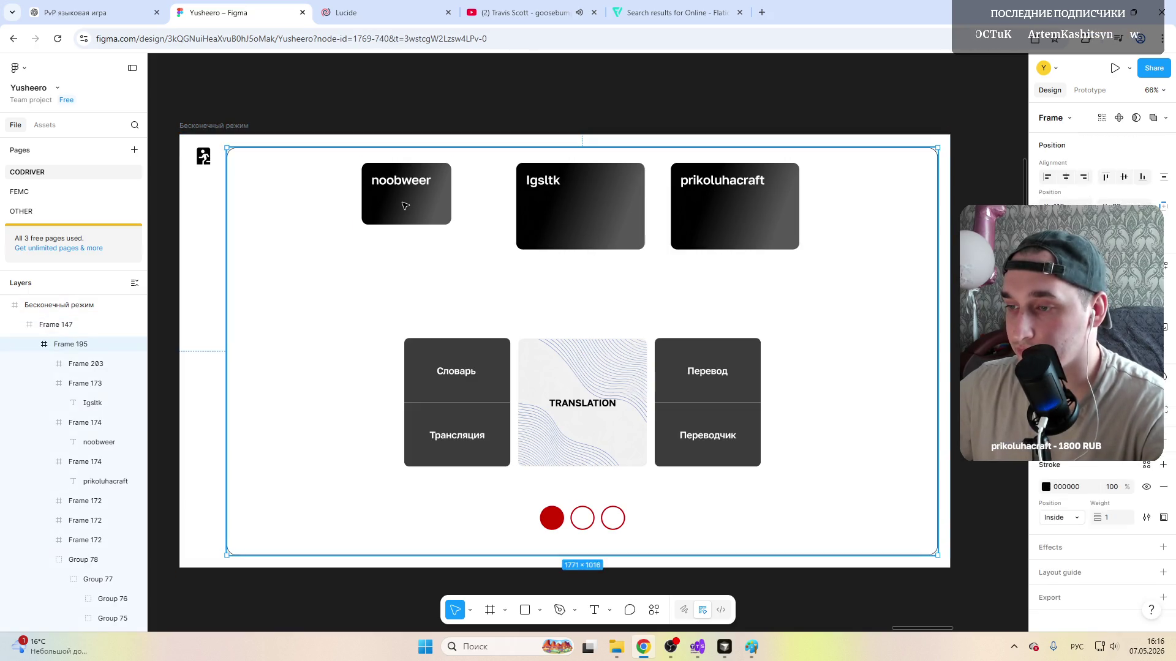
left_click(404, 205)
left_click(560, 201)
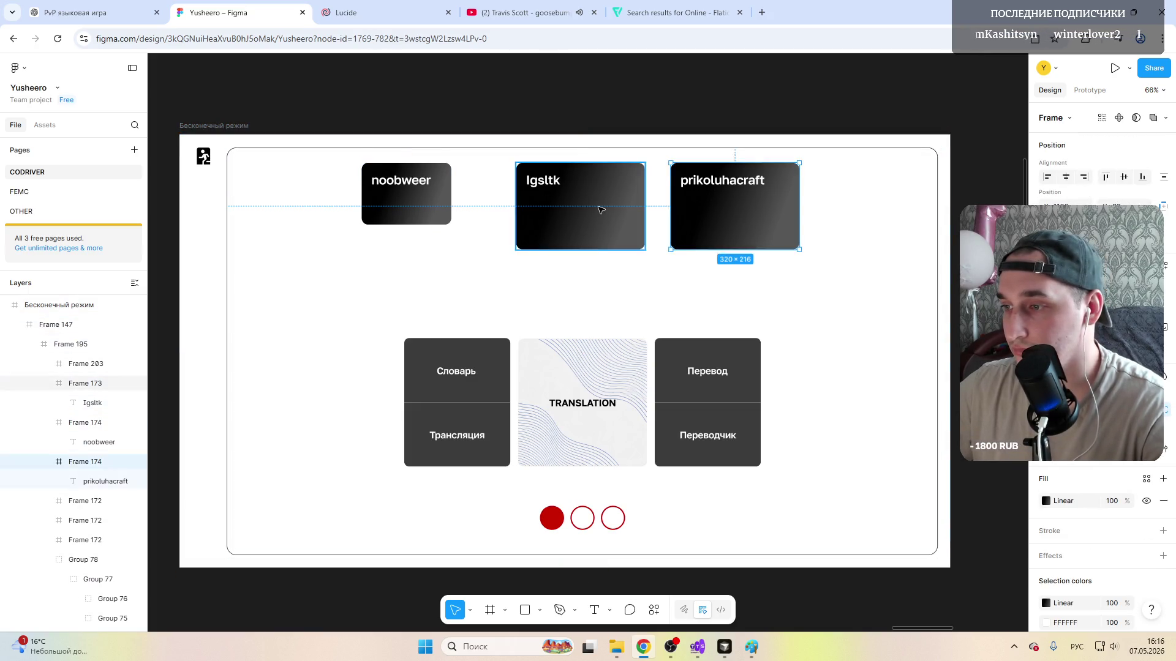
key("Delete")
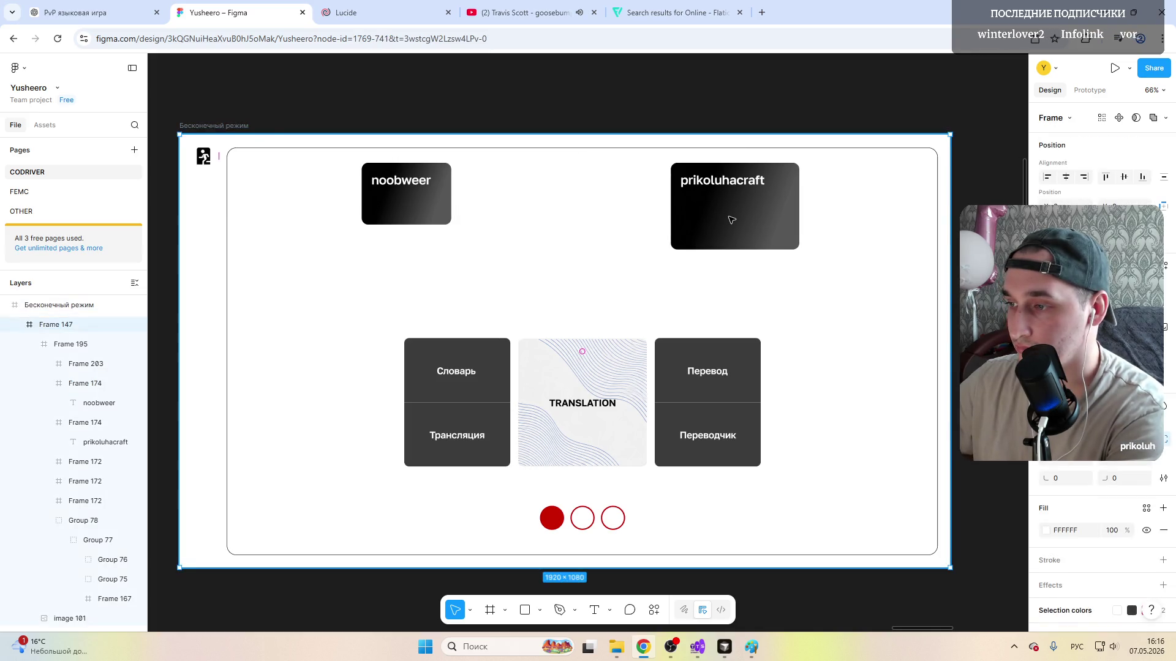
left_click(732, 219)
key("Delete")
Step: Set the noobweer name text to a smaller font size
left_click(570, 276)
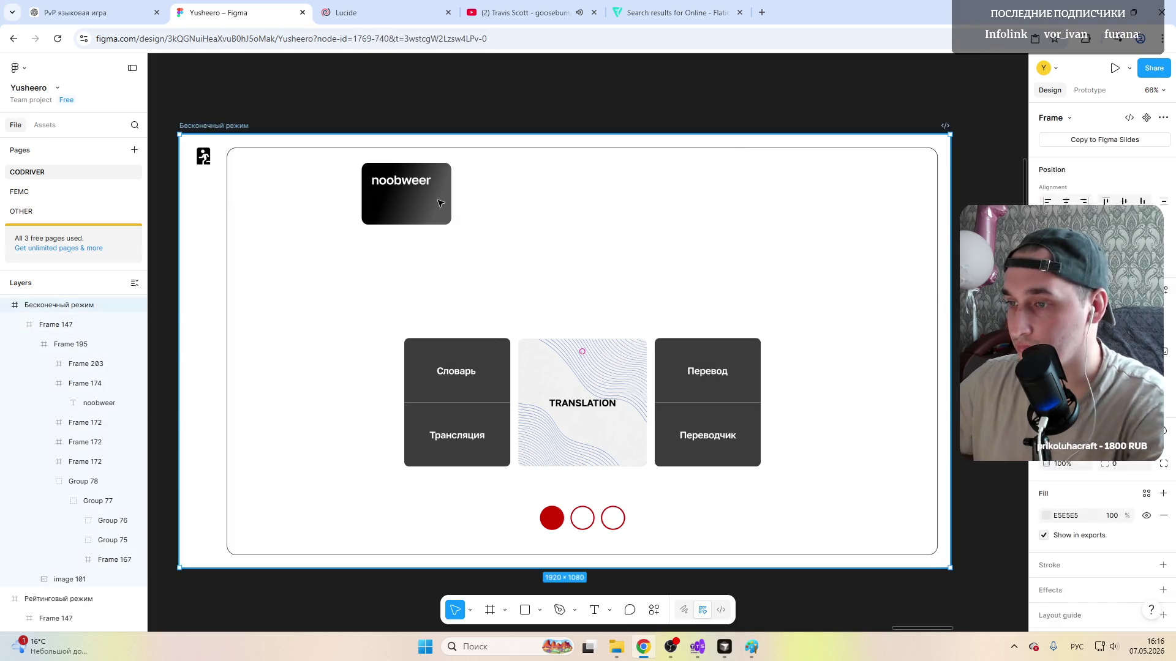
left_click(415, 184)
double_click(404, 181)
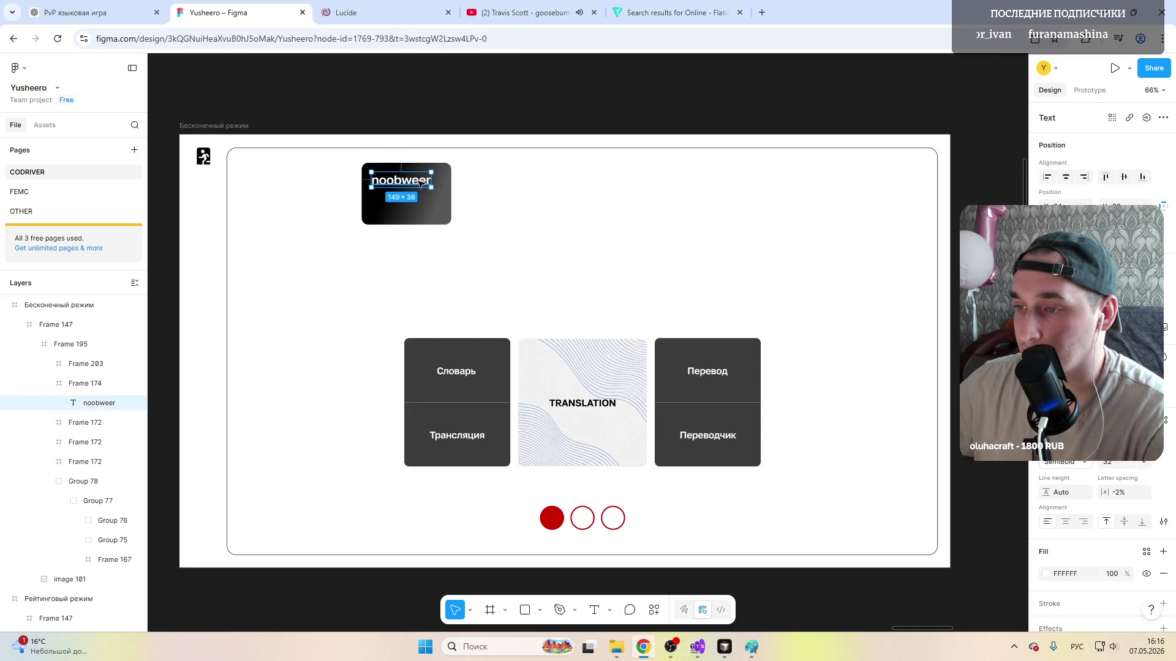
left_click(1141, 464)
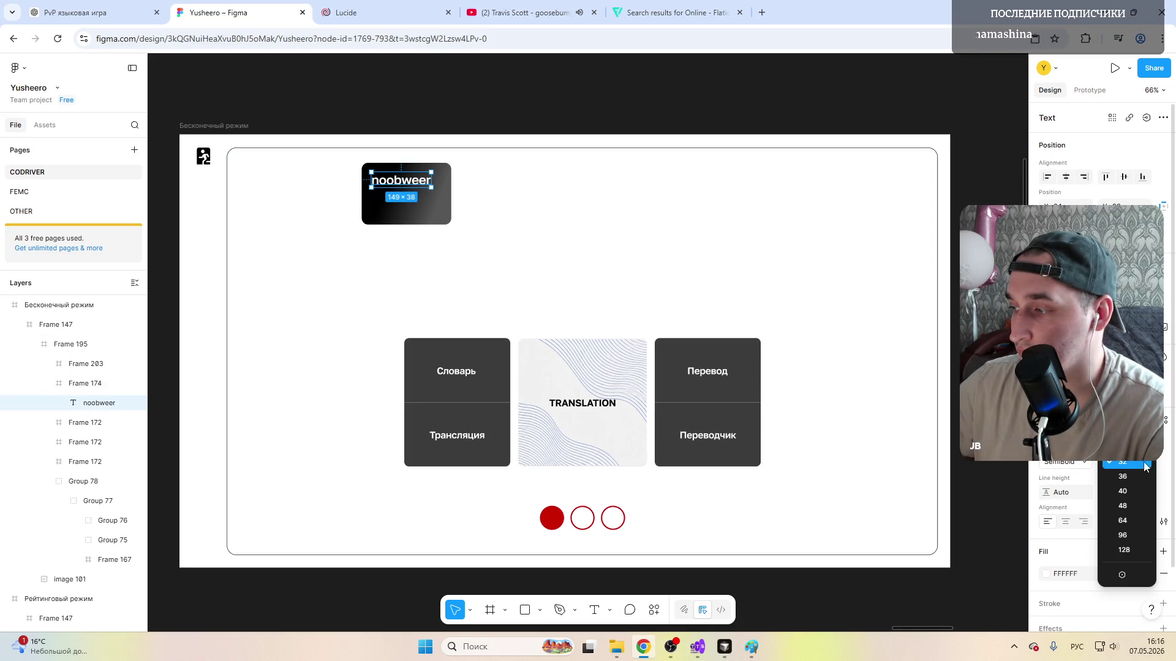
left_click(420, 212)
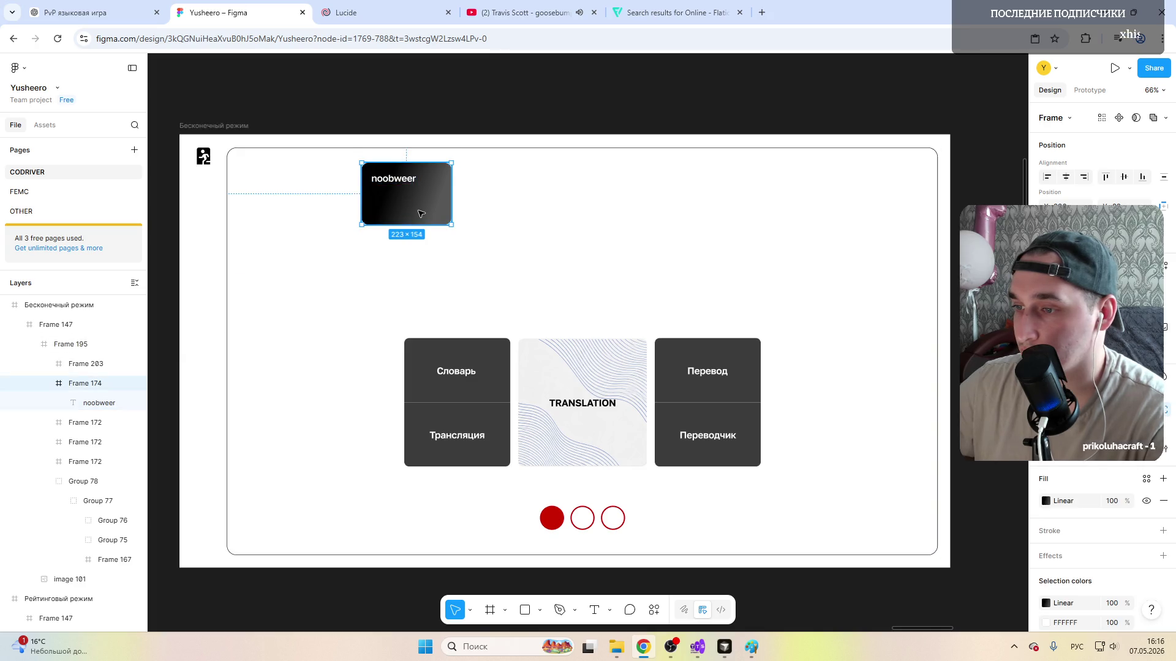
Step: Shrink the noobweer card to 196×136 and duplicate it
left_click_drag(451, 224, 441, 217)
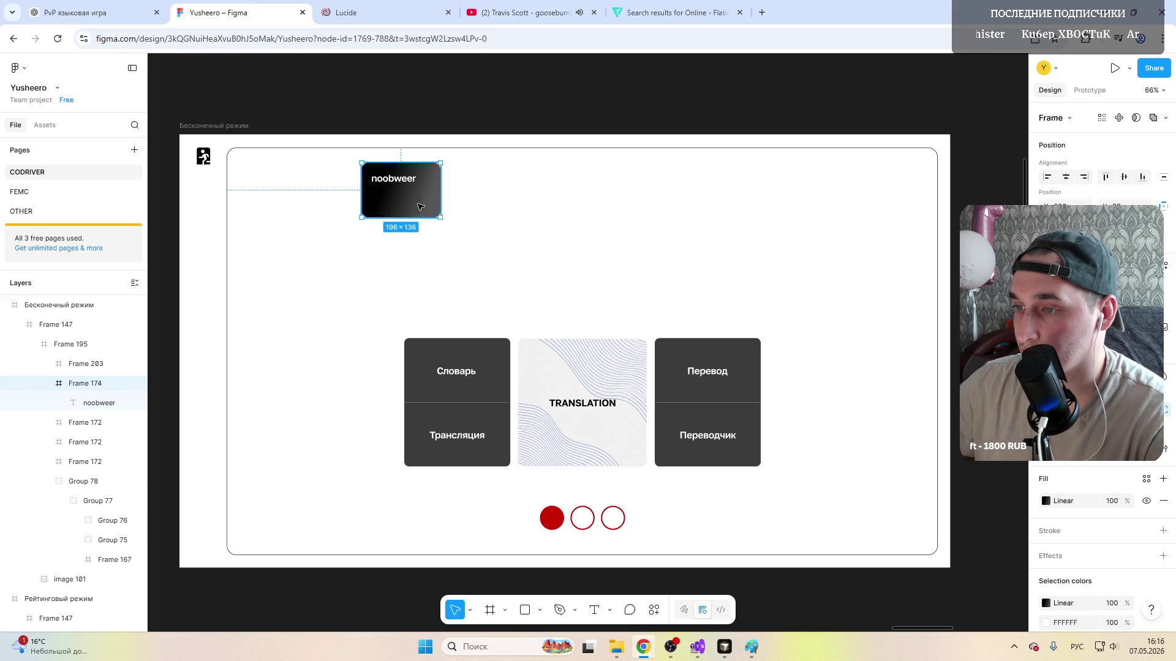
left_click(482, 196)
left_click(398, 196)
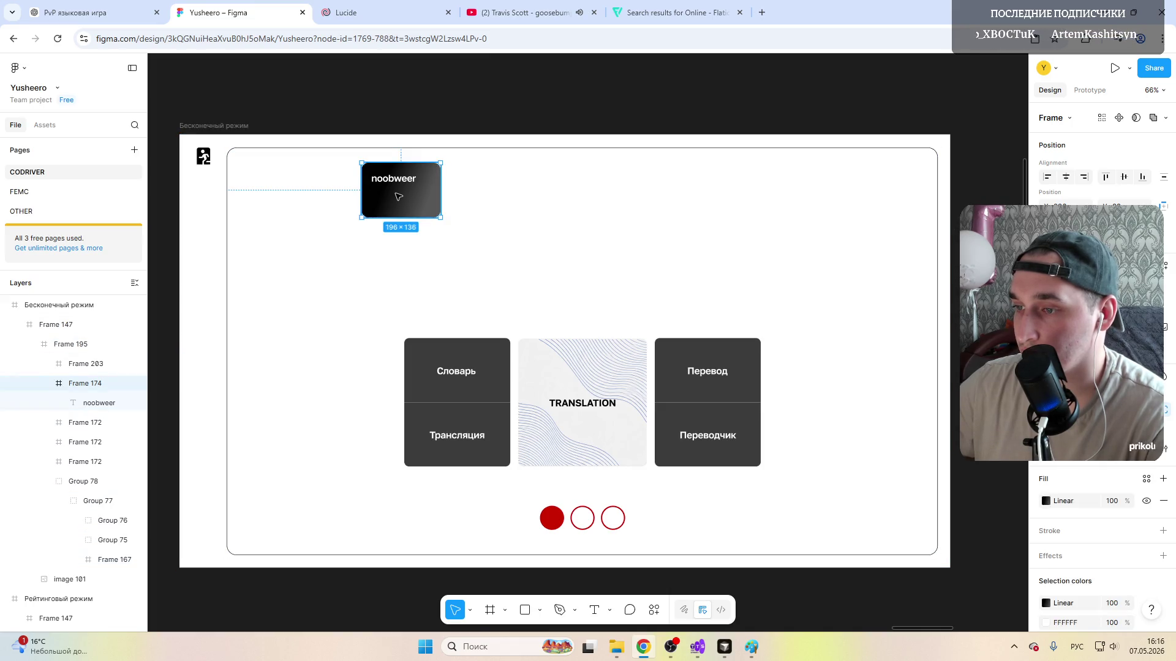
left_click(496, 196)
left_click(429, 194)
key("ctrl+d")
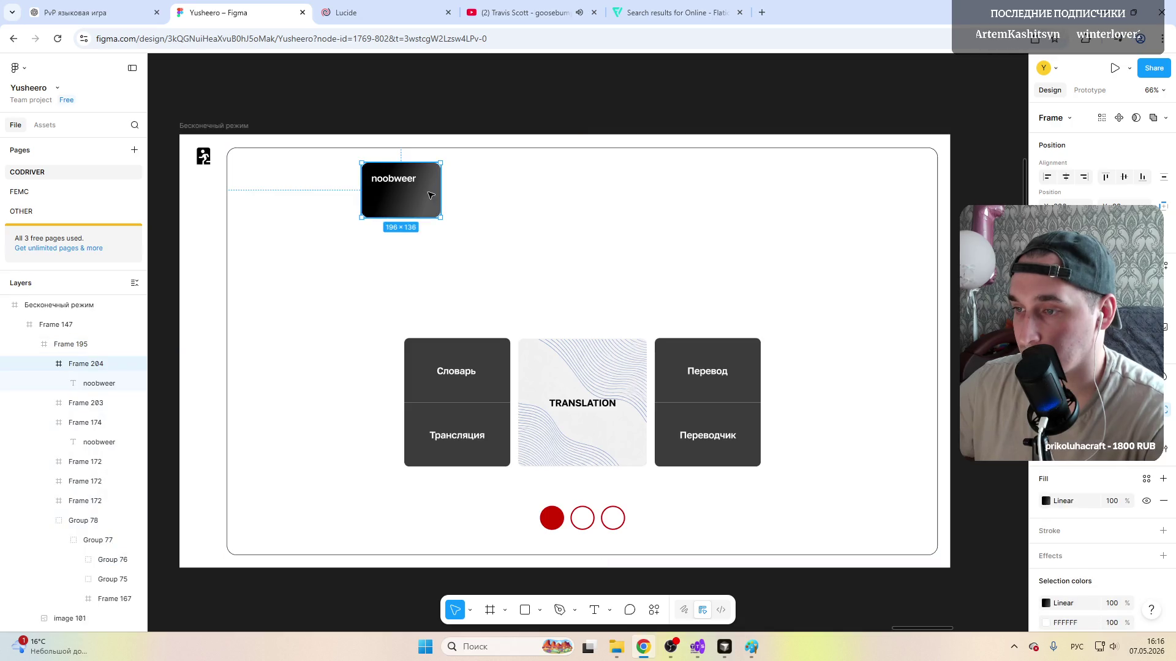
Step: Arrange the original and the copy side by side near the top centre of the screen
left_click_drag(431, 195, 583, 201)
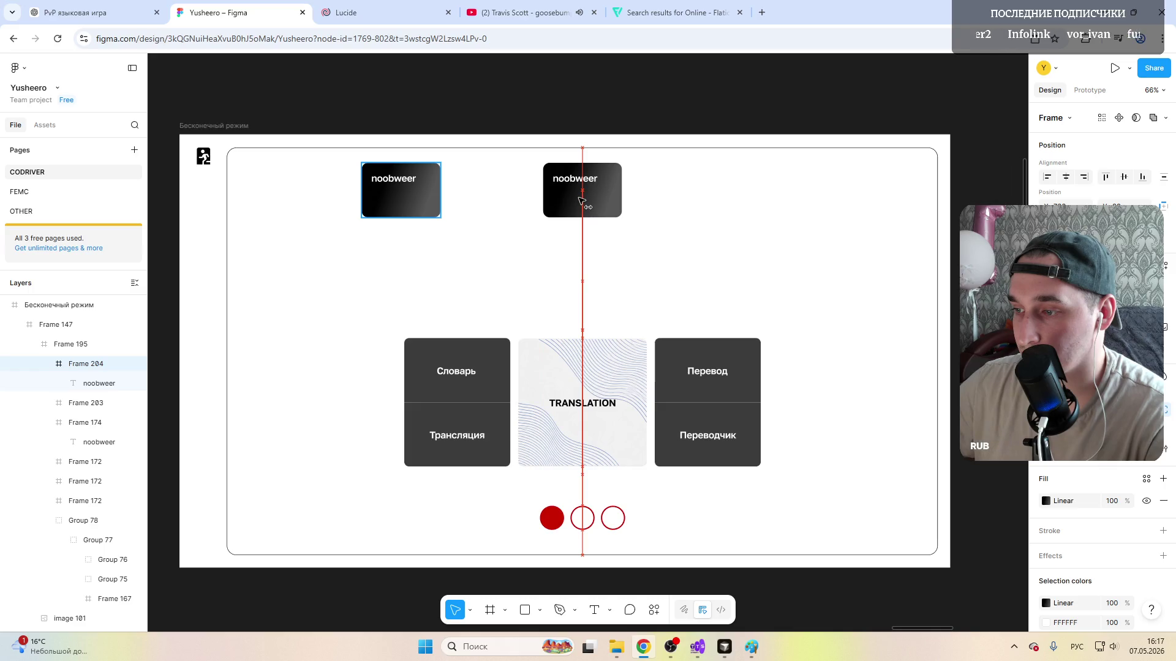
left_click_drag(583, 201, 583, 200)
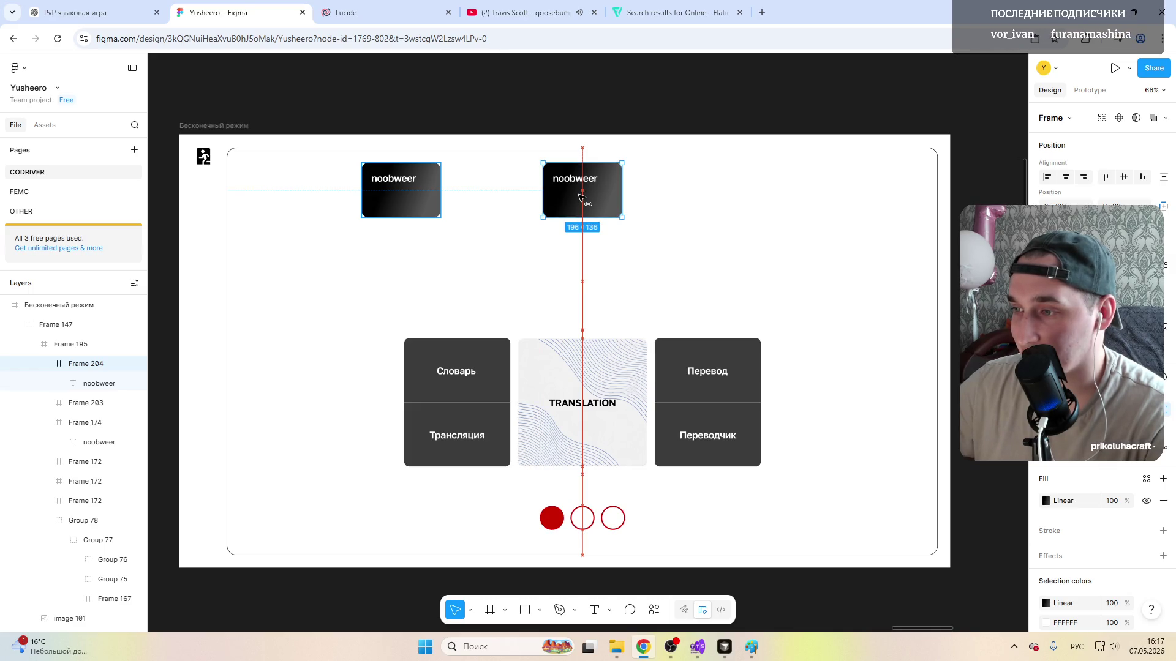
left_click_drag(401, 195, 494, 198)
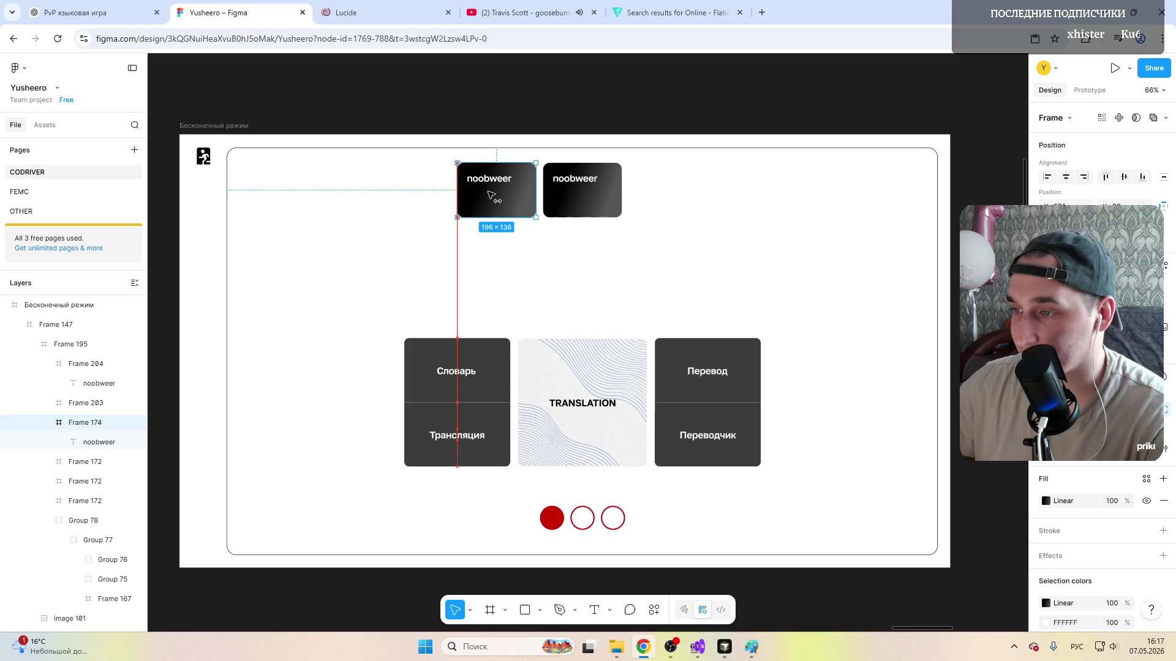
left_click(578, 519)
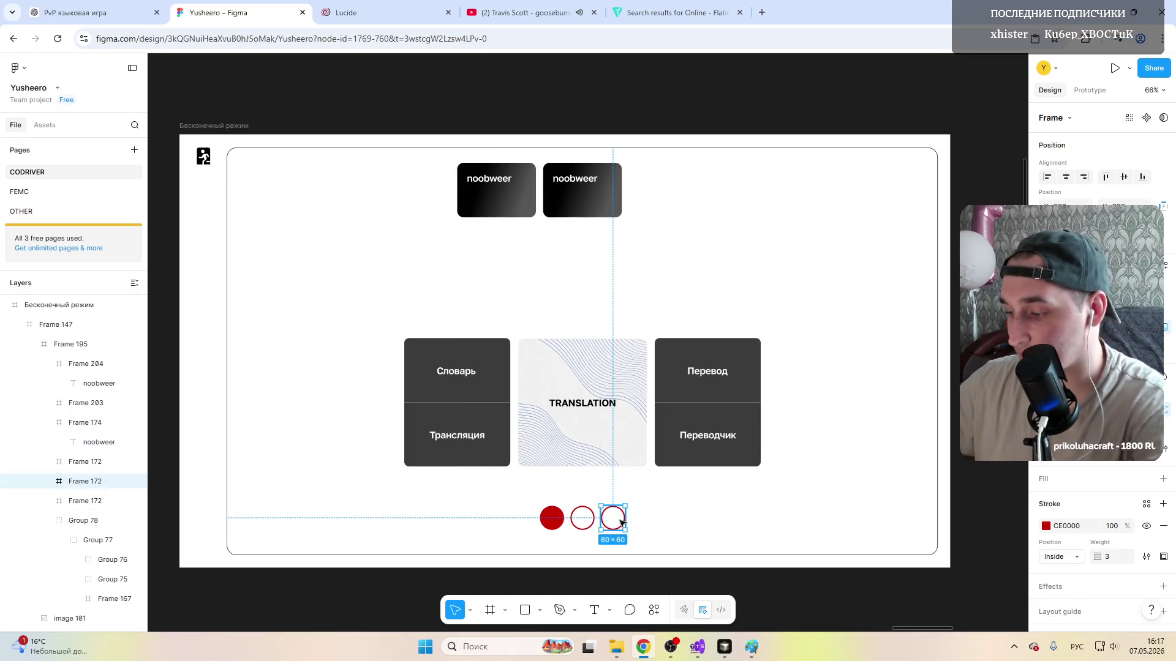
Step: Delete the three round indicators below the mode cards
key("Delete")
left_click(582, 520)
left_click(583, 520)
key("Delete")
left_click(551, 519)
key("Delete")
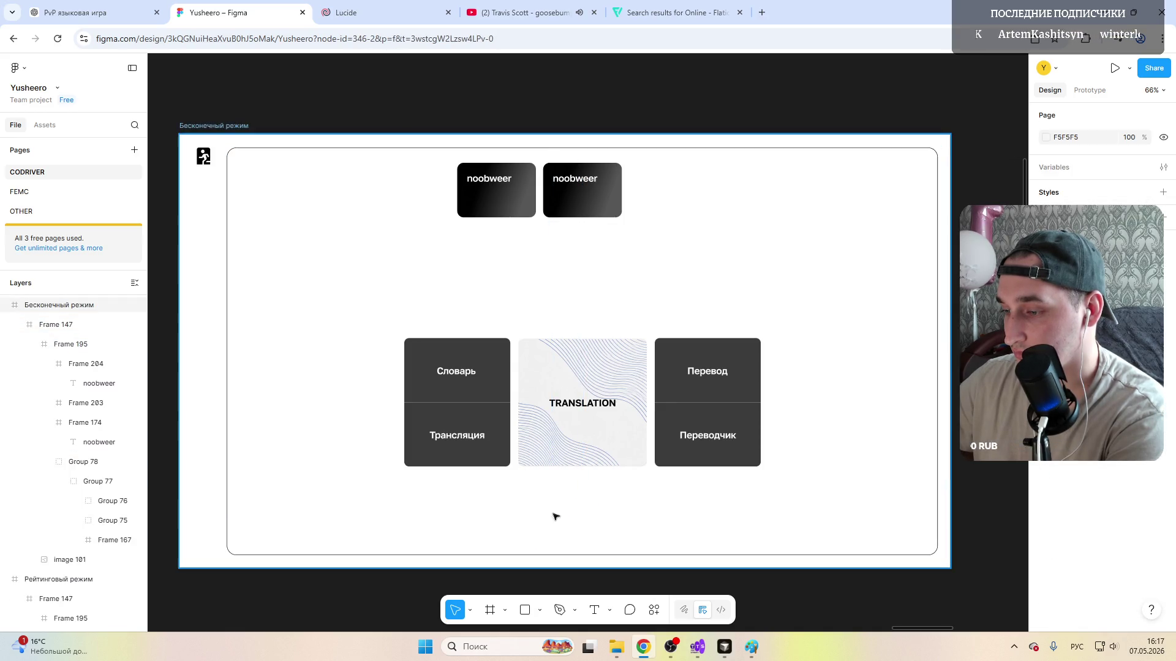
Step: Alt-drag copies to the right to make a third and fourth noobweer card with even gaps
left_click(582, 267)
left_click(514, 203)
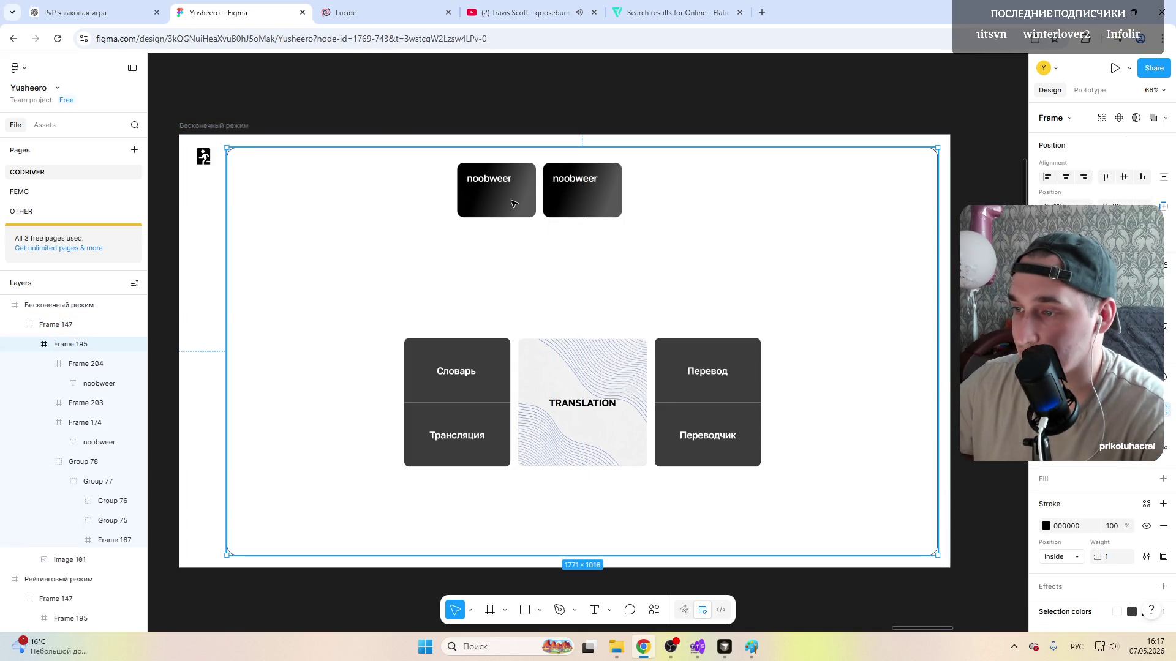
left_click(578, 203)
left_click(668, 193)
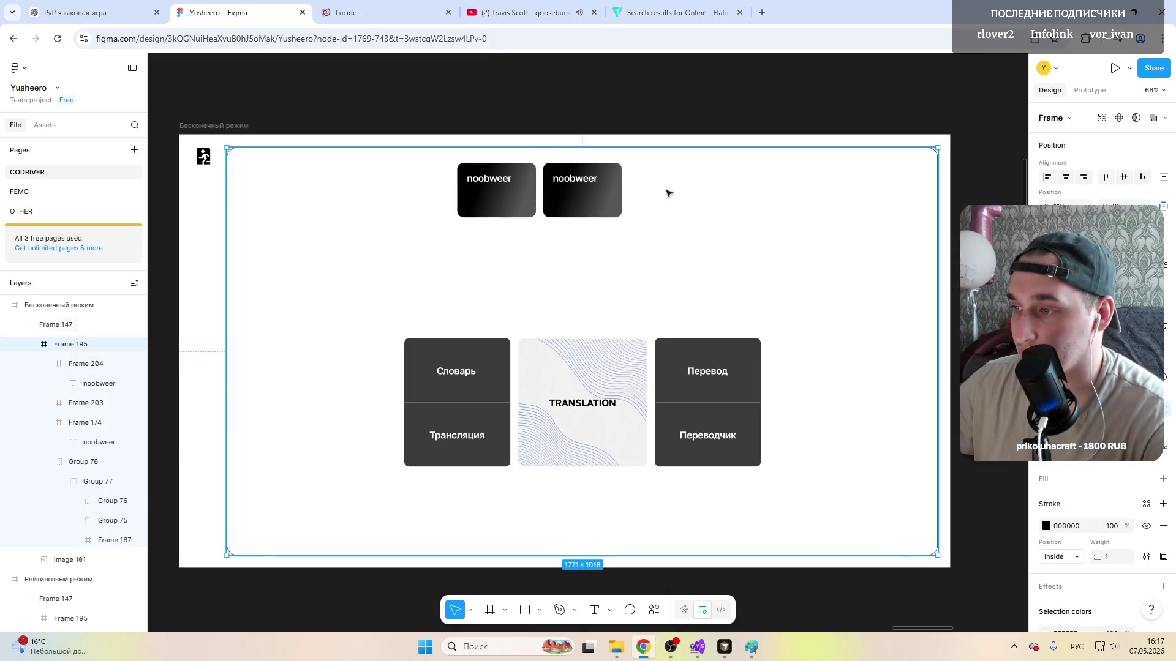
left_click(579, 193)
left_click_drag(579, 193, 670, 192, "alt")
left_click(745, 202)
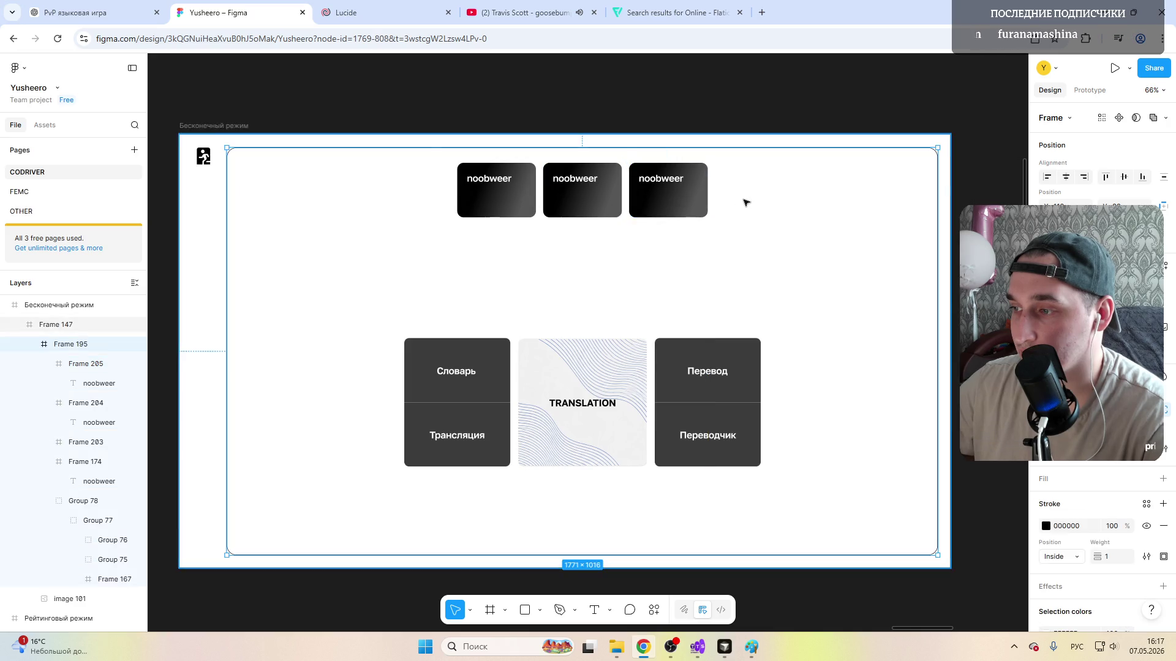
left_click(582, 198)
left_click(668, 193)
left_click_drag(668, 193, 753, 199, "alt")
Step: Place a fifth card at the row's left end, completing a row of five
left_click(547, 267)
left_click(570, 200)
left_click_drag(570, 200, 410, 191, "alt")
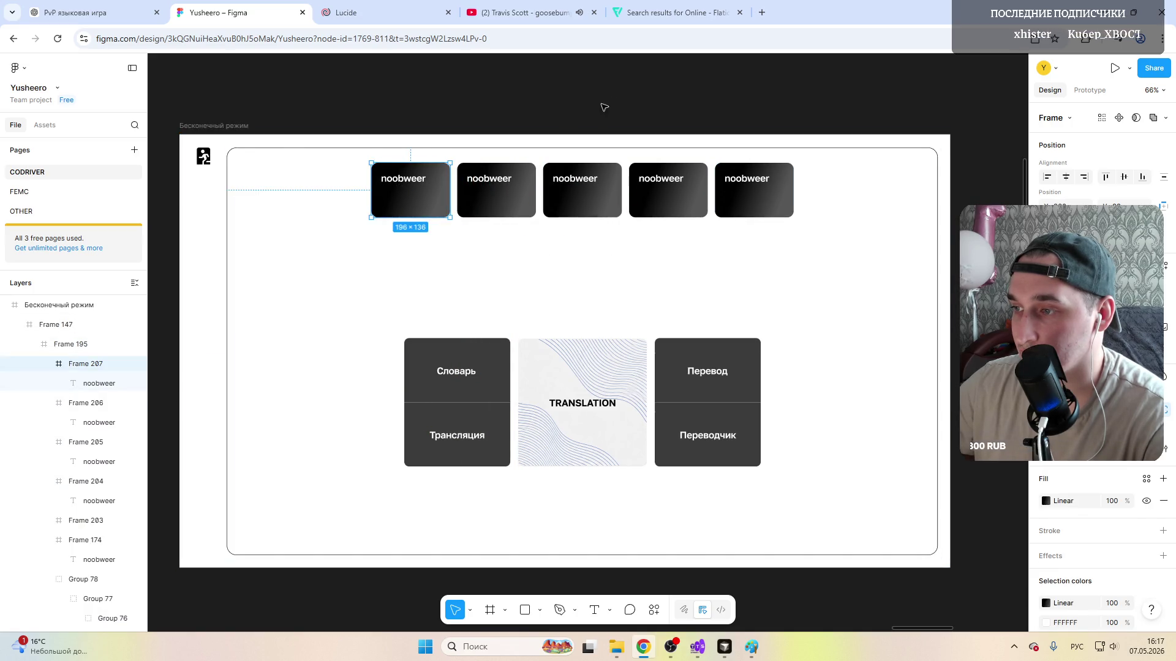
left_click(606, 109)
left_click(589, 155)
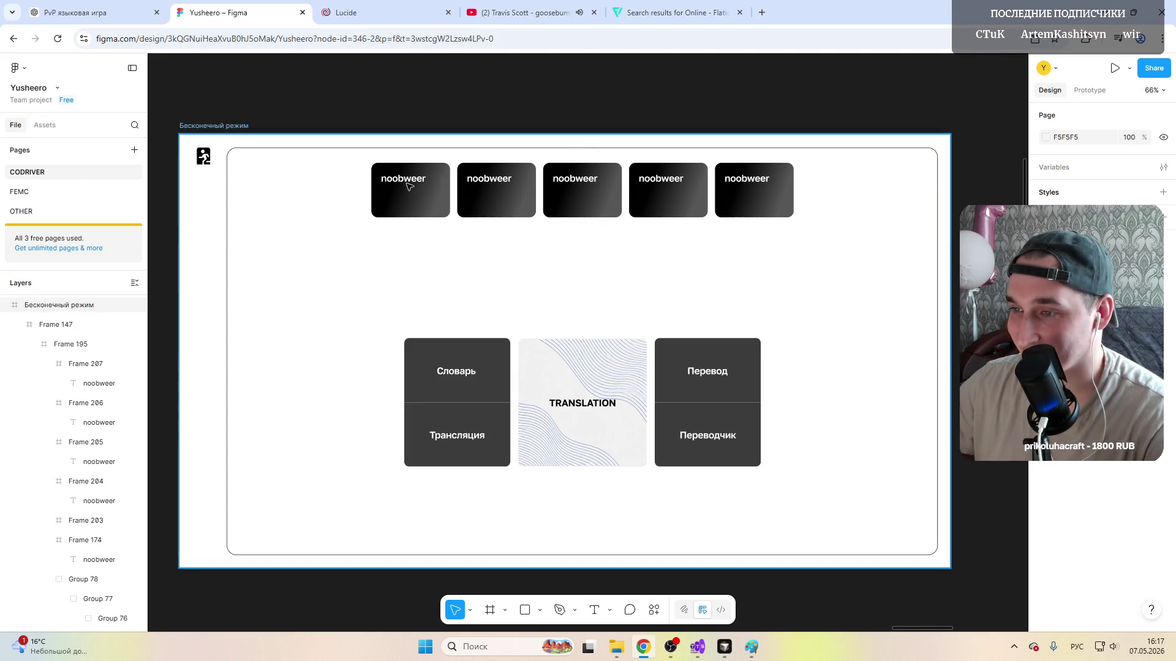
Step: Rename the second card to Igsltk and bring OBS Studio to the front
double_click(503, 181)
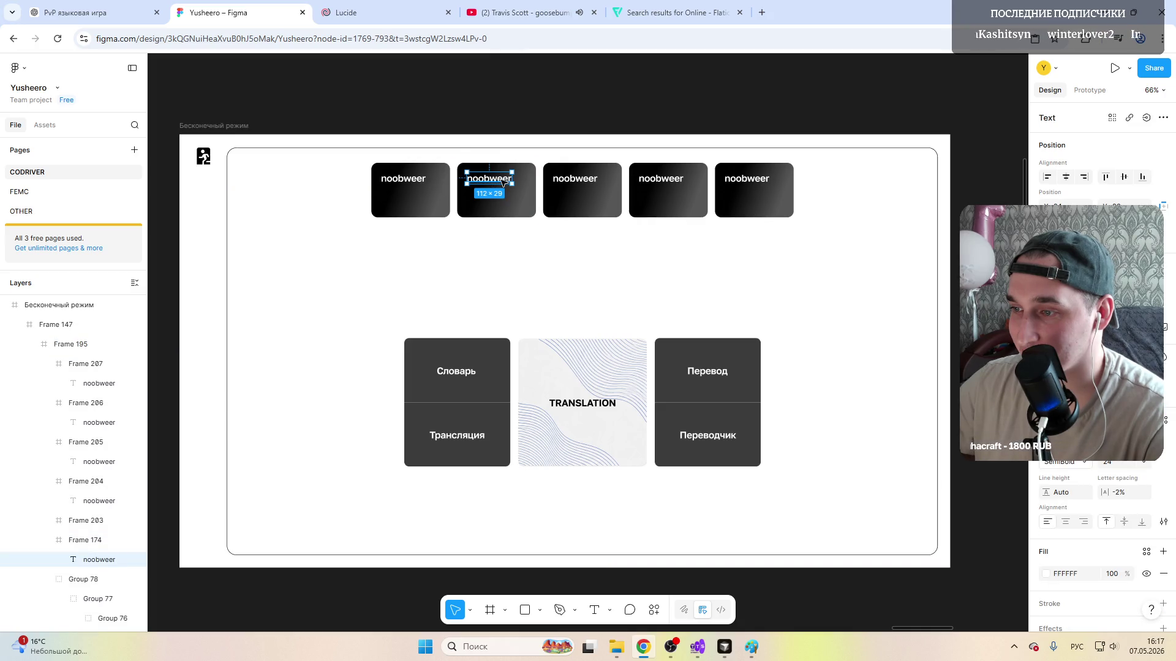
double_click(504, 180)
type("1g")
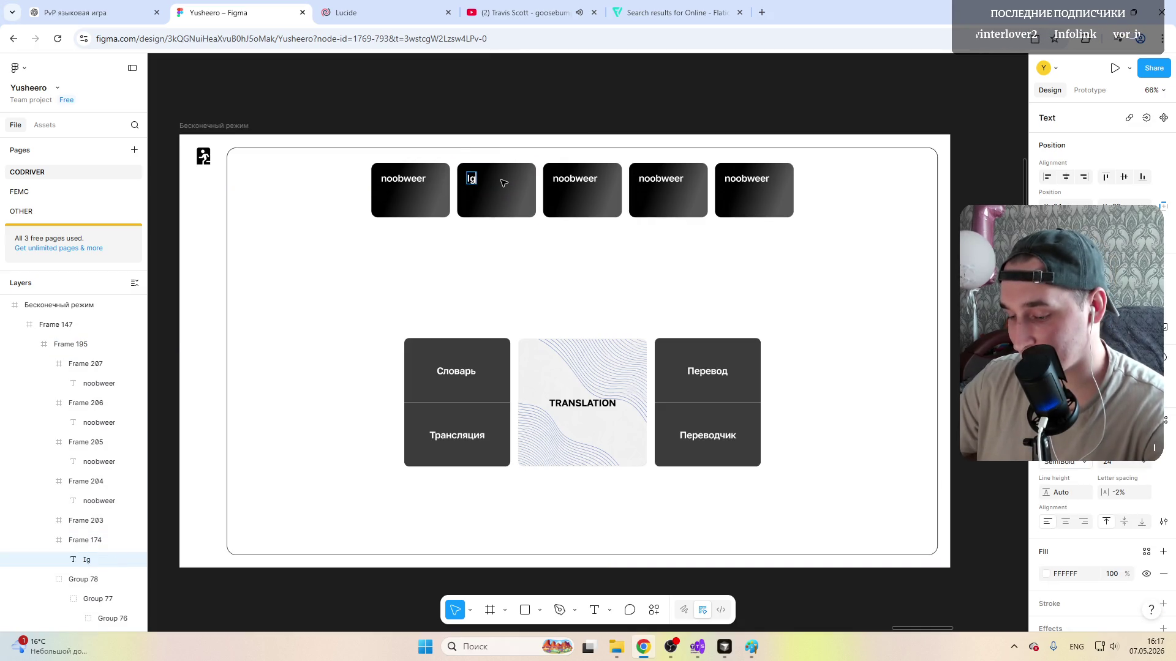
type("s")
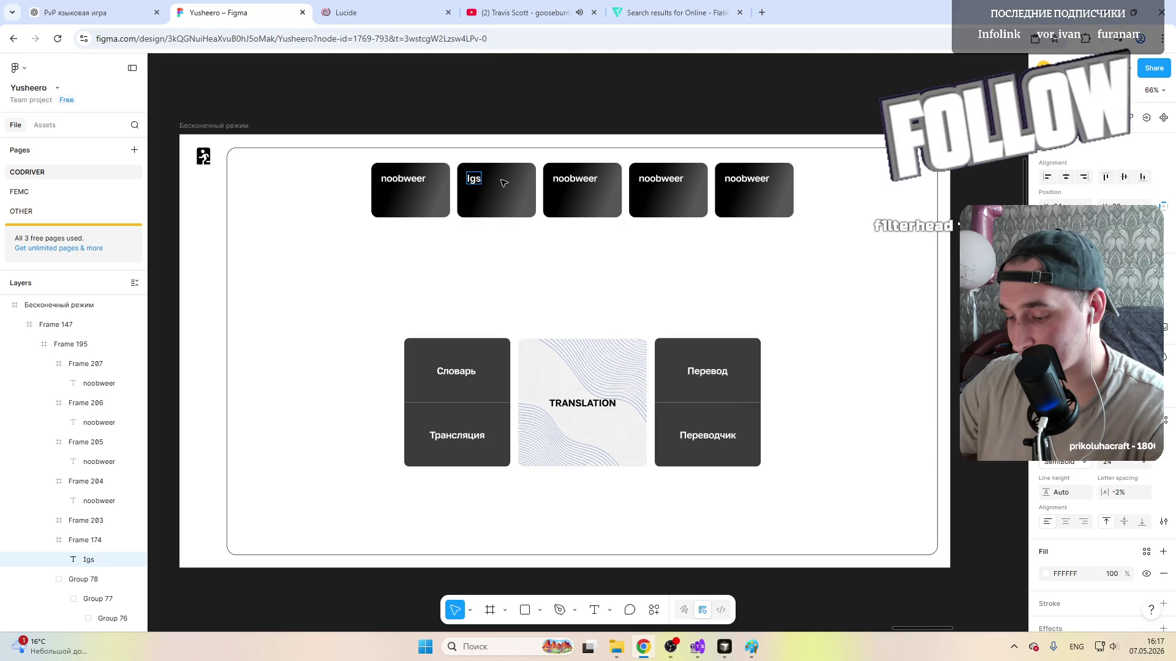
type("itki")
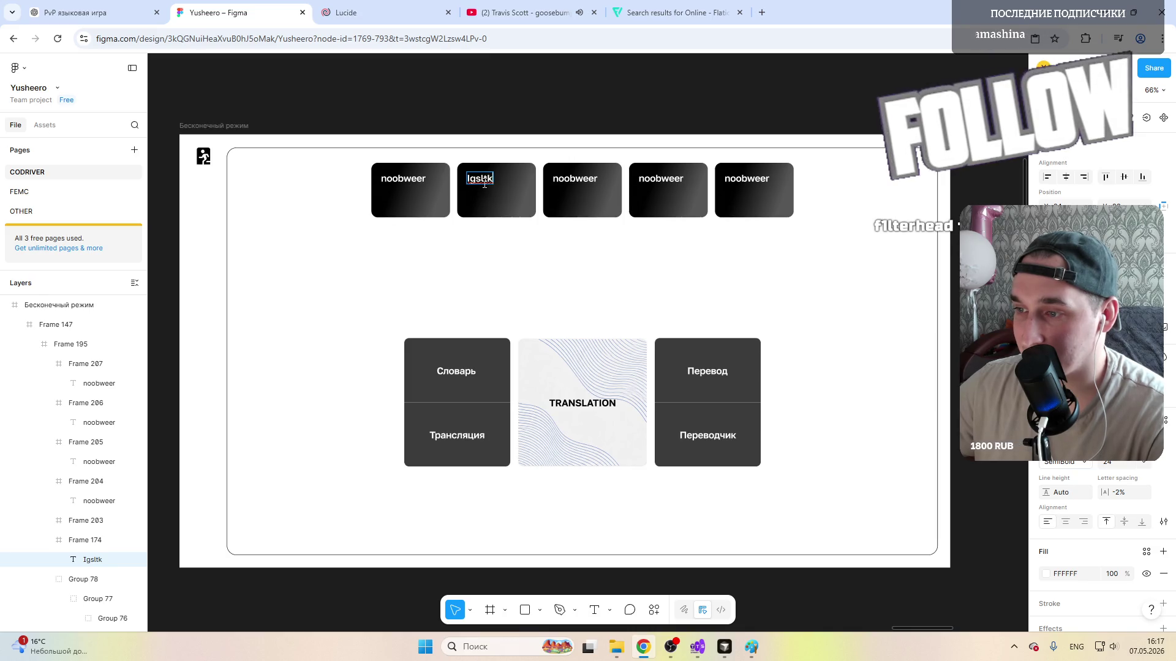
left_click(672, 646)
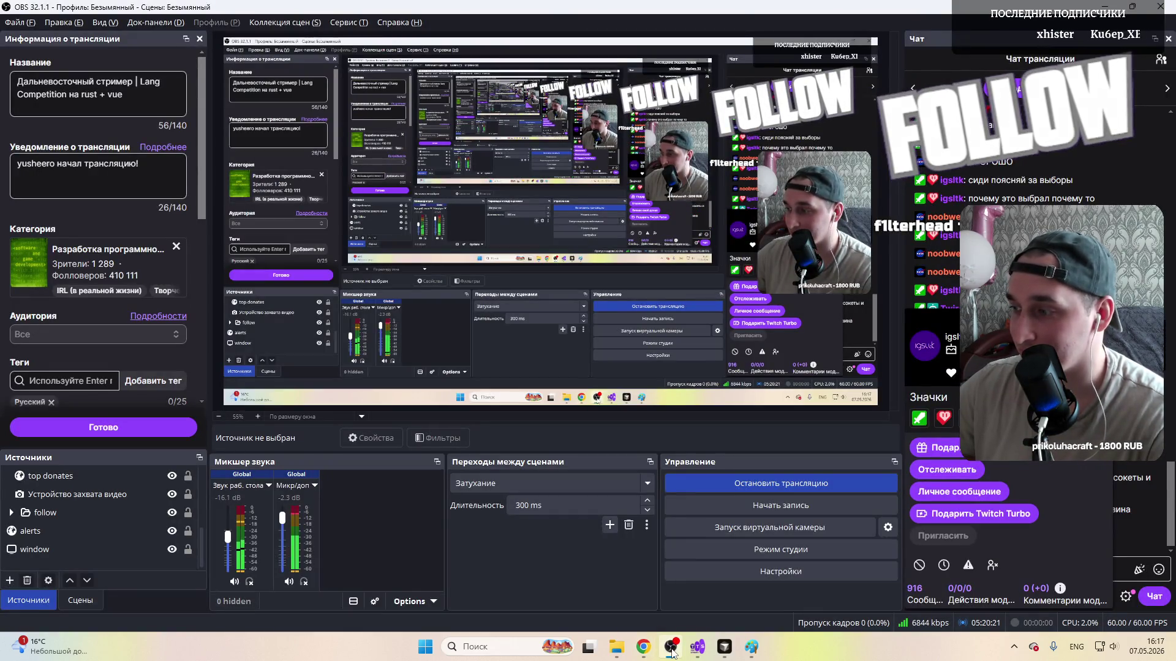
Step: Shift the alerts overlay in the OBS preview, then return to Figma and select the third card's name
left_click(763, 111)
left_click_drag(761, 110, 702, 142)
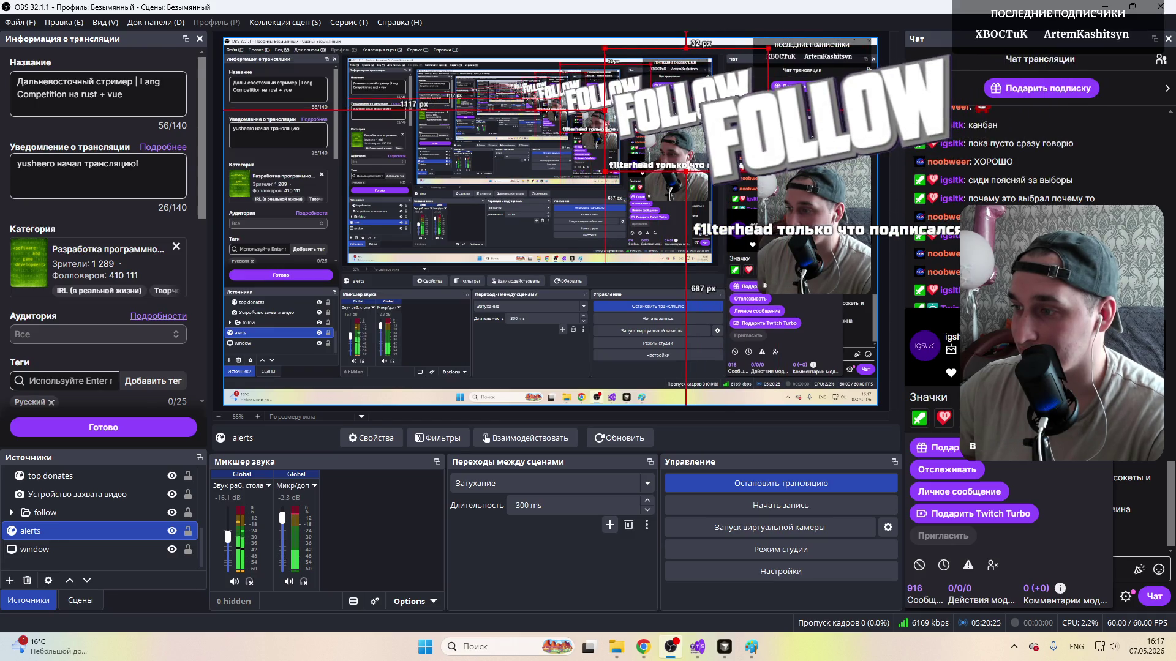
key("Escape")
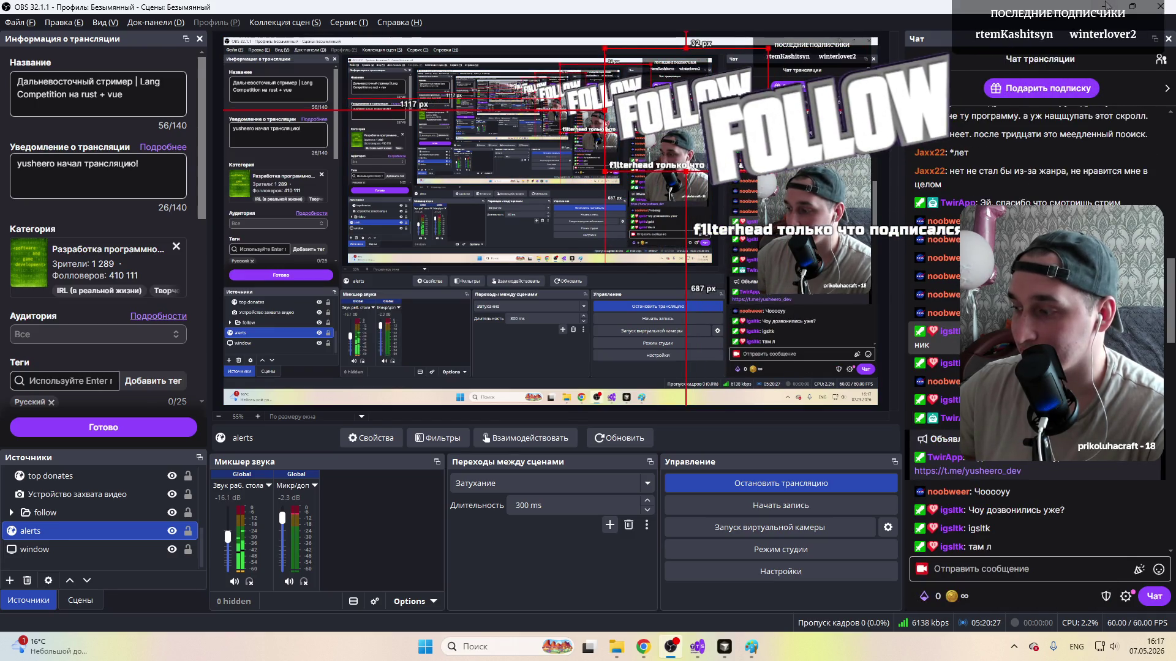
key("alt+Tab")
left_click(570, 179)
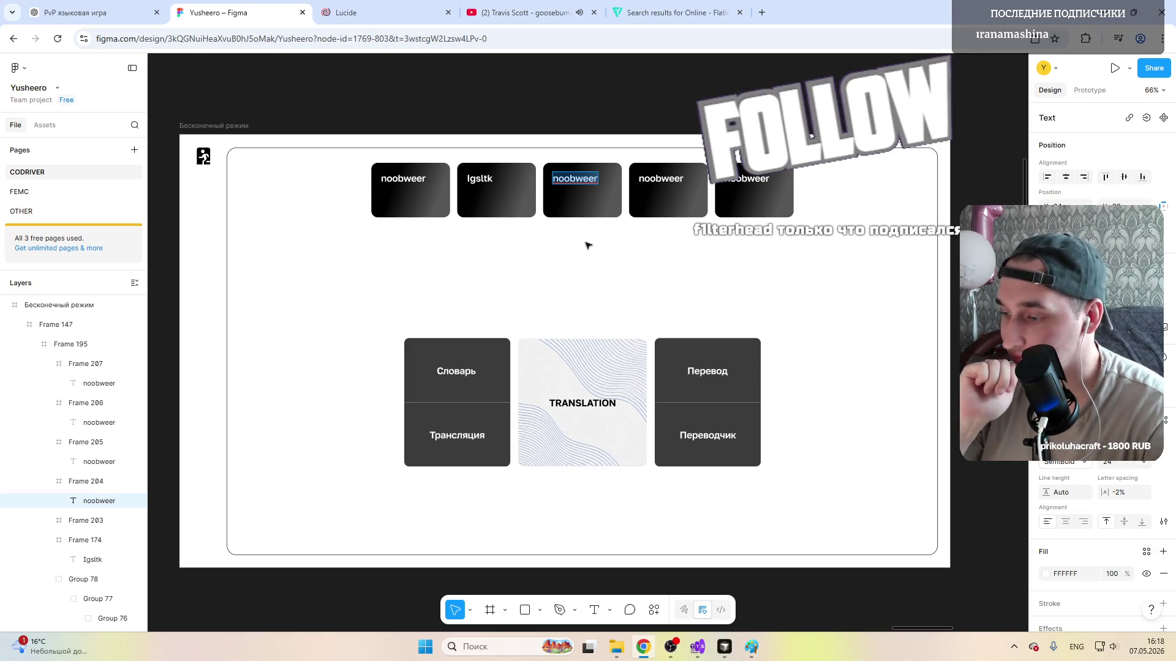
Step: After a brief look at OBS, start editing the third card's name to prikoluhacraft
left_click(670, 646)
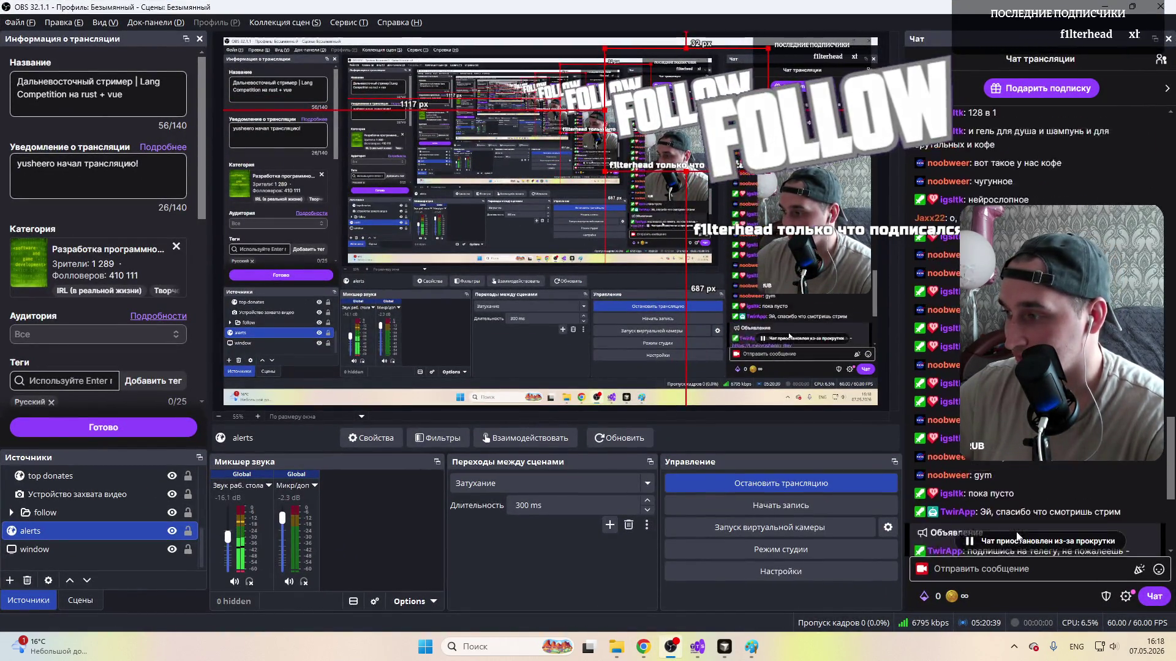
key("alt+Tab")
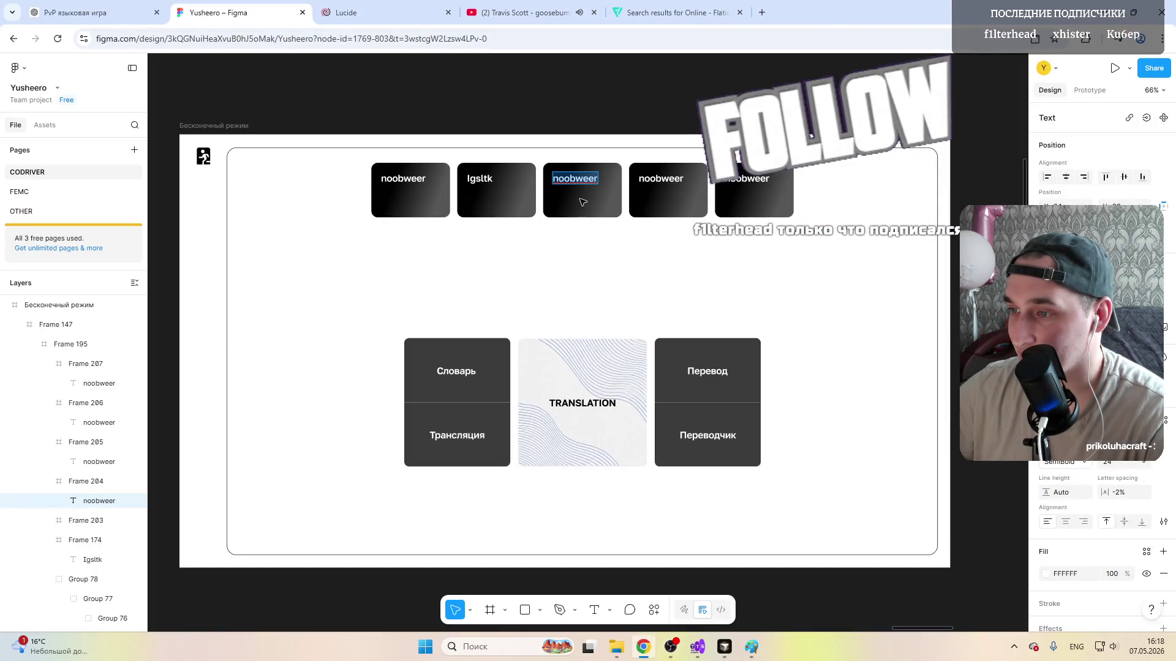
left_click(576, 179)
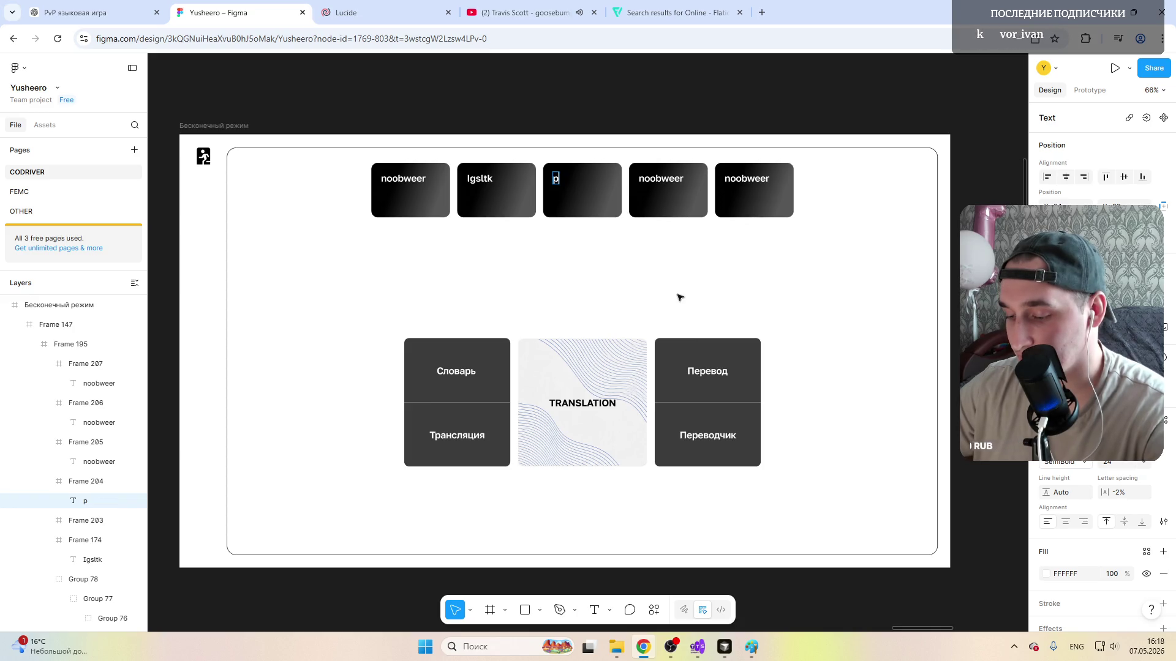
type("prikoluhacraf")
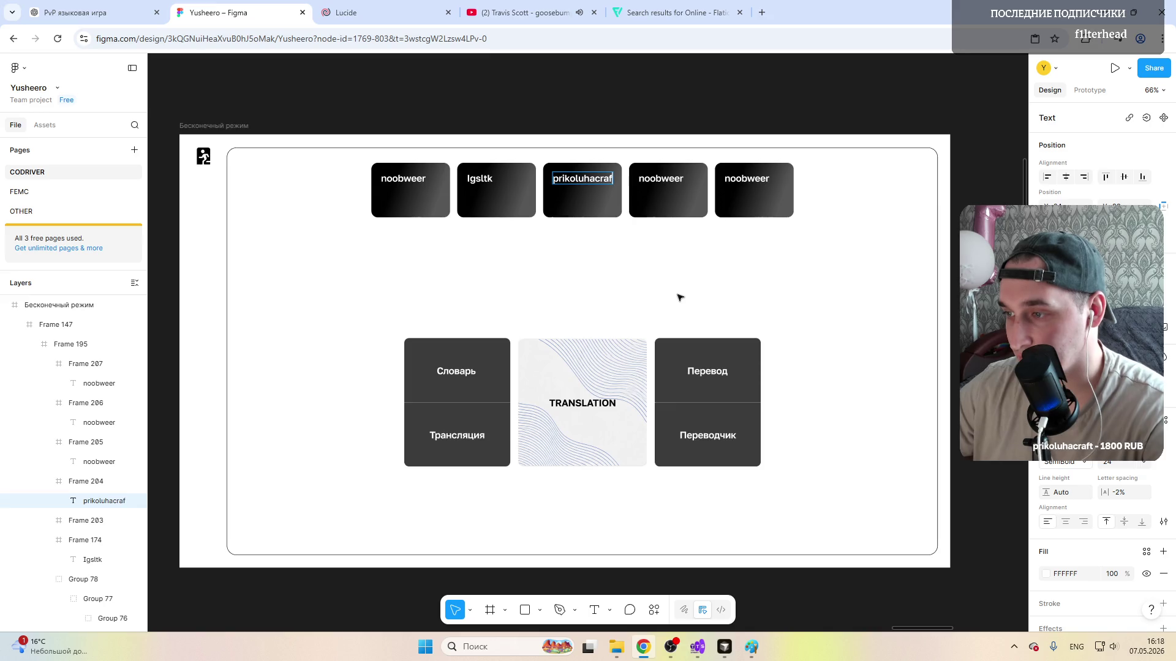
type("t")
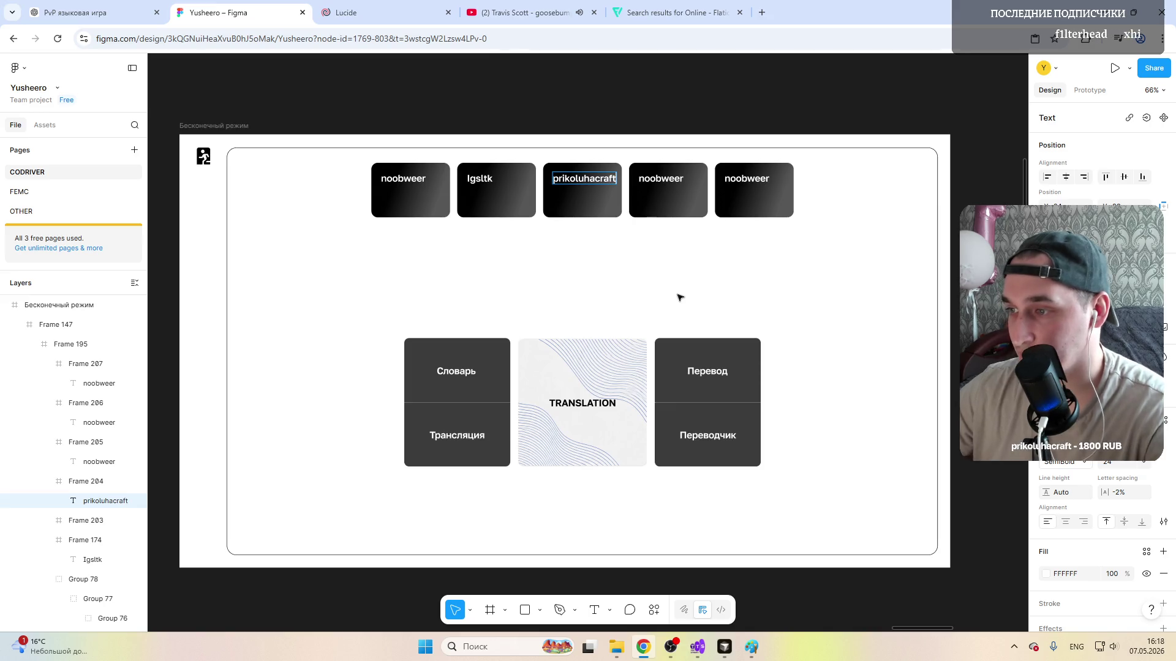
scroll(590, 202, "up", 5)
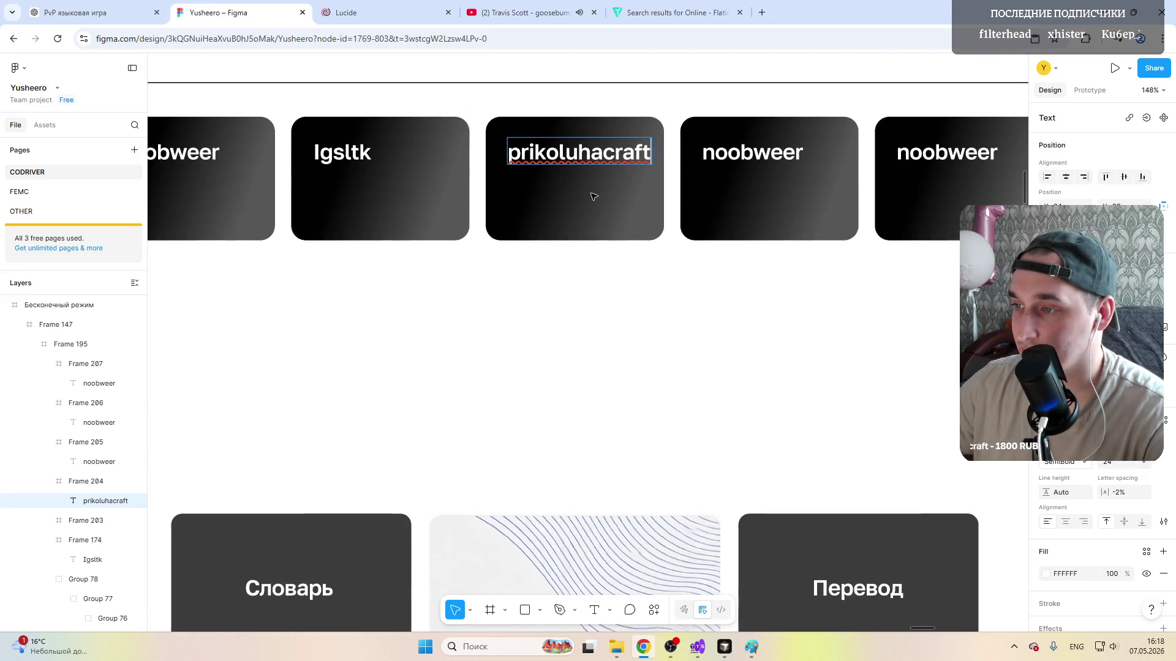
scroll(591, 202, "down", 5)
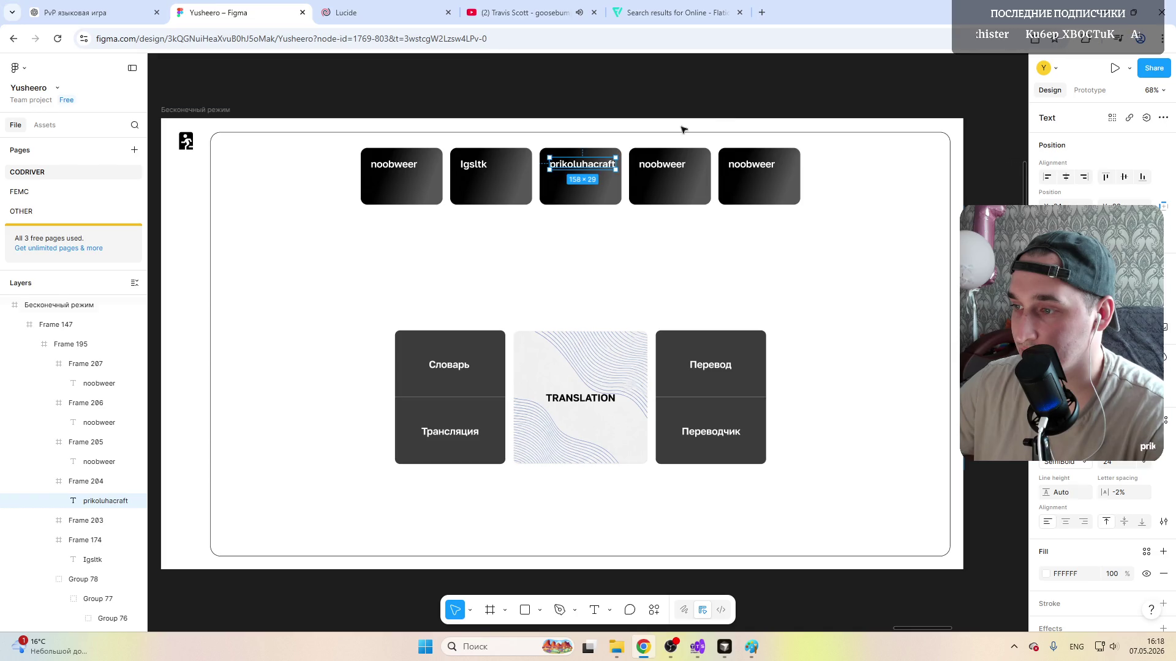
Step: Truncate the third card's name to 'prikoluhacr...' so it fits inside the card
left_click(569, 225)
scroll(652, 207, "up", 3)
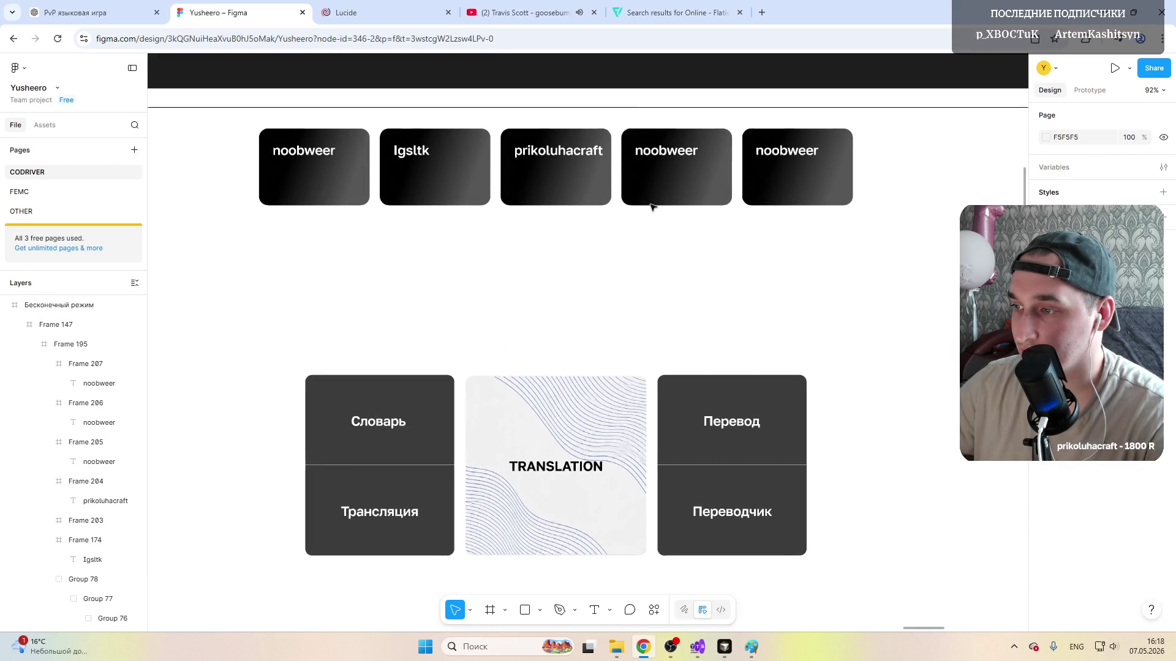
scroll(652, 207, "down", 5)
scroll(652, 207, "up", 6)
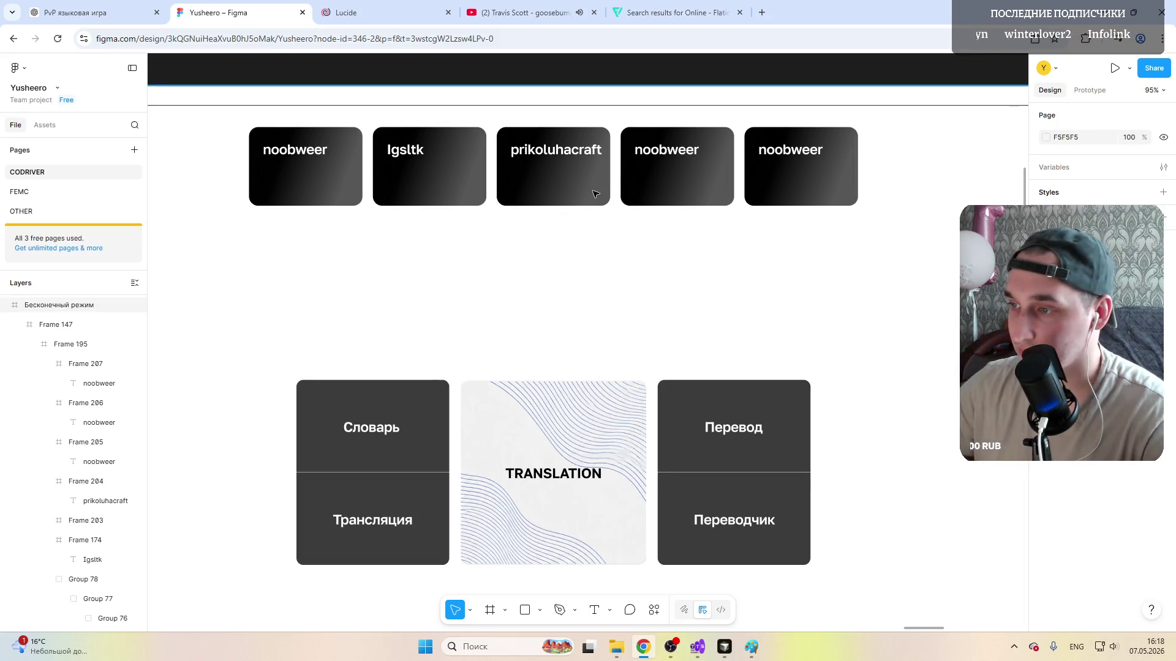
left_click(592, 150)
double_click(593, 150)
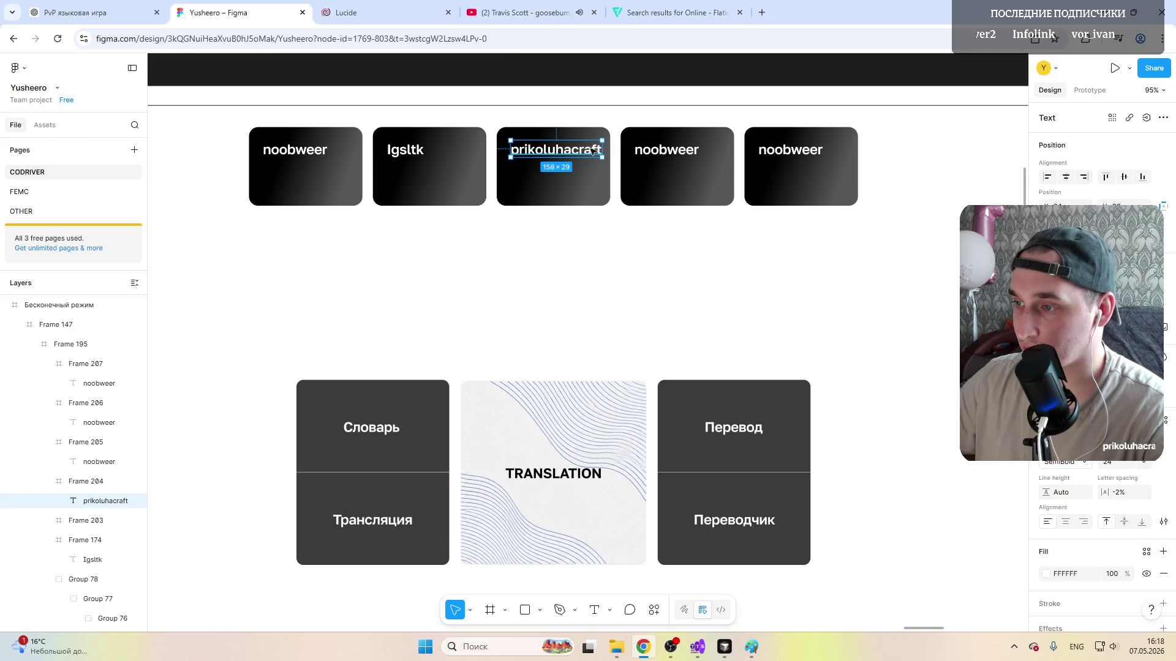
double_click(595, 149)
scroll(594, 150, "up", 6)
left_click(611, 155)
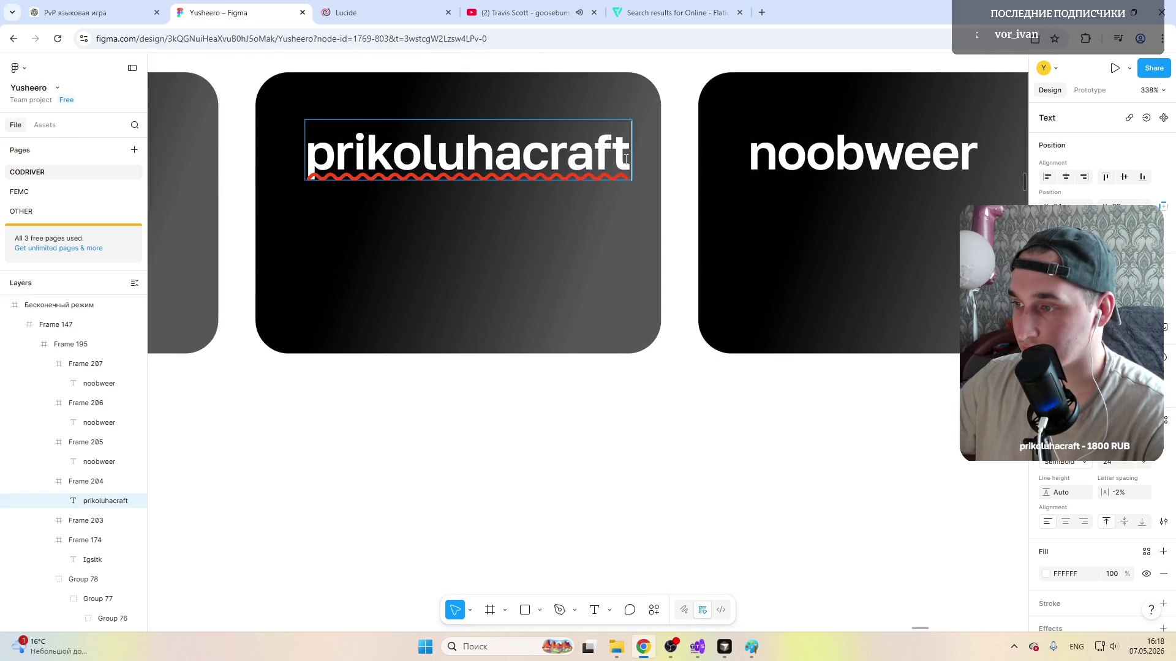
key("BackSpace")
key("BackSpace")
type(".")
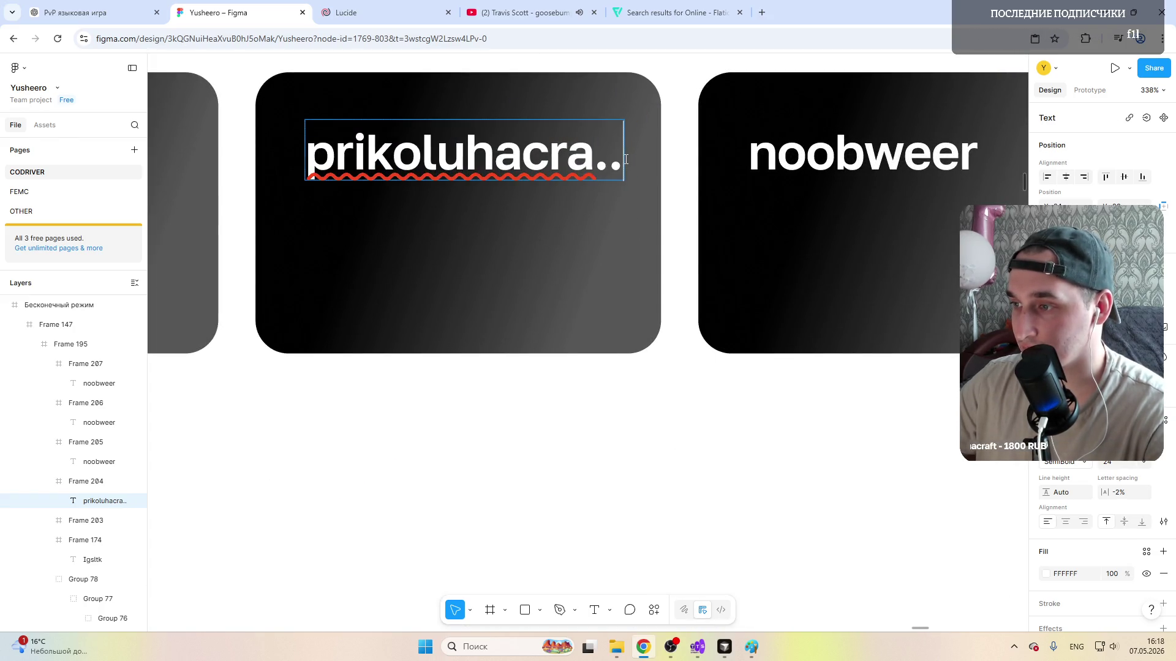
key("BackSpace")
key("BackSpace")
type(".")
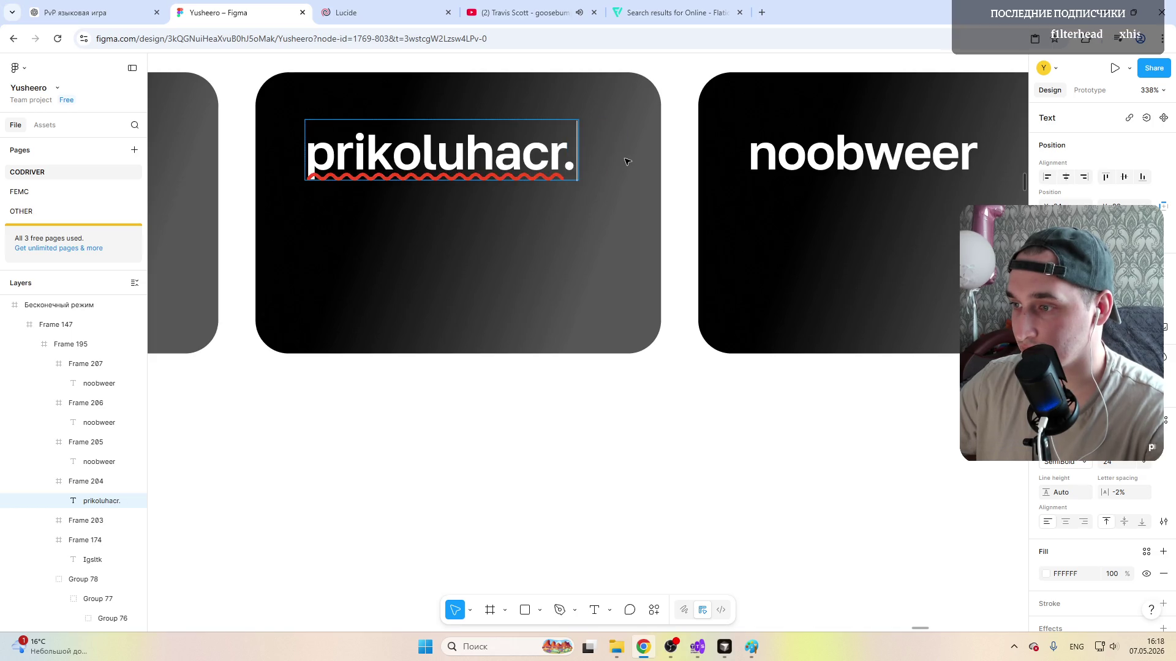
key("Escape")
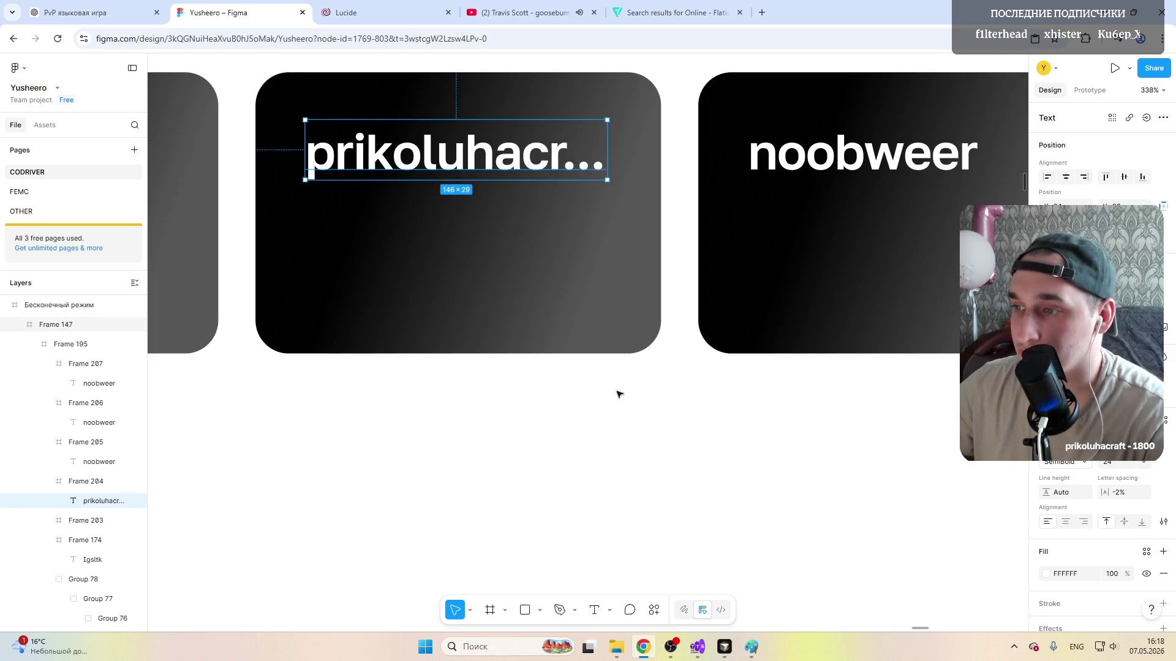
scroll(617, 389, "down", 6)
left_click(696, 340)
scroll(696, 340, "down", 5)
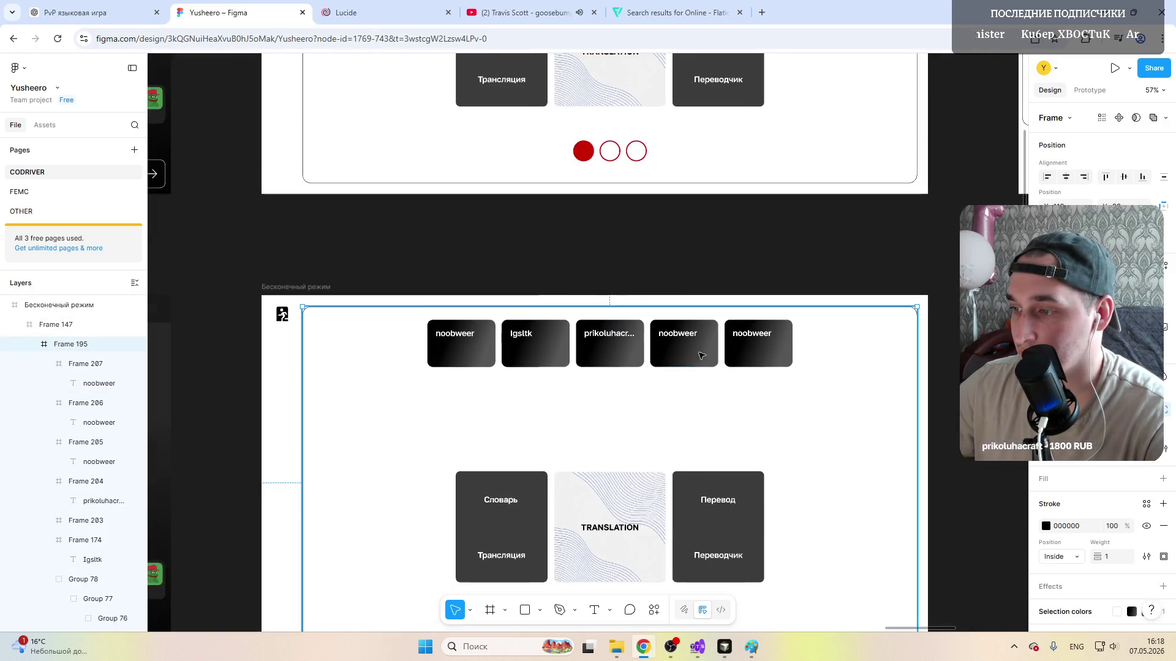
scroll(716, 368, "up", 5)
Step: Rename the fourth card to men32 and start replacing the fifth card's name with Jax, briefly checking OBS
double_click(657, 316)
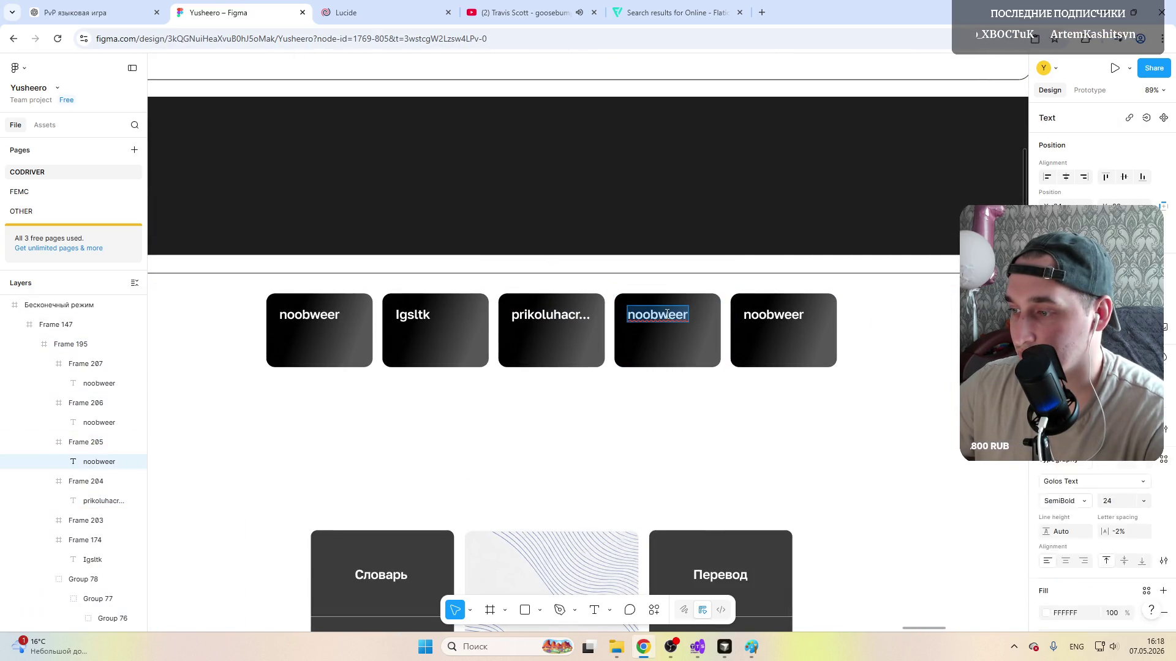
type("men32")
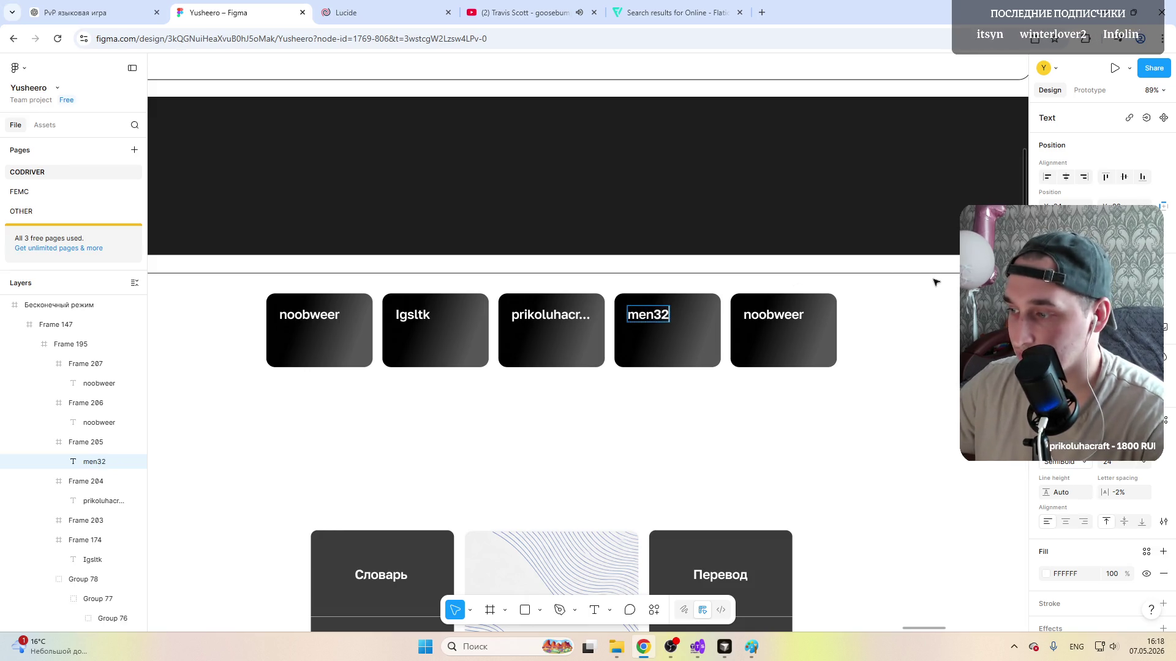
left_click(794, 315)
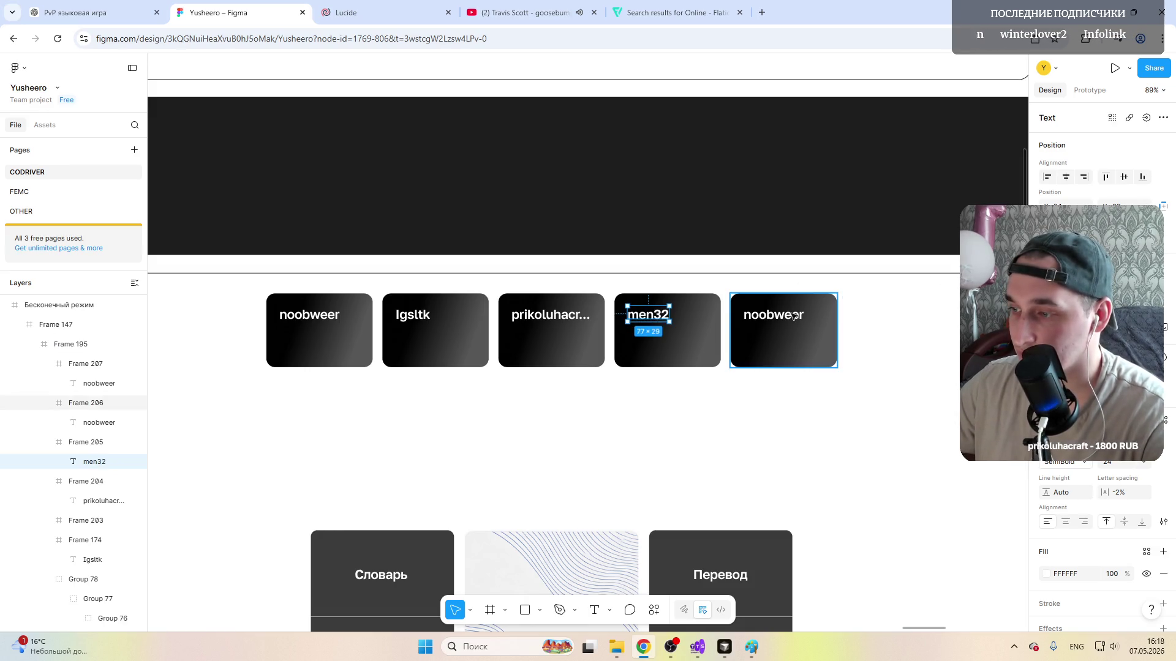
double_click(794, 315)
double_click(775, 317)
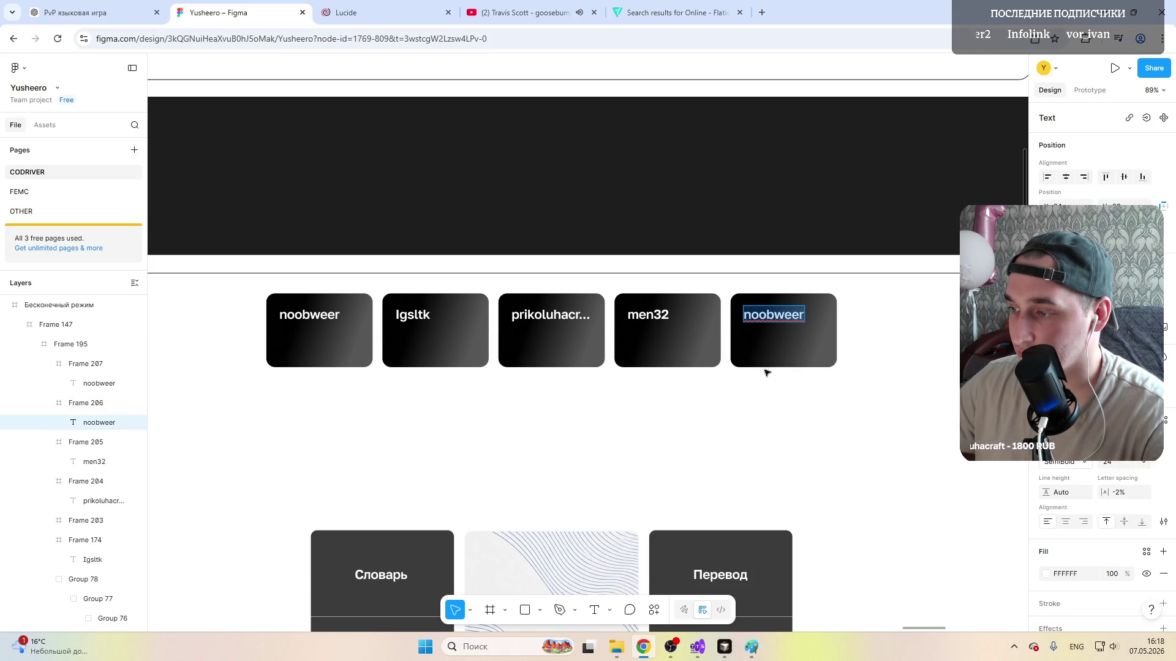
scroll(616, 384, "up", 3)
scroll(662, 422, "up", 5)
scroll(850, 433, "down", 5)
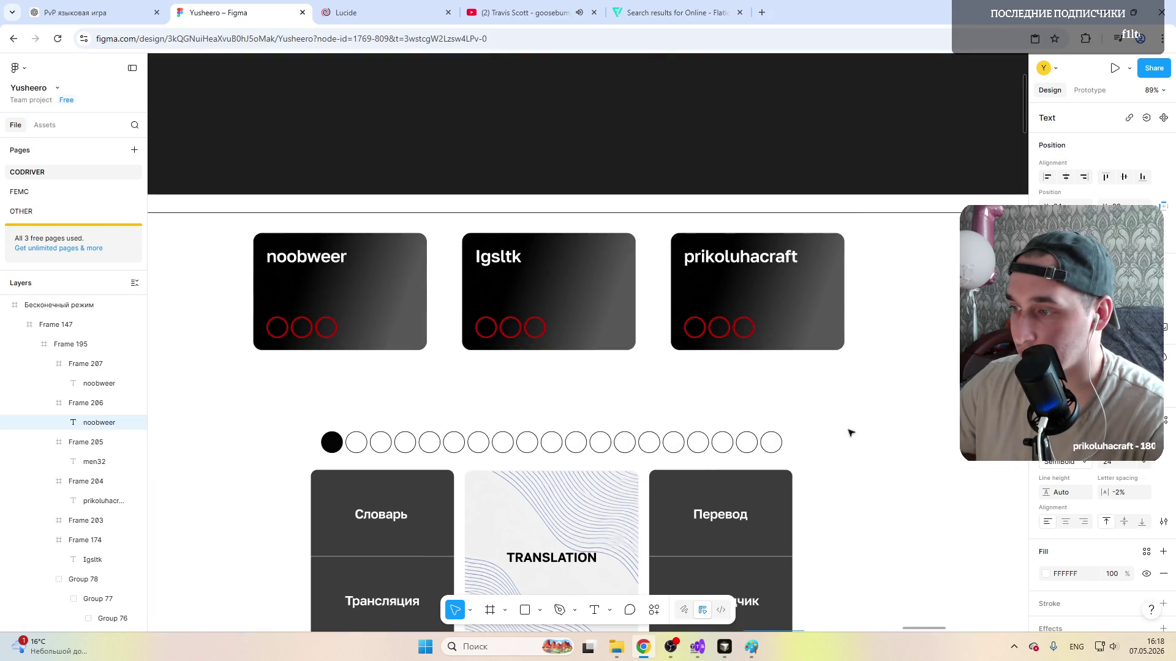
scroll(850, 432, "down", 3)
scroll(850, 432, "down", 5)
scroll(849, 432, "down", 4)
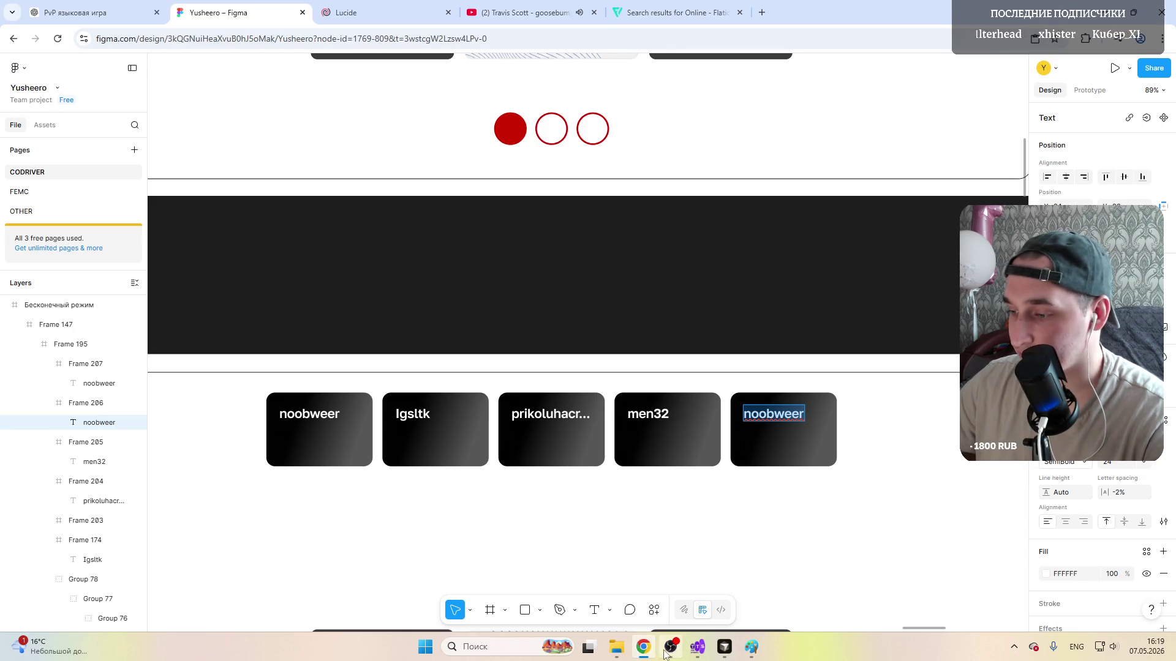
left_click(697, 647)
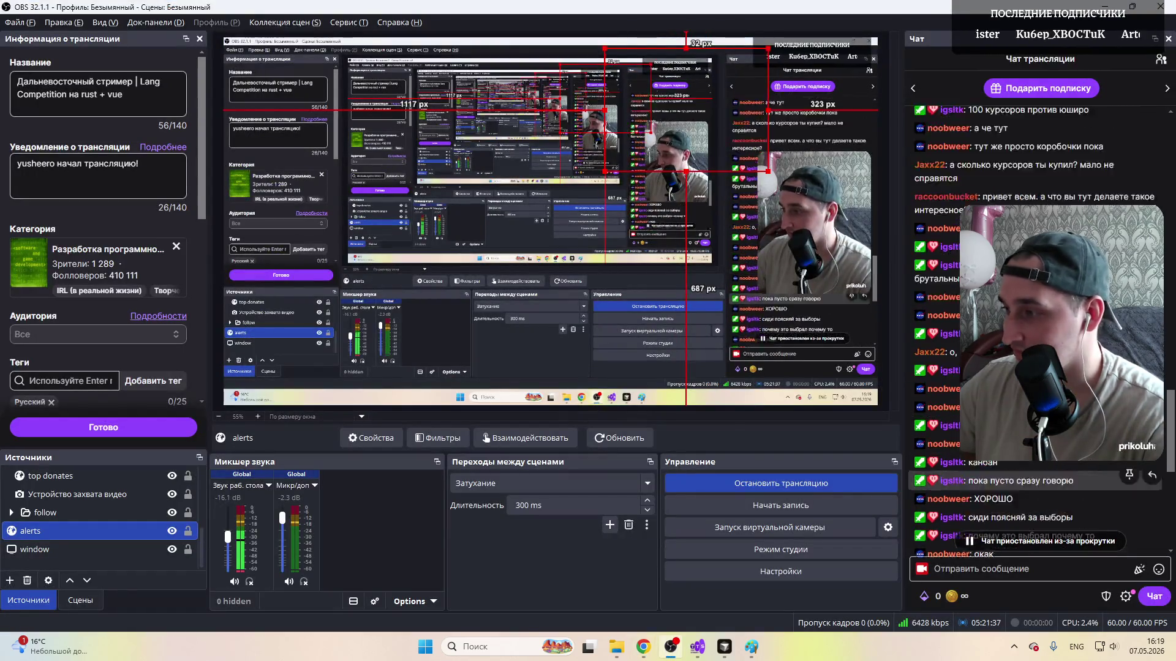
key("alt+Tab")
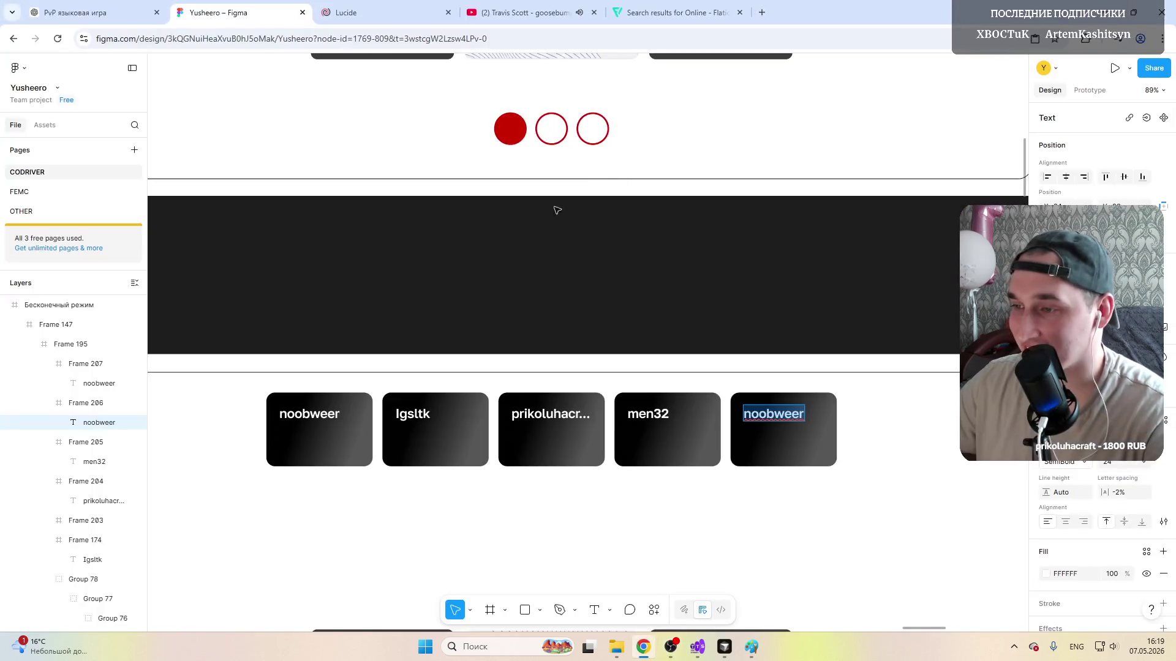
type("Jaxx22")
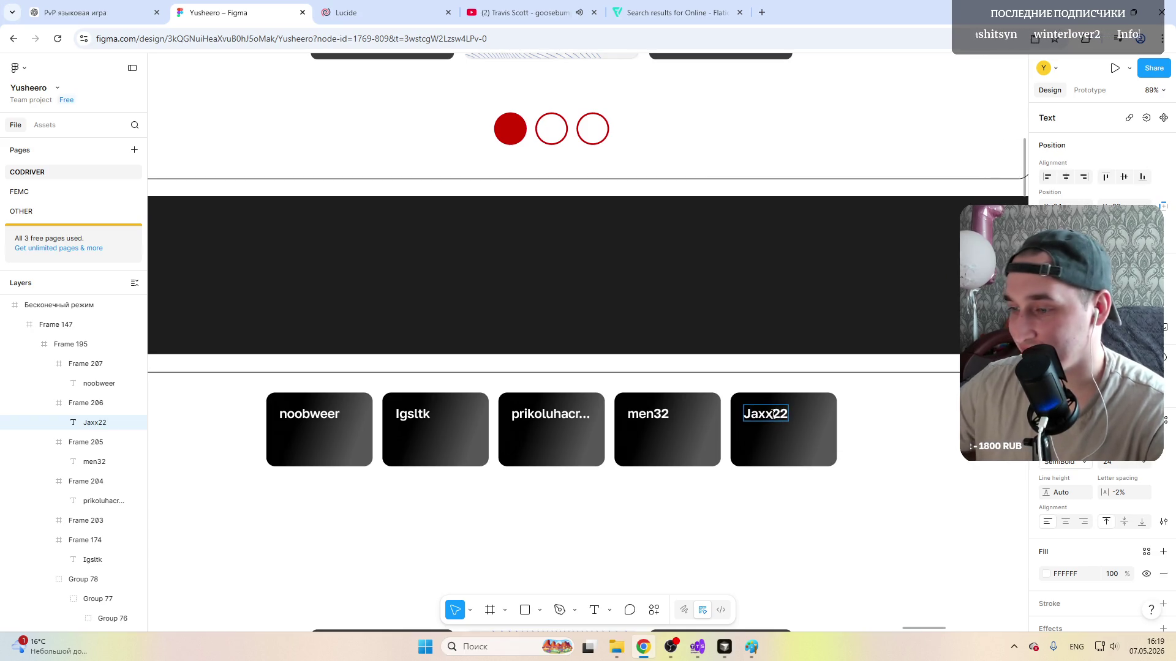
Step: Commit the name Jaxx22 on the fifth player card and clear the selection
left_click(896, 450)
scroll(896, 450, "down", 5)
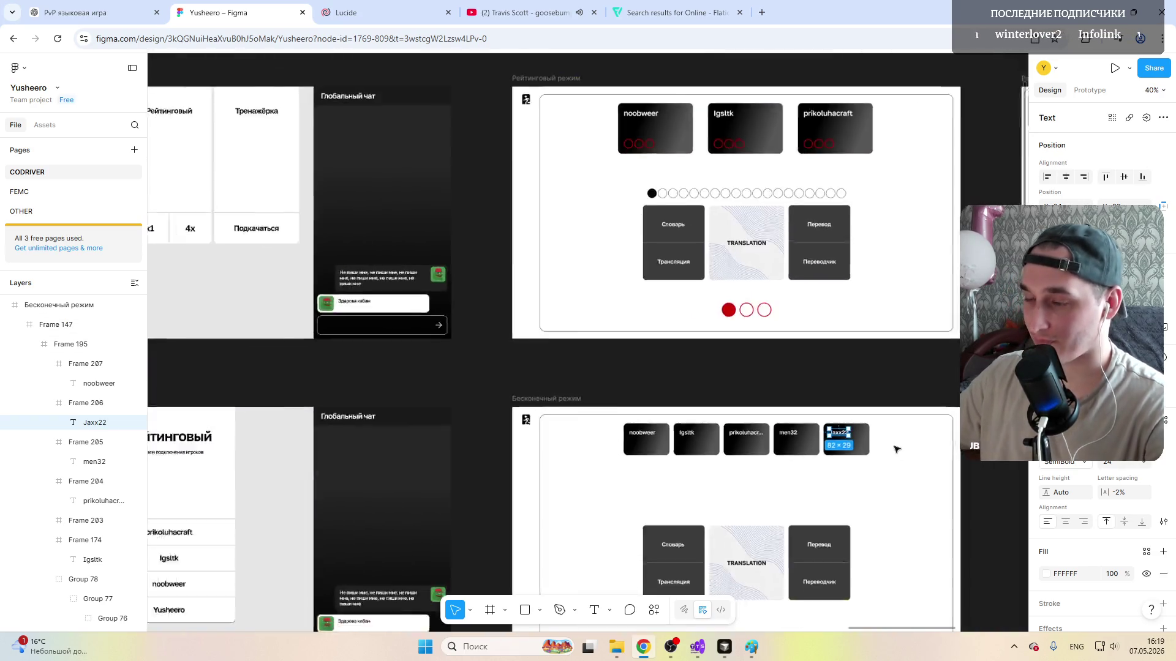
scroll(955, 477, "up", 2)
scroll(643, 368, "up", 3)
scroll(551, 322, "up", 2)
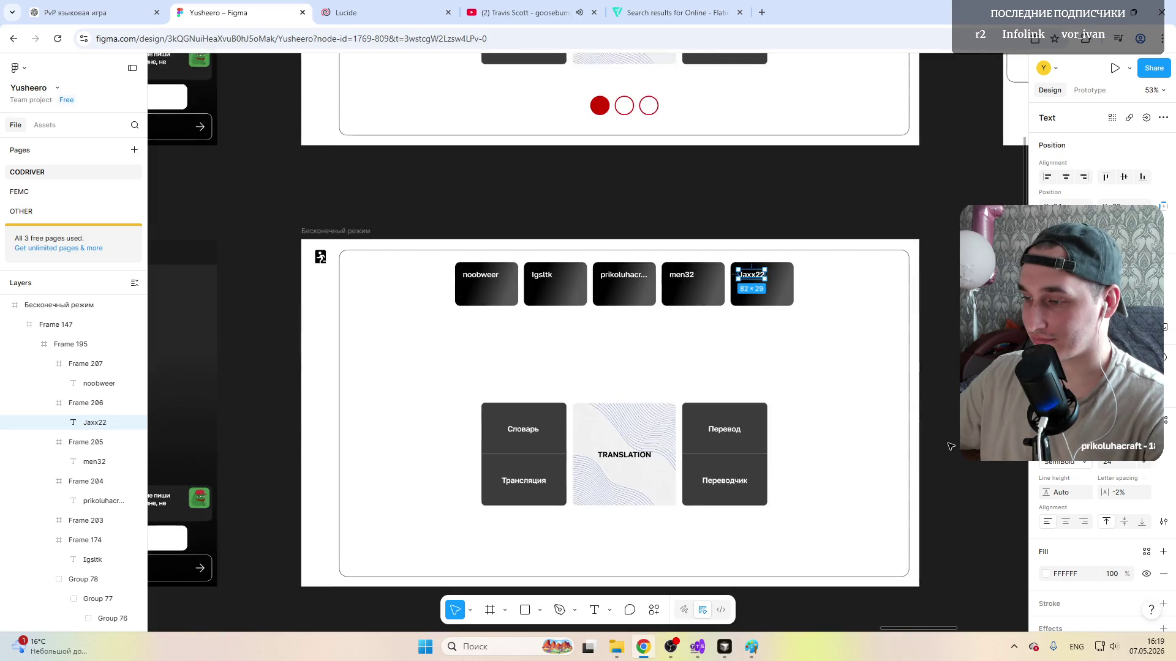
left_click(512, 318)
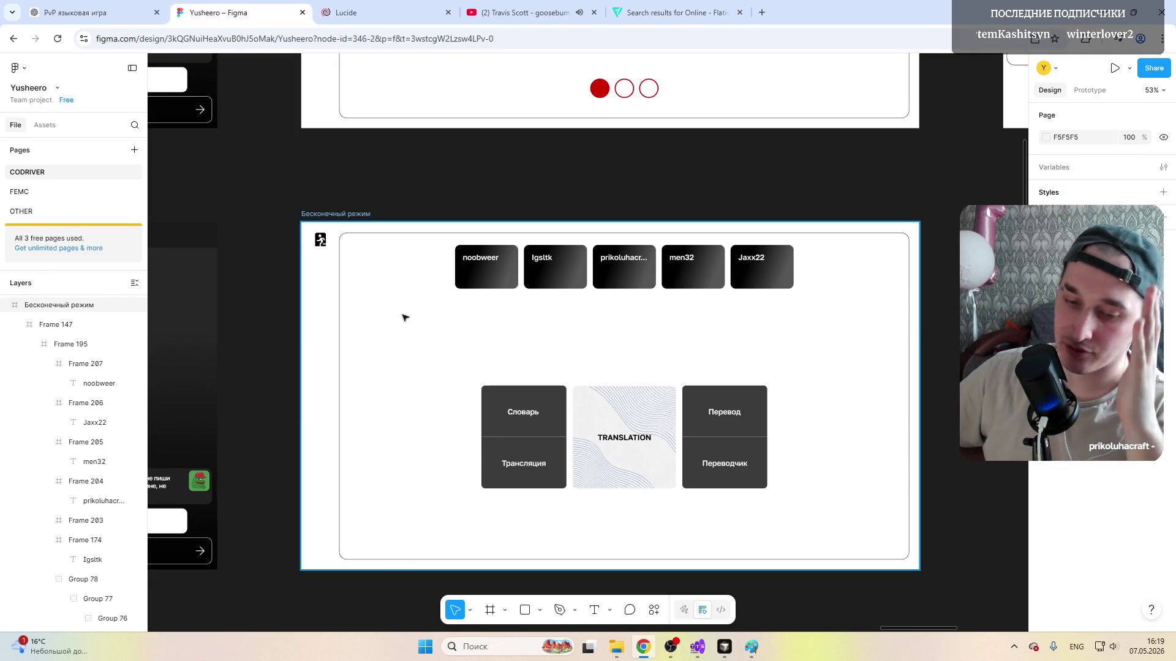
scroll(444, 352, "up", 3)
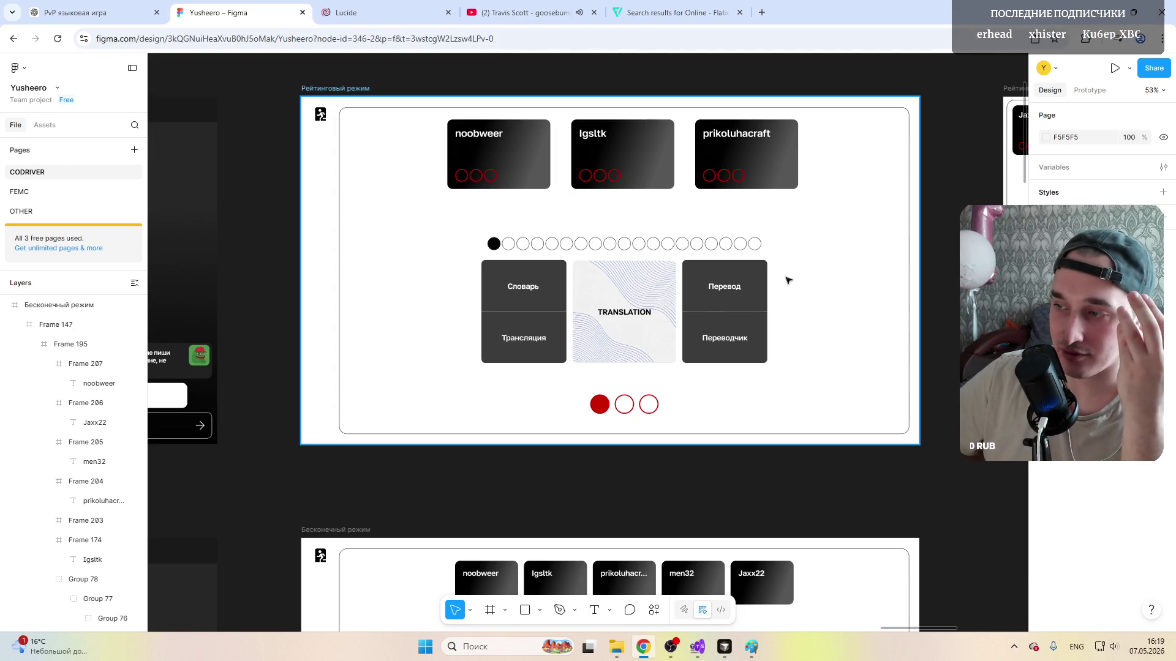
scroll(644, 275, "down", 4)
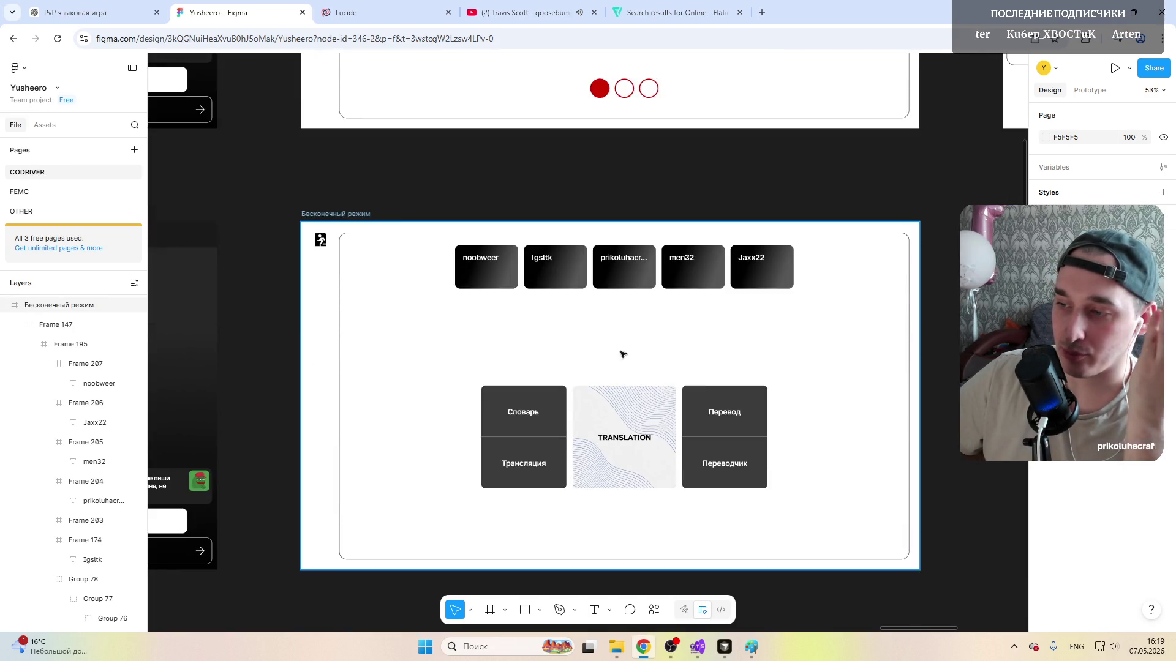
left_click(570, 366)
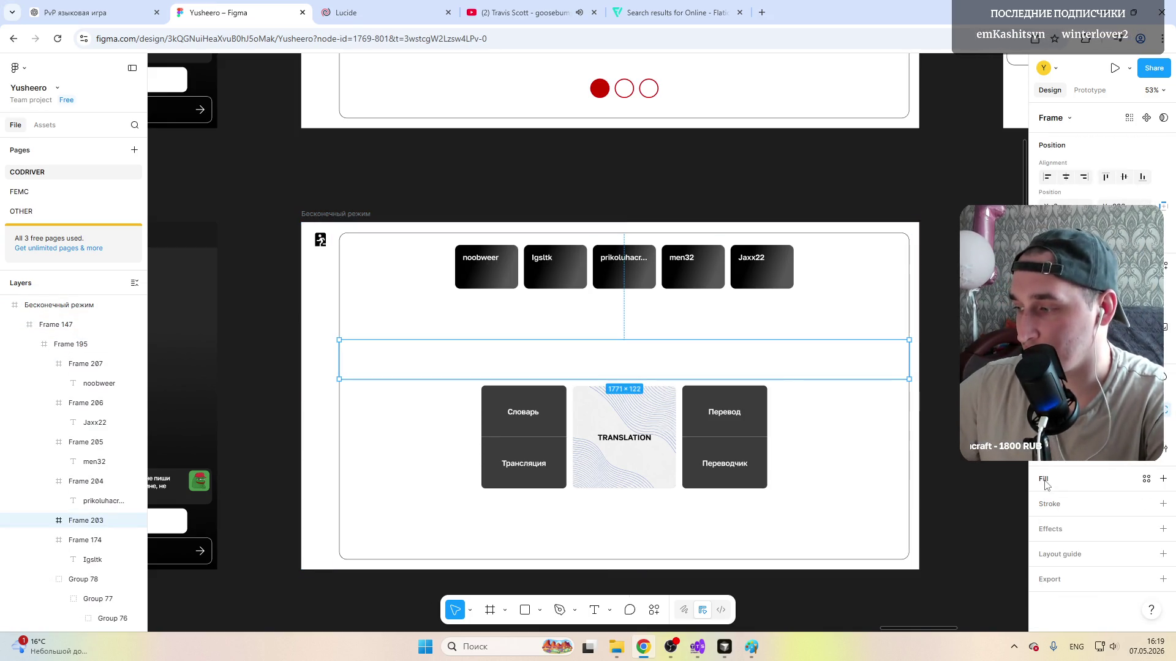
Step: Fill the empty band between the player and mode cards with light grey CFCFCF
left_click(1045, 501)
left_click_drag(893, 515, 886, 439)
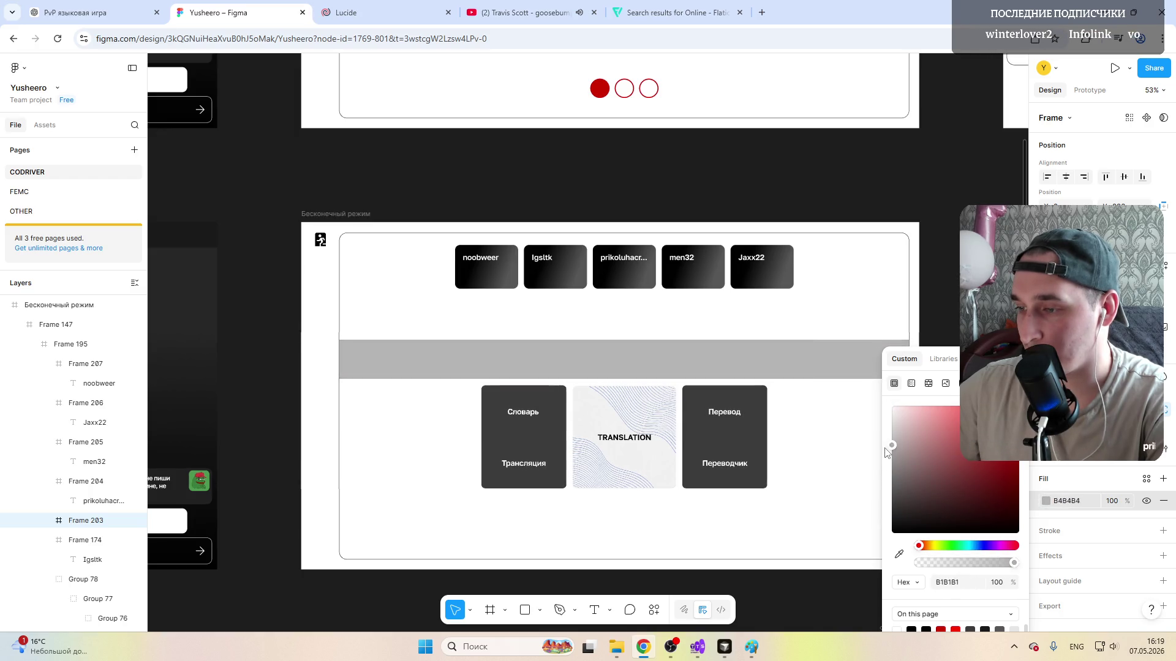
left_click(710, 310)
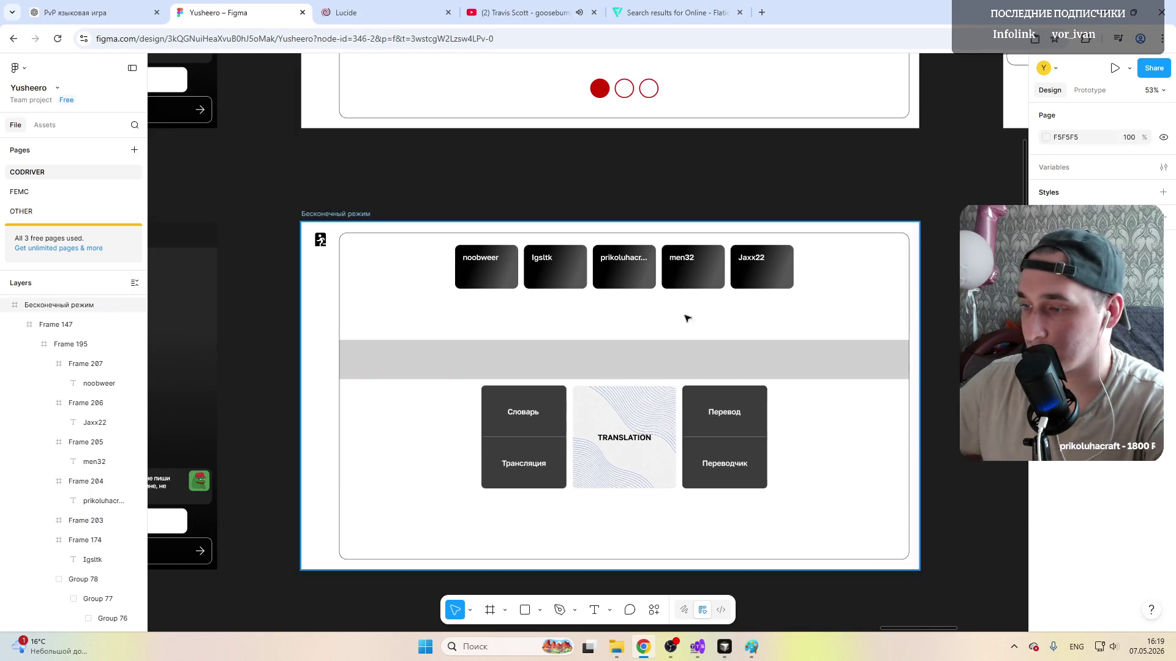
Step: Nudge the mode cards group (Group 78) slightly lower and check placement against the band
left_click(597, 417)
left_click(597, 417)
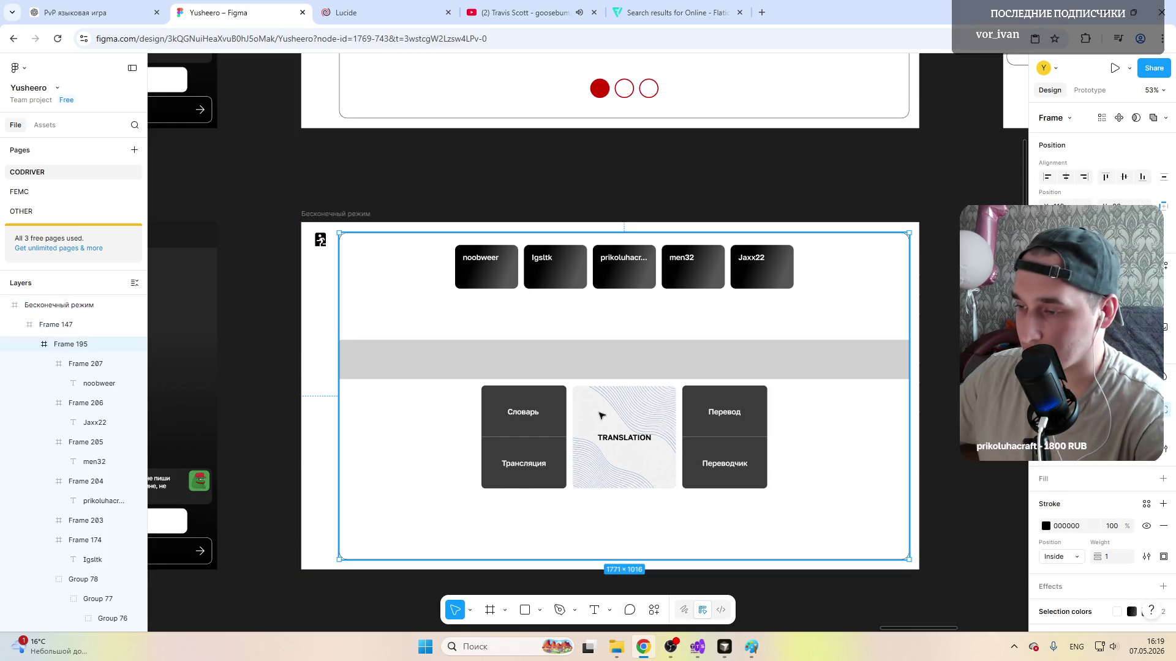
double_click(597, 416)
left_click_drag(597, 416, 614, 427)
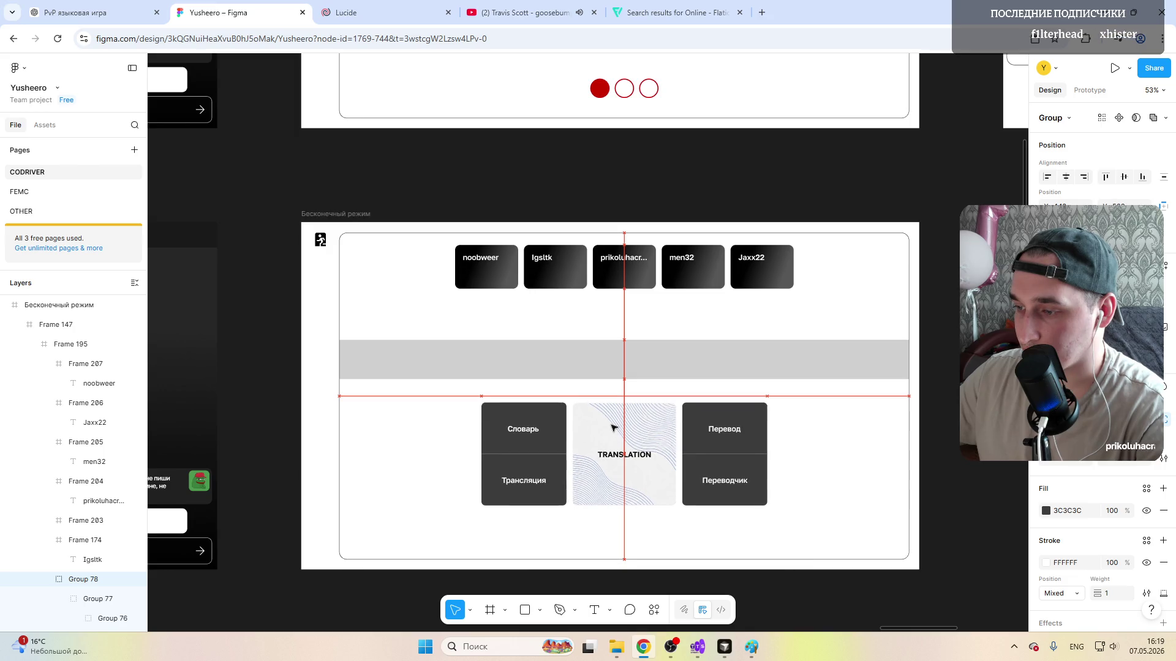
left_click(589, 361)
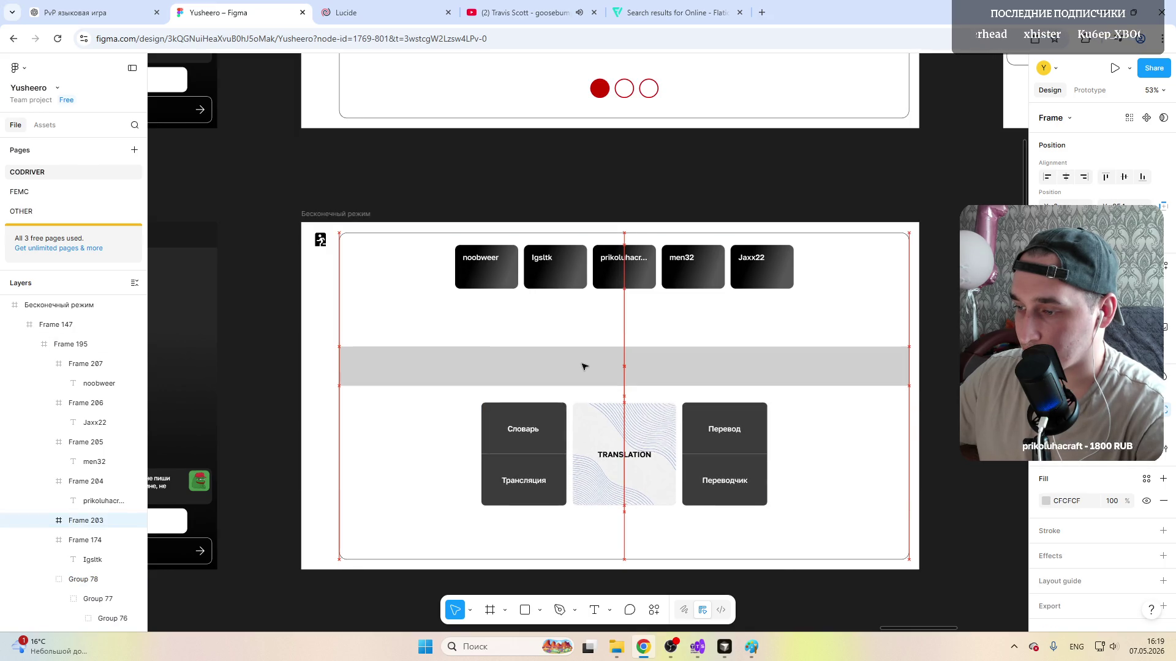
left_click(944, 272)
scroll(641, 359, "down", 4)
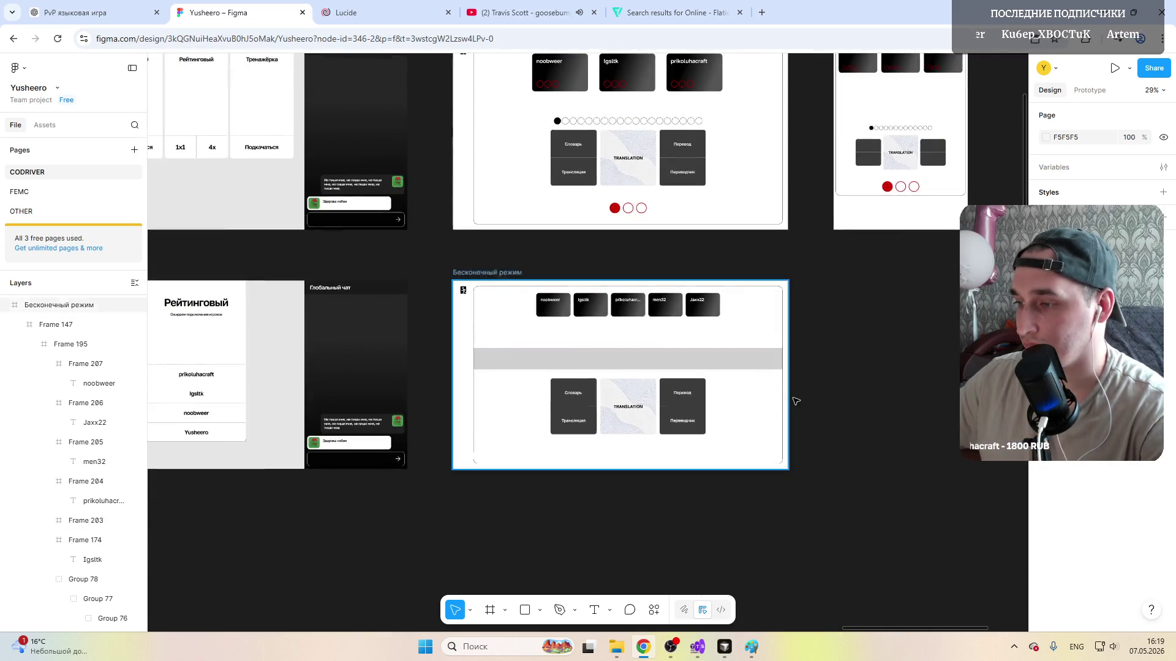
scroll(640, 359, "up", 3)
scroll(606, 349, "up", 2)
scroll(588, 340, "up", 2)
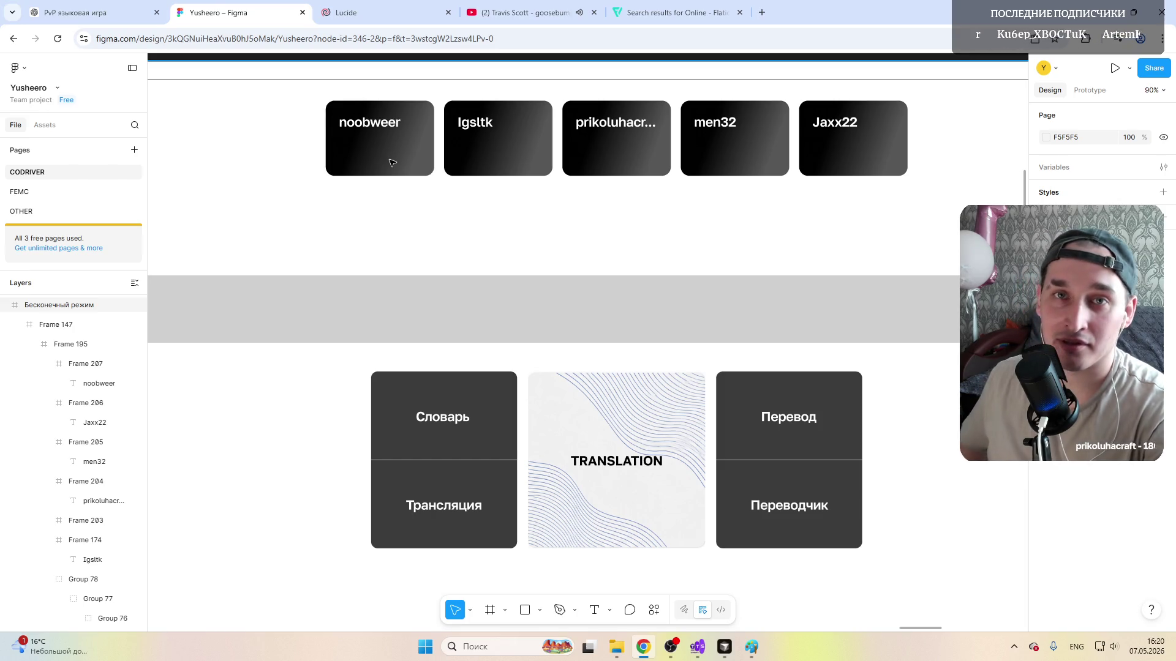
scroll(393, 163, "down", 5)
scroll(392, 183, "down", 3)
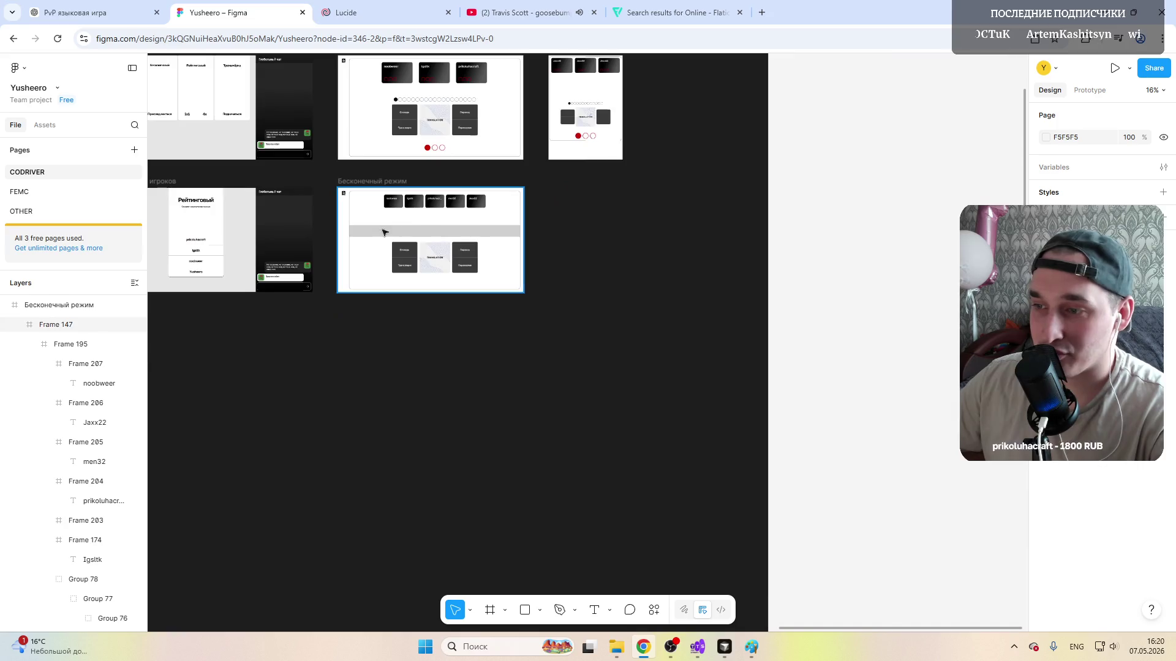
scroll(392, 228, "up", 5)
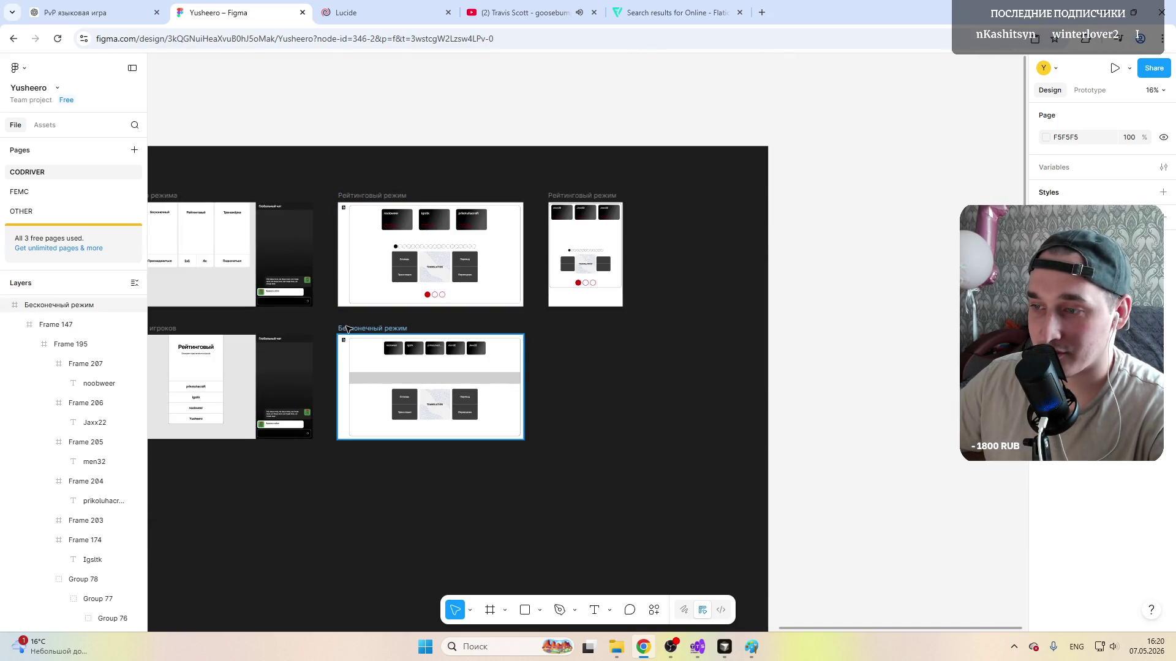
scroll(395, 331, "left", 5)
scroll(414, 335, "left", 3)
scroll(432, 337, "left", 5)
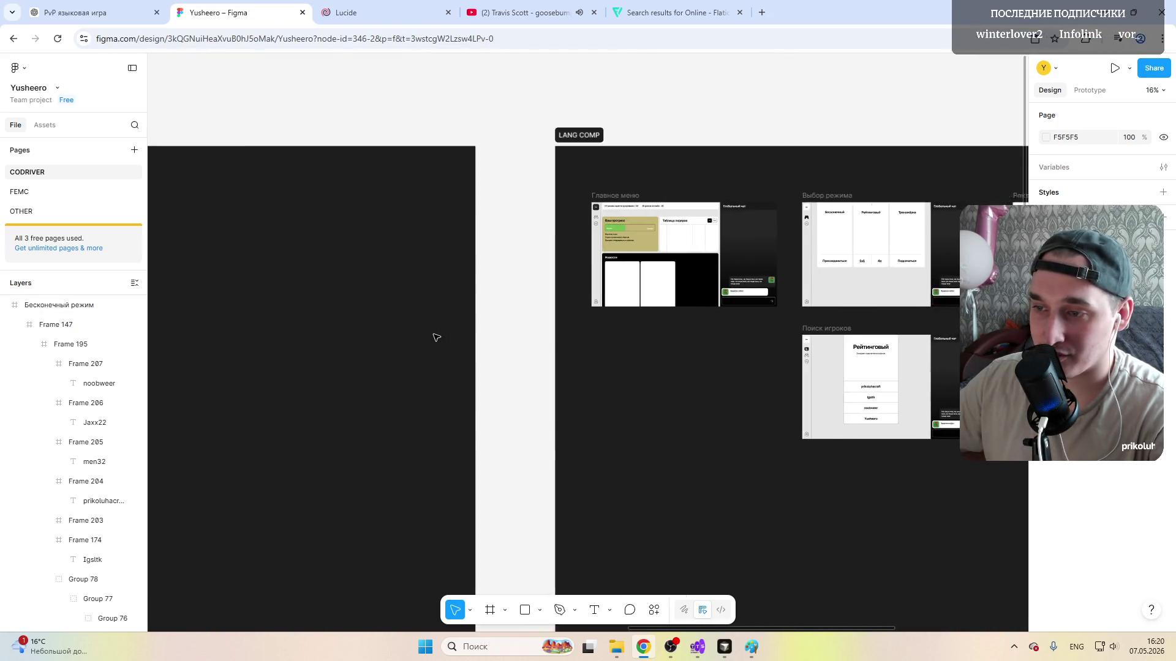
scroll(435, 337, "right", 5)
scroll(435, 337, "right", 5)
scroll(436, 337, "up", 3)
scroll(479, 317, "up", 3)
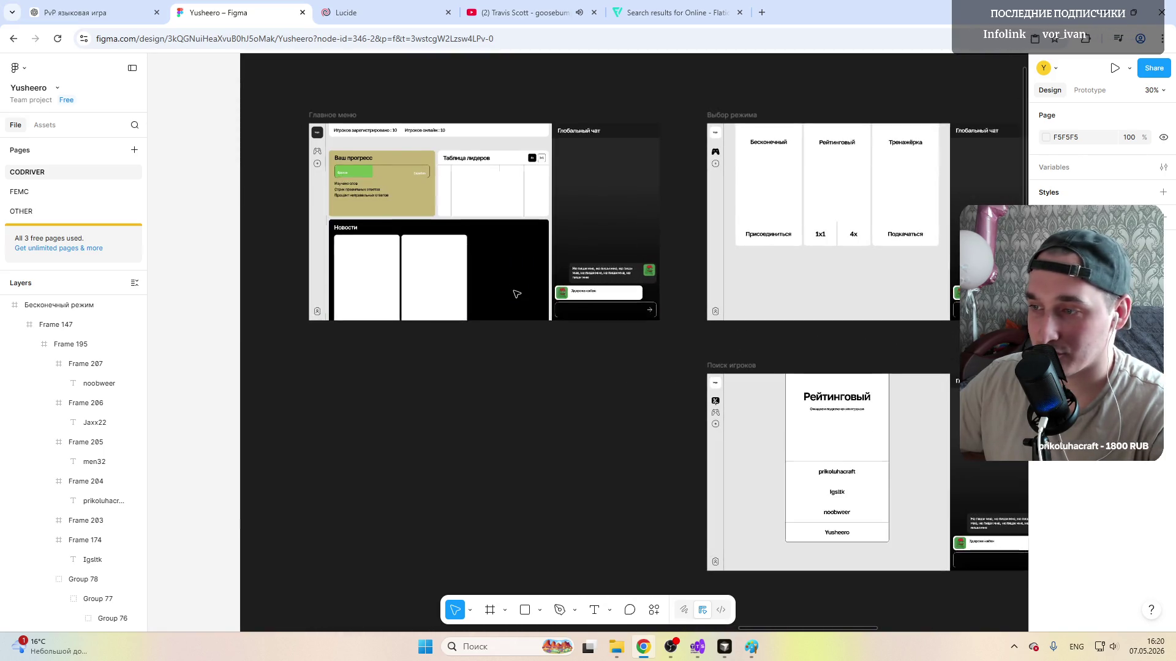
scroll(497, 350, "right", 5)
scroll(492, 359, "right", 5)
scroll(487, 372, "right", 5)
Step: Review the frame, glance at Paint from the taskbar, then switch to the Cursor editor
left_click(487, 371)
scroll(497, 377, "up", 5)
scroll(501, 379, "down", 2)
scroll(506, 381, "up", 2)
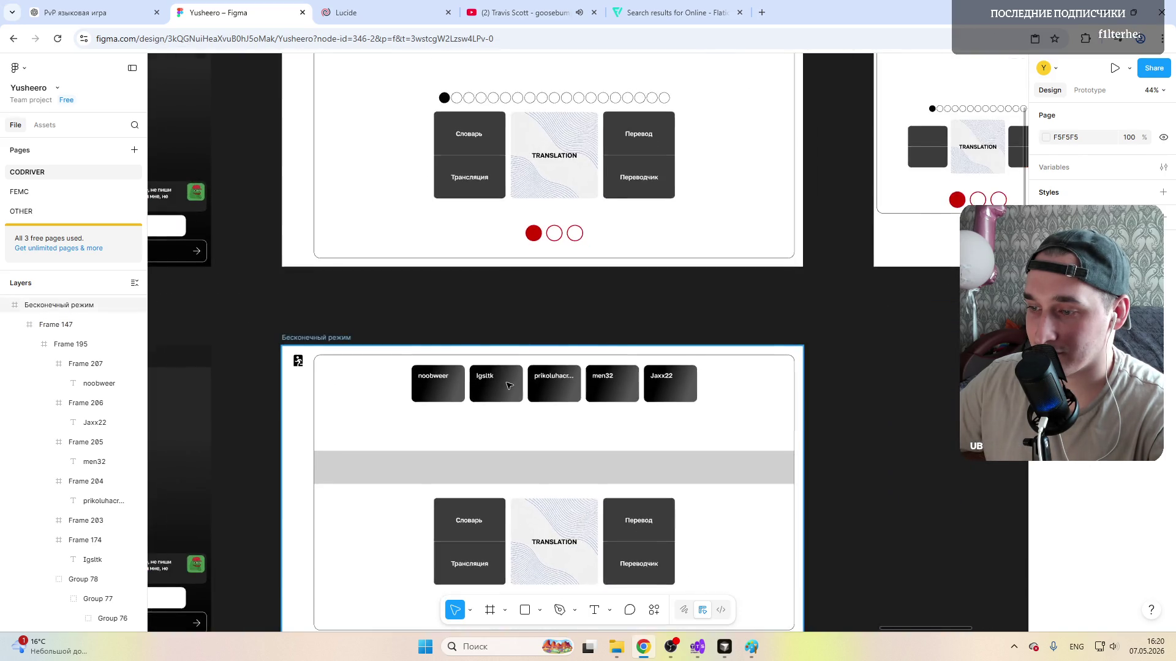
scroll(508, 385, "down", 2)
left_click(751, 646)
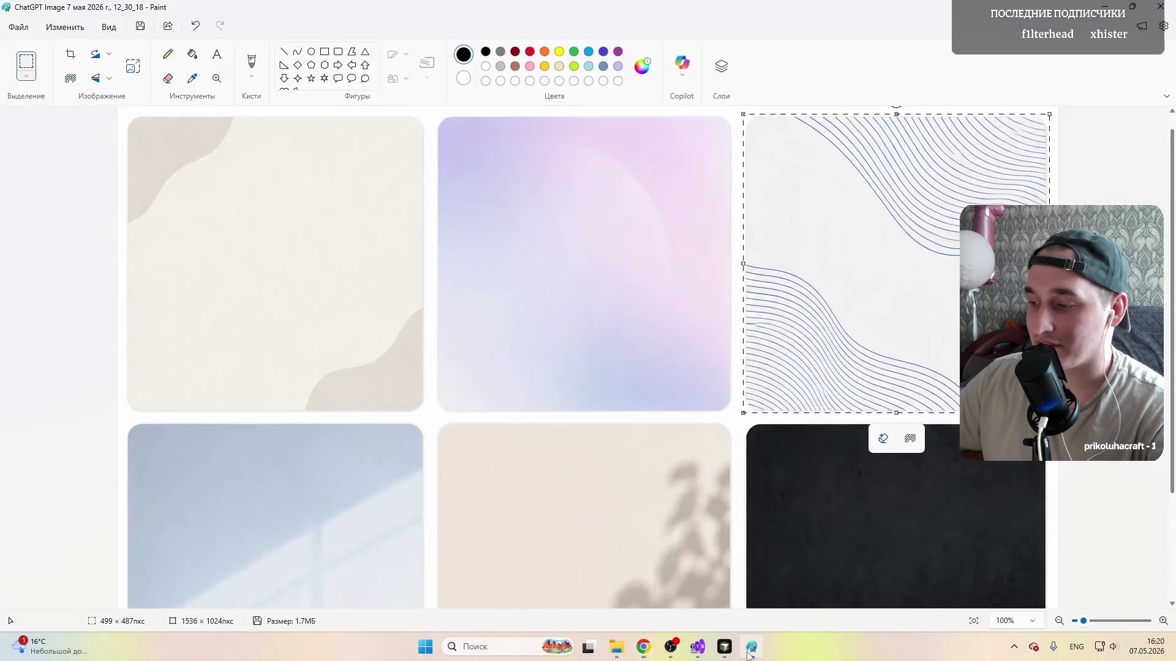
left_click(1161, 7)
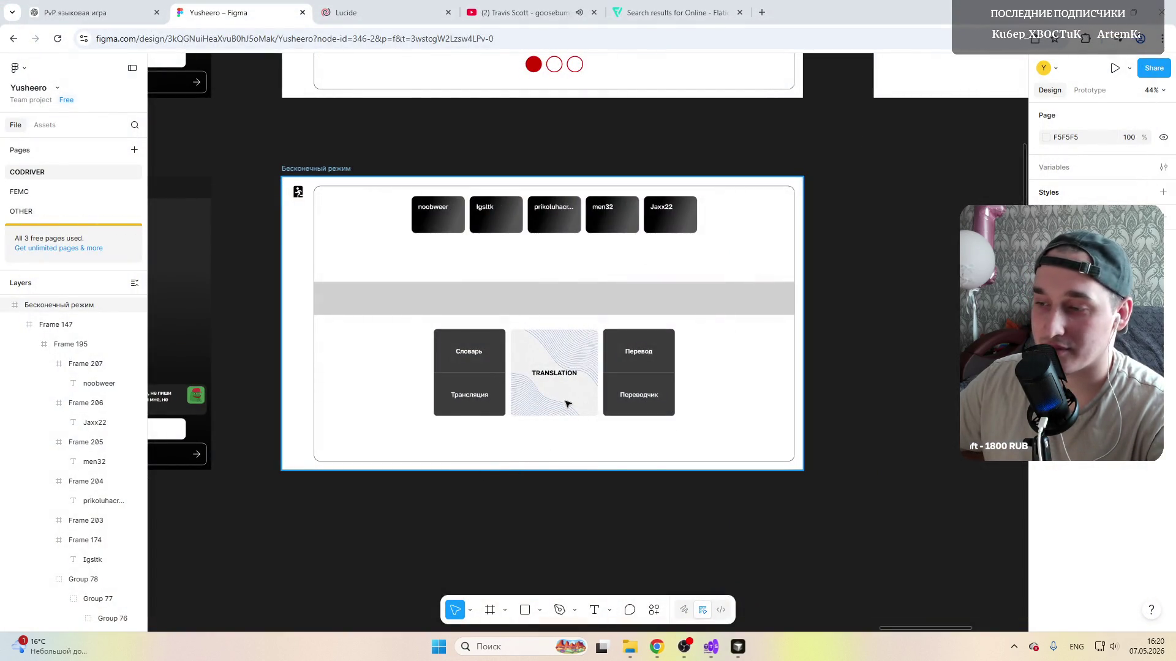
left_click(842, 394)
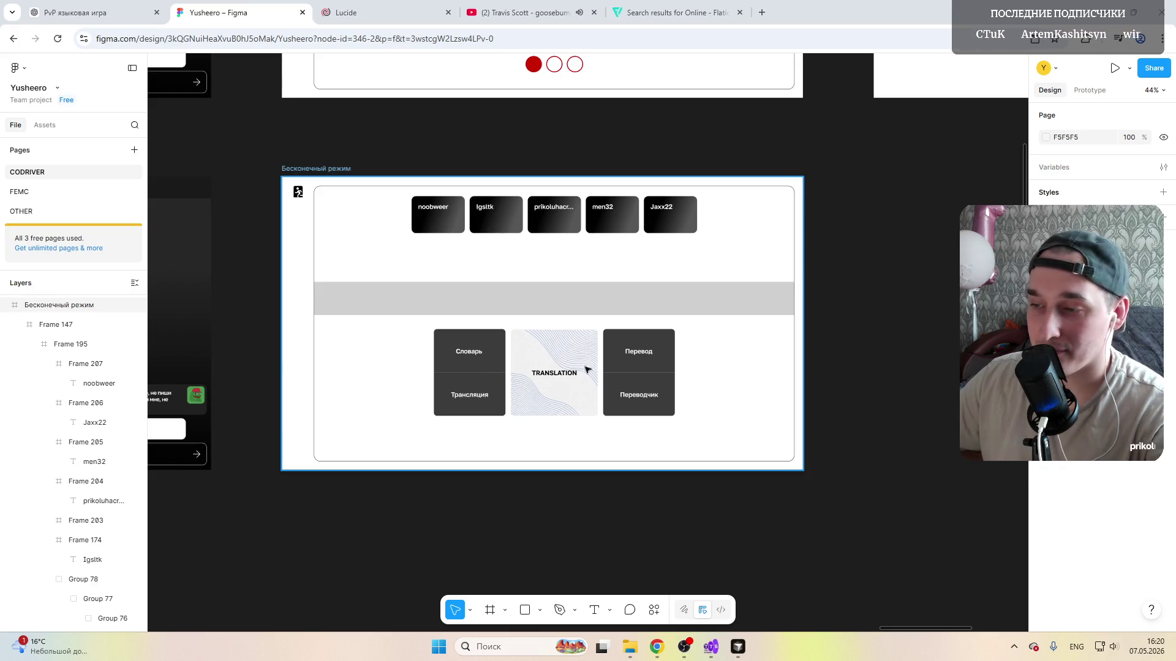
mouse_move(684, 647)
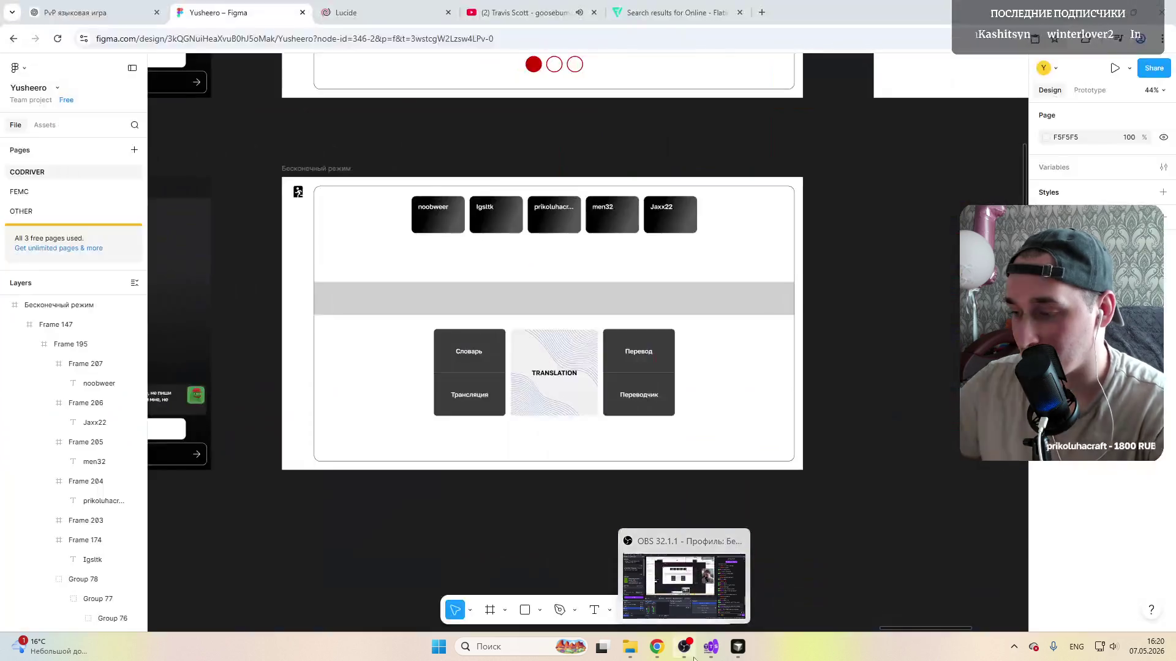
left_click(737, 646)
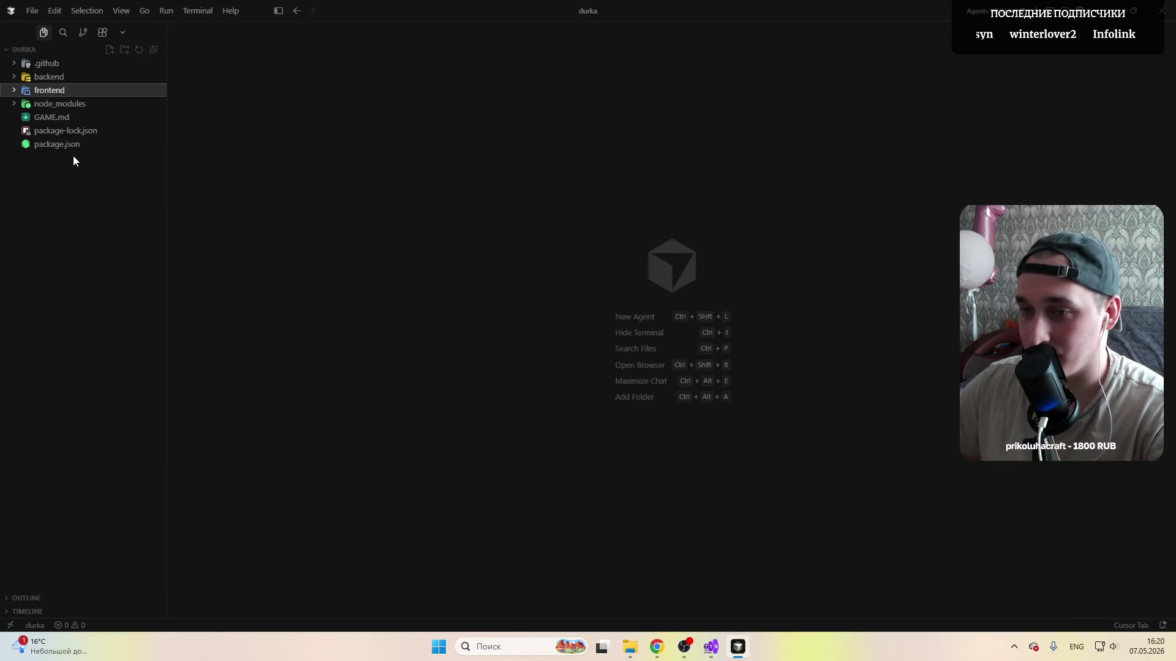
Step: Browse the durka project's frontend and backend folders, collapse them, and return to Figma
left_click(23, 92)
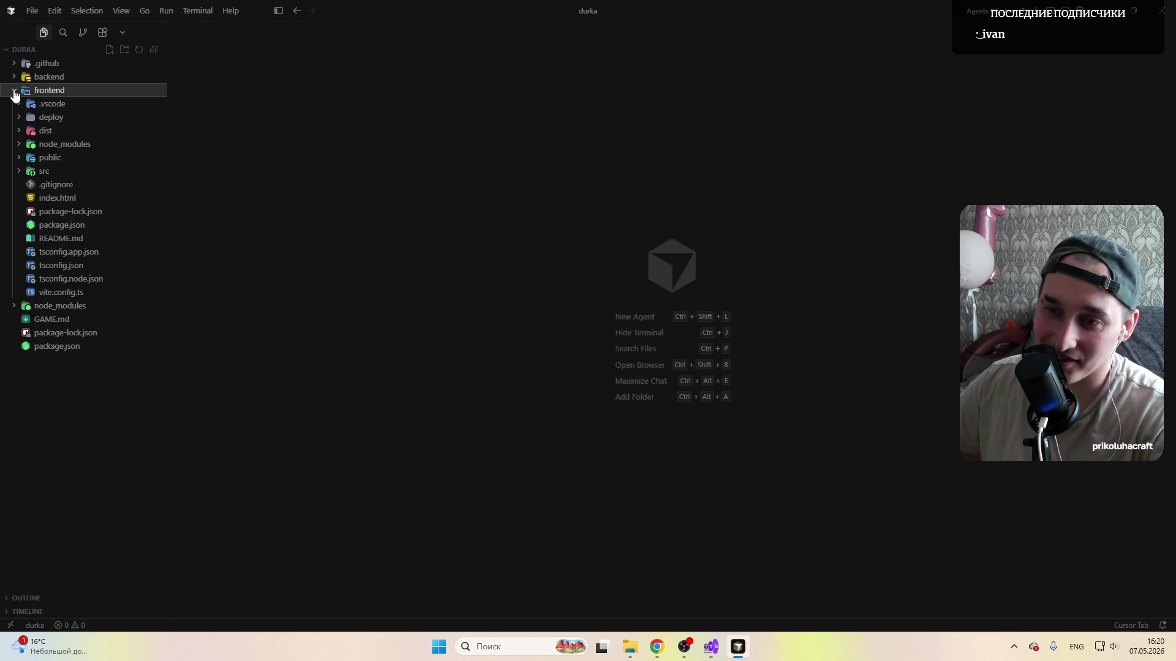
left_click(17, 91)
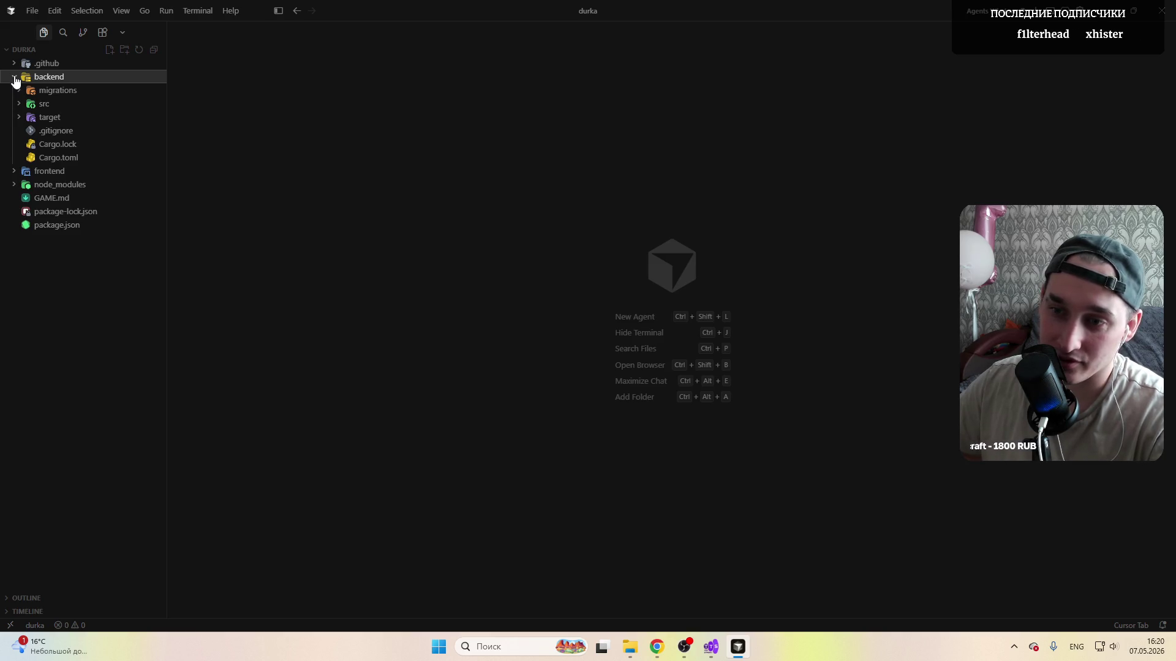
left_click(17, 78)
left_click(17, 90)
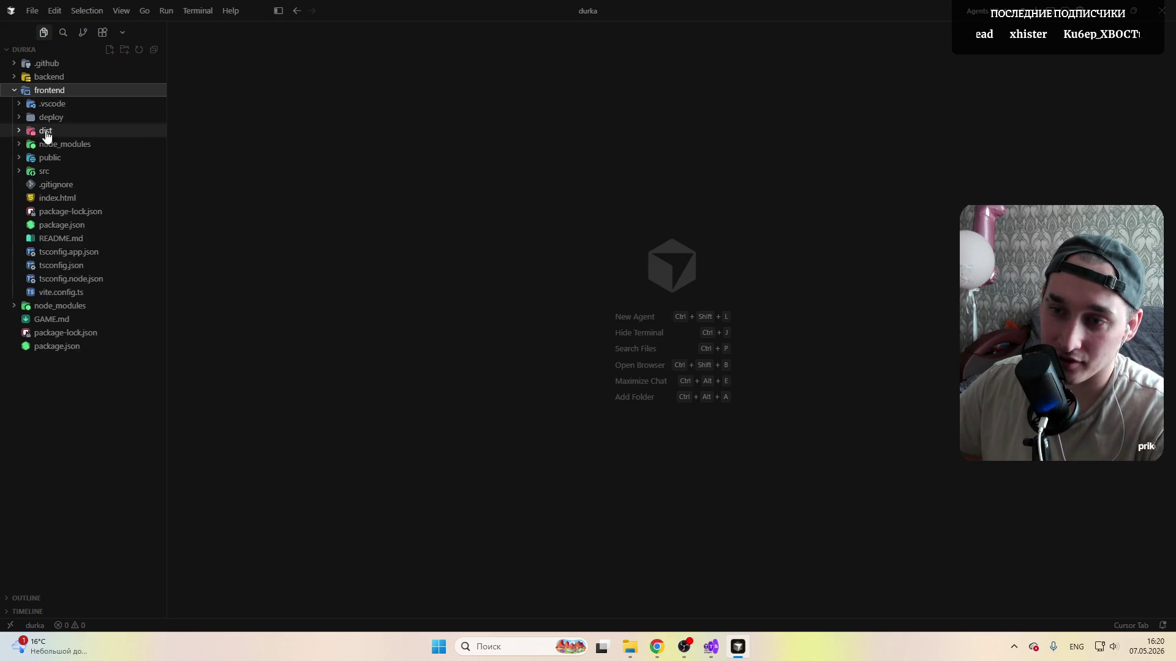
left_click(17, 90)
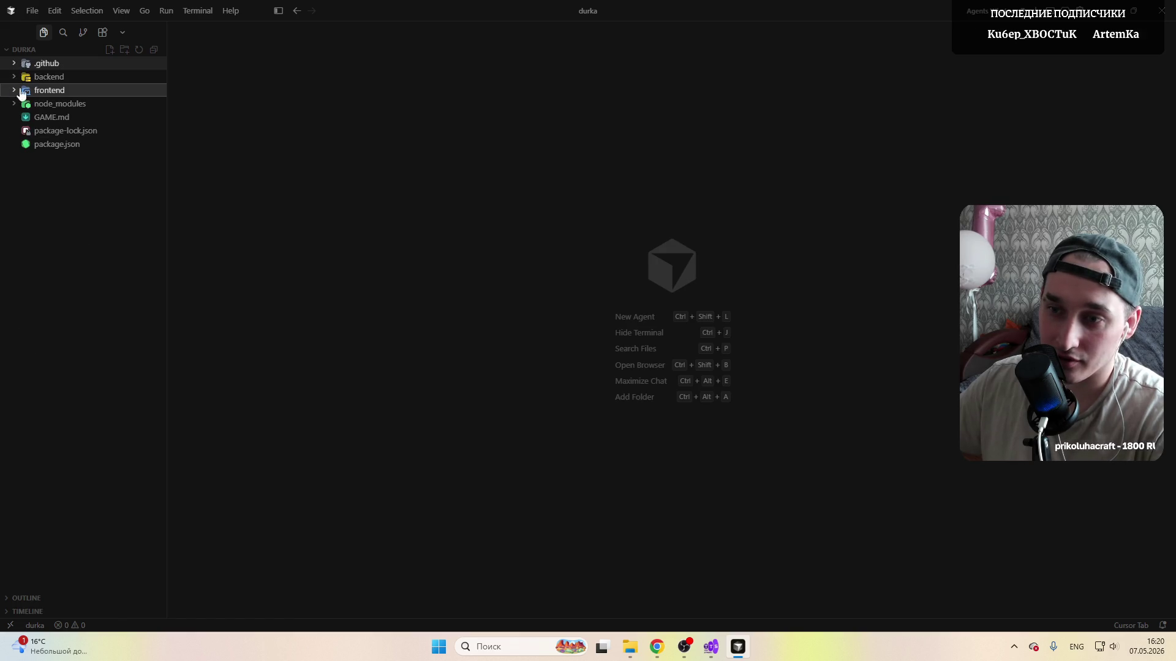
left_click(317, 284)
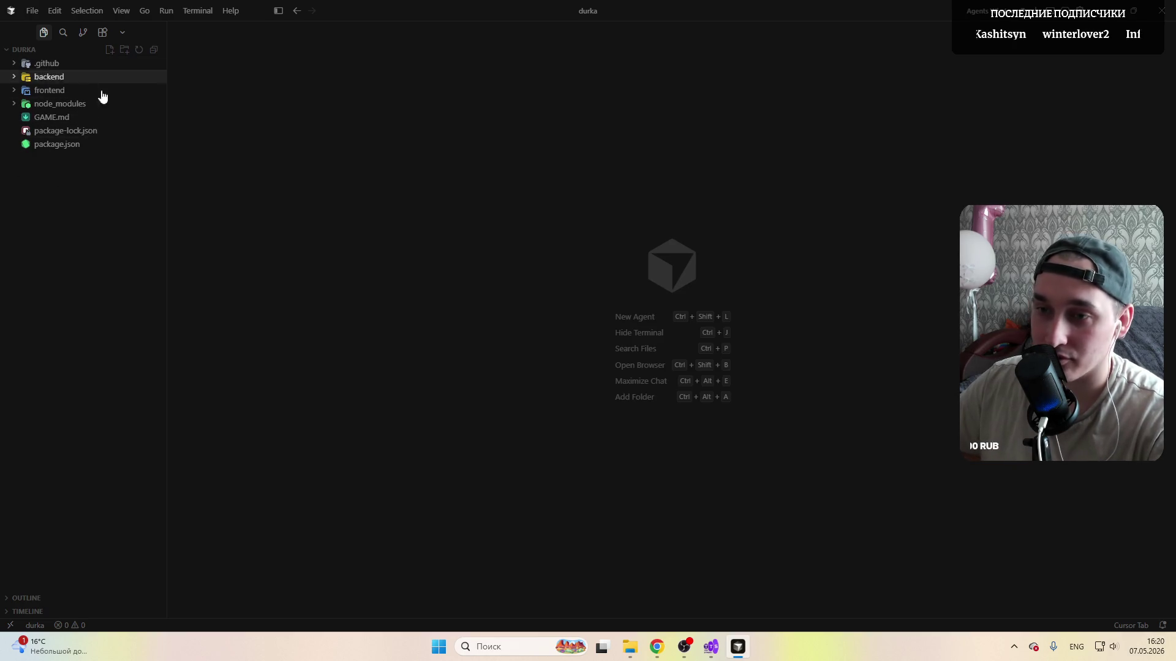
key("alt+Tab")
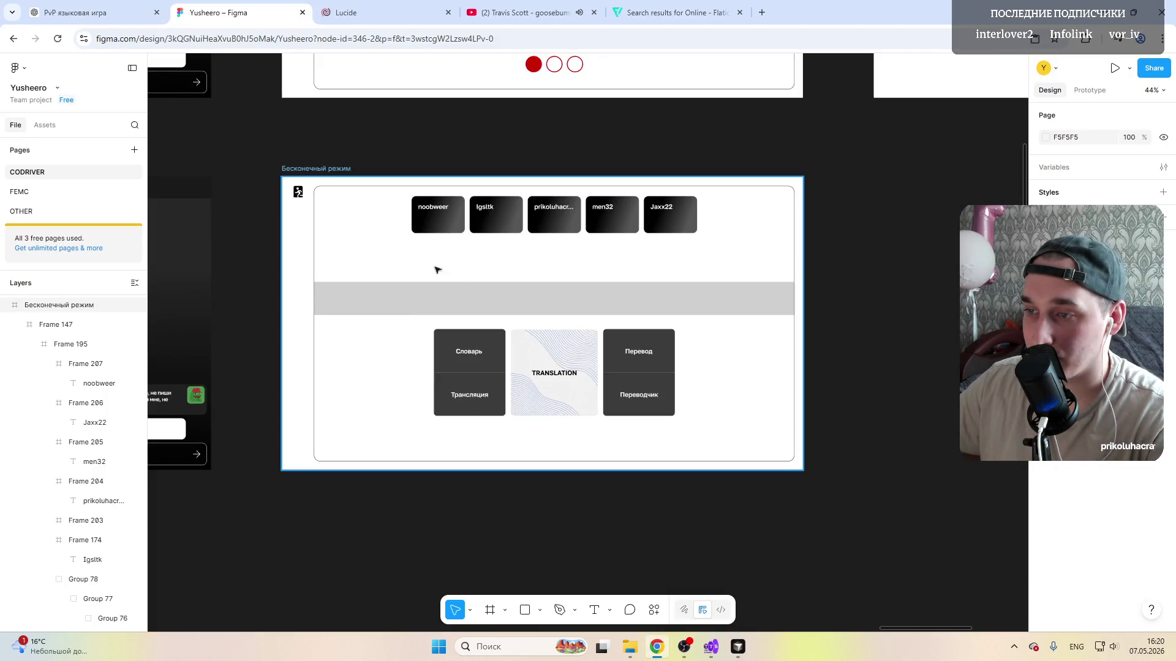
scroll(427, 252, "up", 5)
scroll(327, 275, "up", 5)
scroll(368, 322, "left", 8)
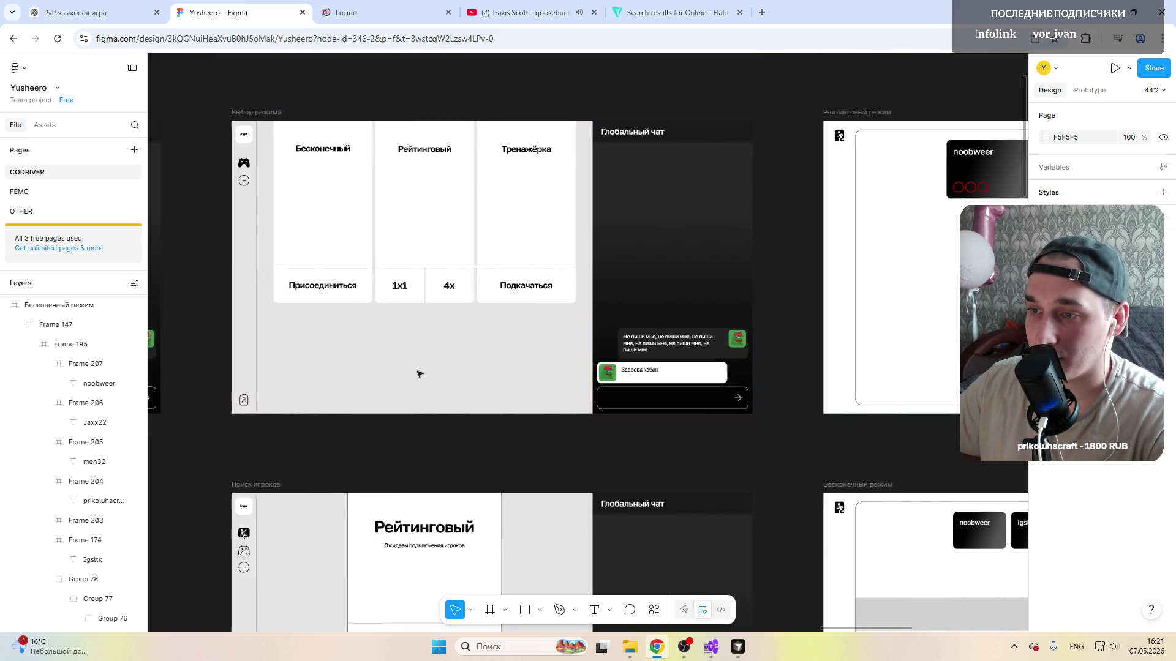
scroll(418, 373, "left", 5)
scroll(419, 374, "left", 5)
scroll(420, 374, "right", 6)
scroll(419, 374, "right", 4)
scroll(418, 370, "right", 6)
scroll(418, 370, "right", 3)
scroll(418, 369, "down", 5)
scroll(423, 349, "up", 3)
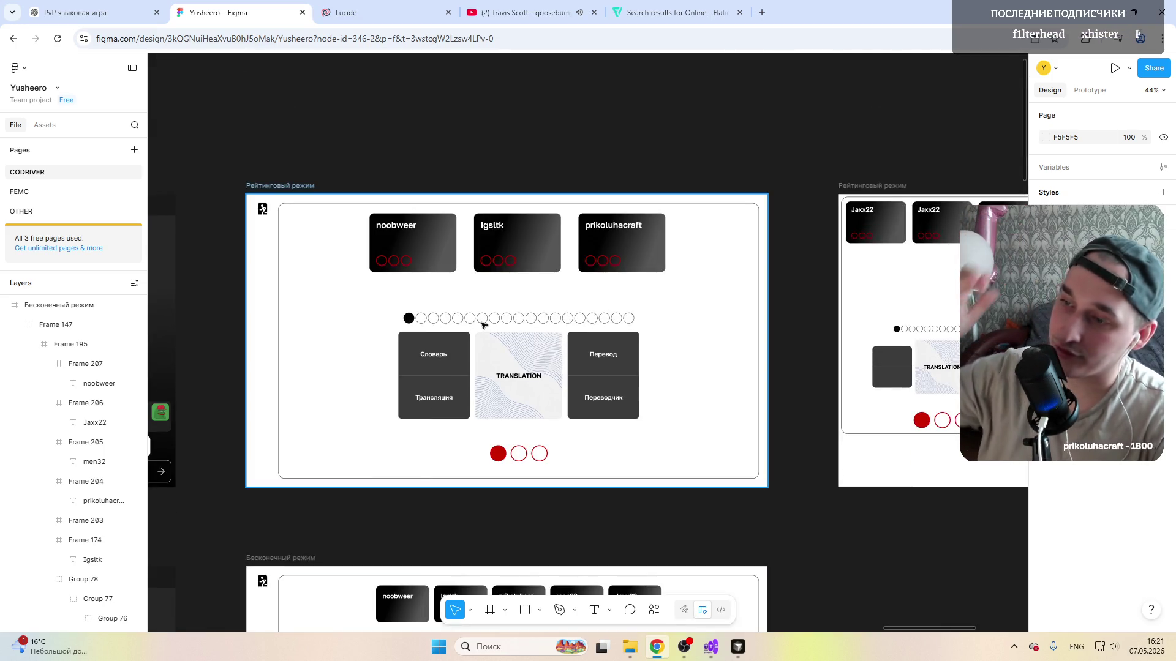
scroll(365, 470, "up", 5)
scroll(366, 470, "down", 5)
scroll(365, 469, "down", 4)
left_click(404, 459)
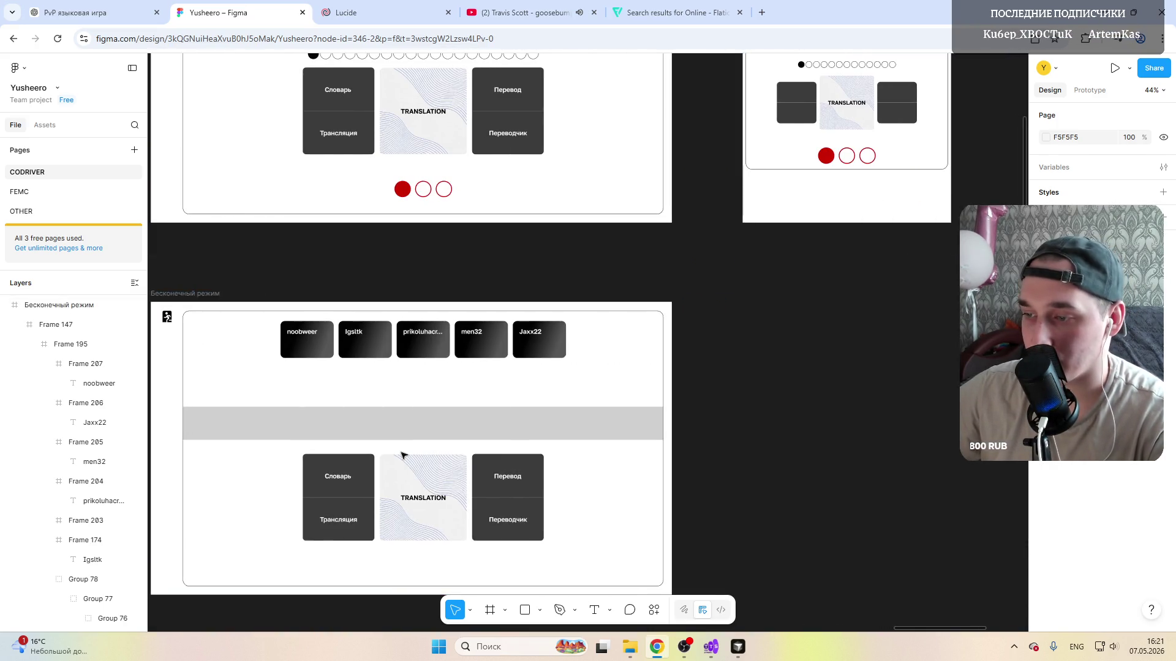
scroll(404, 459, "left", 10)
scroll(404, 451, "left", 8)
scroll(404, 452, "left", 5)
scroll(403, 451, "right", 12)
scroll(401, 335, "right", 8)
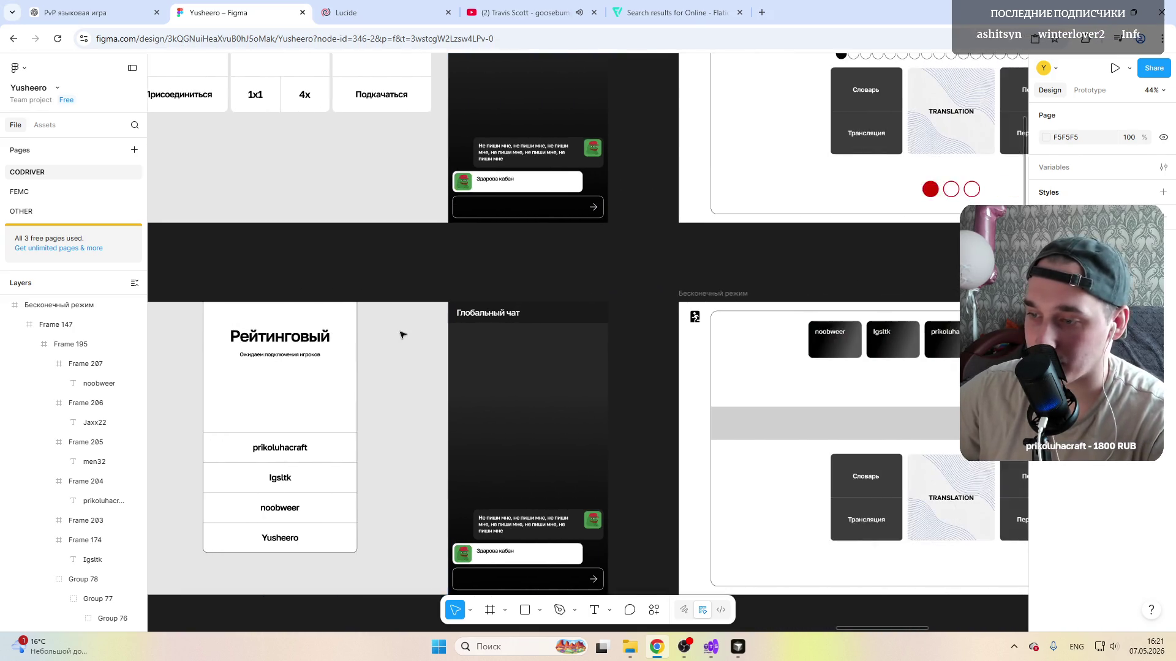
scroll(402, 335, "right", 8)
scroll(402, 335, "right", 5)
scroll(421, 330, "down", 3)
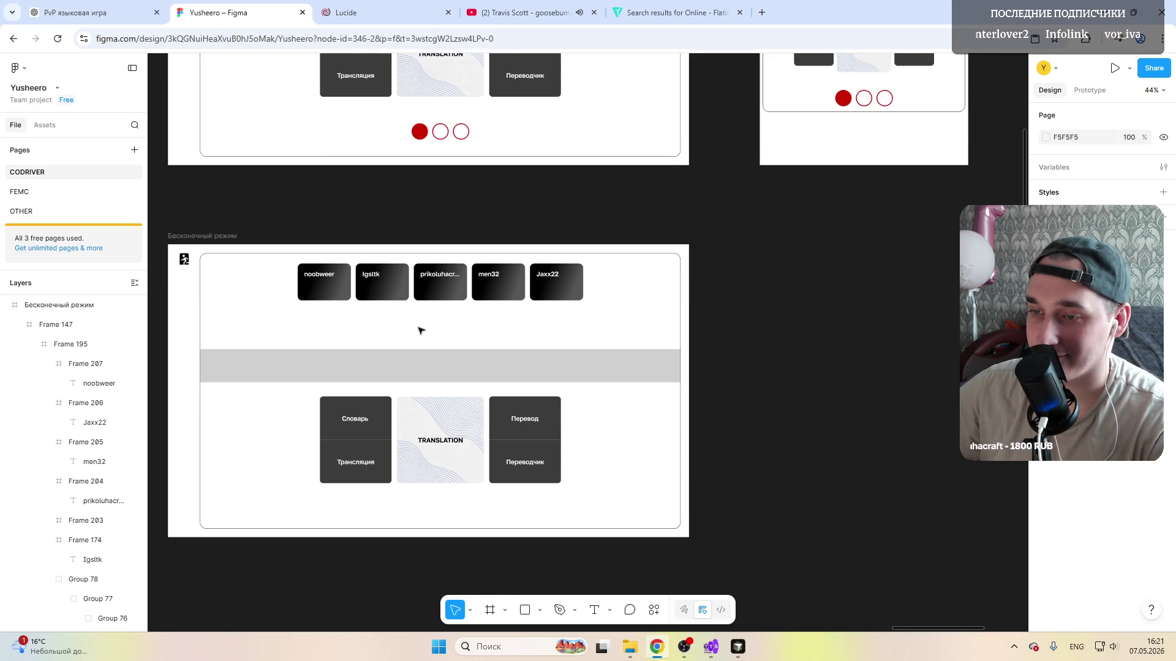
scroll(405, 368, "left", 3)
scroll(387, 391, "left", 3)
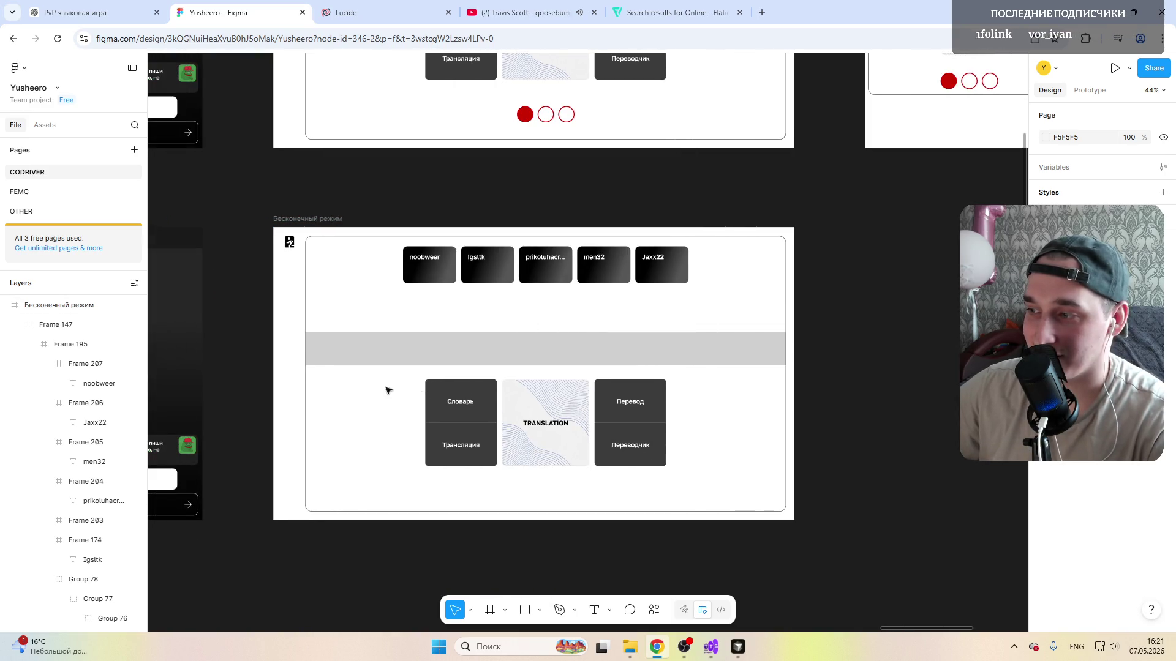
left_click(387, 390)
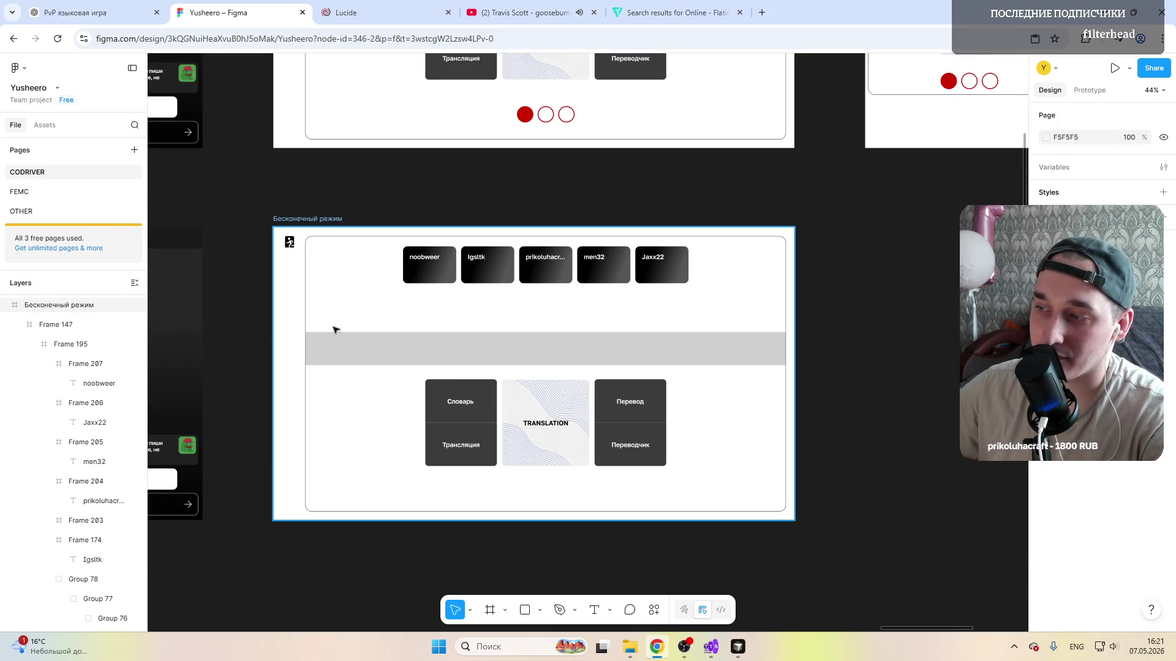
scroll(336, 330, "down", 5)
scroll(386, 304, "left", 3)
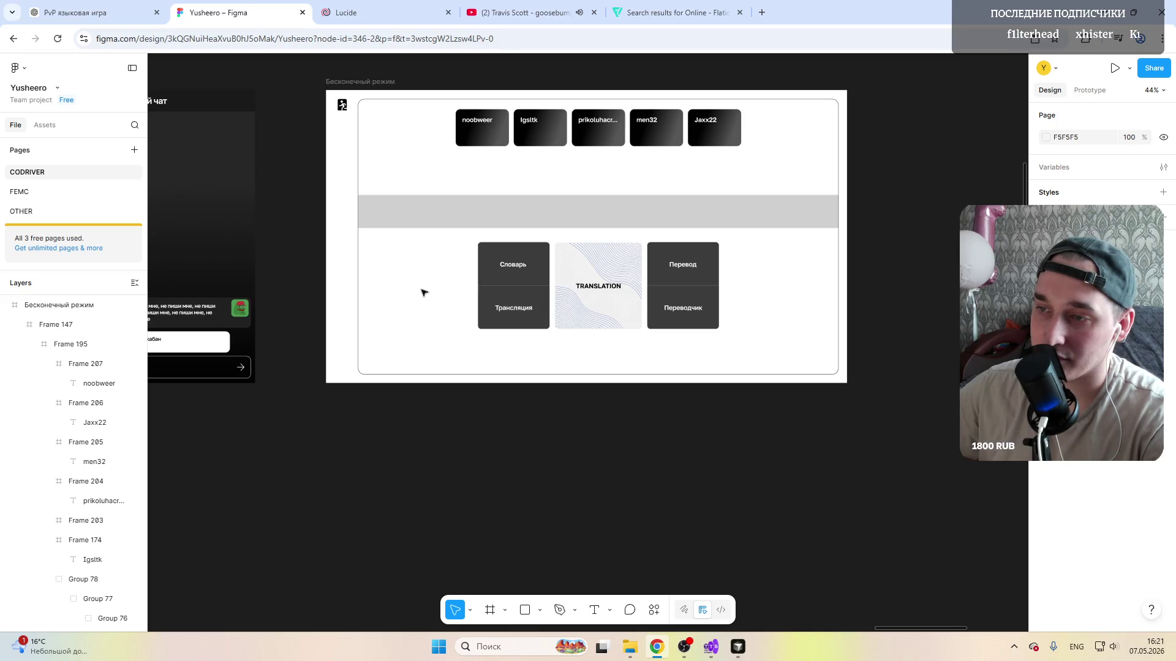
scroll(424, 292, "up", 5)
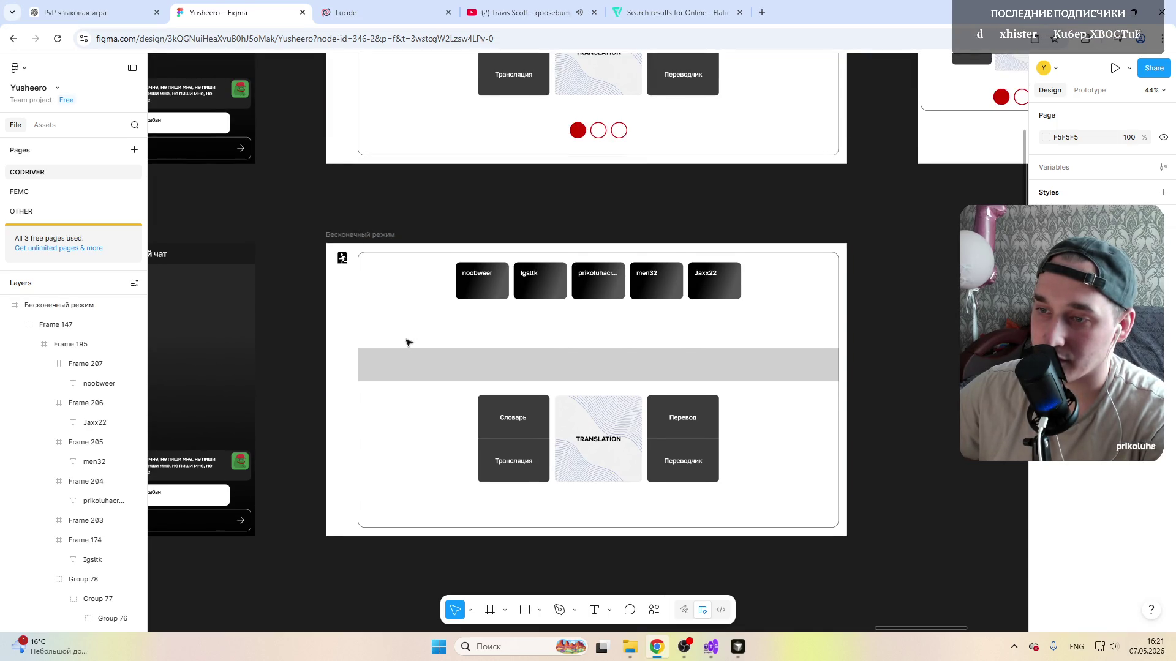
scroll(408, 342, "left", 1)
scroll(408, 343, "up", 8)
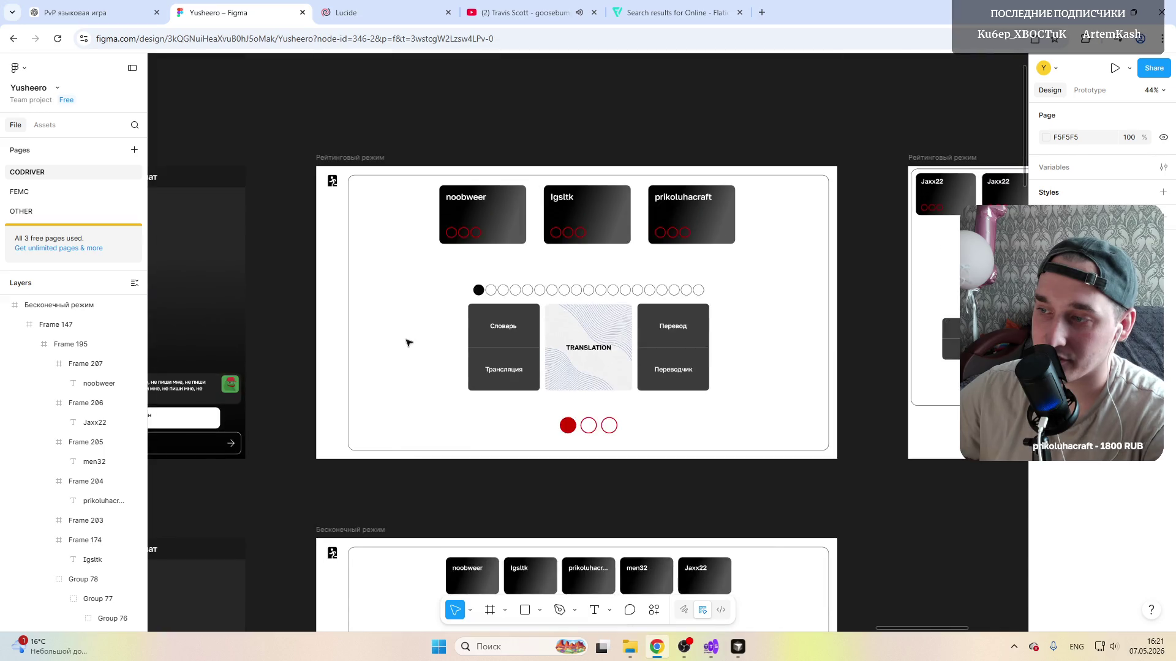
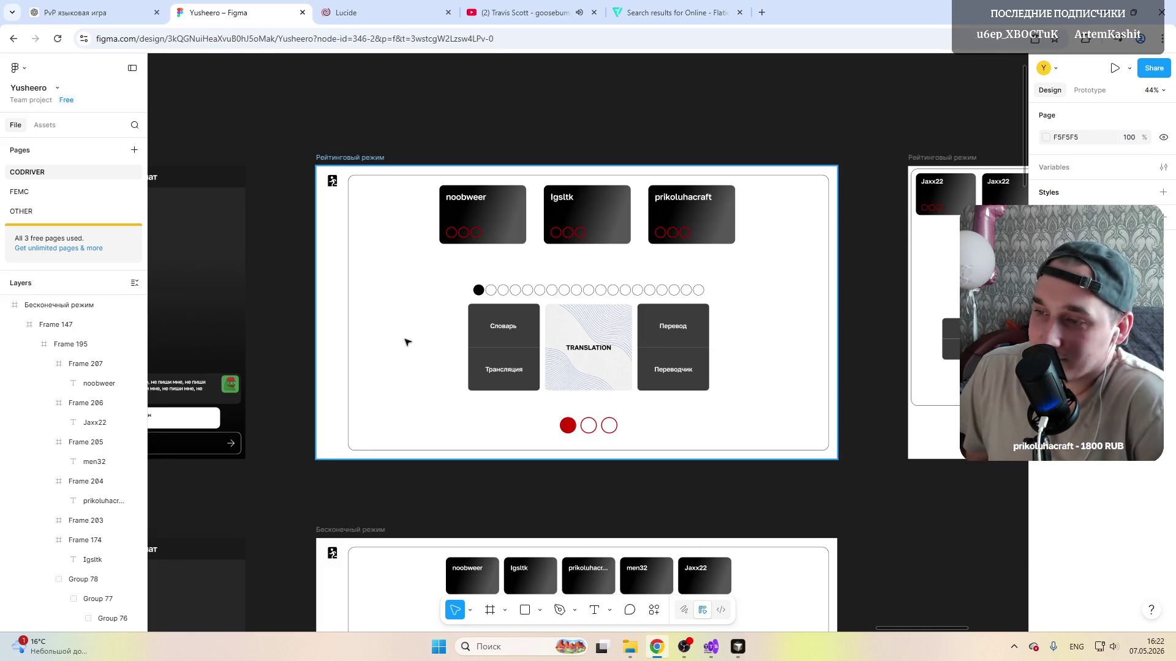
Step: Deselect the frame and bring the Flowmode app forward from the taskbar
key("Escape")
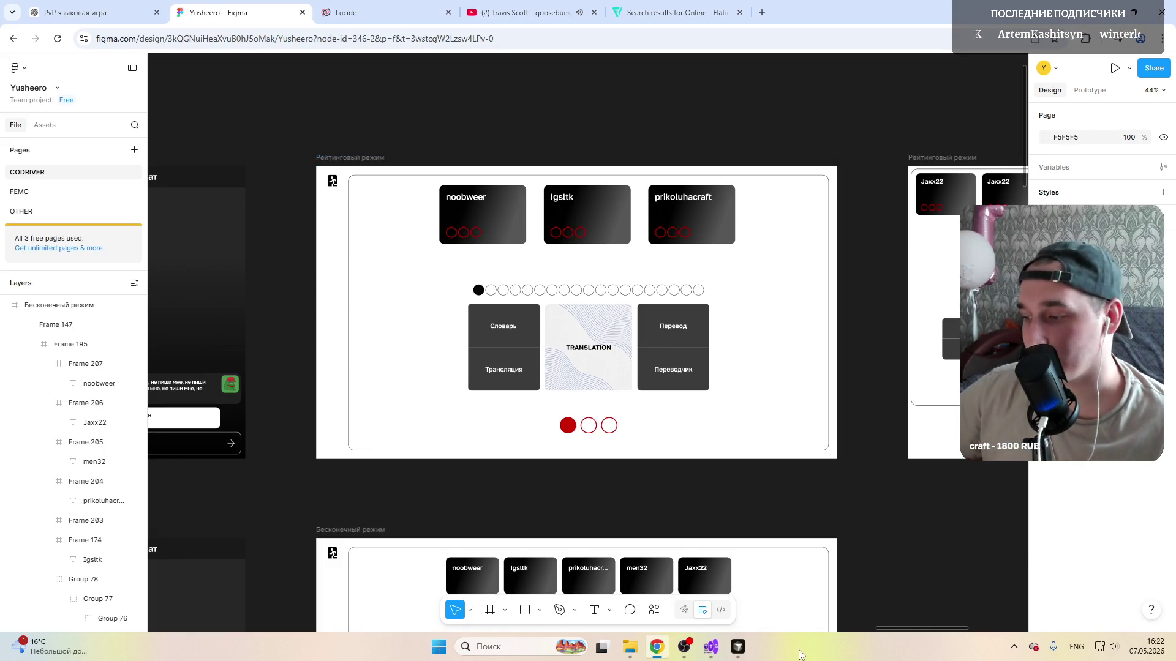
left_click(802, 653)
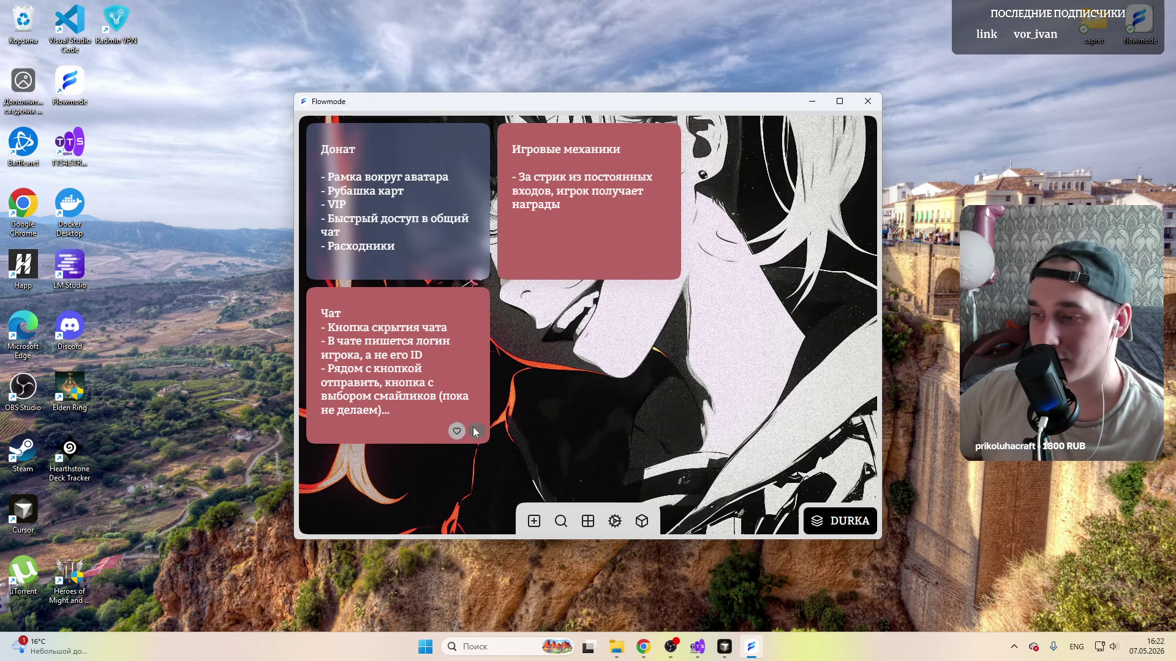
Step: Delete the Чат, Игровые механики and Донат notes, confirming each
left_click(472, 430)
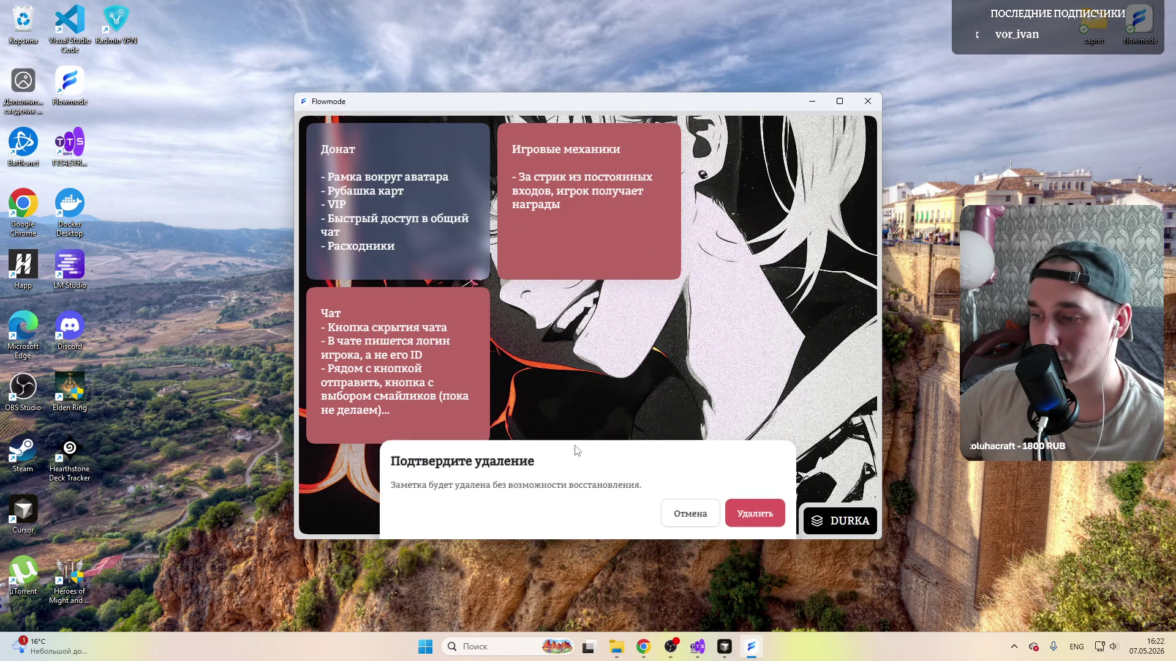
left_click(760, 519)
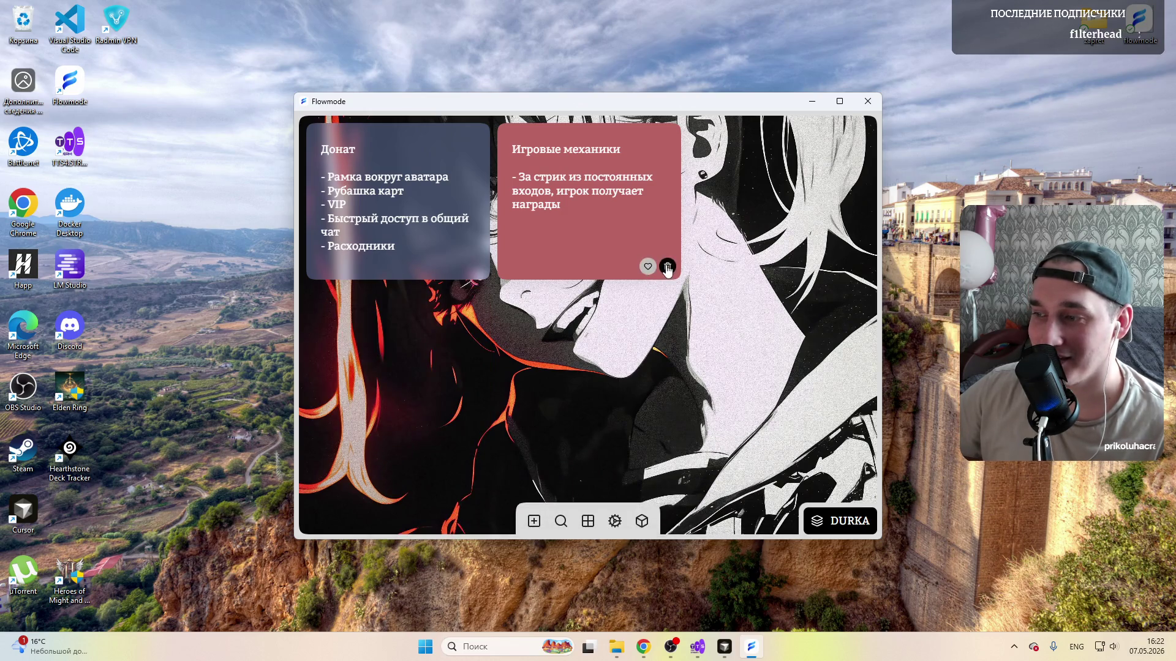
left_click(664, 269)
left_click(746, 515)
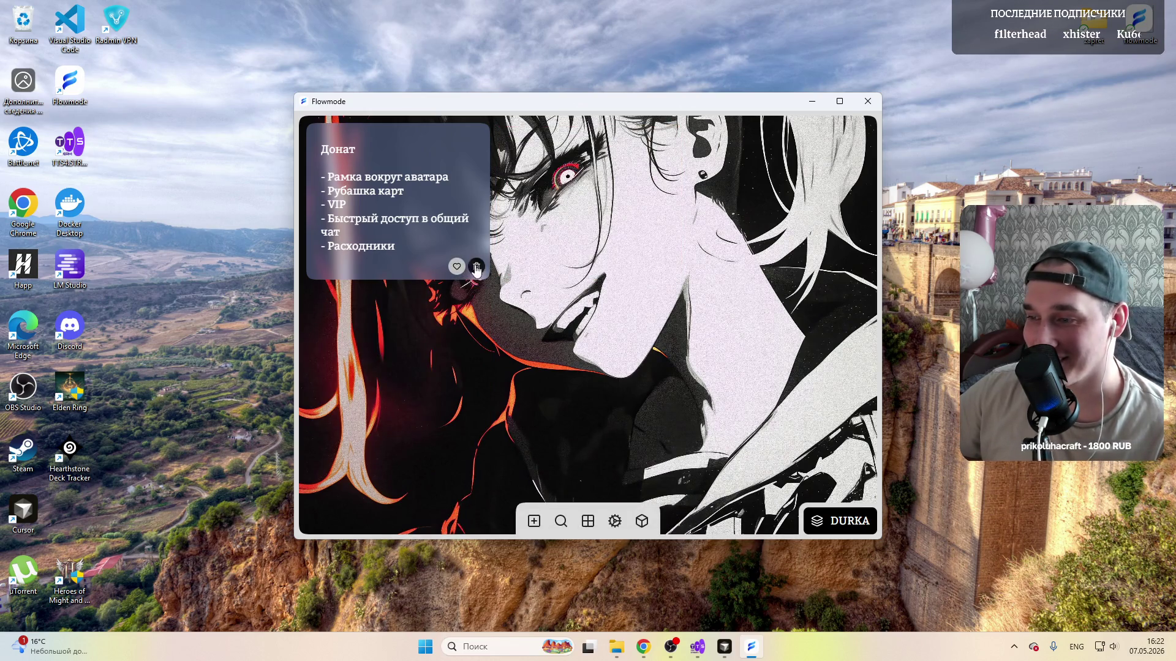
left_click(477, 270)
left_click(747, 514)
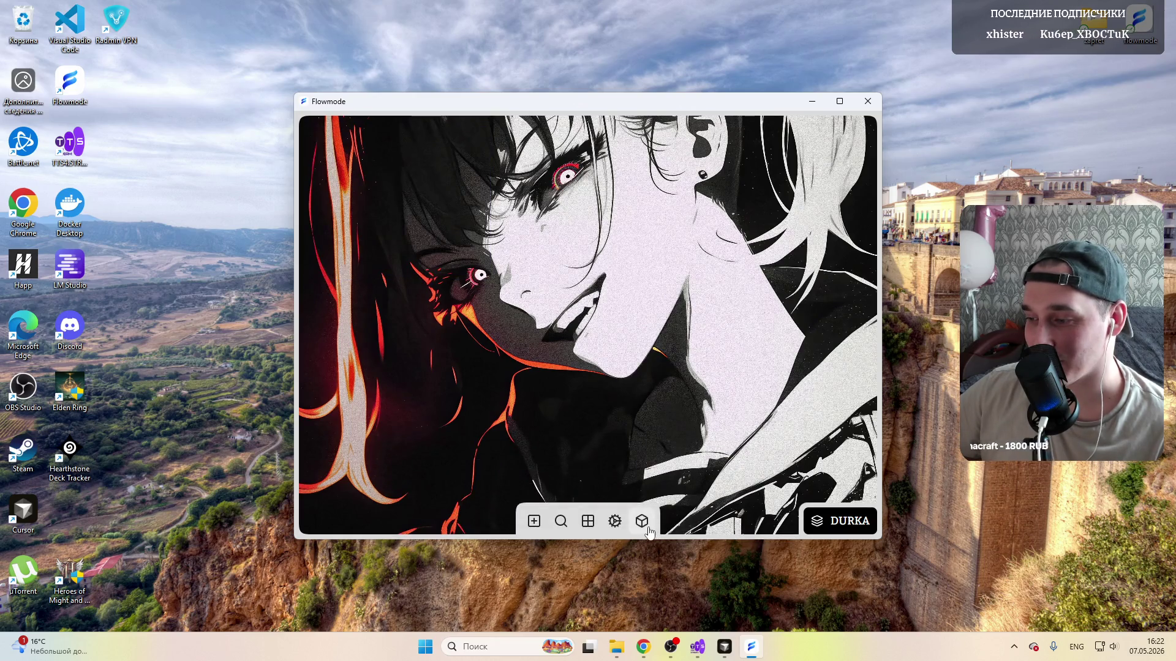
Step: Glance at app info and the view switcher, then delete the DURKA note layer
left_click(647, 531)
left_click(779, 450)
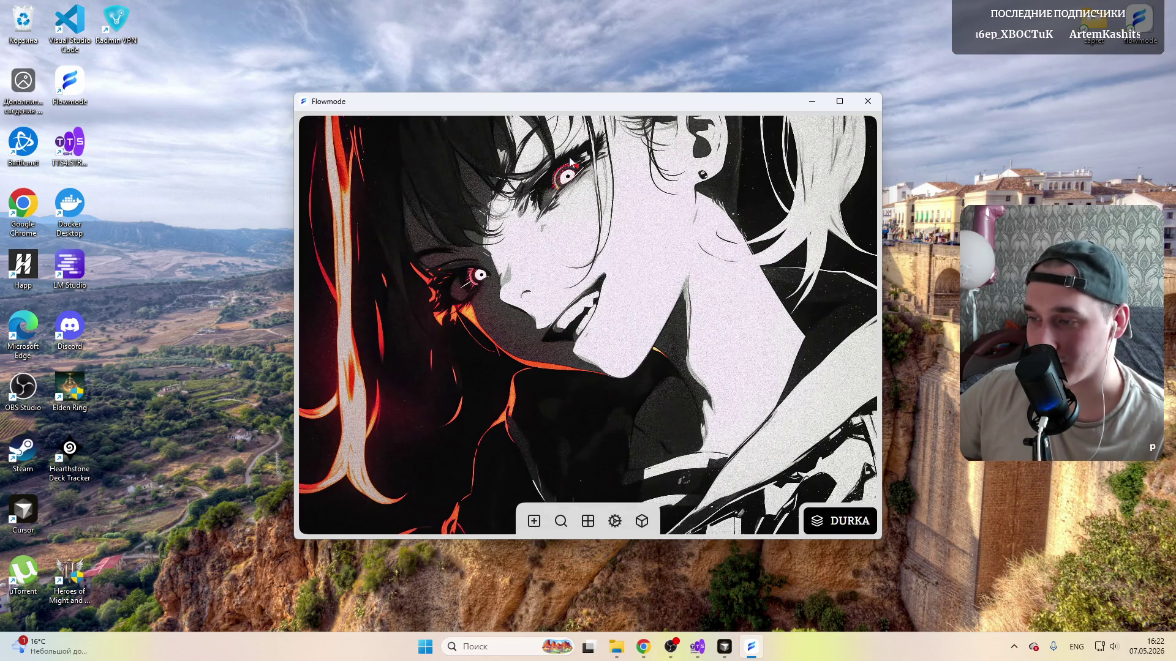
left_click(586, 522)
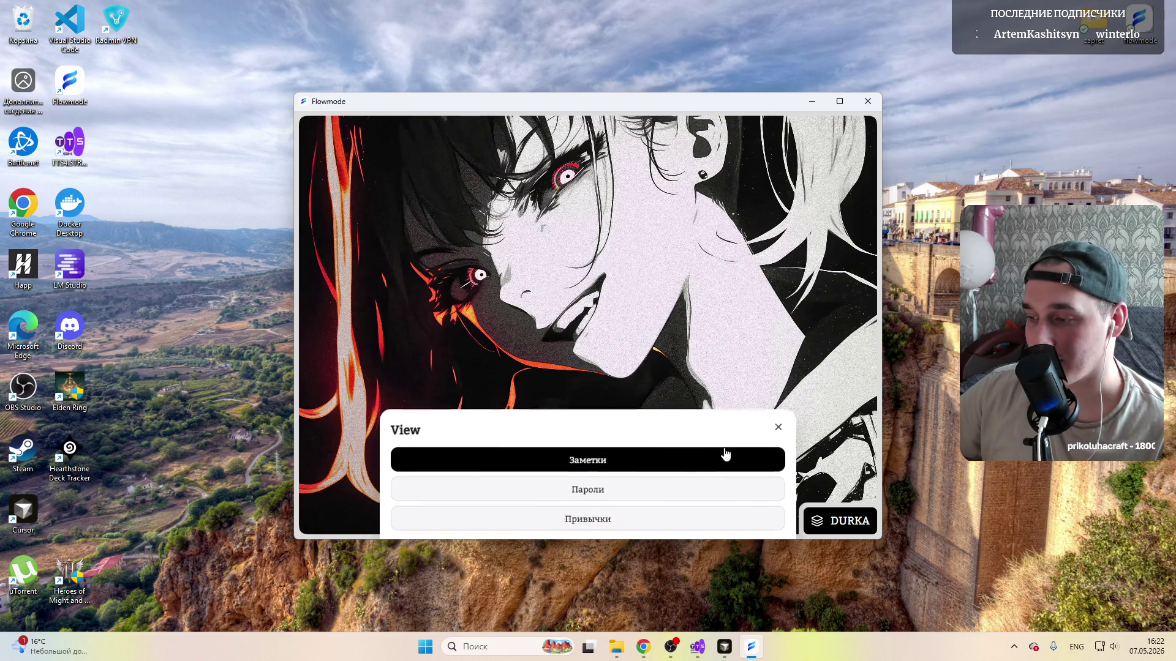
left_click(778, 425)
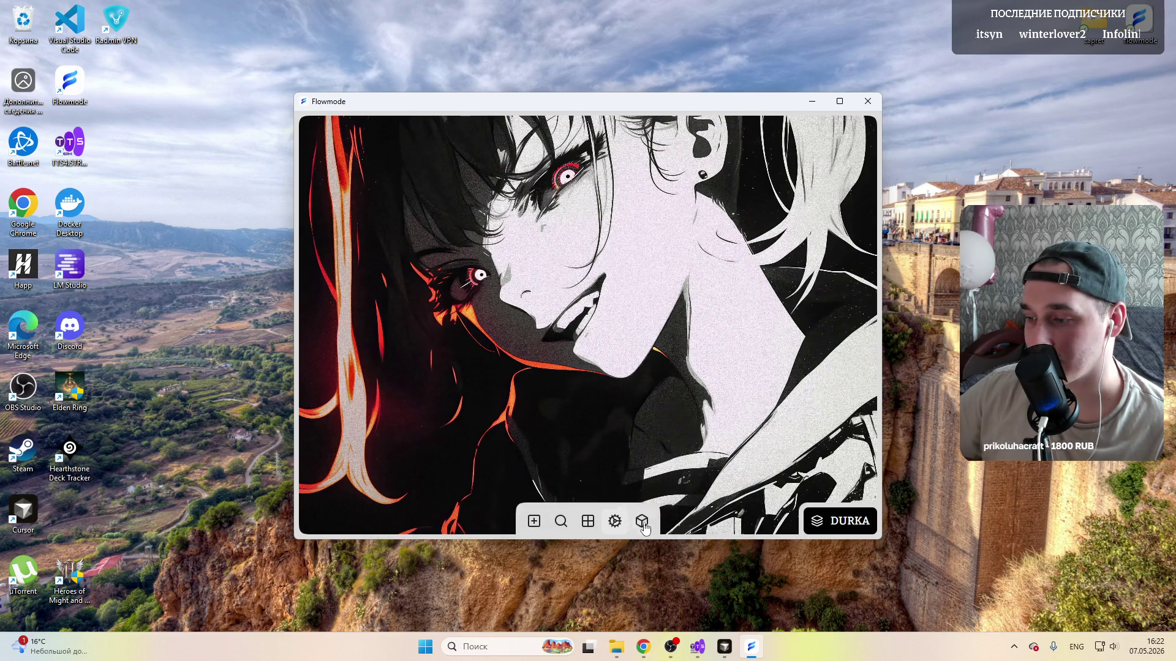
left_click(839, 520)
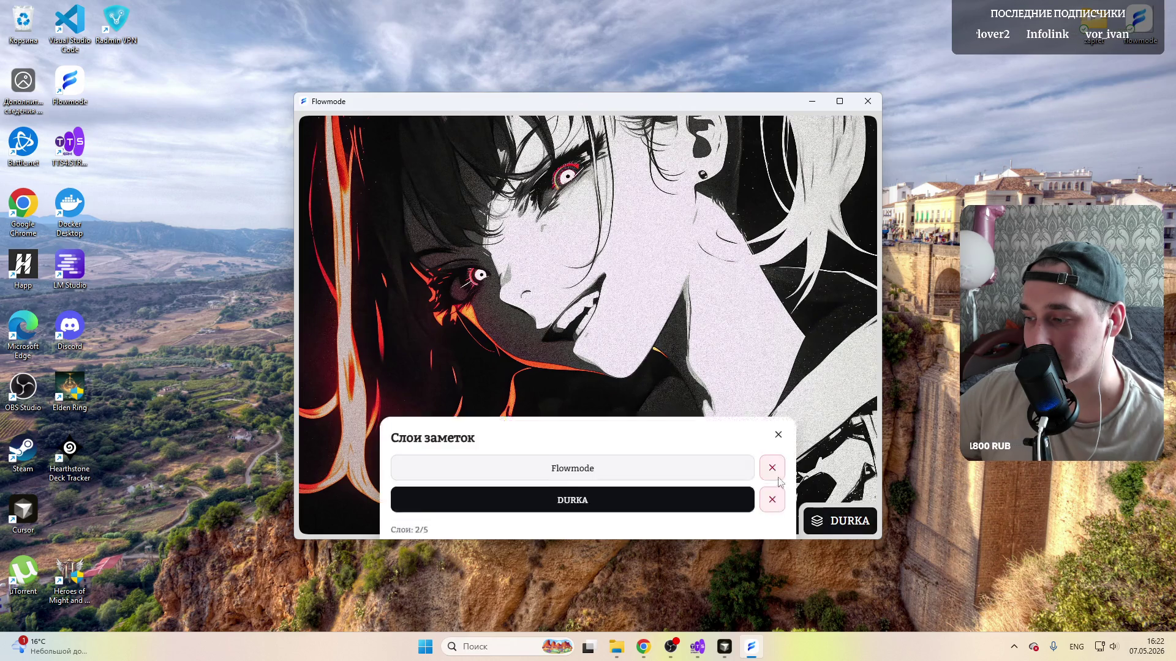
left_click(772, 468)
left_click(751, 513)
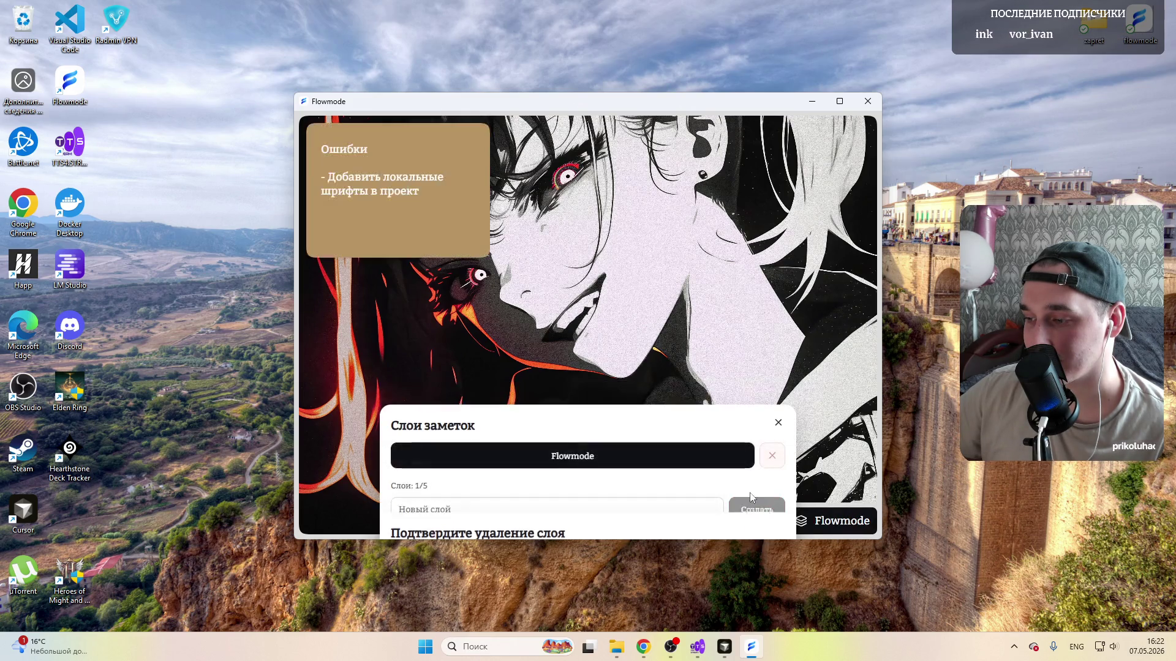
left_click(777, 399)
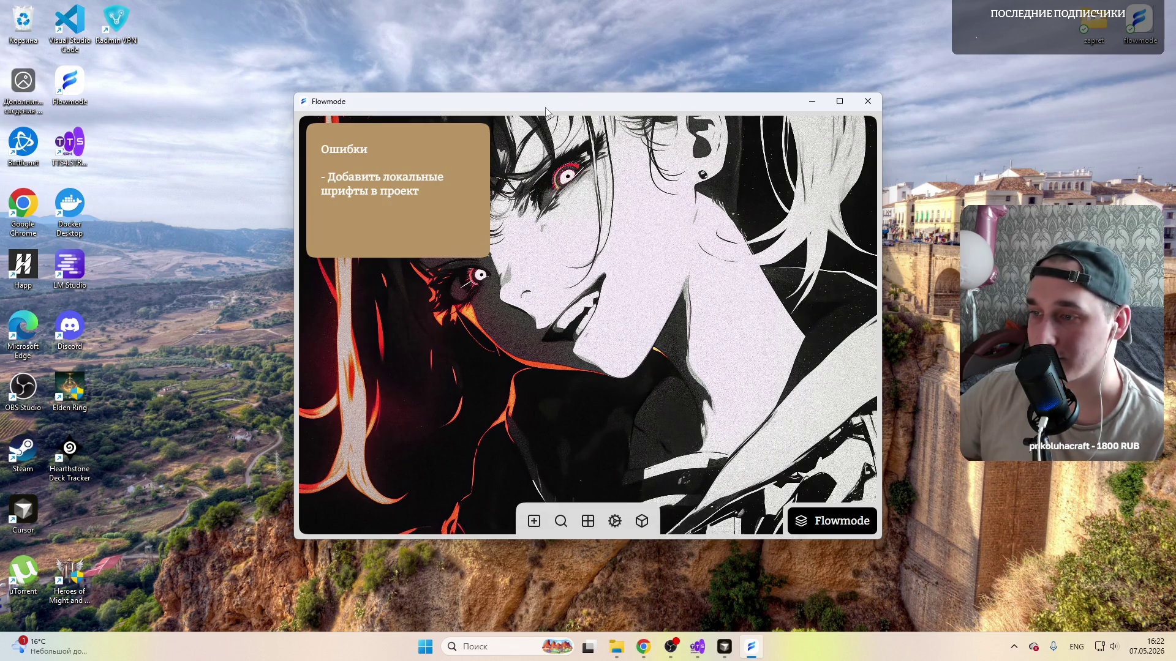
mouse_move(398, 193)
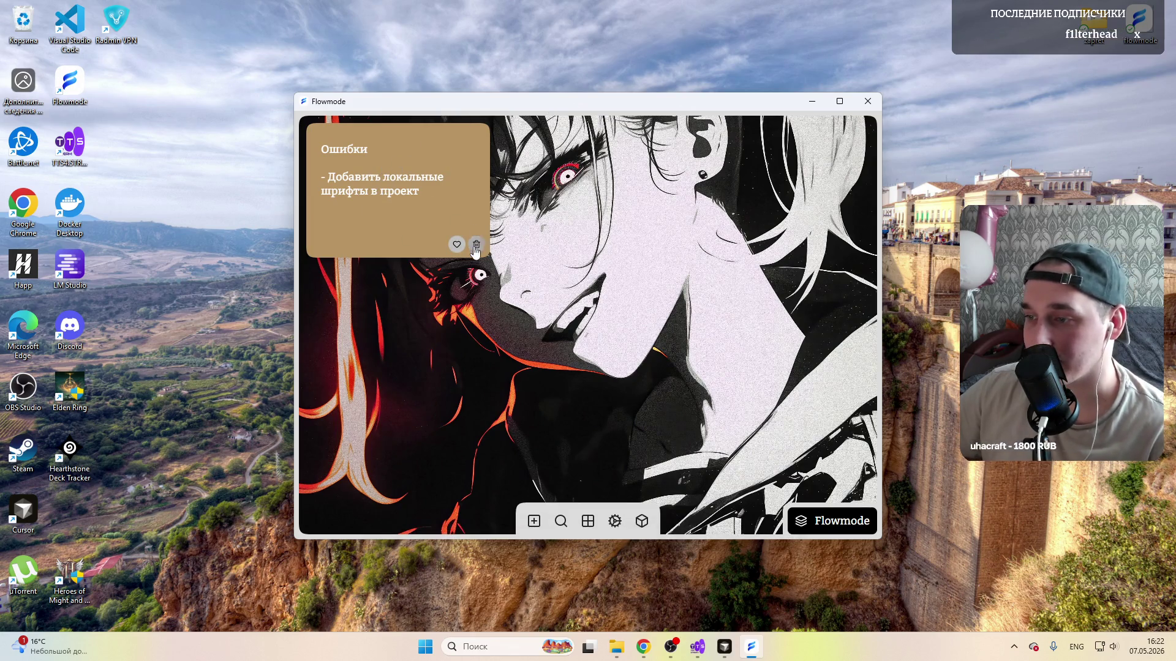
Step: Delete the Ошибки note, move Flowmode aside and bring the Figma design back to front
left_click(477, 245)
left_click(750, 519)
mouse_move(472, 100)
left_mouse_down()
mouse_move(738, 136)
mouse_move(757, 183)
left_mouse_up()
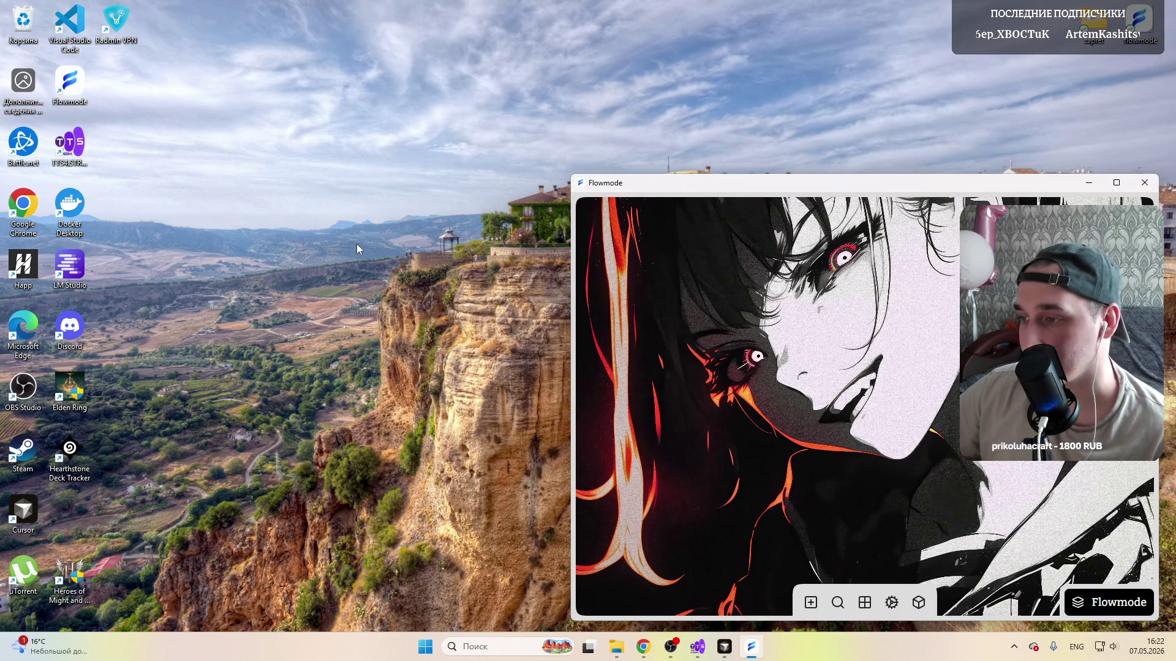
left_click(724, 647)
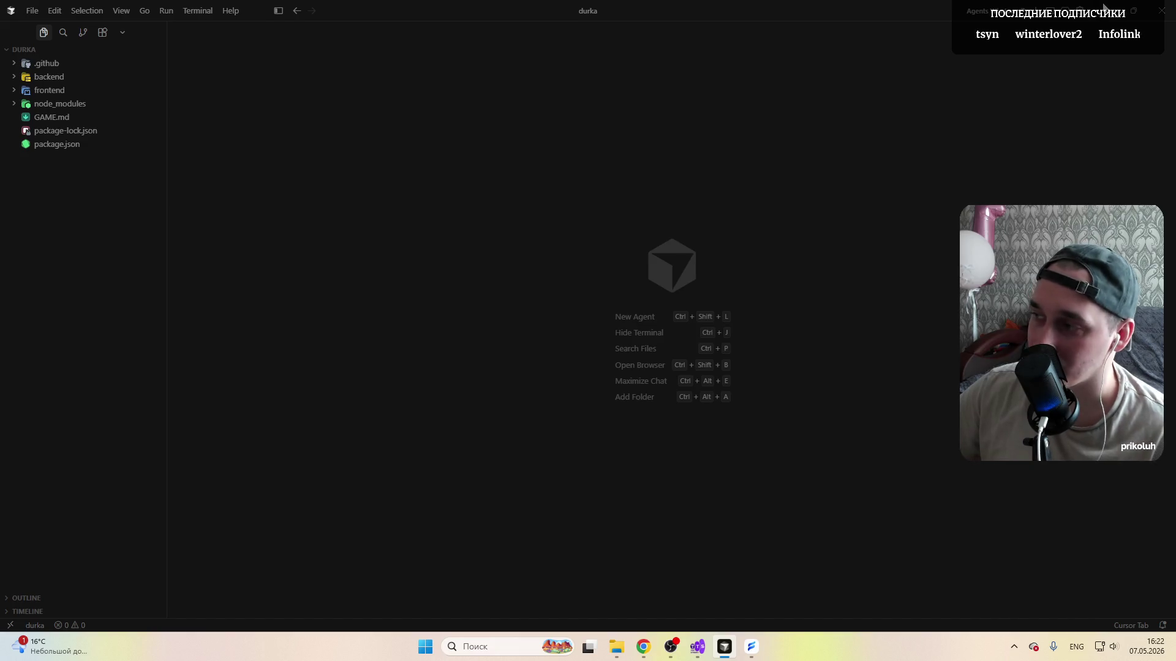
left_click(1107, 8)
left_click(641, 647)
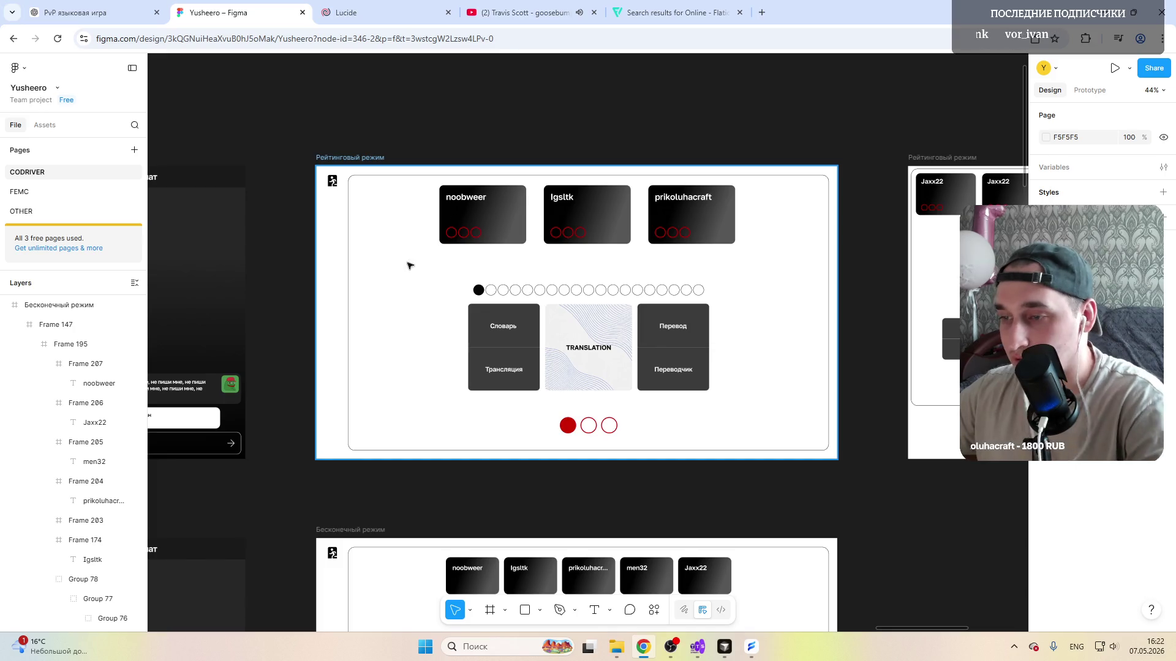
scroll(411, 265, "left", 10)
scroll(459, 322, "left", 5)
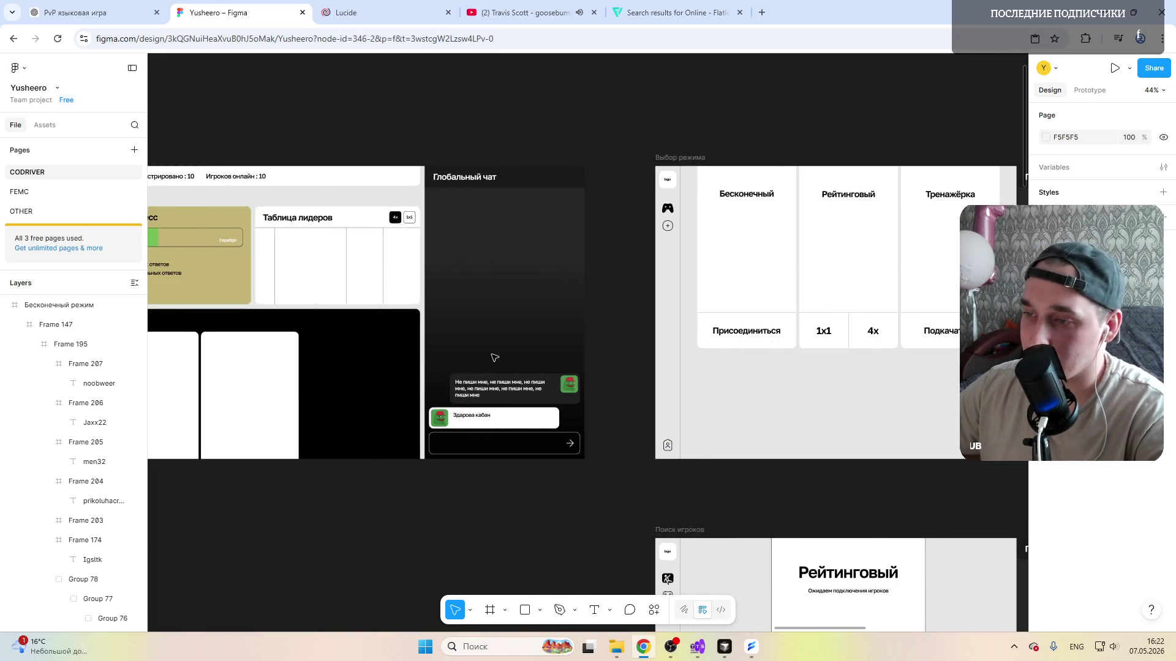
scroll(493, 356, "left", 5)
scroll(493, 357, "left", 5)
scroll(460, 331, "left", 3)
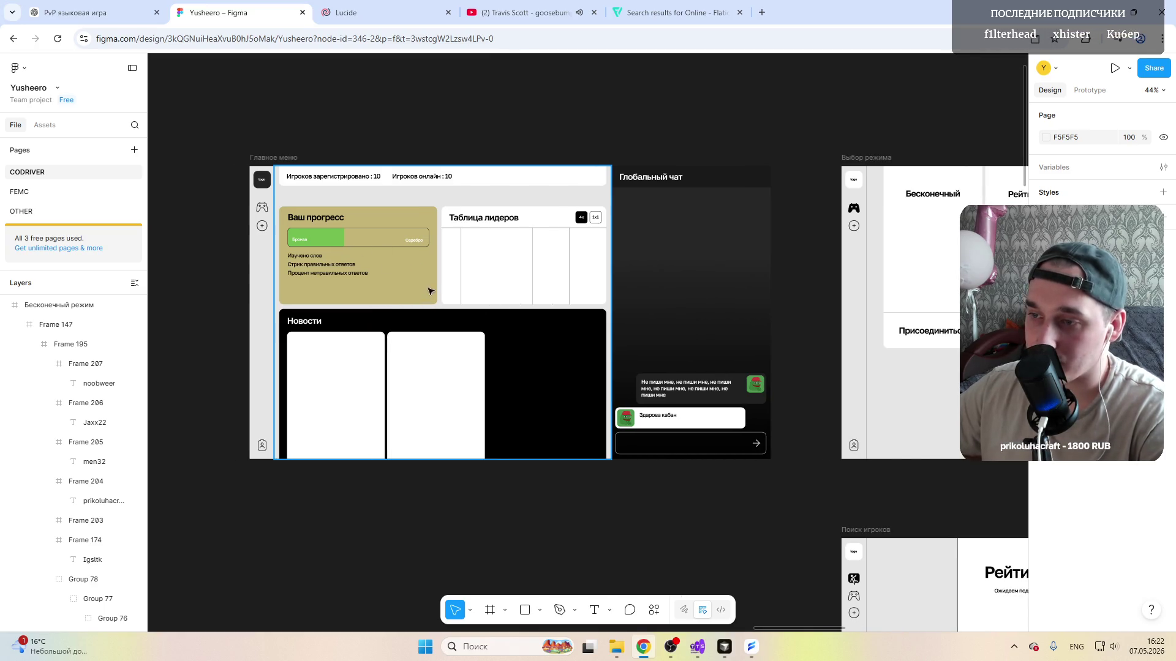
scroll(431, 289, "right", 5)
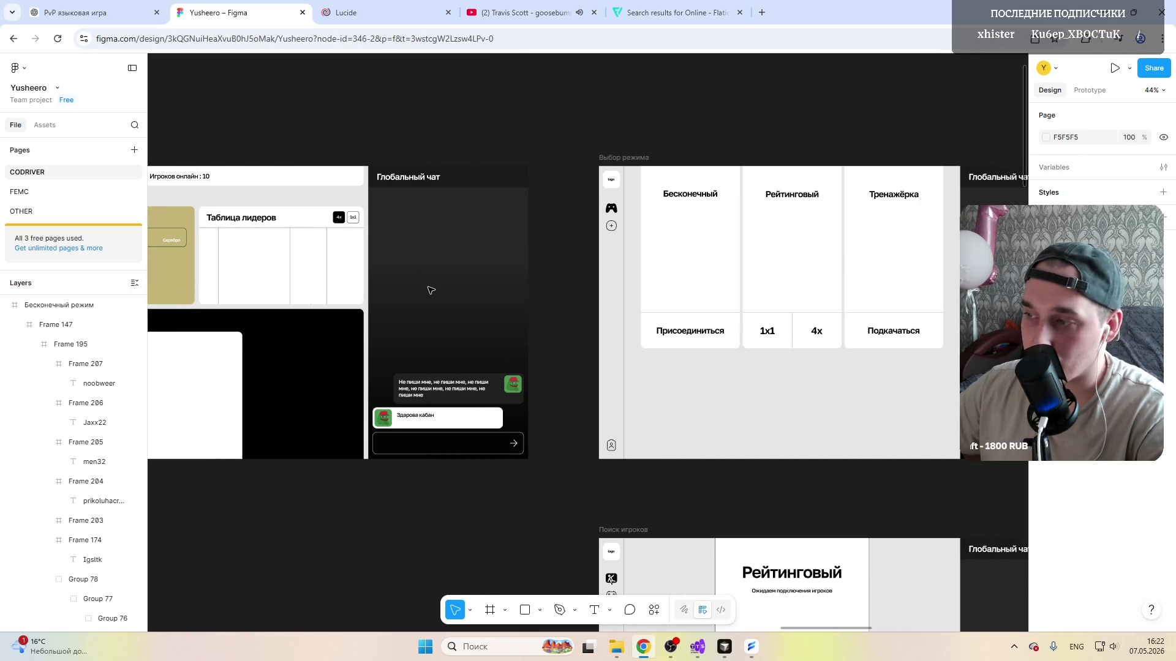
scroll(429, 290, "left", 3)
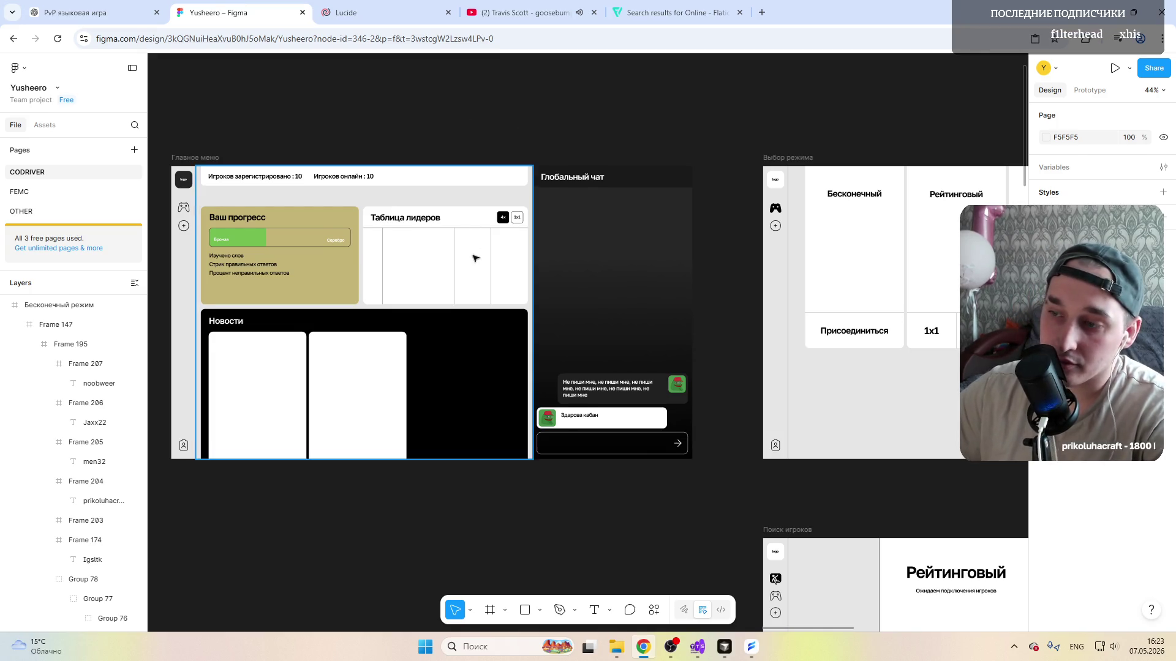
scroll(481, 349, "up", 1)
left_click(482, 379)
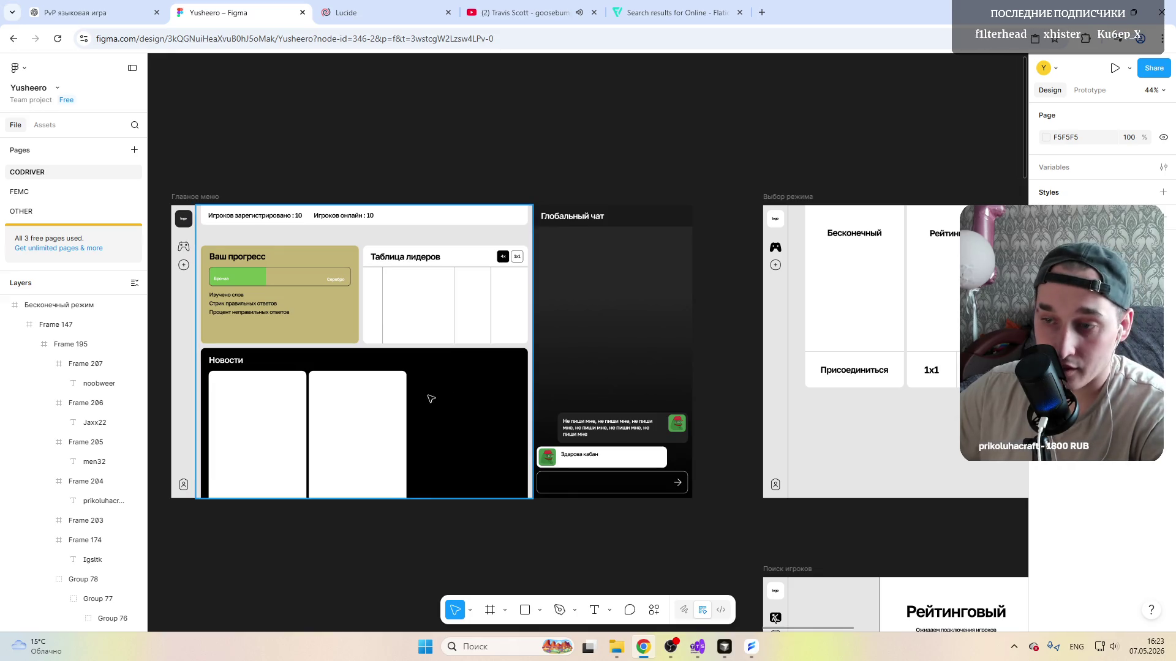
scroll(431, 397, "left", 1)
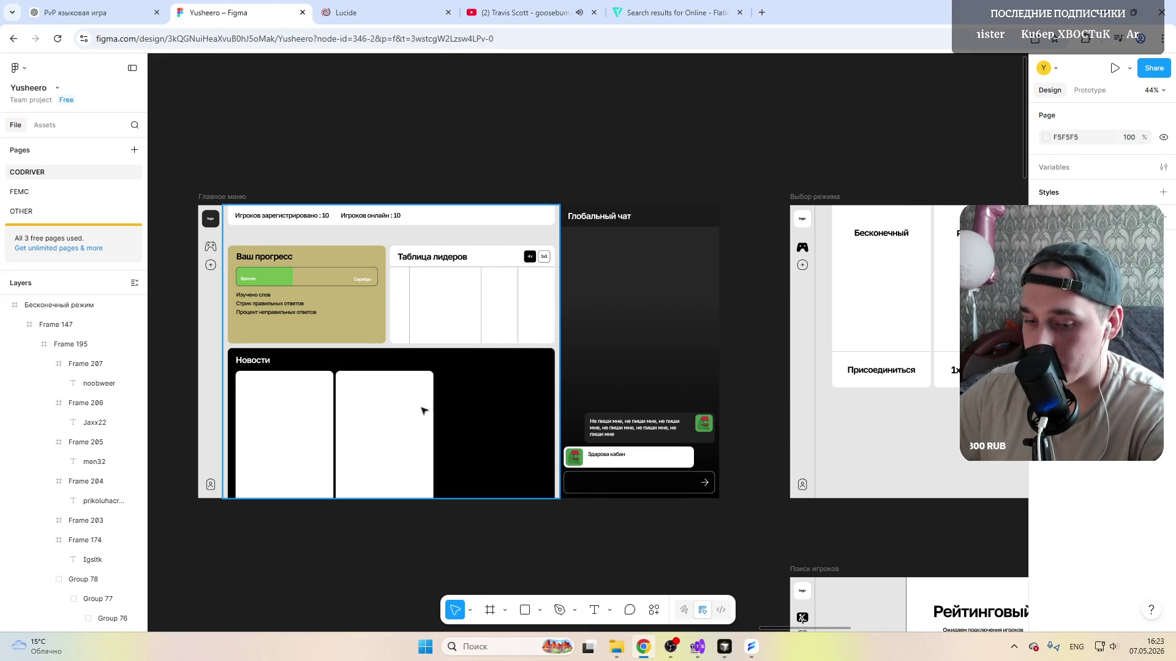
scroll(422, 410, "right", 3)
scroll(423, 409, "left", 3)
scroll(422, 410, "left", 3)
scroll(425, 321, "down", 1)
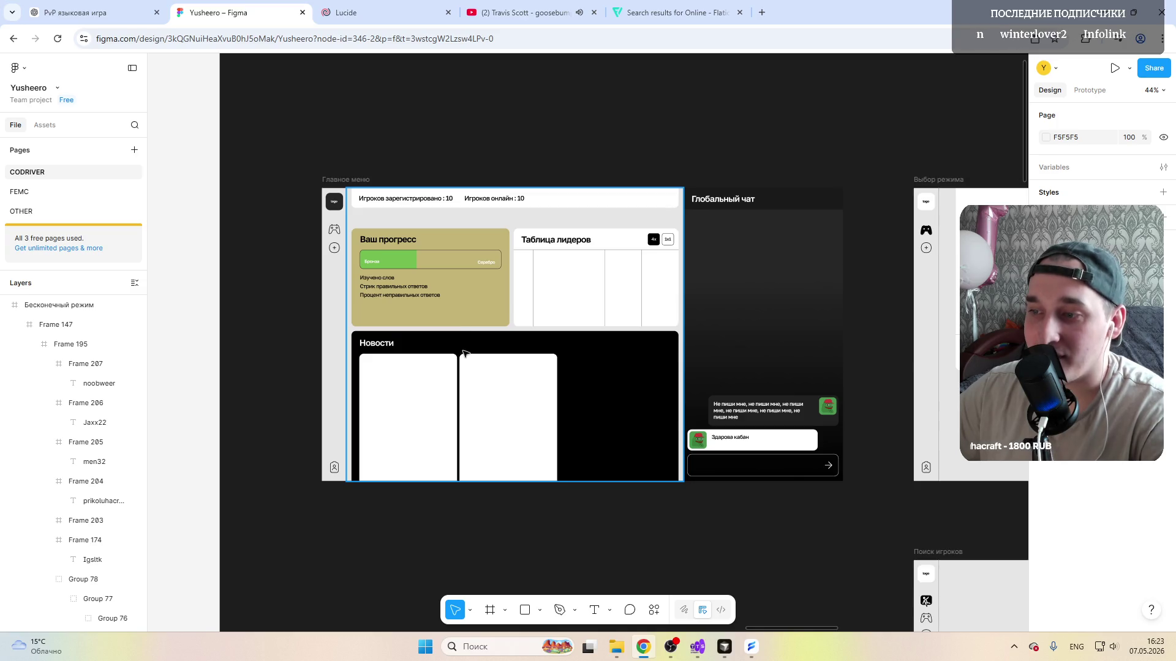
scroll(486, 381, "left", 1)
scroll(496, 379, "right", 5)
scroll(497, 380, "right", 5)
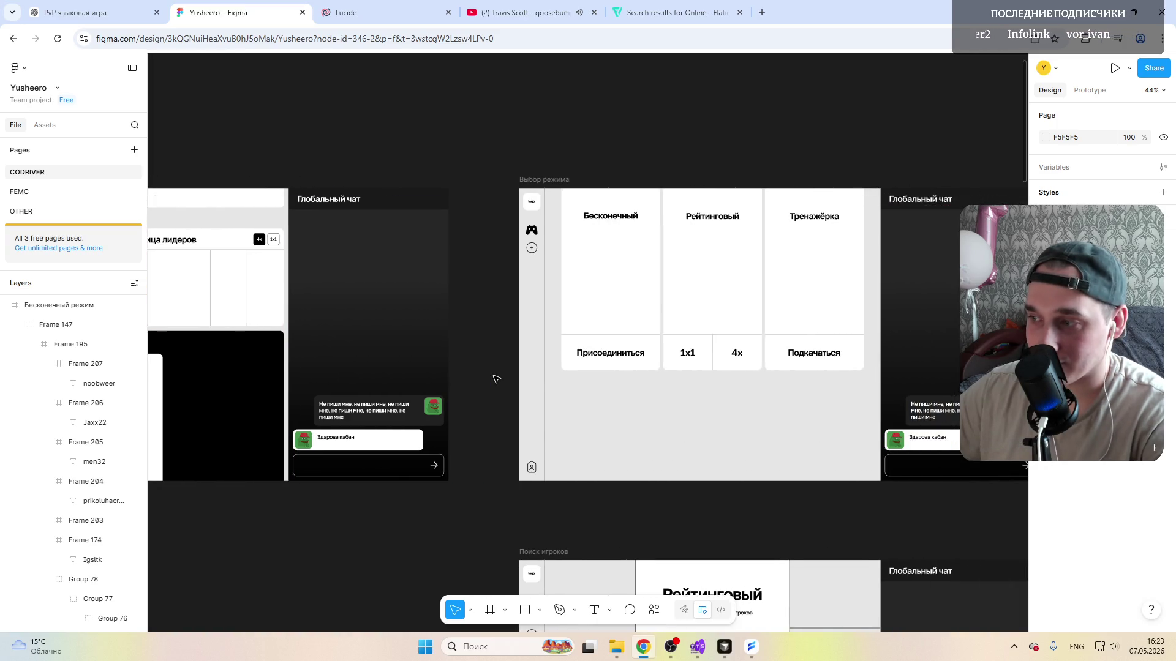
scroll(496, 380, "right", 3)
scroll(501, 365, "right", 2)
scroll(501, 365, "right", 5)
scroll(501, 366, "right", 3)
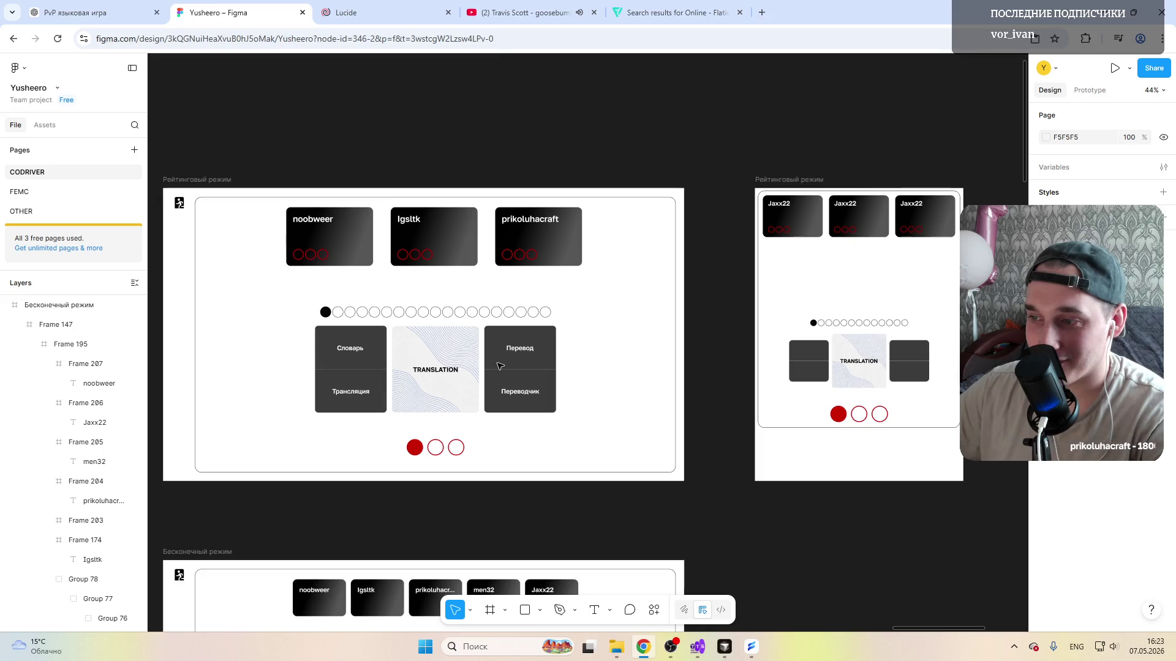
scroll(501, 366, "left", 3)
left_click(500, 364)
scroll(501, 364, "left", 5)
scroll(500, 364, "left", 5)
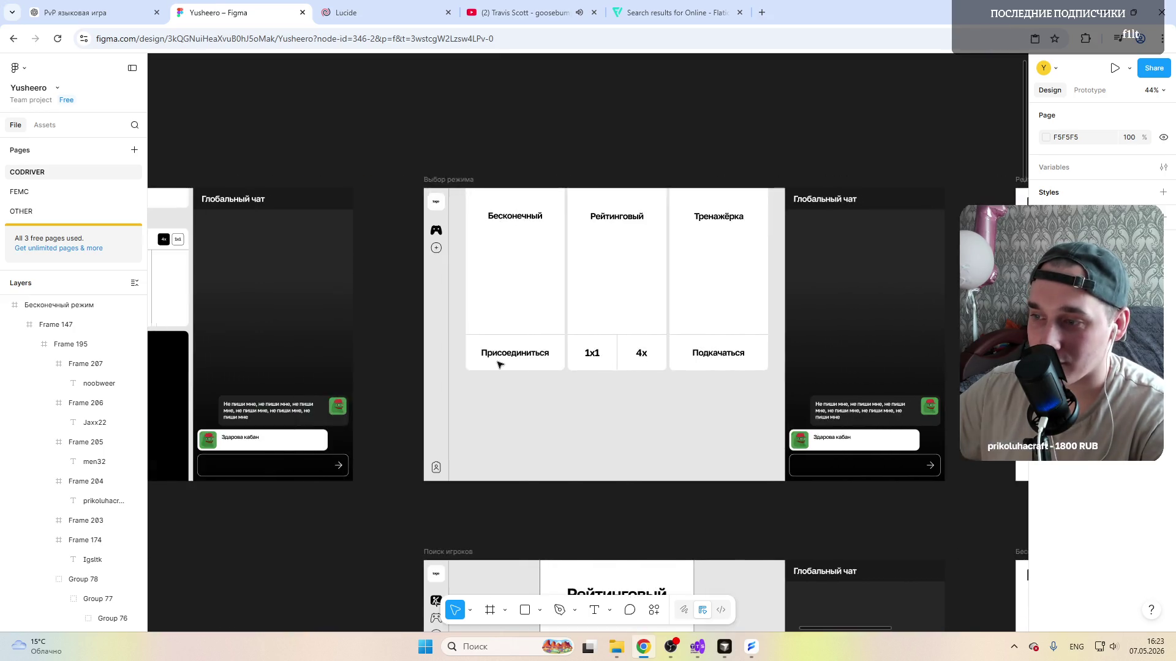
scroll(501, 364, "left", 5)
scroll(501, 364, "left", 3)
scroll(500, 364, "left", 1)
left_click(500, 364)
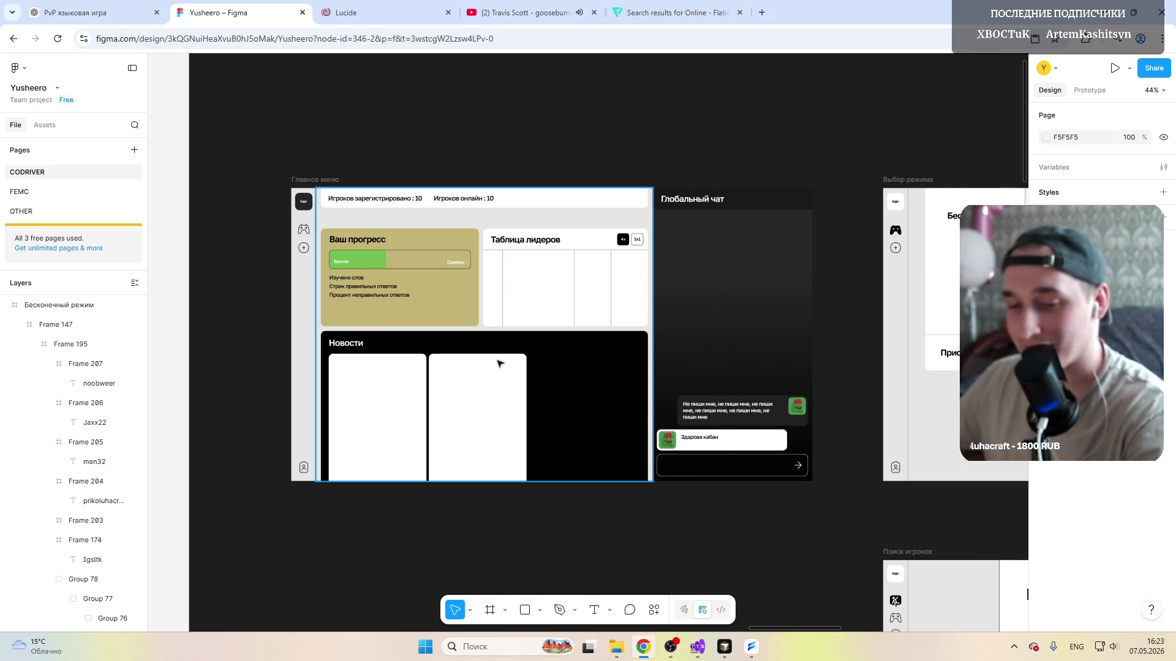
scroll(524, 434, "down", 5)
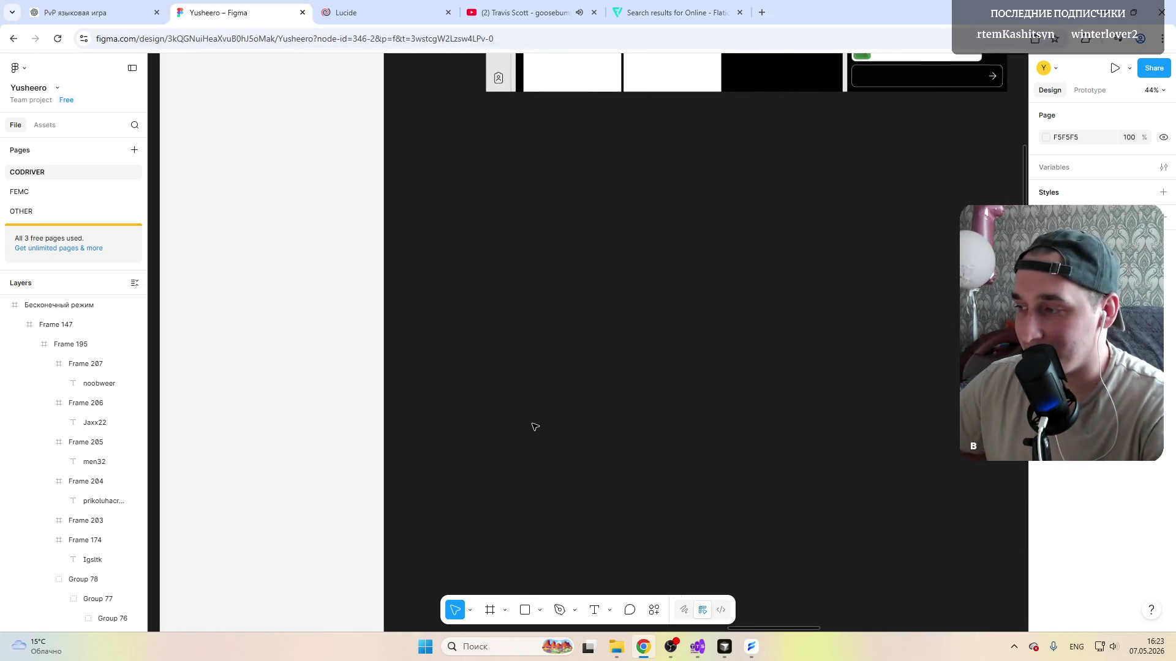
scroll(524, 435, "right", 8)
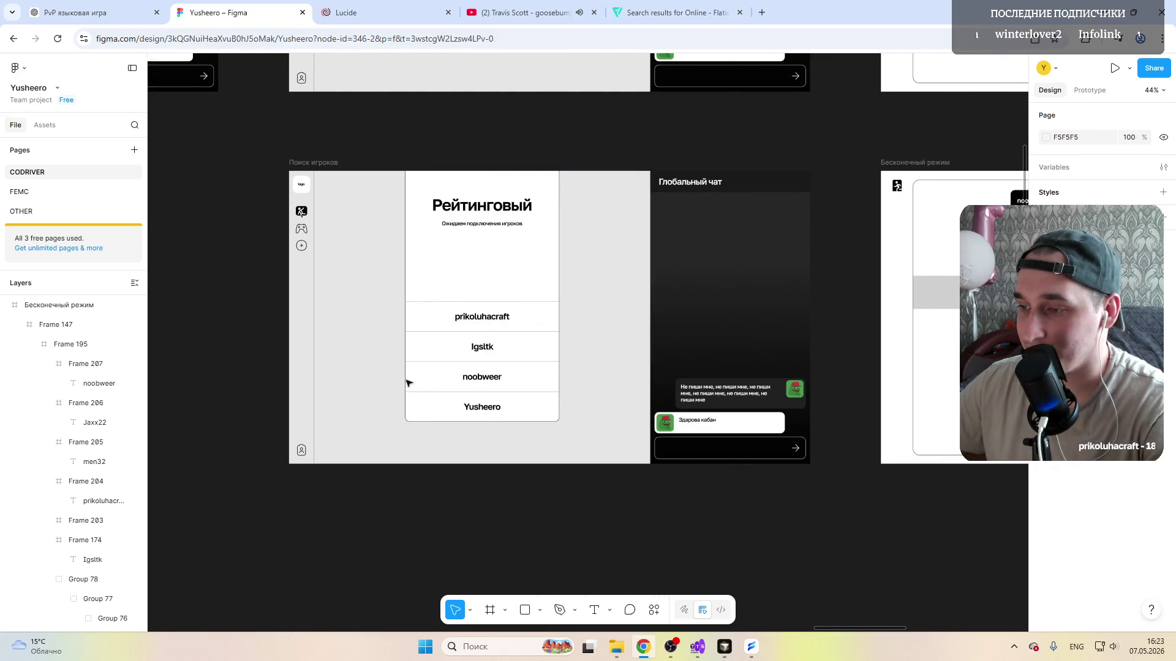
scroll(556, 368, "up", 3)
scroll(406, 181, "up", 5)
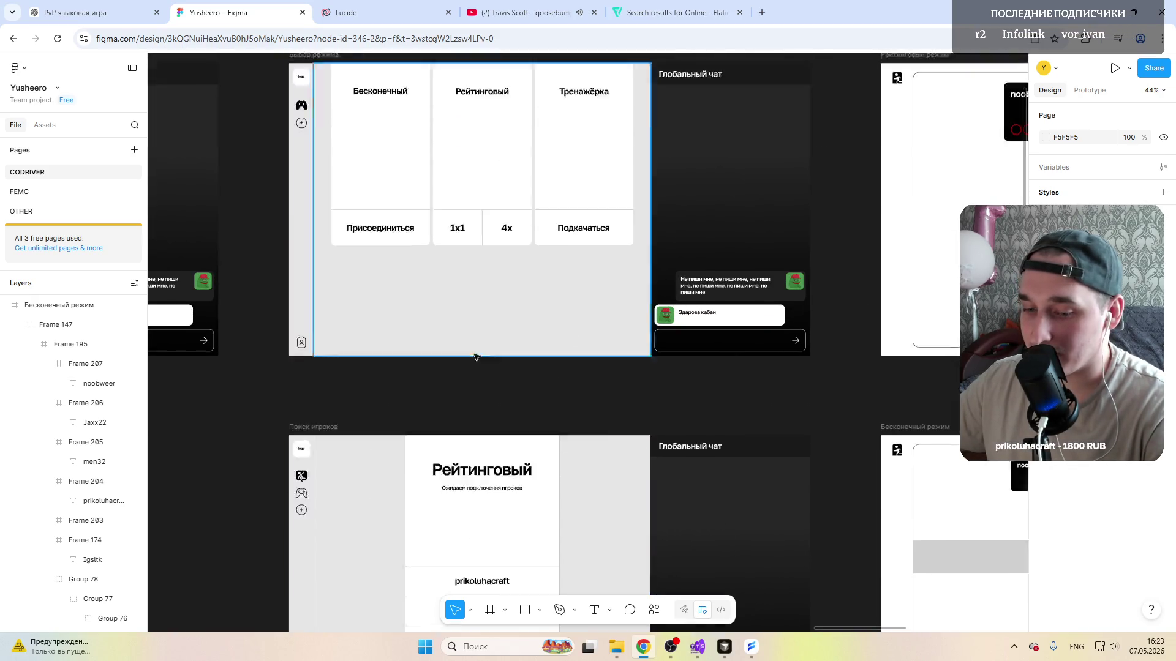
scroll(484, 356, "down", 3)
scroll(484, 357, "up", 3)
scroll(484, 357, "right", 6)
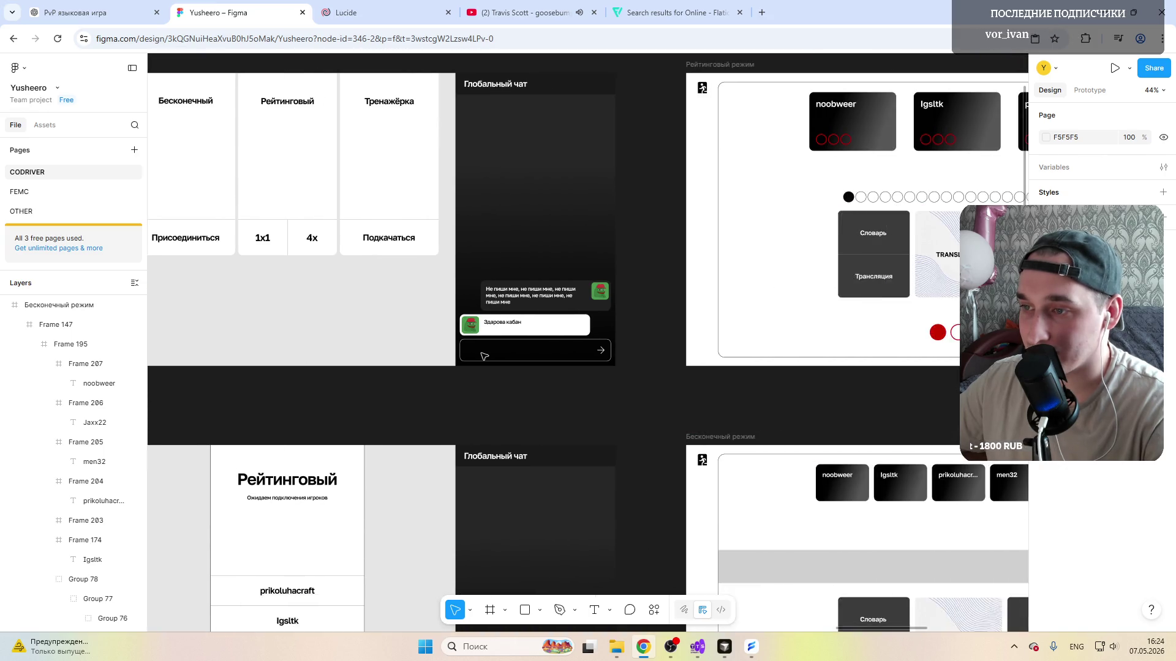
scroll(414, 368, "right", 6)
scroll(368, 386, "right", 4)
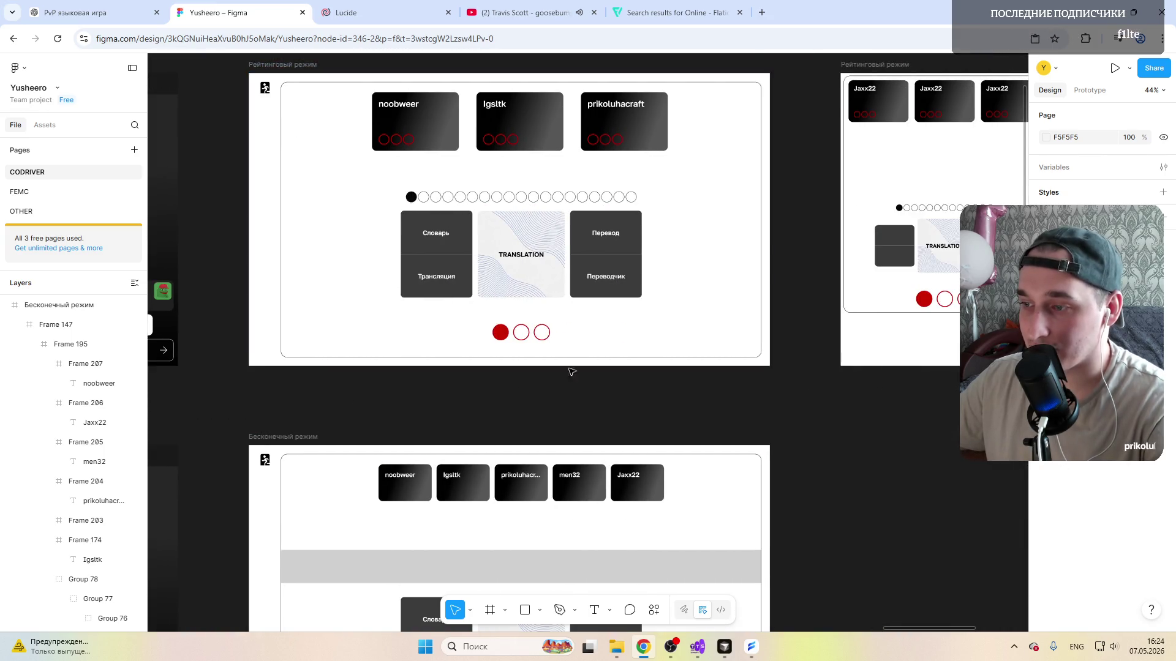
scroll(349, 391, "down", 2)
scroll(414, 395, "down", 3)
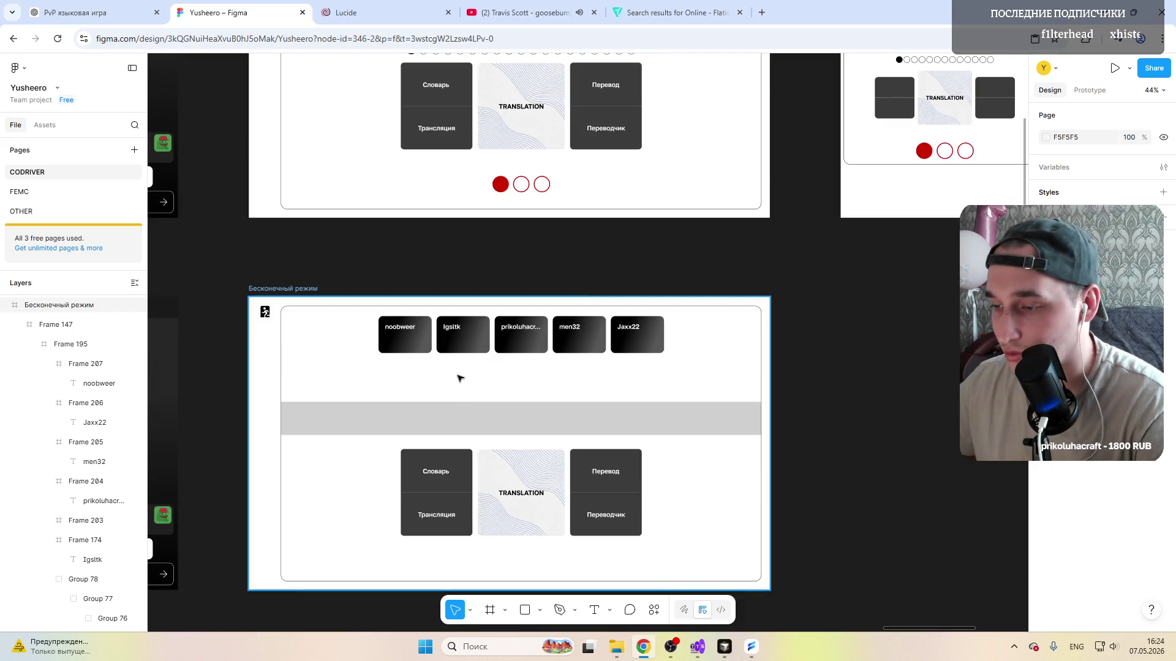
scroll(472, 455, "left", 3)
scroll(478, 468, "left", 3)
scroll(478, 478, "up", 5)
scroll(479, 478, "down", 3)
scroll(479, 478, "down", 3)
Step: Fit the Бесконечный режим frame in view and undo a trial frame drawn in the grey strip
left_click(386, 459)
key("shift+2")
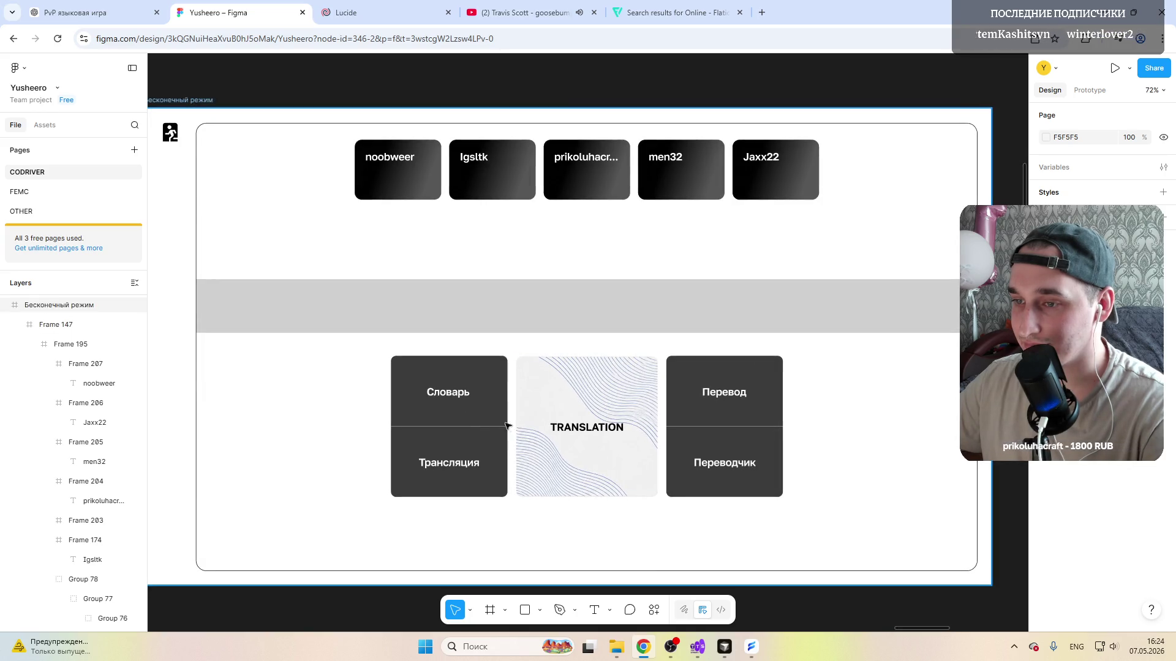
scroll(515, 431, "down", 2)
scroll(515, 432, "up", 3)
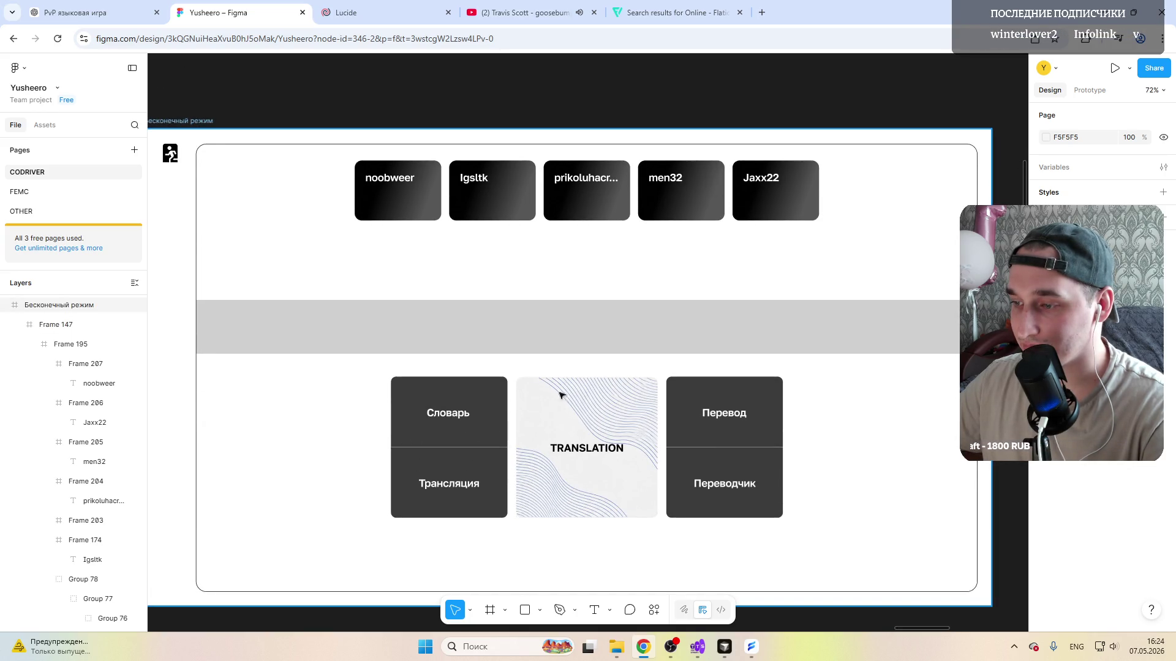
left_click(538, 330)
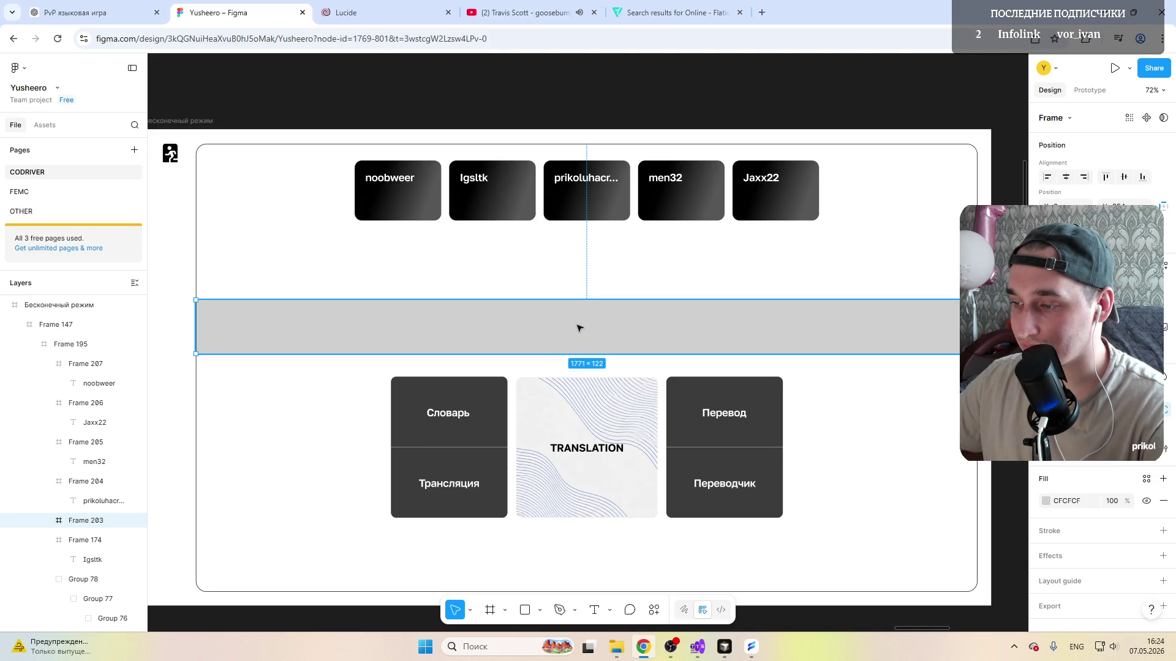
left_click(490, 611)
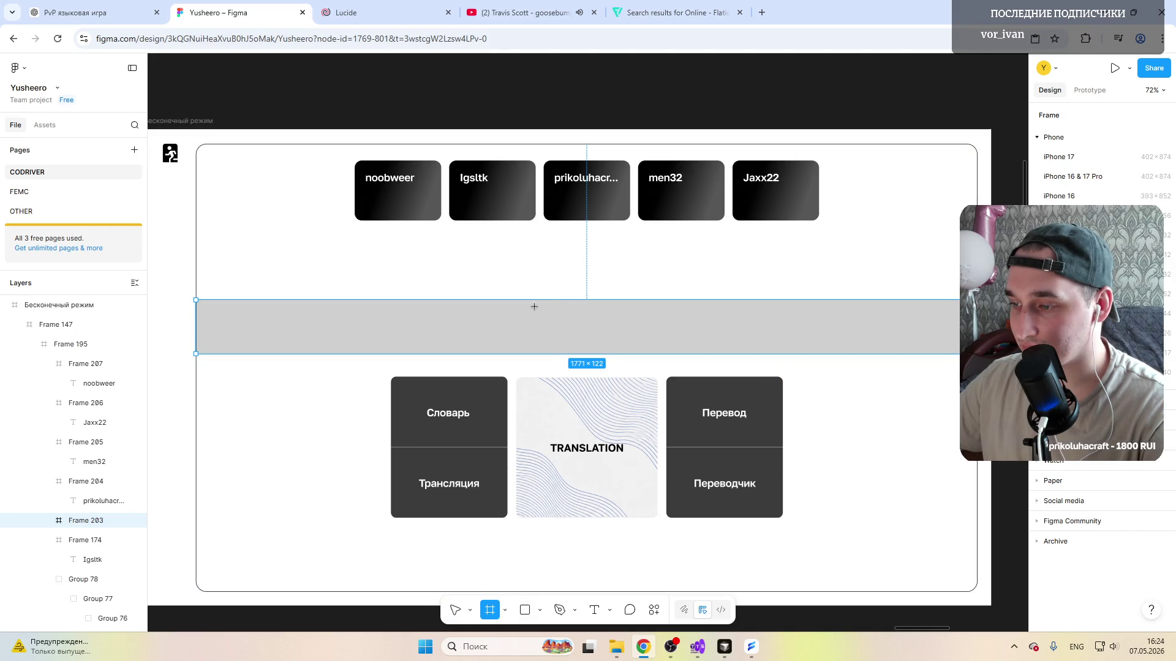
left_click_drag(533, 305, 617, 346)
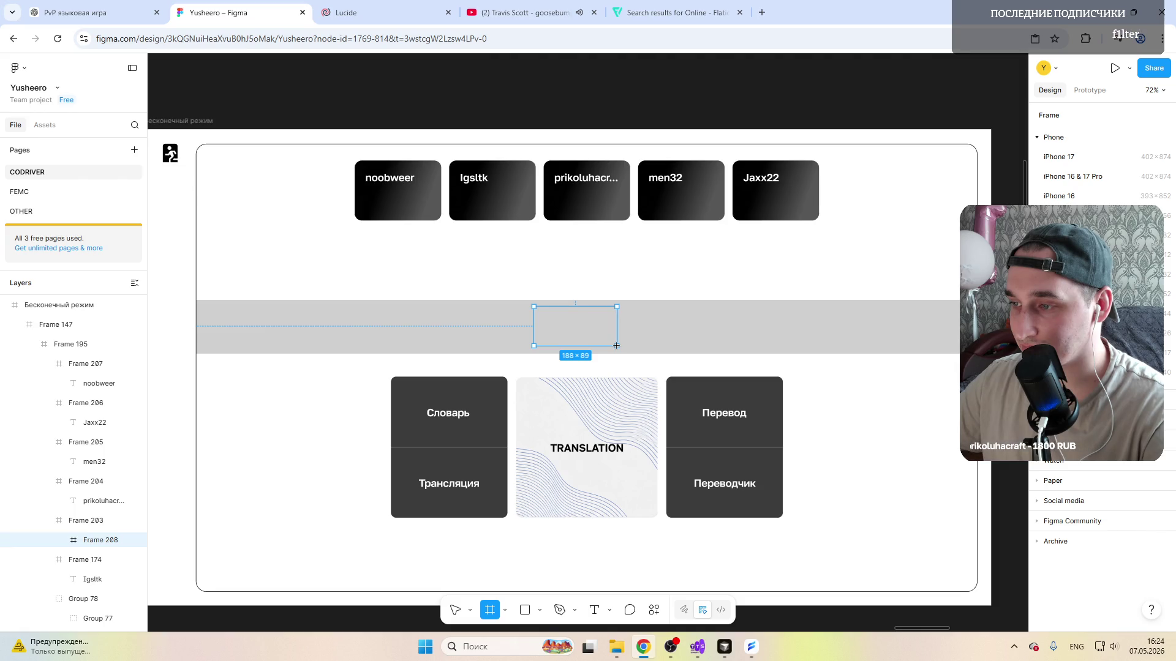
key("ctrl+z")
Step: Paste a copy of the men32 card into the grey strip and shift it left
left_click(677, 190)
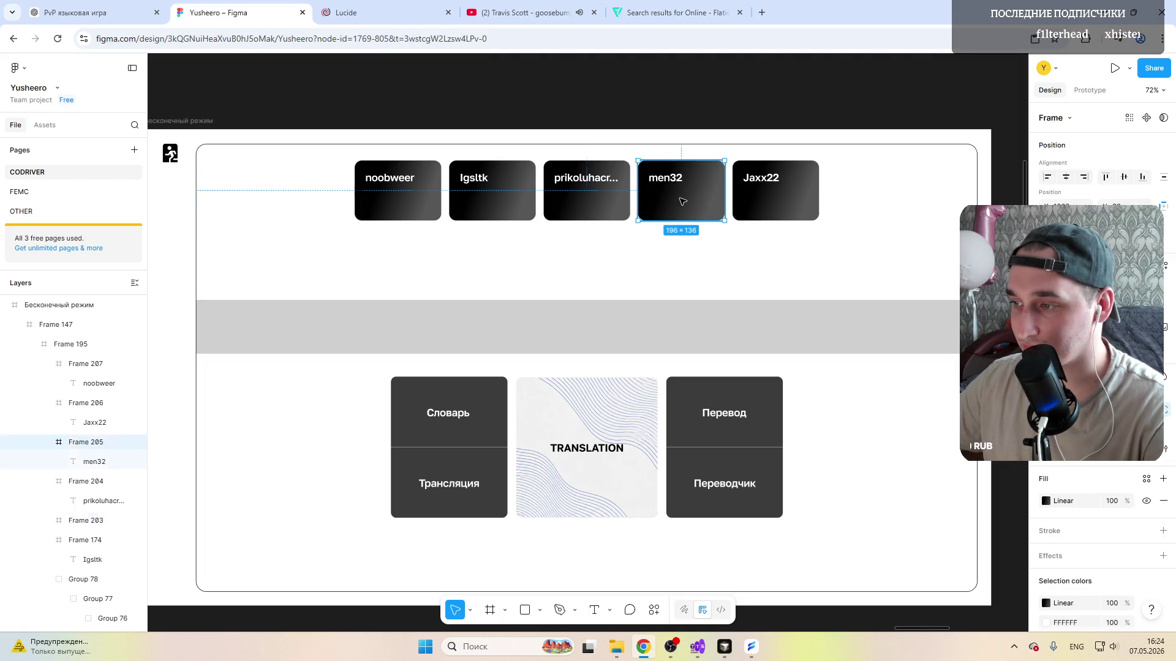
key("ctrl+c")
left_click(593, 314)
key("ctrl+v")
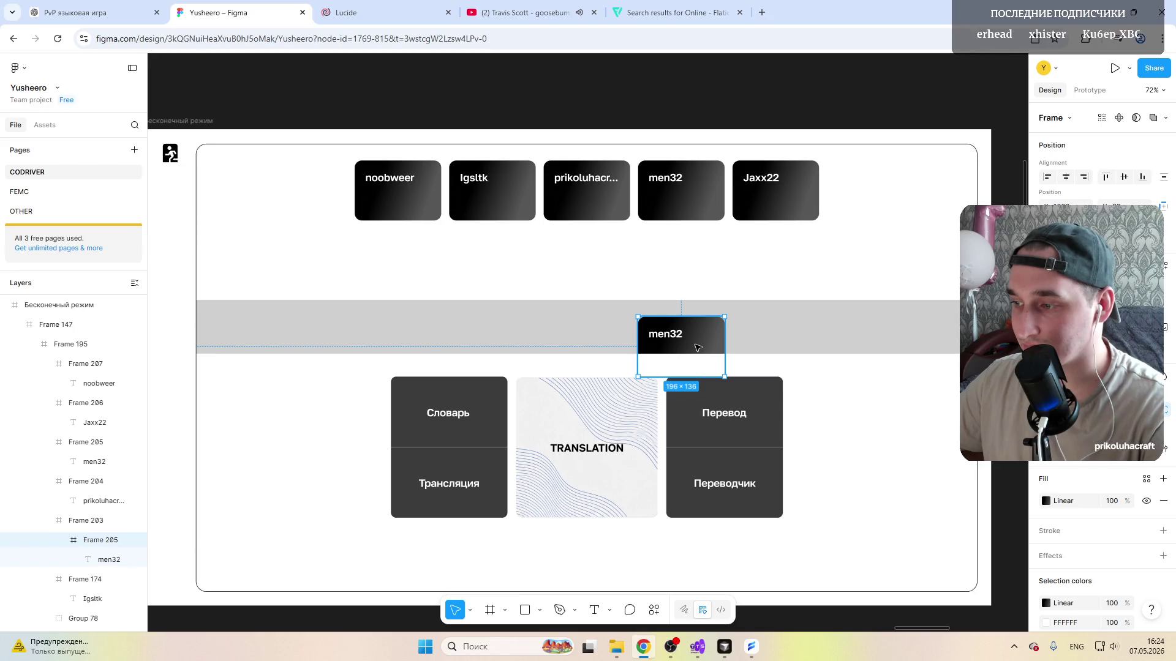
mouse_move(629, 329)
left_mouse_down()
mouse_move(592, 329)
mouse_move(580, 346)
left_mouse_up()
scroll(591, 343, "up", 5)
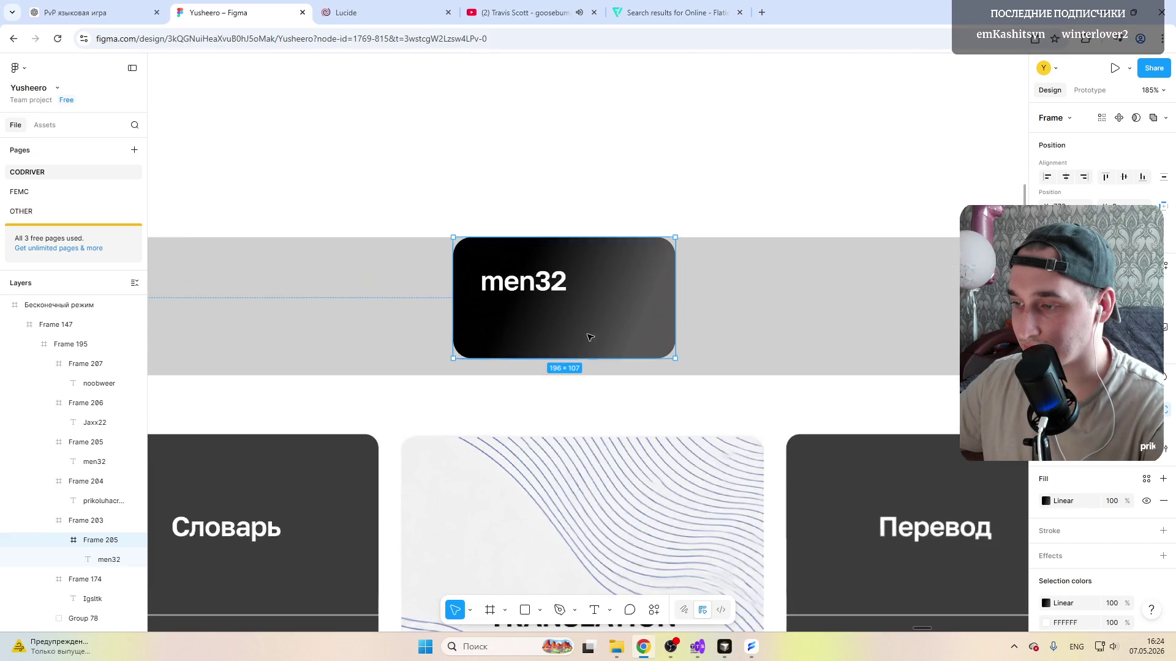
left_click(557, 325)
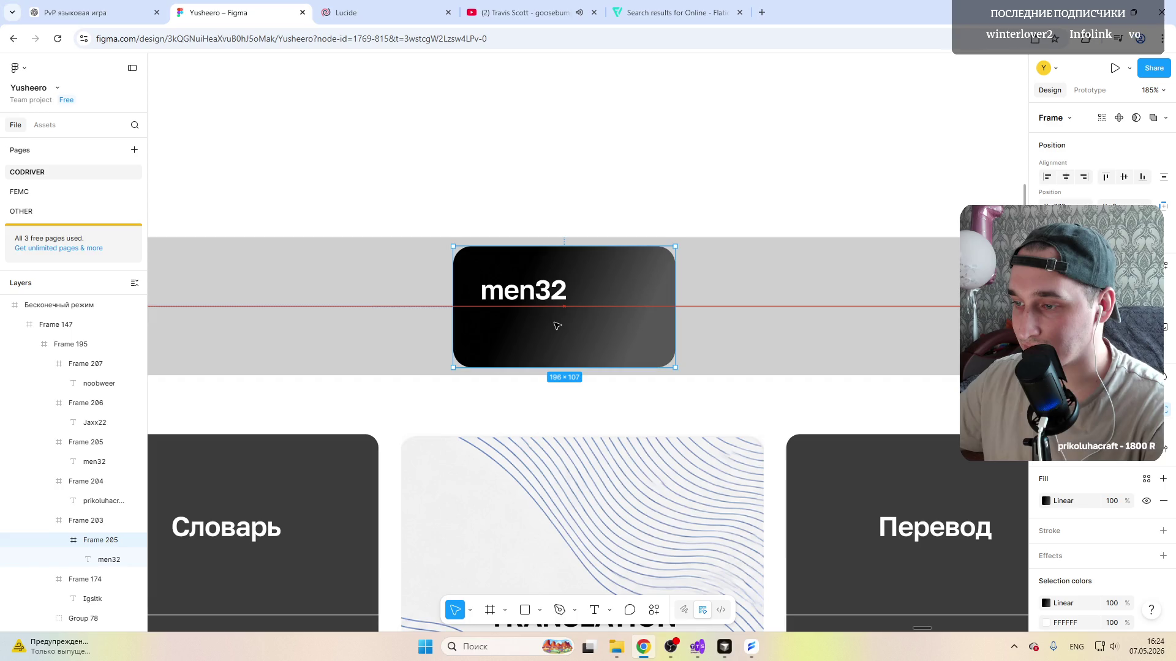
Step: Replace the card copy's men32 text with TRANSLATION
double_click(528, 292)
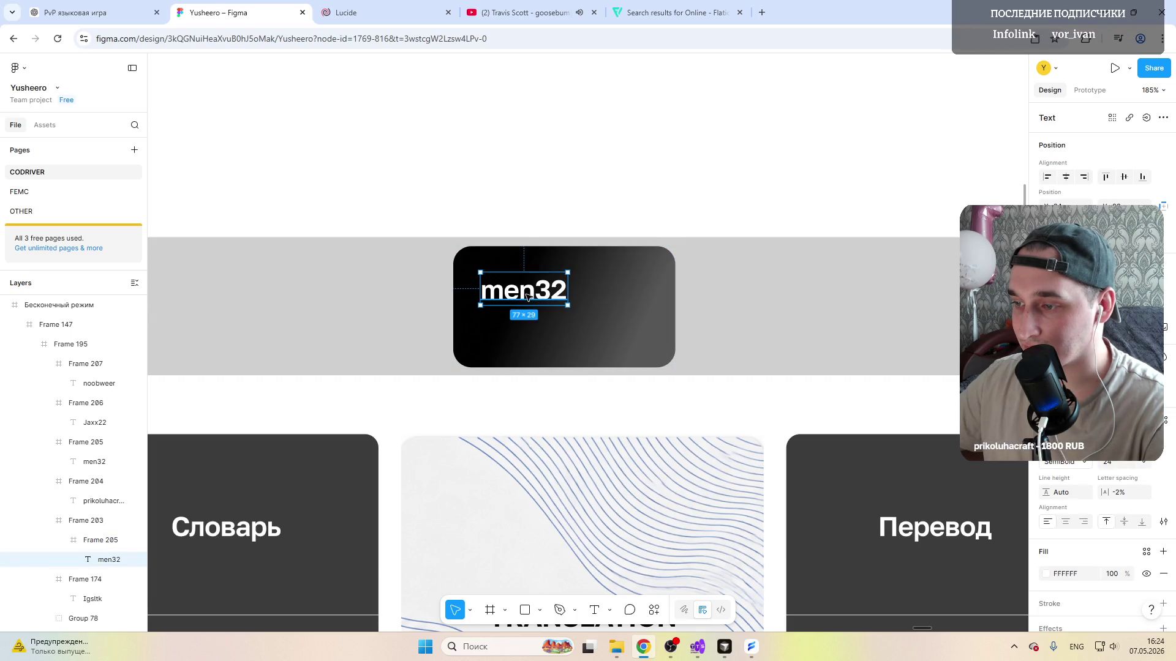
double_click(543, 292)
type("trans")
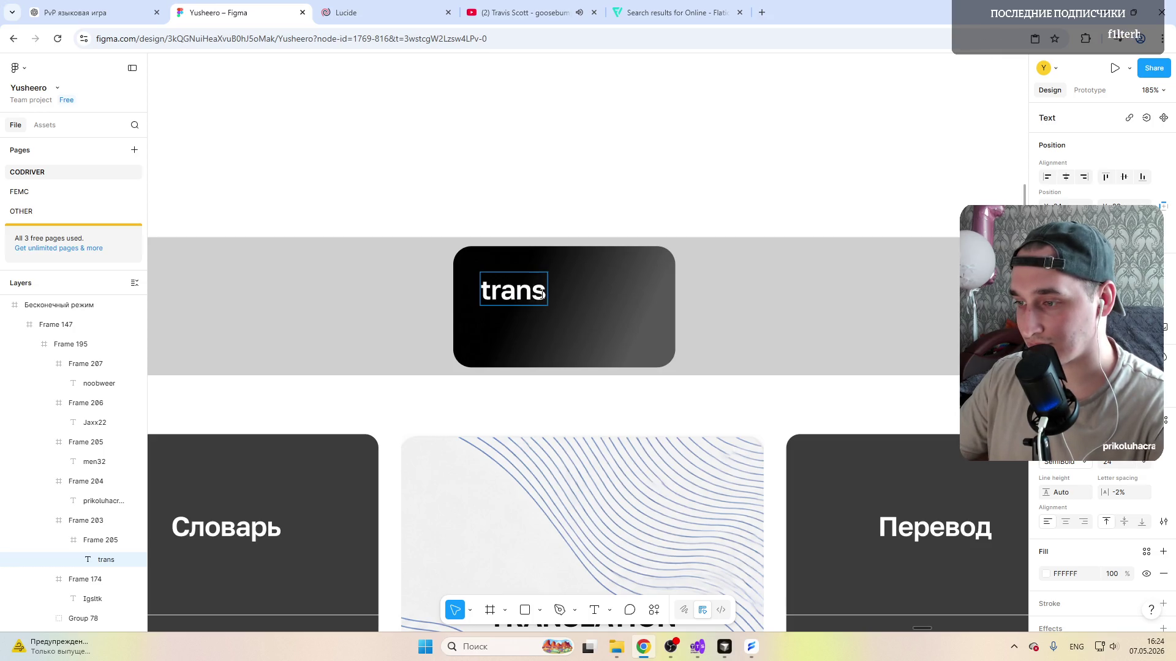
key("BackSpace")
key("BackSpace")
key("BackSpace")
key("BackSpace")
key("BackSpace")
type("TRA")
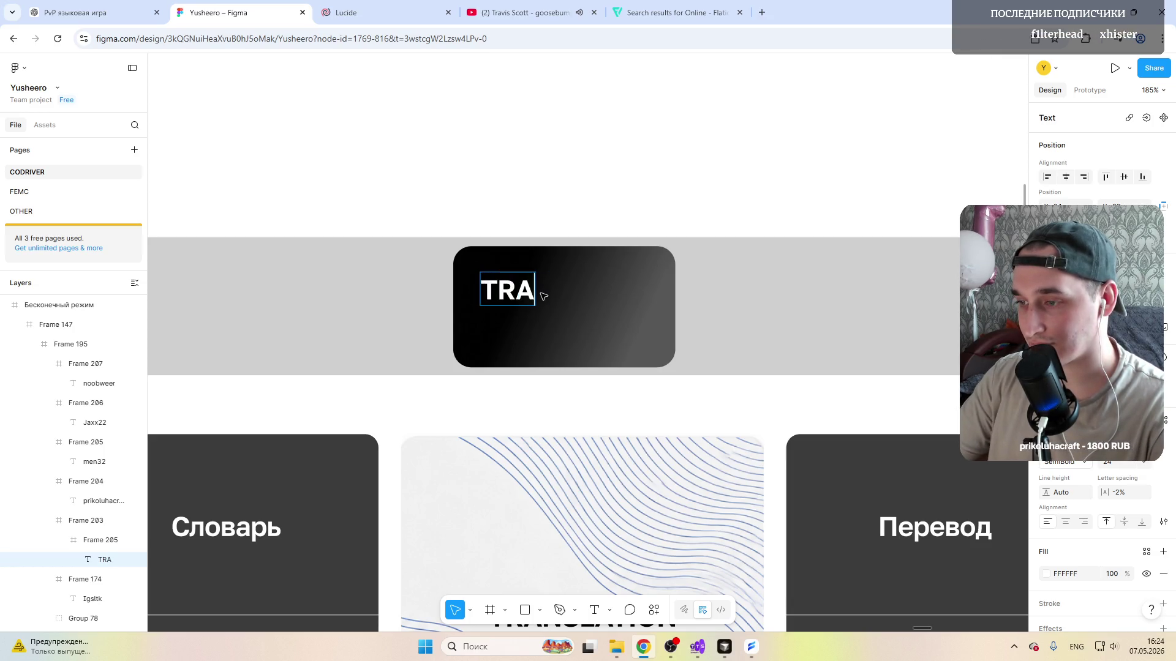
type("NSLATION")
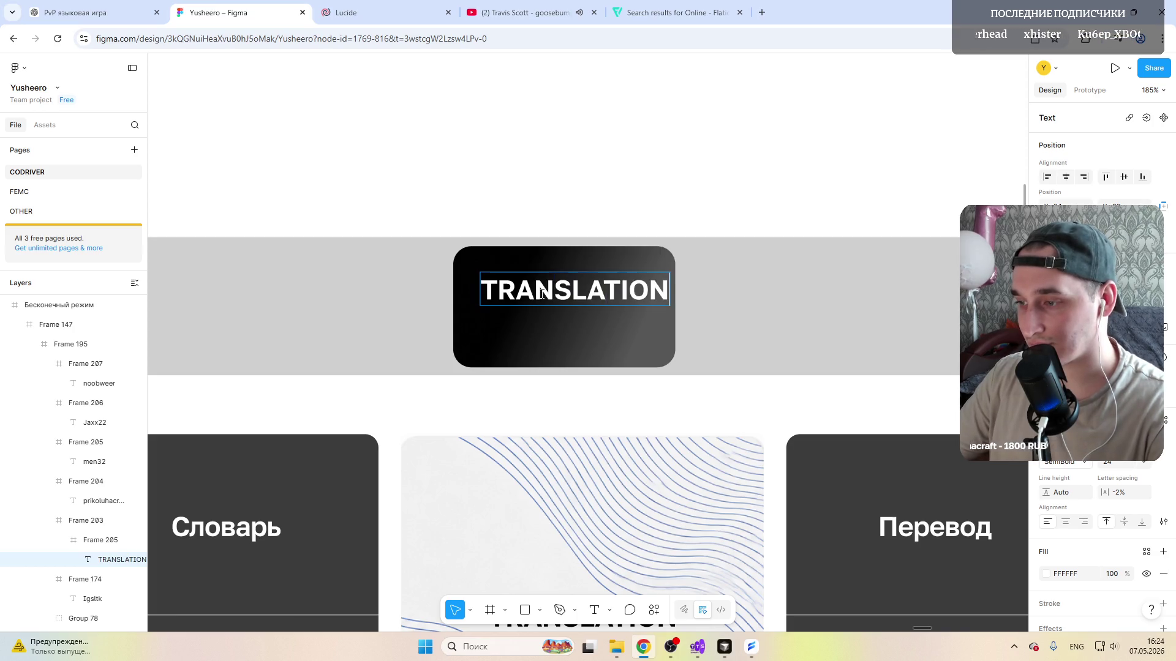
key("ctrl+a")
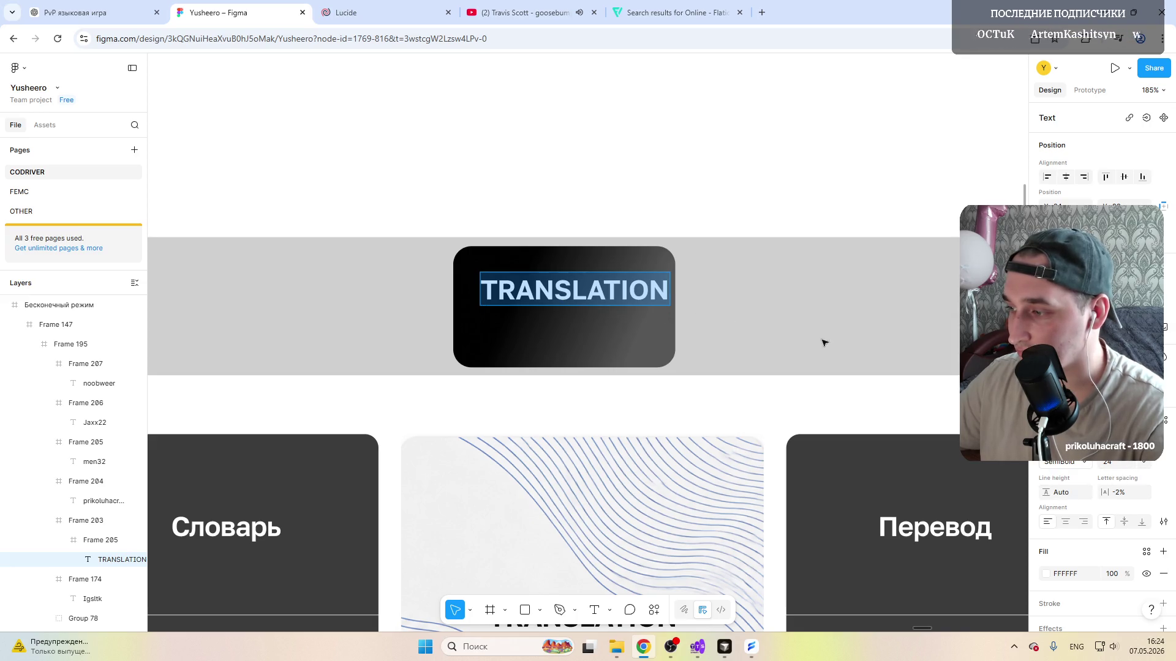
key("Escape")
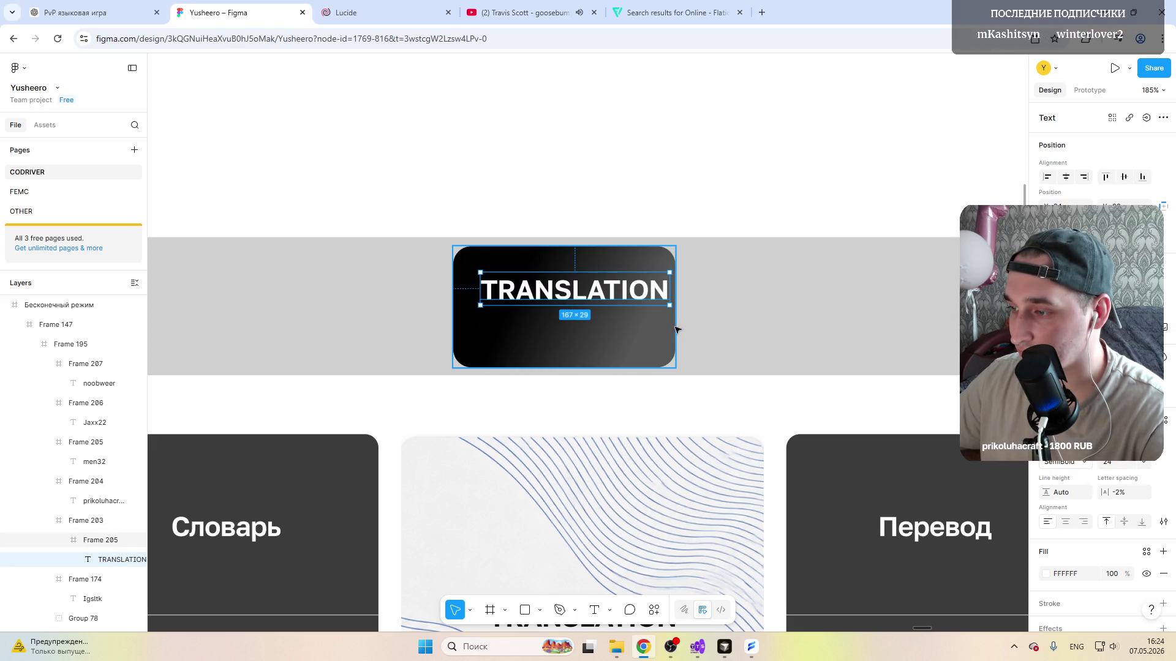
Step: Widen the card to fit TRANSLATION and move the word to its vertical centre
left_click(681, 328)
left_click_drag(675, 331, 709, 335)
left_click(574, 295)
left_click(688, 329)
left_click(574, 289)
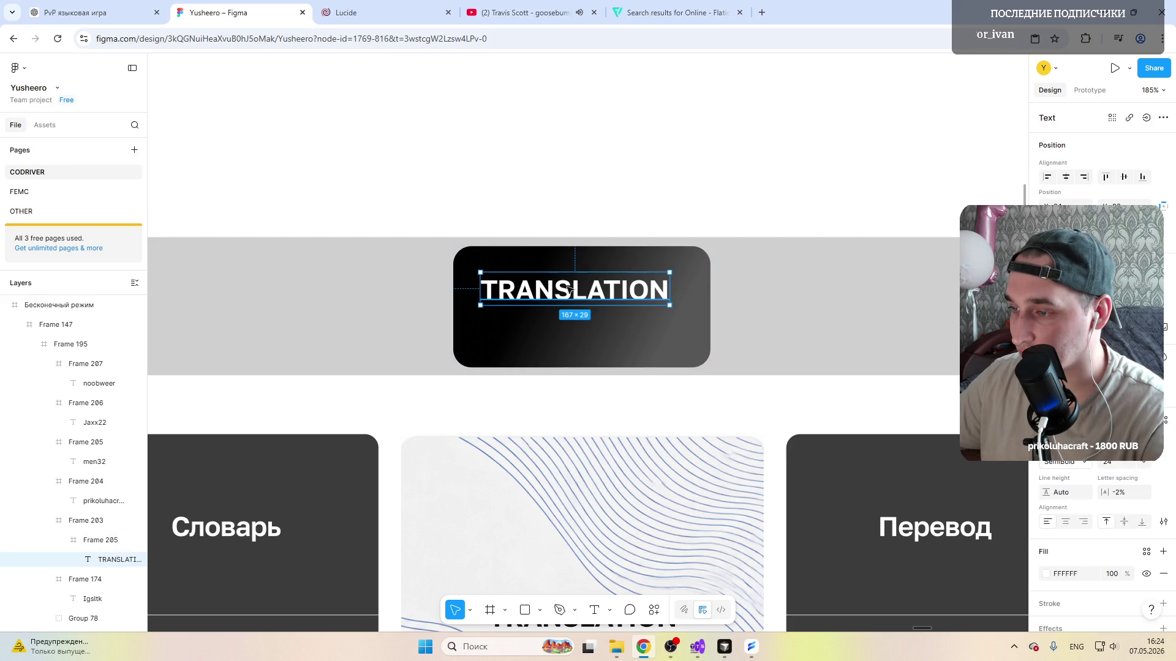
left_click_drag(574, 290, 572, 307)
scroll(571, 308, "down", 5)
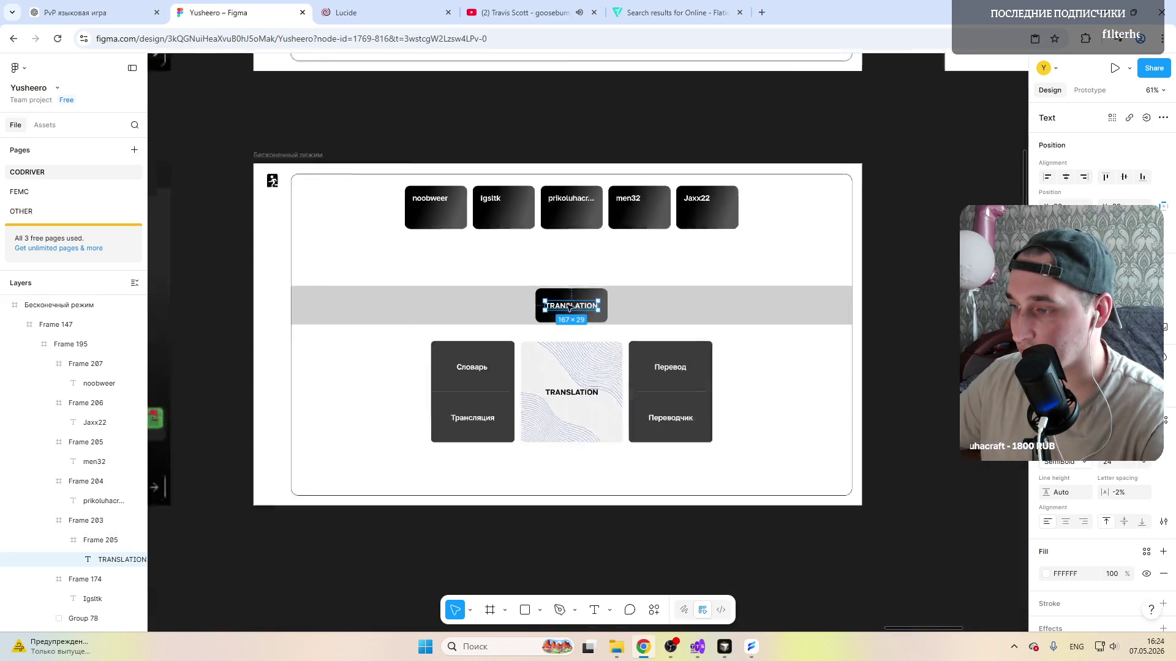
left_click(564, 335)
scroll(565, 334, "up", 1)
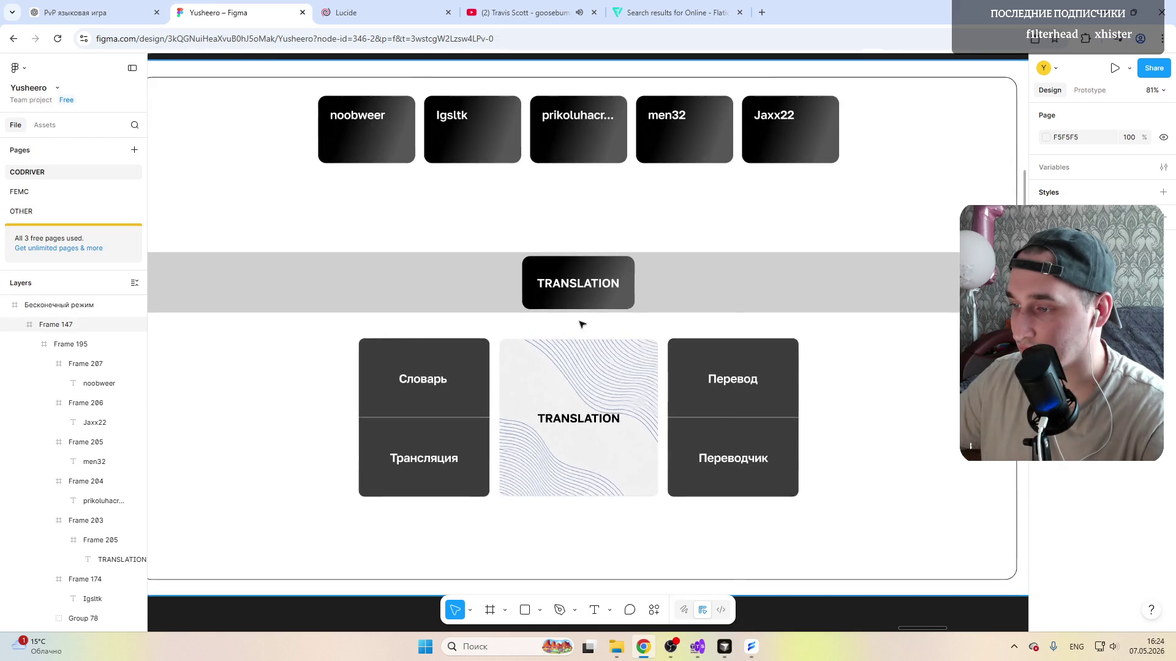
scroll(570, 302, "up", 2)
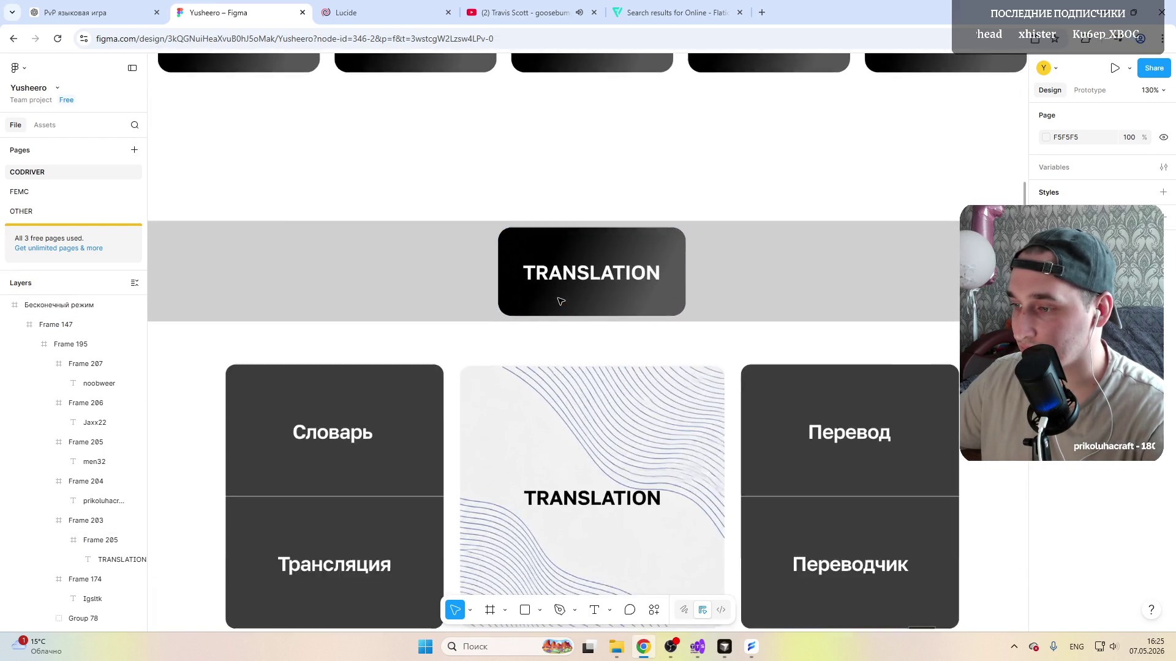
scroll(571, 303, "down", 4)
left_click(619, 229)
scroll(619, 230, "up", 2)
left_click(666, 152)
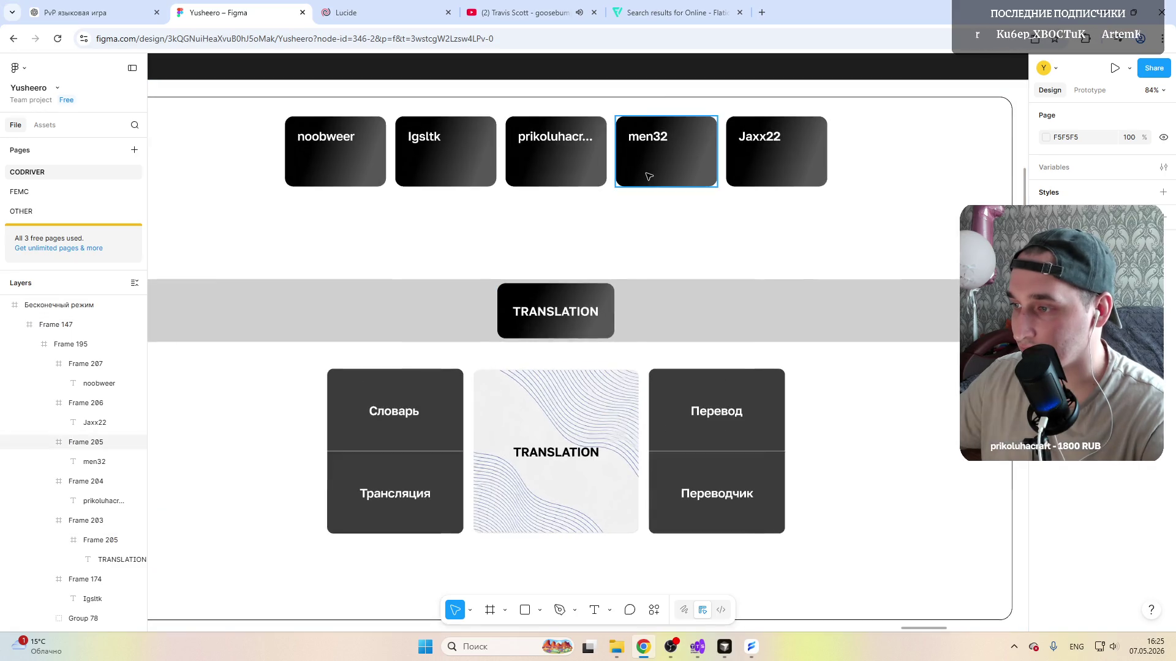
left_click(1046, 502)
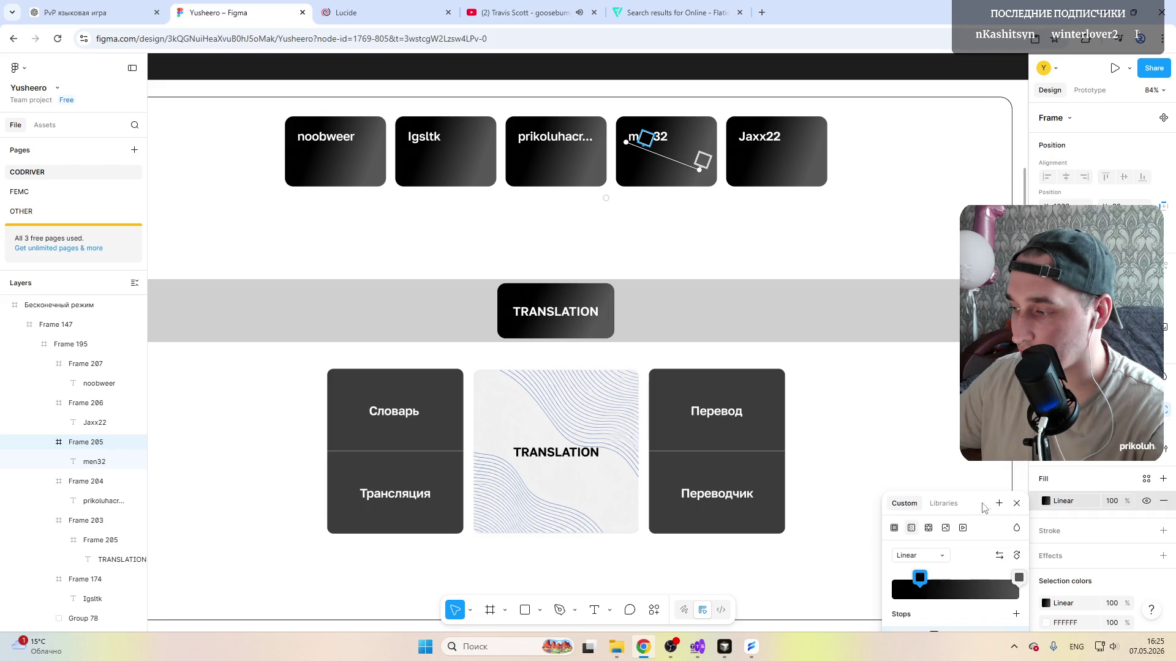
Step: Recolour the men32 gradient's 22% stop to dark green 005200
left_click_drag(986, 506, 982, 439)
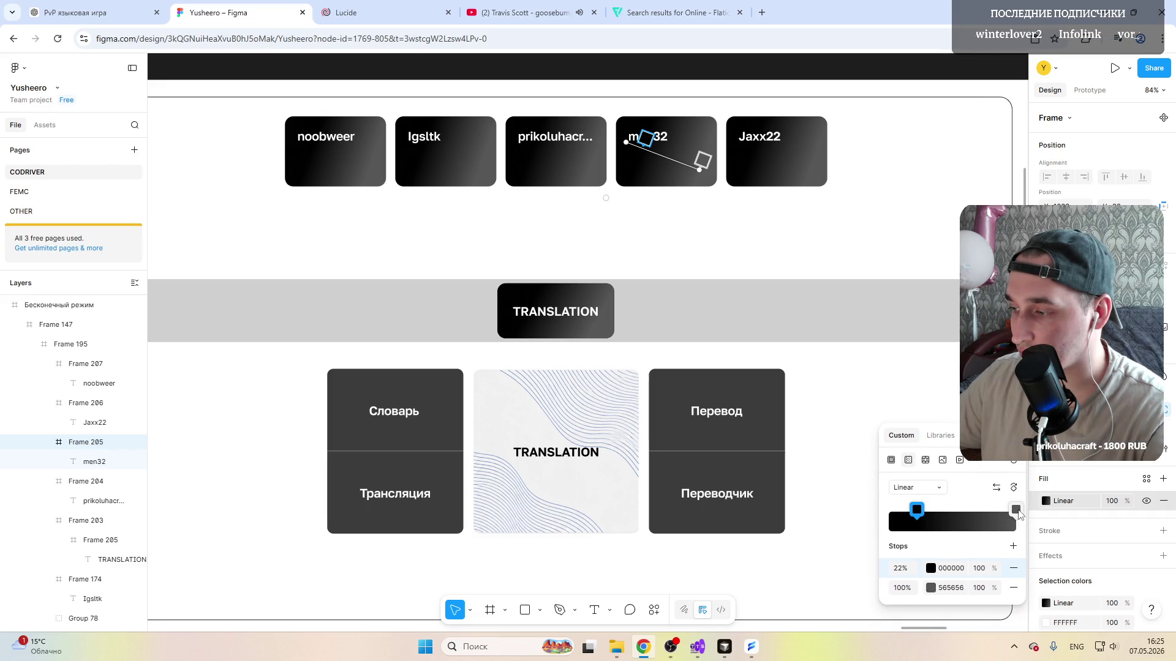
left_click(932, 567)
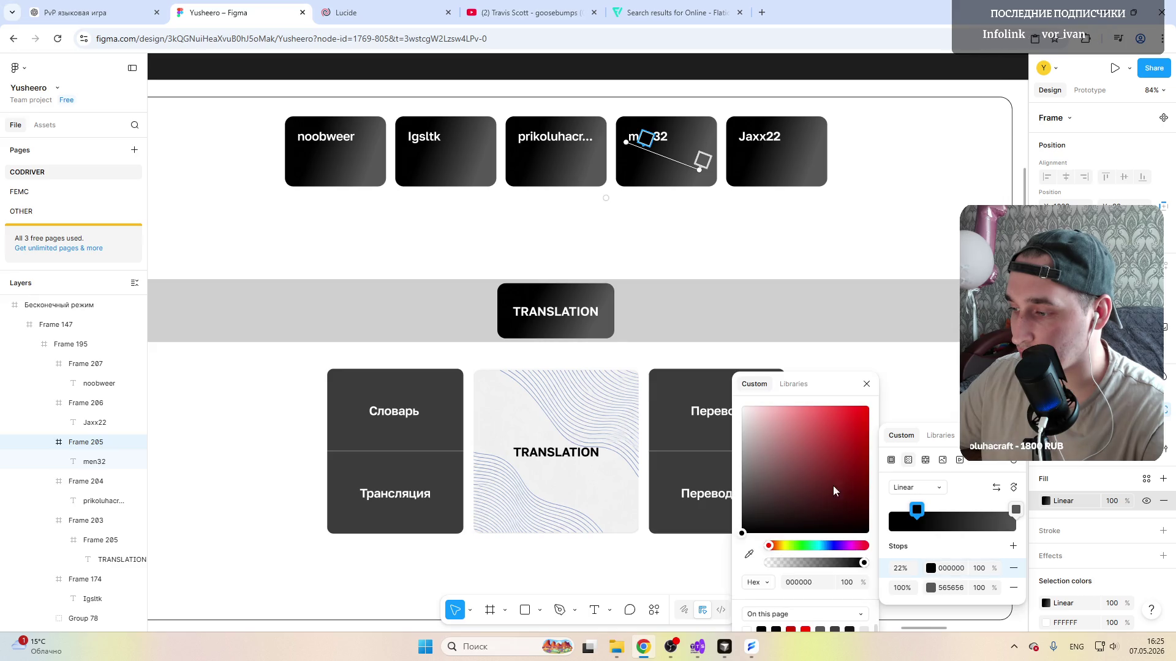
left_click_drag(810, 546, 806, 546)
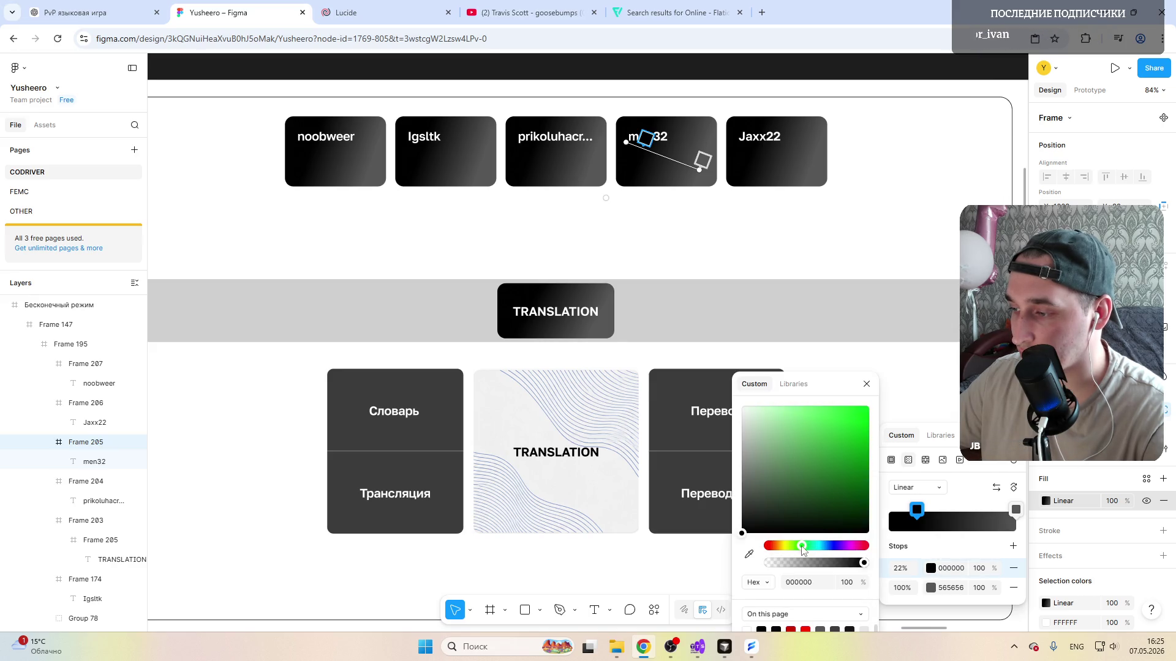
left_click(866, 498)
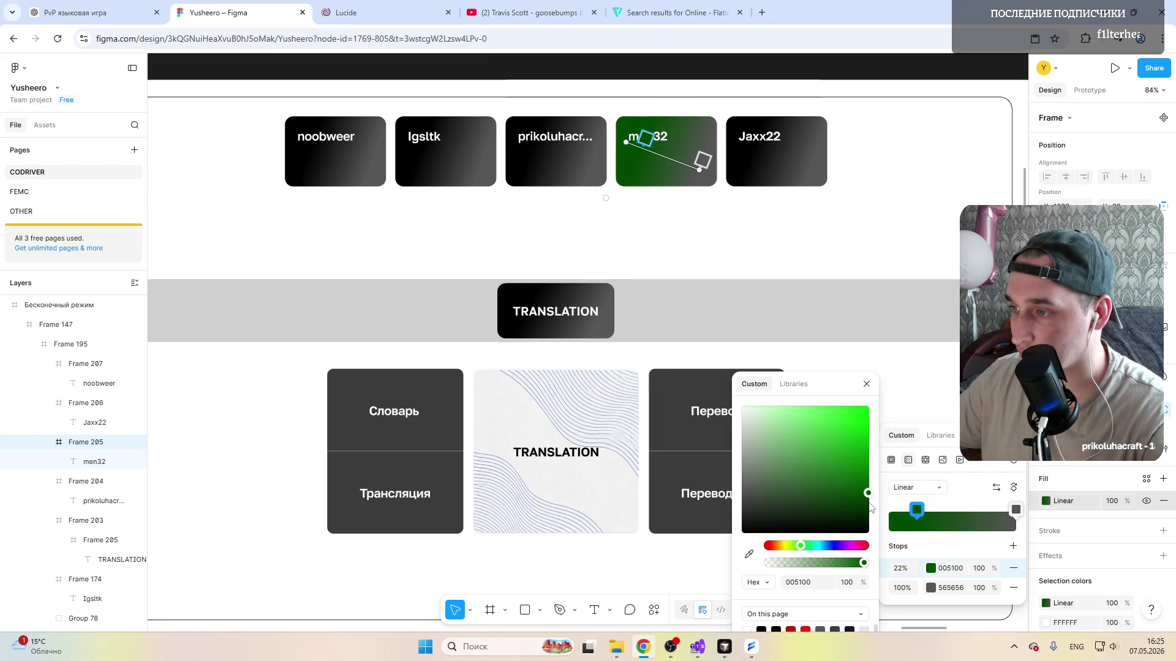
left_click_drag(868, 499, 868, 494)
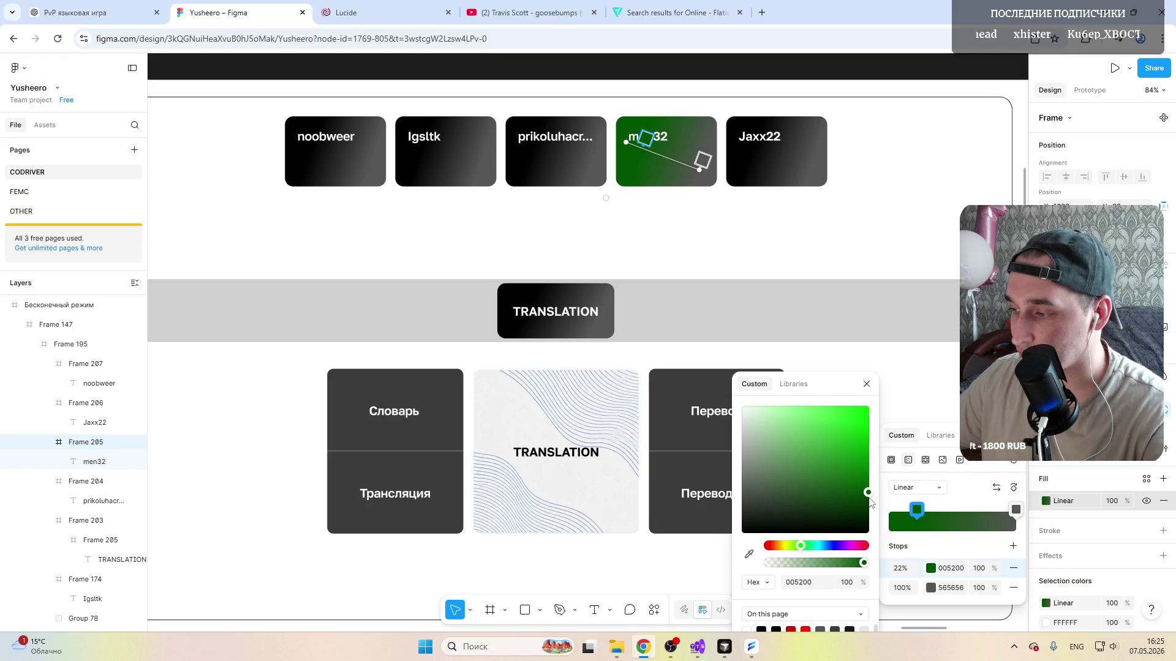
Step: Recolour the 100% stop to bright green 0FB100 and close the picker
left_click(937, 589)
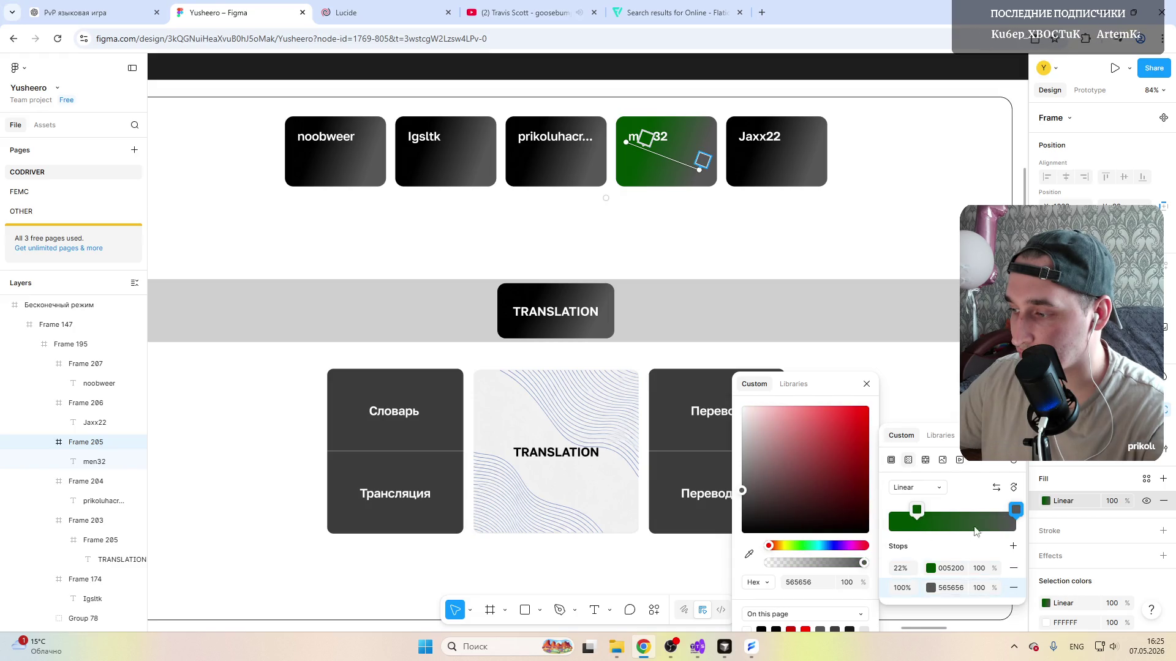
left_click(932, 586)
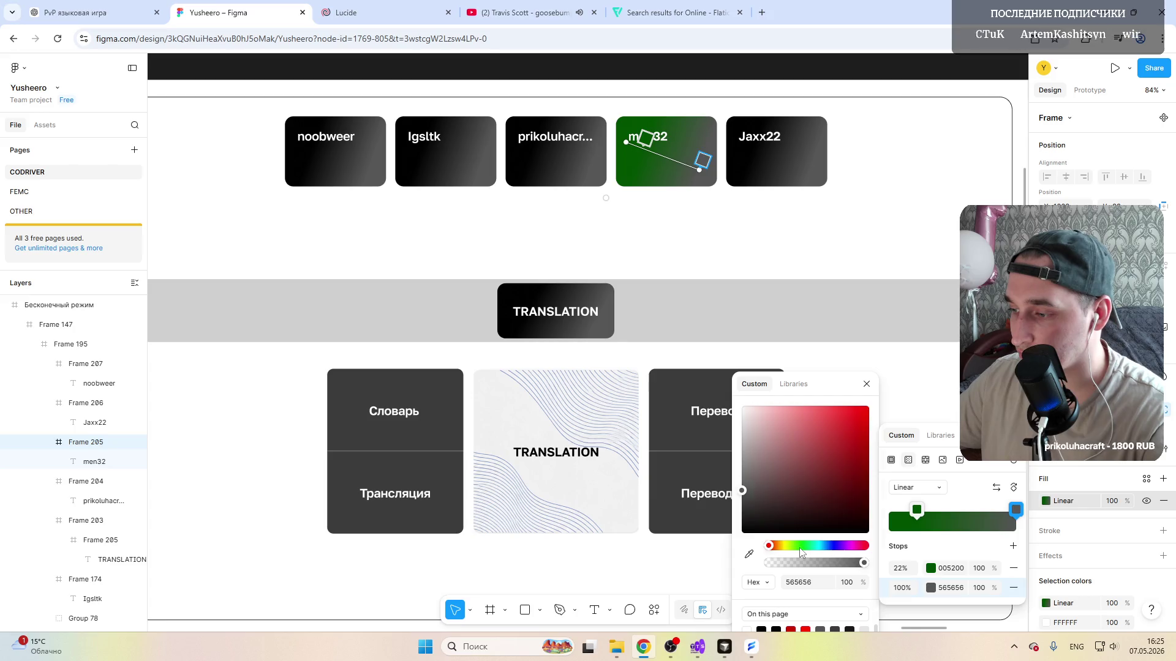
left_click(800, 548)
left_click(868, 447)
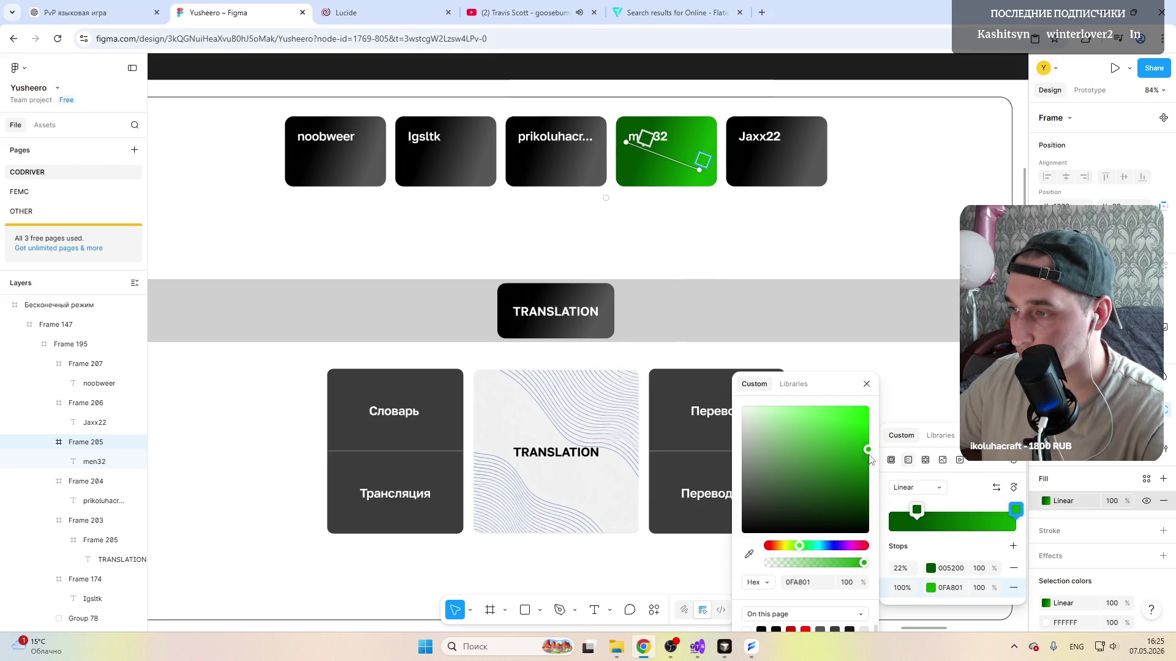
left_click_drag(869, 448, 868, 445)
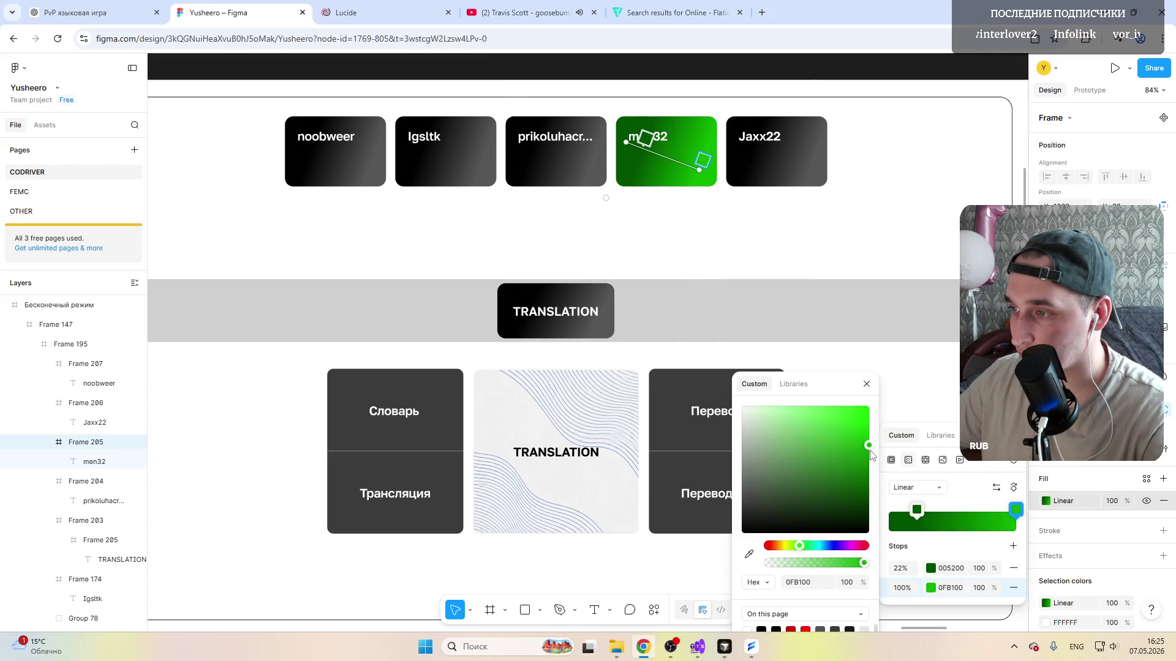
left_click(666, 151)
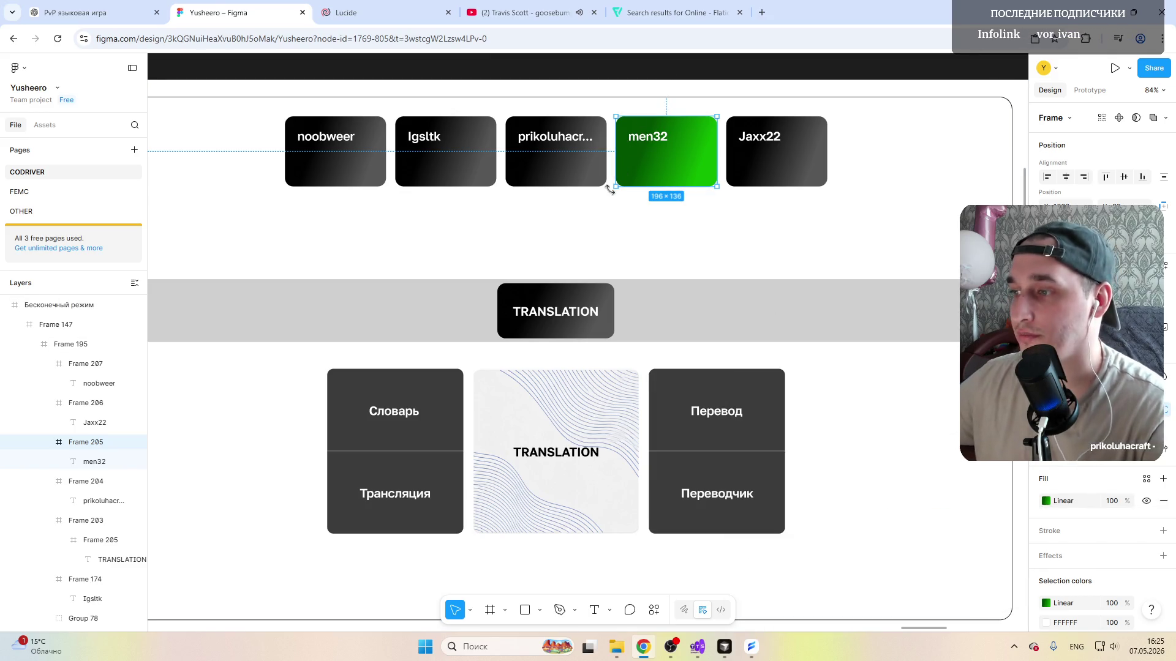
scroll(494, 253, "down", 3)
scroll(494, 253, "down", 3)
left_click(276, 193)
scroll(456, 289, "up", 4)
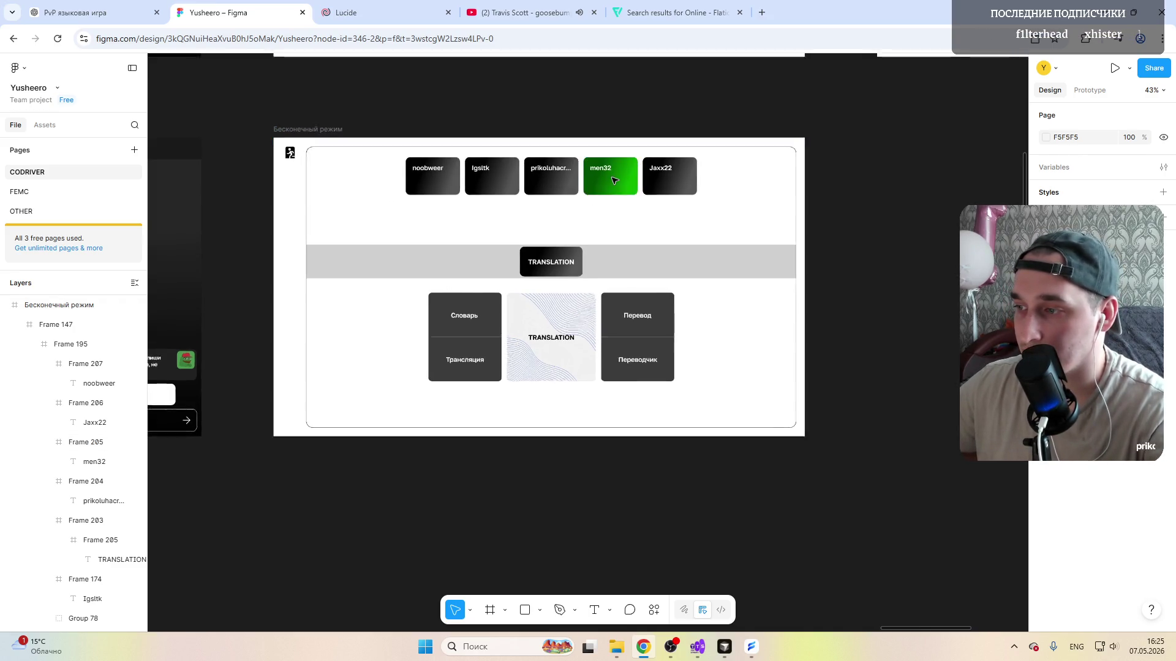
scroll(559, 175, "up", 3)
Step: Recolour the Igsltk card's gradient stops to dark red 930202 and bright red DA0202
left_click(432, 189)
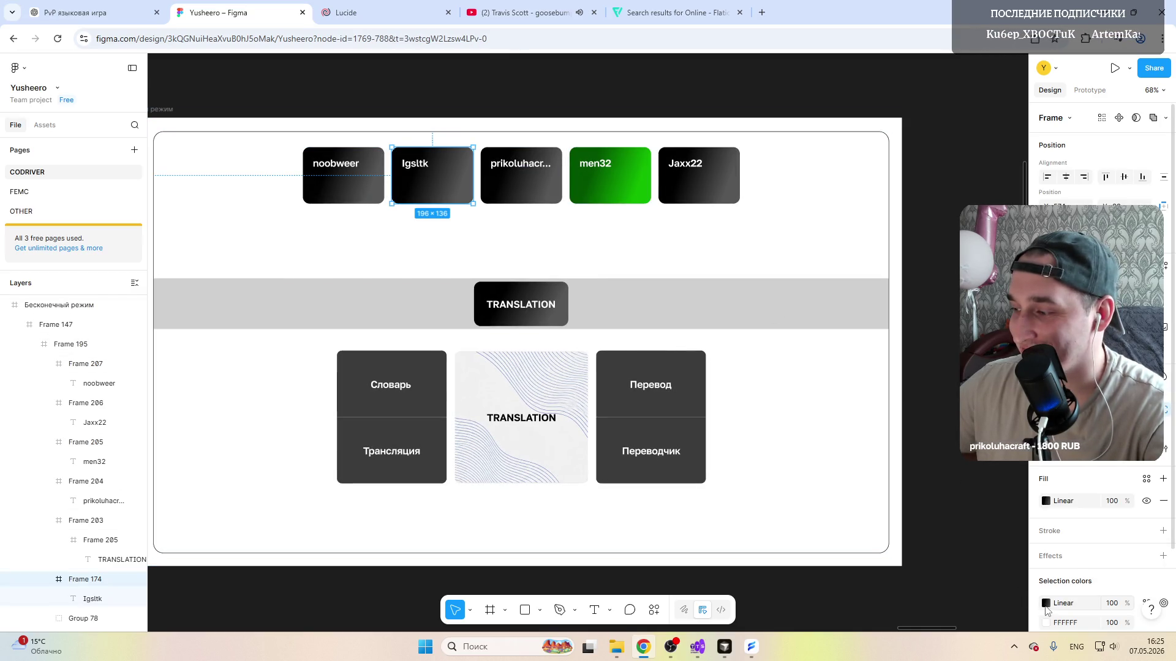
scroll(1040, 523, "down", 3)
left_click(1046, 514)
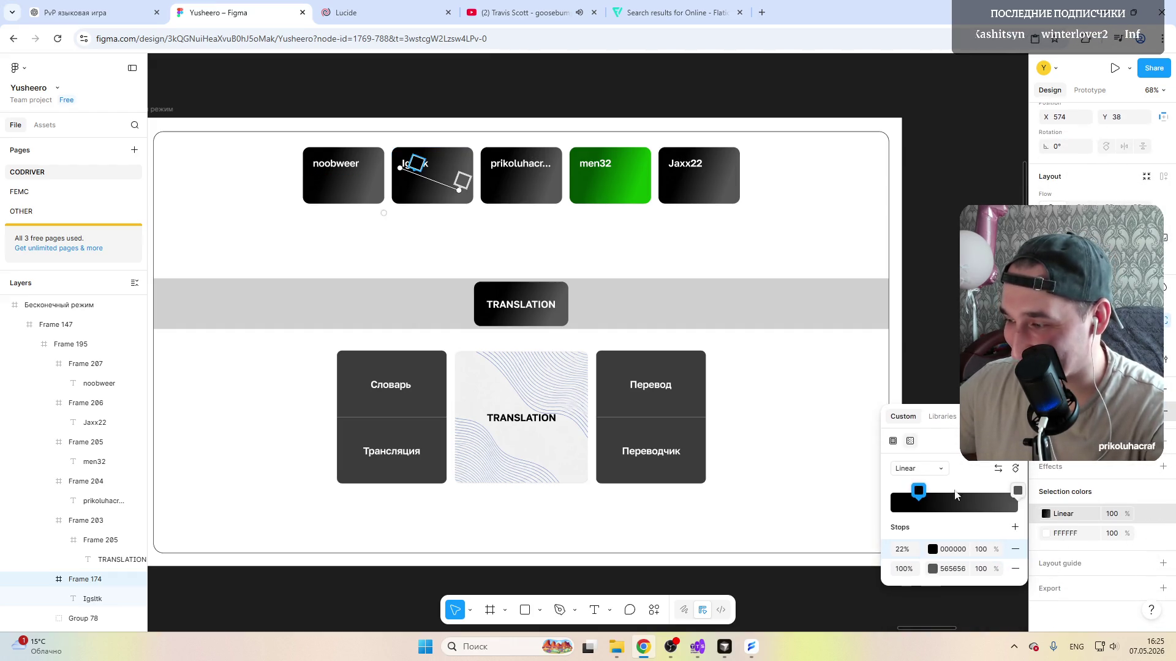
left_click(932, 549)
left_click_drag(869, 510, 868, 463)
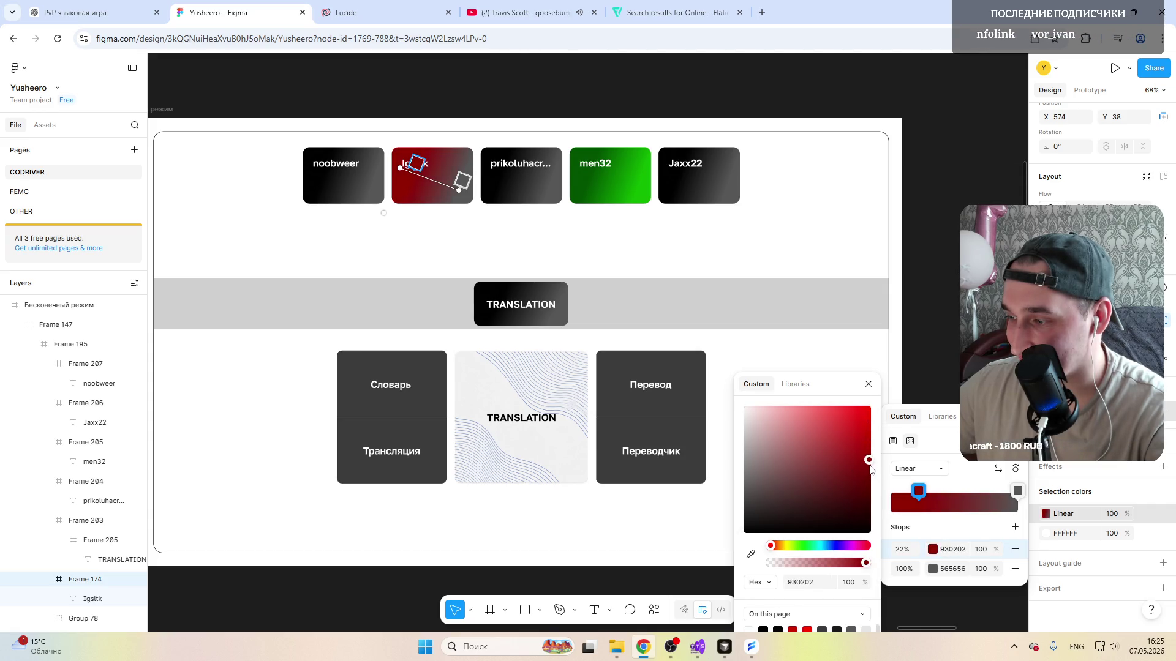
left_click(934, 569)
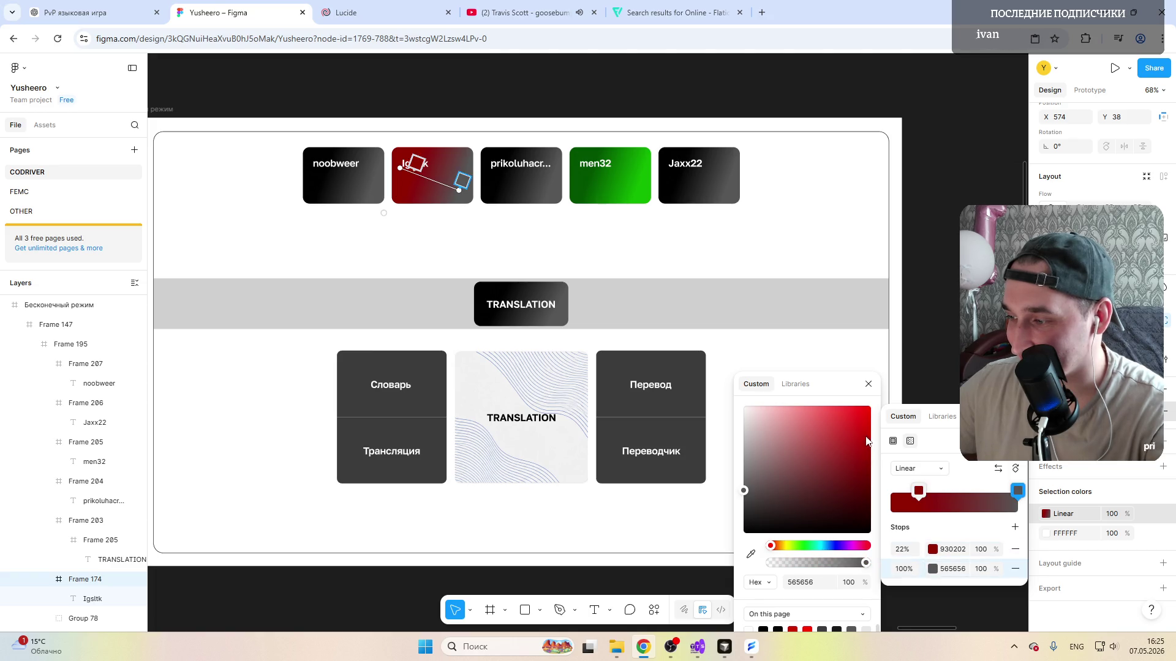
left_click_drag(867, 442, 869, 418)
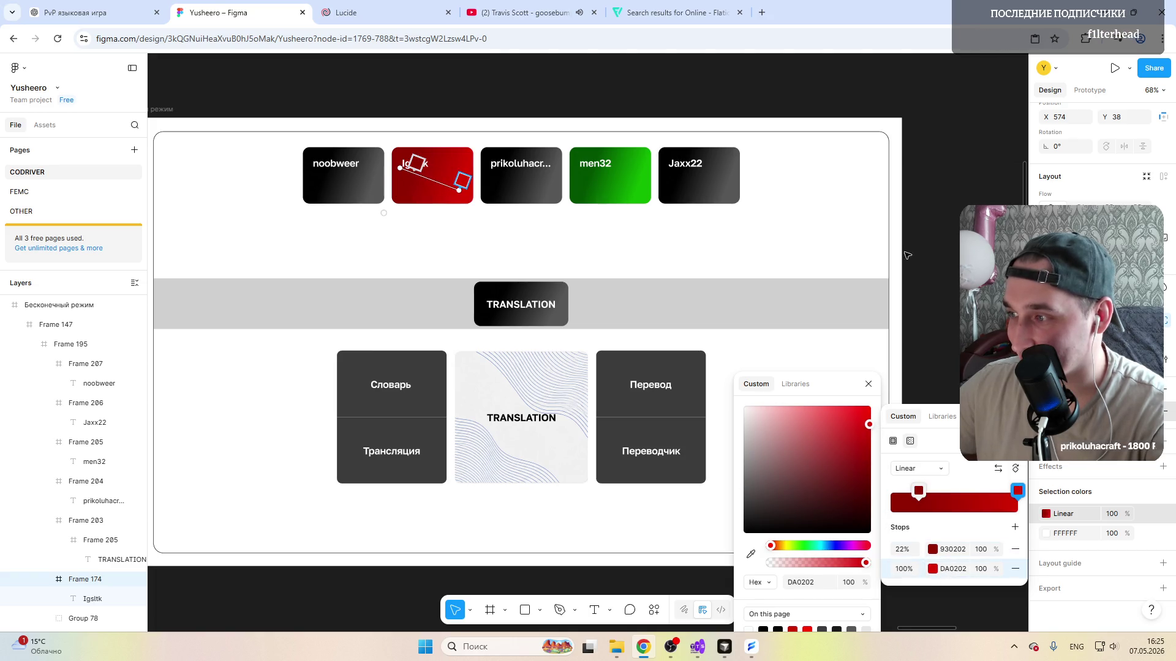
left_click(916, 189)
left_click(520, 86)
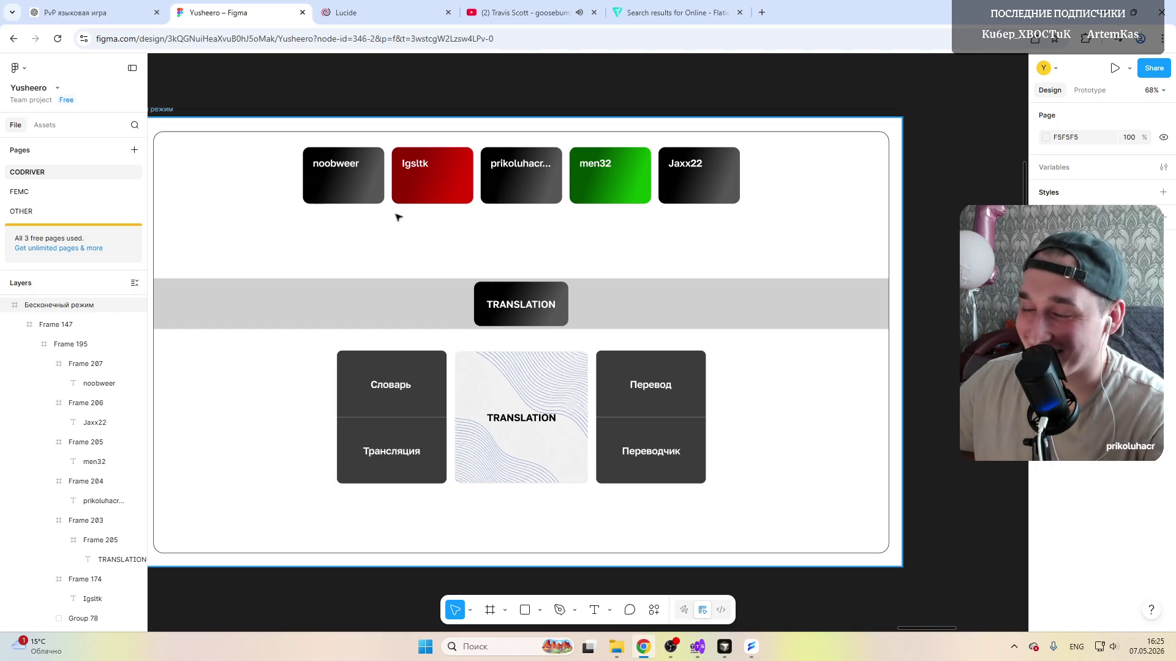
scroll(404, 252, "up", 3)
scroll(405, 253, "up", 2)
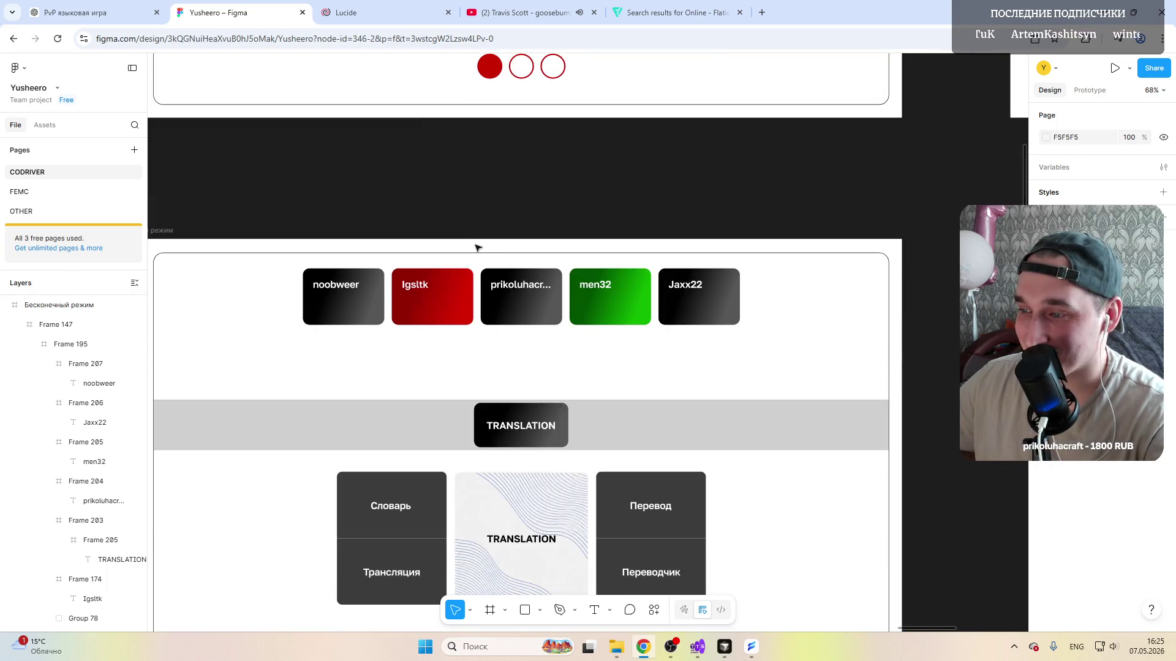
scroll(422, 326, "down", 4)
scroll(423, 326, "up", 3)
scroll(464, 301, "up", 2)
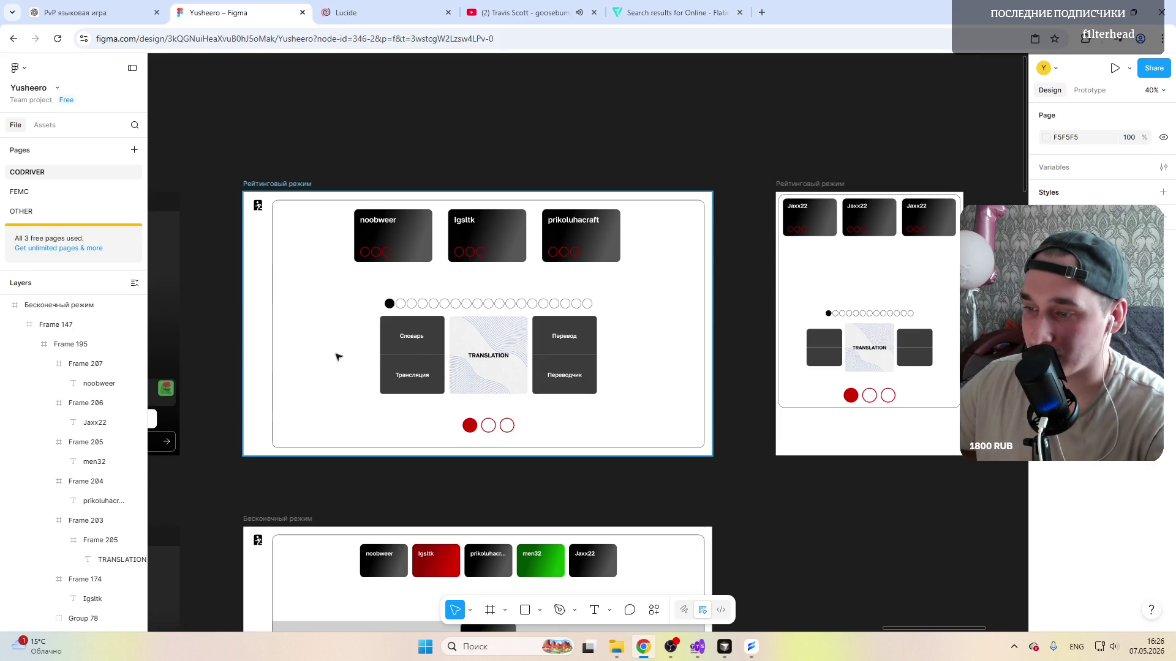
scroll(326, 331, "down", 5)
scroll(350, 303, "down", 3)
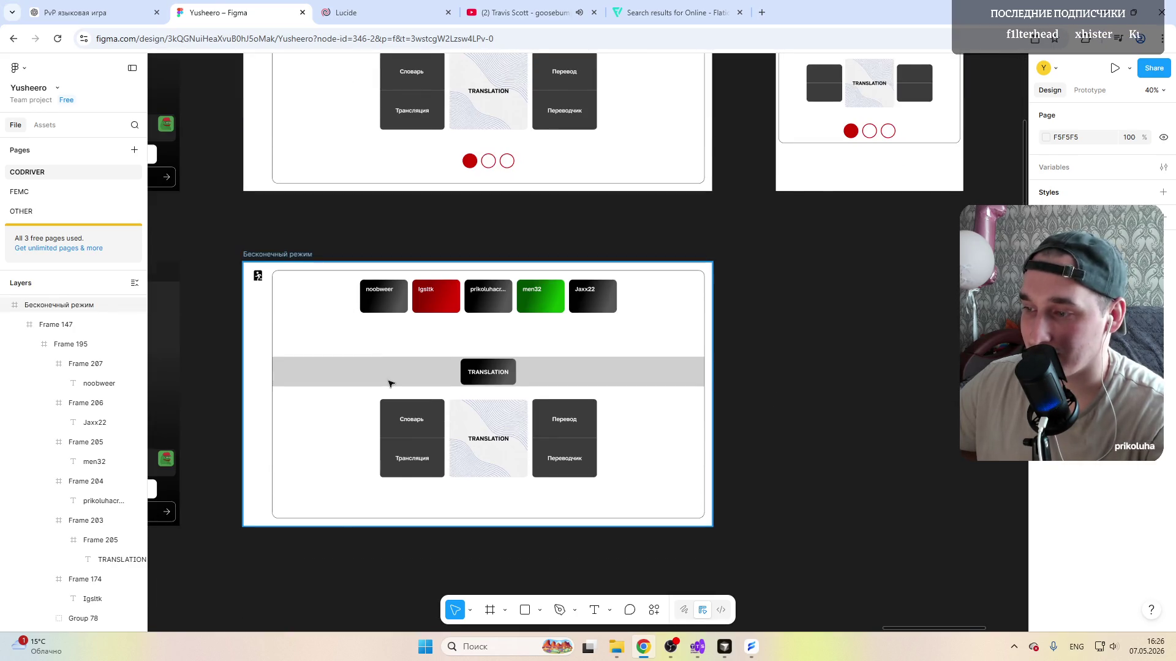
left_click(392, 383)
scroll(392, 384, "up", 2)
scroll(432, 321, "up", 2)
scroll(460, 276, "up", 2)
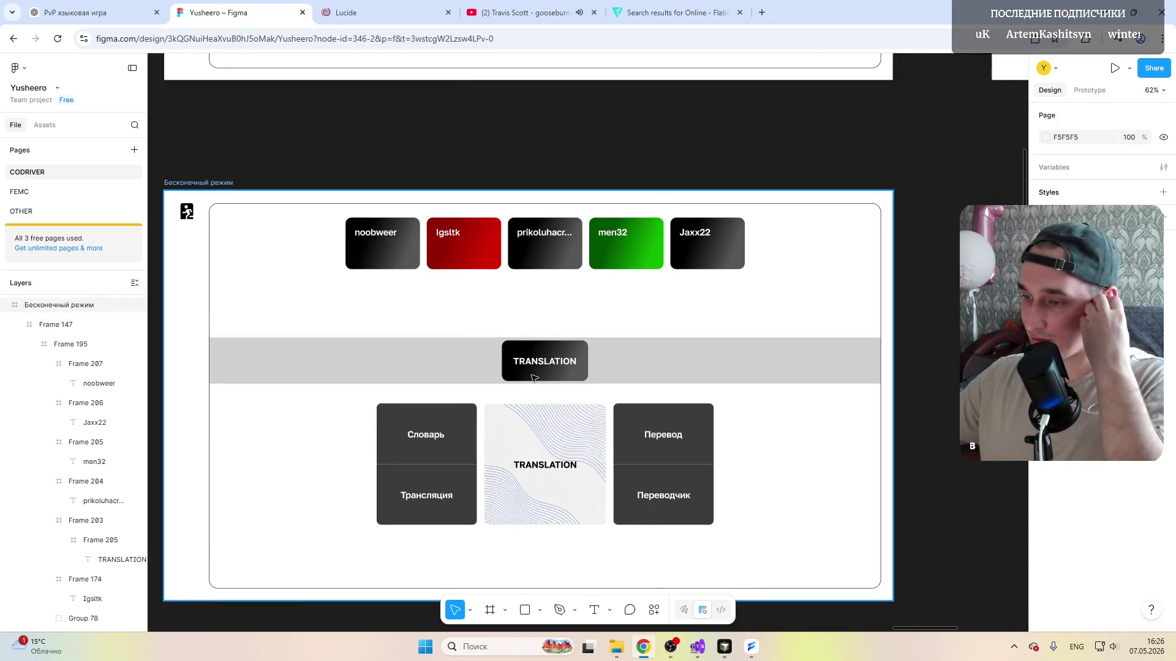
left_click(482, 351)
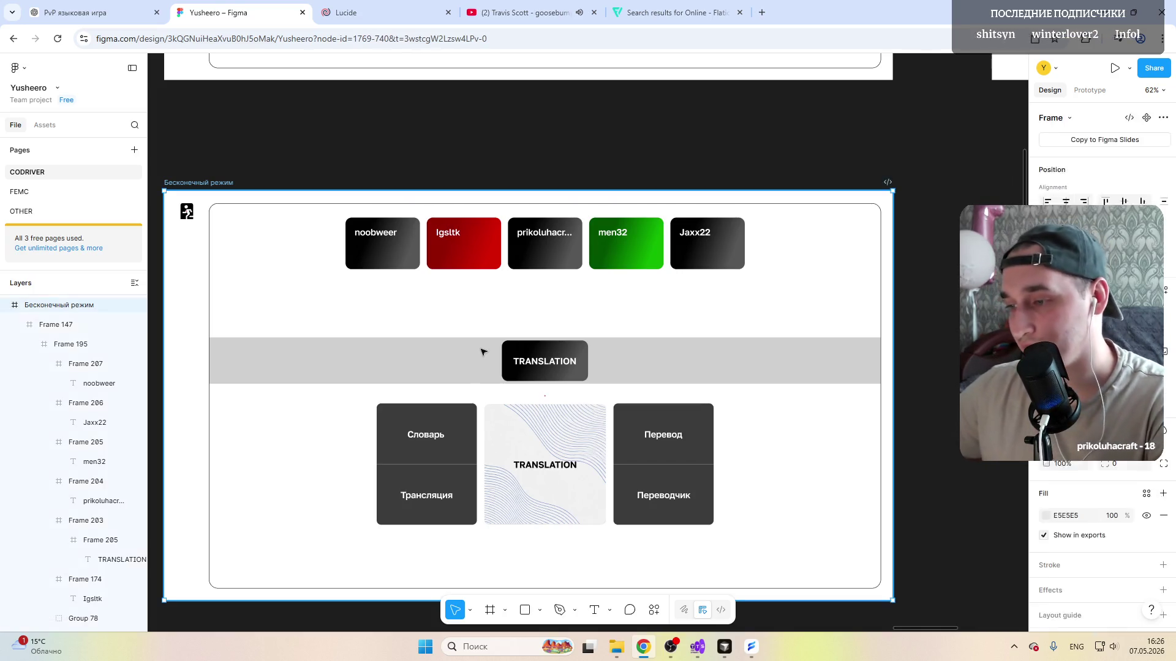
Step: Draw a thin 18×173 vertical frame across the TRANSLATION card and add a fill
left_click(482, 351)
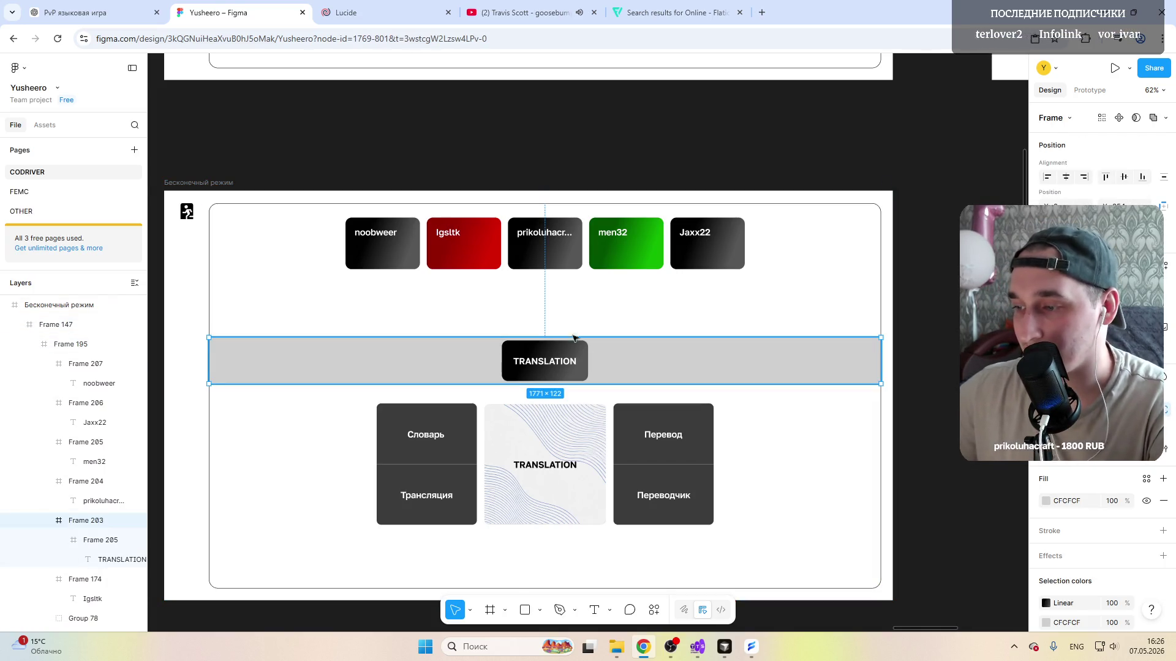
scroll(582, 344, "up", 4)
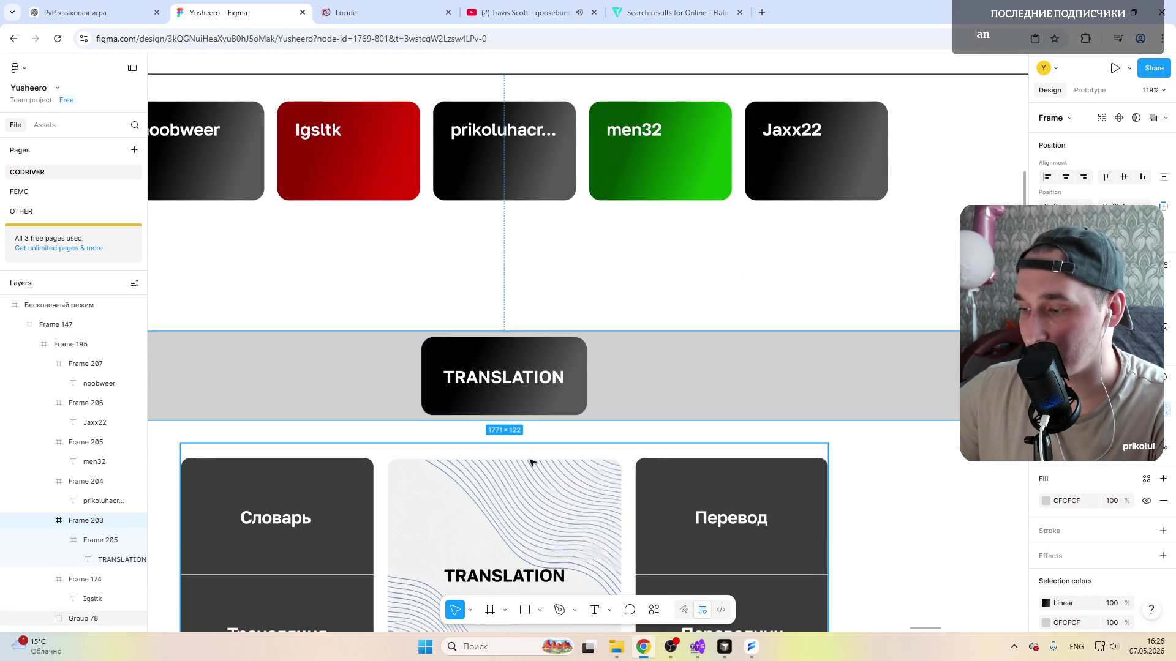
key("f")
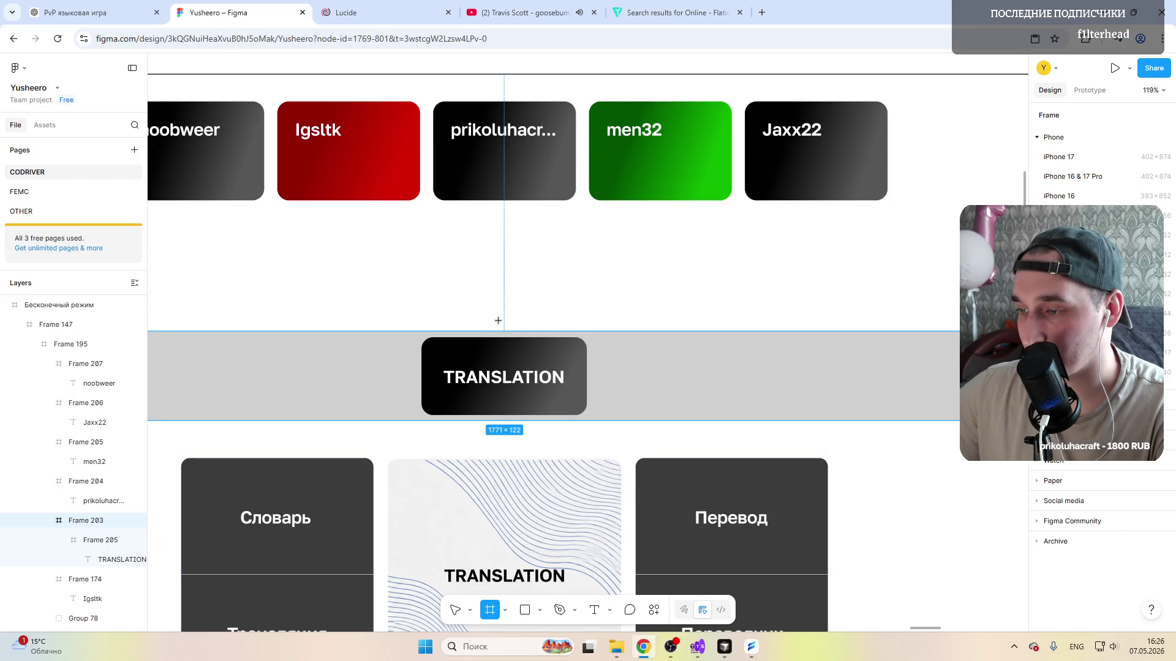
left_click_drag(498, 321, 509, 436)
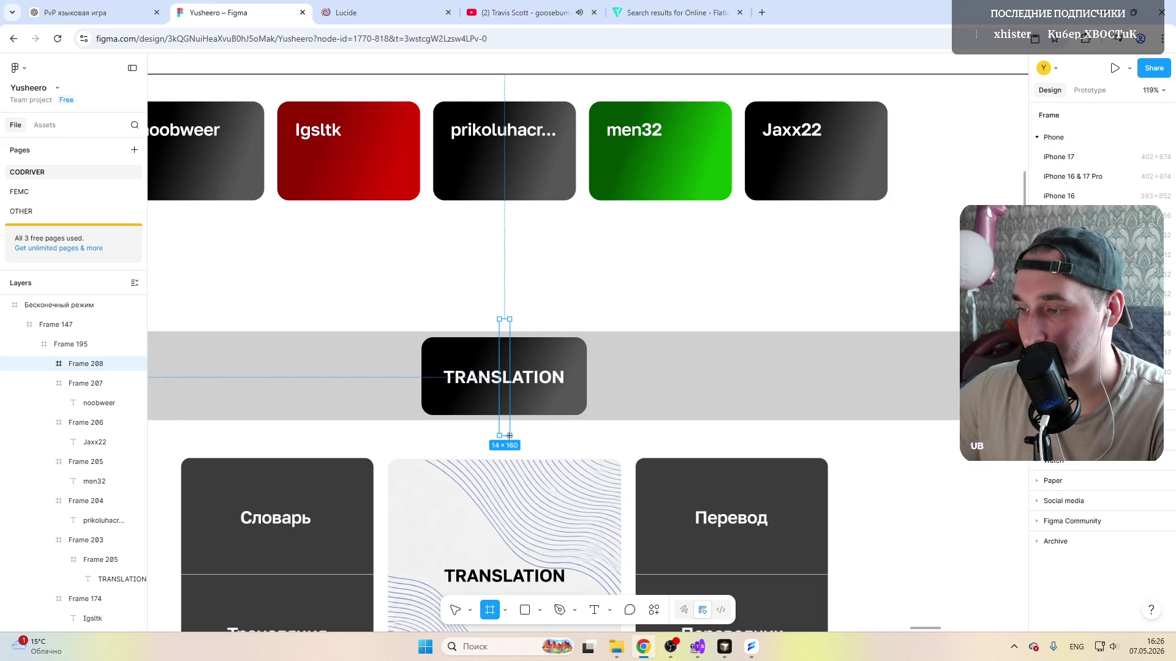
left_click_drag(510, 435, 509, 435)
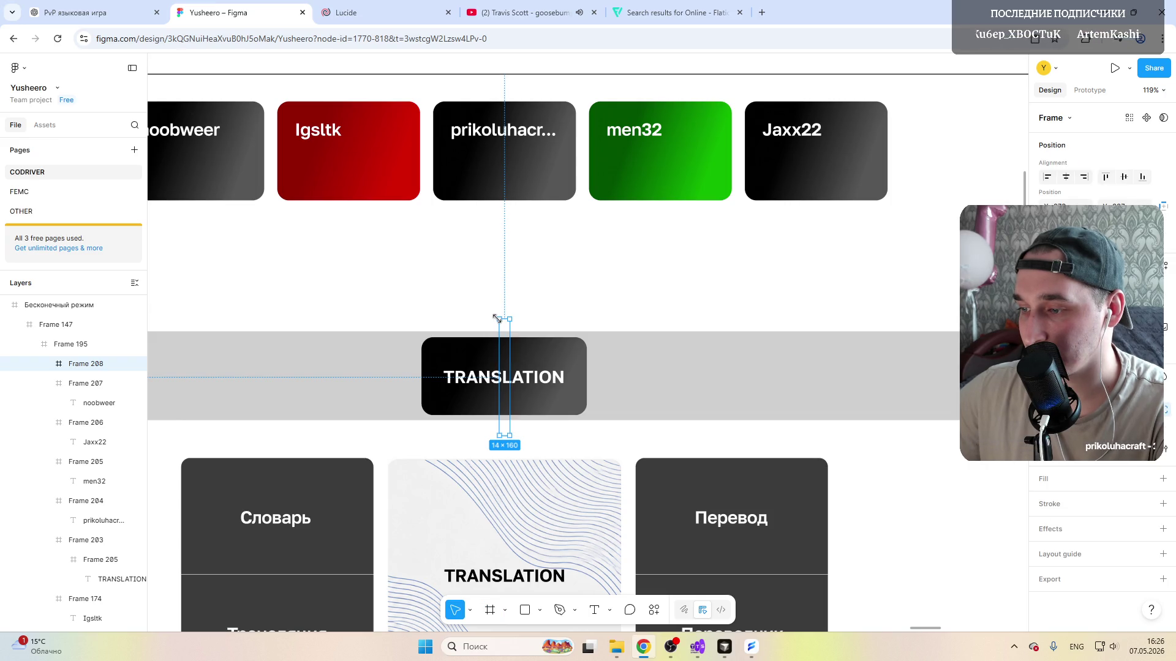
left_click_drag(497, 318, 512, 319)
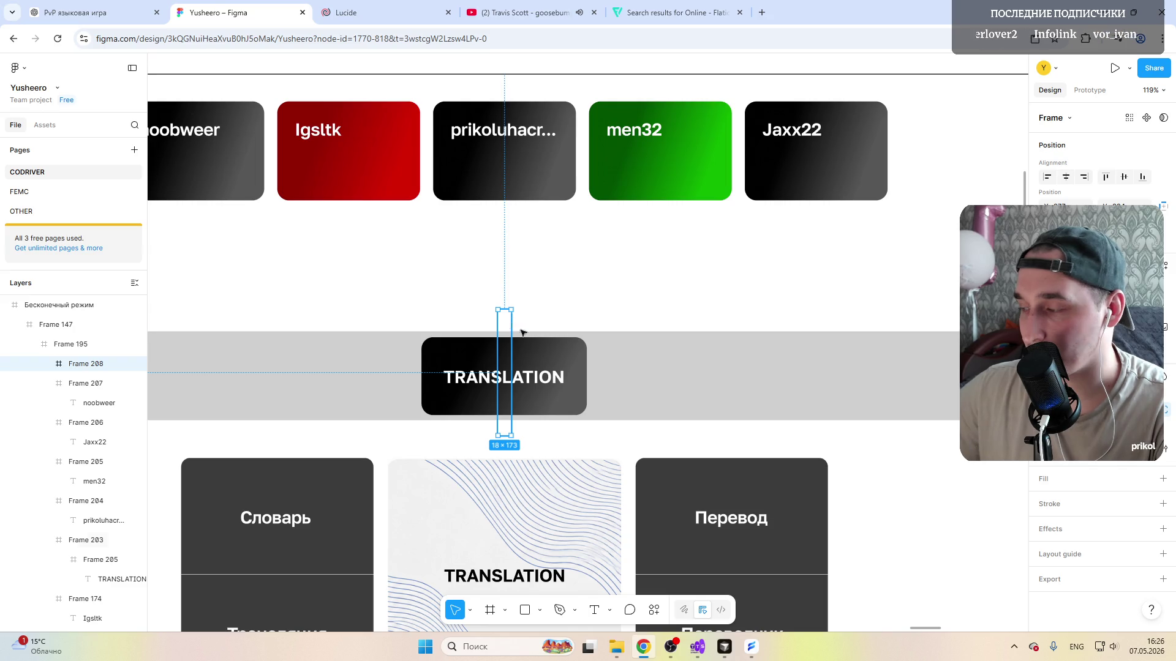
left_click(1045, 482)
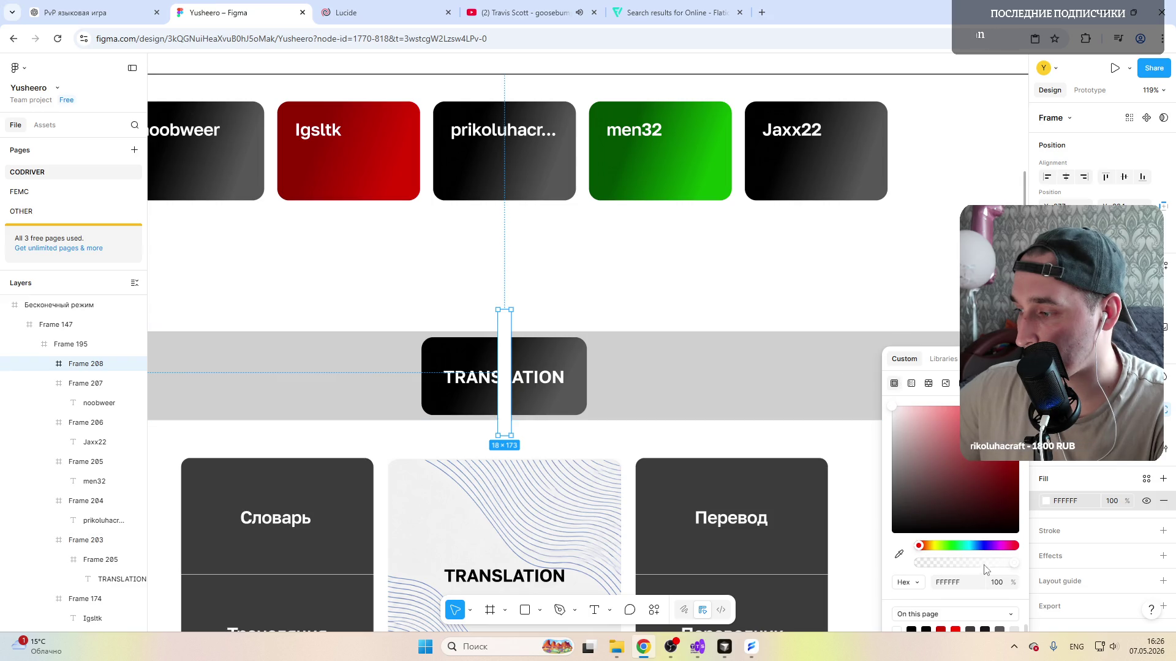
Step: Set the thin bar's fill to black at about 74% opacity
left_click_drag(1011, 563, 979, 563)
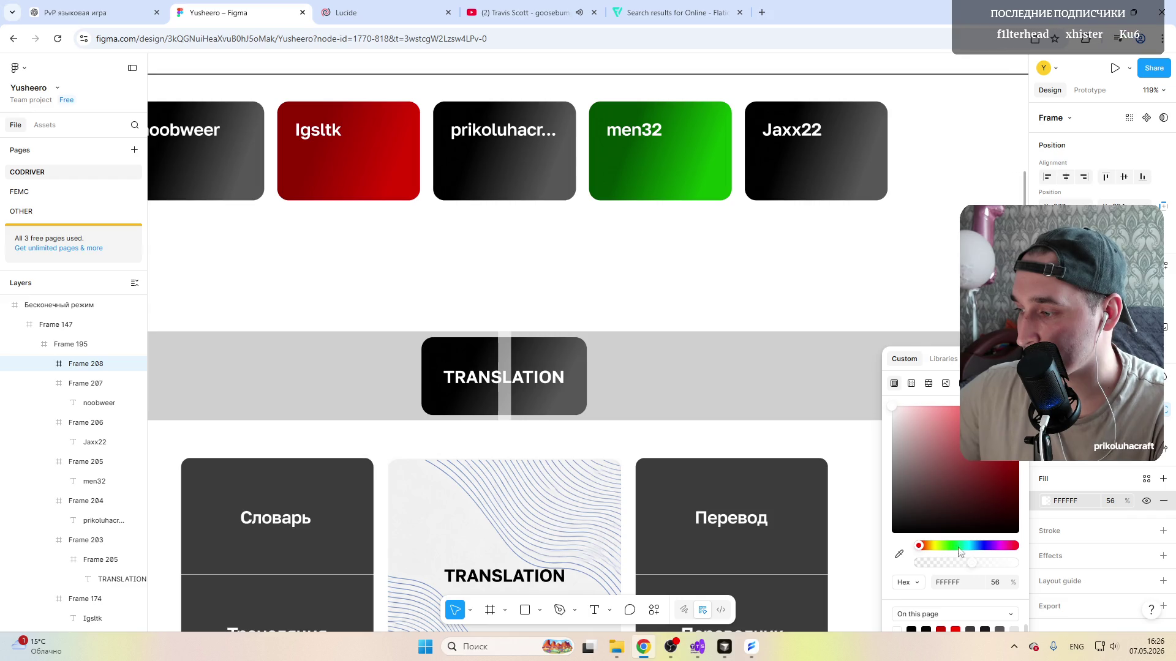
left_click_drag(912, 508, 900, 531)
left_click_drag(971, 564, 969, 564)
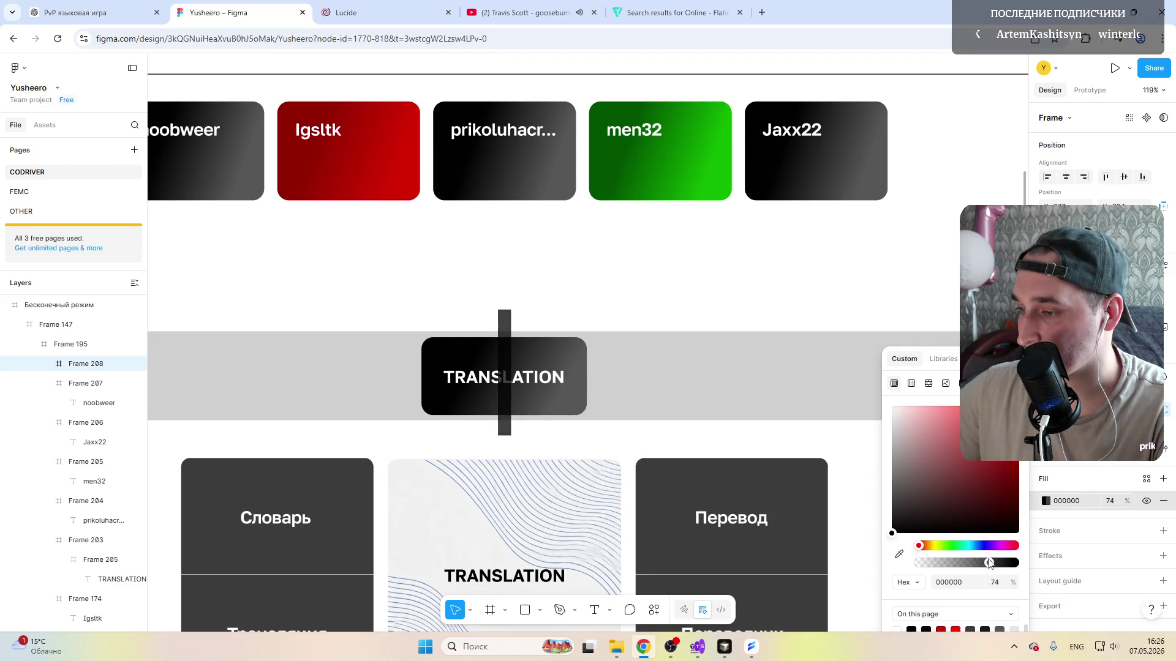
left_click(653, 294)
scroll(507, 273, "down", 5)
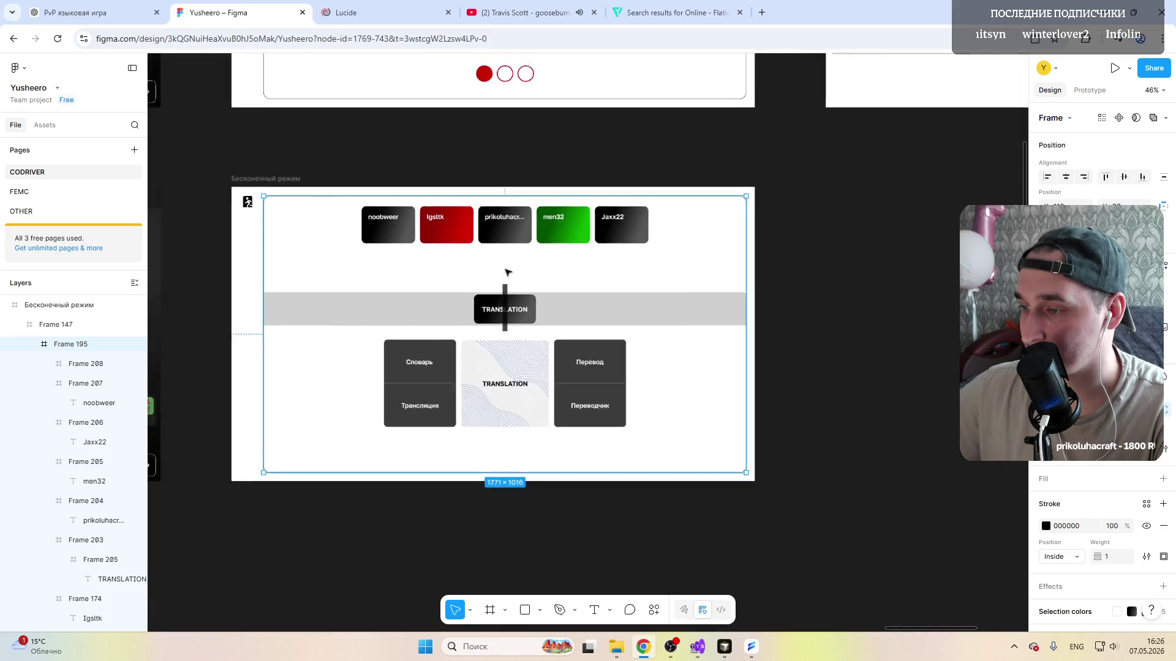
scroll(507, 272, "up", 3)
scroll(508, 273, "up", 3)
scroll(508, 273, "down", 3)
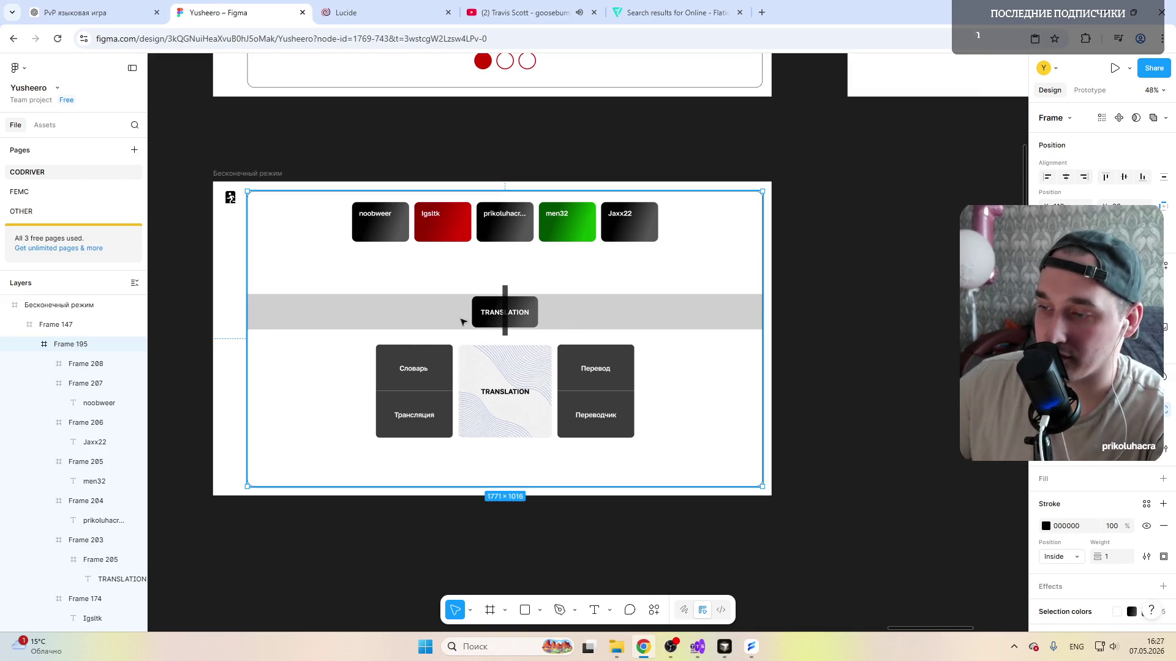
left_click(595, 313)
scroll(504, 313, "up", 5)
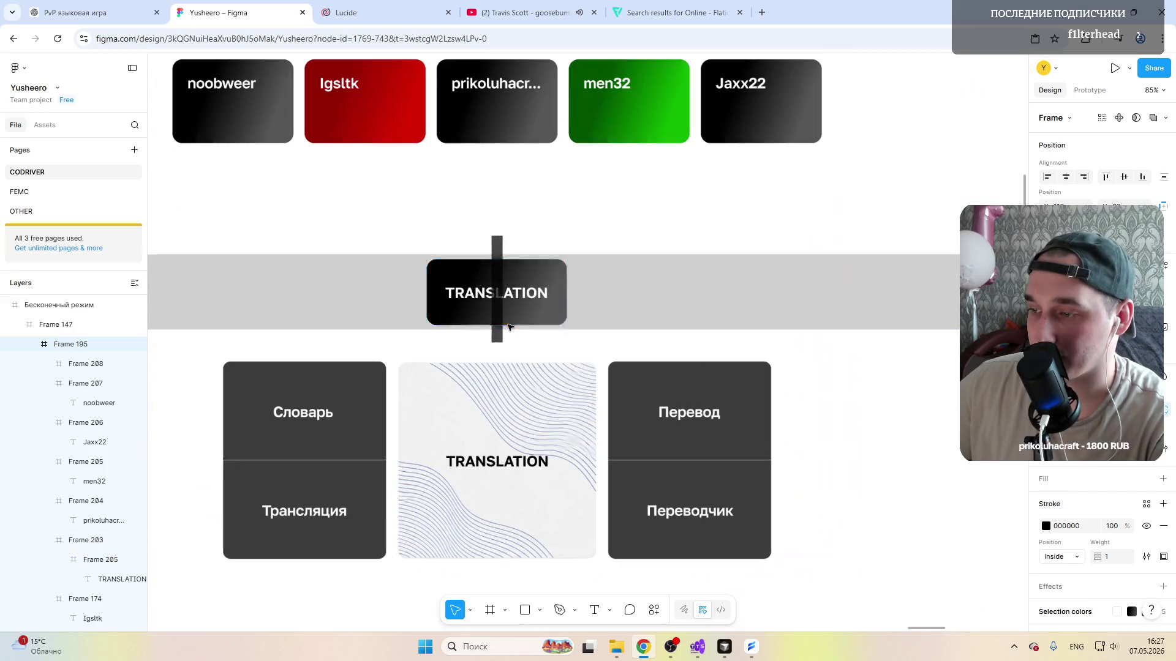
key("Escape")
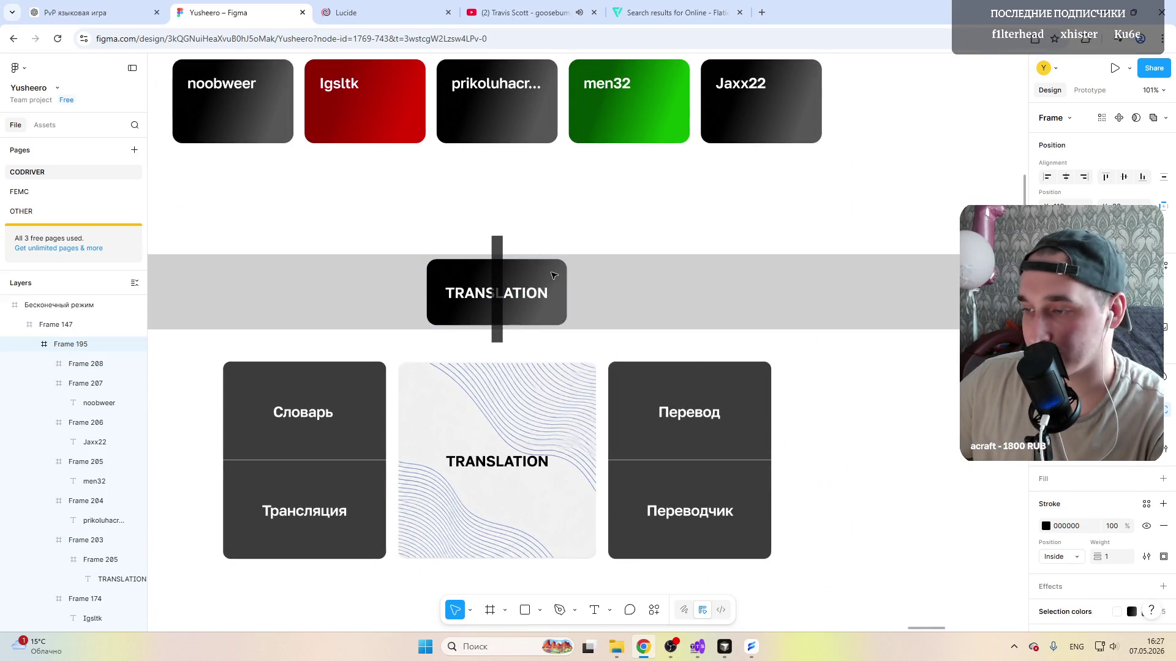
left_click(618, 282)
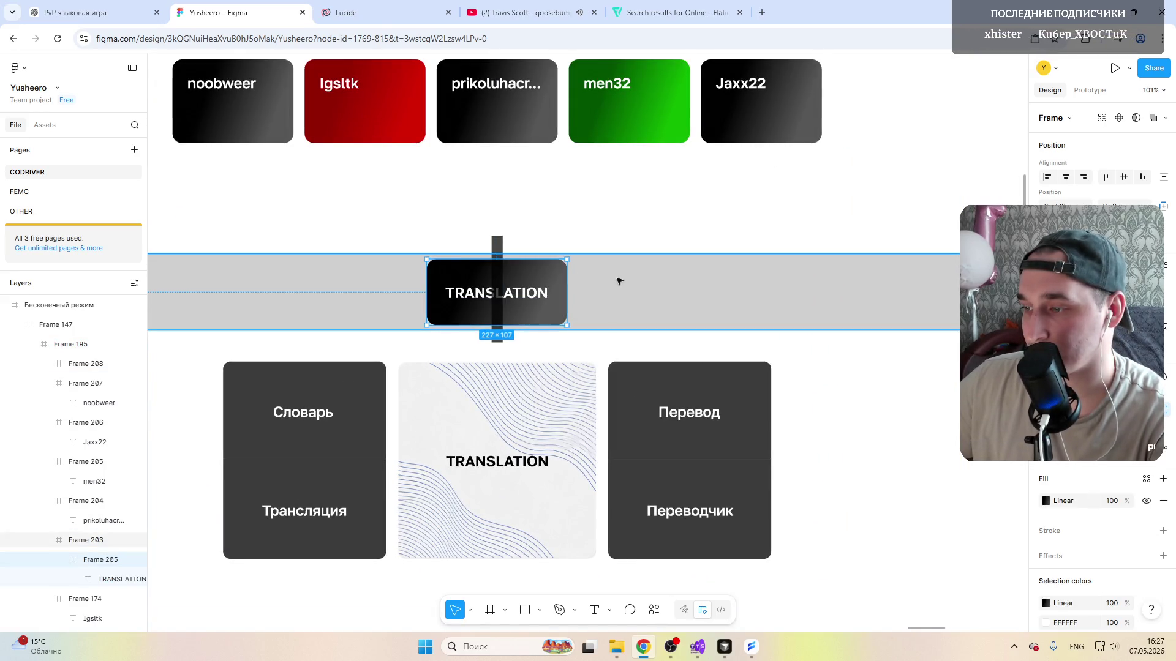
Step: Alt-drag TRANSLATION card copies to the right and left of the original
left_click(514, 289)
left_click_drag(515, 290, 659, 290)
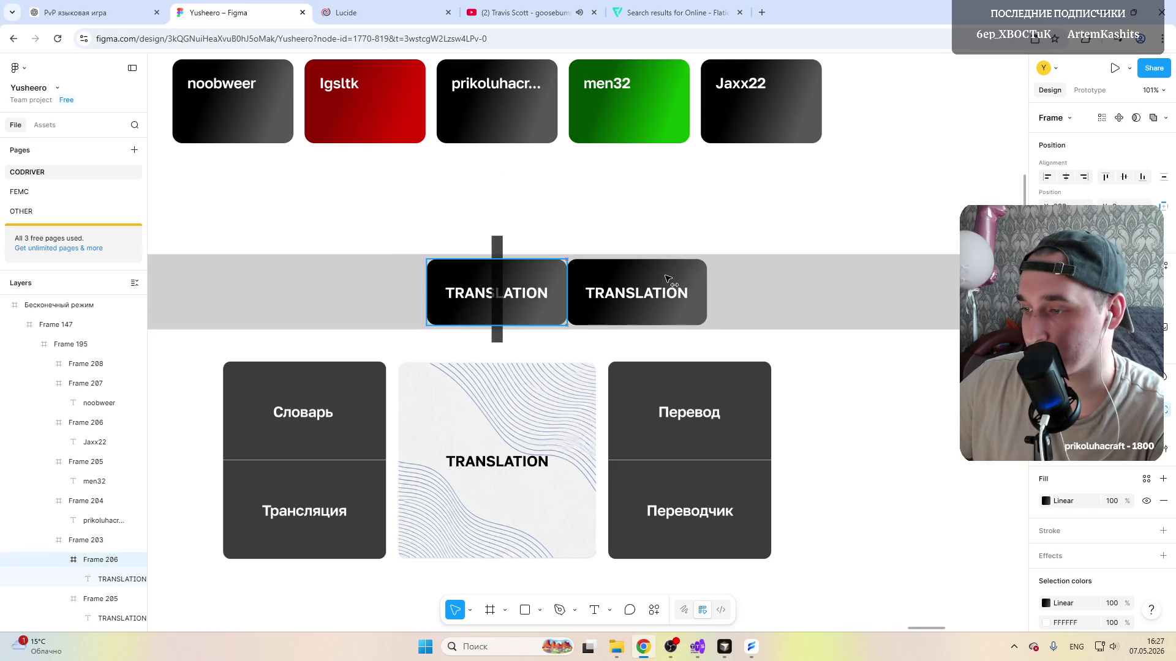
left_click(378, 280)
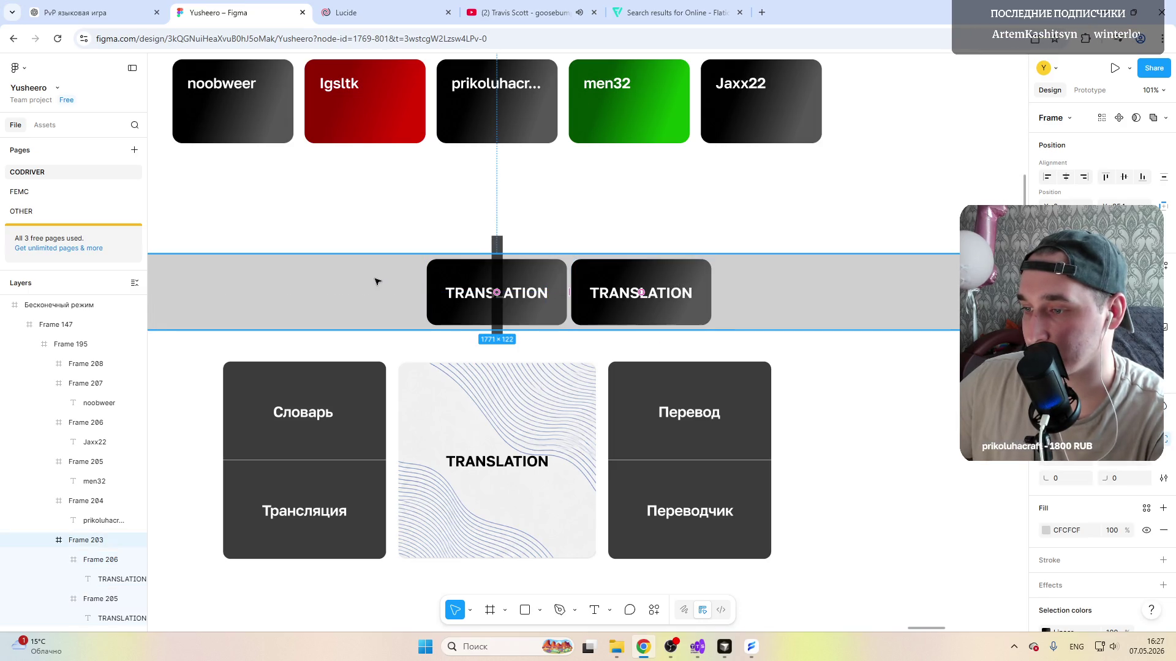
left_click(468, 276)
left_click_drag(469, 275, 325, 273)
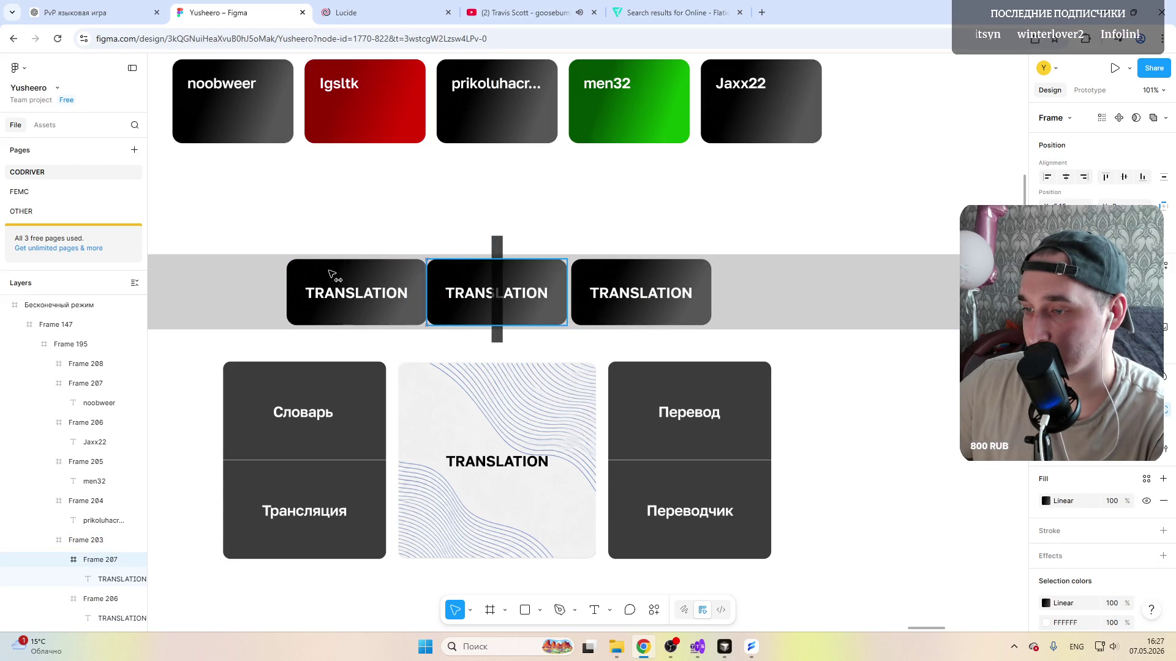
Step: Place two more TRANSLATION copies at the strip's far right and far left, making five
left_click(496, 276)
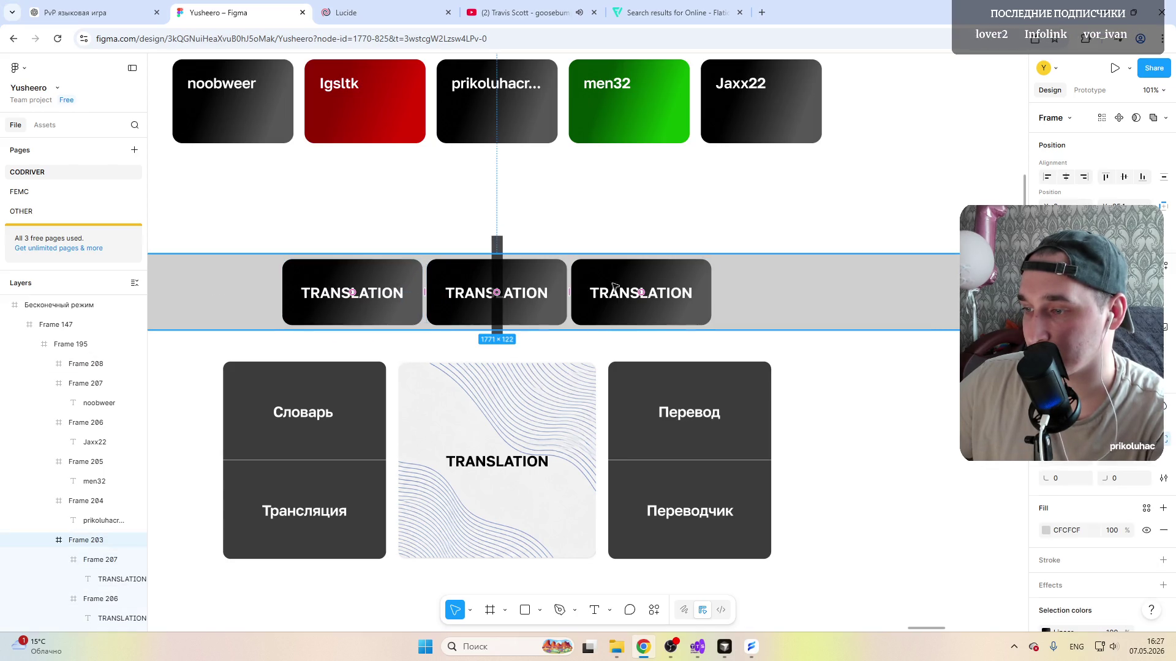
left_click_drag(641, 284, 765, 288)
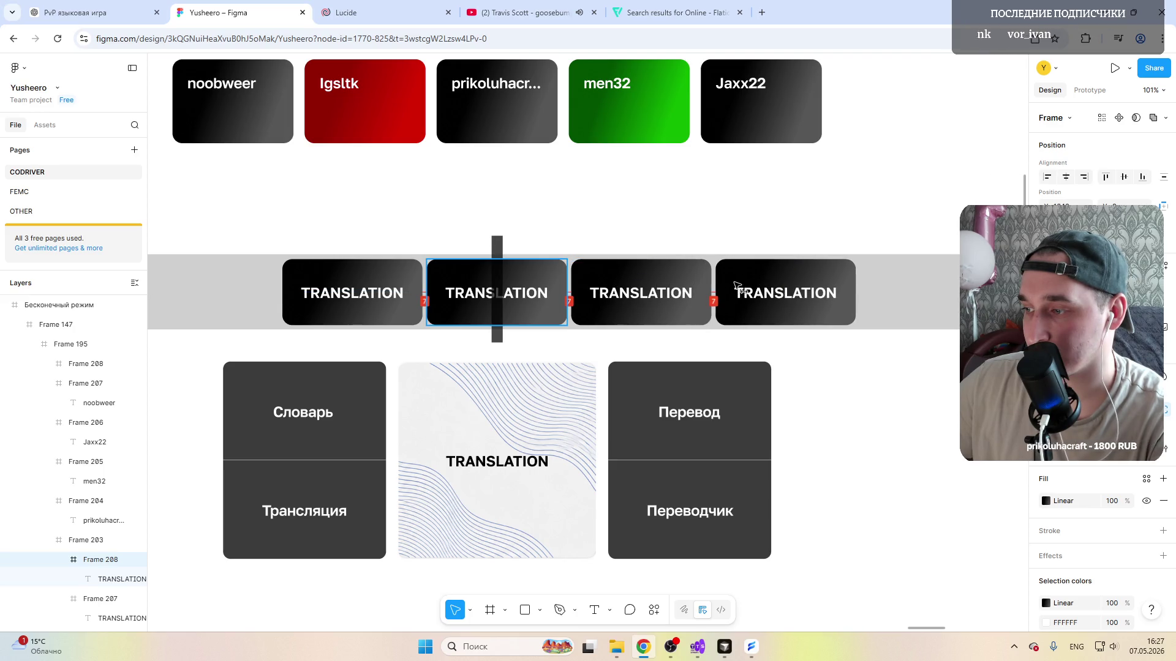
left_click(496, 275)
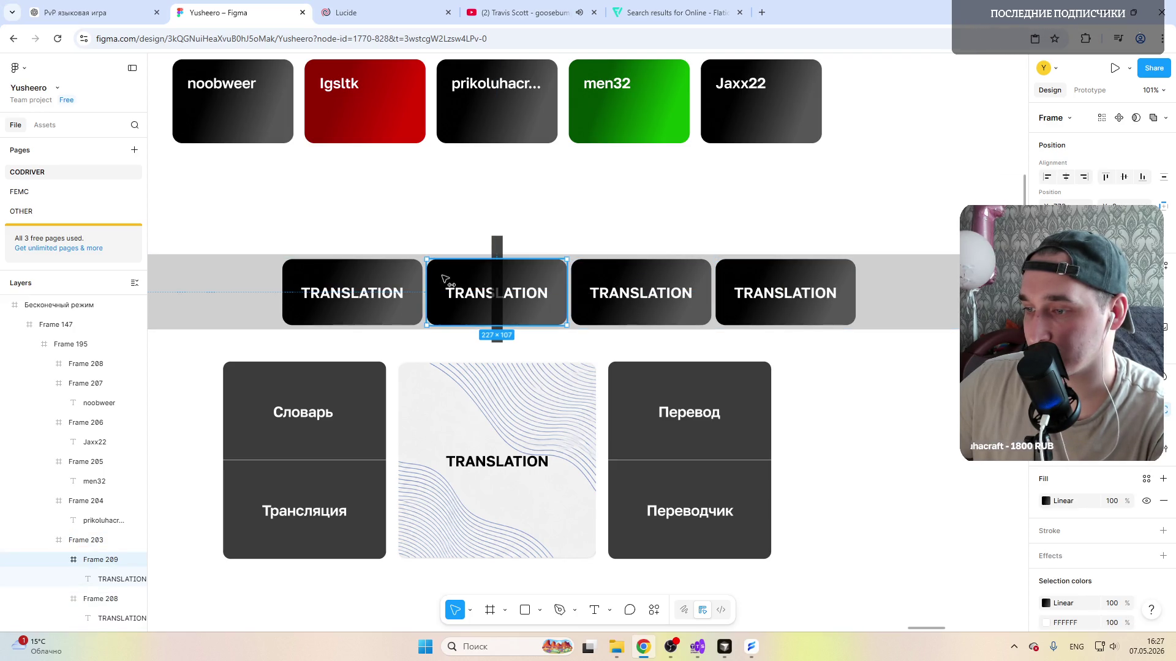
left_click_drag(497, 276, 185, 273)
left_click(219, 292)
scroll(376, 304, "down", 5)
left_click(606, 303)
scroll(561, 276, "up", 5)
scroll(777, 237, "up", 3)
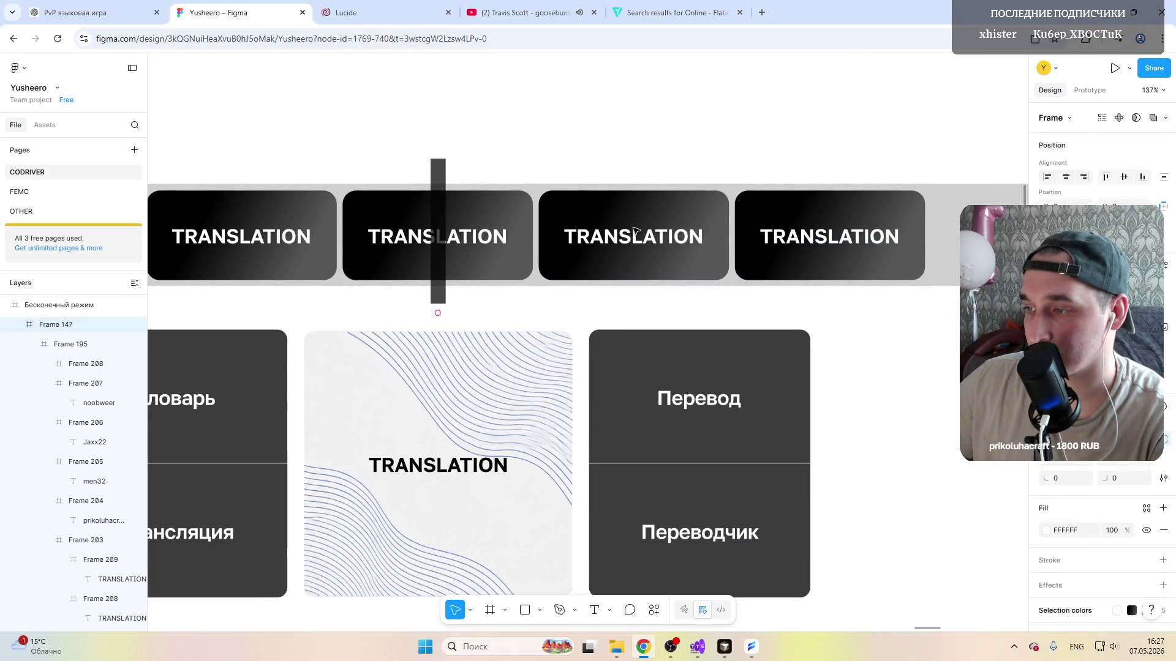
left_click(637, 234)
Step: Change the third card's word to UNFORGIVE
double_click(649, 235)
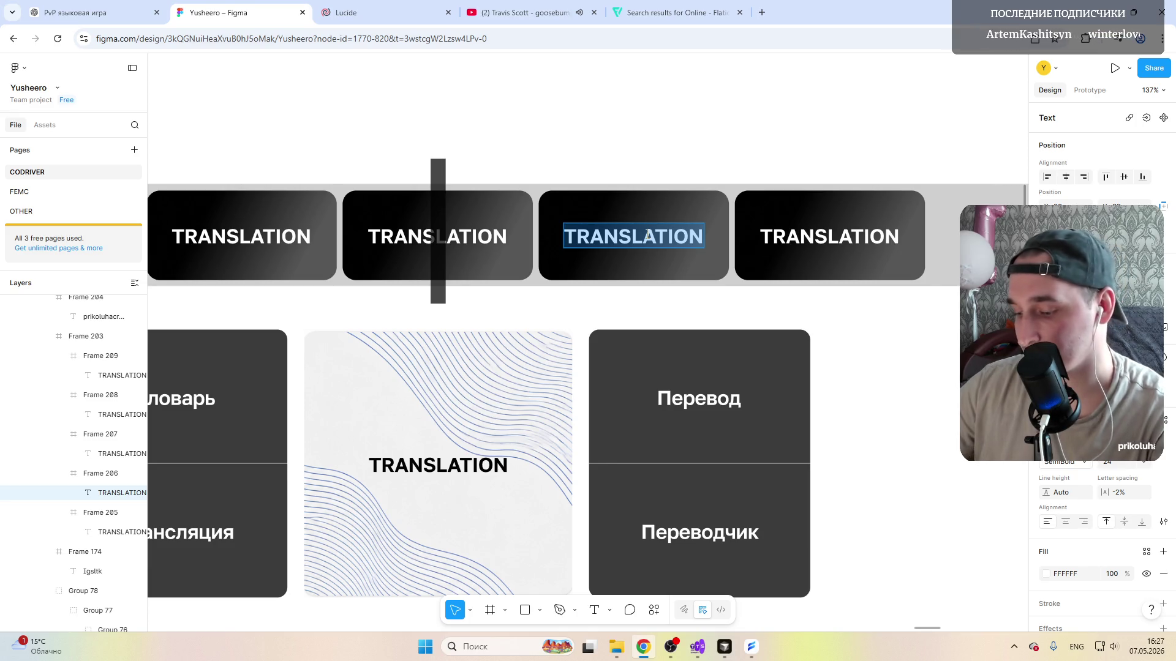
type("bote")
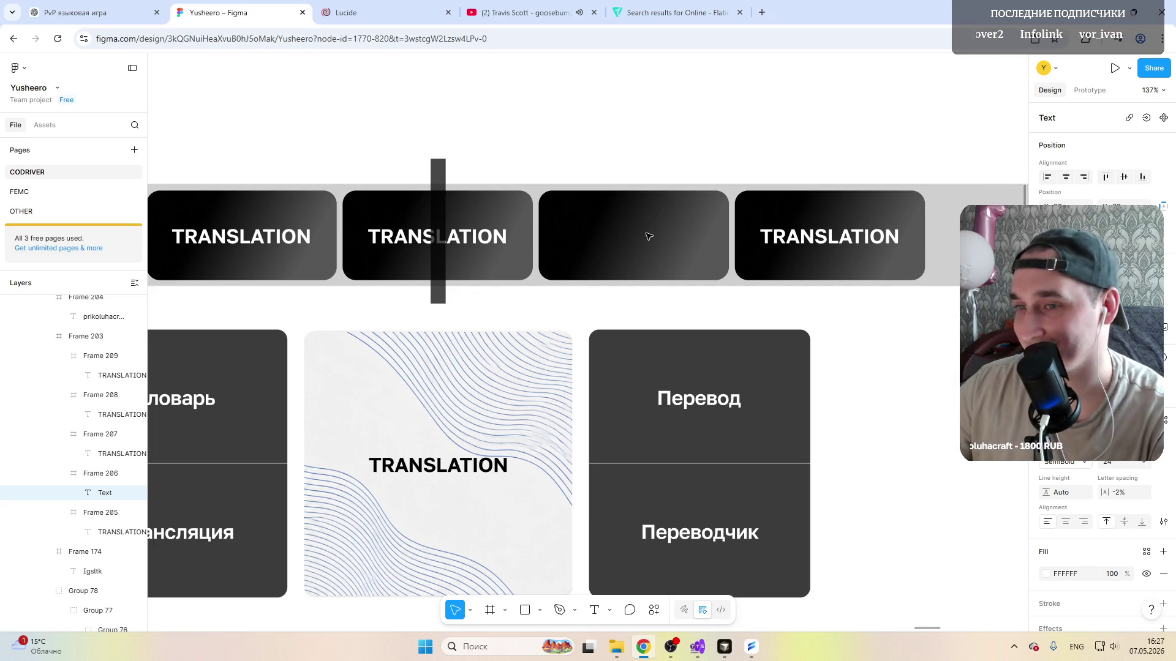
key("alt+shift")
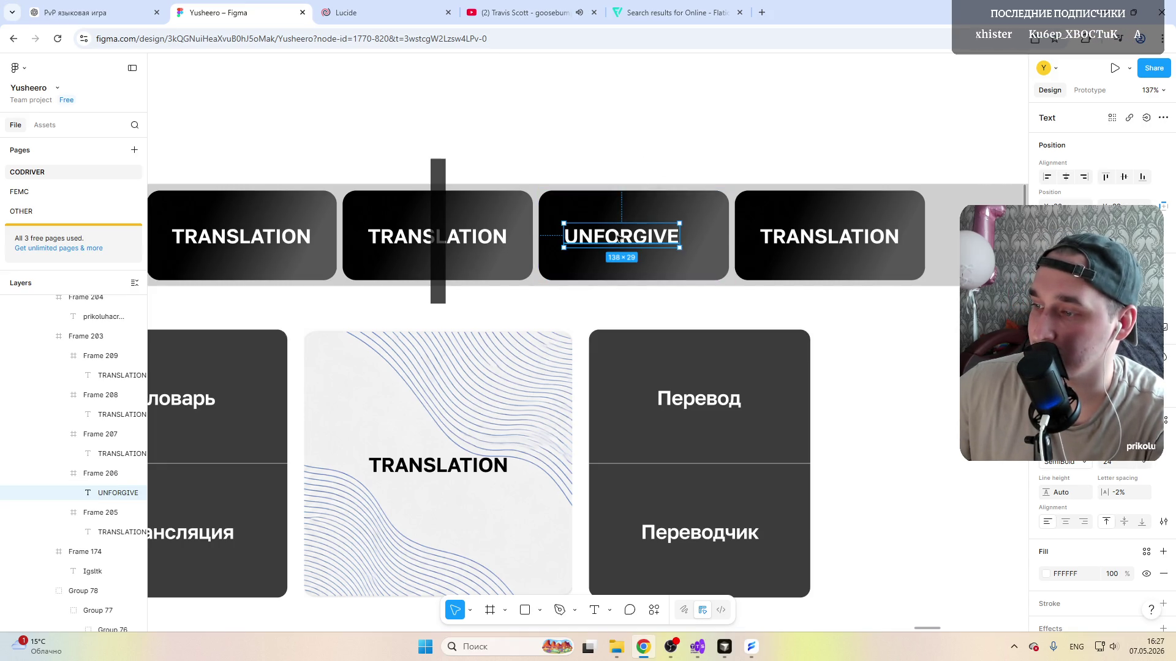
key("Escape")
Step: Change the rightmost card's word to GONNA and centre it in the card
left_click(818, 239)
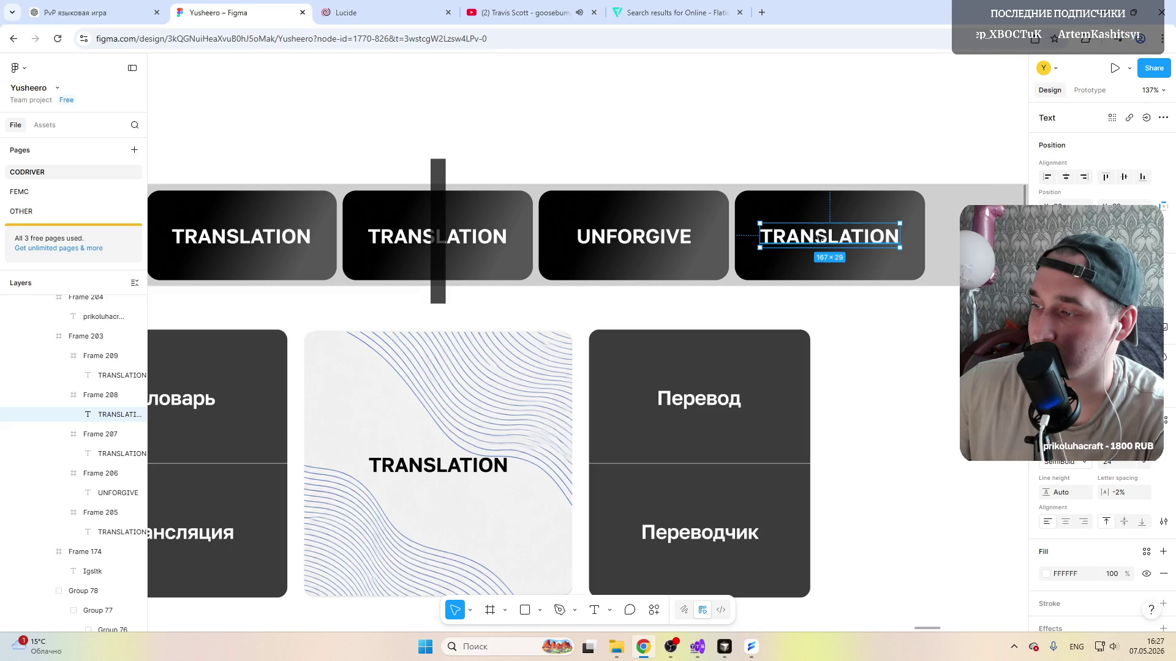
double_click(839, 236)
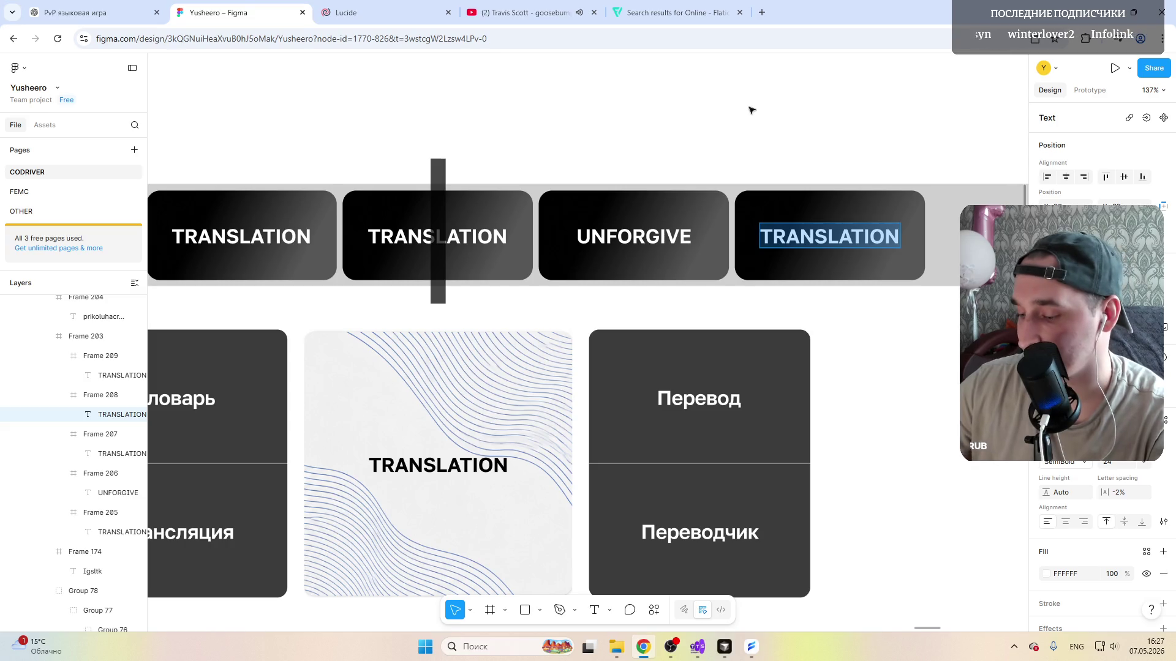
type("GONNA")
left_click_drag(791, 232, 815, 238)
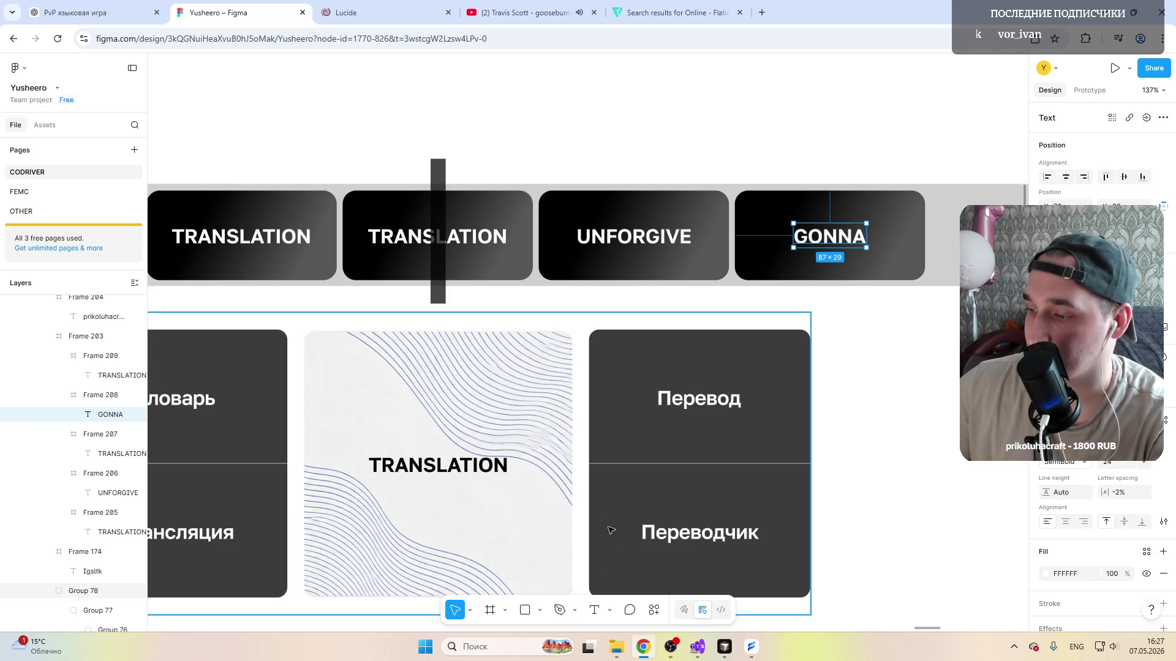
scroll(369, 292, "left", 3)
scroll(371, 291, "left", 3)
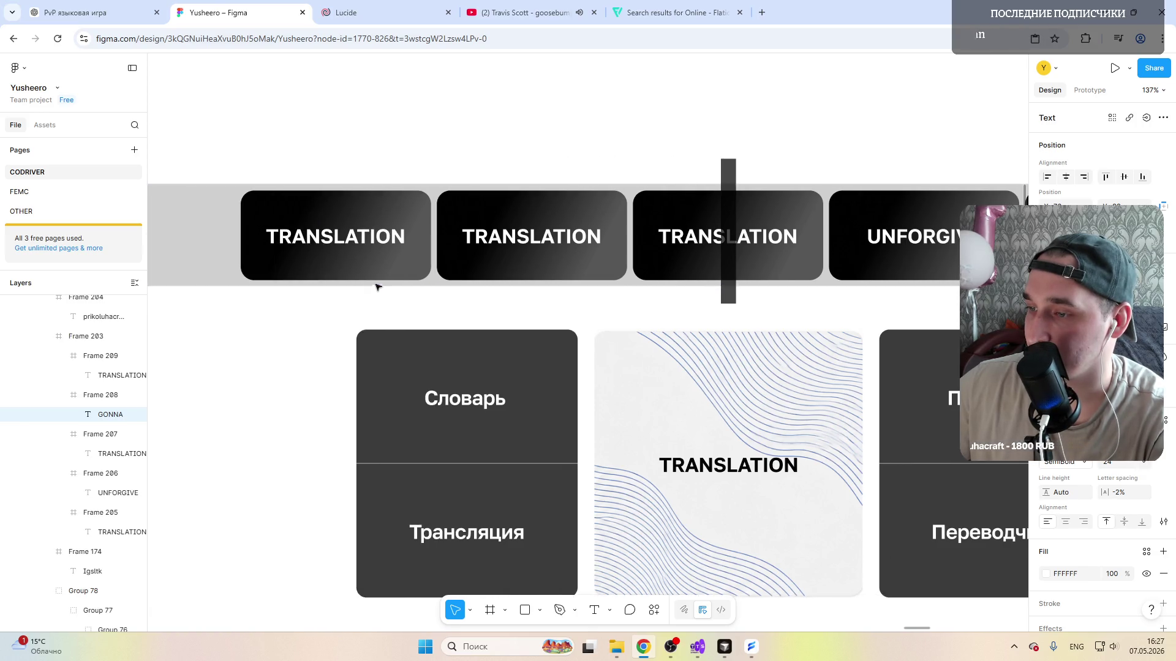
Step: Replace the second card's word with ACROSS and the first card's word with BEFORE
left_click(531, 241)
double_click(531, 237)
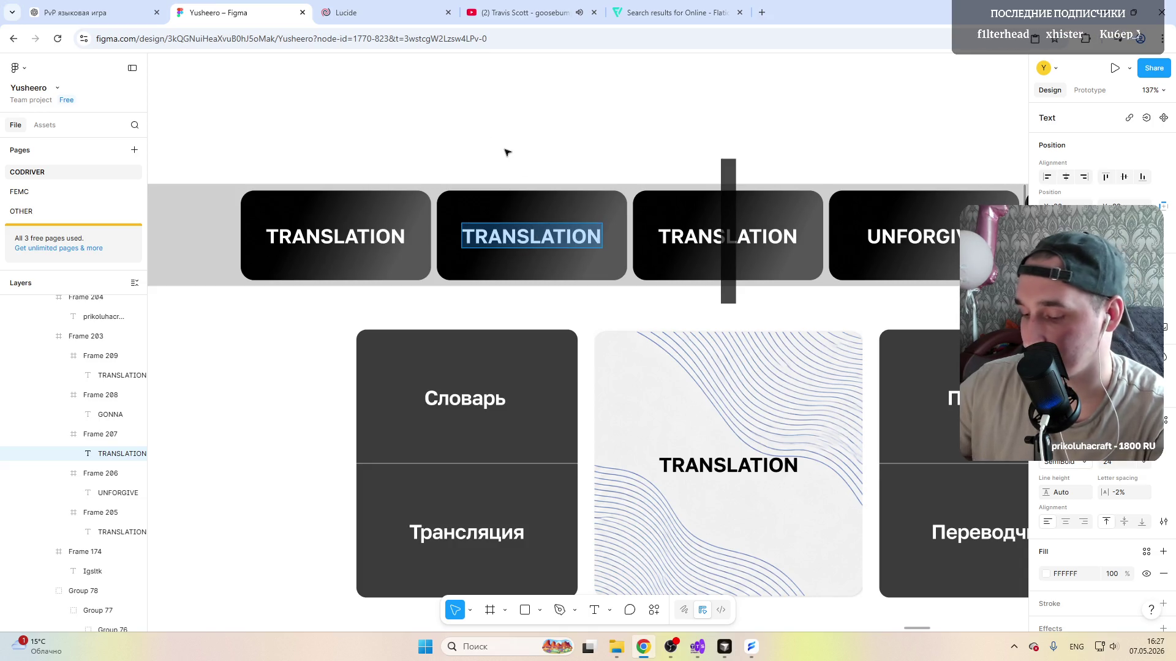
type("ACROSS")
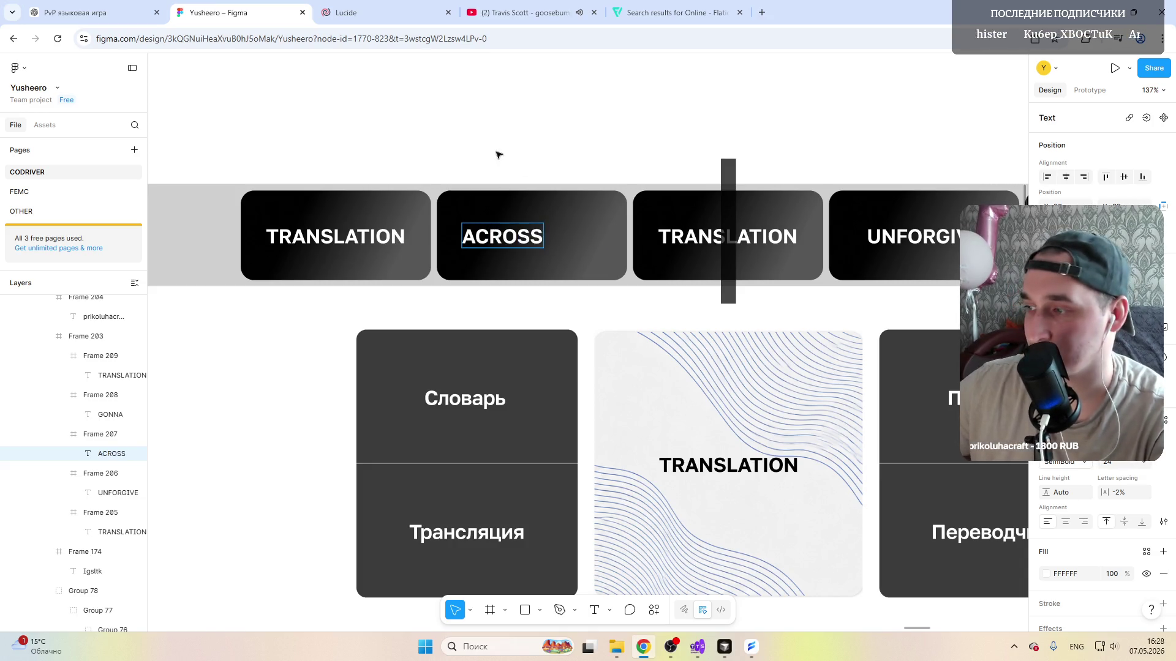
key("Escape")
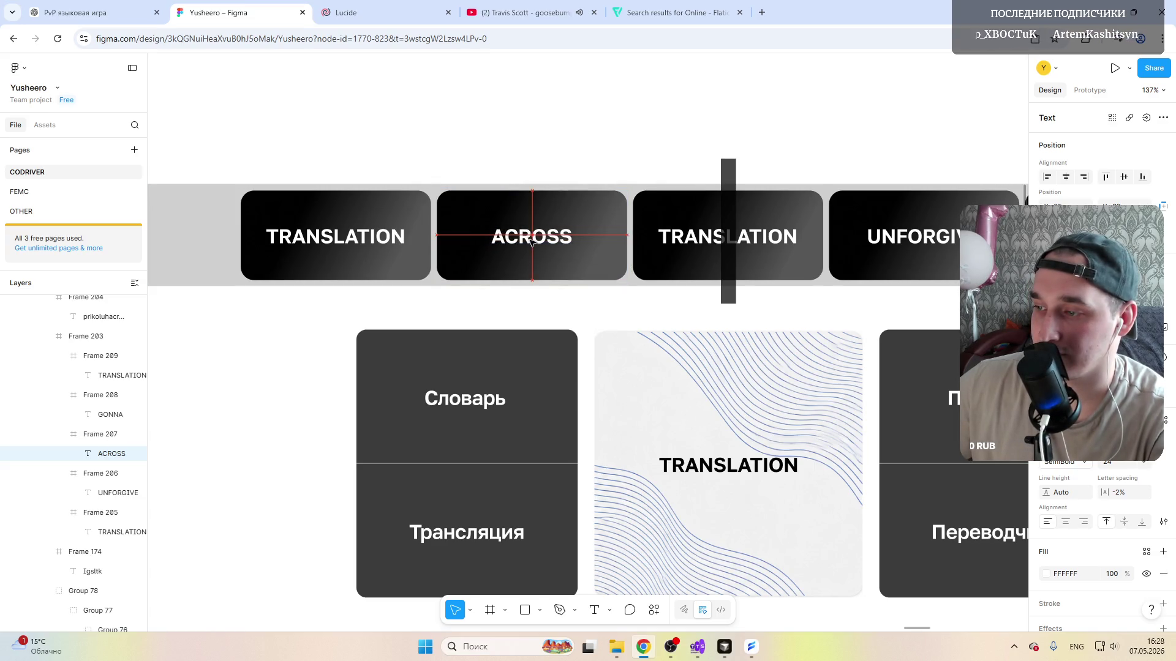
left_click(325, 242)
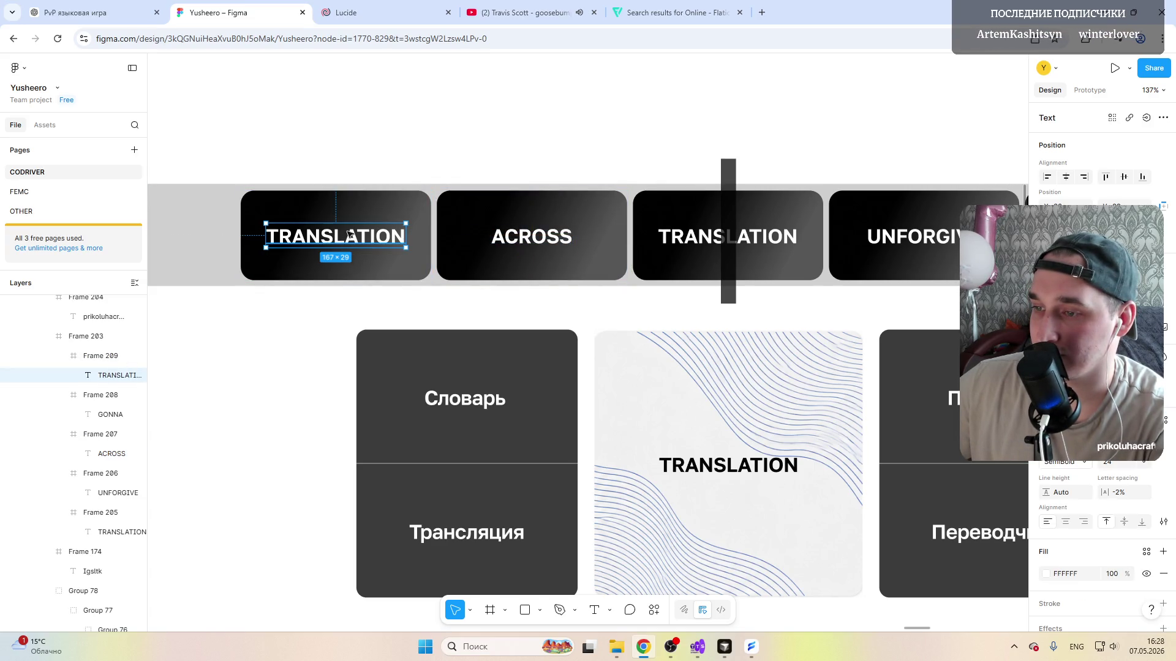
double_click(349, 236)
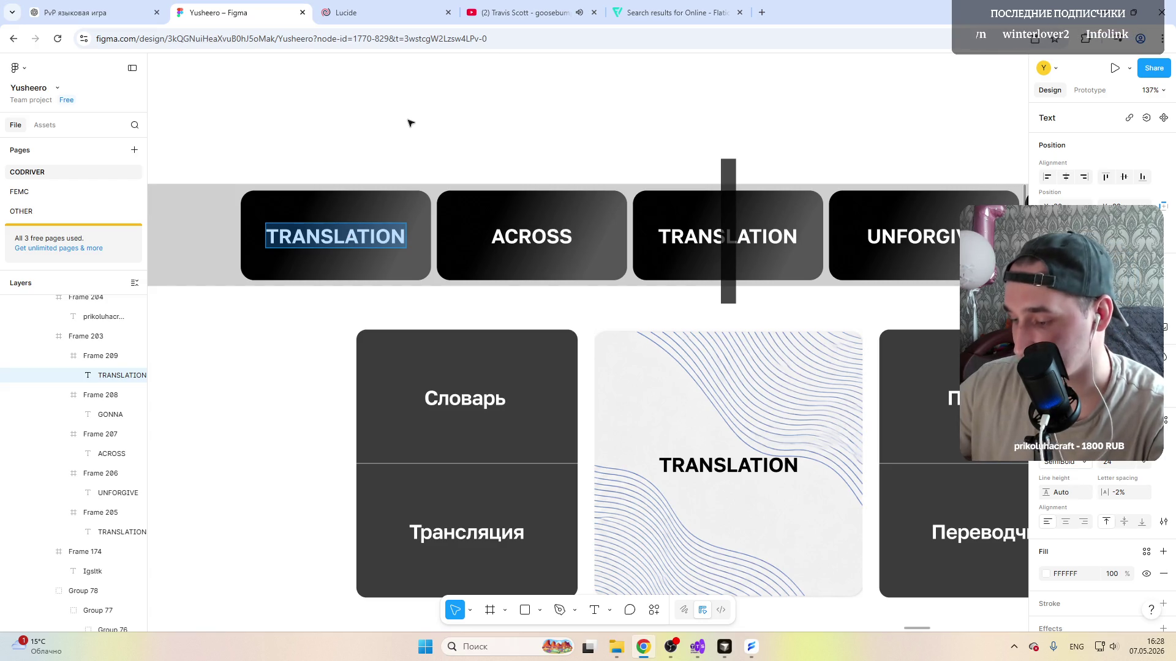
type("BEFO")
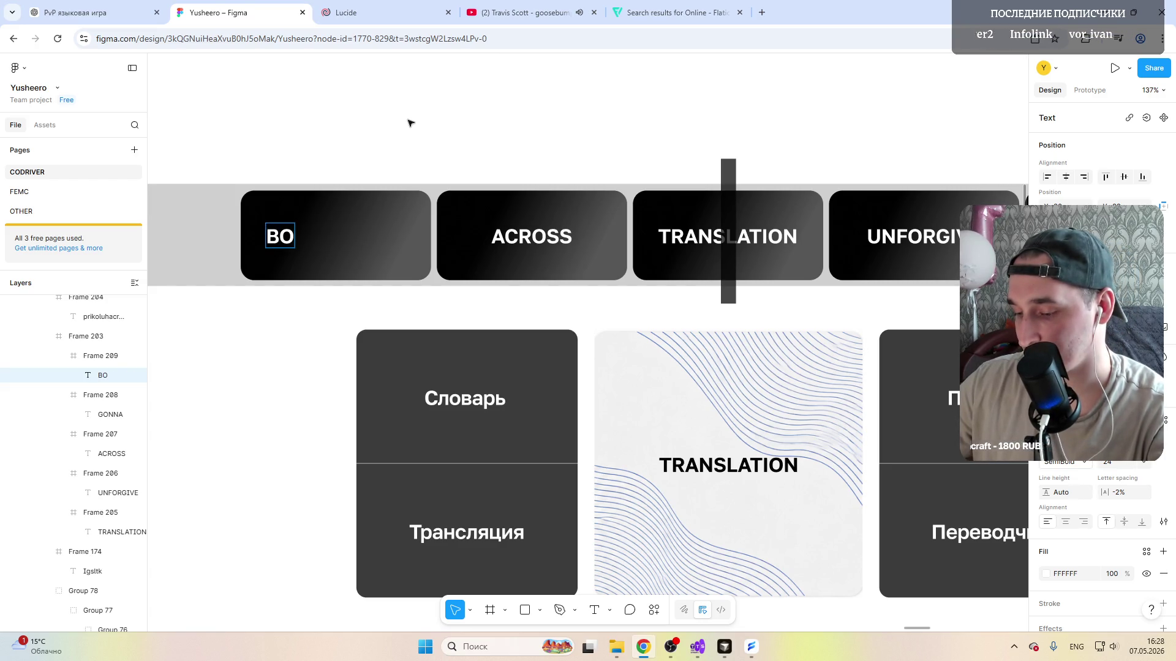
type("RE")
left_click(411, 122)
left_click(327, 237)
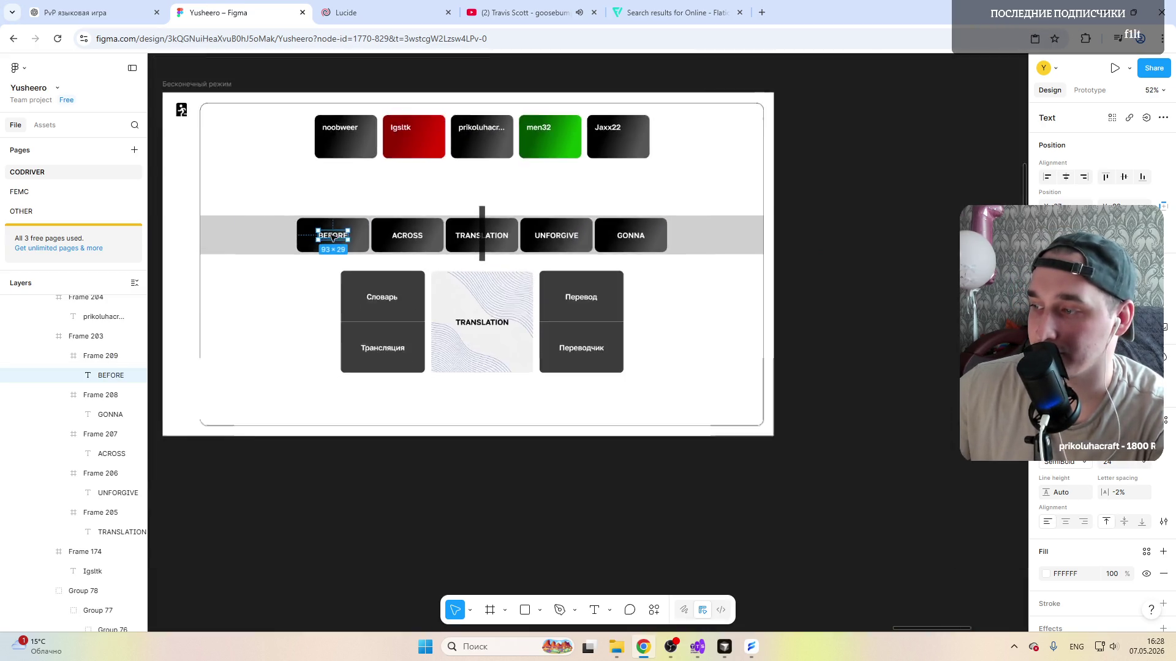
scroll(327, 237, "down", 5)
Step: Trim the dark marker bar over the centre card to the strip's height and narrow it to 13×124
left_click(634, 165)
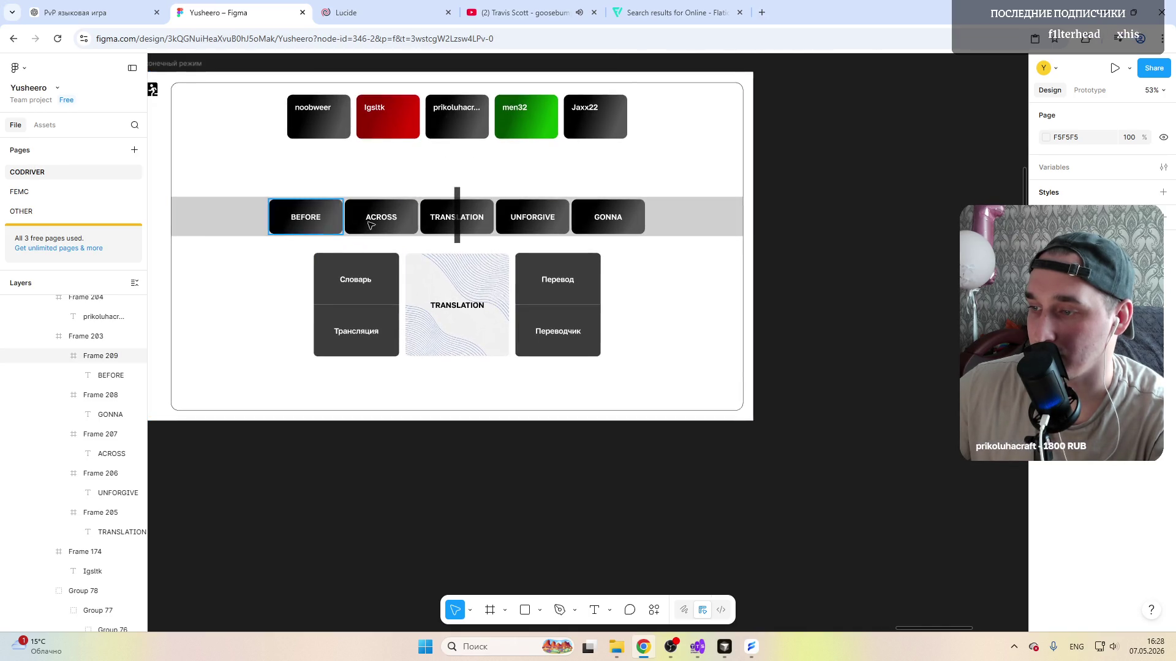
scroll(451, 220, "up", 6)
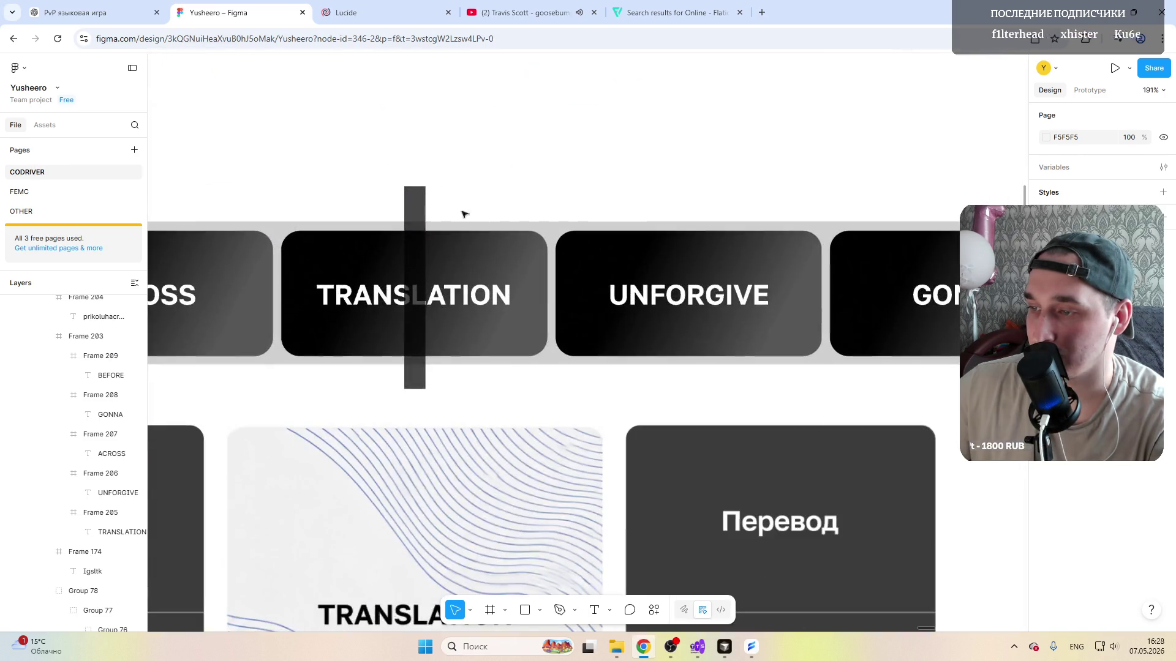
left_click(415, 381)
left_click_drag(414, 387, 414, 364)
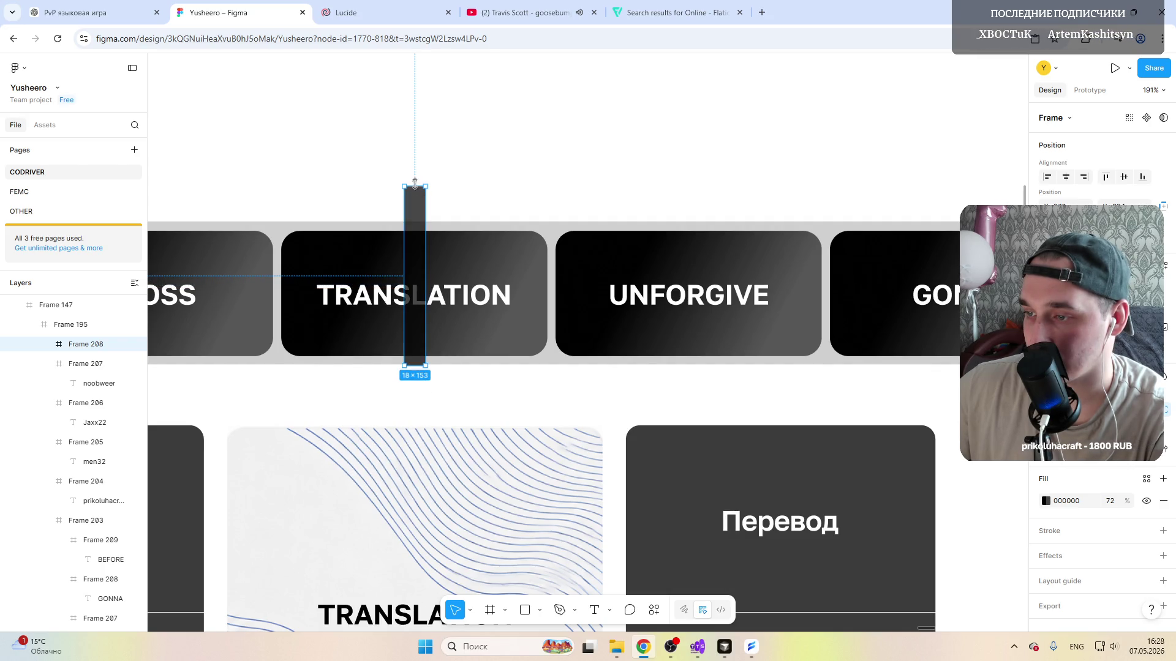
left_click(491, 200)
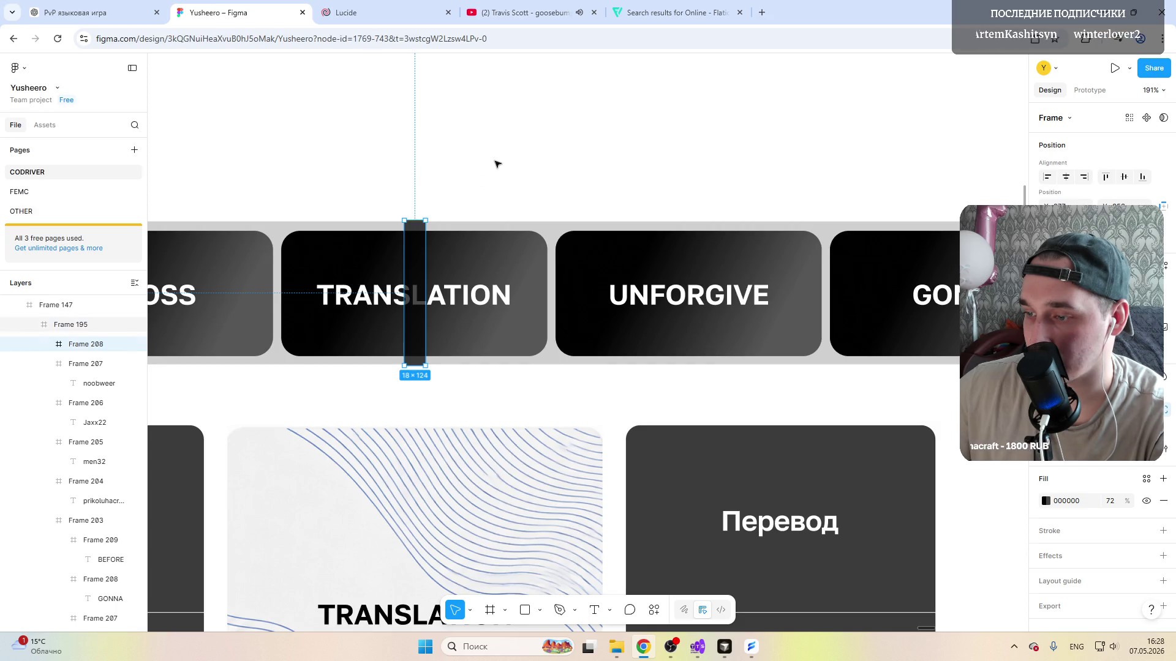
scroll(481, 208, "down", 5)
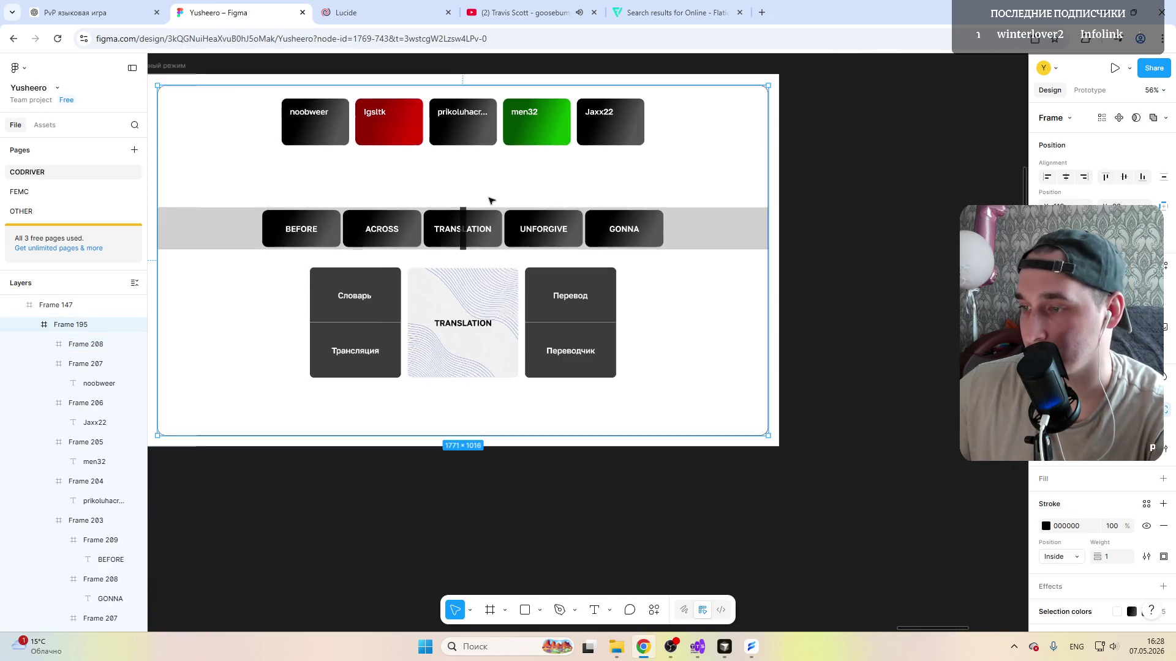
scroll(482, 208, "up", 4)
scroll(469, 197, "up", 4)
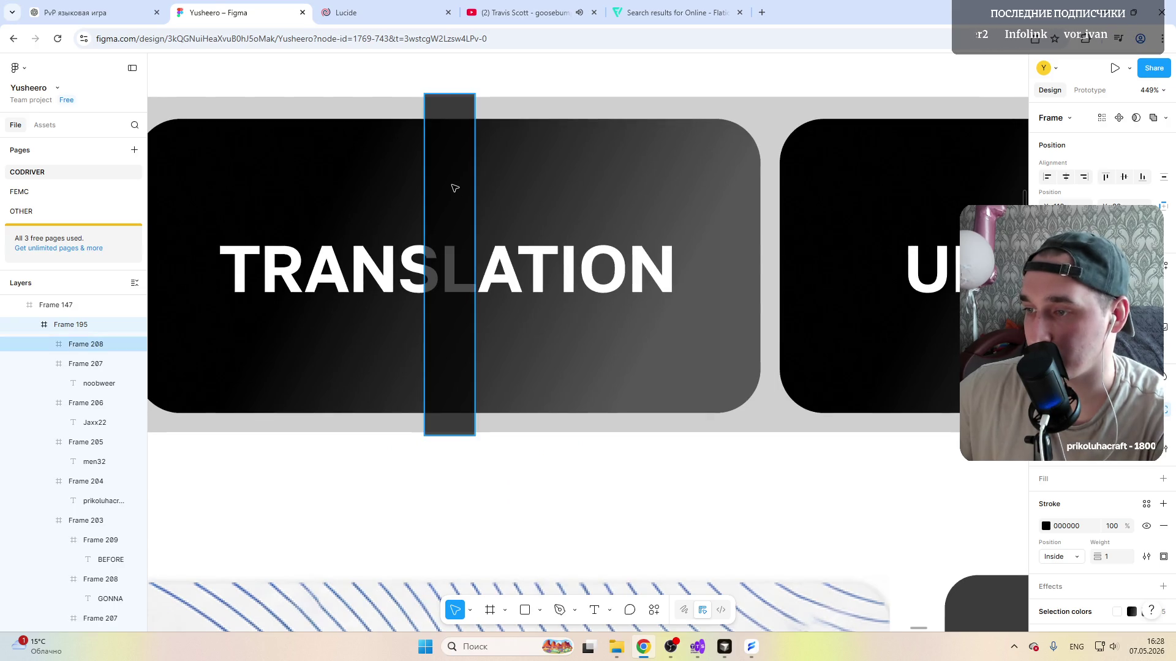
left_click(462, 191)
left_click_drag(474, 194, 452, 196)
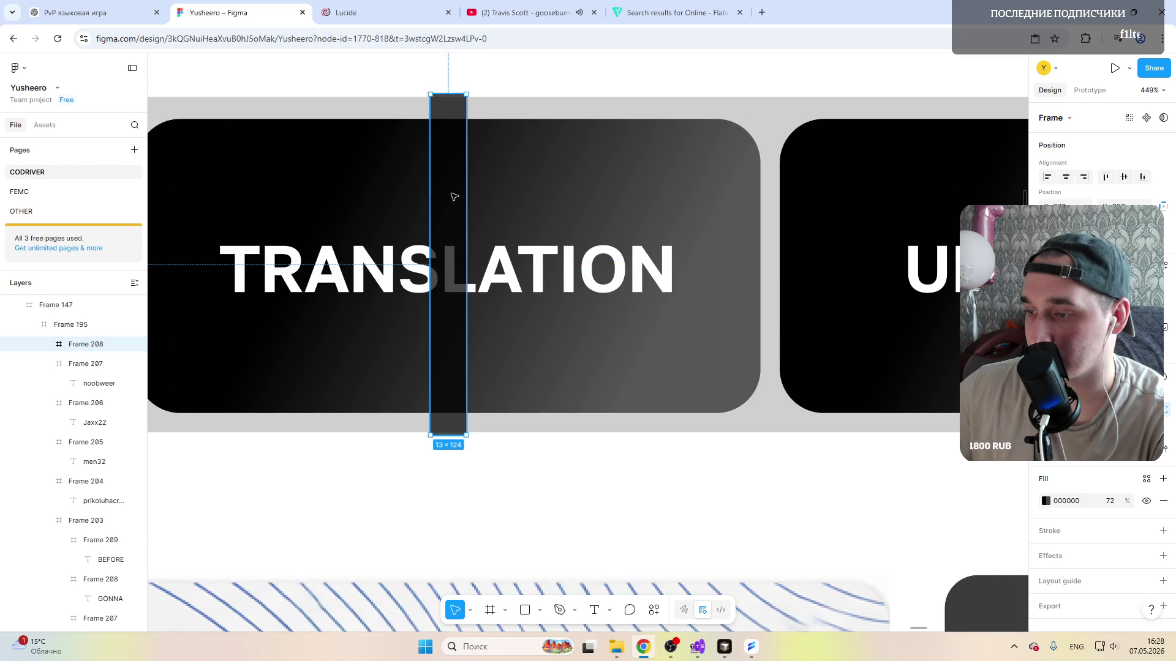
scroll(453, 196, "down", 5)
scroll(453, 196, "down", 5)
left_click(836, 172)
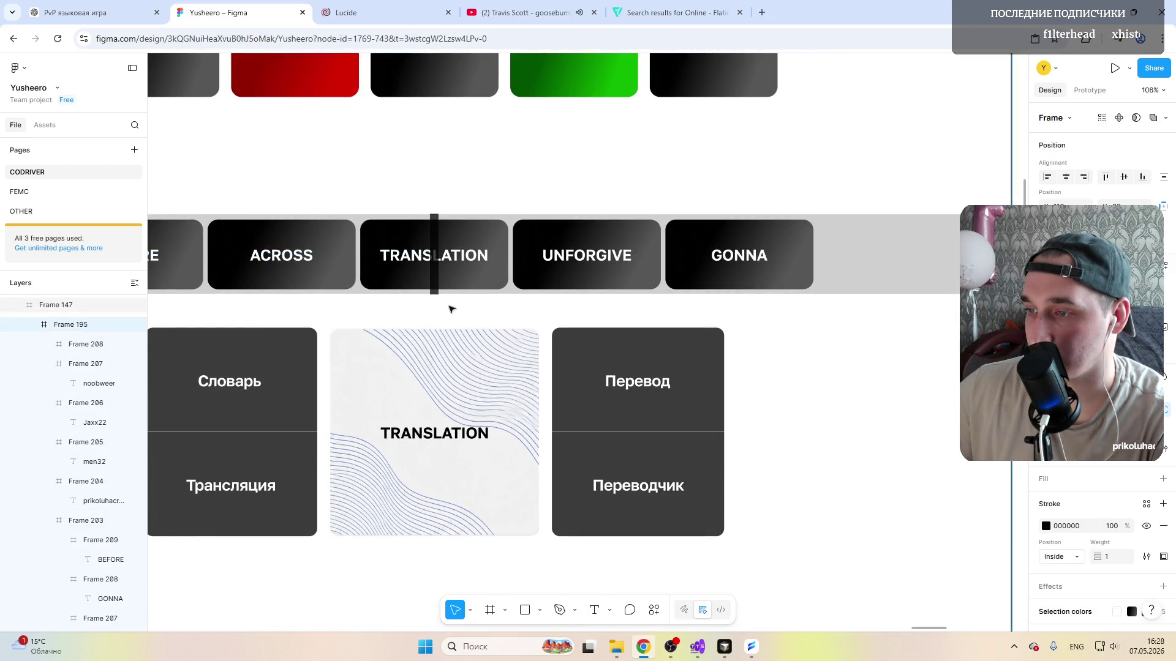
scroll(459, 303, "down", 5)
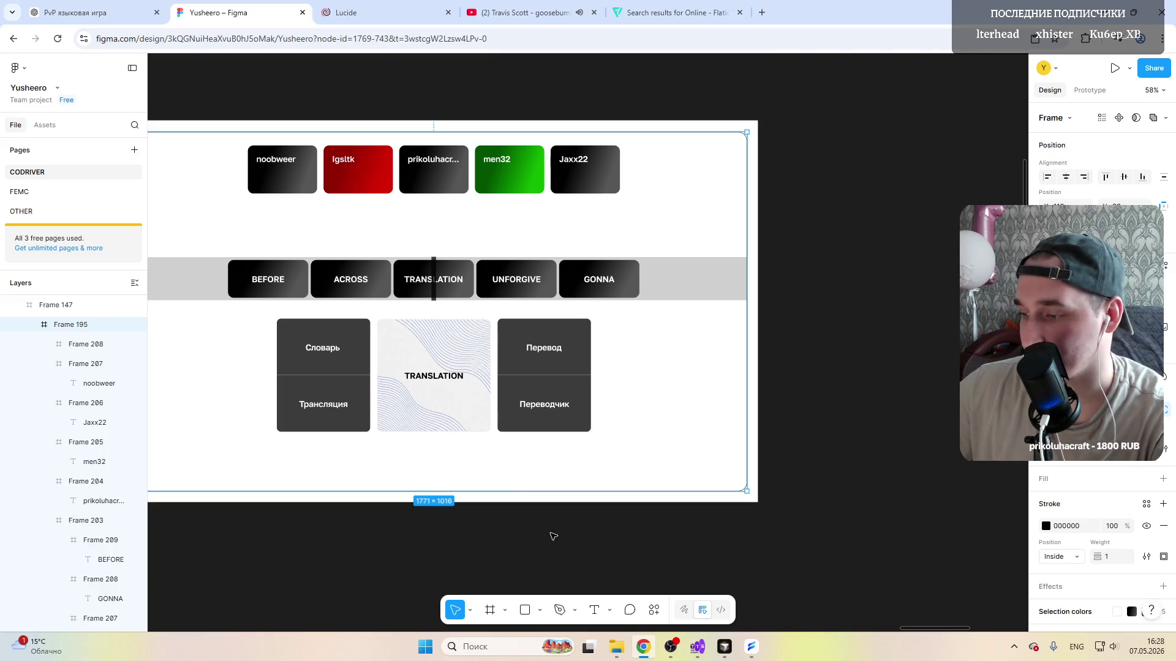
scroll(464, 476, "left", 3)
scroll(457, 474, "left", 1)
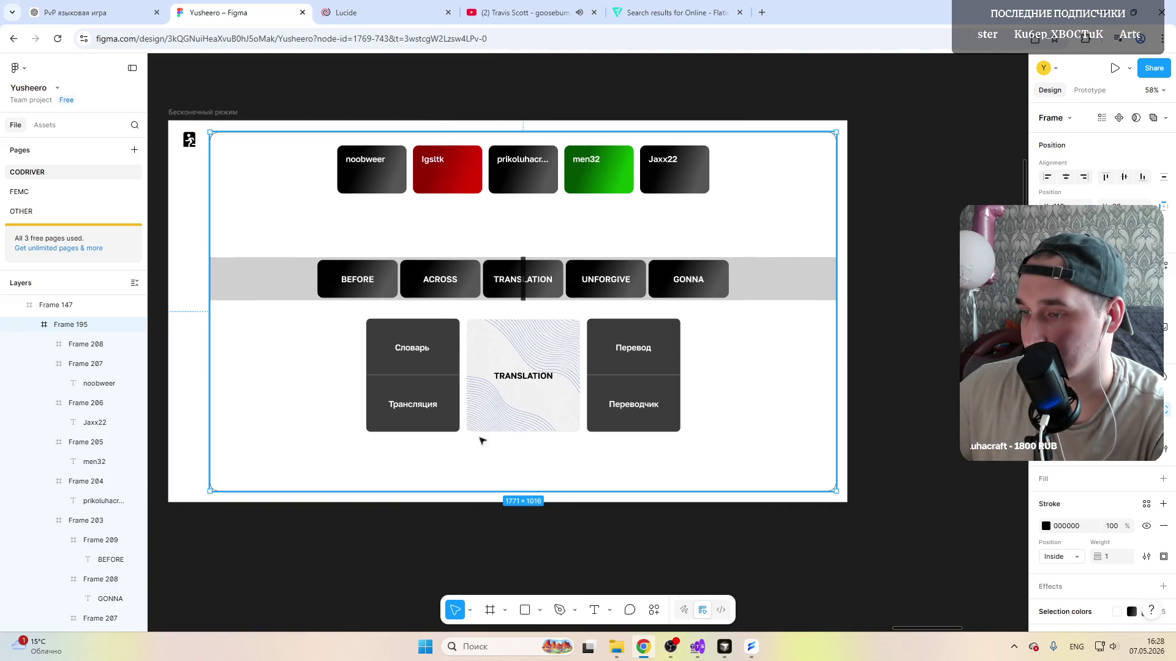
scroll(514, 367, "up", 2)
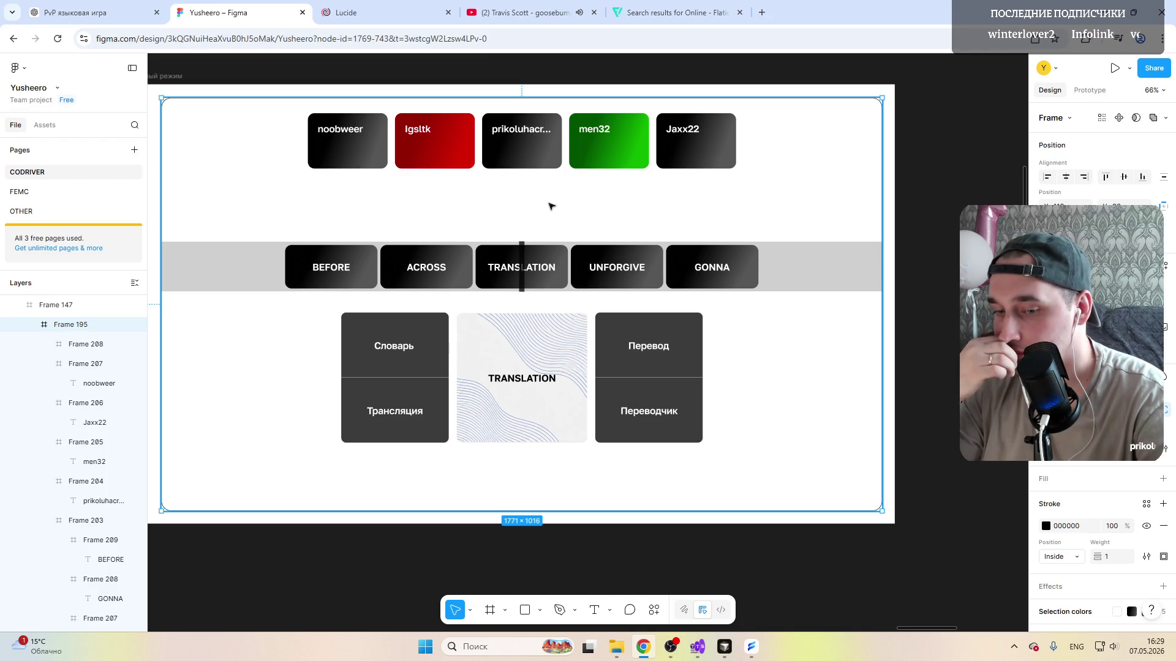
scroll(469, 221, "down", 5)
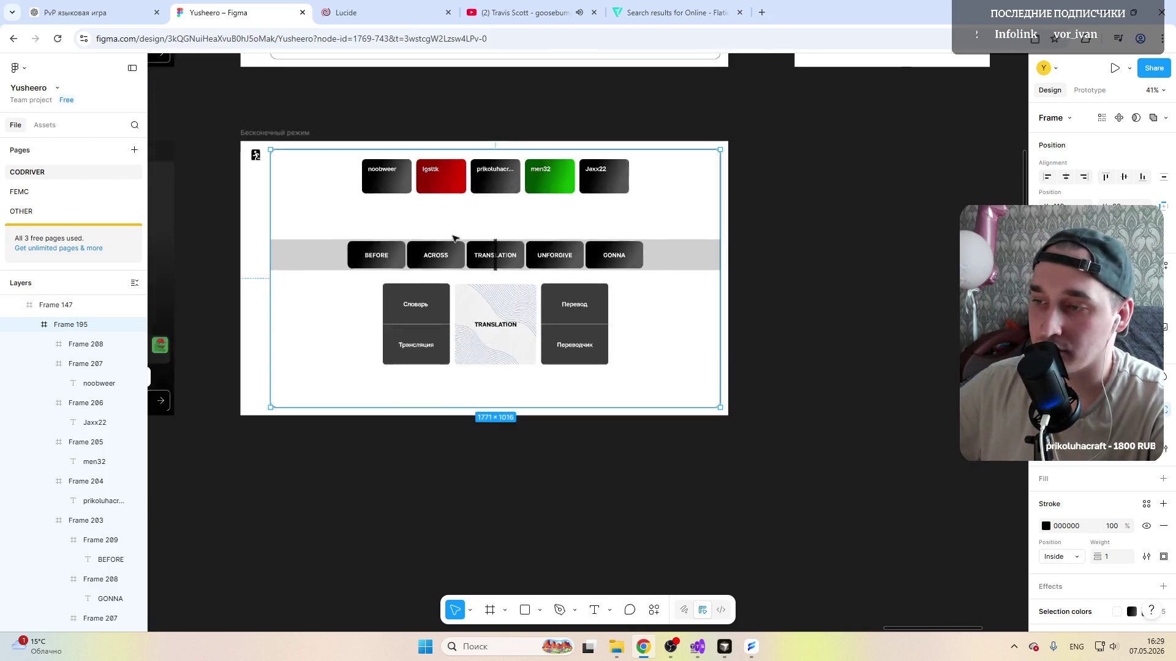
scroll(443, 266, "down", 5)
scroll(414, 257, "left", 3)
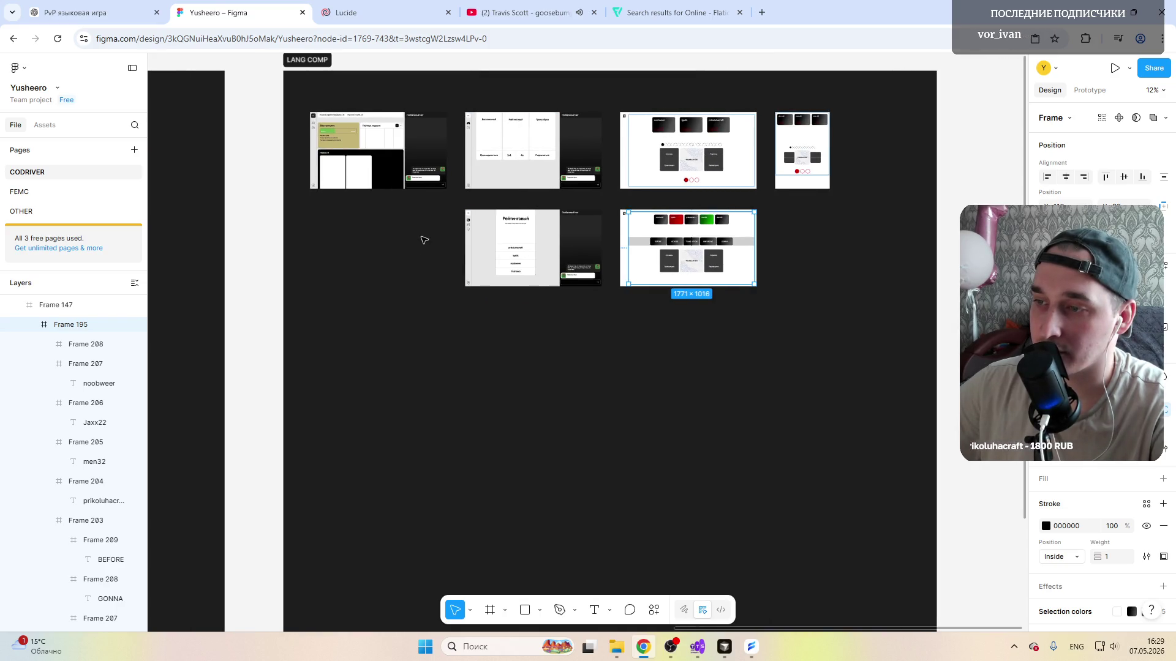
scroll(378, 146, "up", 3)
scroll(379, 145, "up", 5)
scroll(340, 256, "down", 3)
scroll(340, 256, "left", 3)
scroll(340, 255, "up", 2)
scroll(425, 232, "up", 2)
scroll(425, 232, "up", 2)
scroll(360, 216, "up", 2)
scroll(361, 216, "left", 2)
scroll(360, 217, "left", 1)
scroll(360, 215, "left", 1)
scroll(360, 216, "right", 1)
scroll(360, 216, "left", 1)
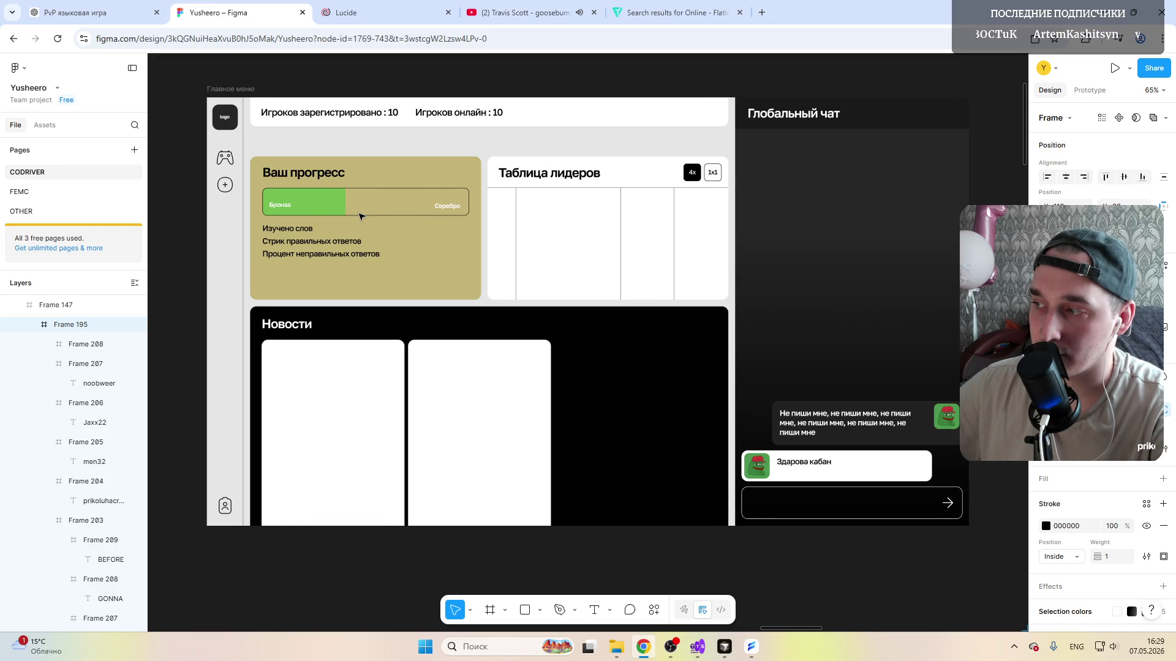
scroll(361, 216, "up", 1)
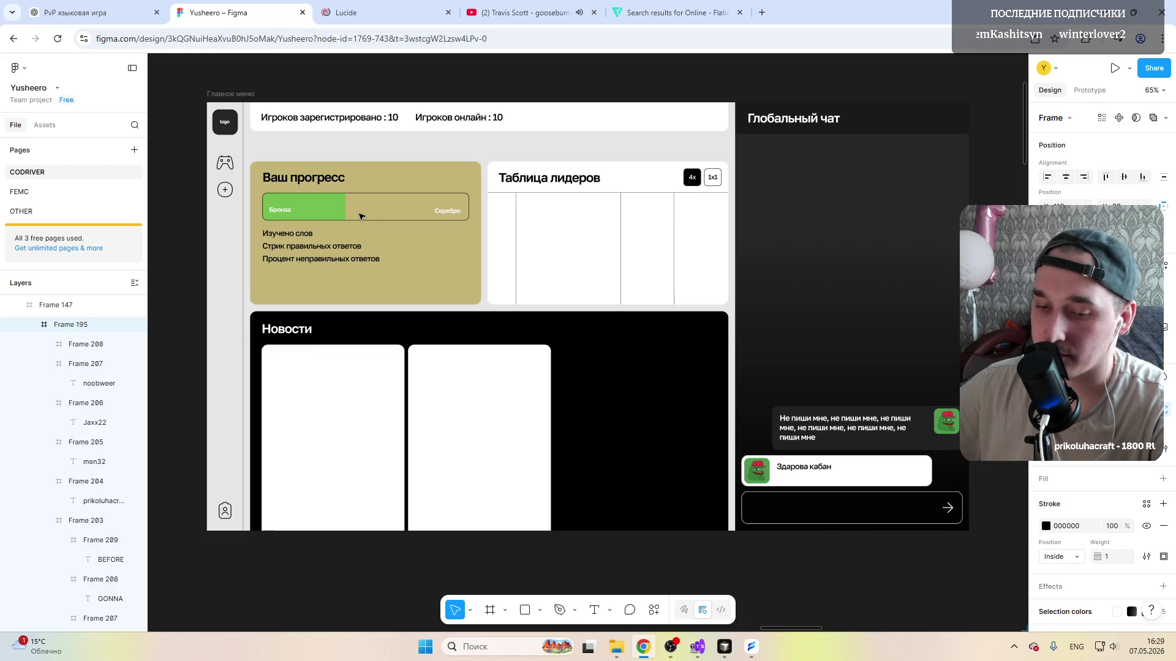
scroll(360, 216, "right", 3)
scroll(361, 216, "right", 5)
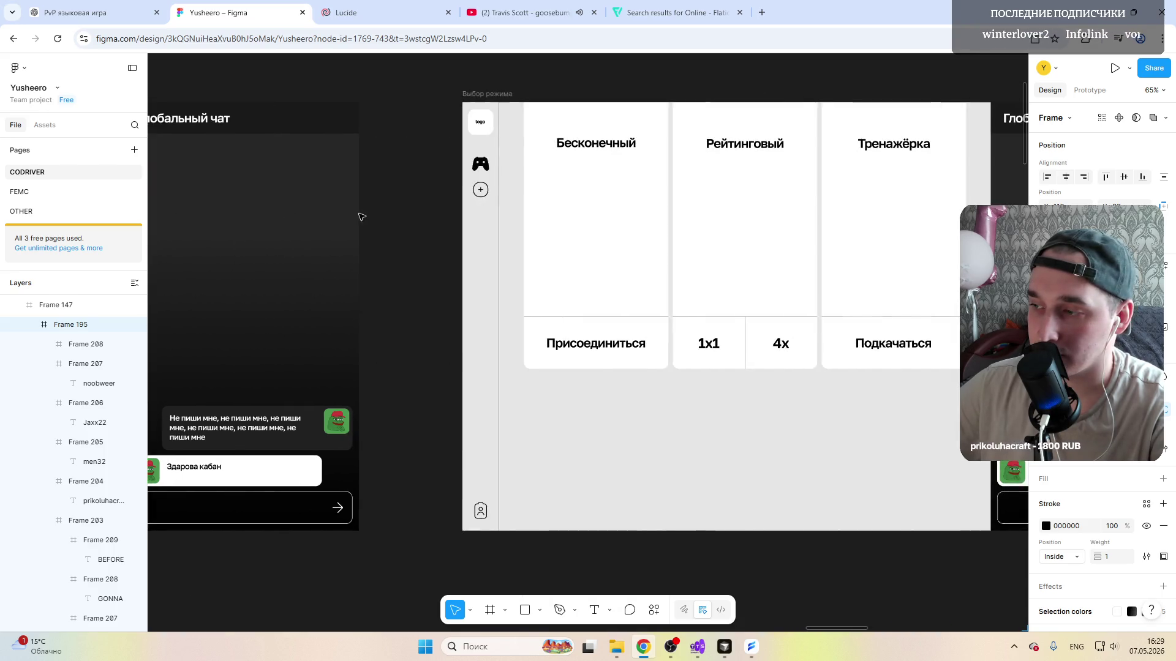
scroll(361, 217, "right", 4)
scroll(360, 216, "right", 3)
scroll(360, 215, "right", 3)
scroll(360, 217, "down", 3, "ctrl")
scroll(360, 216, "down", 3)
scroll(393, 429, "down", 2)
scroll(393, 429, "right", 3)
scroll(394, 430, "right", 3)
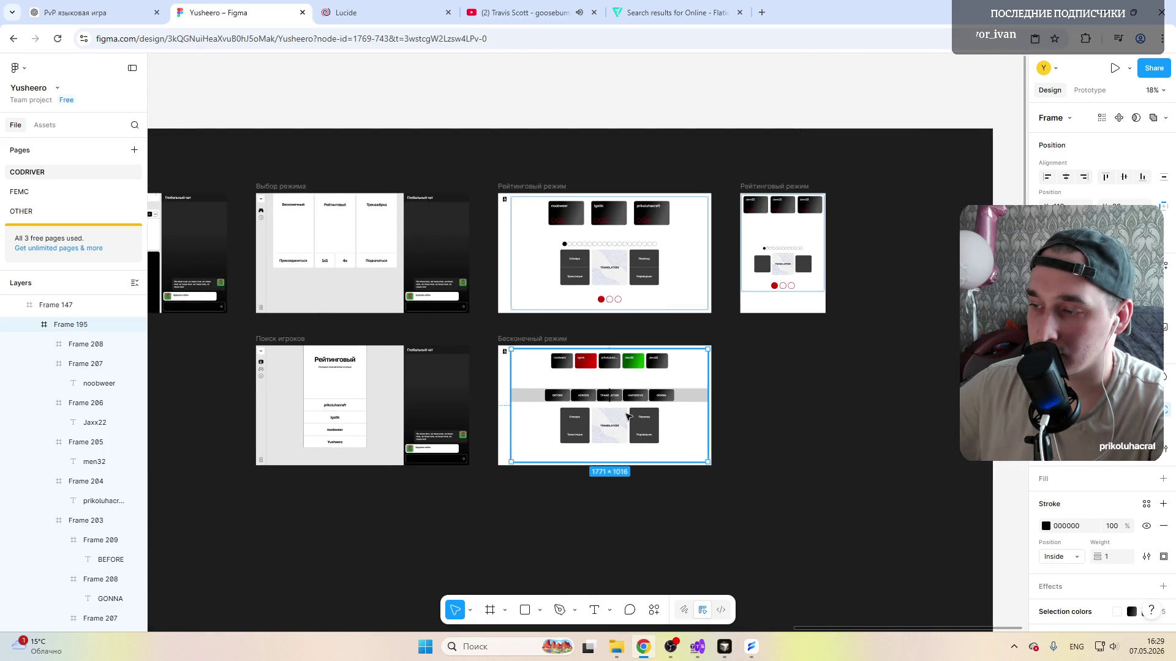
scroll(393, 429, "right", 3)
scroll(496, 423, "up", 3, "ctrl")
scroll(496, 423, "up", 4, "ctrl")
scroll(496, 424, "up", 2, "ctrl")
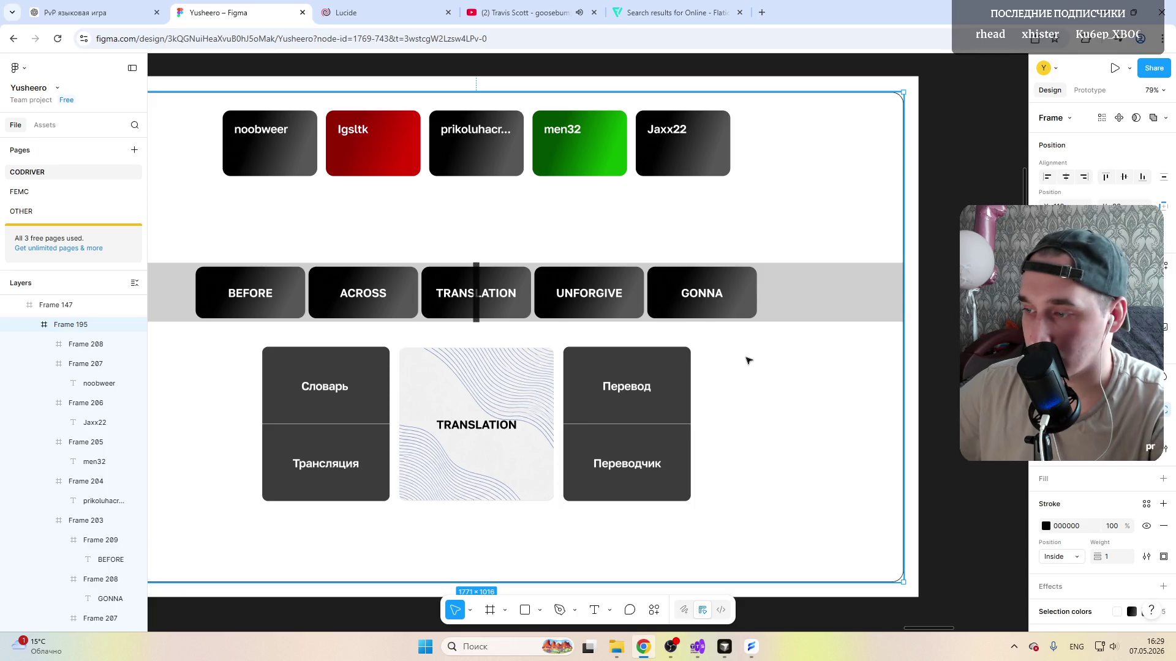
left_click(740, 293)
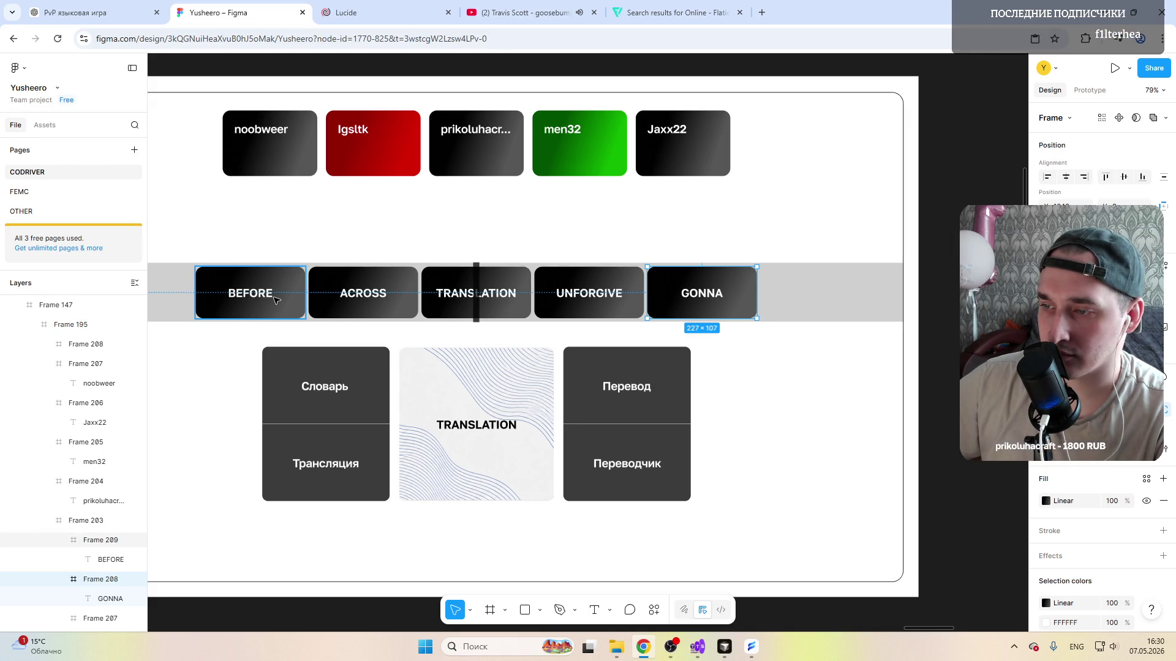
scroll(278, 298, "up", 1)
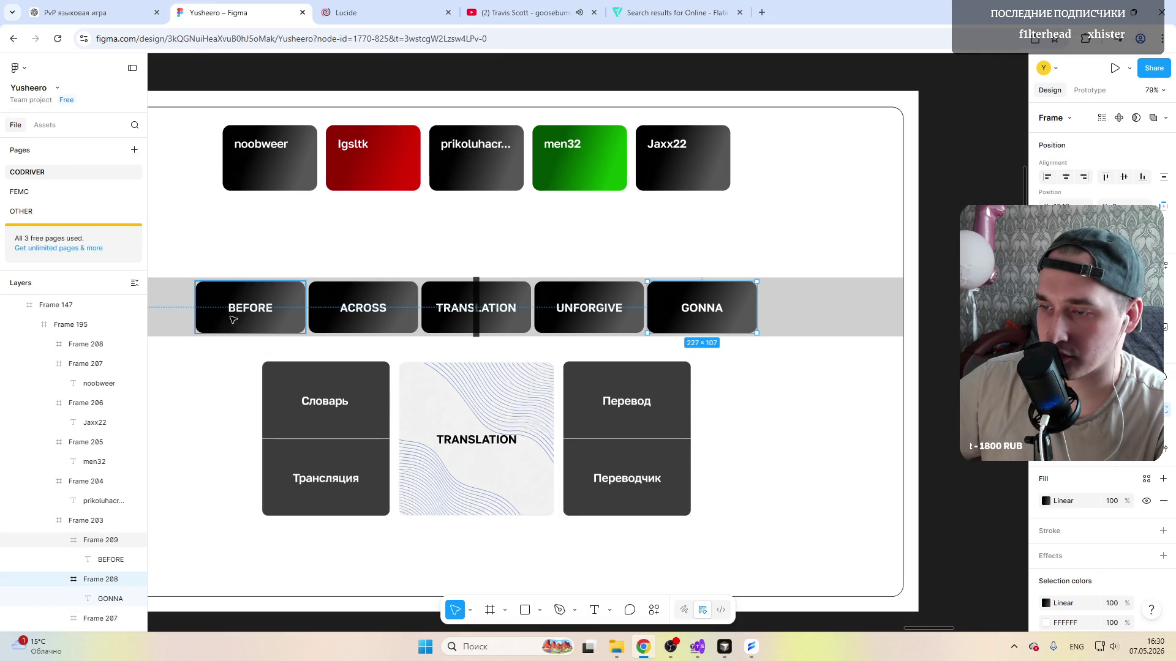
scroll(342, 336, "left", 2)
scroll(211, 321, "left", 5)
left_click(373, 288)
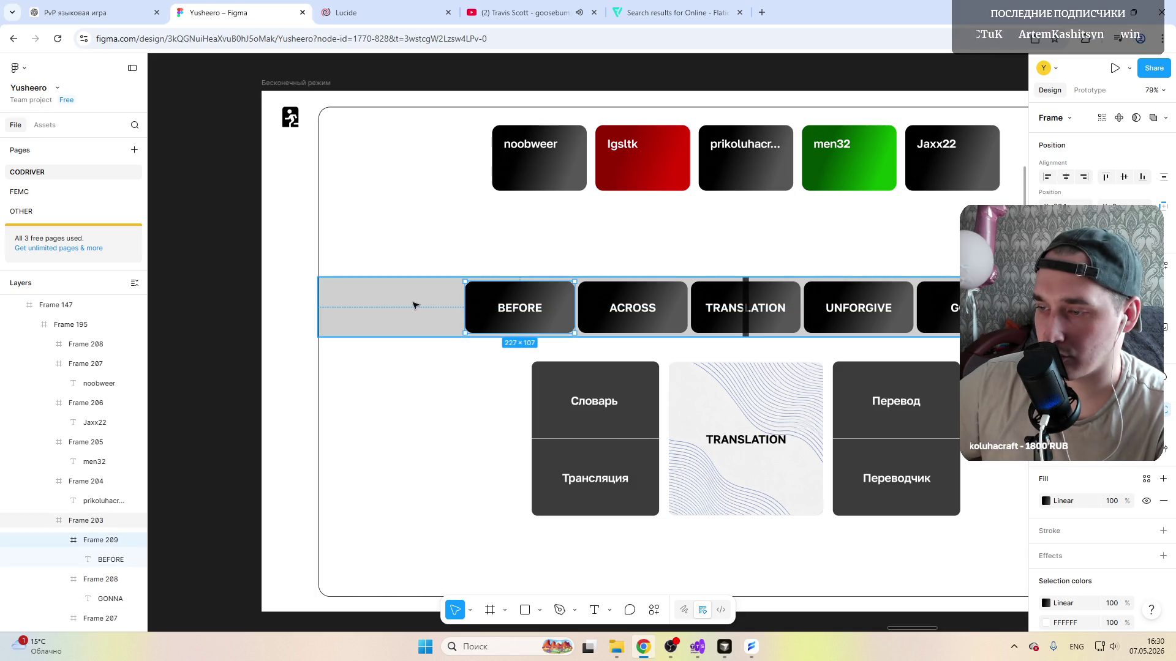
Step: Duplicate the BEFORE card and place the copy in the strip's leftmost slot
left_click(407, 303)
left_click(501, 307)
mouse_move(501, 306)
left_mouse_down("alt")
mouse_move(375, 297)
mouse_move(409, 295)
left_mouse_up("alt")
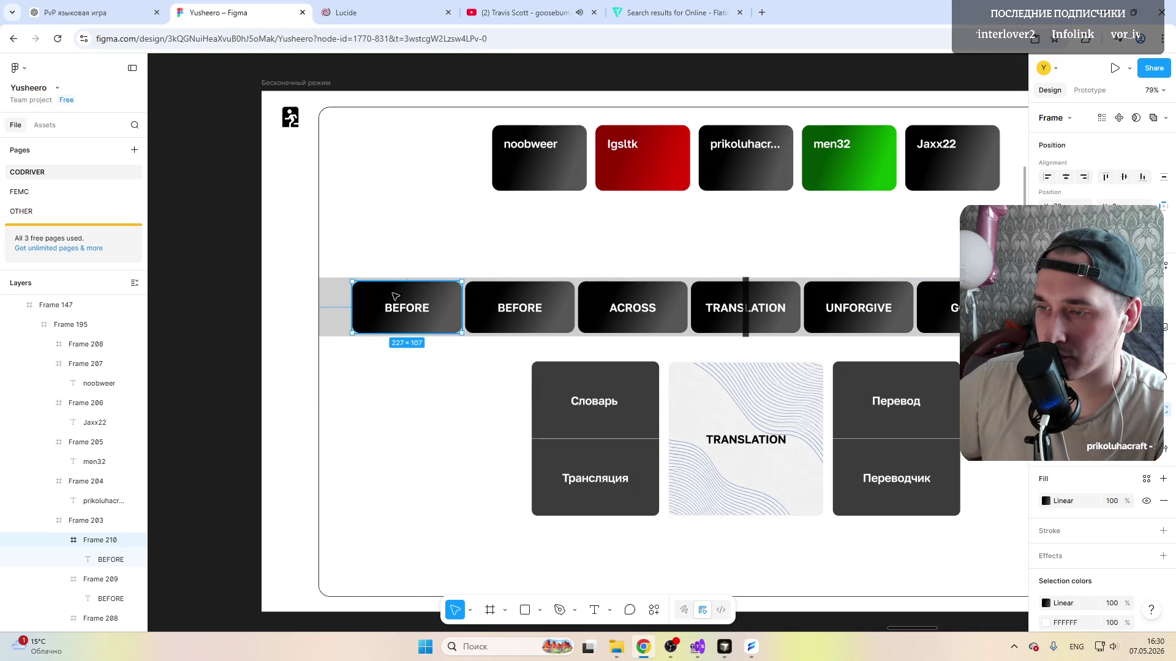
scroll(364, 301, "up", 5, "ctrl")
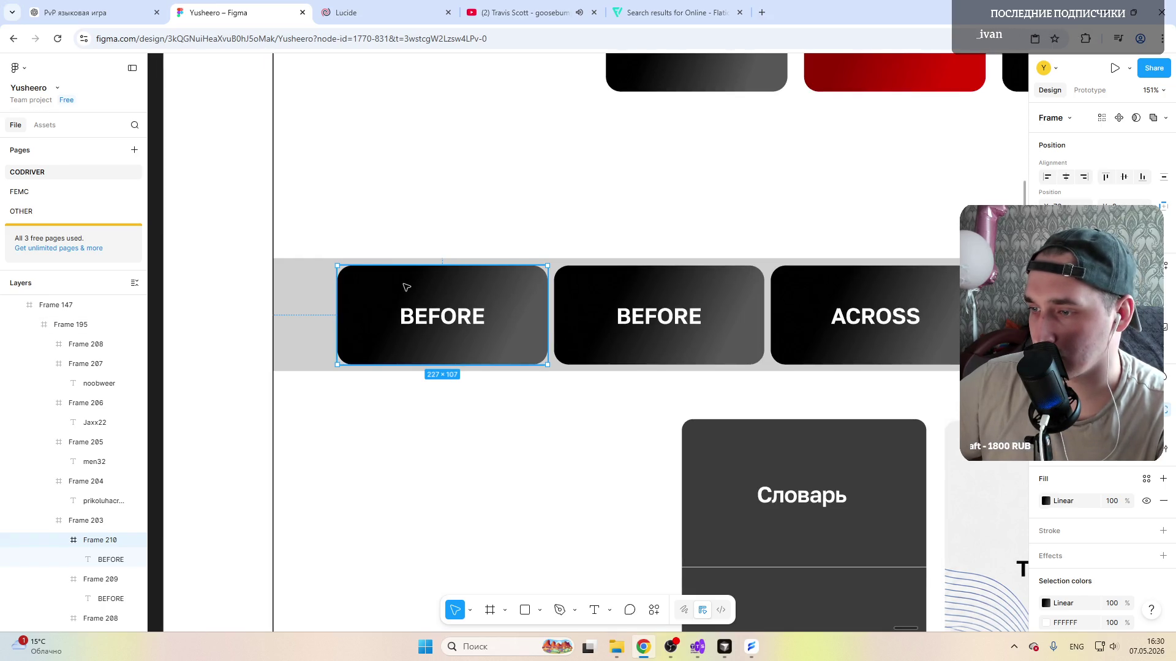
key("ctrl+d")
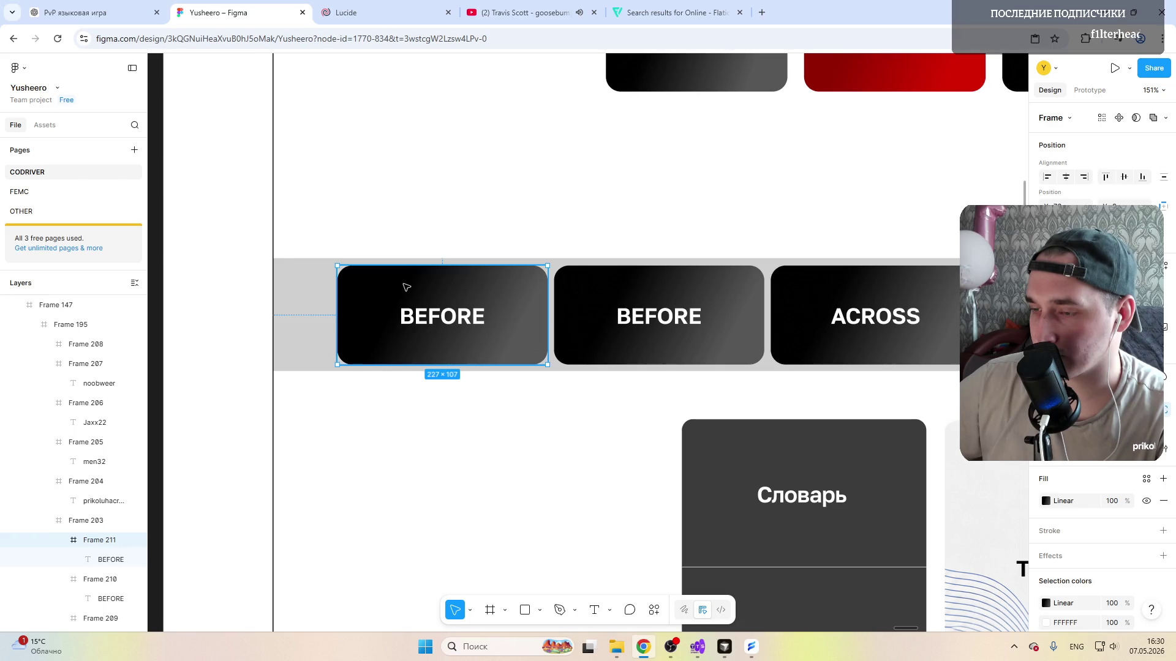
key("ctrl+z")
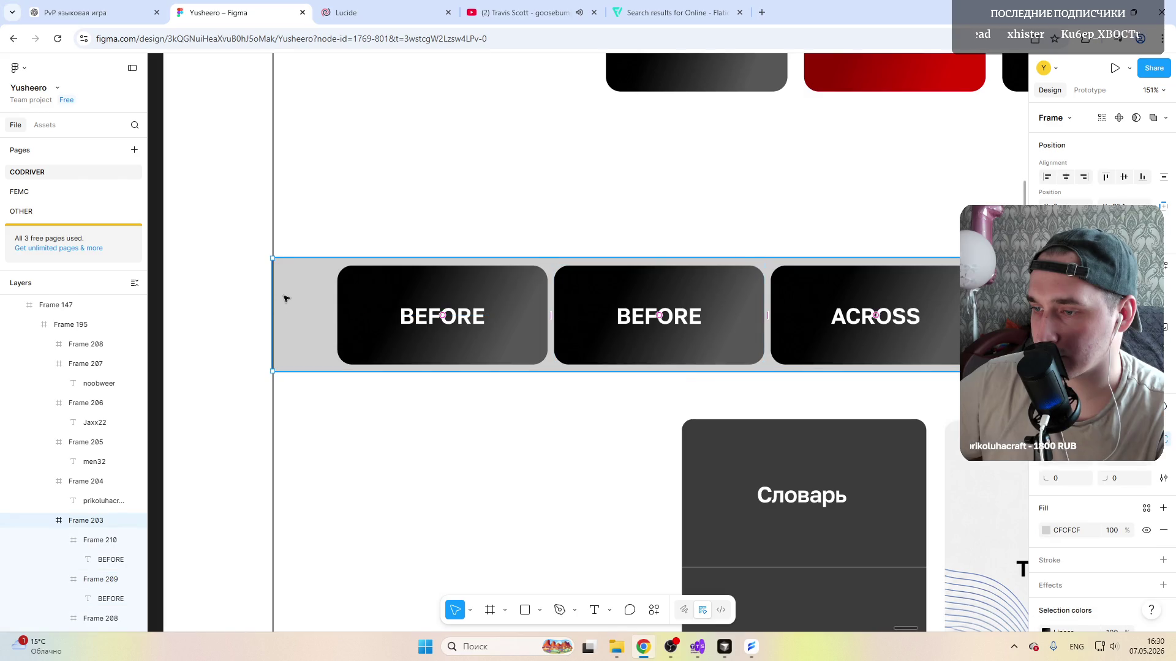
key("ctrl+d")
left_click_drag(589, 294, 379, 292)
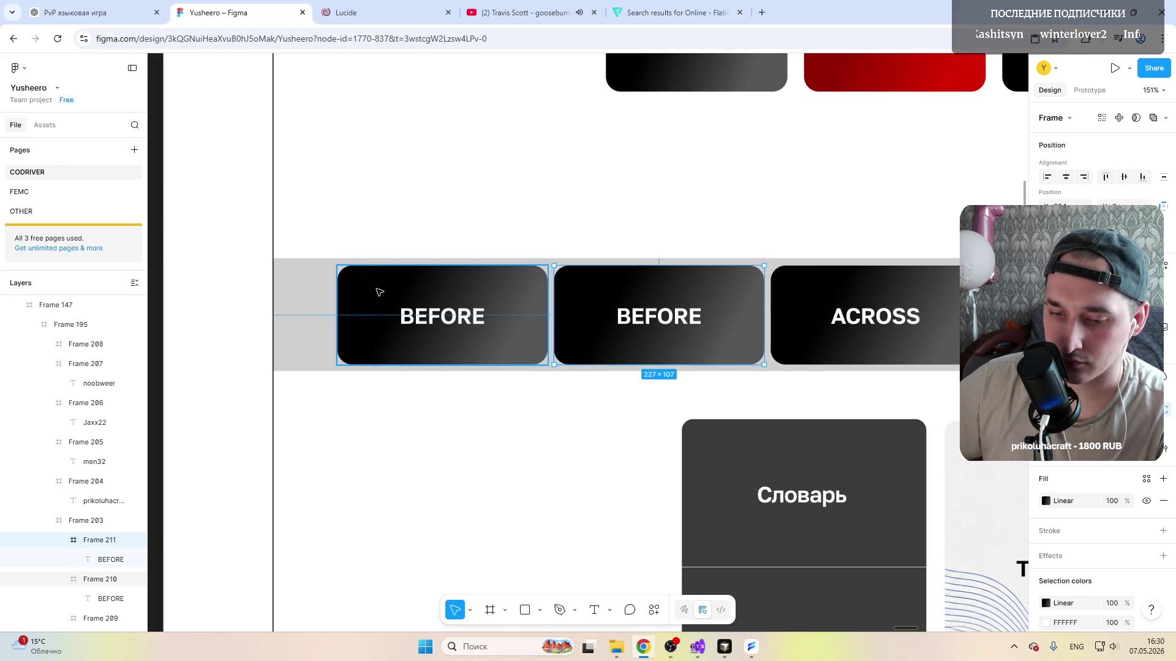
scroll(379, 291, "down", 2)
scroll(378, 292, "up", 2)
scroll(378, 291, "down", 3)
scroll(379, 291, "down", 2)
scroll(379, 292, "right", 3)
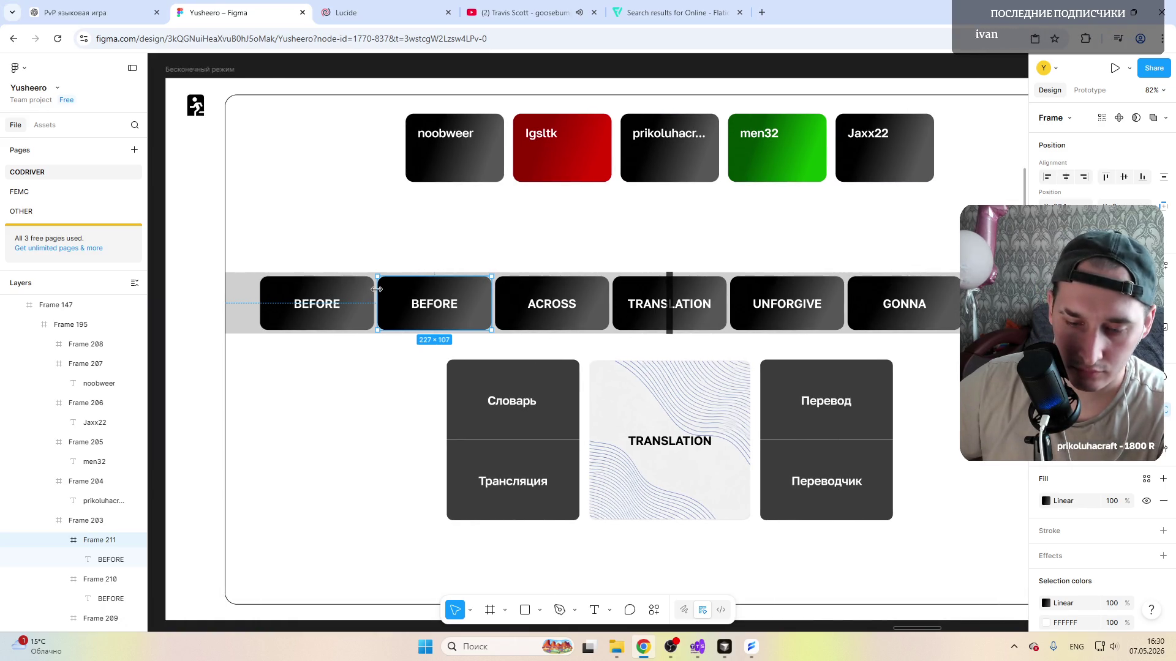
scroll(379, 291, "up", 2)
scroll(378, 291, "up", 2)
scroll(615, 327, "down", 1)
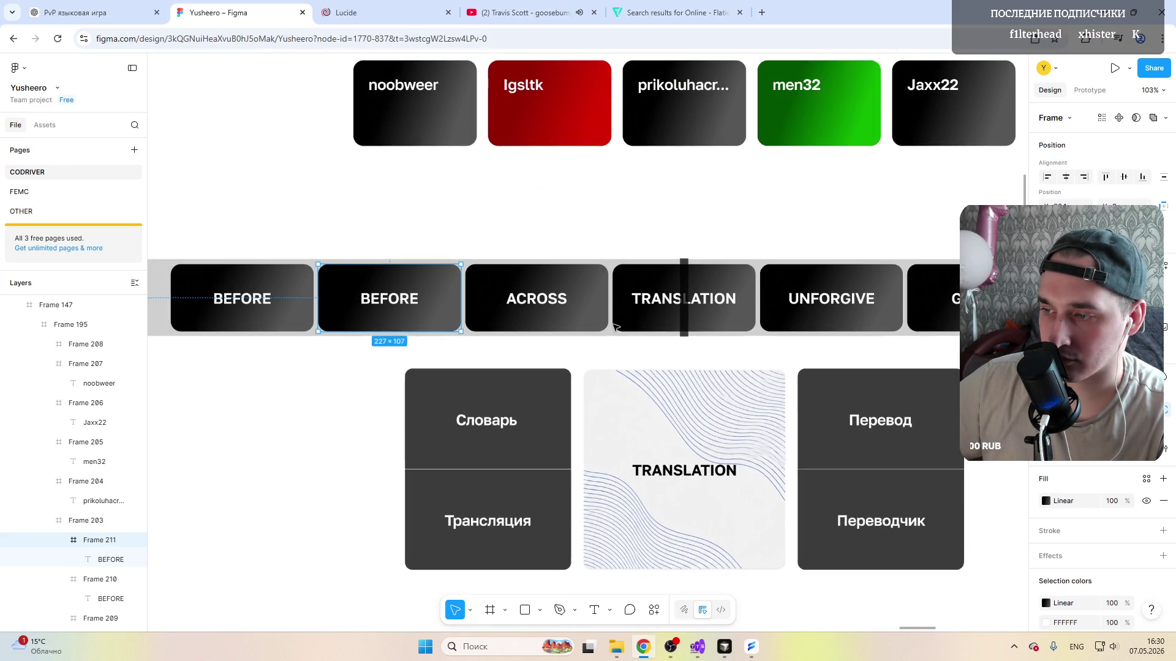
scroll(615, 326, "up", 1)
scroll(616, 327, "down", 1)
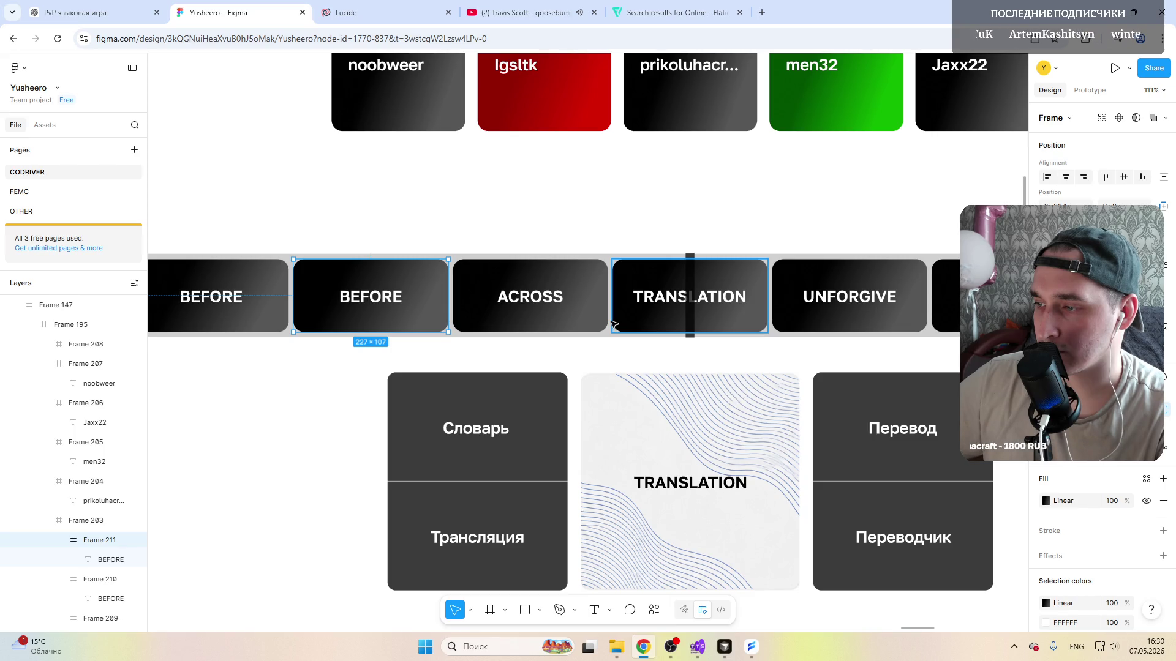
scroll(616, 327, "down", 3)
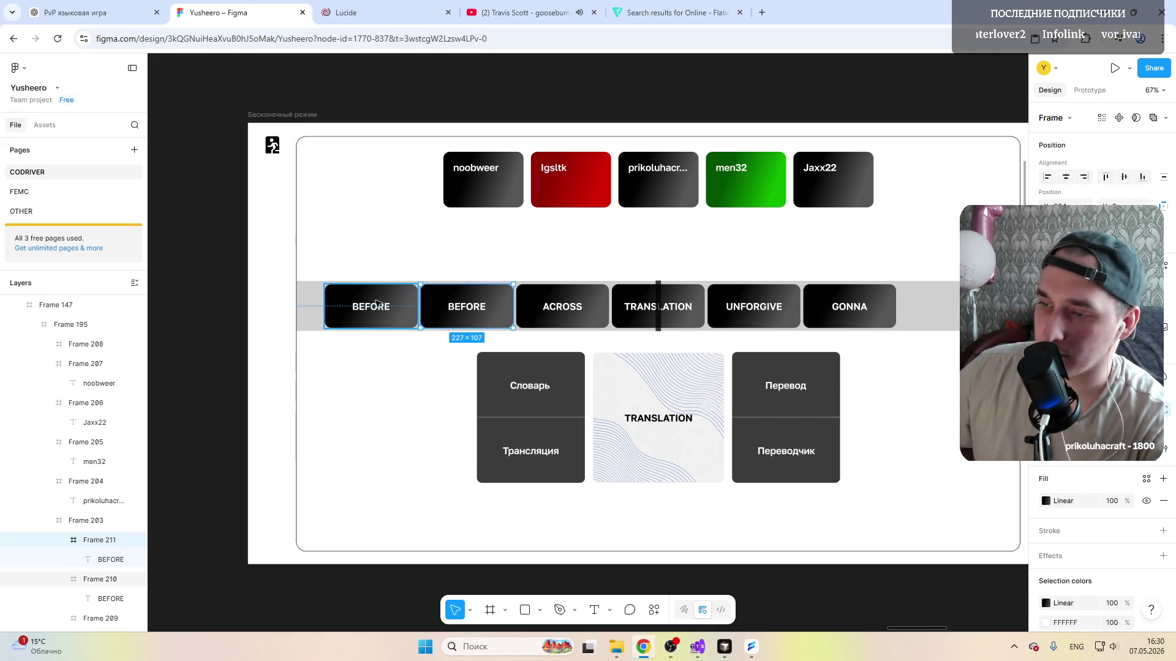
left_click(469, 271)
scroll(469, 271, "up", 5)
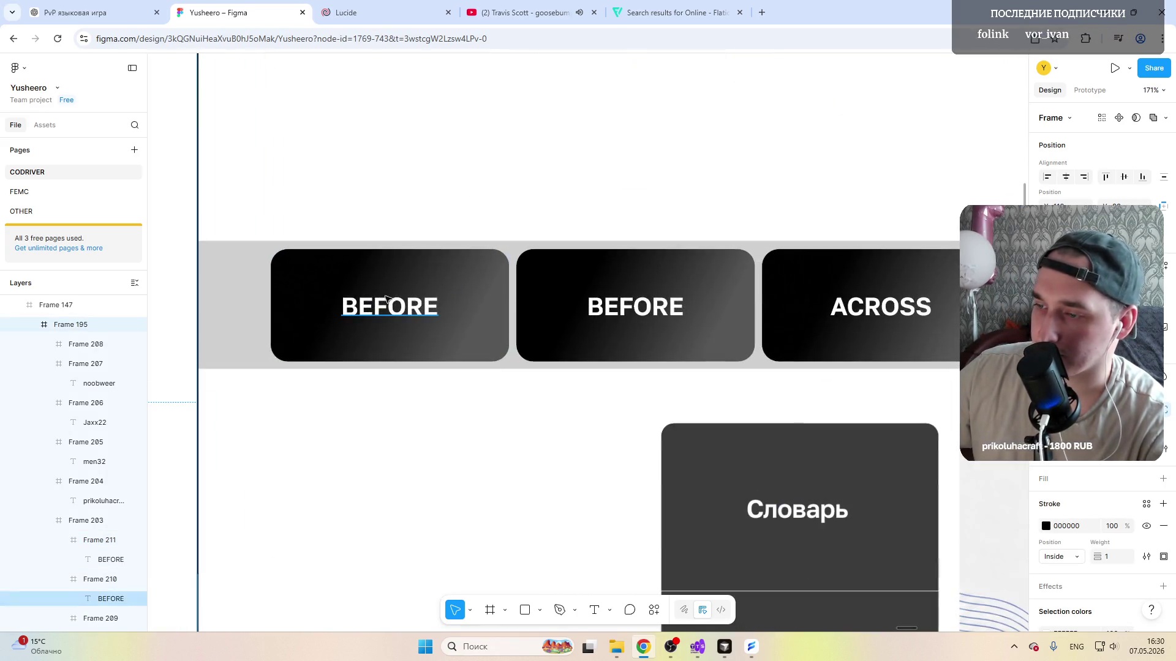
scroll(607, 328, "down", 2)
scroll(569, 313, "up", 2)
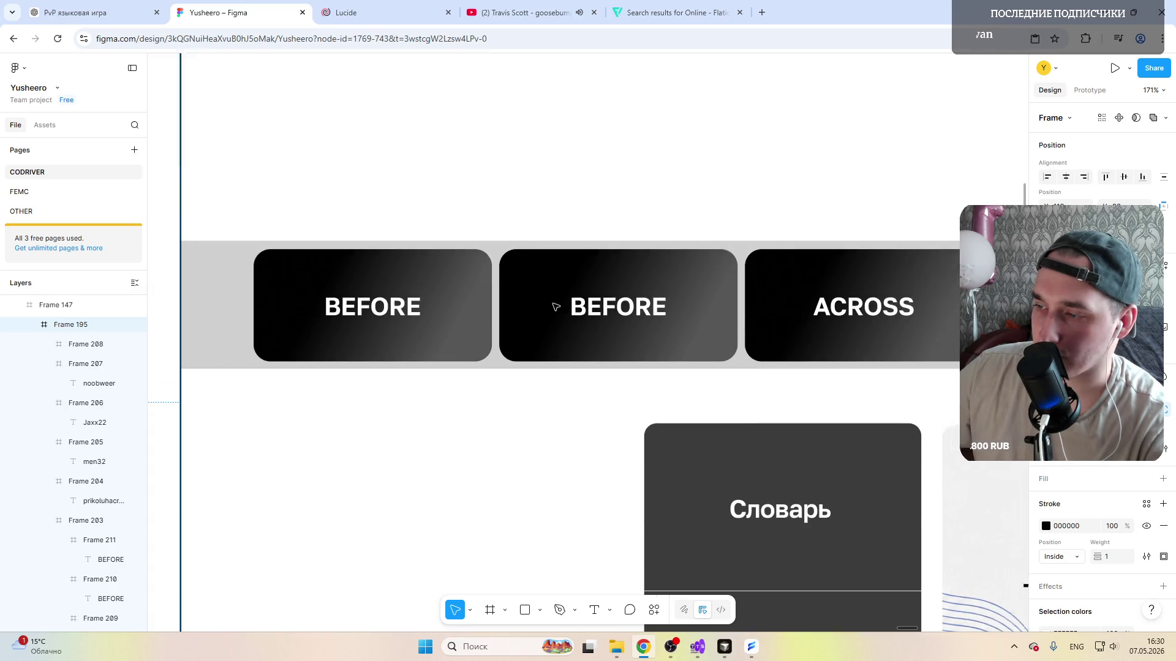
scroll(556, 307, "right", 3)
scroll(556, 307, "right", 2)
scroll(556, 308, "left", 3)
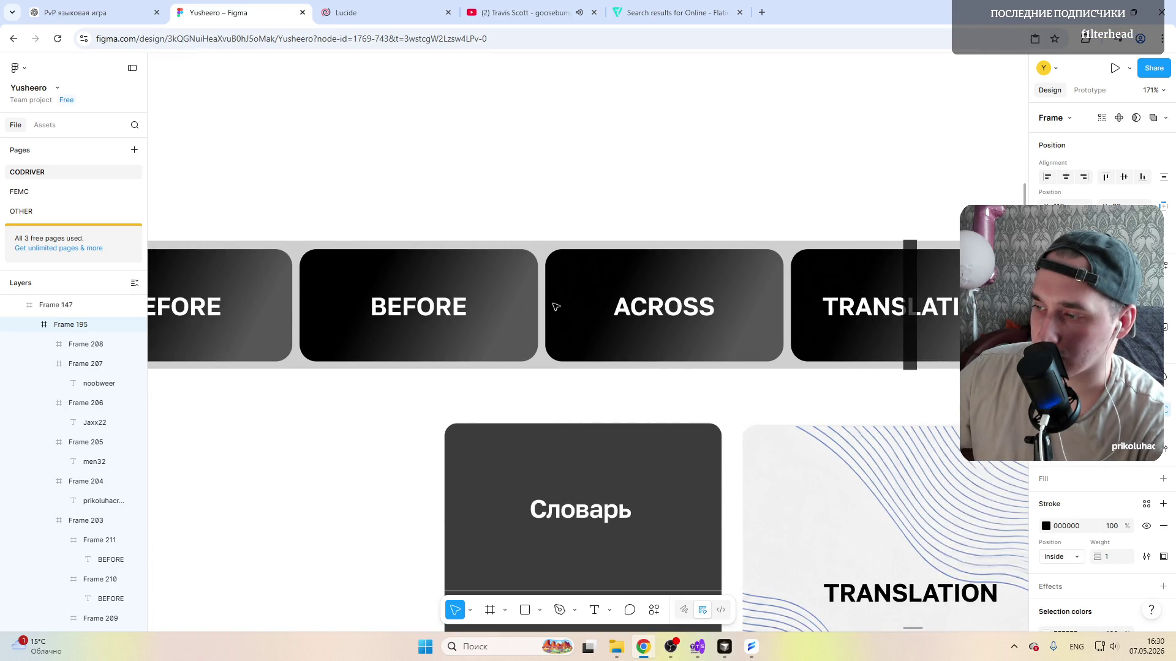
scroll(556, 307, "right", 2)
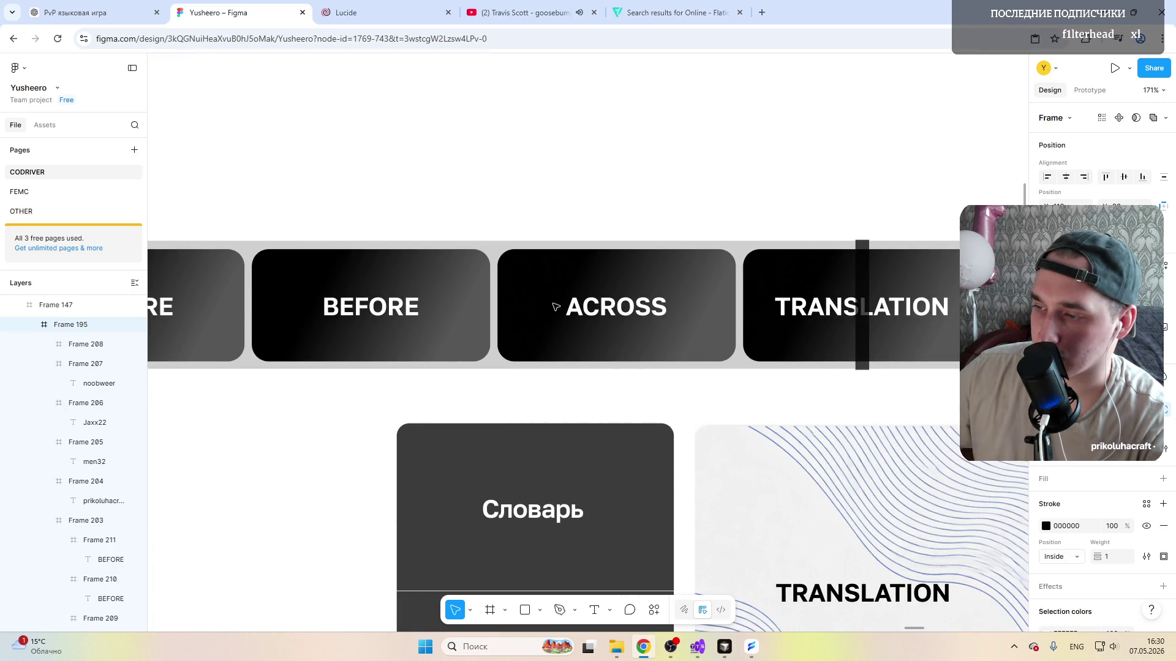
left_click(654, 290)
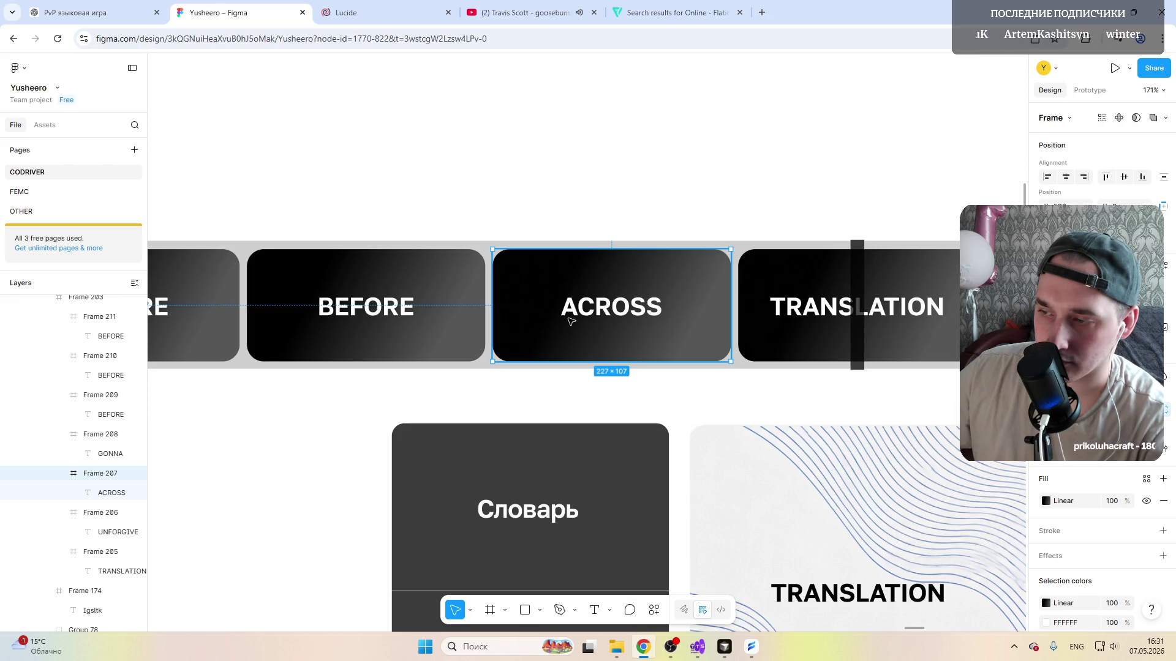
scroll(570, 321, "up", 3)
scroll(562, 315, "up", 2)
scroll(562, 315, "down", 2)
scroll(563, 315, "down", 2)
scroll(560, 316, "left", 3)
scroll(559, 319, "right", 2)
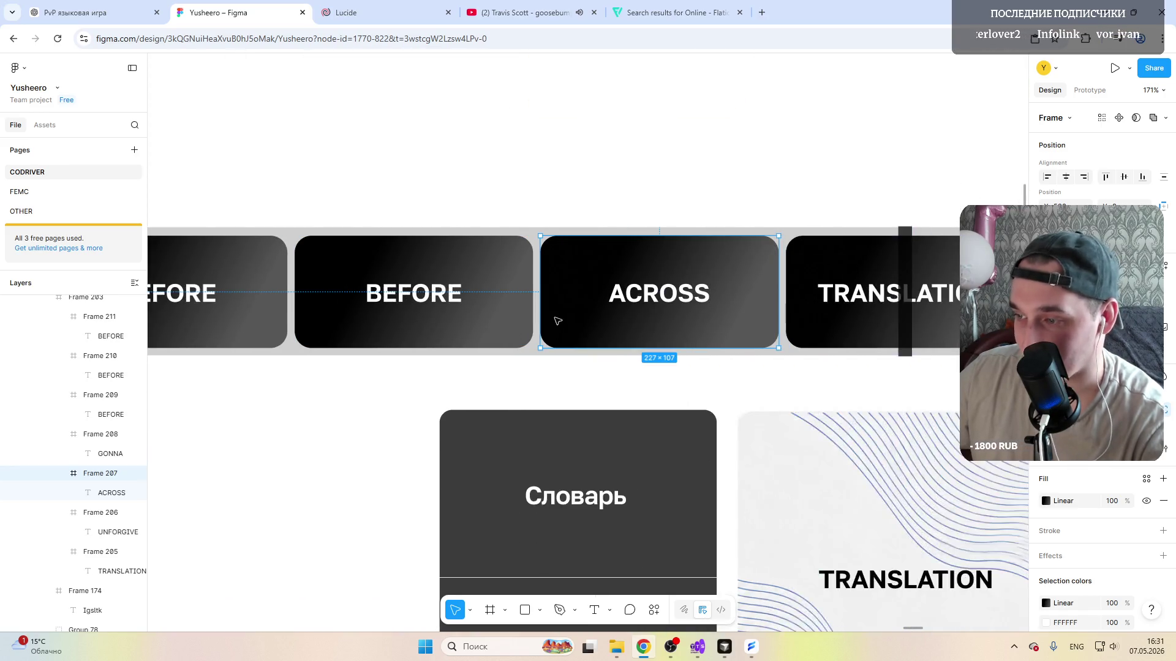
scroll(555, 321, "right", 2)
scroll(556, 320, "down", 5)
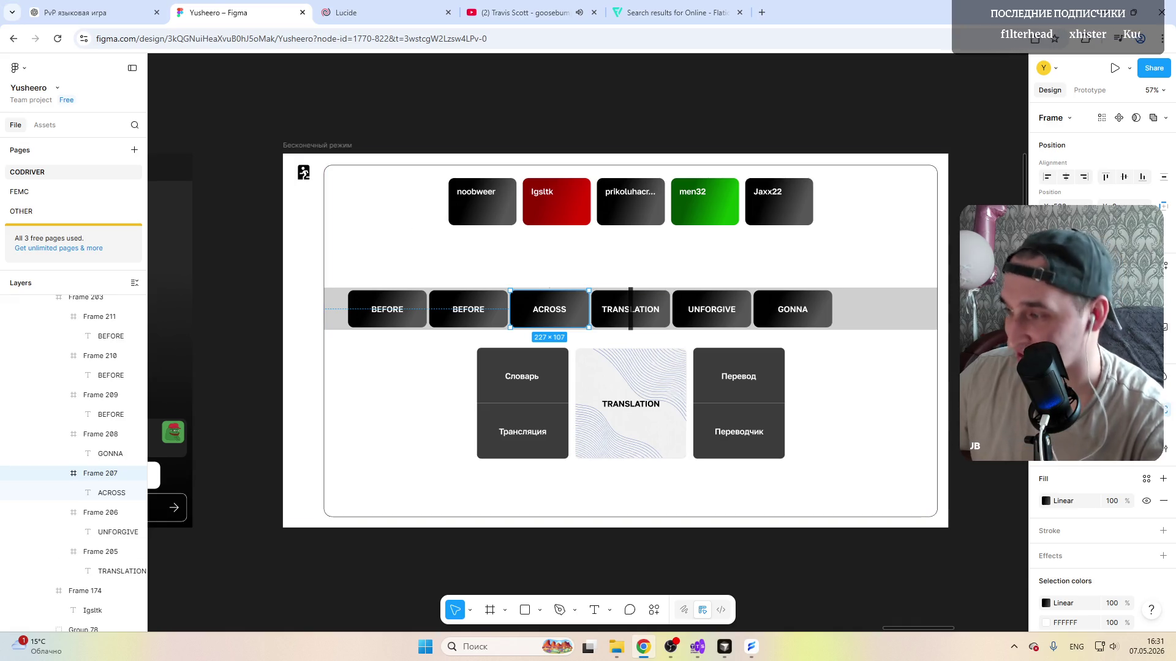
key("Escape")
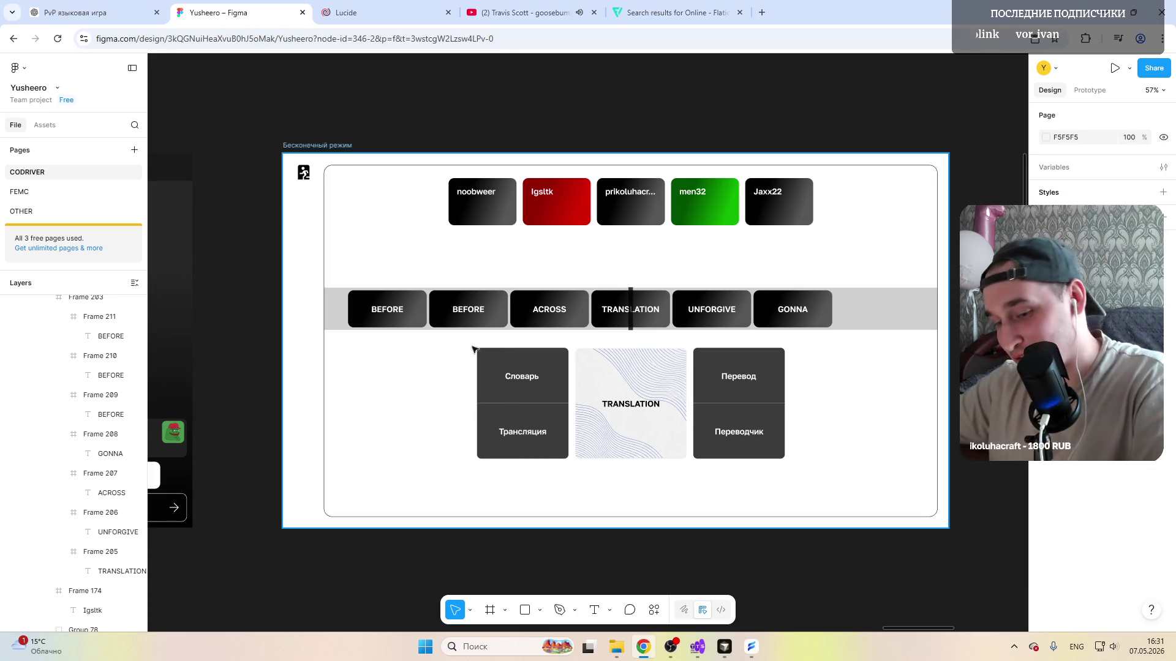
scroll(511, 384, "up", 3)
scroll(379, 322, "up", 2)
scroll(552, 321, "down", 5)
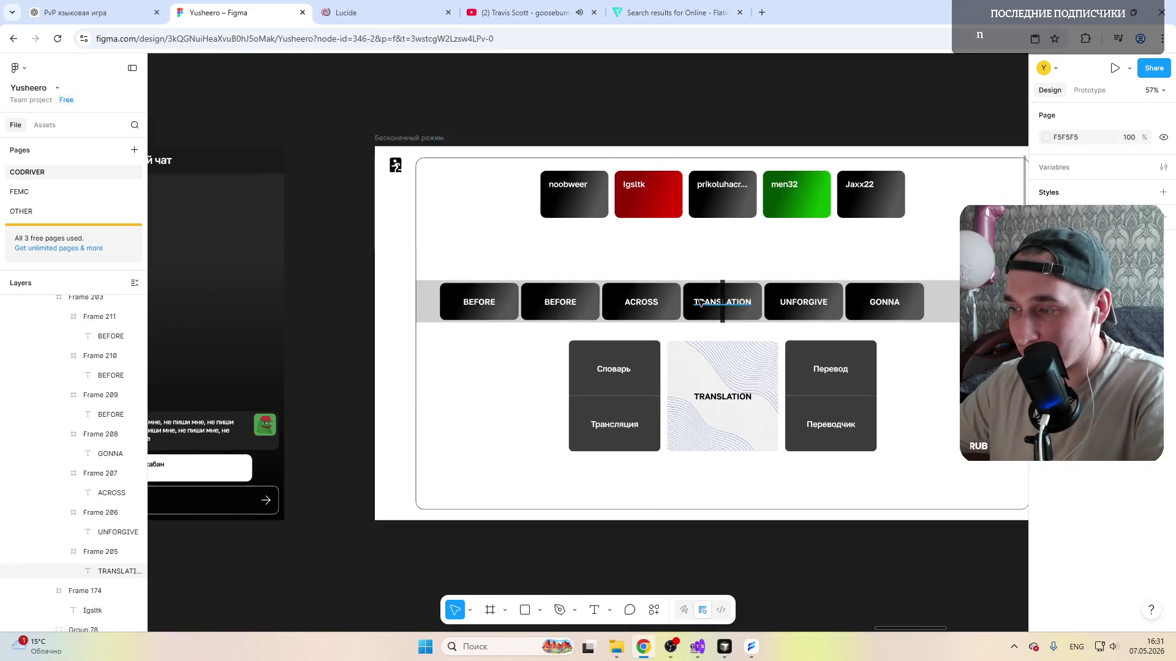
scroll(701, 304, "up", 5)
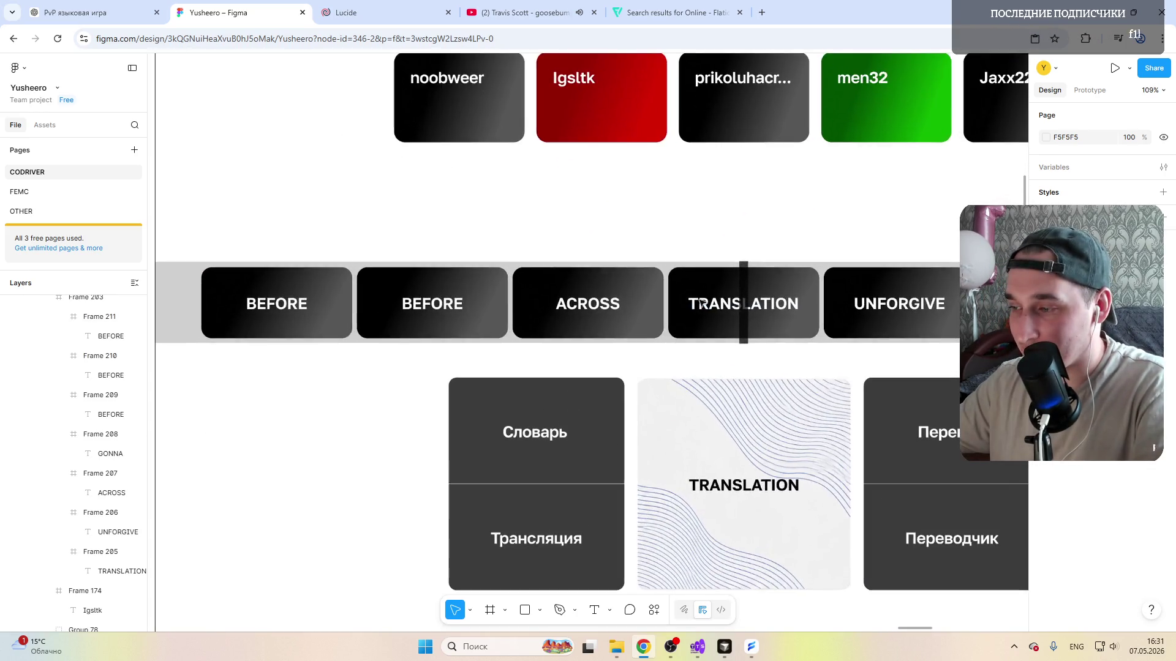
left_click(641, 280)
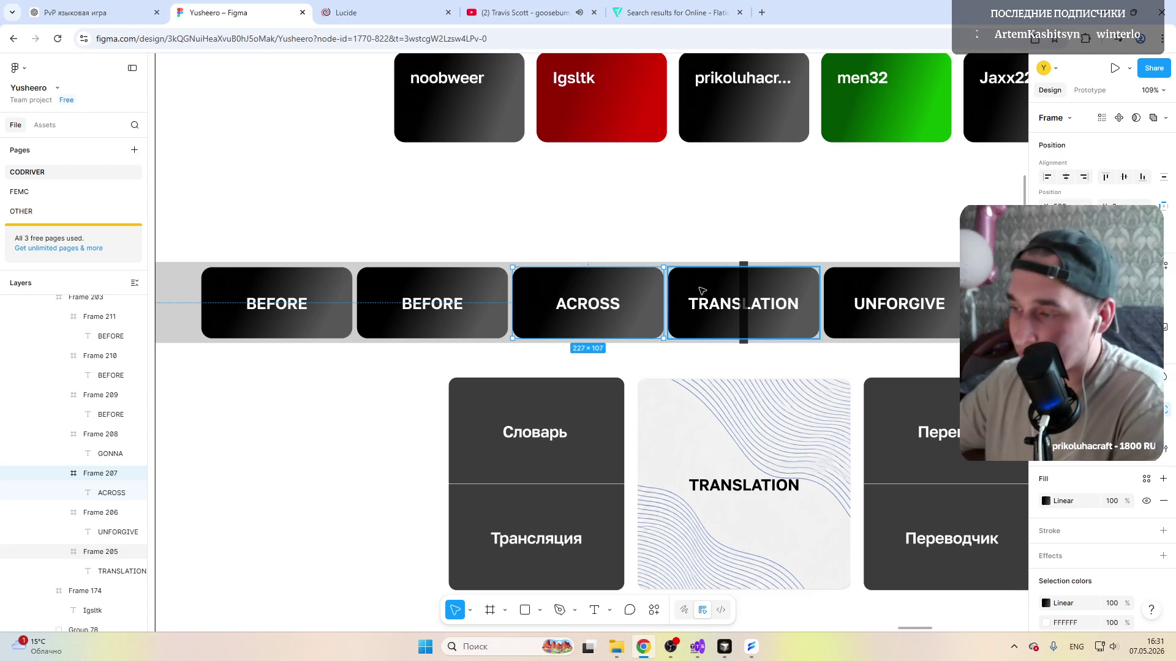
left_click(701, 309)
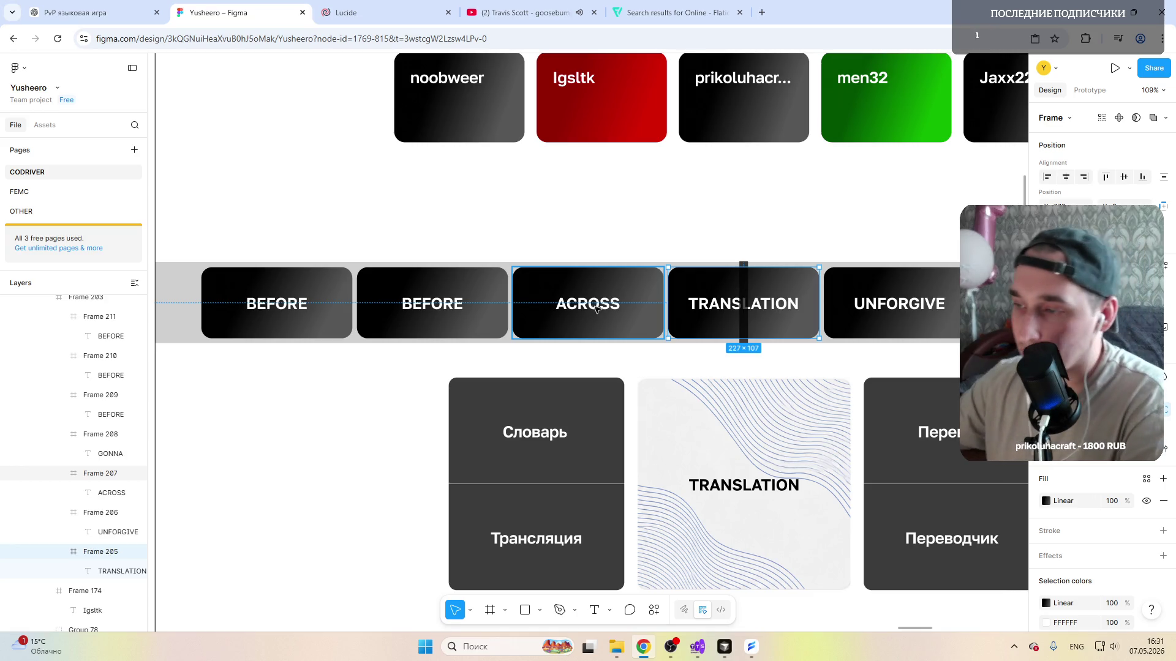
left_click(596, 312)
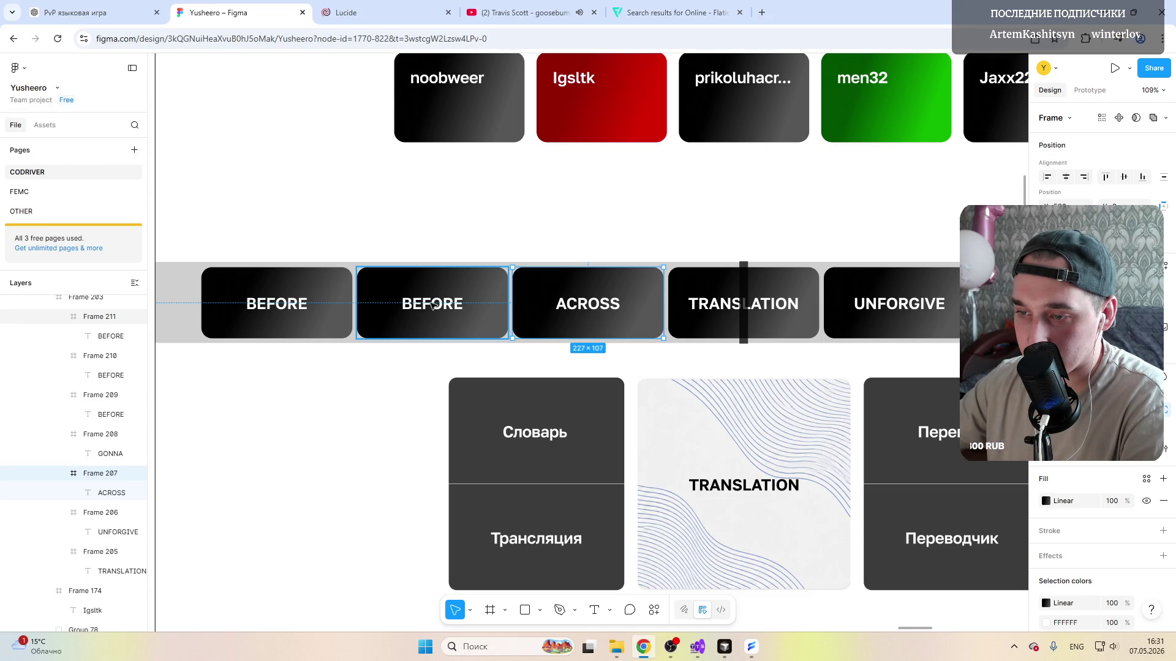
left_click(433, 303)
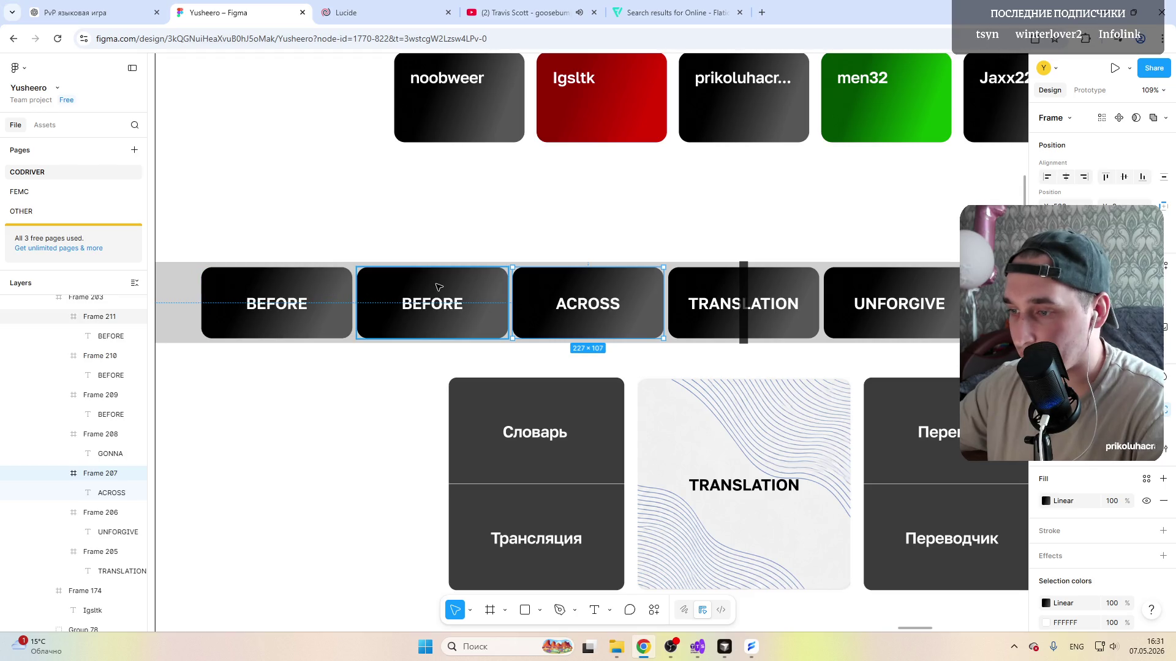
left_click(276, 304)
left_click(171, 287)
left_click(376, 292)
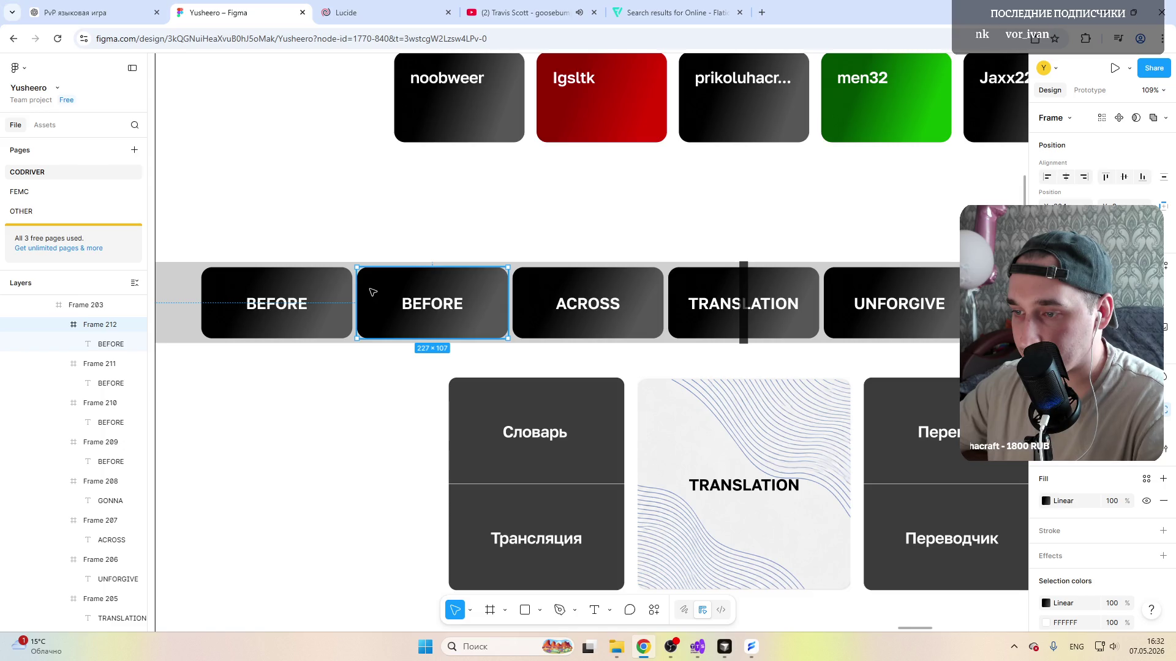
Step: Duplicate the BEFORE card into the first slot and delete its text, leaving an empty card
left_click_drag(375, 291, 230, 285, "alt")
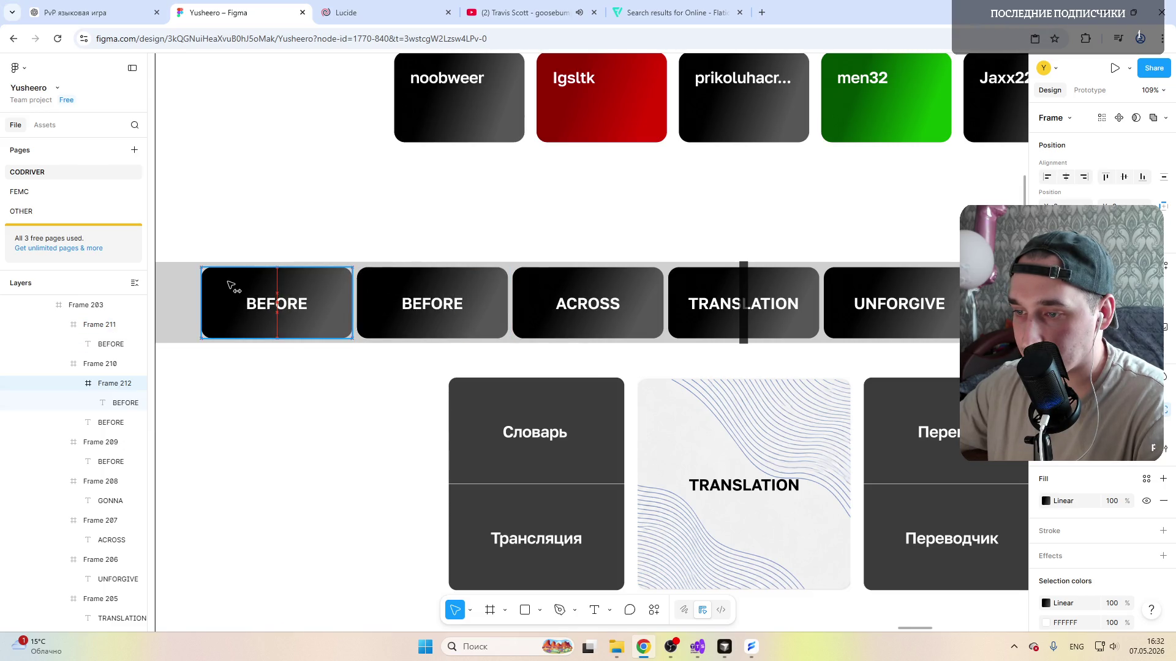
left_click(294, 306)
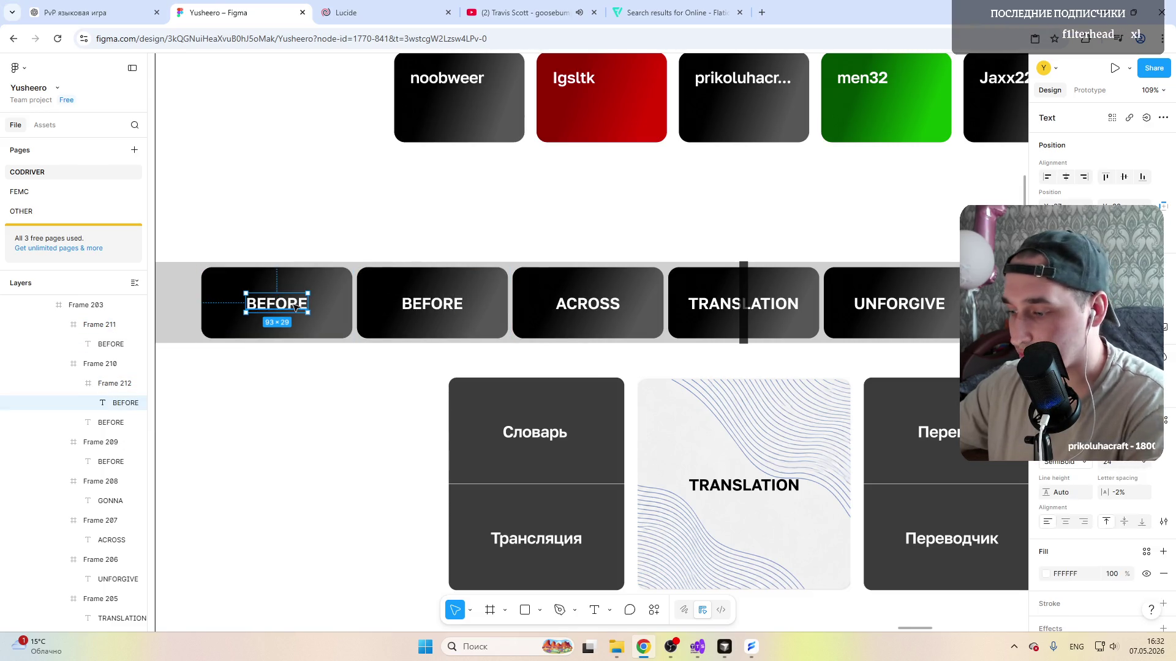
key("Delete")
left_click(274, 287)
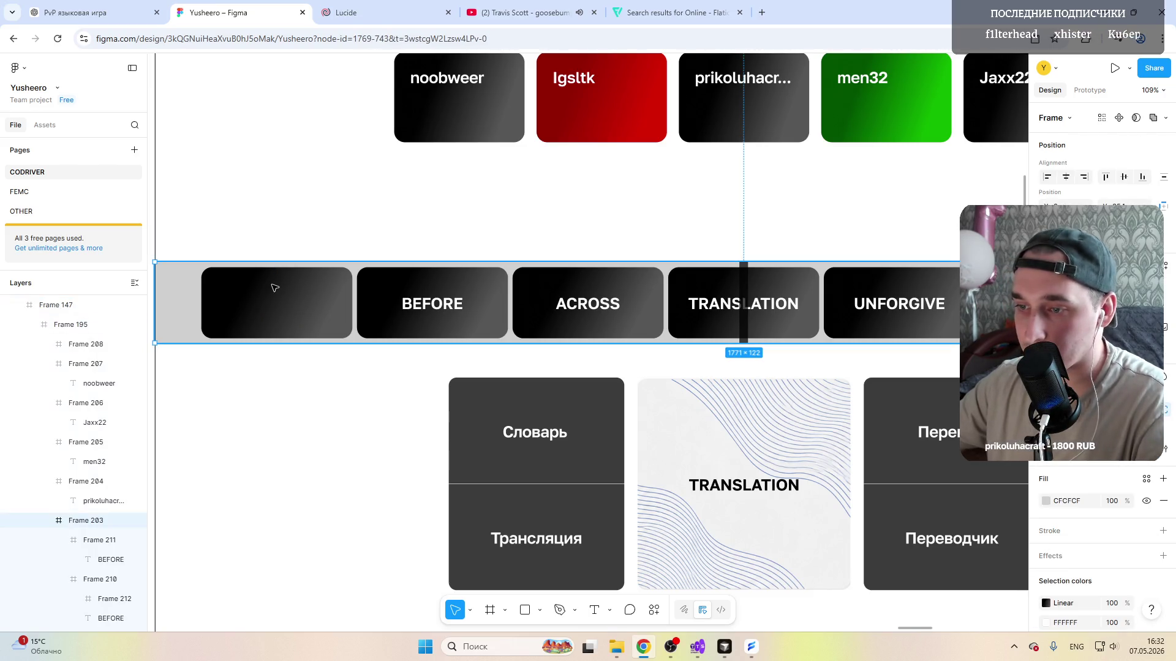
left_click(274, 288)
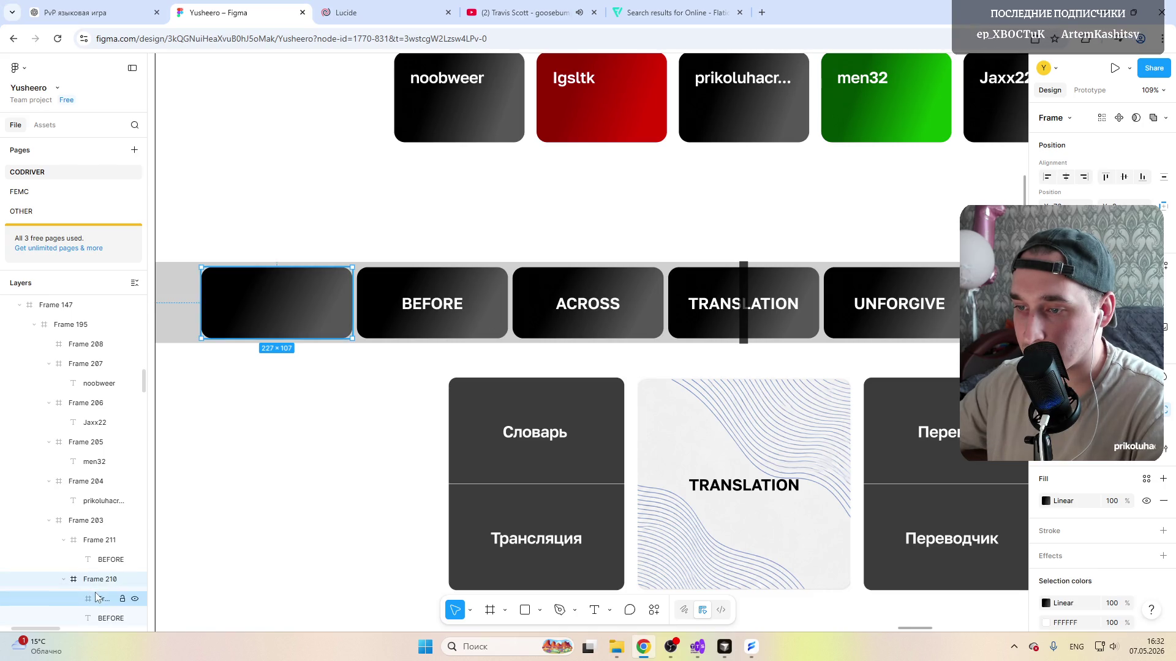
scroll(96, 587, "down", 3)
Step: Nest the empty card under the first card's Frame 210 and move it over that card
left_click(111, 496)
left_click(94, 457)
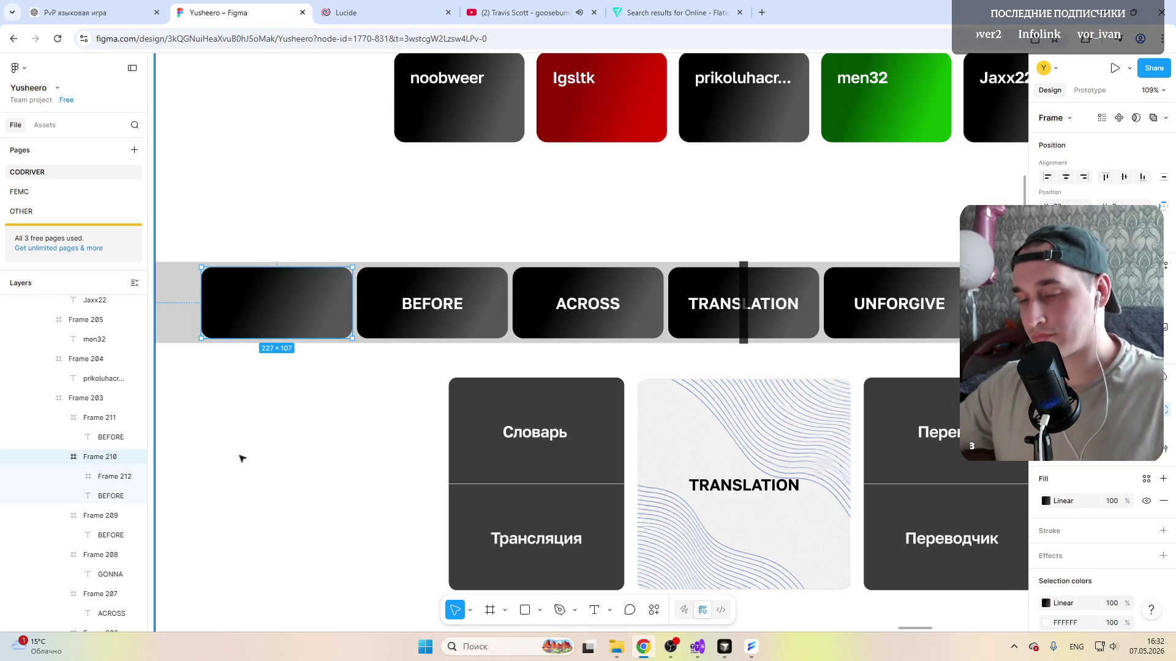
left_click(93, 419, "shift")
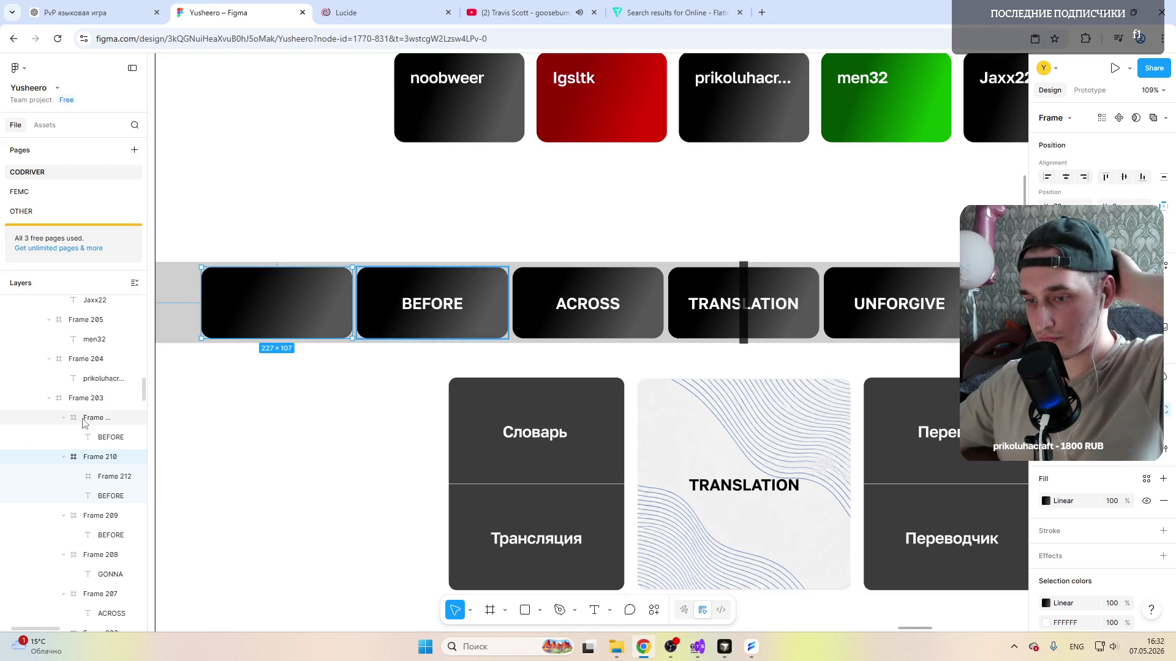
left_click(92, 516)
left_click(91, 460, "shift")
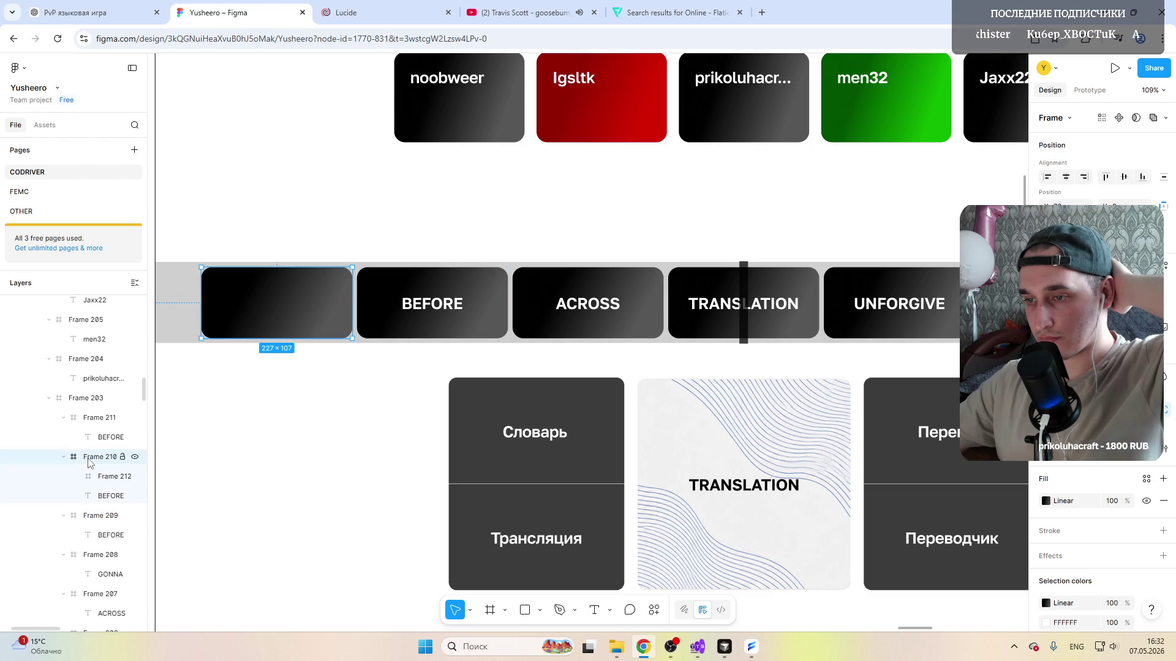
left_click_drag(248, 303, 252, 326)
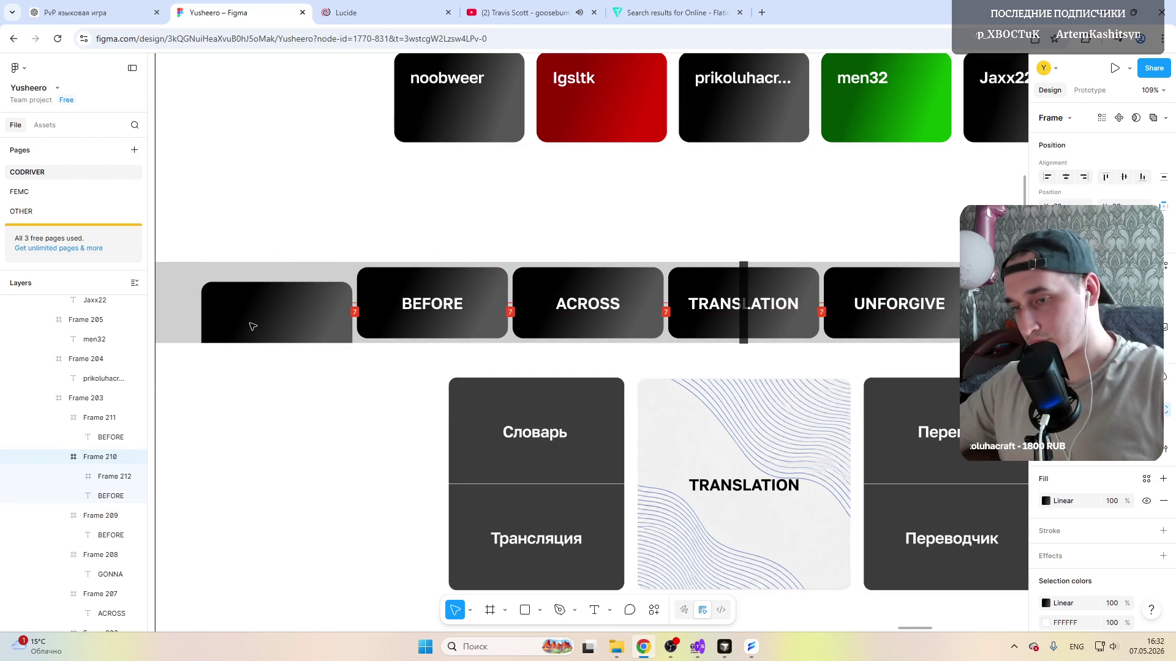
left_click(252, 326)
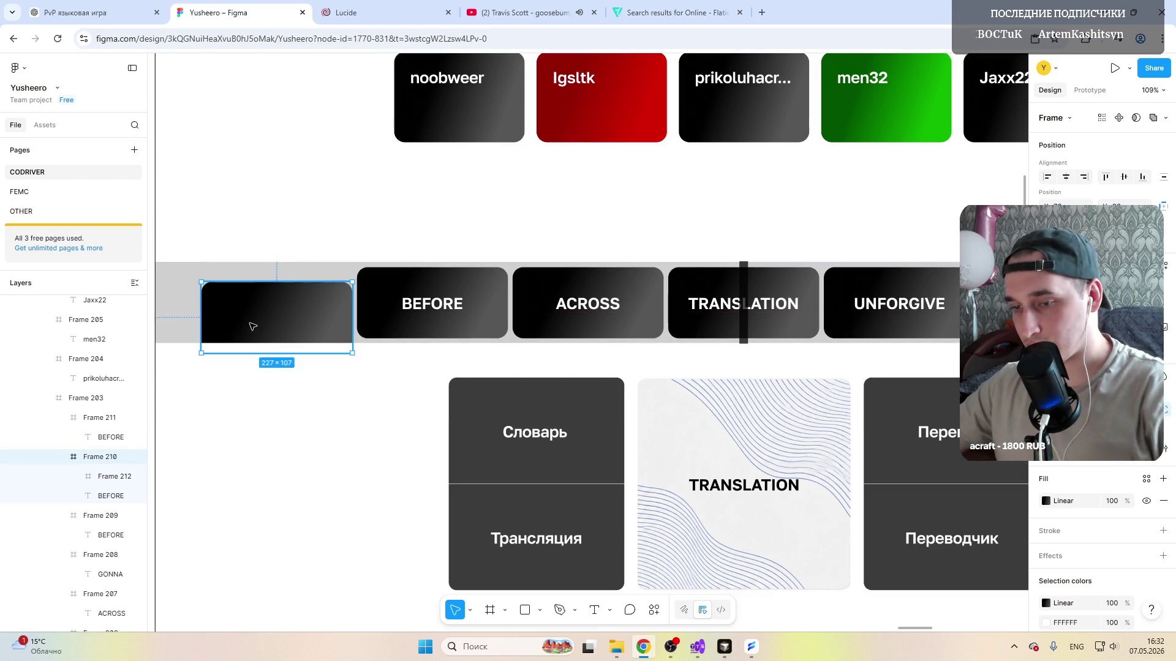
Step: Align the Frame 212 overlay exactly over the first card and bring up its gradient fill
left_click(114, 476)
left_click_drag(287, 311, 278, 303)
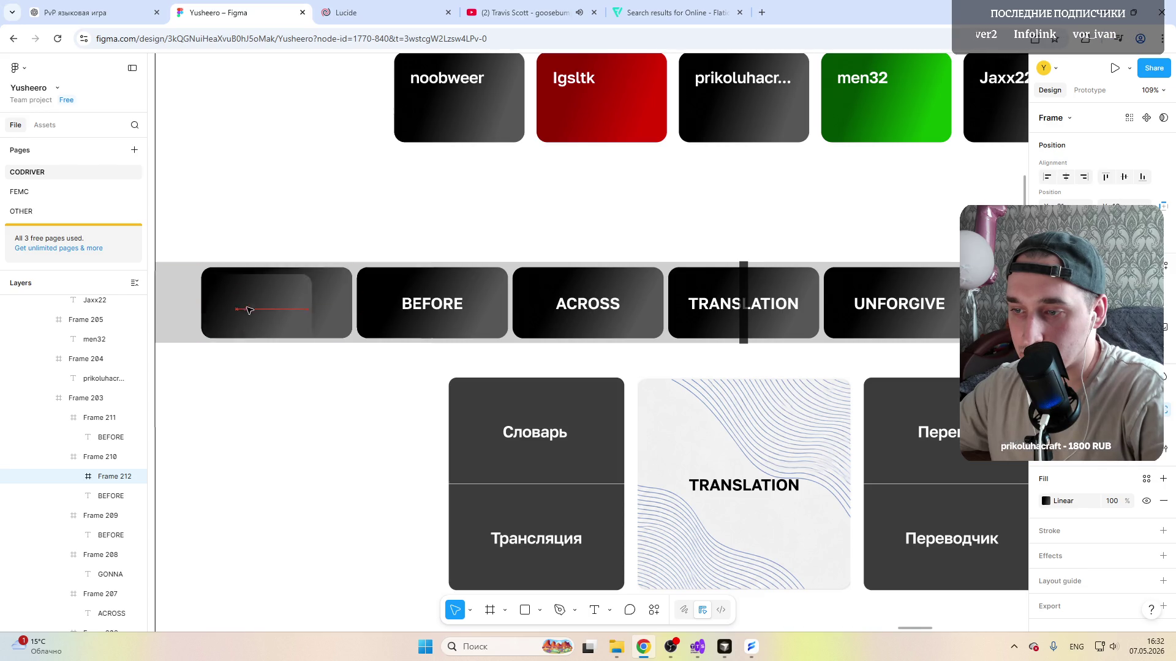
mouse_move(278, 302)
left_mouse_down()
mouse_move(286, 313)
mouse_move(287, 302)
left_mouse_up()
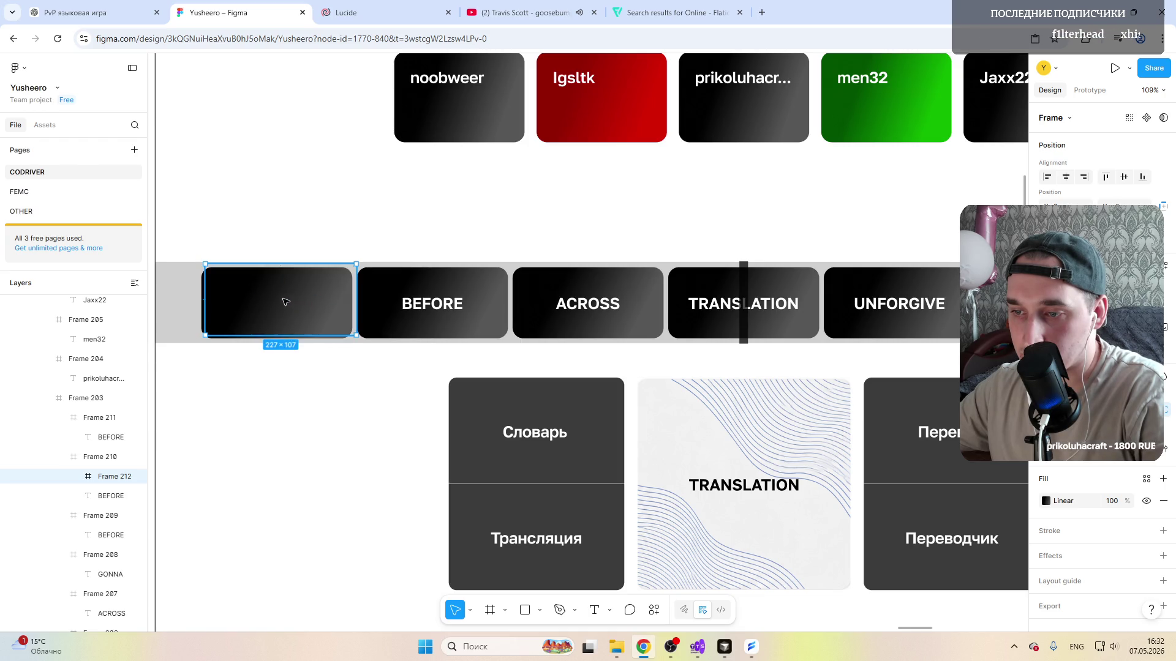
left_click(102, 476)
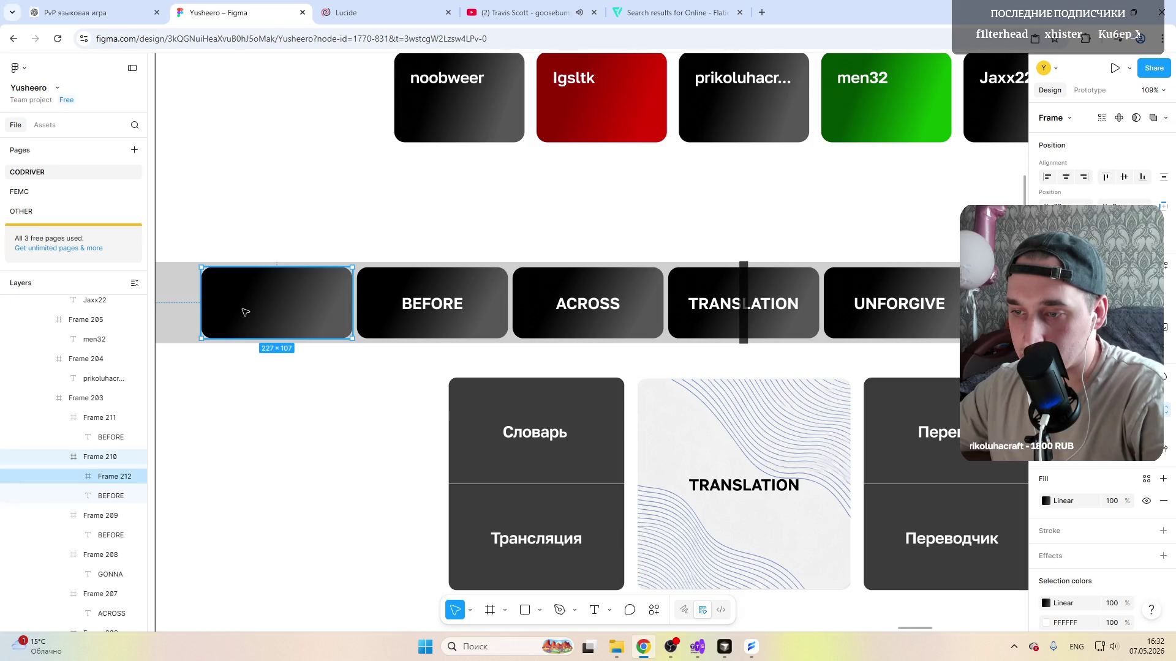
left_click(101, 477)
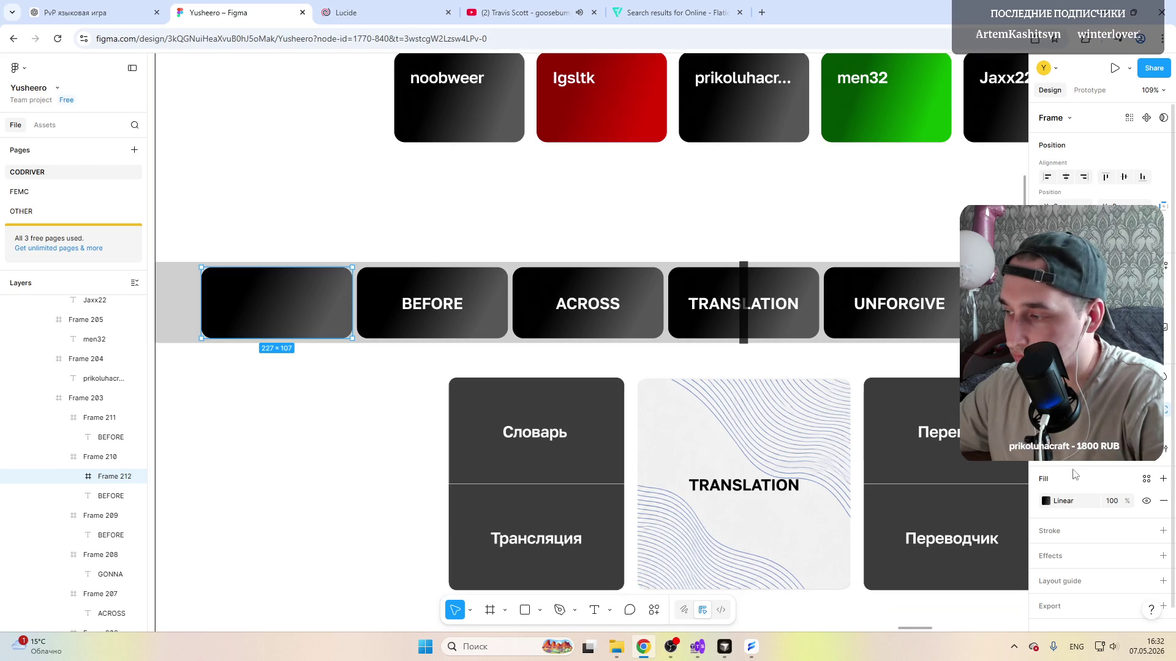
left_click(1045, 501)
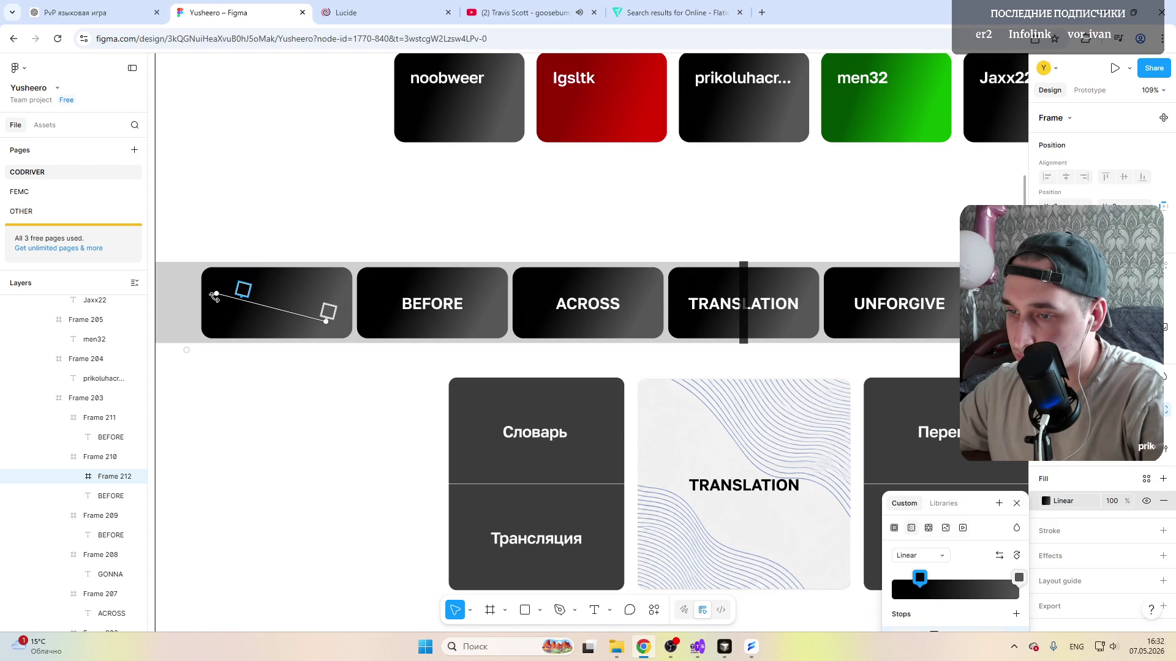
Step: Level the overlay's gradient horizontally and eyedrop a near-black canvas colour for its first stop
left_click_drag(215, 295, 220, 304)
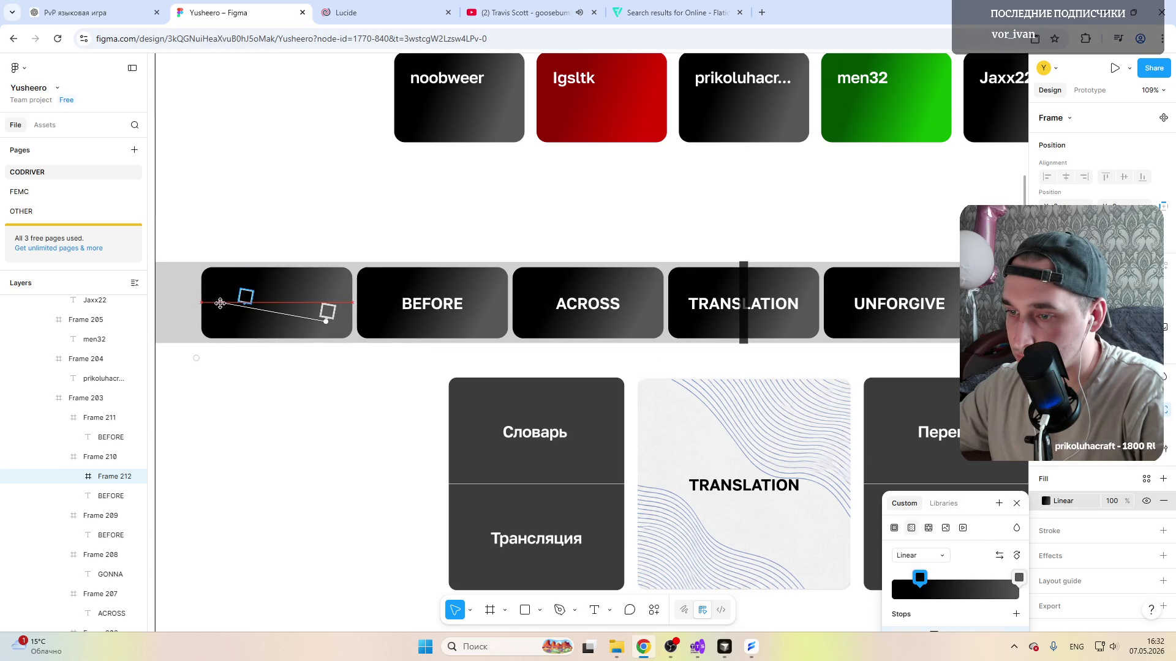
left_click_drag(327, 317, 331, 301)
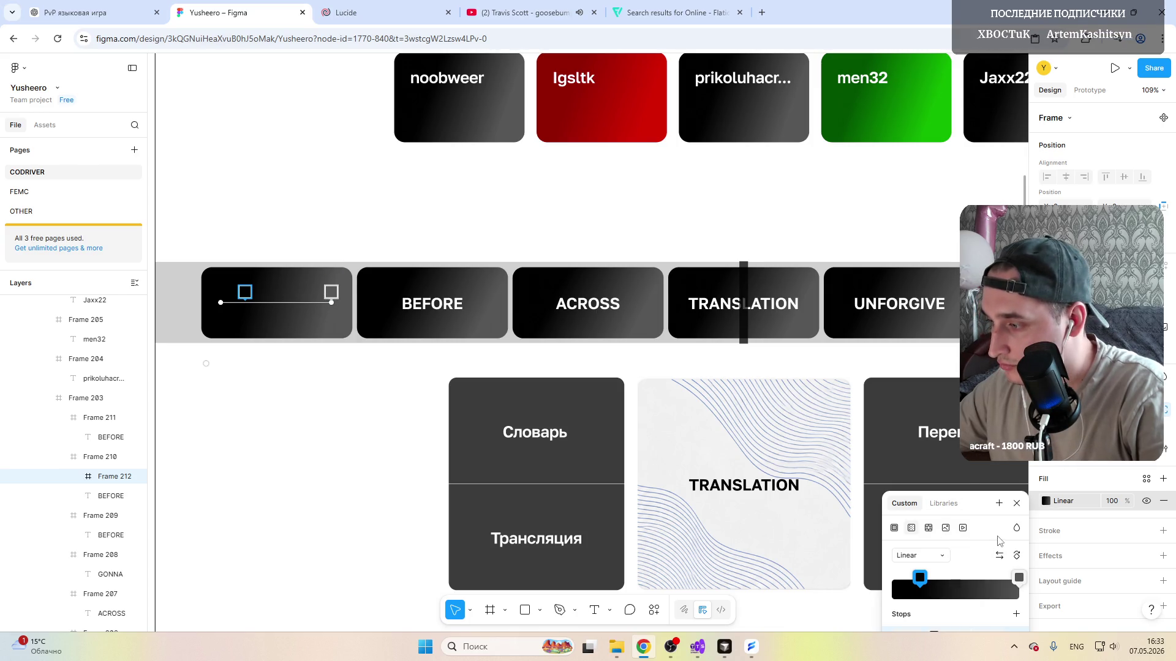
left_click_drag(989, 503, 988, 385)
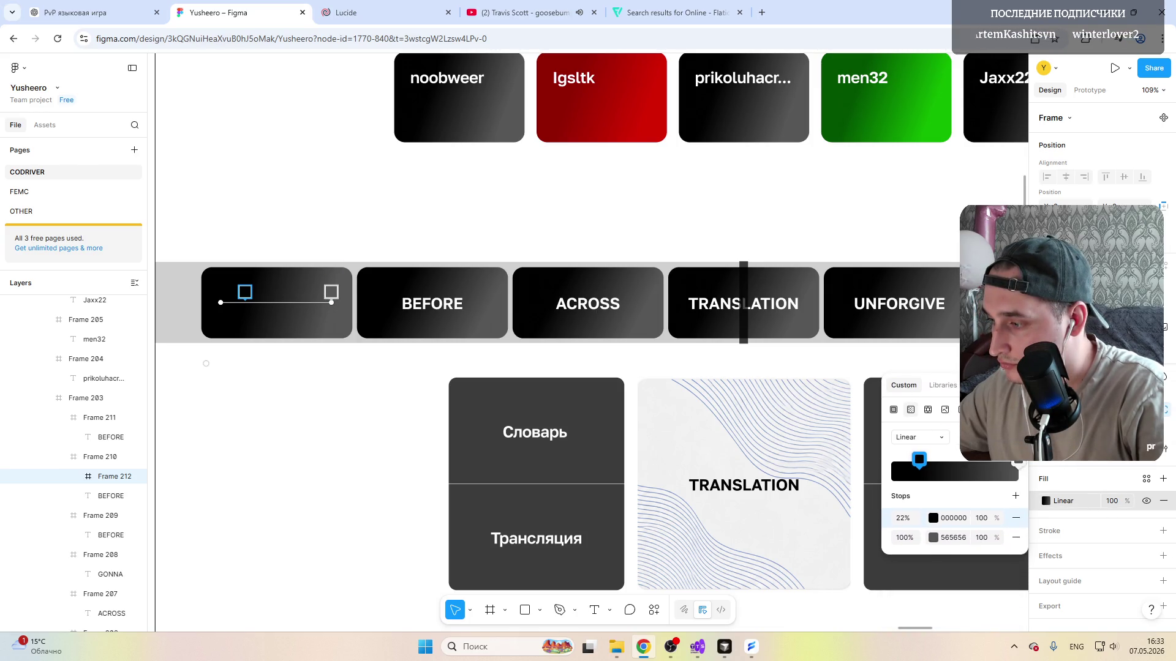
left_click(934, 518)
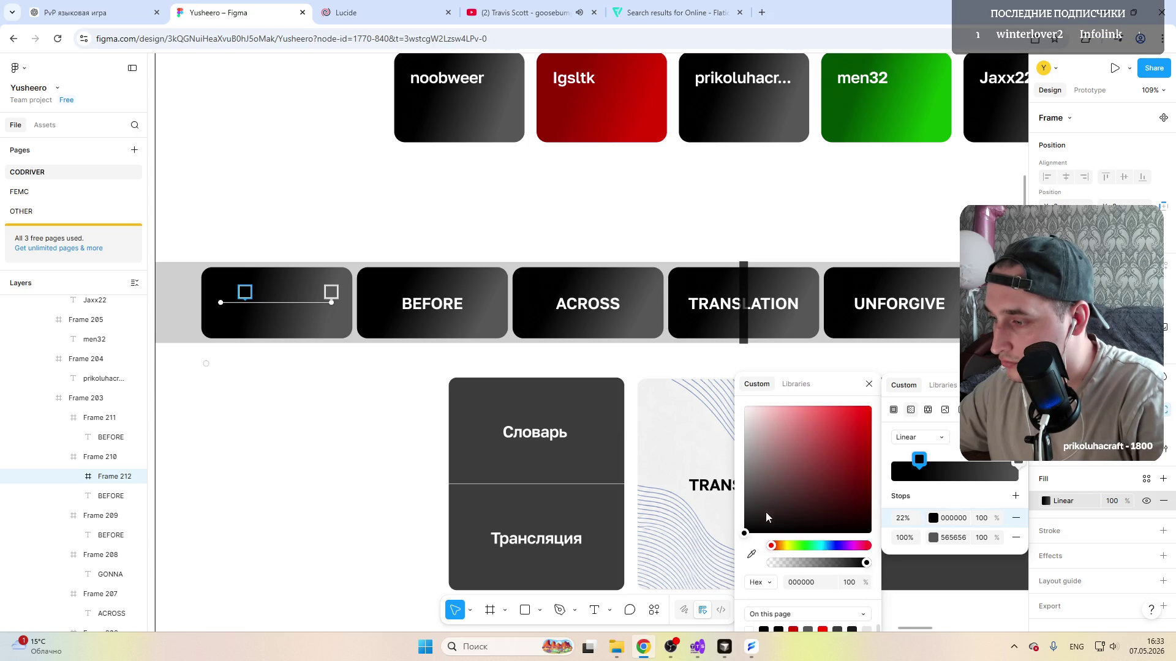
left_click(751, 555)
left_click(531, 285)
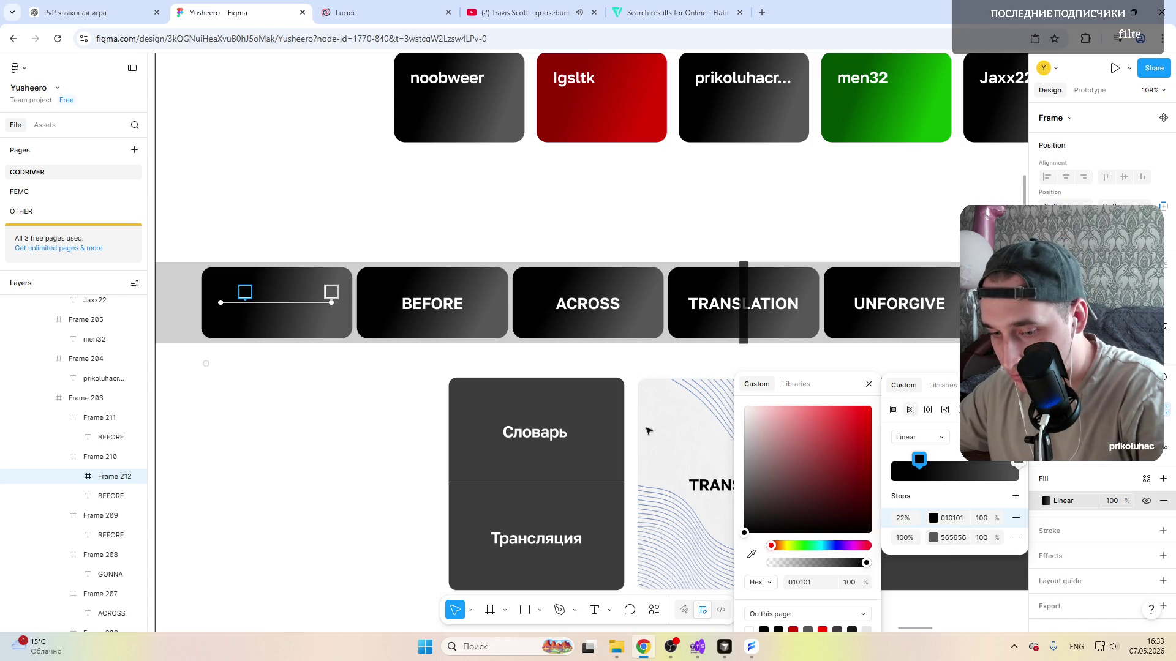
Step: Make the 100% stop fully transparent and lighten the first stop to grey 929292
left_click(938, 542)
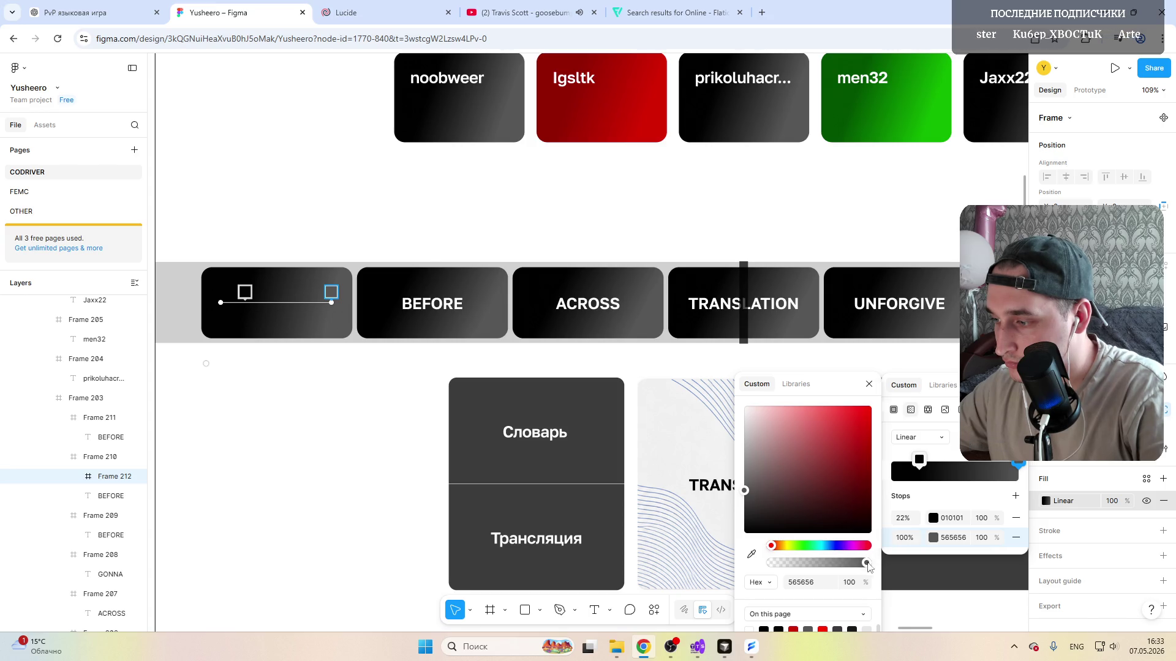
left_click_drag(867, 565, 754, 565)
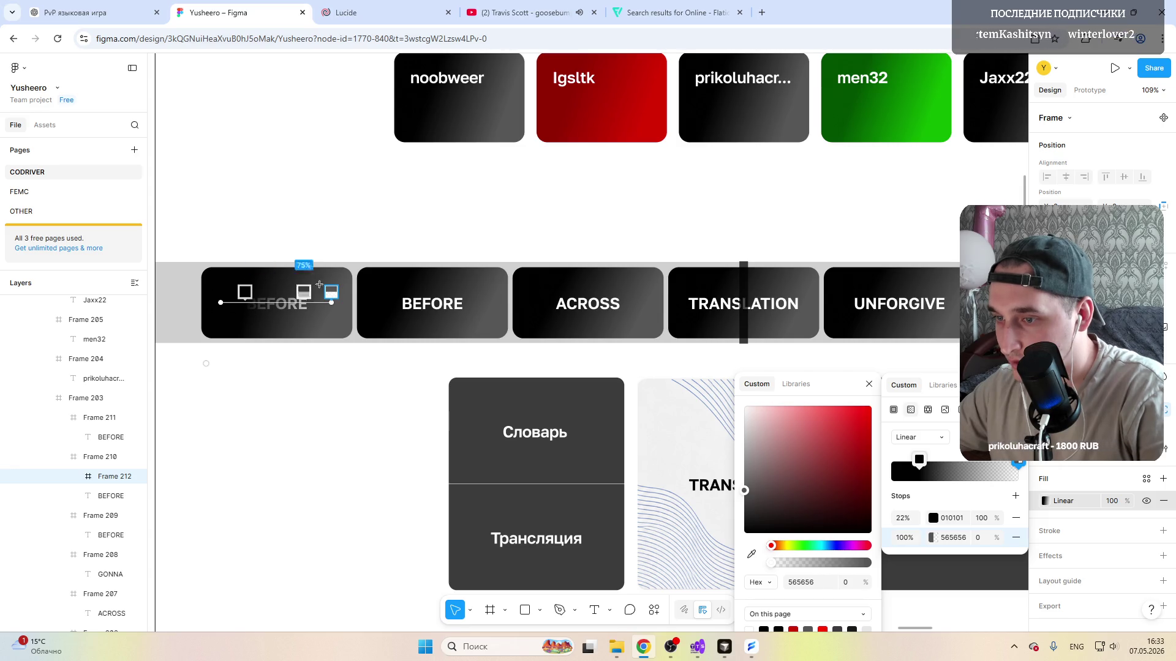
left_click(919, 462)
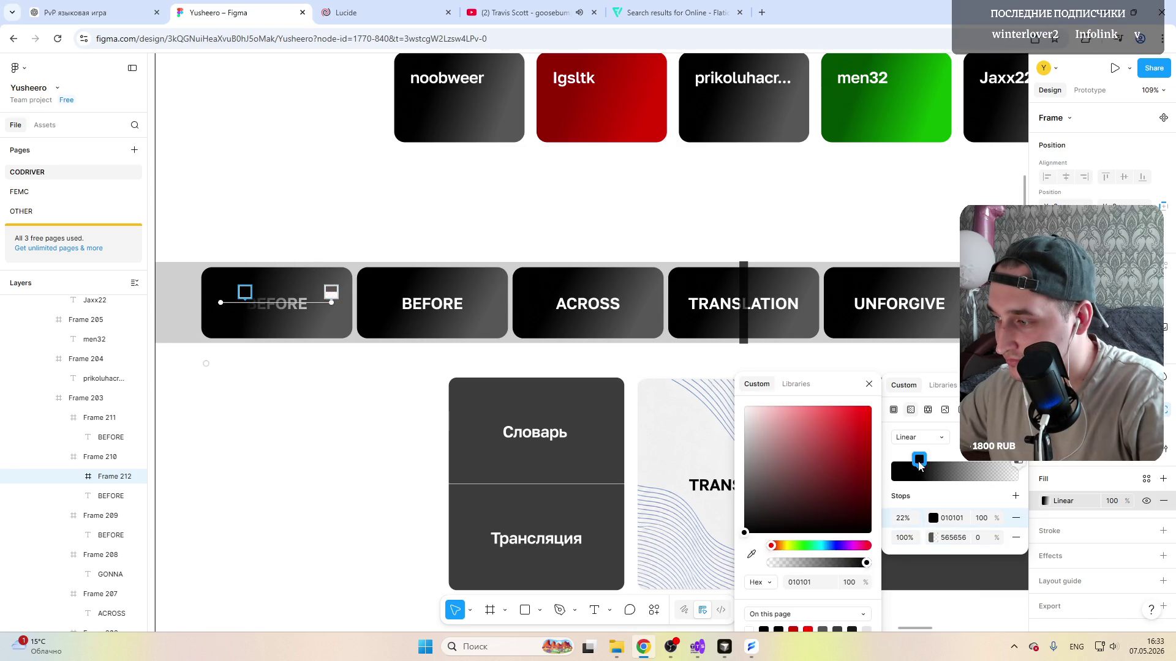
left_click(934, 519)
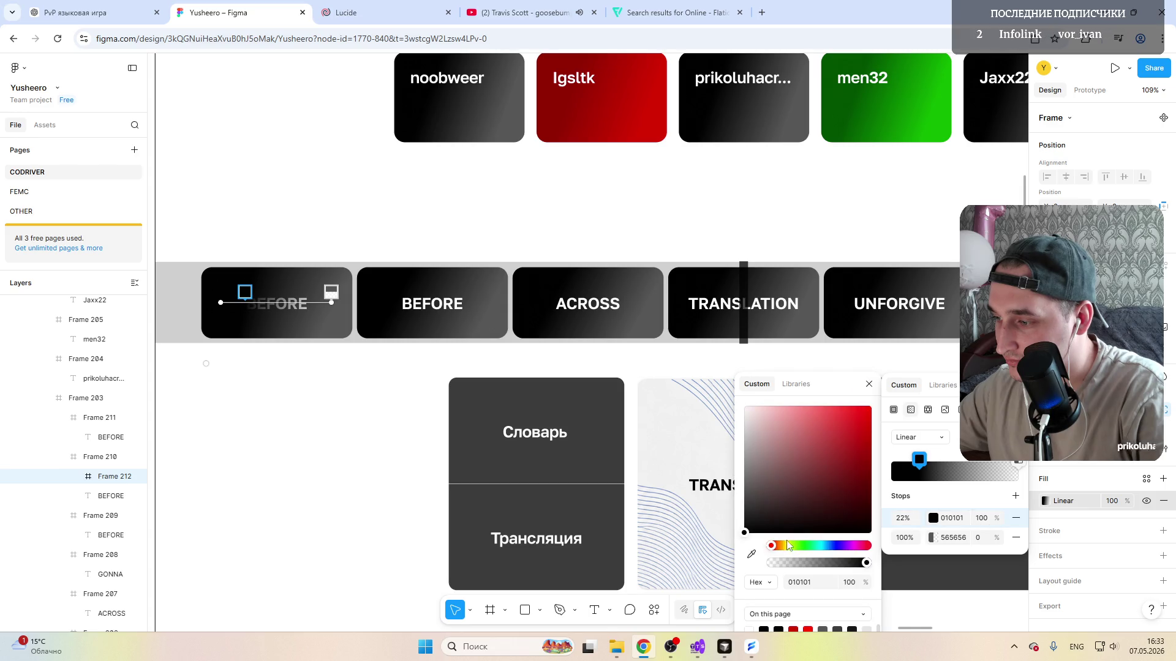
mouse_move(748, 527)
left_mouse_down()
mouse_move(744, 449)
mouse_move(745, 513)
mouse_move(745, 482)
left_mouse_up()
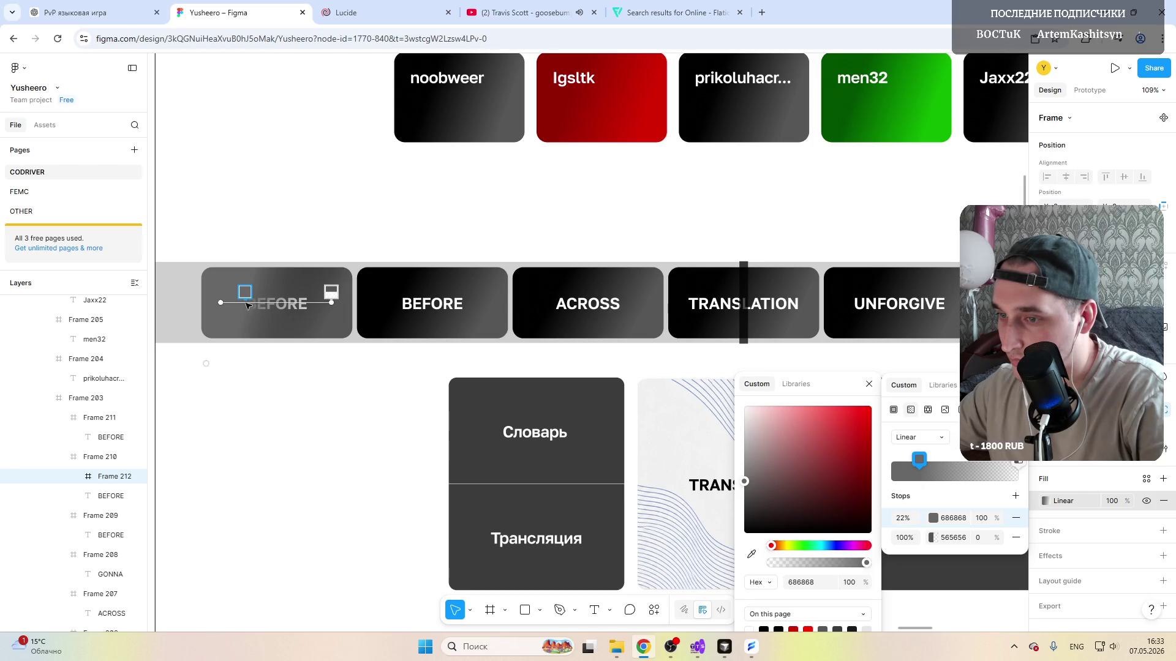
mouse_move(244, 292)
left_mouse_down()
mouse_move(257, 292)
mouse_move(246, 292)
left_mouse_up()
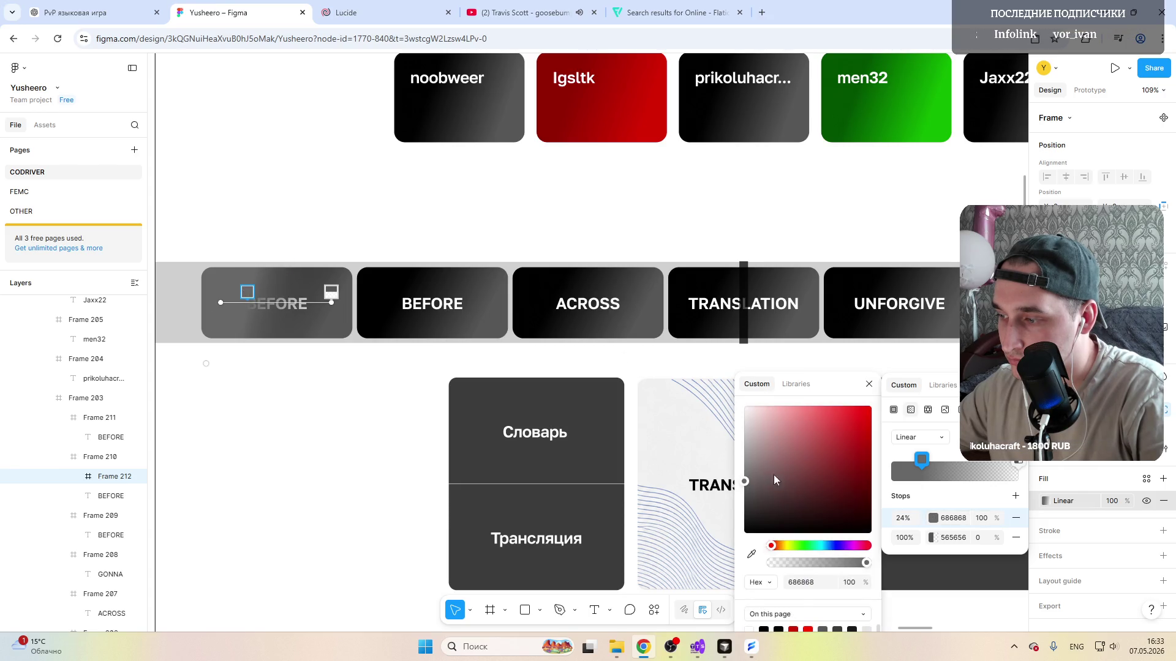
left_click_drag(747, 483, 745, 460)
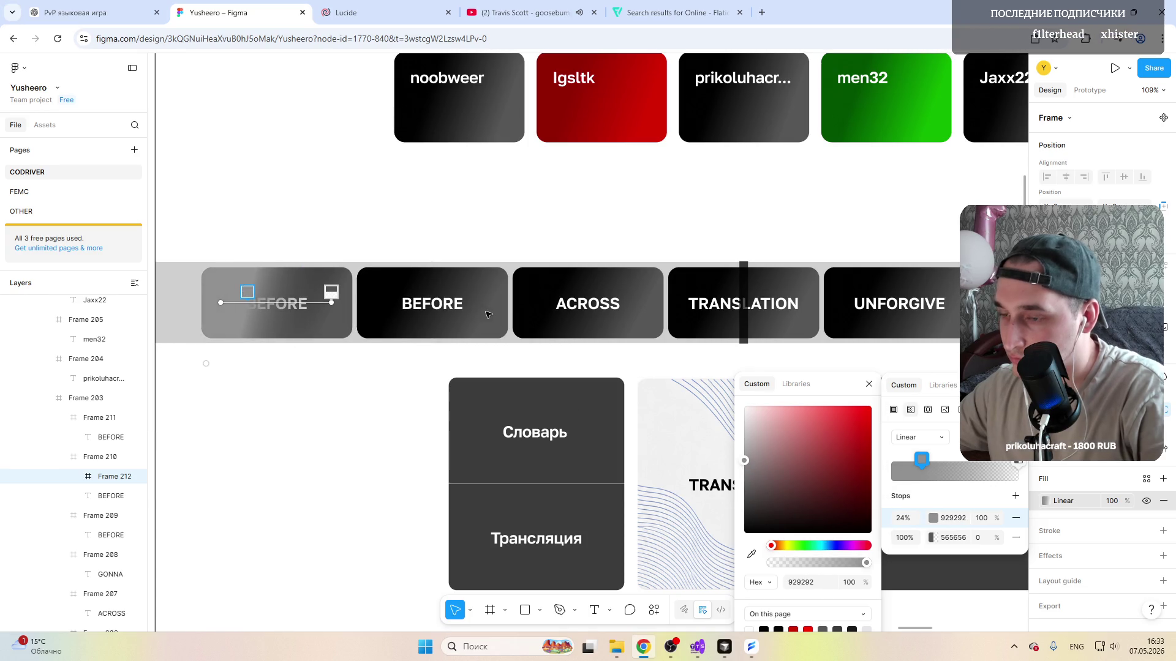
left_click(295, 407)
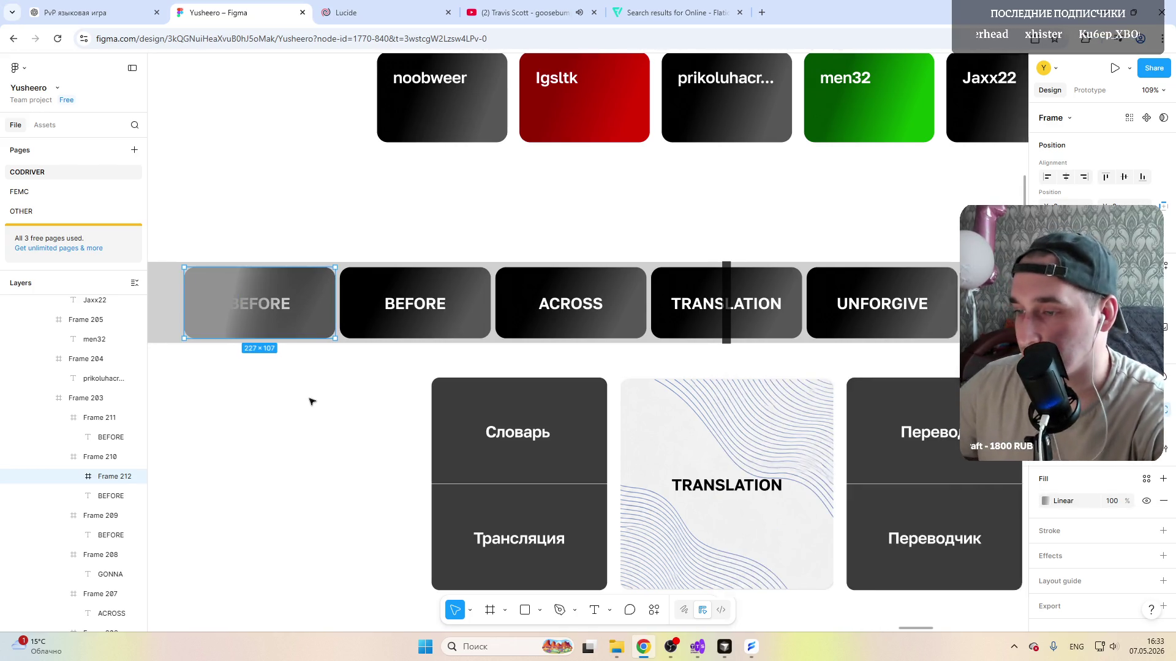
scroll(296, 406, "right", 4)
scroll(313, 402, "left", 3)
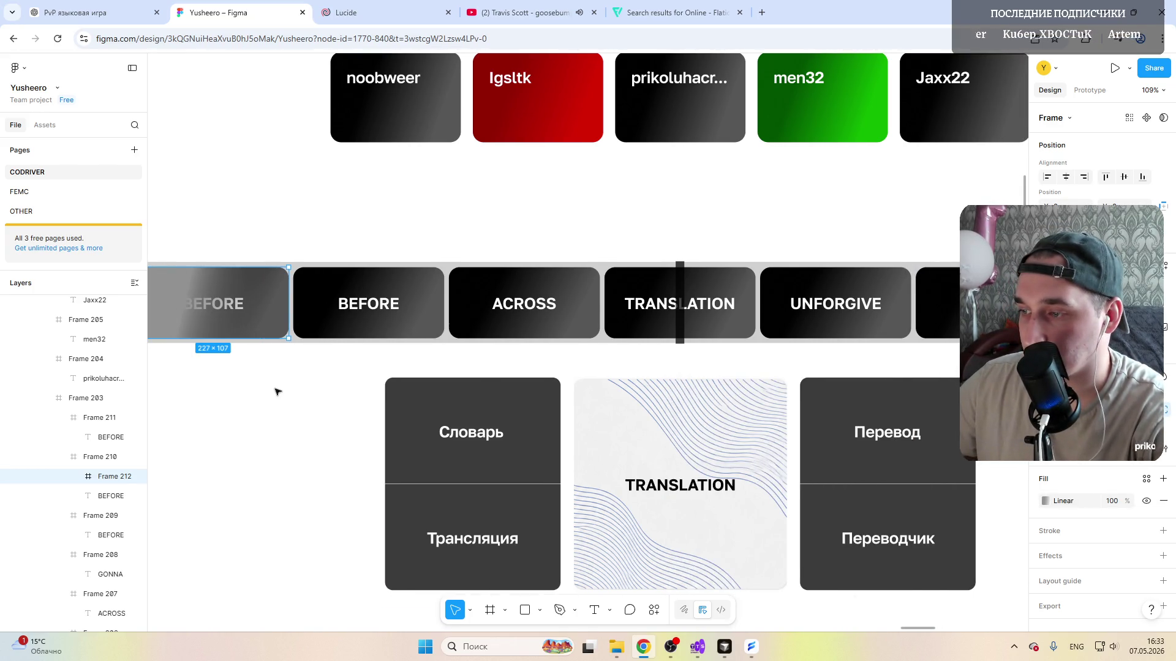
scroll(276, 391, "up", 1)
scroll(276, 390, "left", 4)
scroll(278, 392, "up", 3)
scroll(368, 350, "up", 3)
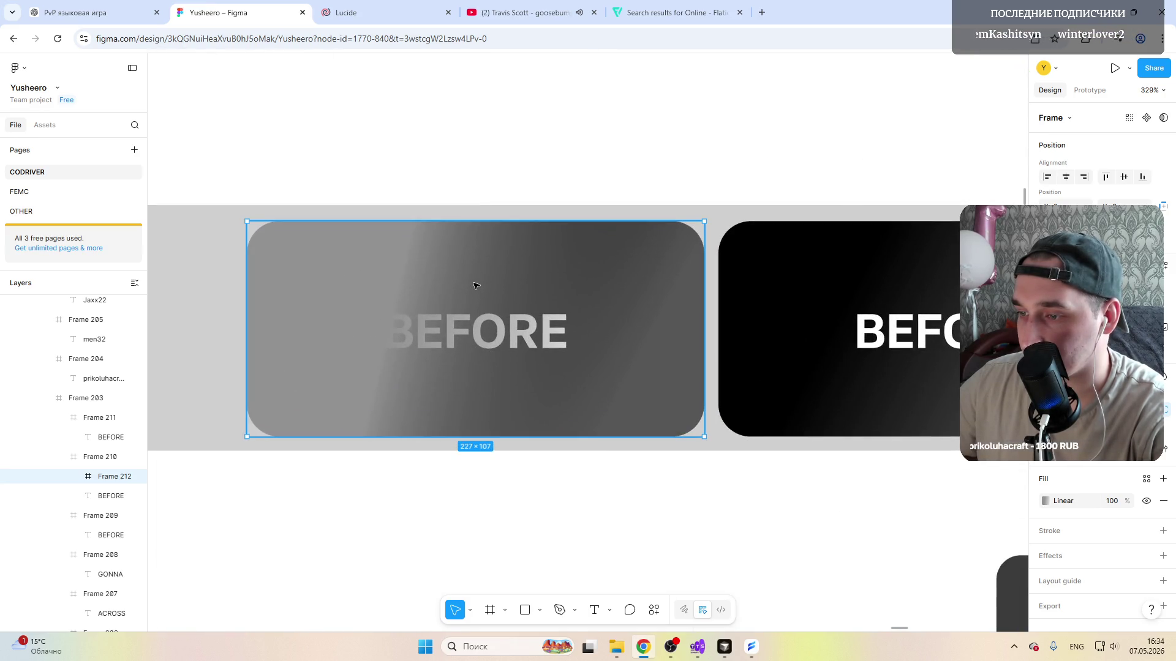
mouse_move(109, 476)
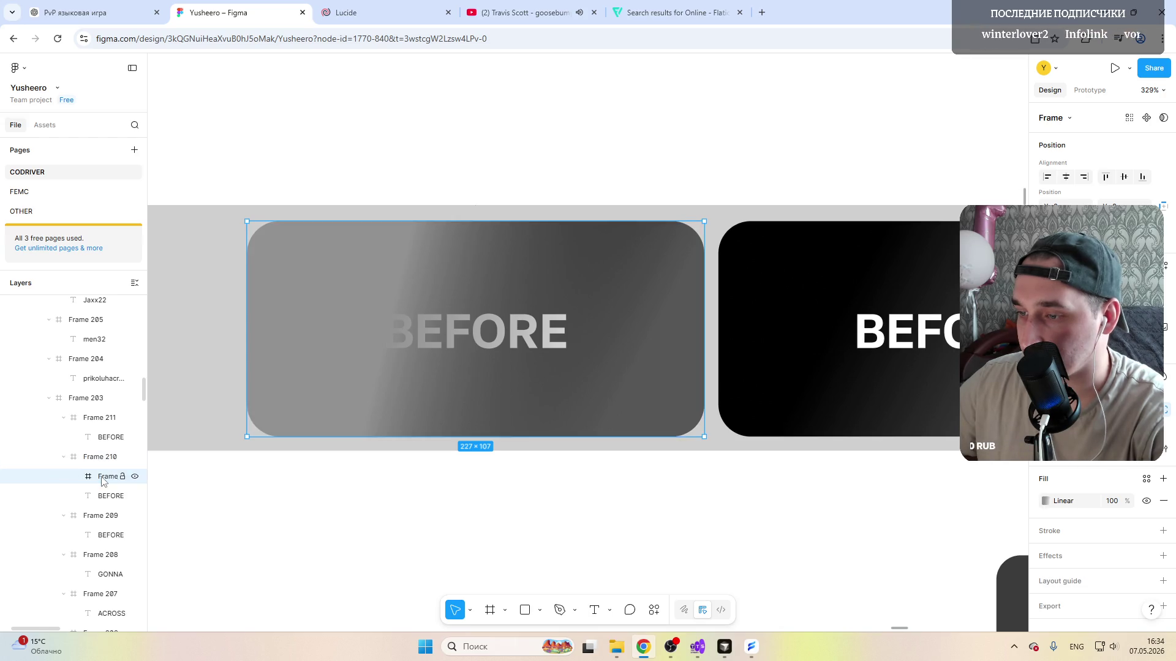
Step: Stretch the overlay gradient's handles to the card's left and right edges
left_click(1046, 501)
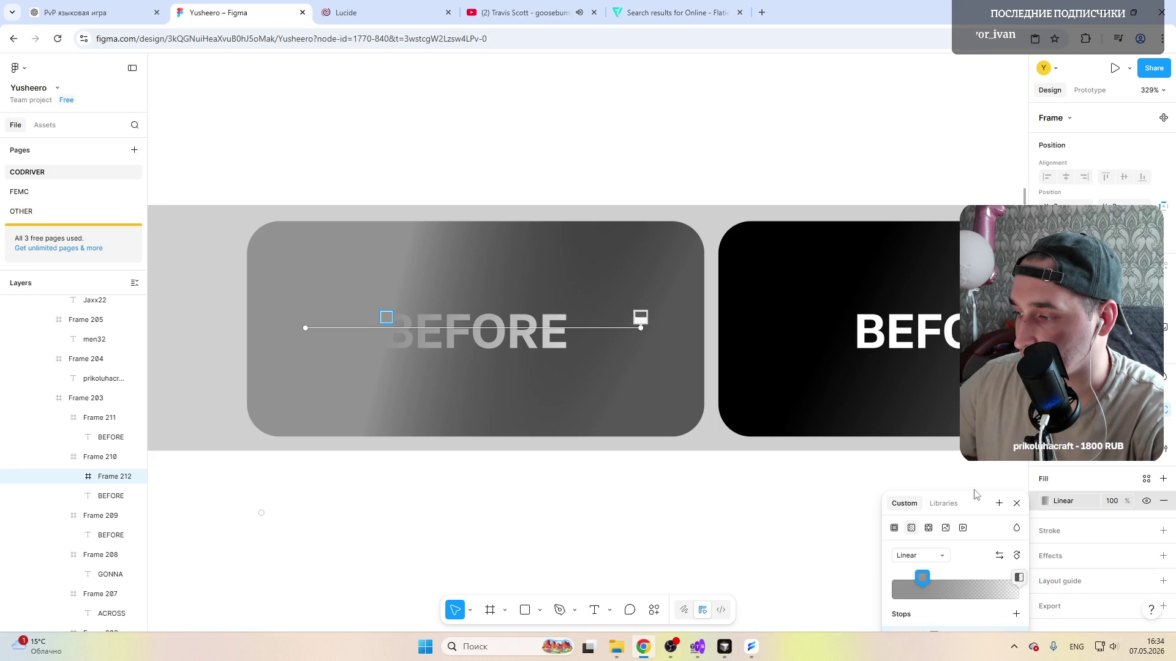
left_click_drag(975, 501, 976, 381)
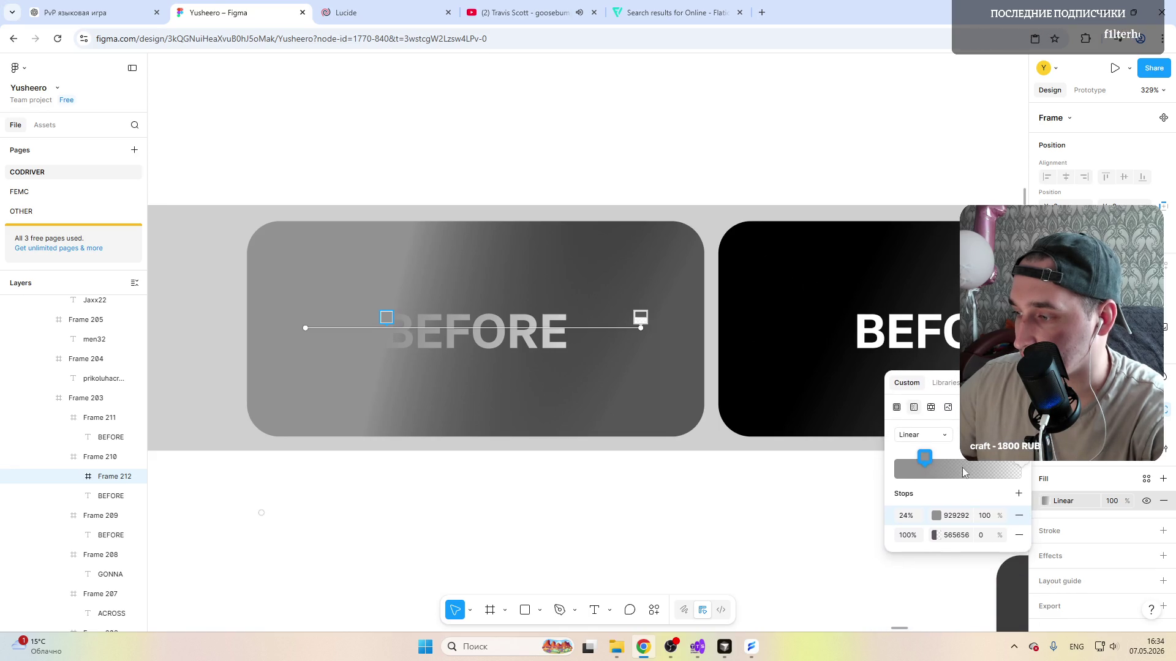
left_click(936, 536)
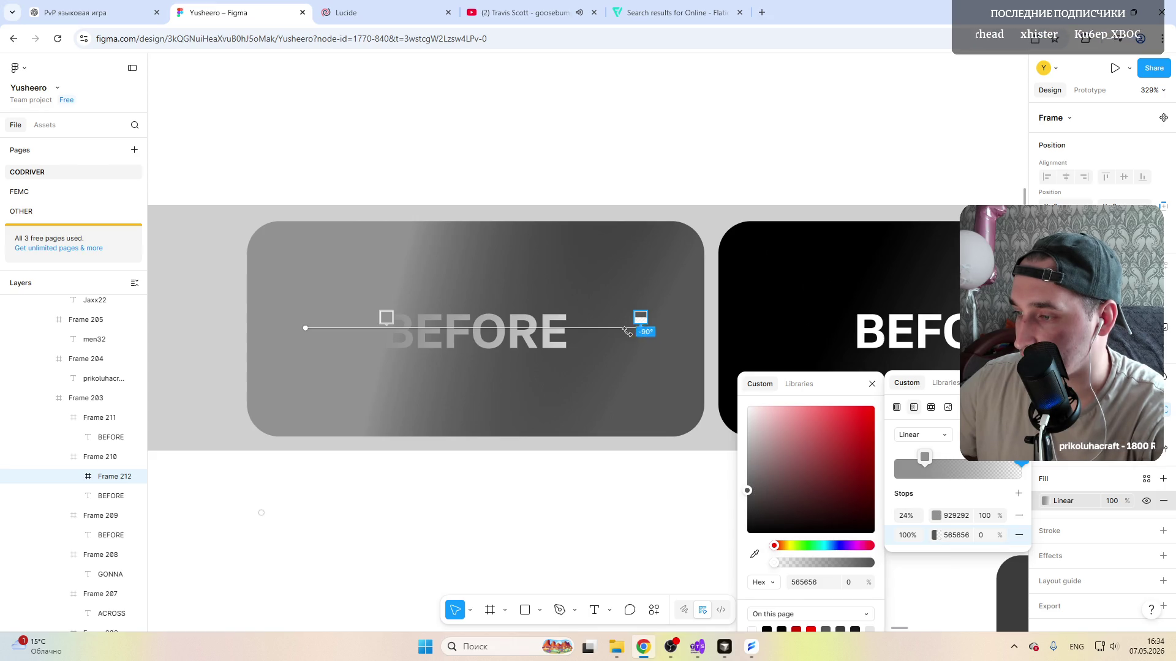
mouse_move(644, 328)
left_mouse_down()
mouse_move(593, 330)
mouse_move(703, 329)
left_mouse_up()
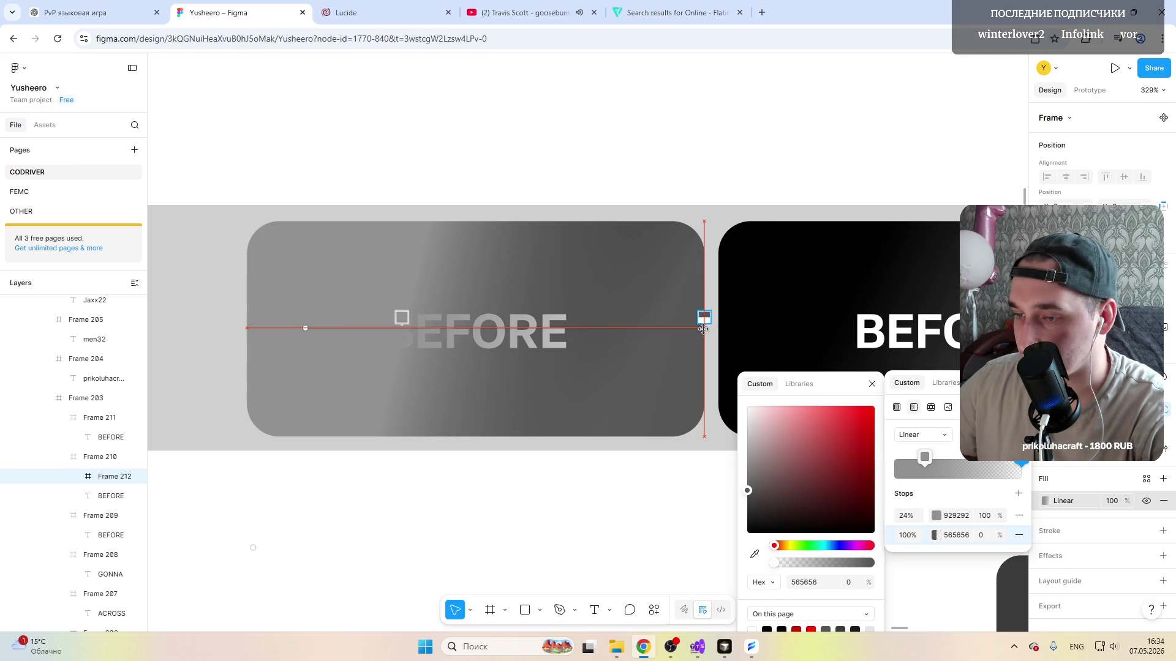
left_click_drag(702, 329, 703, 329)
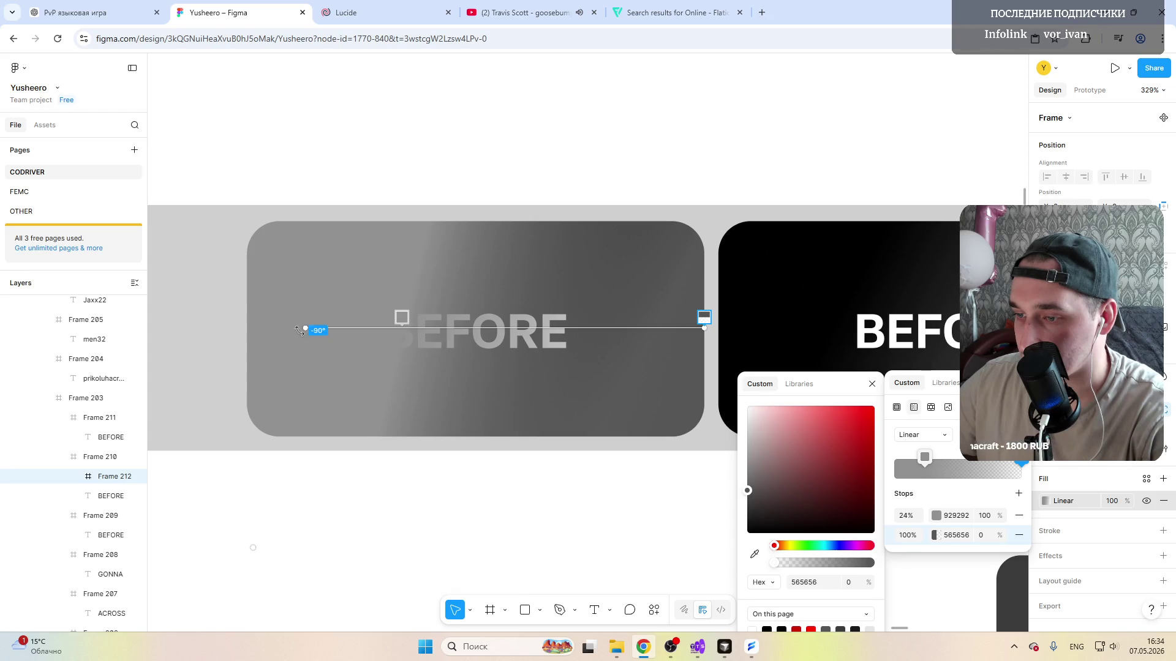
left_click_drag(304, 328, 246, 327)
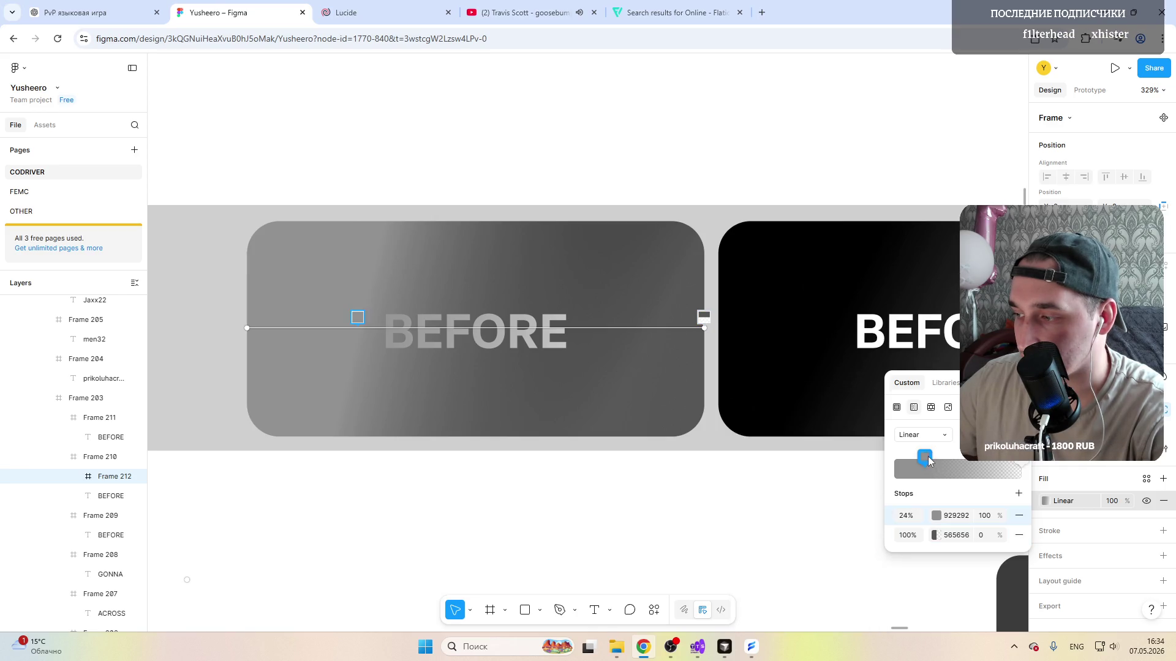
Step: Move the solid grey stop to 40% then back to about 32%, keeping its opacity at 100
left_click_drag(925, 457, 945, 458)
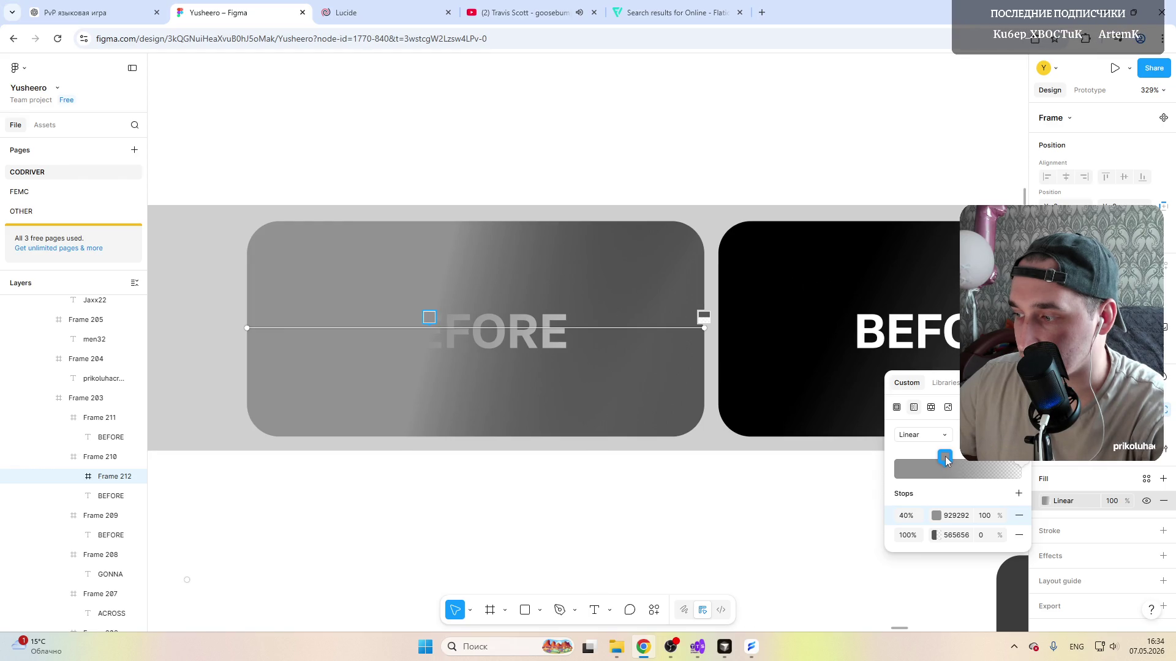
left_click(937, 515)
mouse_move(868, 563)
left_mouse_down()
mouse_move(836, 563)
mouse_move(853, 564)
left_mouse_up()
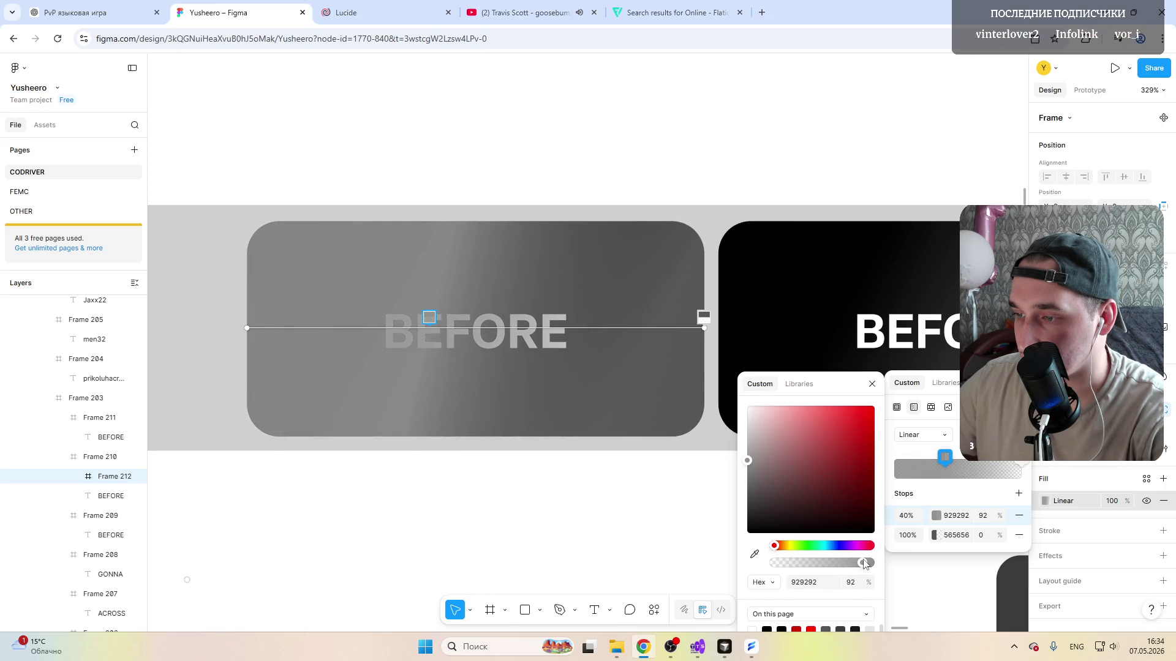
left_click_drag(866, 564, 873, 564)
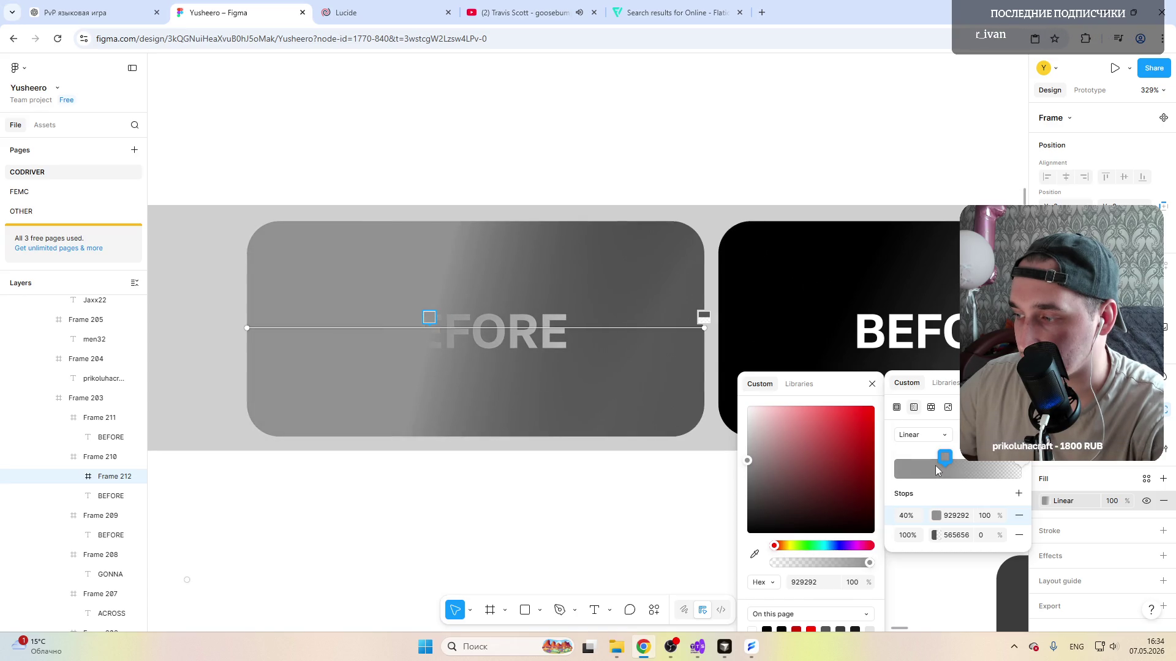
left_click_drag(944, 457, 936, 461)
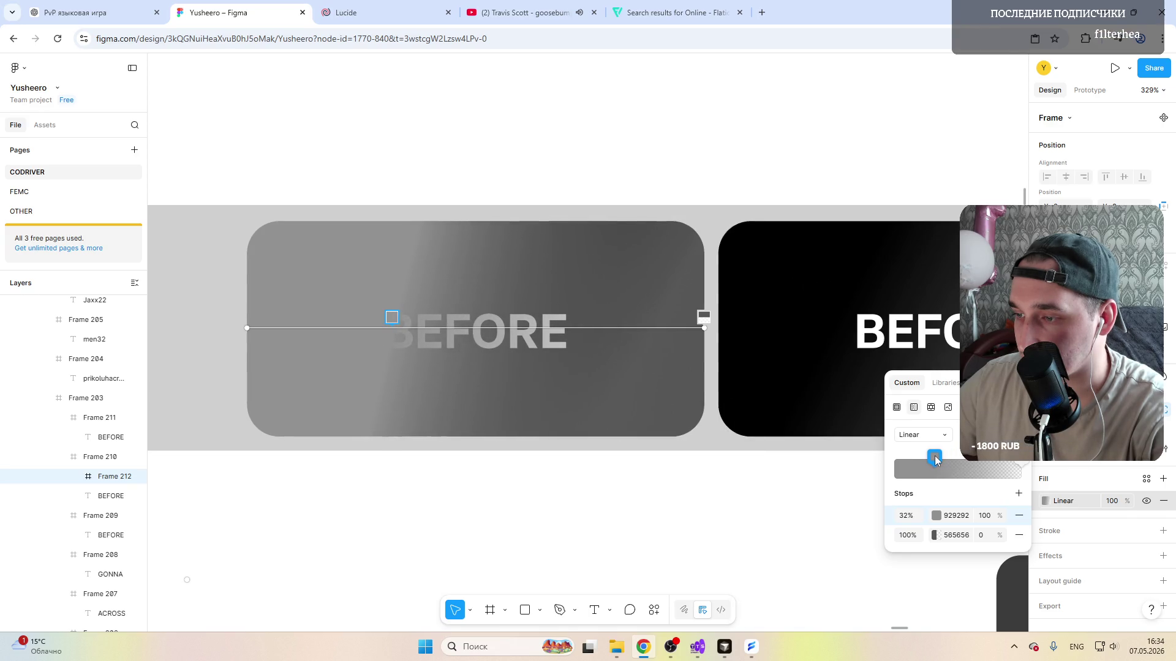
scroll(423, 437, "down", 5)
scroll(423, 436, "down", 5)
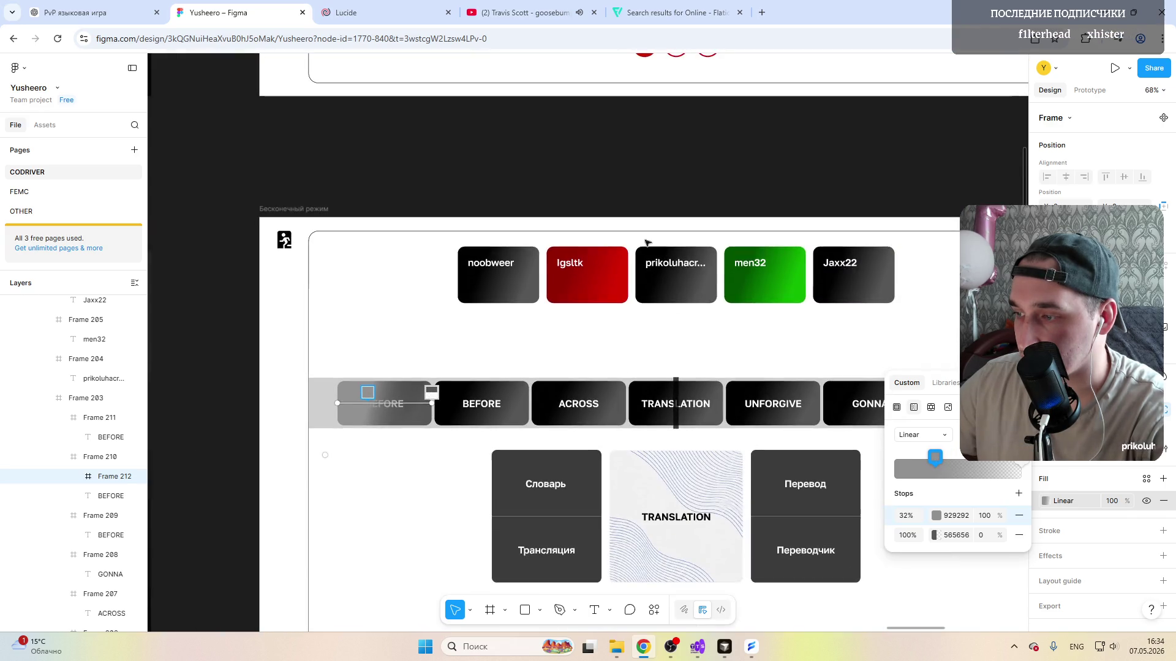
Step: Match the overlay's 32% stop to the strip's background grey CFCFCF
left_click(591, 168)
scroll(418, 429, "up", 2)
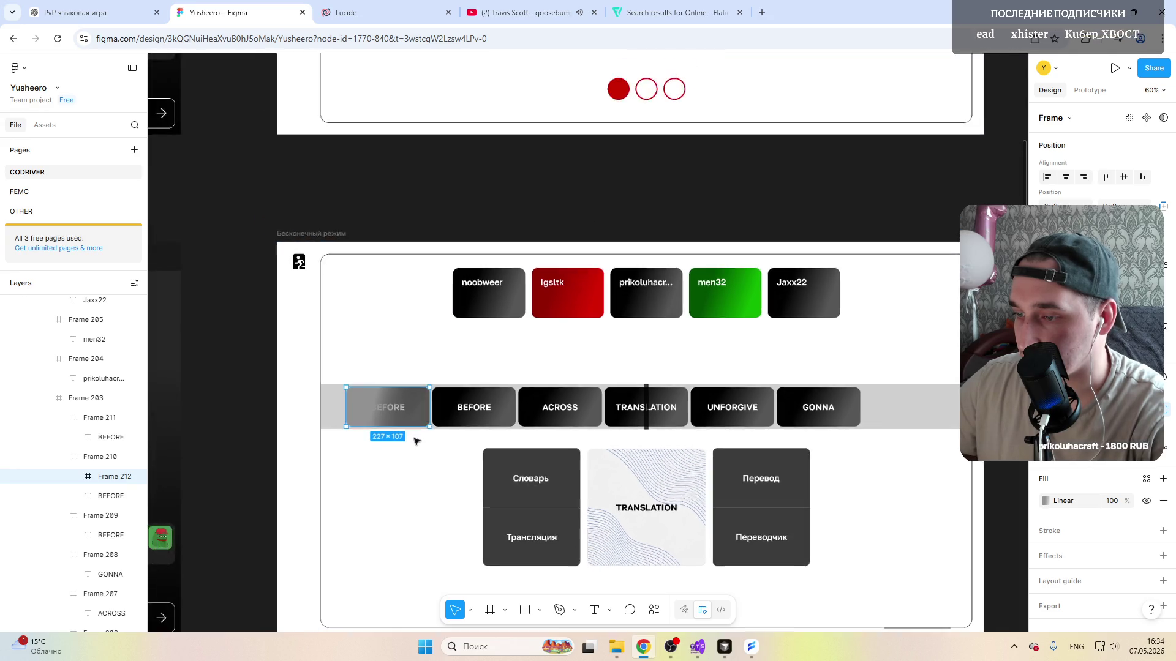
scroll(345, 436, "up", 3)
scroll(344, 435, "up", 4)
left_click(312, 294)
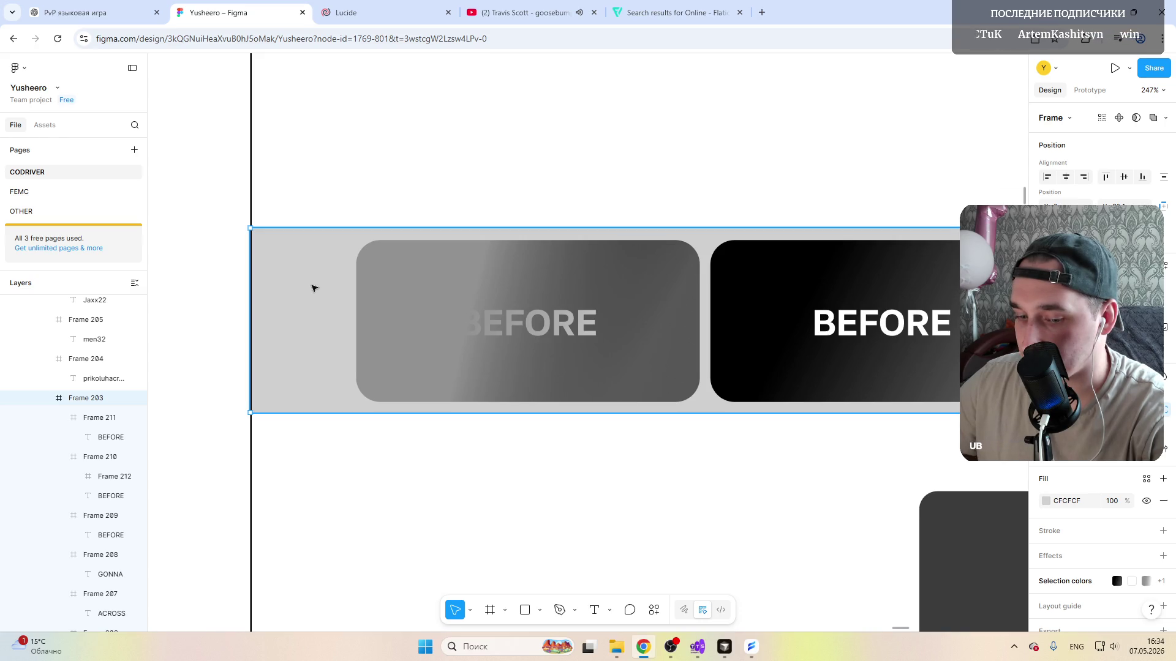
left_click(1065, 501)
left_click(450, 278)
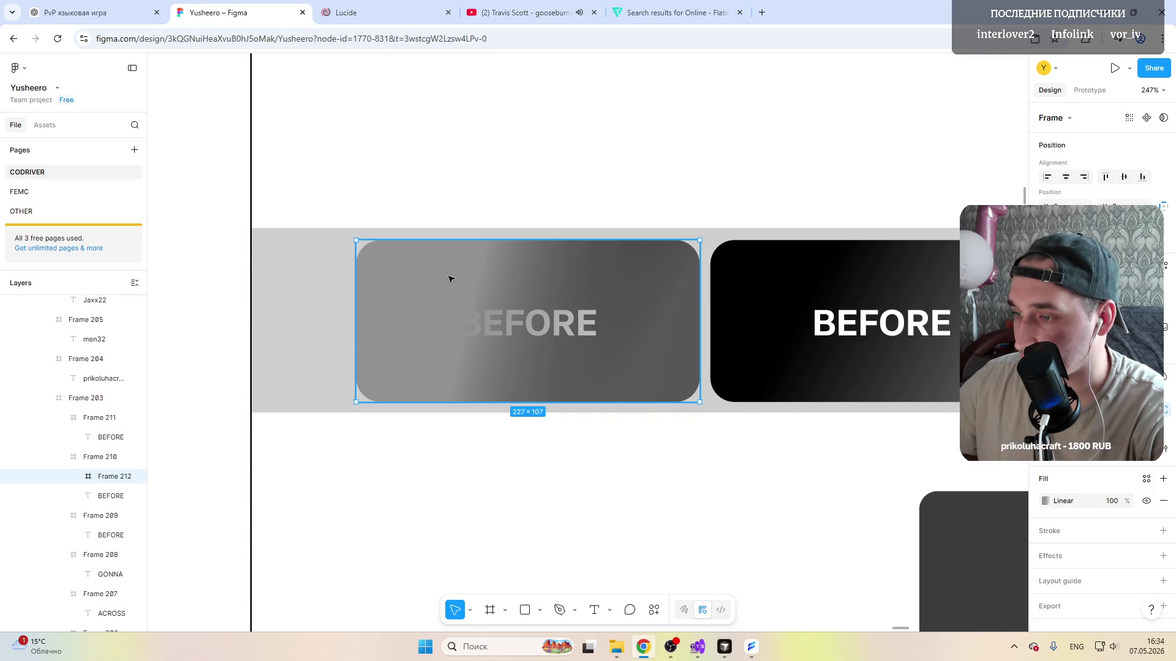
left_click(1044, 501)
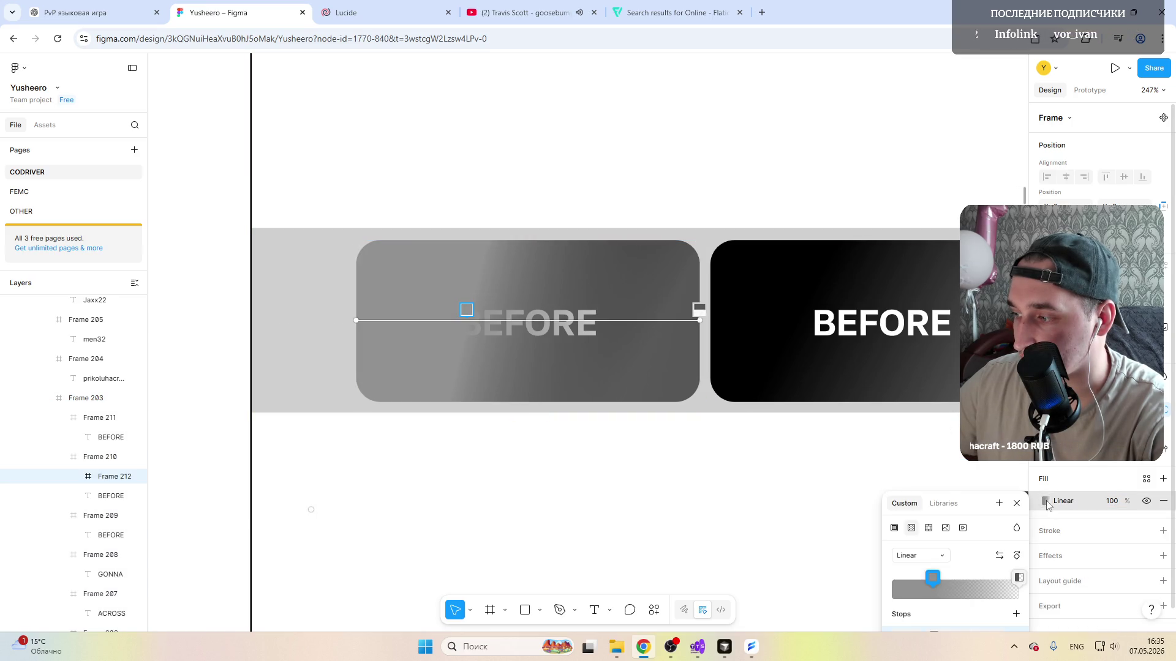
left_click(933, 581)
type("CFCFCF")
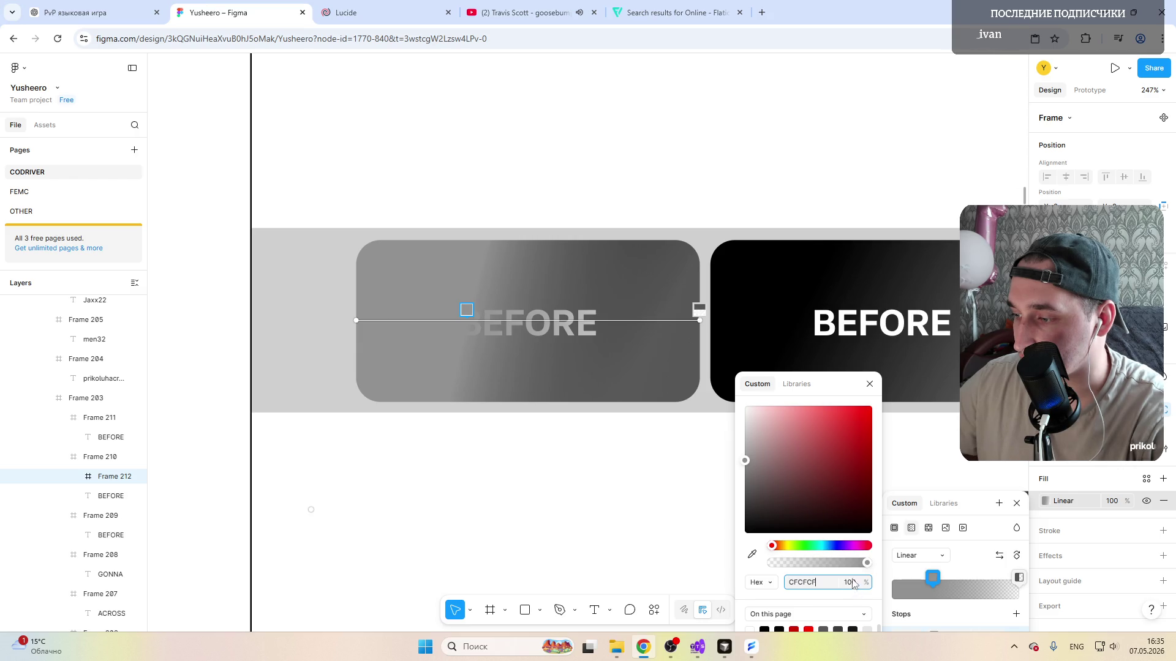
left_click(462, 475)
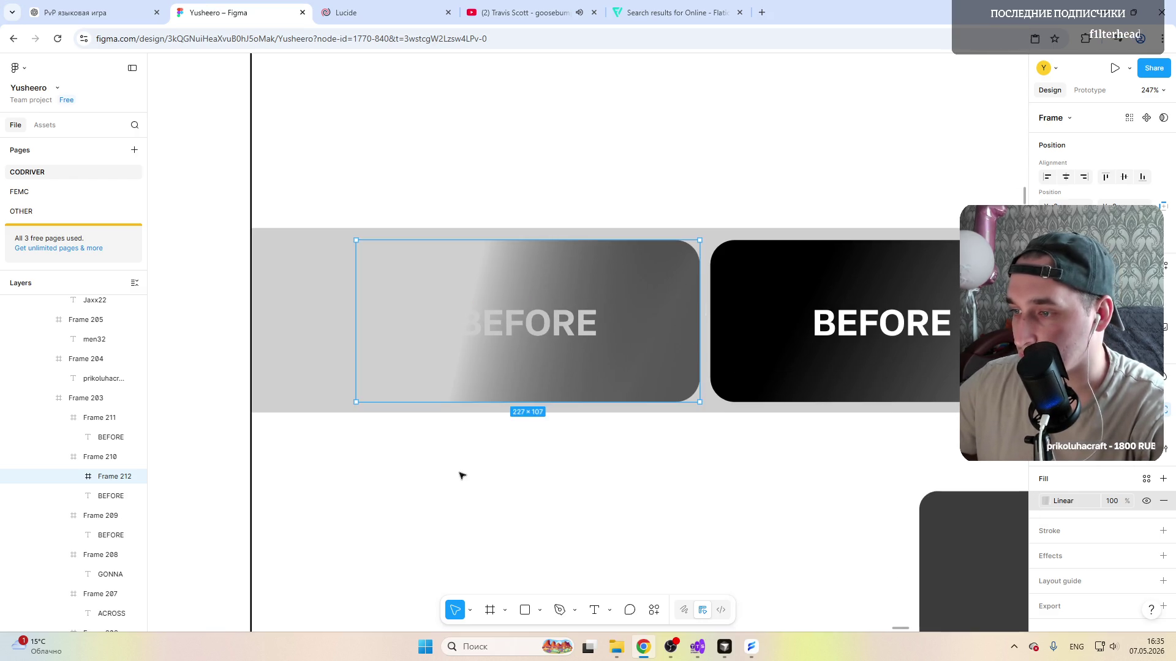
scroll(462, 476, "down", 3)
scroll(533, 482, "up", 2)
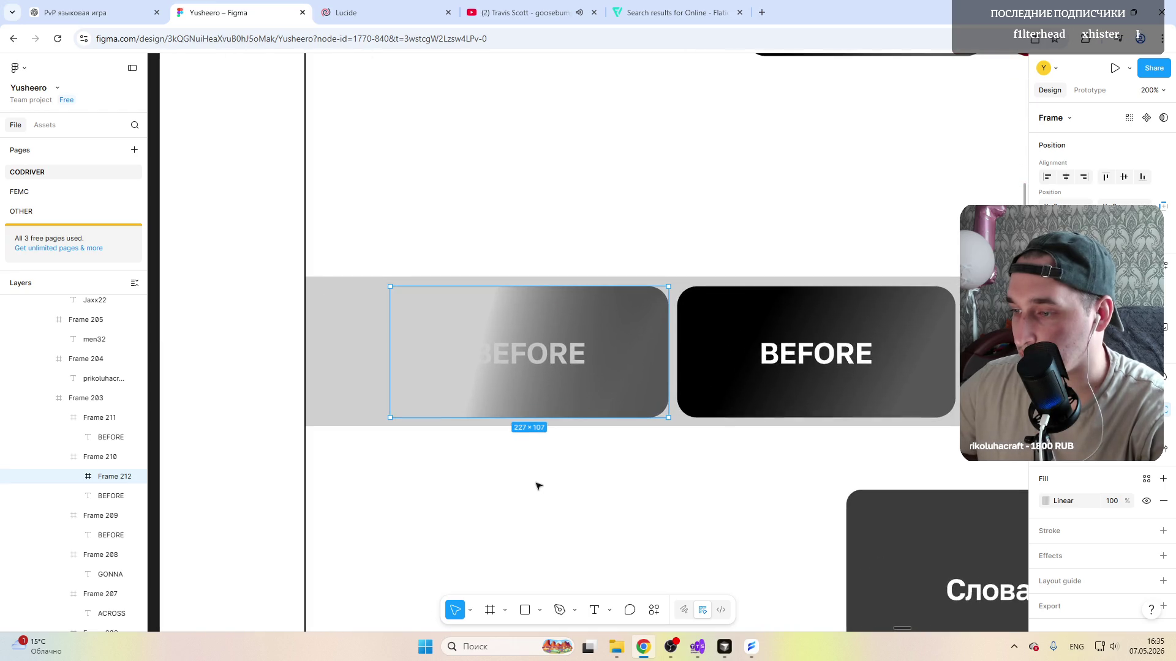
scroll(538, 485, "down", 3)
scroll(579, 479, "down", 3)
scroll(607, 506, "up", 1)
scroll(607, 506, "up", 2)
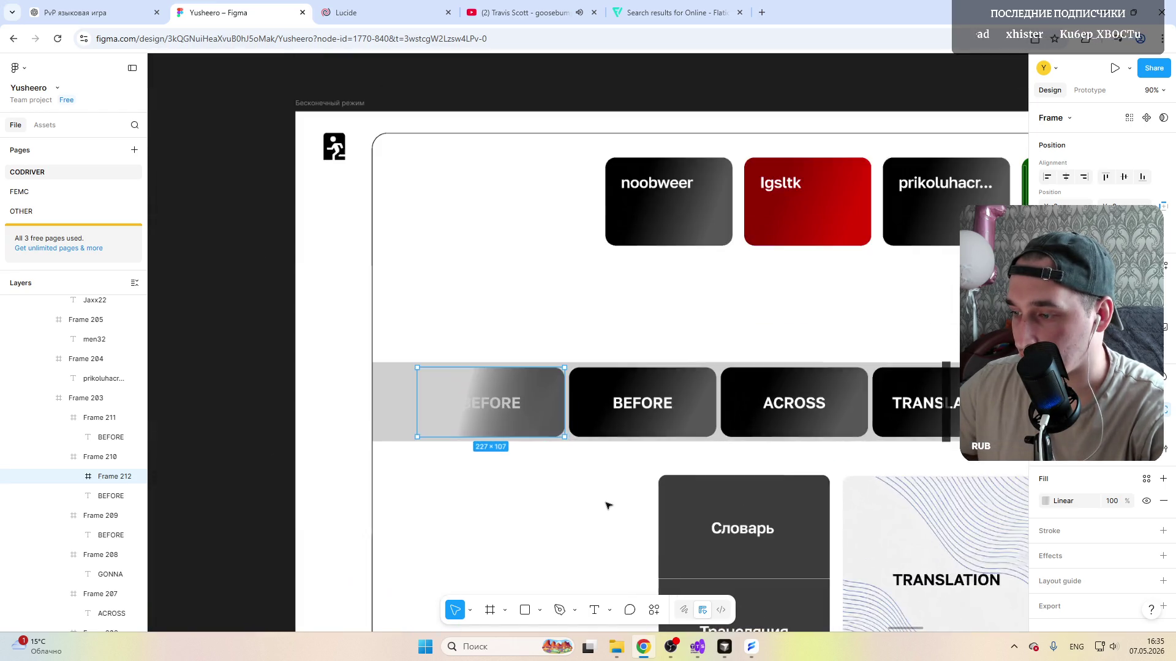
Step: Reselect the inner gradient layer and tilt its gradient slightly up-left across the card
left_click(560, 503)
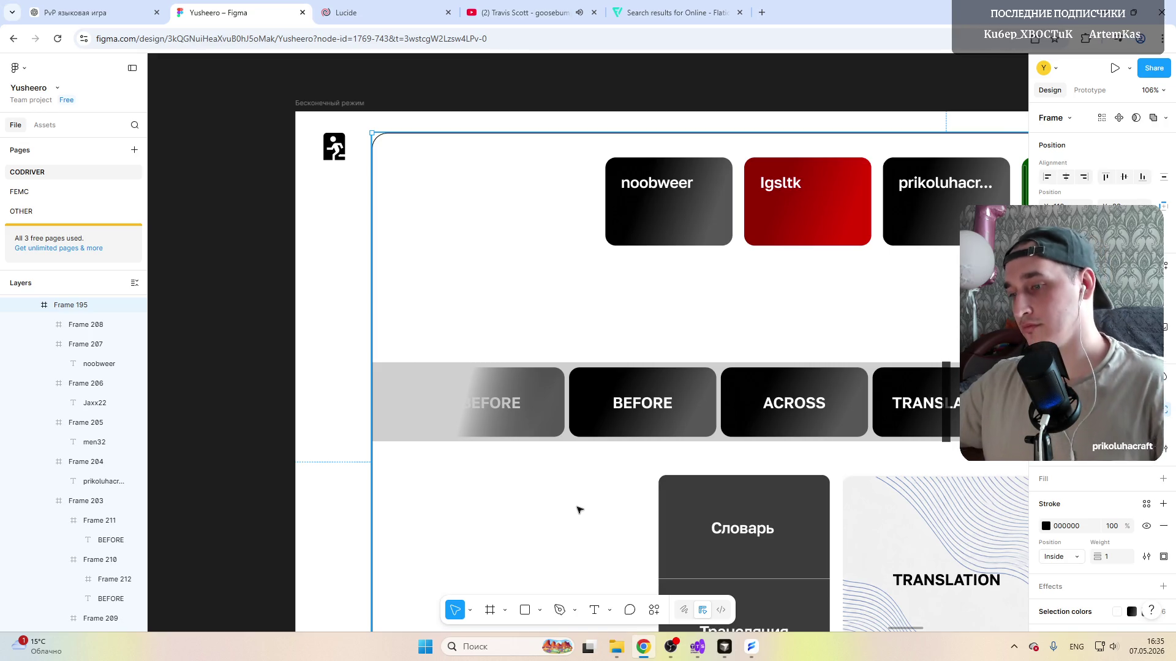
left_click(470, 383)
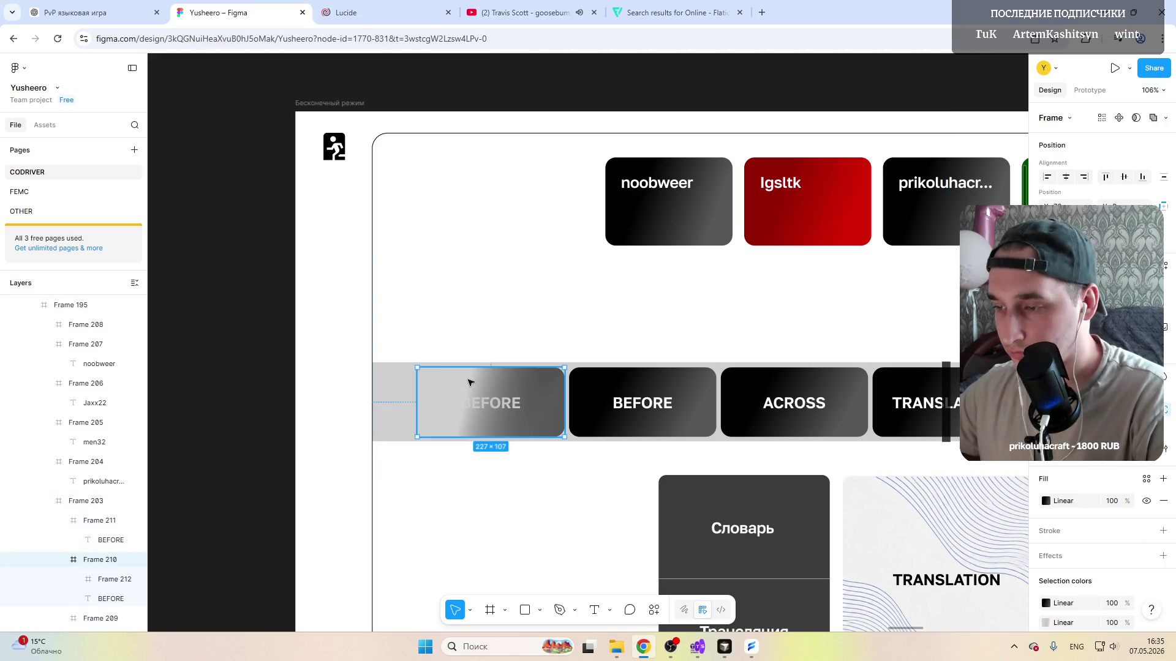
left_click(461, 384)
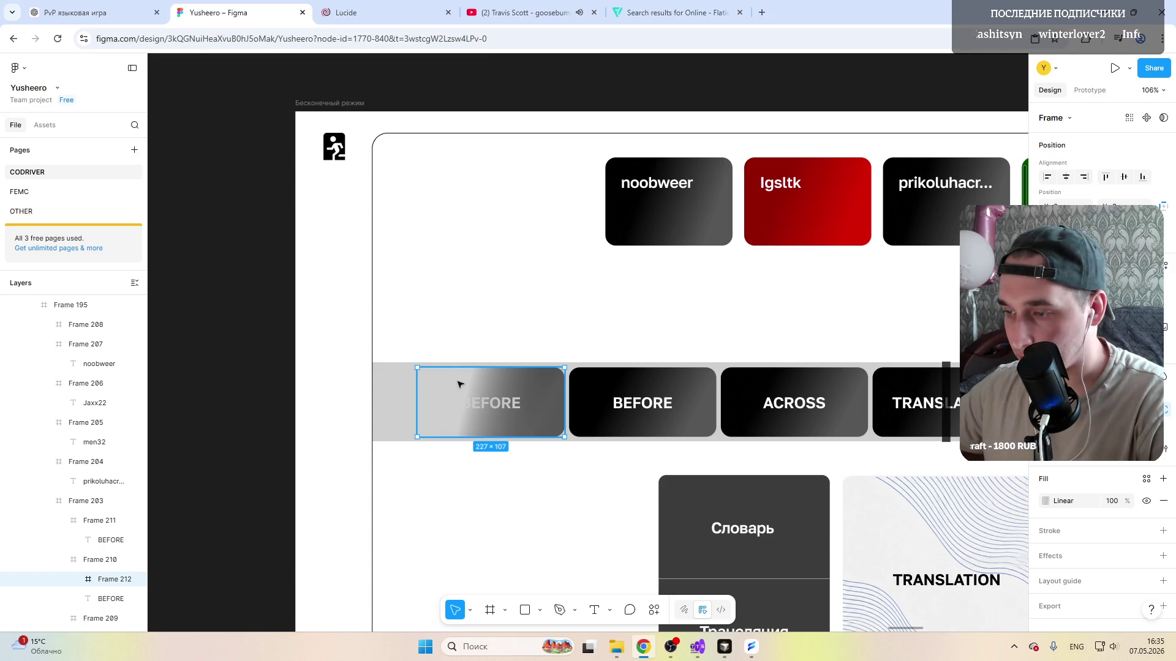
left_click(1045, 501)
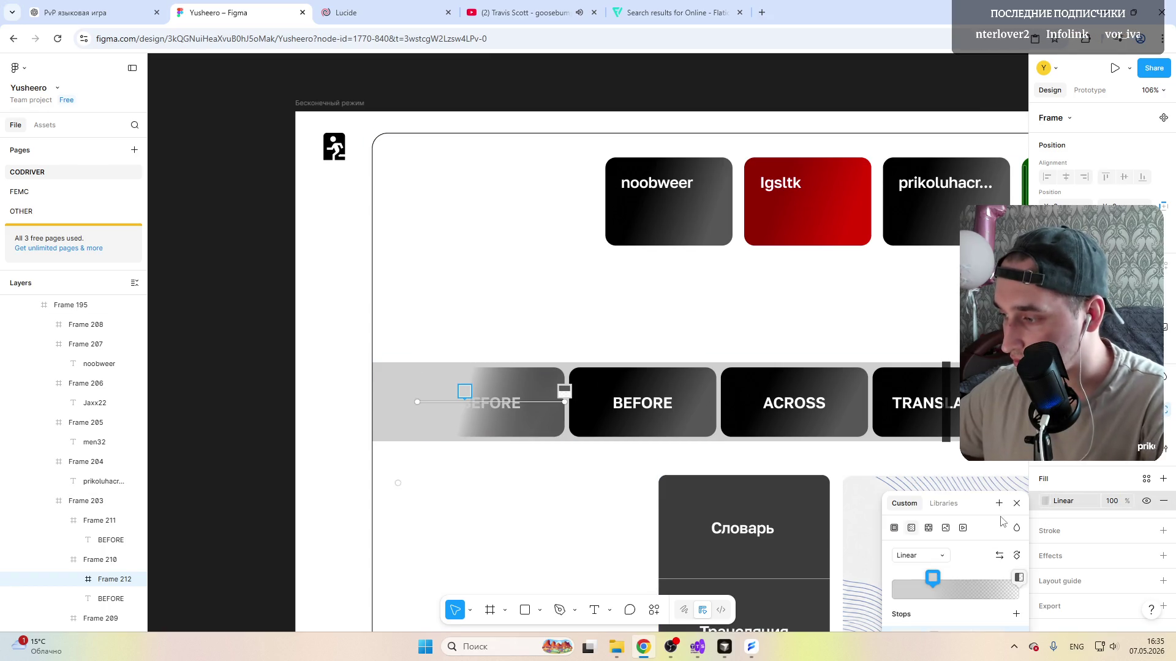
left_click_drag(974, 504, 978, 352)
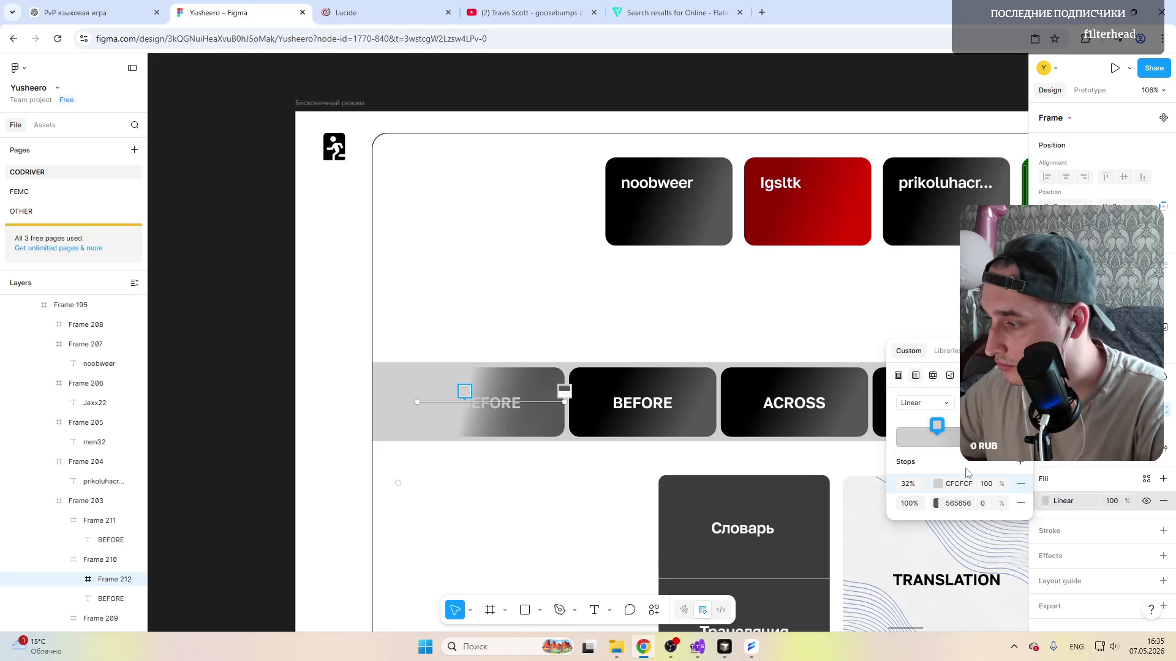
left_click(938, 485)
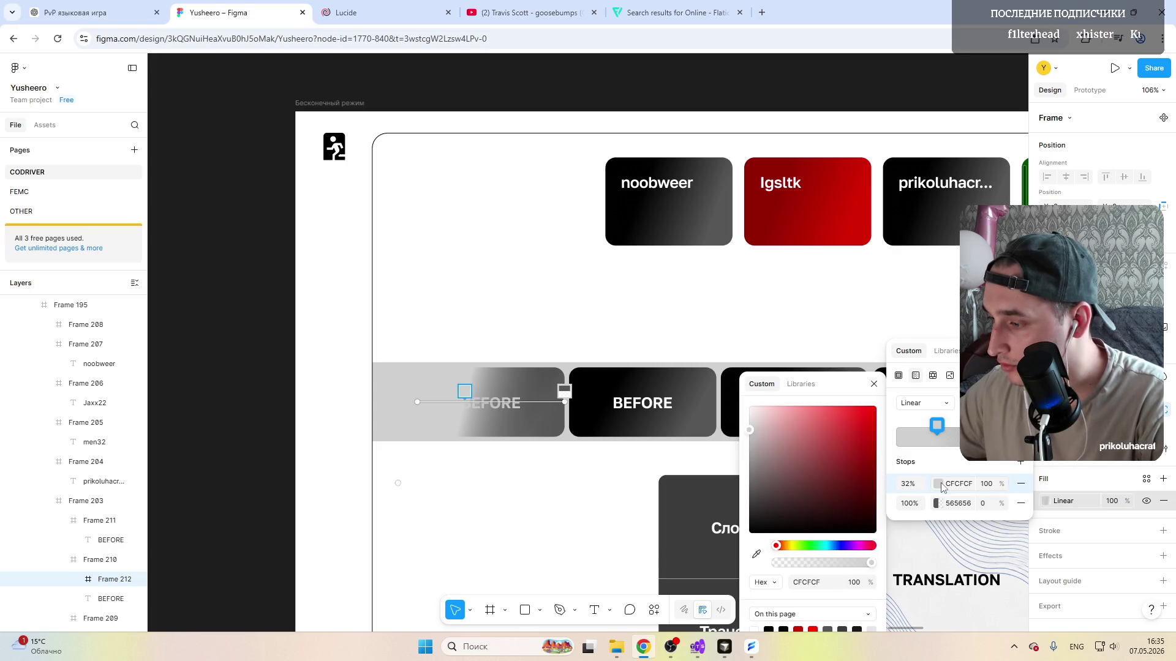
left_click(939, 484)
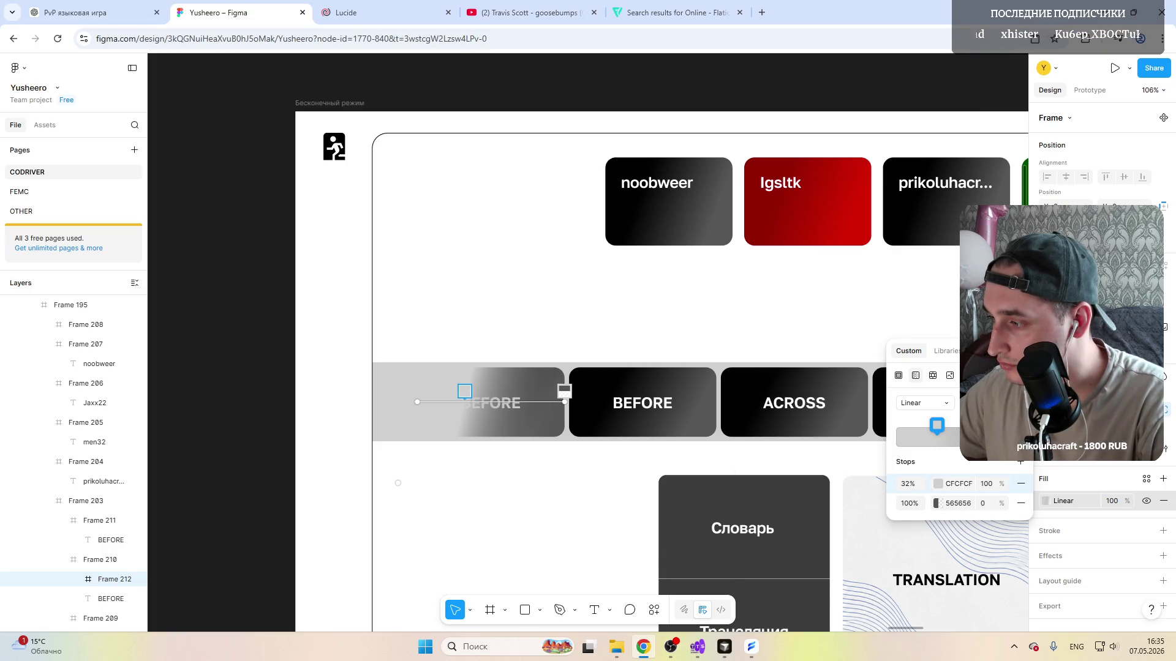
mouse_move(563, 392)
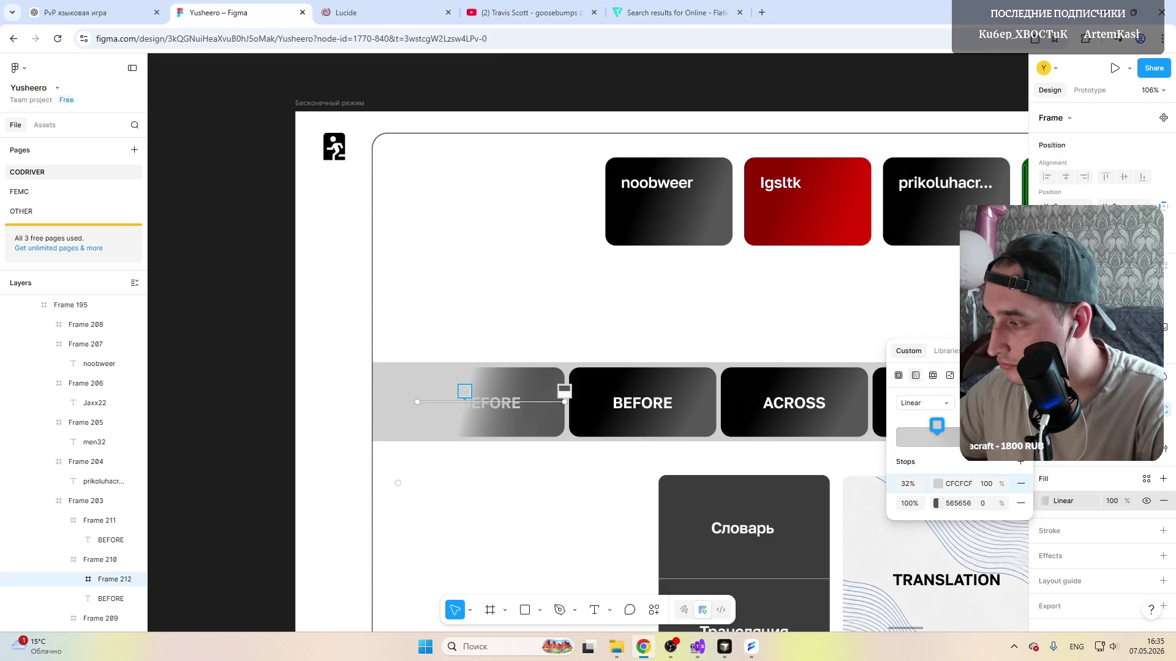
left_click_drag(562, 402, 507, 379)
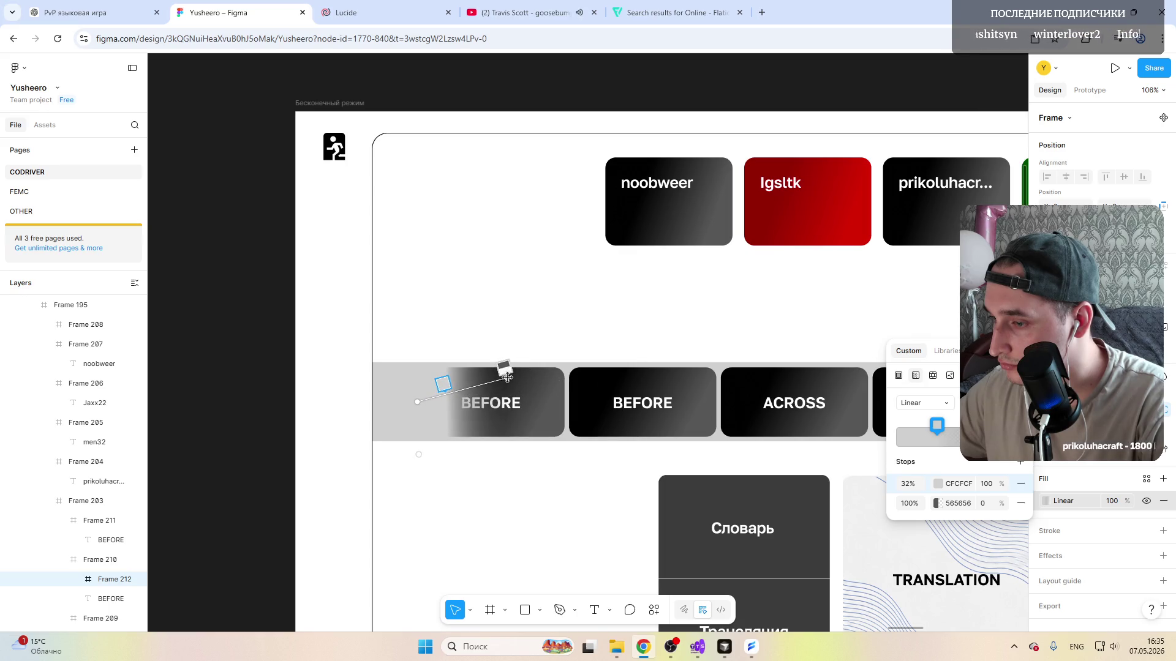
left_click_drag(516, 371, 525, 371)
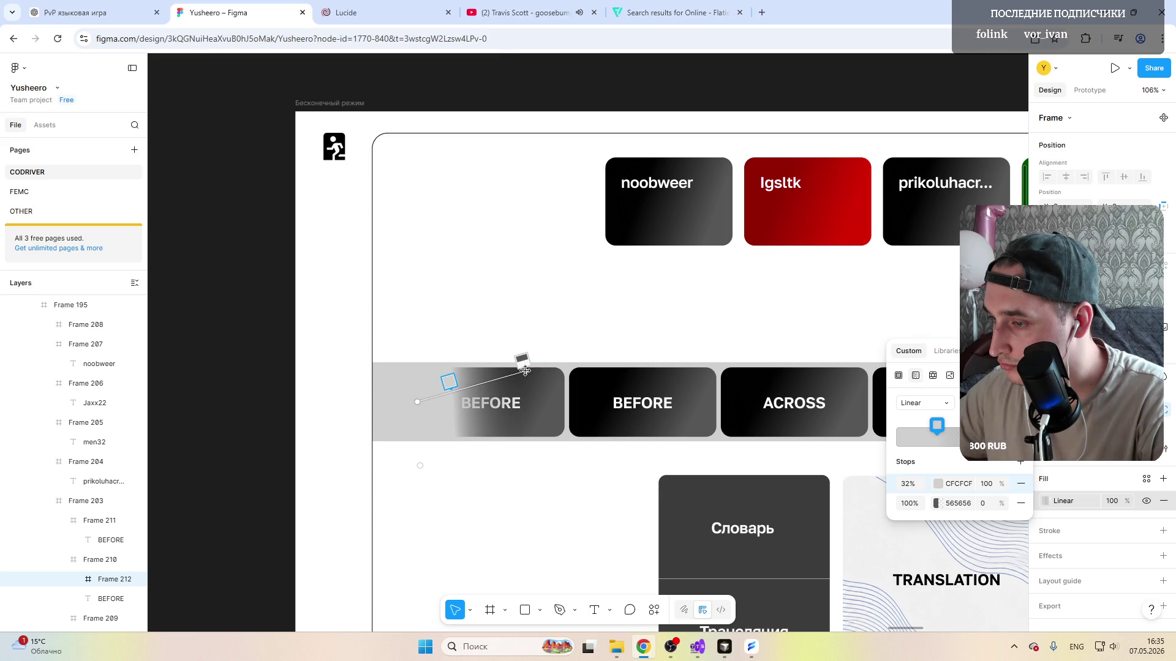
left_click(441, 280)
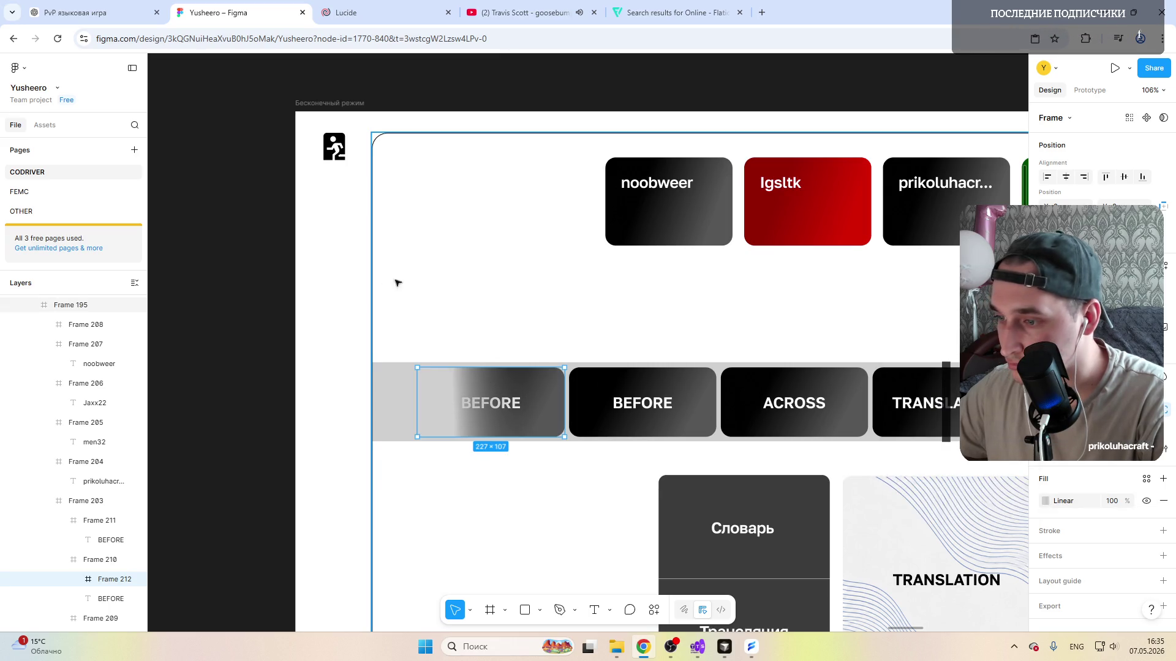
left_click(439, 391)
Step: Push the first card gradient's dark 565656 end stop to the very end of its run
left_click(445, 393)
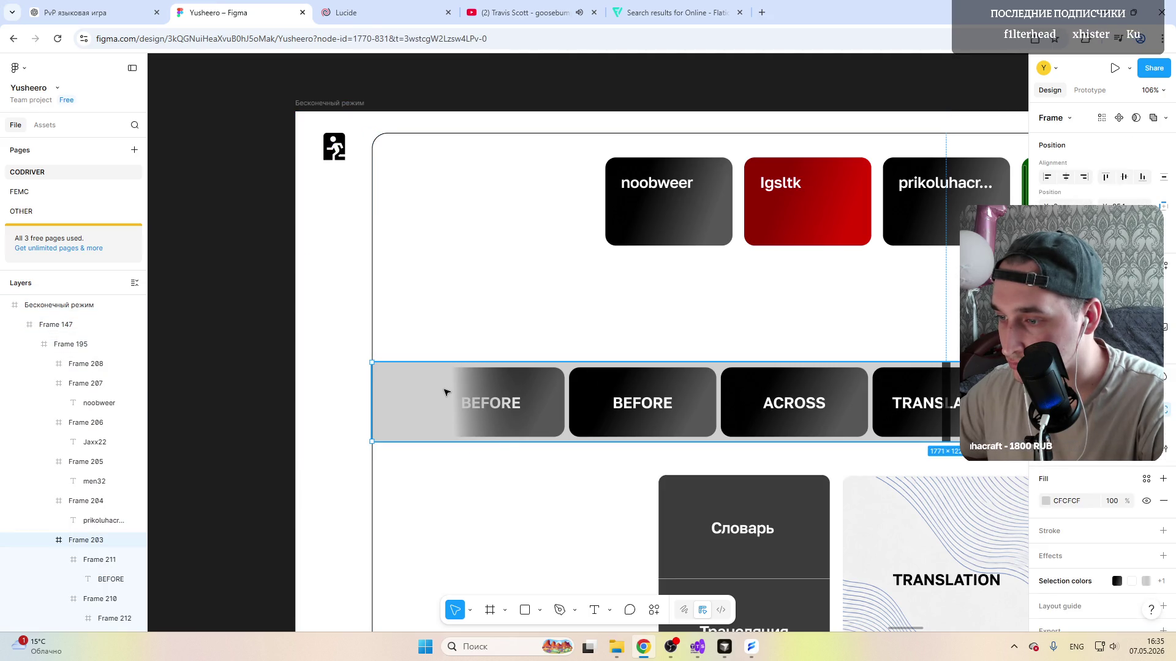
double_click(446, 392)
left_click(1045, 501)
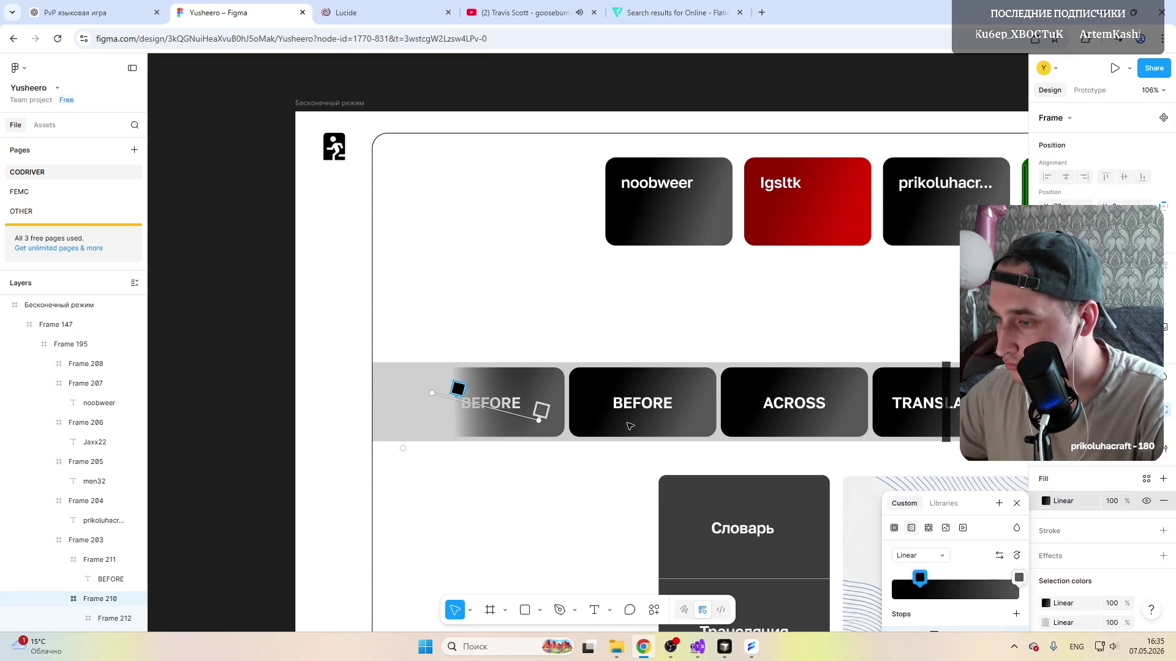
left_click(538, 418)
left_click_drag(538, 392, 543, 397)
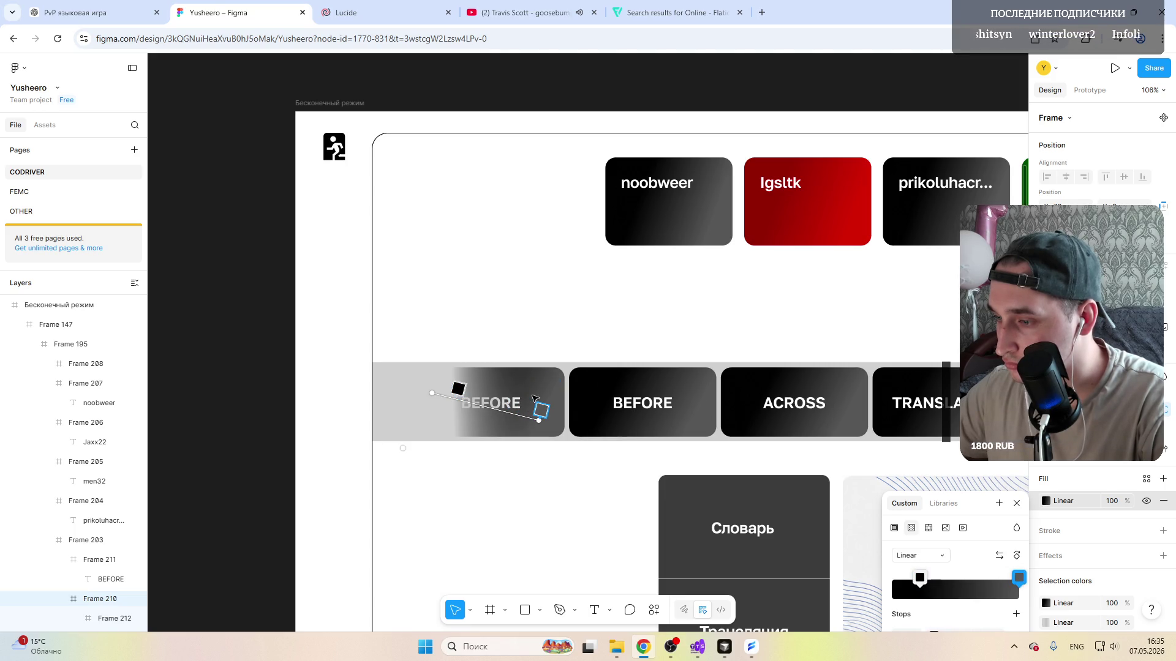
scroll(579, 459, "down", 1)
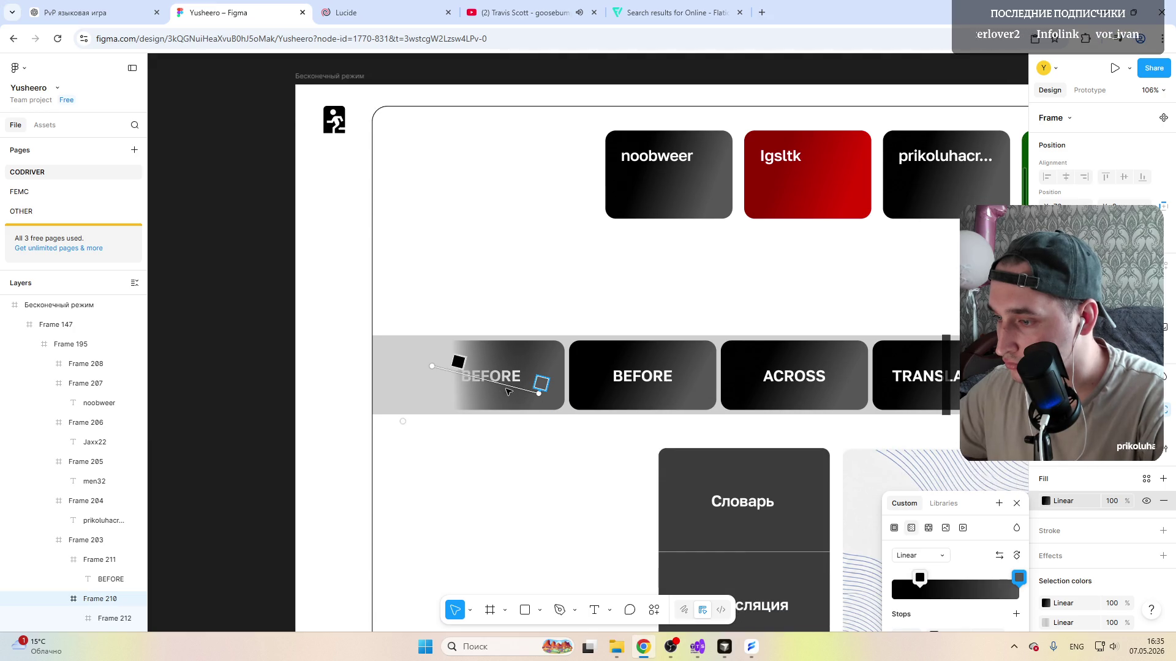
left_click_drag(964, 504, 963, 390)
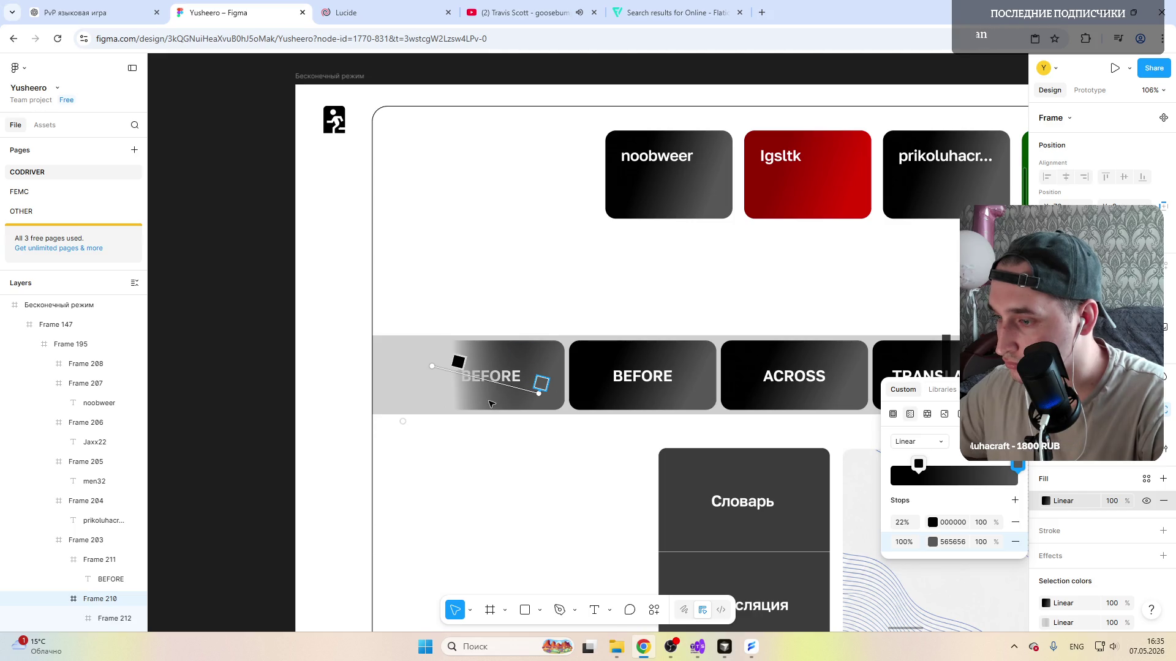
left_click(491, 402)
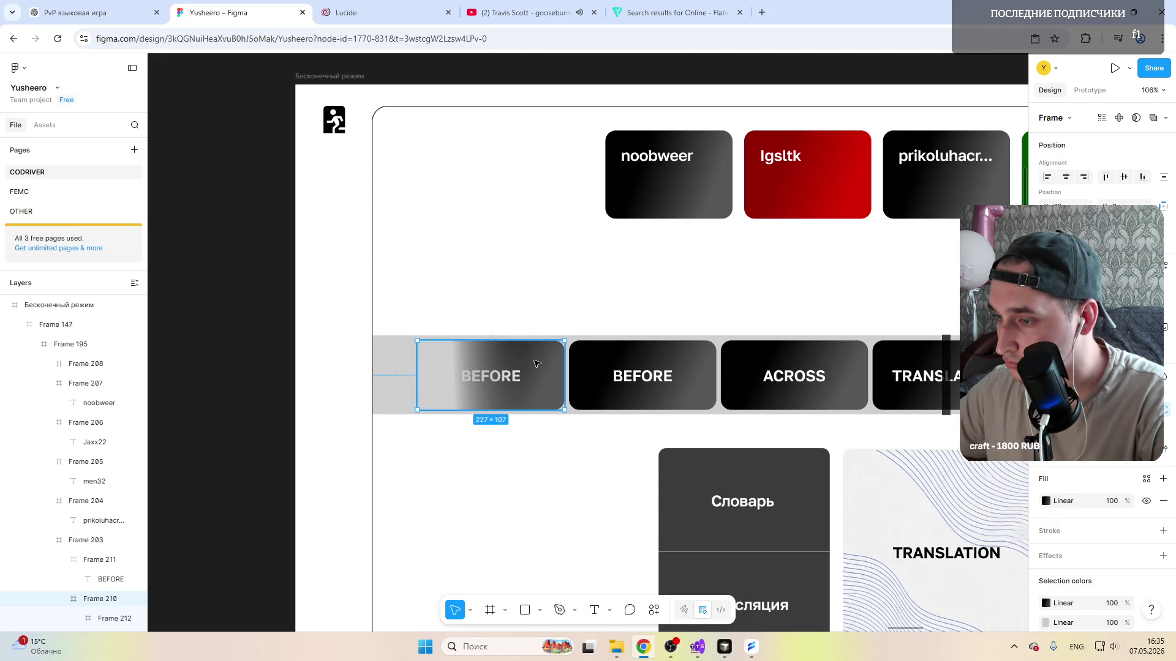
Step: Re-angle the card's gradient slightly so its left side blends into the grey strip, then check the streaming window
left_click(1045, 501)
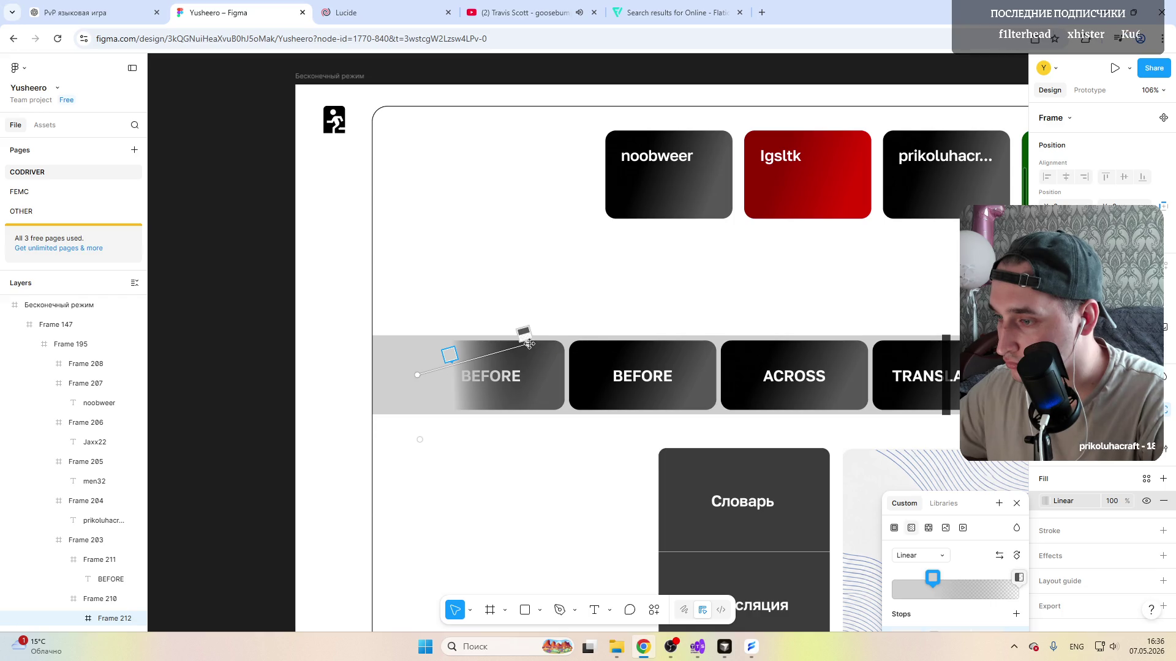
left_click_drag(530, 342, 556, 341)
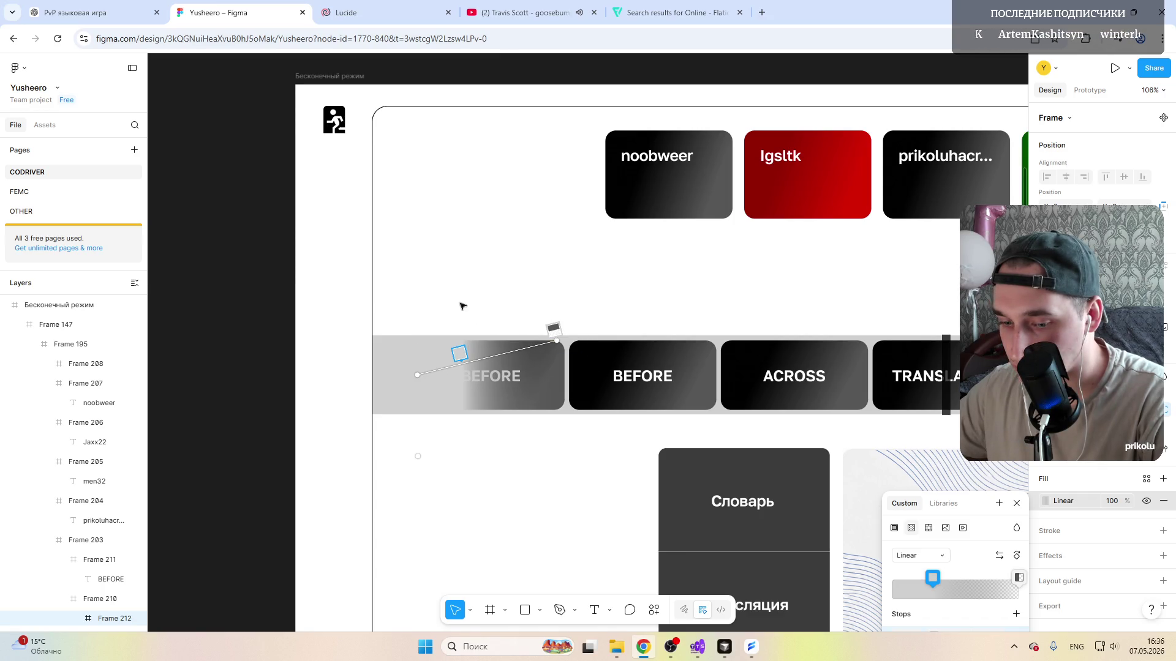
left_click(413, 242)
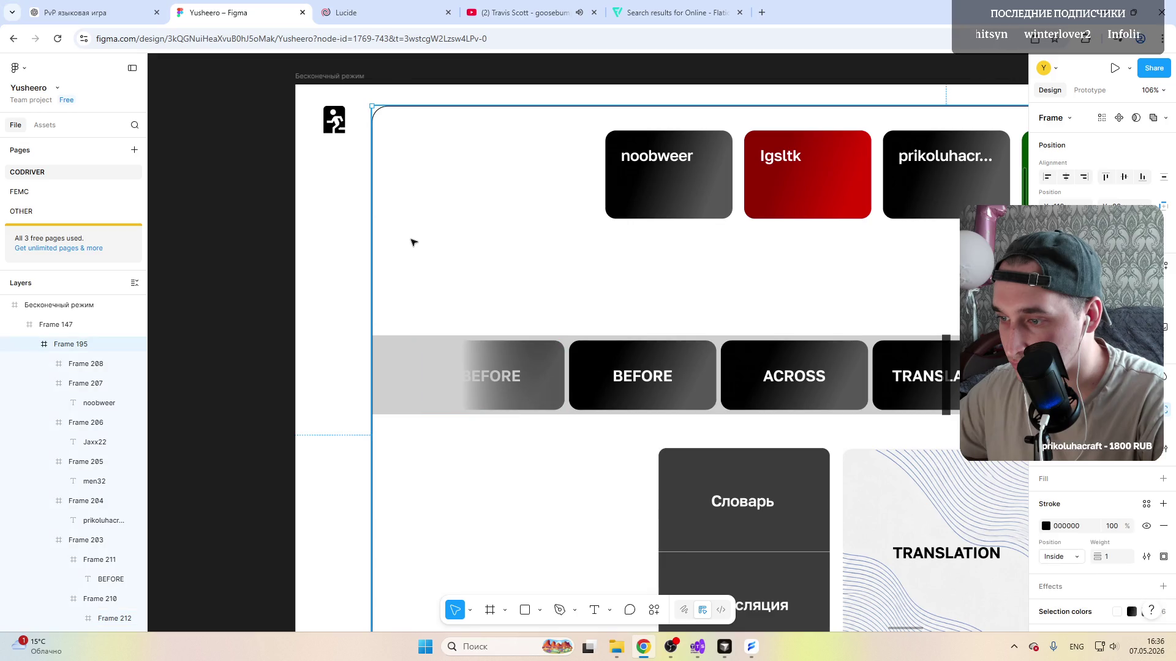
scroll(498, 465, "down", 1)
scroll(497, 432, "down", 1)
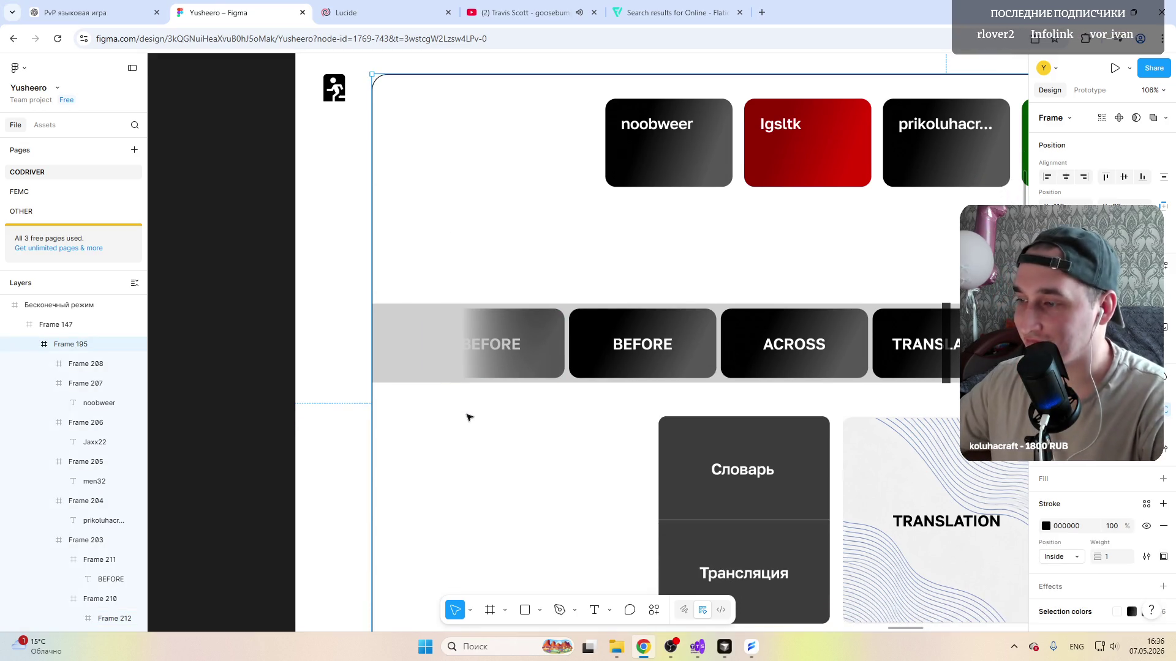
scroll(498, 393, "right", 5)
scroll(498, 393, "right", 3)
scroll(498, 393, "left", 8)
scroll(399, 335, "left", 3)
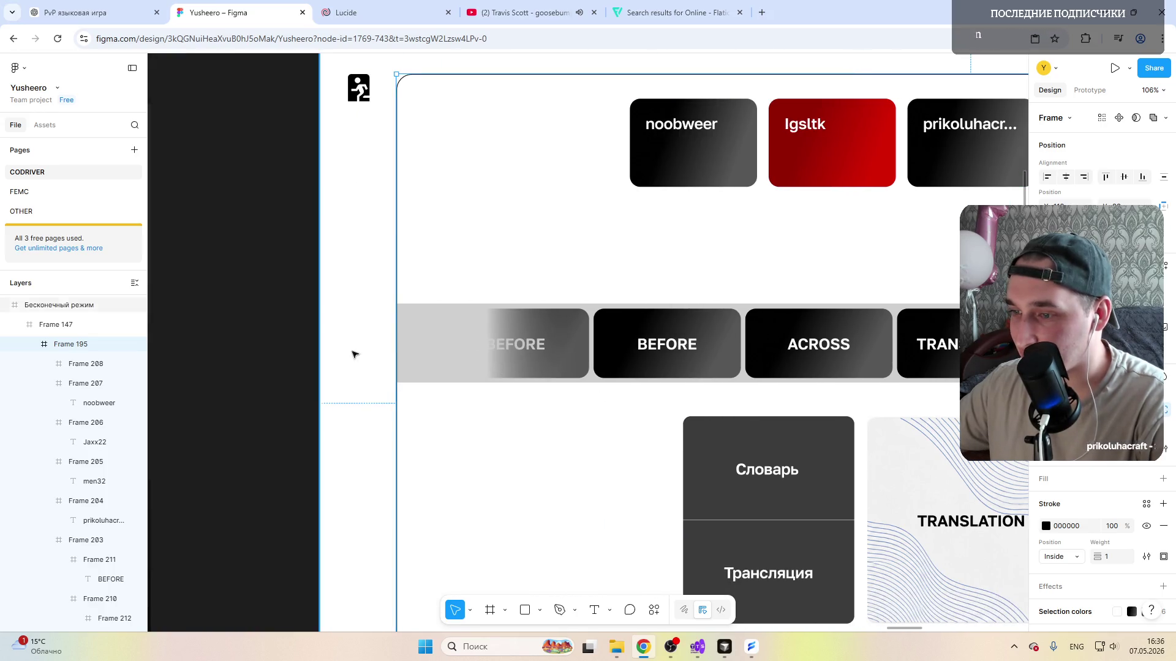
scroll(488, 363, "up", 5)
scroll(497, 333, "down", 1)
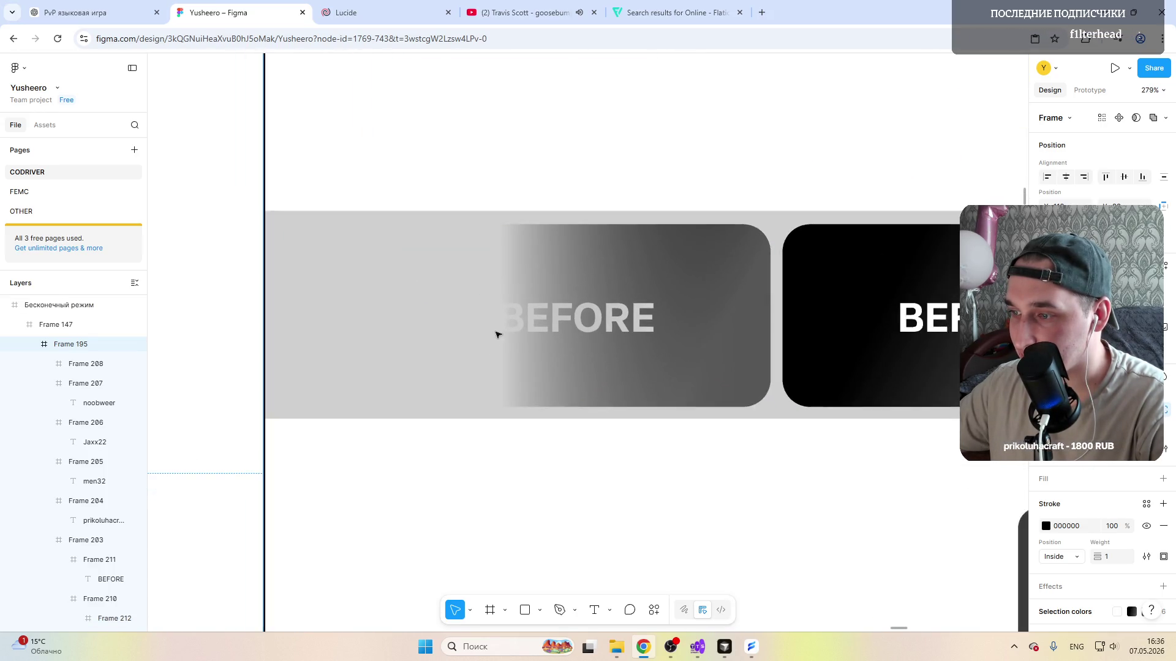
key("alt+Tab")
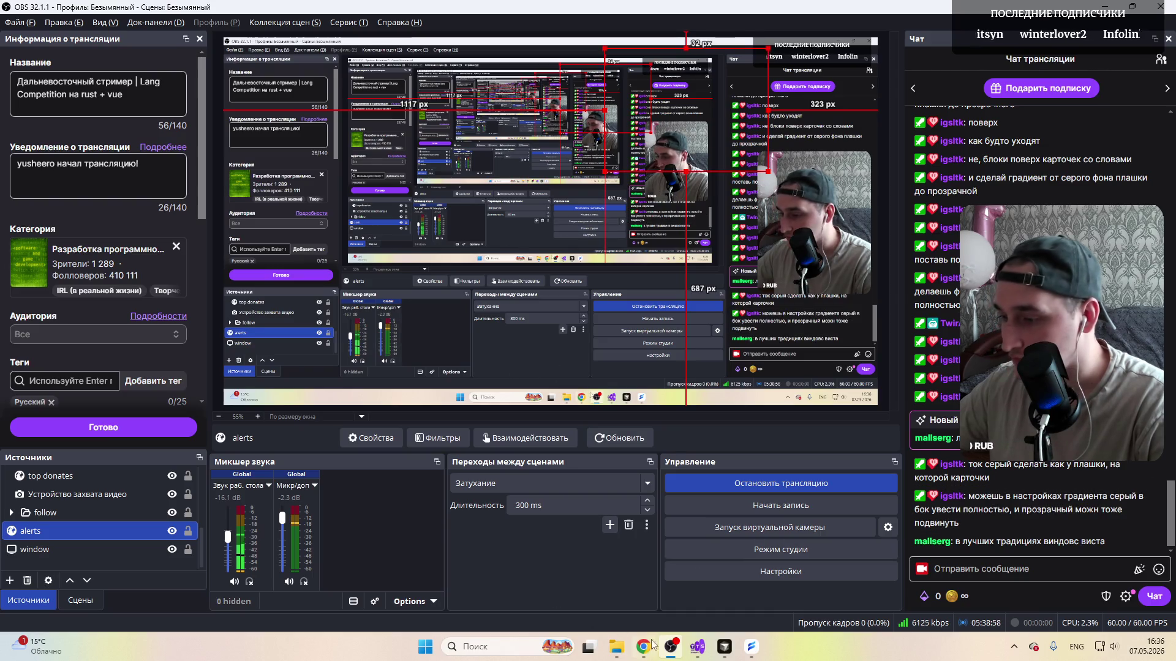
key("alt+Tab")
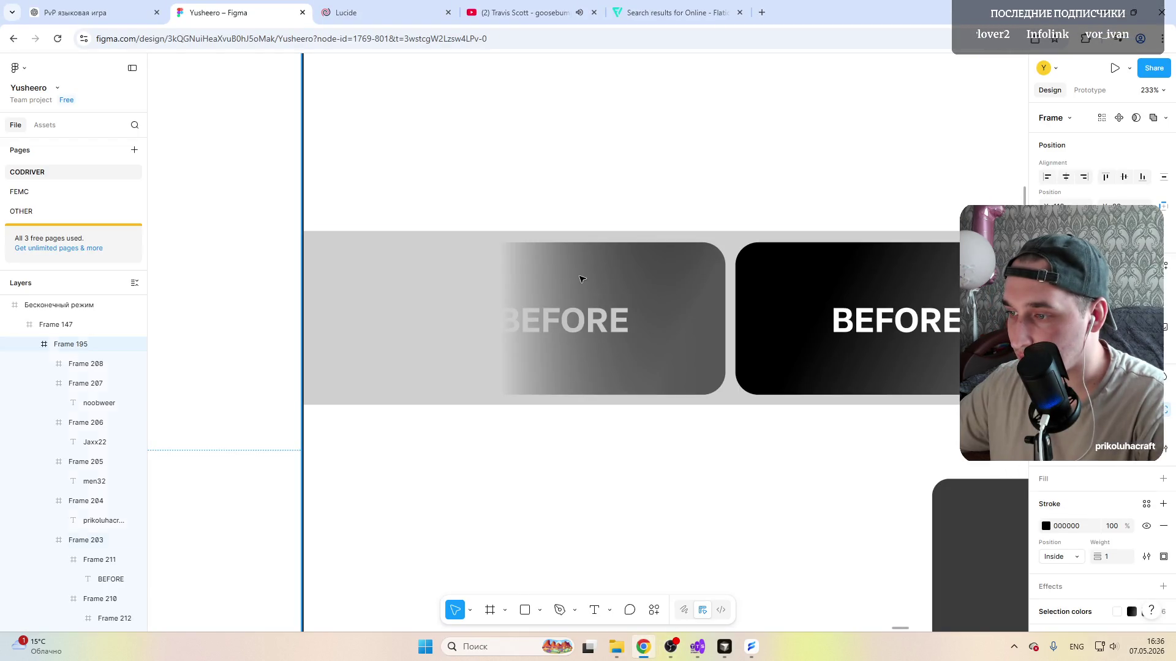
Step: Move the light stop to the far left and the dark stop to about 20% for a sharp fade into near-black
left_click(582, 278)
left_click(1046, 501)
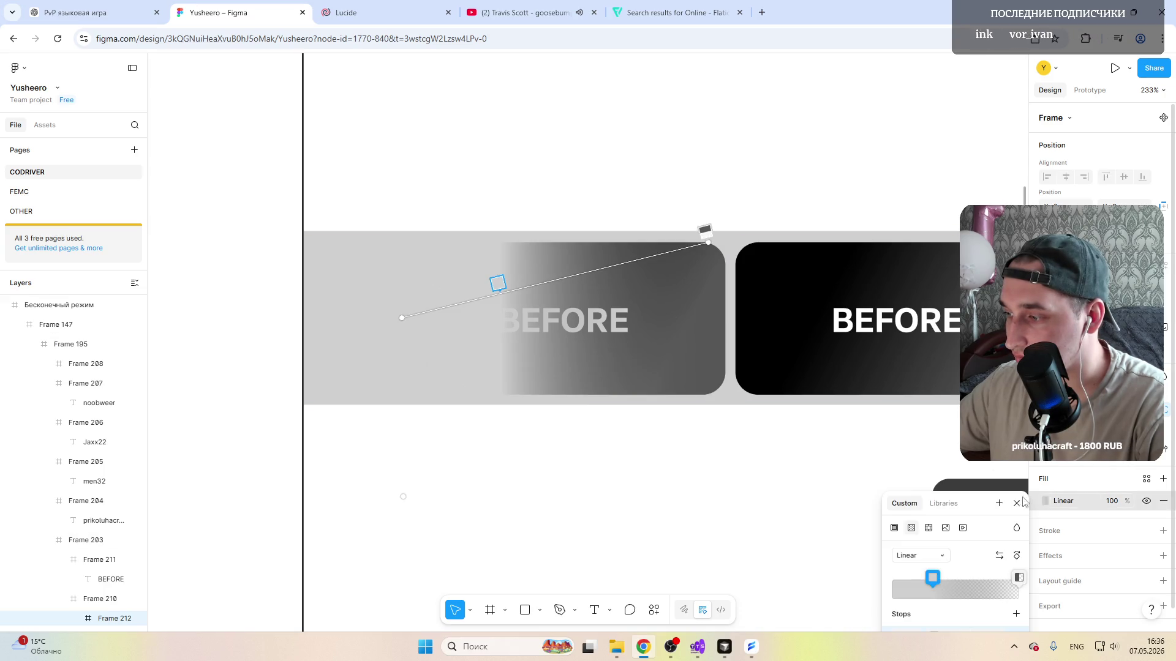
left_click_drag(932, 580, 899, 579)
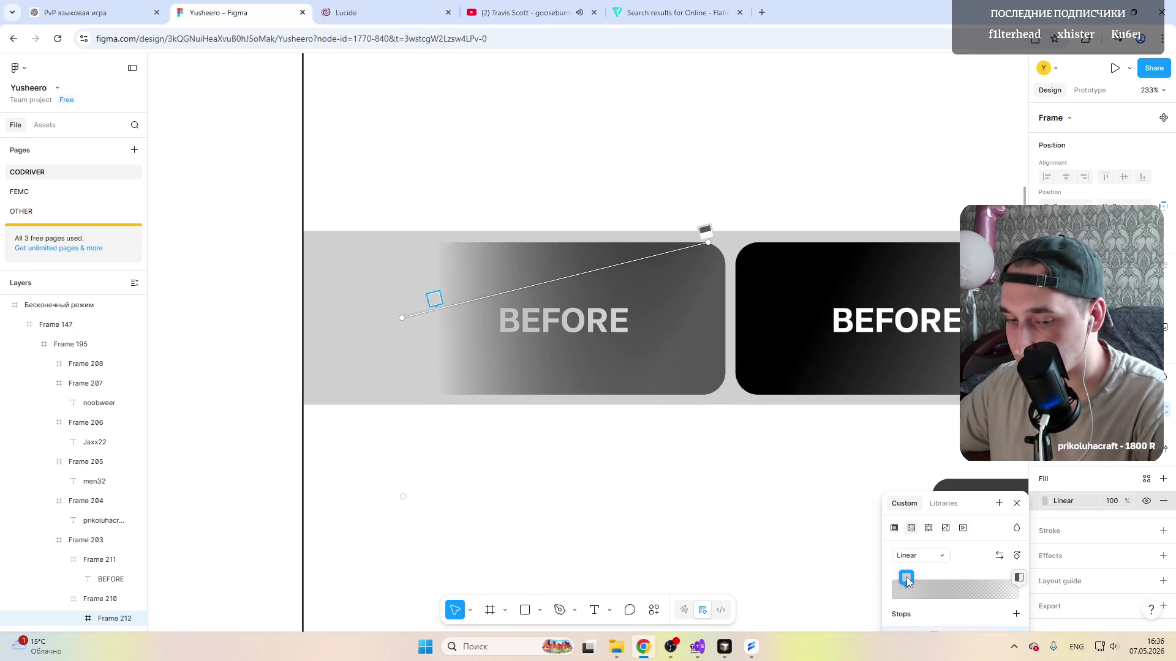
double_click(1018, 580)
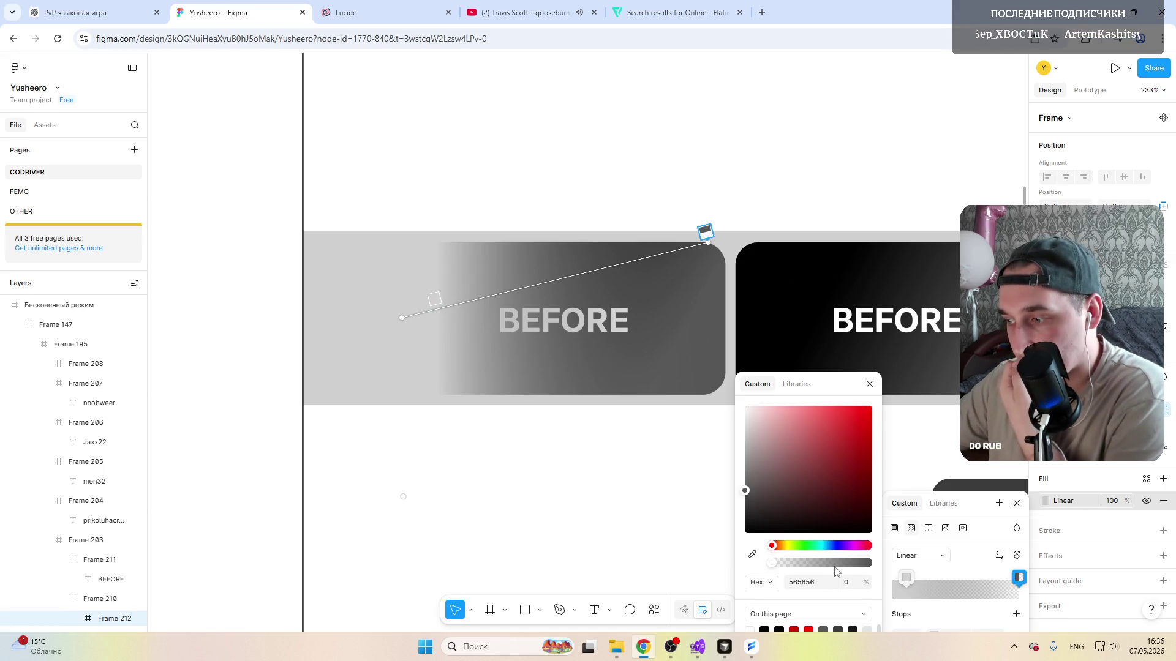
left_click_drag(1018, 579, 992, 579)
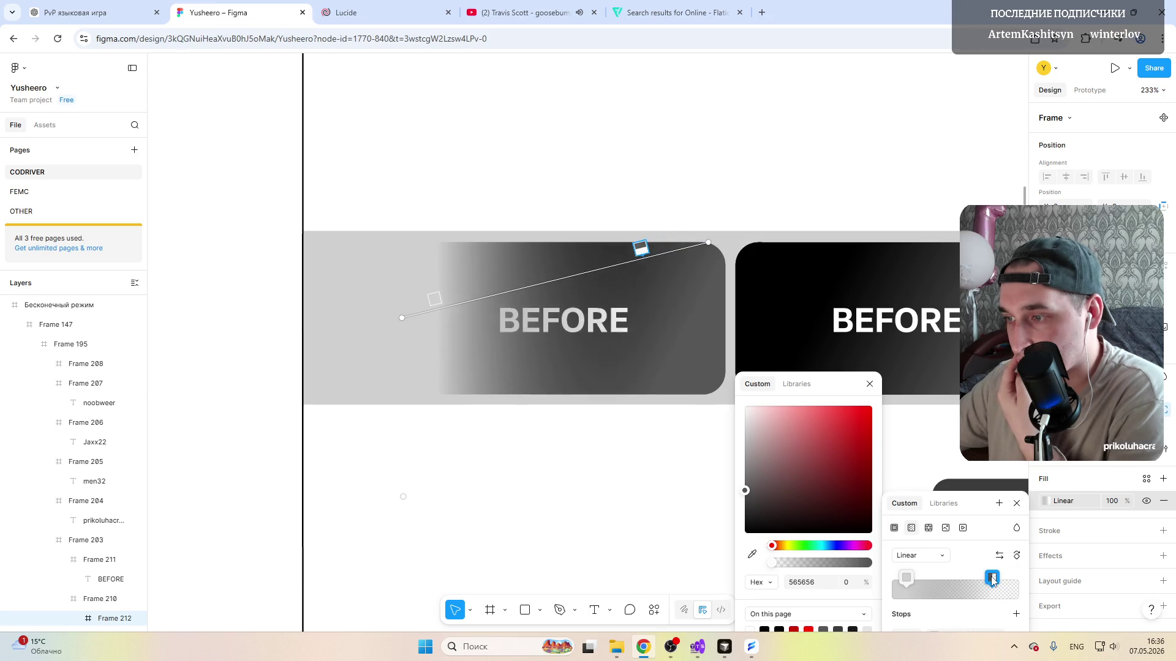
mouse_move(981, 579)
left_mouse_down()
mouse_move(915, 579)
mouse_move(966, 576)
left_mouse_up()
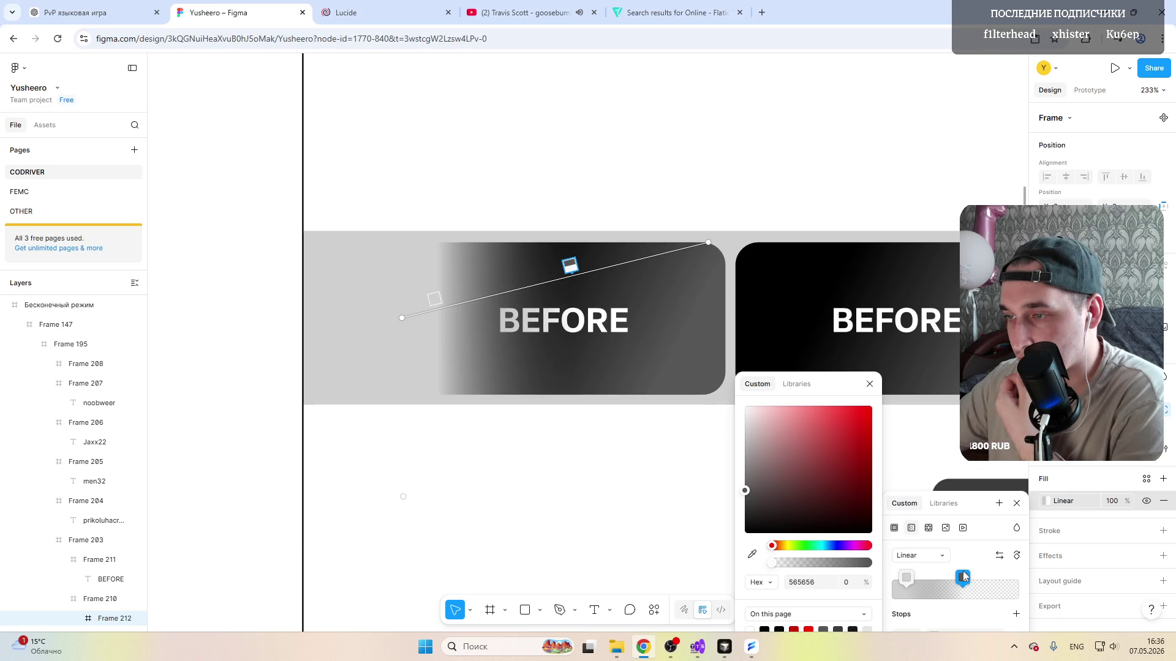
key("Escape")
scroll(551, 369, "right", 3)
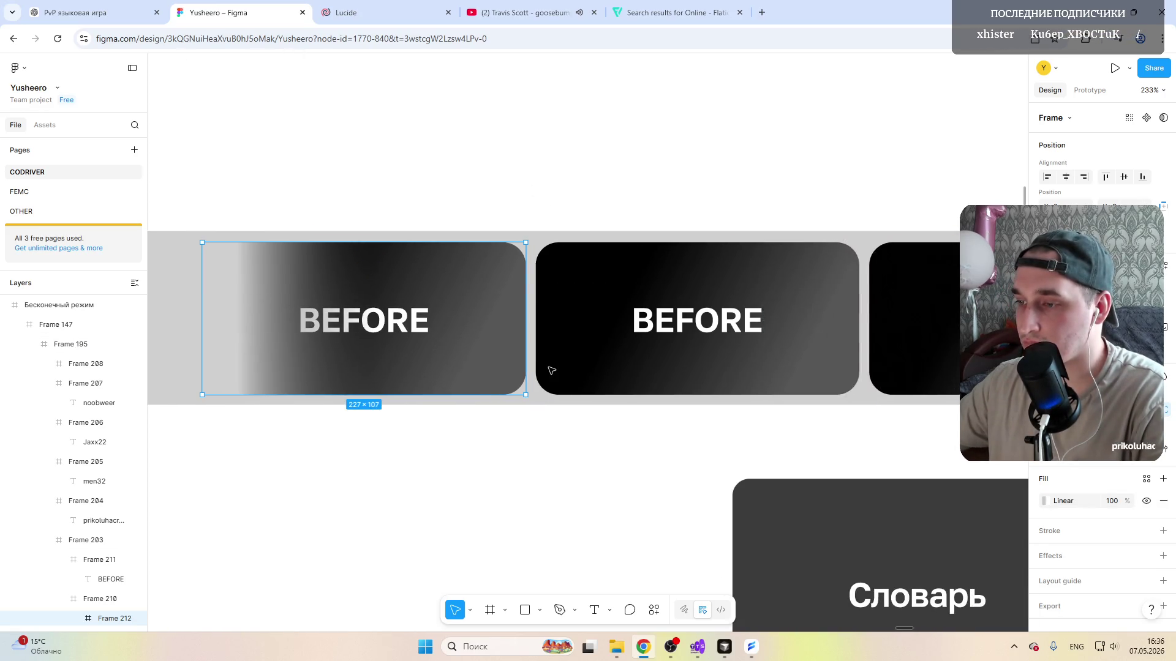
scroll(552, 369, "down", 5)
scroll(532, 405, "down", 3)
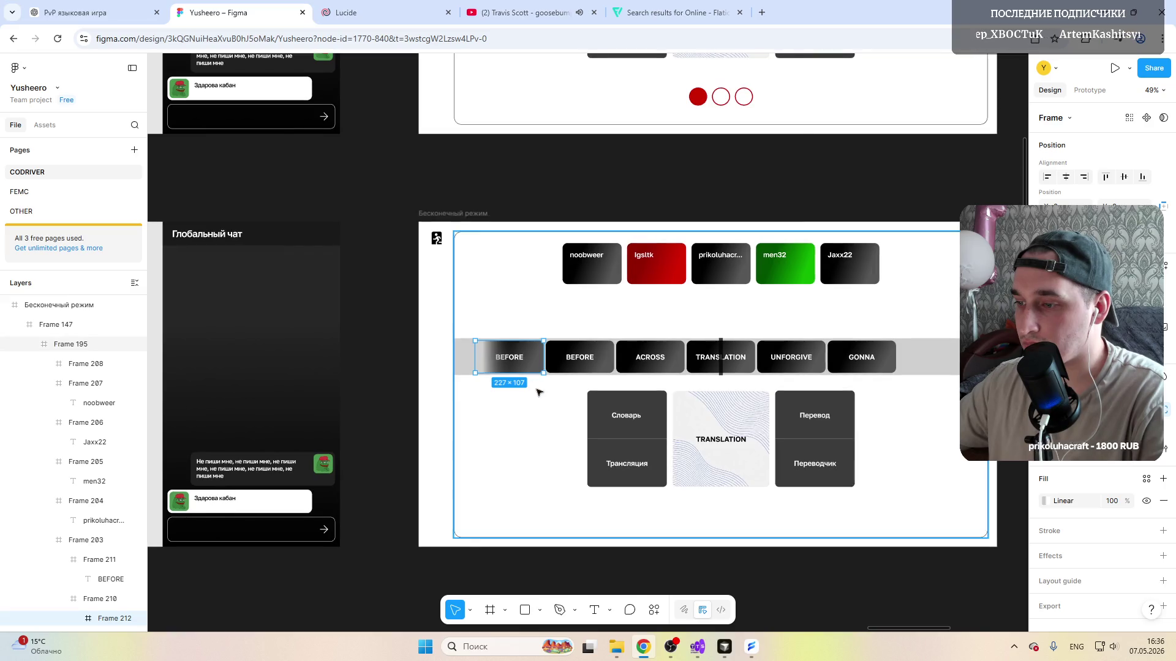
Step: Review the endless-mode frame, then switch to the YouTube tab and skip to the next video
left_click(515, 430)
scroll(543, 421, "up", 3)
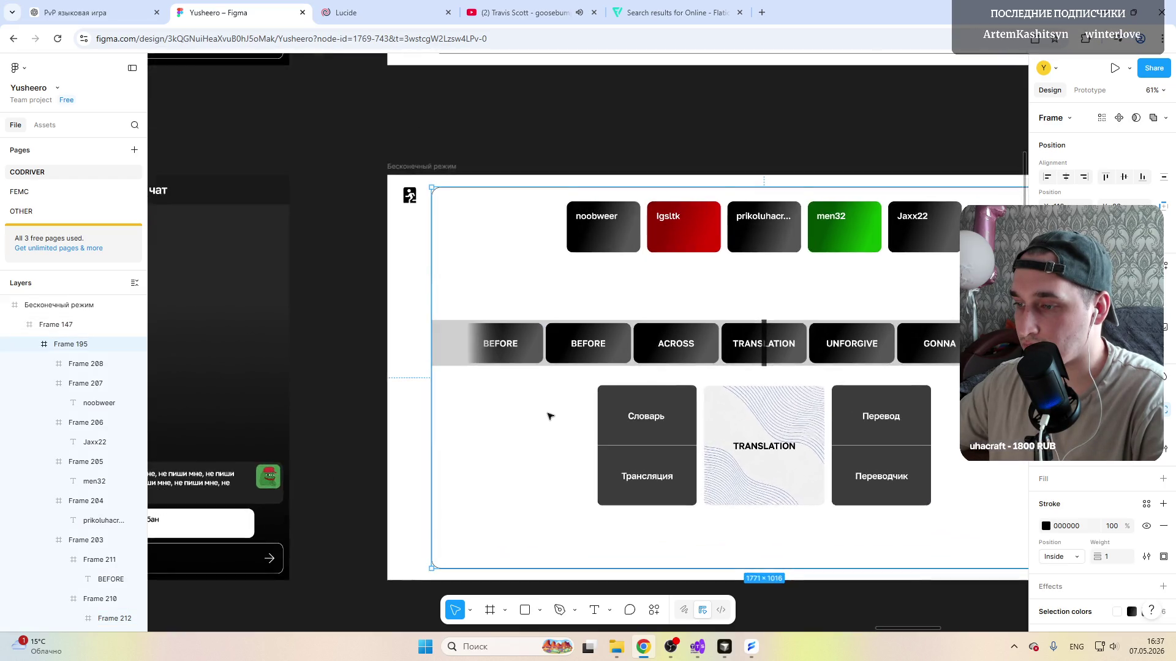
scroll(546, 418, "up", 3)
scroll(550, 416, "up", 2)
scroll(550, 416, "up", 2)
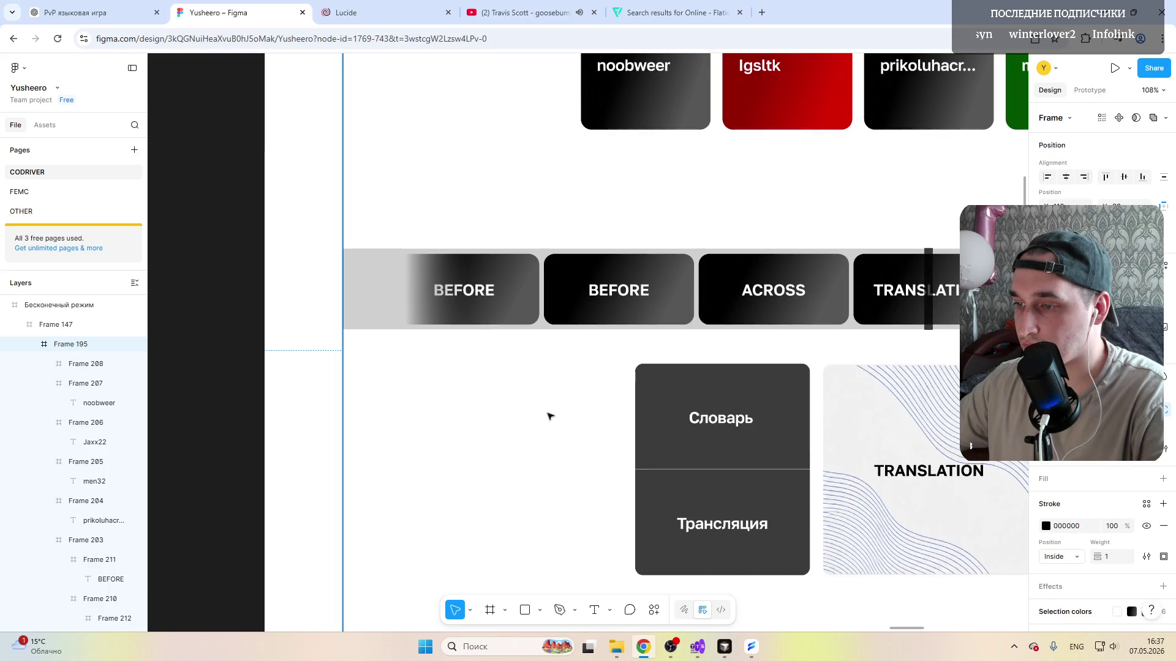
scroll(550, 416, "down", 3)
scroll(549, 417, "down", 2)
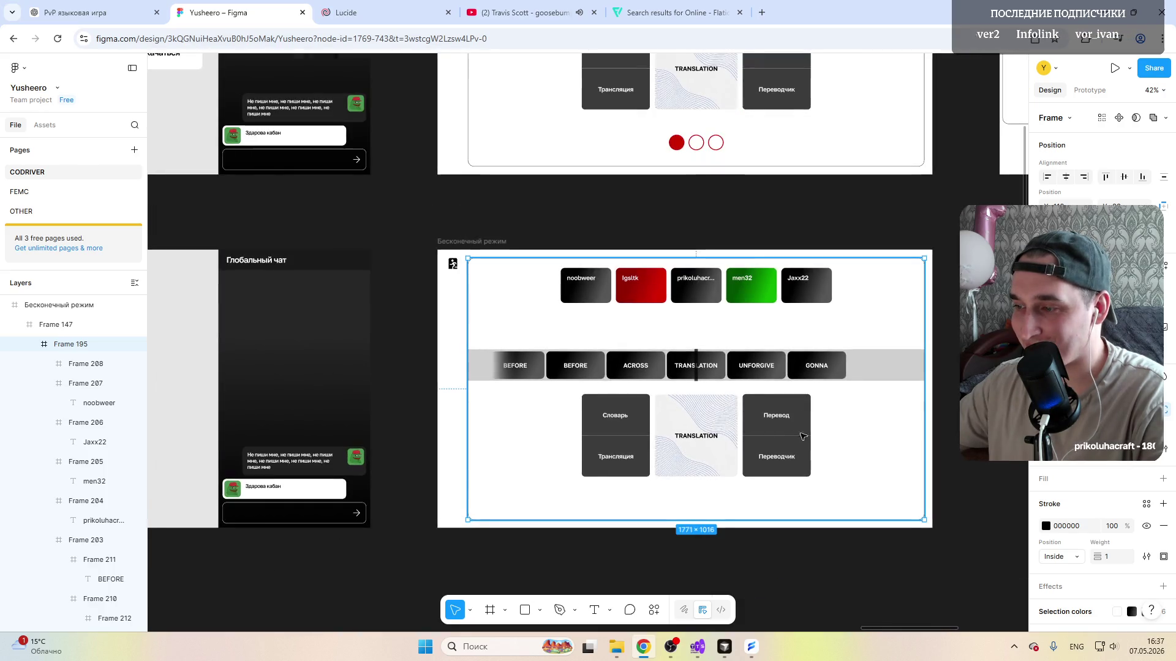
scroll(598, 264, "up", 3)
scroll(597, 263, "up", 5)
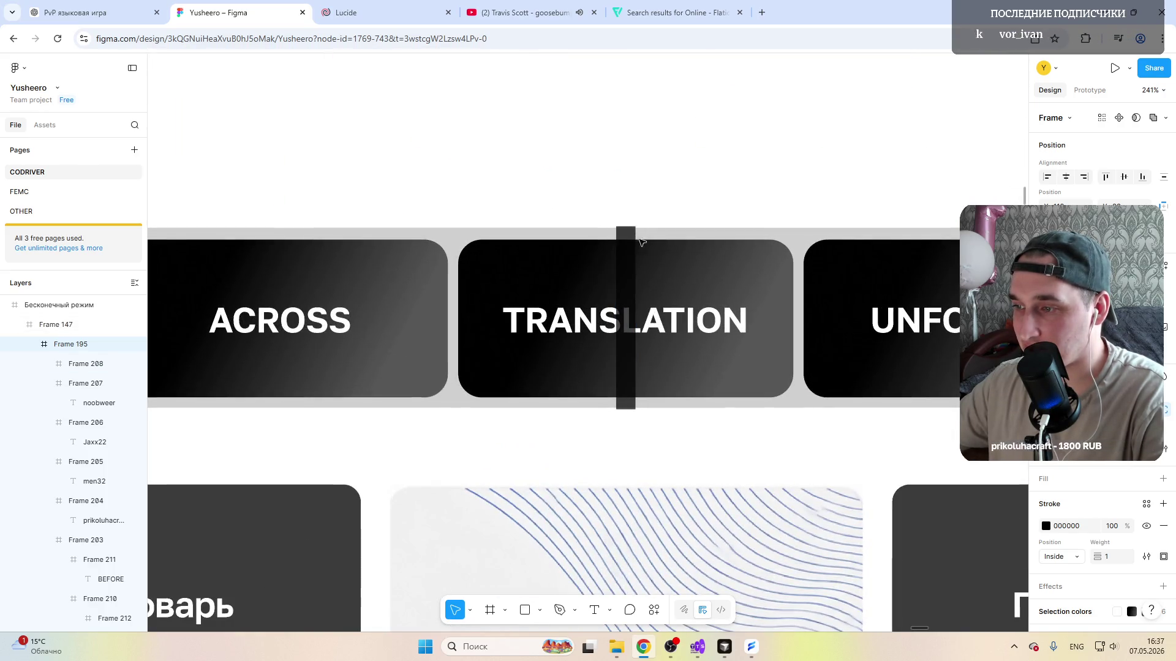
scroll(612, 384, "down", 4)
scroll(611, 384, "down", 2)
left_click(338, 452)
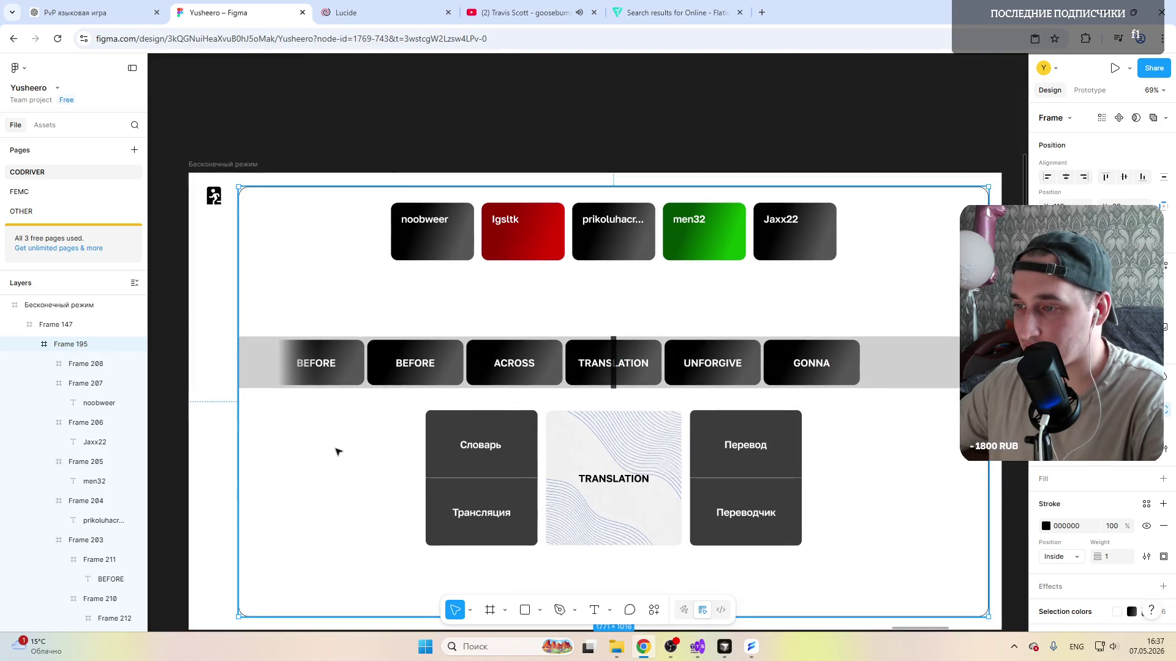
scroll(338, 452, "up", 3)
scroll(339, 451, "down", 4)
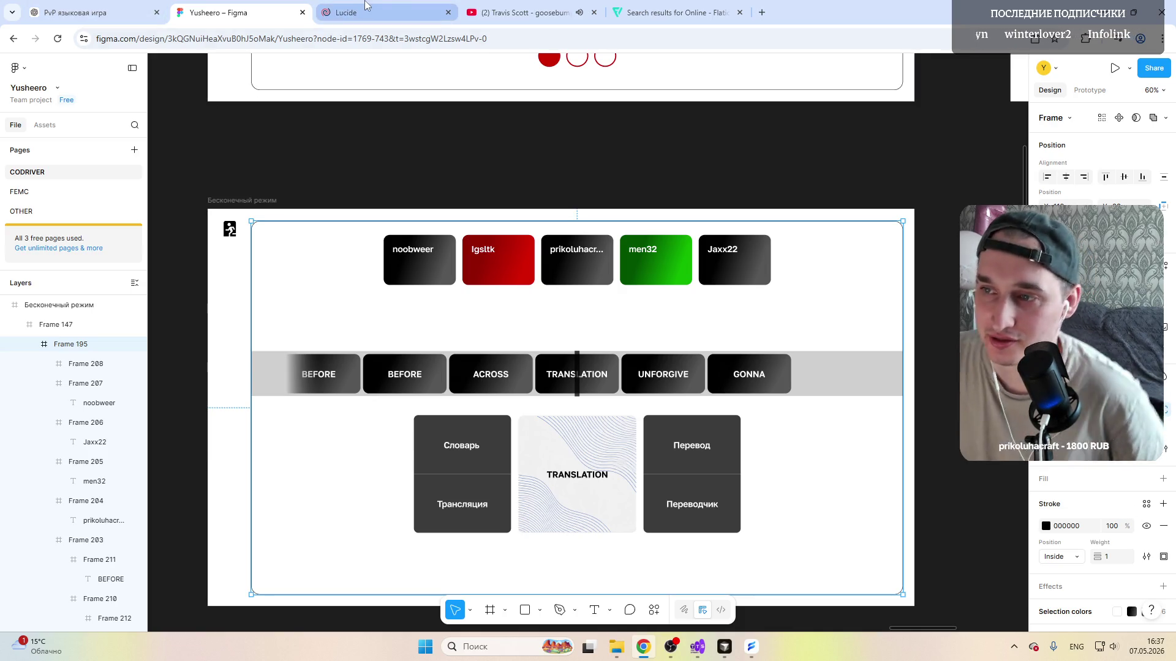
left_click(515, 12)
key("shift+n")
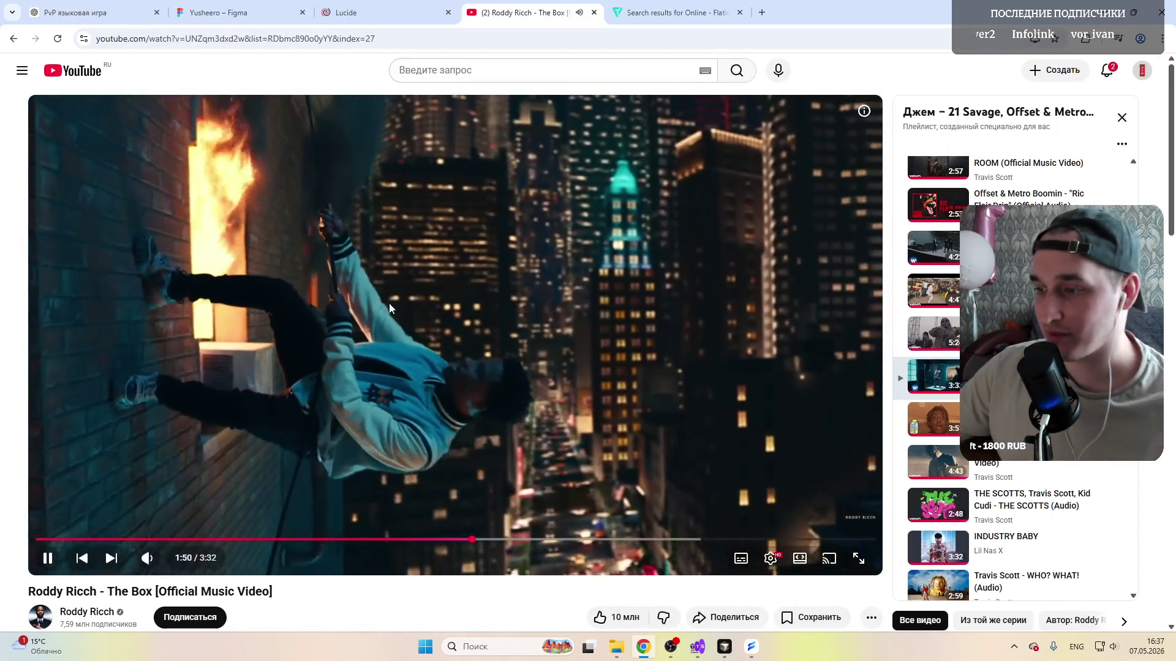